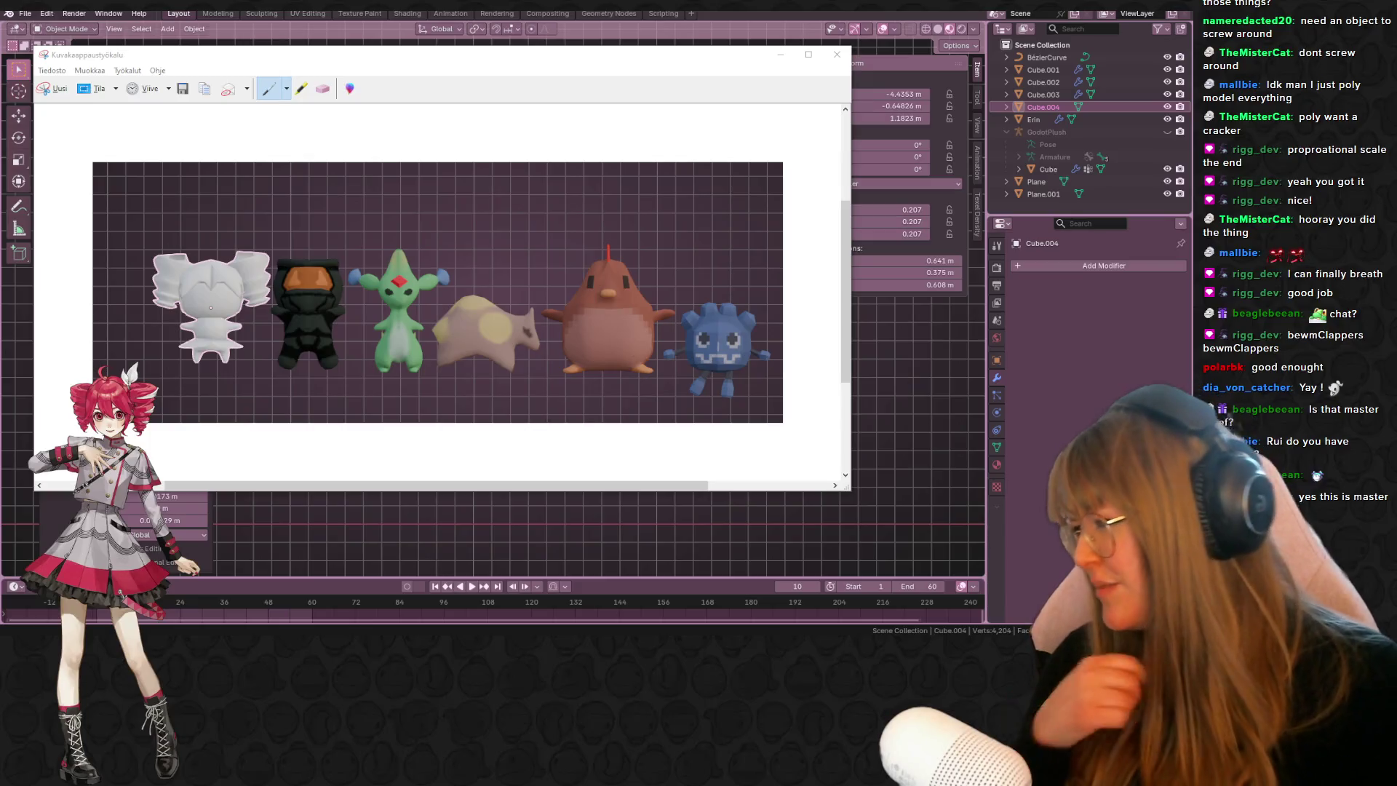
- Close the Snipping Tool snip and bring the plush lineup back into view
key("alt+F4")
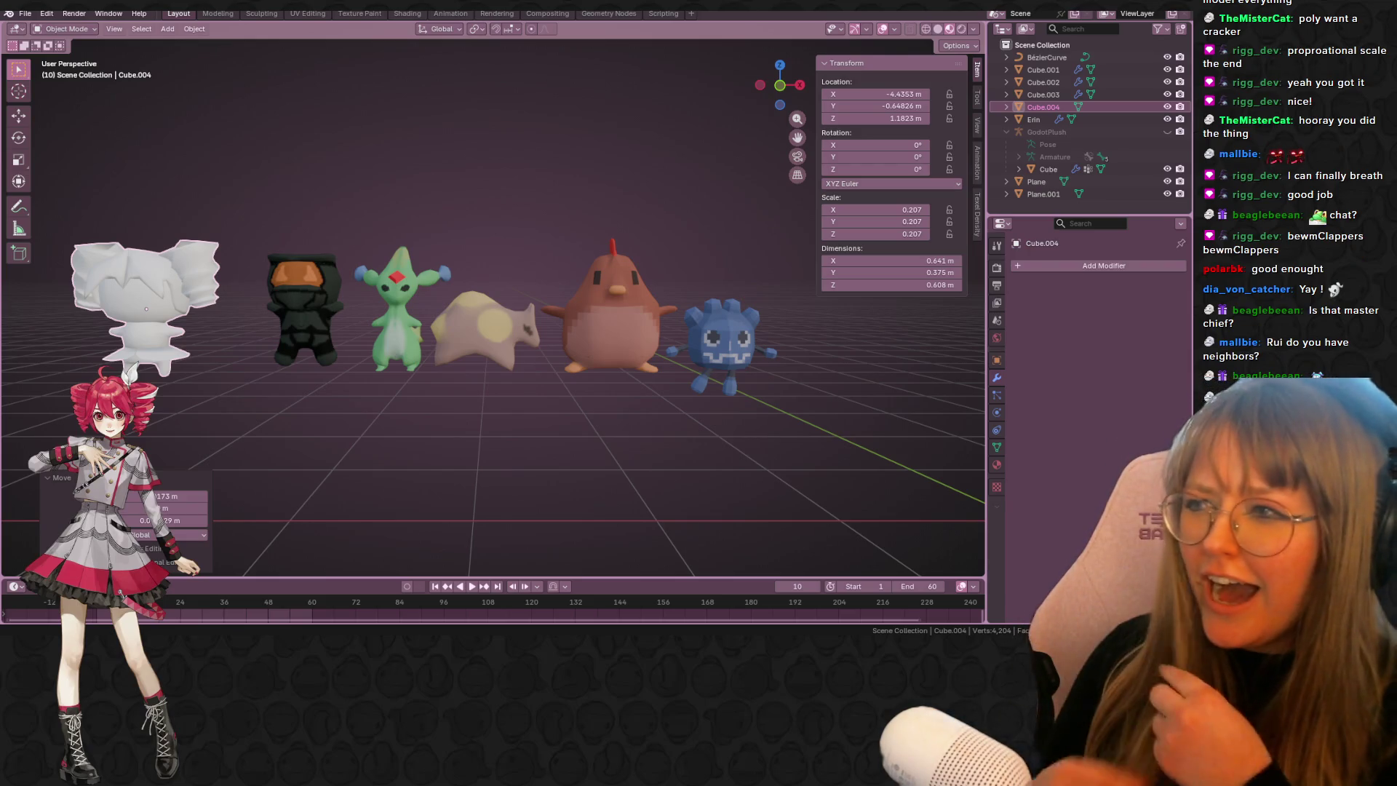
middle_click_drag(192, 333, 786, 154, "shift")
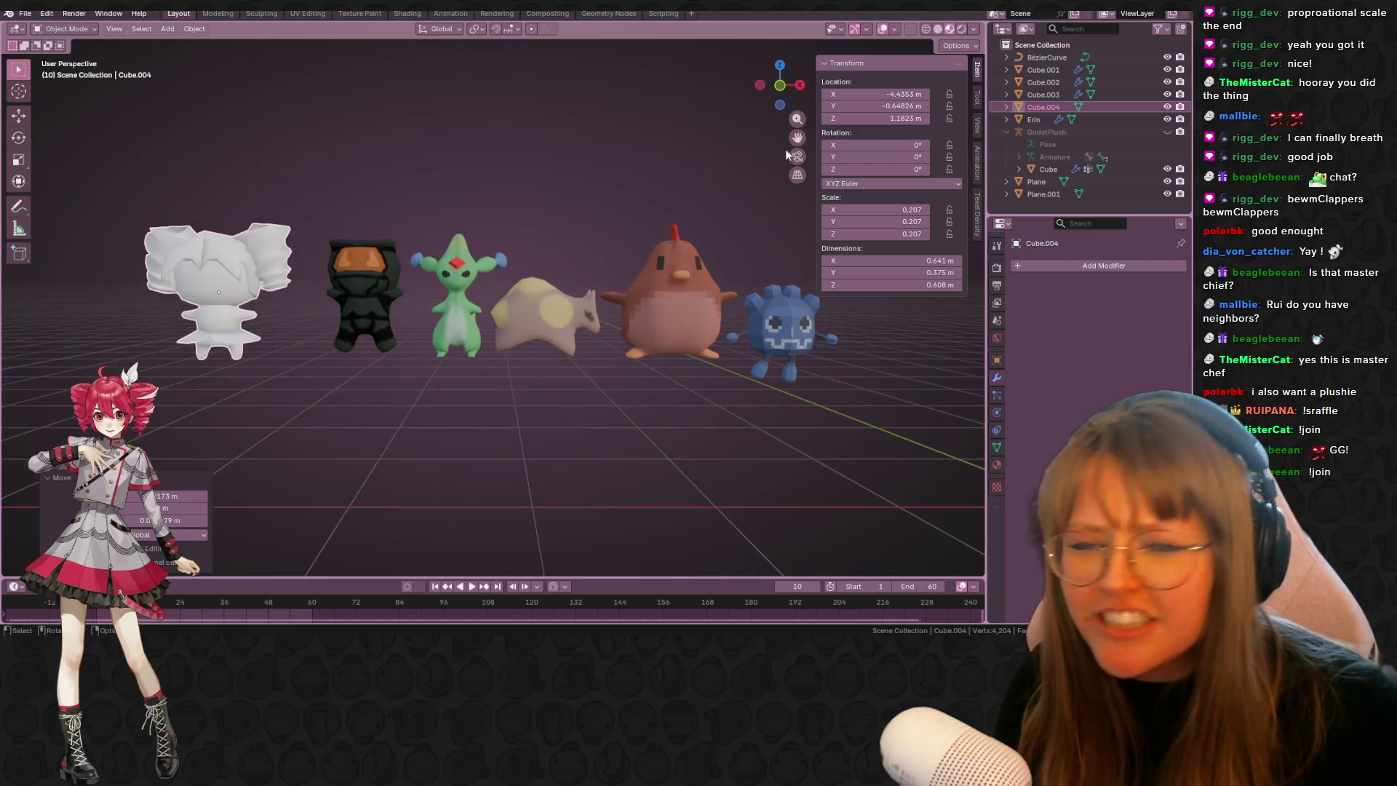
- In front orthographic view, nudge the white figure, cow, chicken and blue plush to even their spacing
left_click(779, 84)
scroll(435, 238, "up", 2)
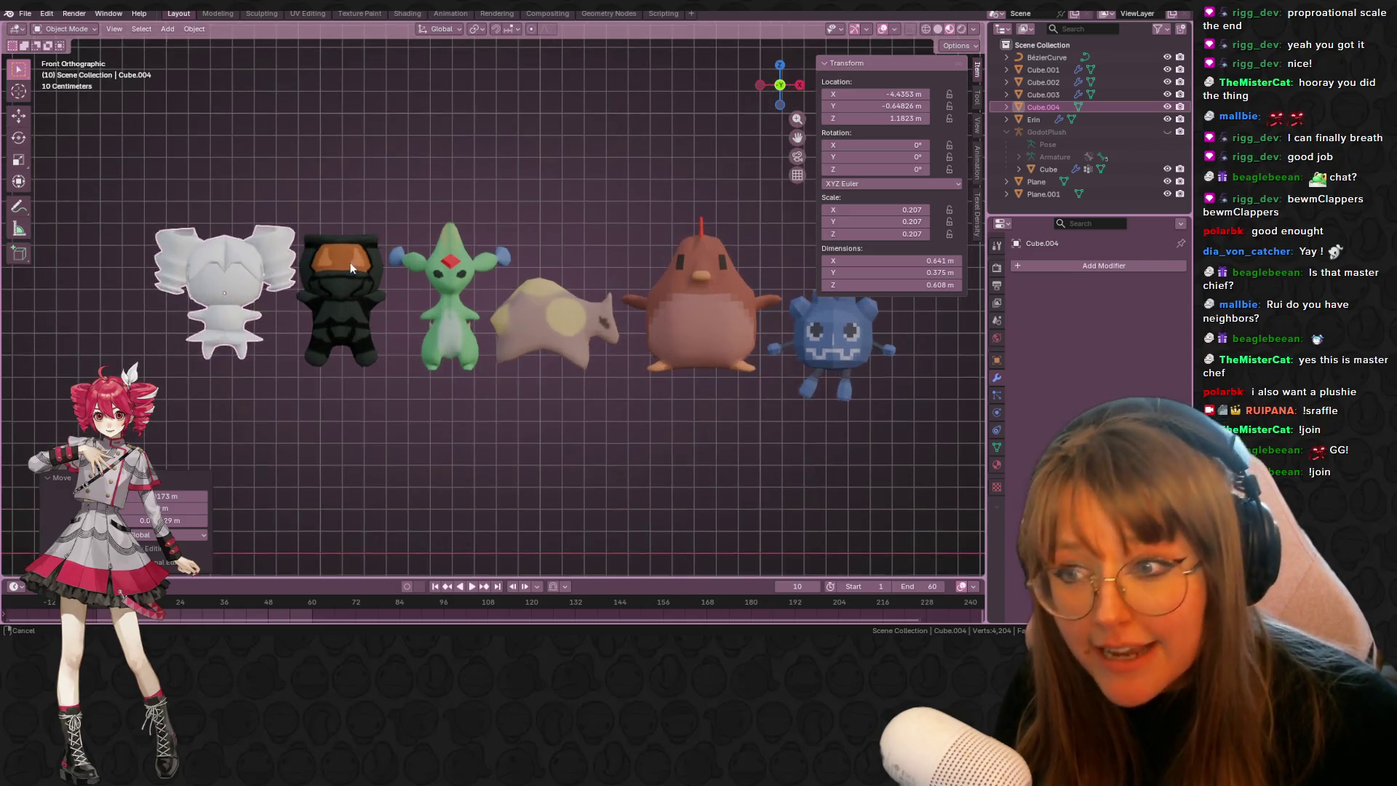
left_click_drag(235, 302, 238, 300)
mouse_move(543, 347)
left_mouse_down()
mouse_move(506, 340)
mouse_move(536, 347)
left_mouse_up()
left_click_drag(691, 328, 680, 328)
left_click_drag(826, 337, 825, 339)
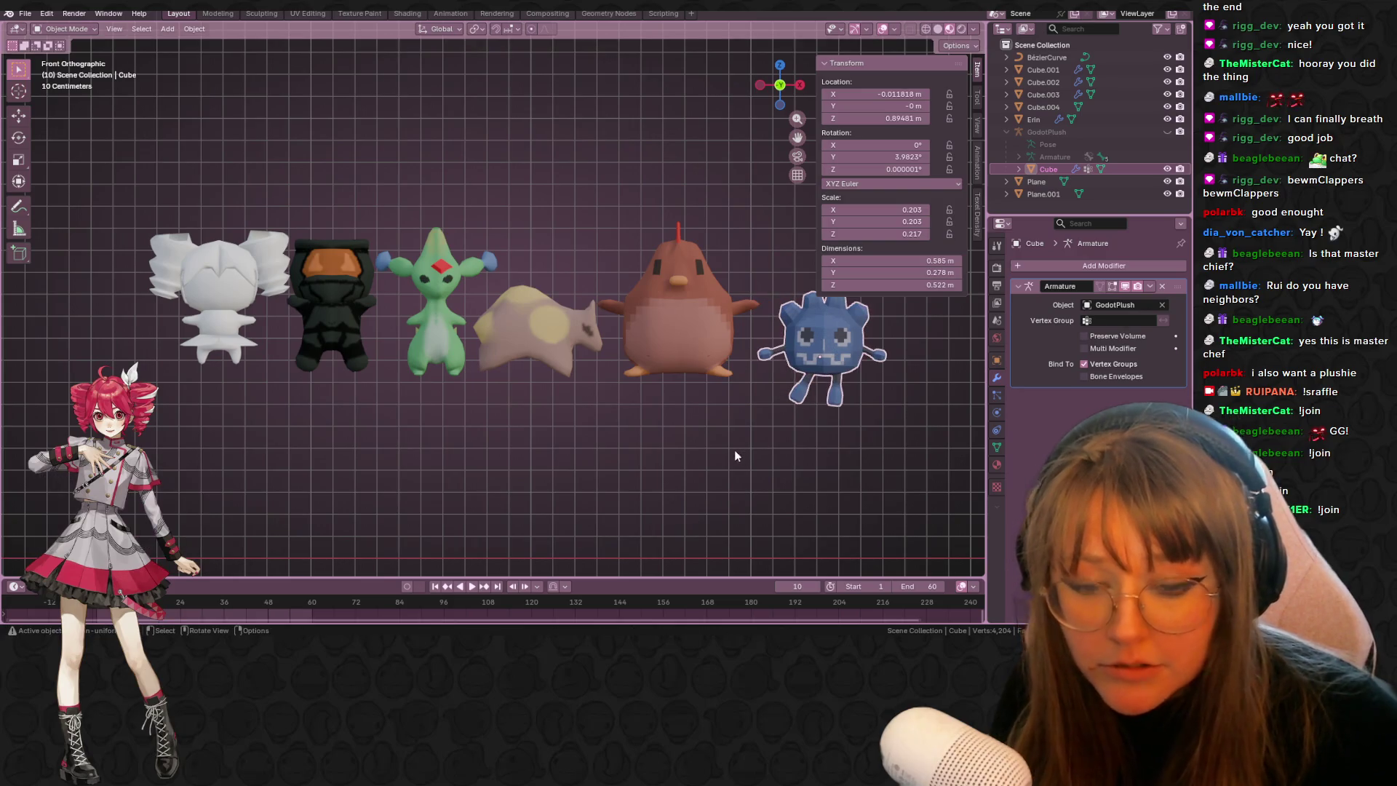
left_click(691, 424)
- Reframe the lineup lower in view, collapse the transform readout, and select the green creature
scroll(691, 423, "down", 1)
scroll(611, 312, "down", 1)
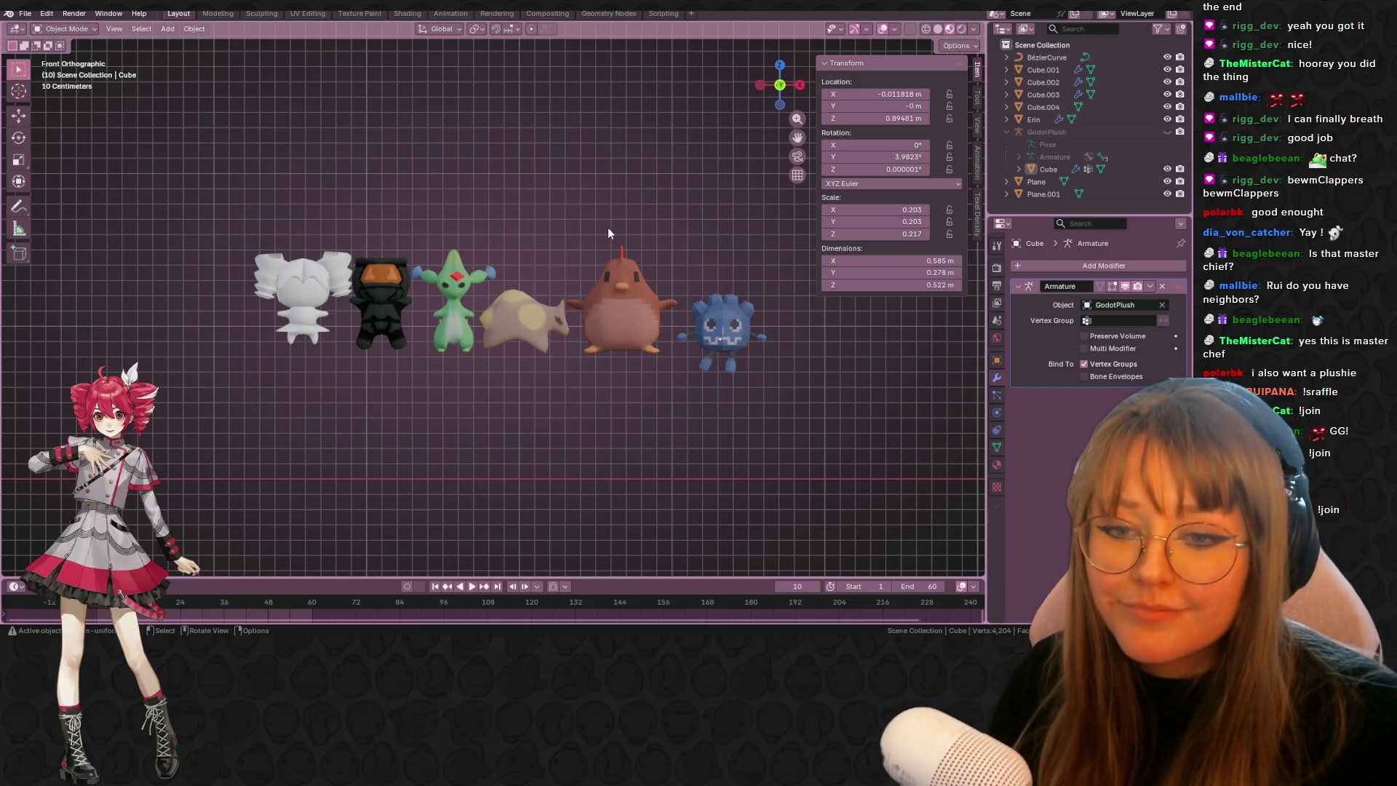
scroll(608, 227, "up", 3)
middle_click_drag(598, 281, 598, 293, "shift")
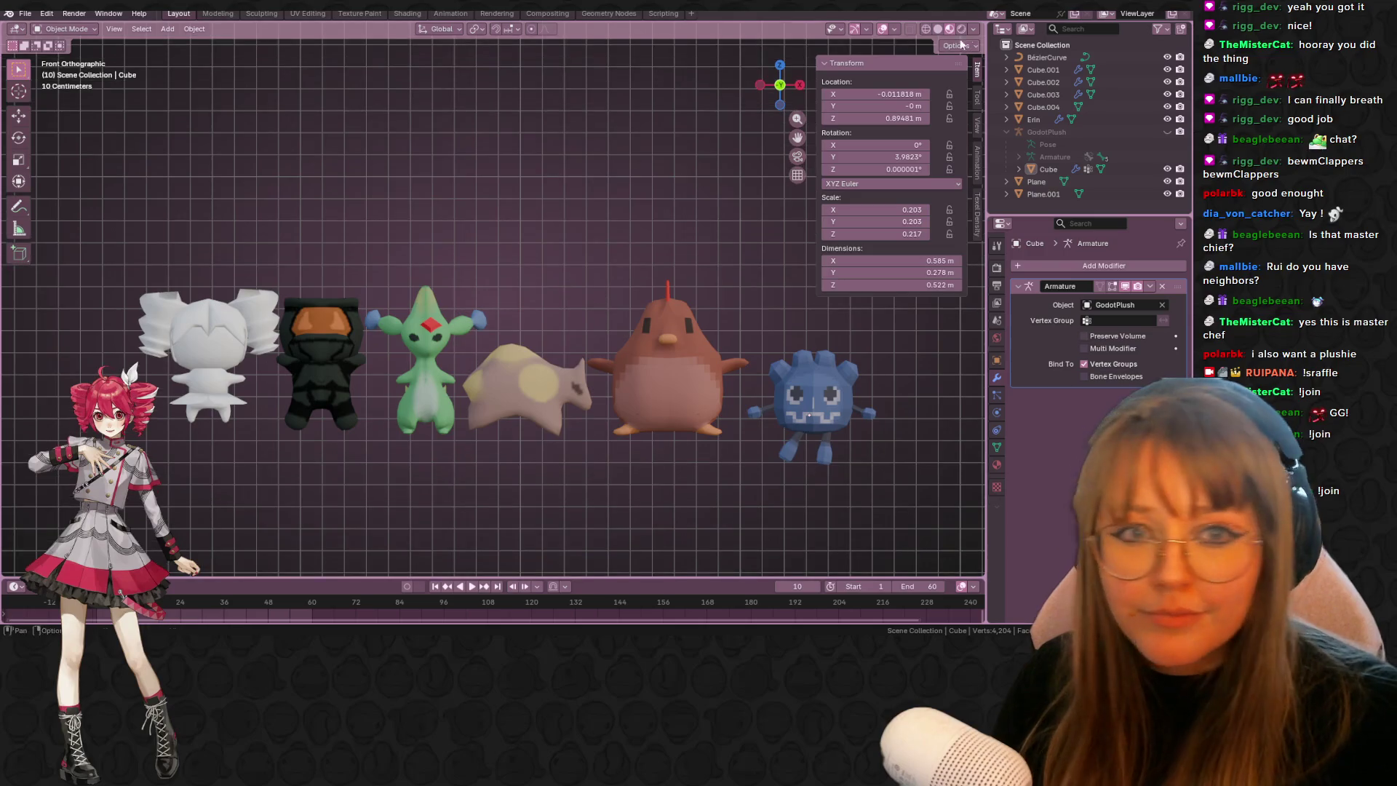
left_click(847, 63)
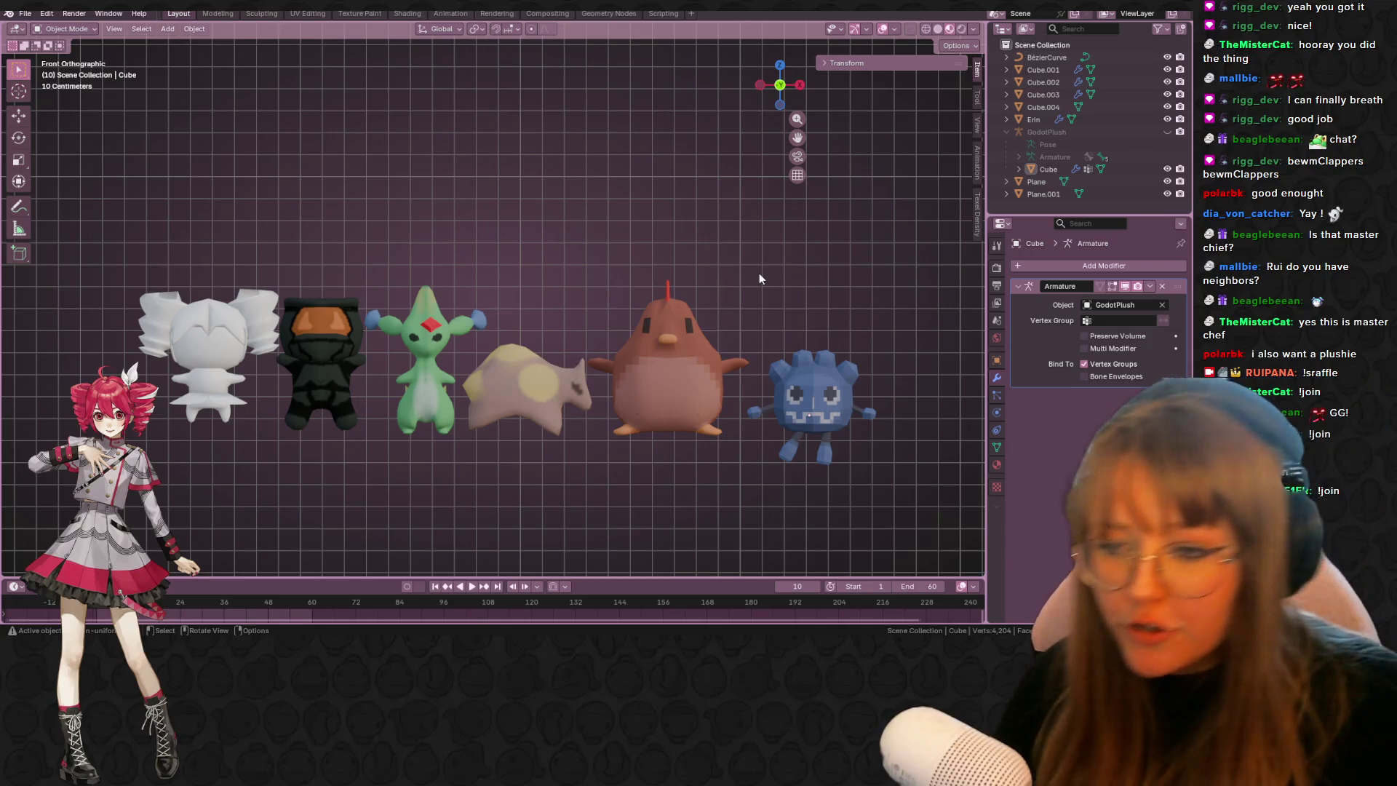
left_click(432, 374)
- Shift the green creature slightly right, undo an accidental join, and reselect only its body
key("g")
left_click(437, 372)
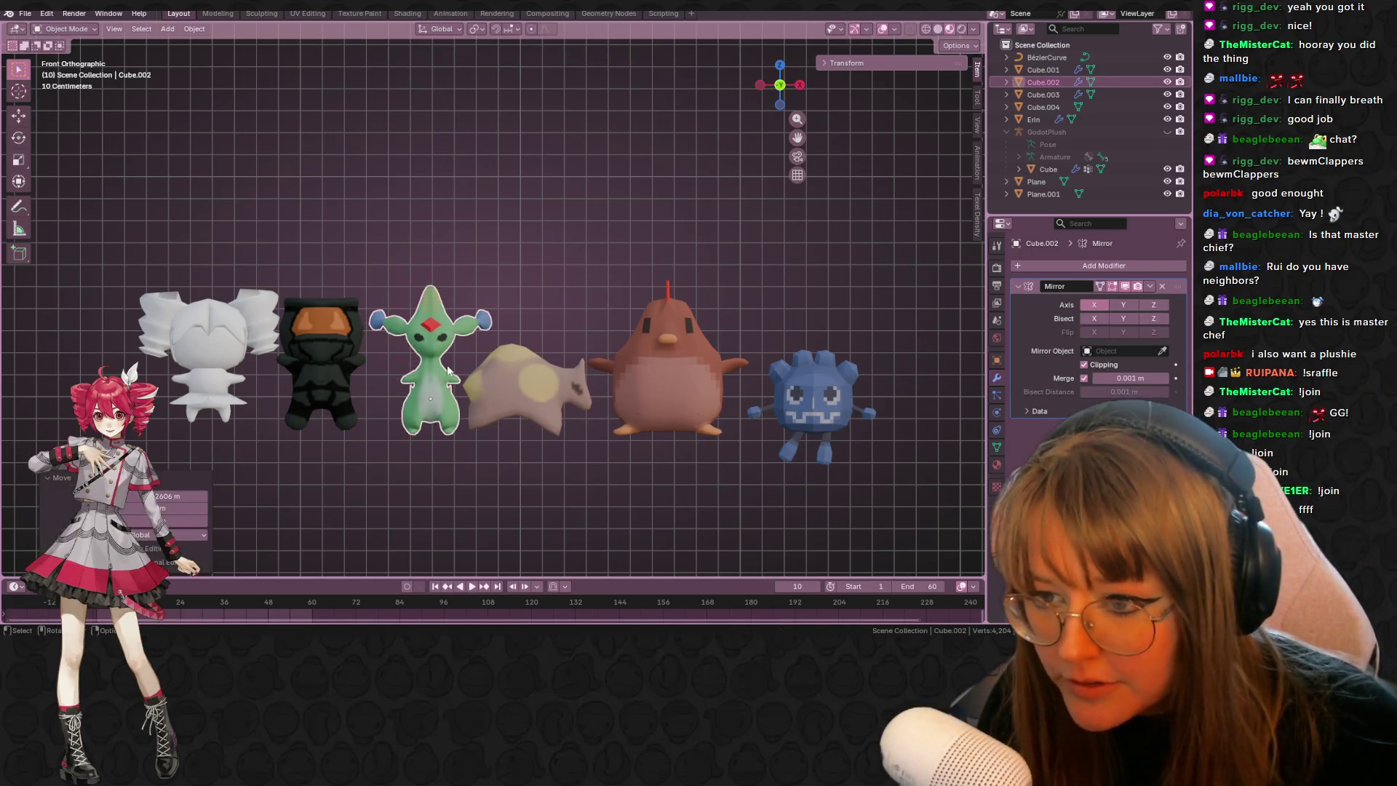
left_click(434, 331, "shift")
key("ctrl+j")
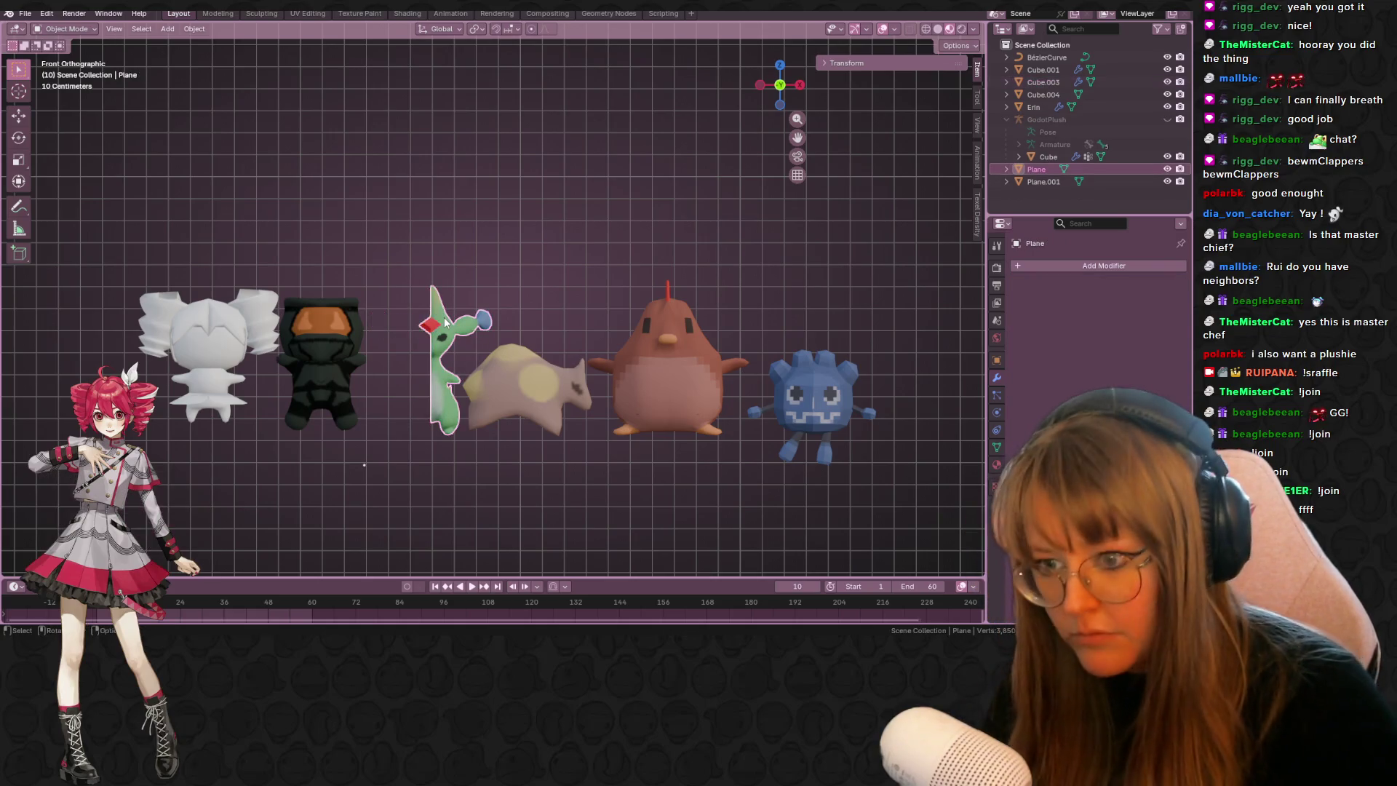
key("ctrl+z")
left_click(430, 360)
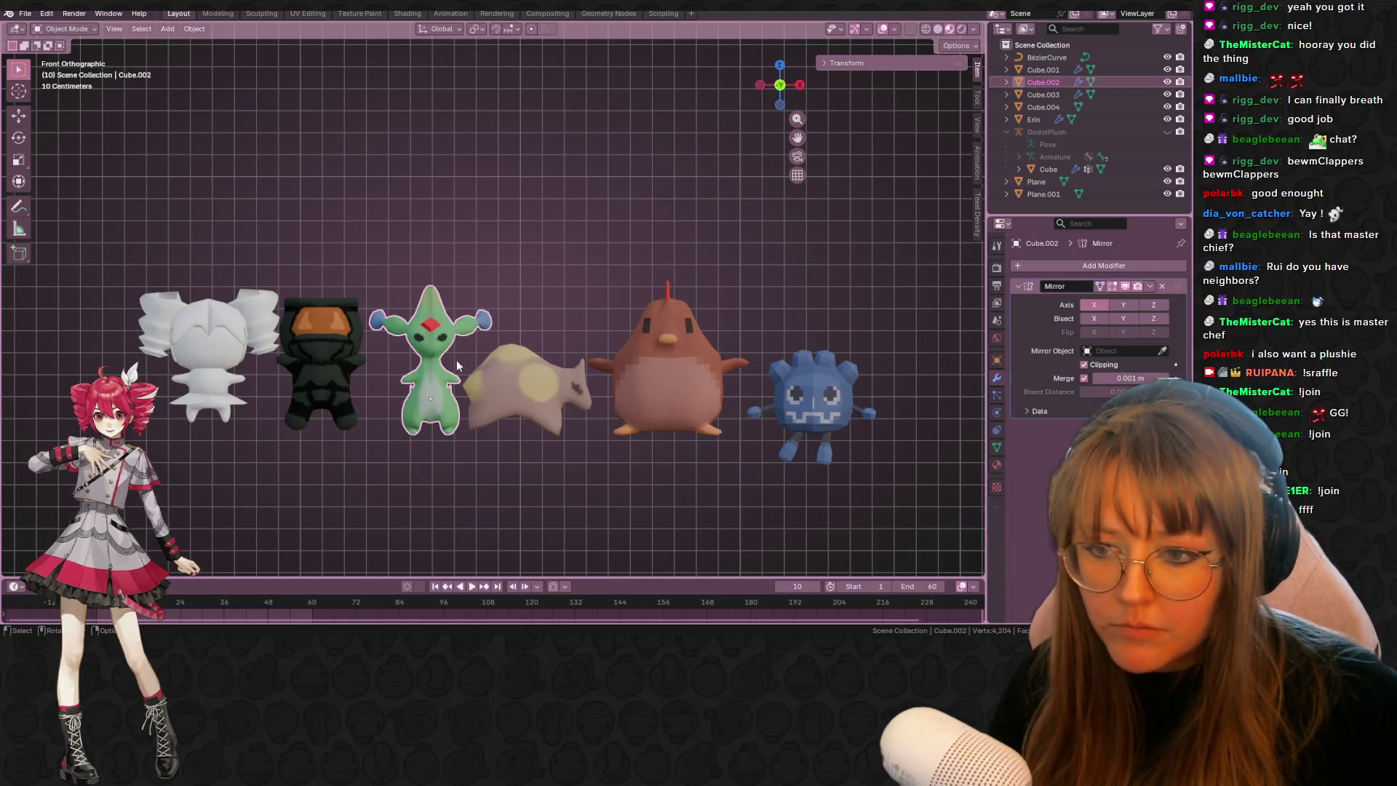
- Apply the green creature's Mirror modifier and remove the stray duplicate mirror
left_click(1150, 287)
left_click(1109, 311)
left_click(1150, 287)
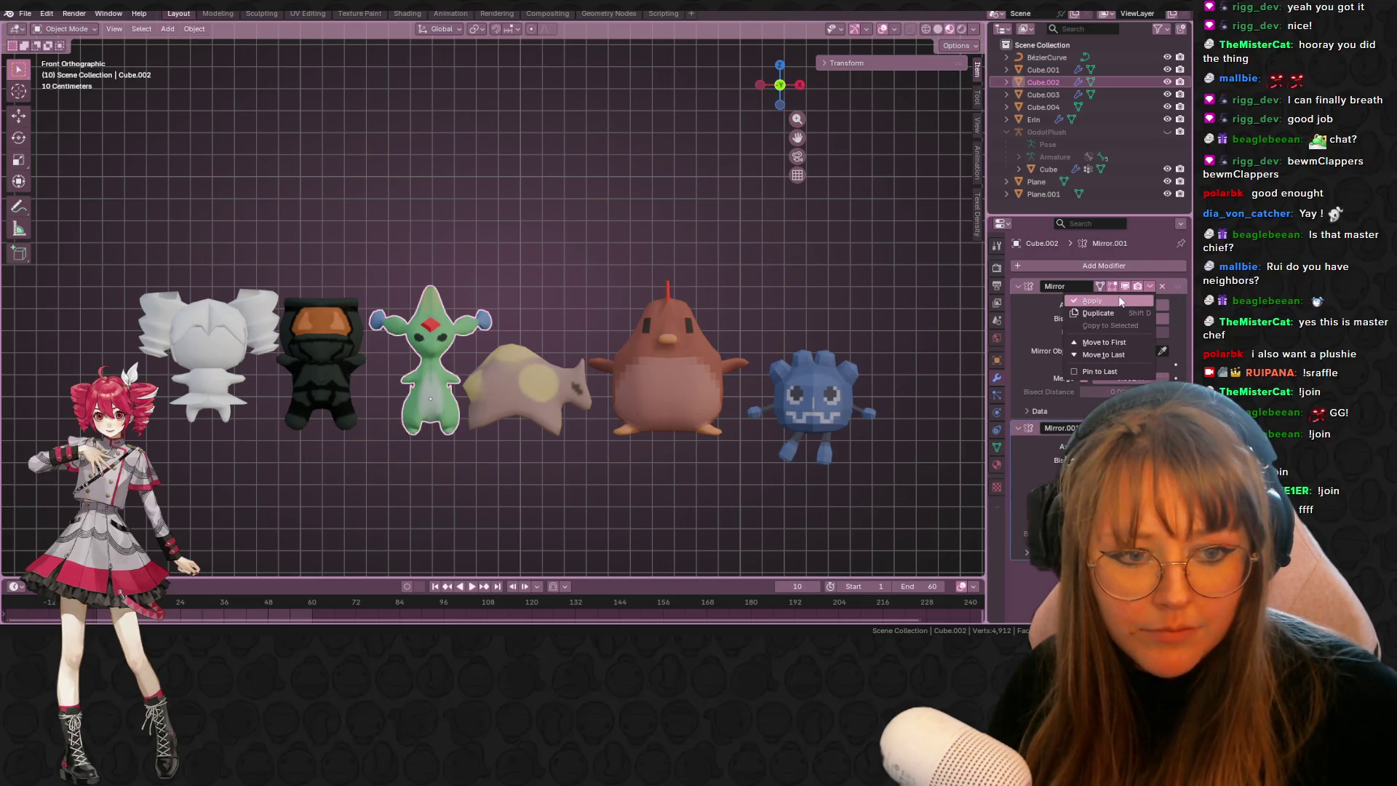
left_click(1161, 286)
left_click(1162, 286)
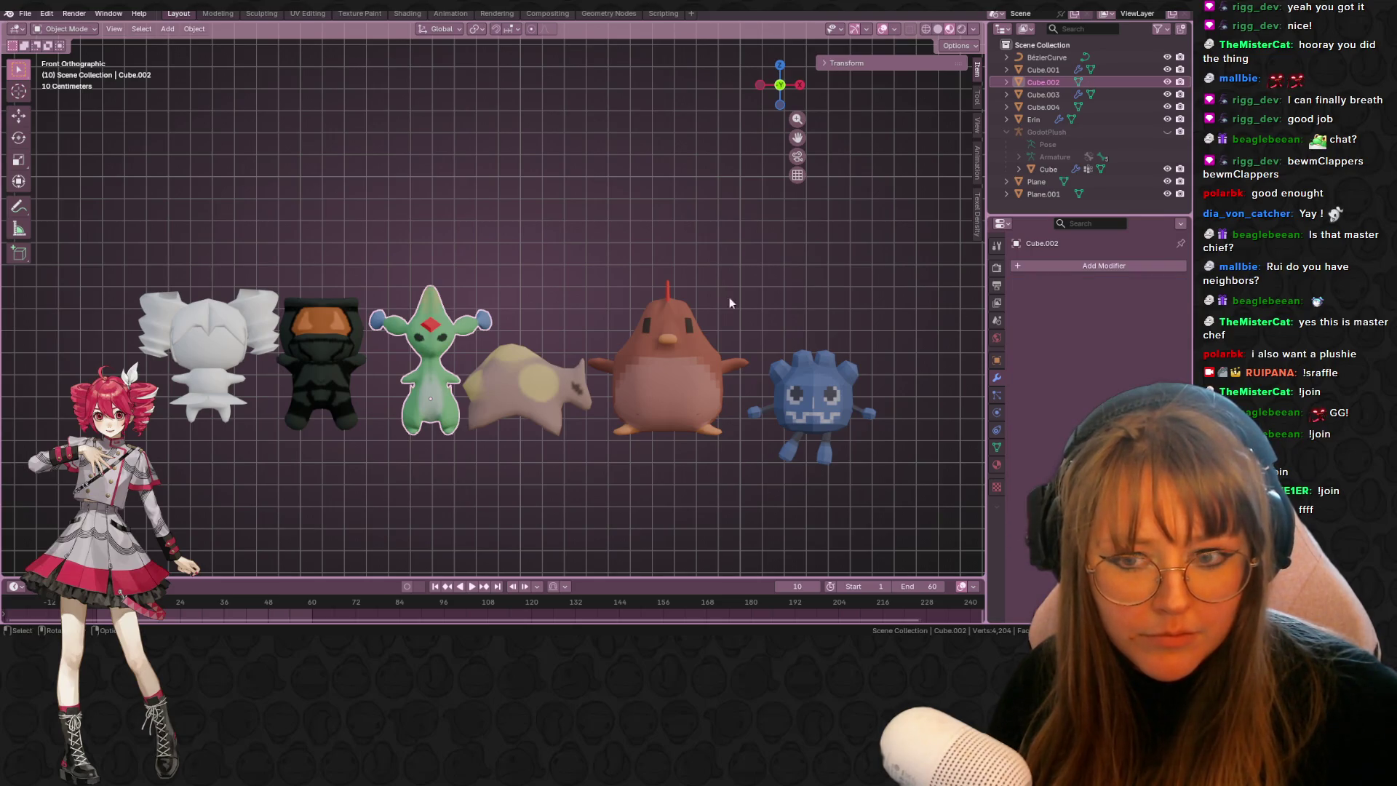
- Join the green plush's body and its other part into a single object
left_click(435, 328, "shift")
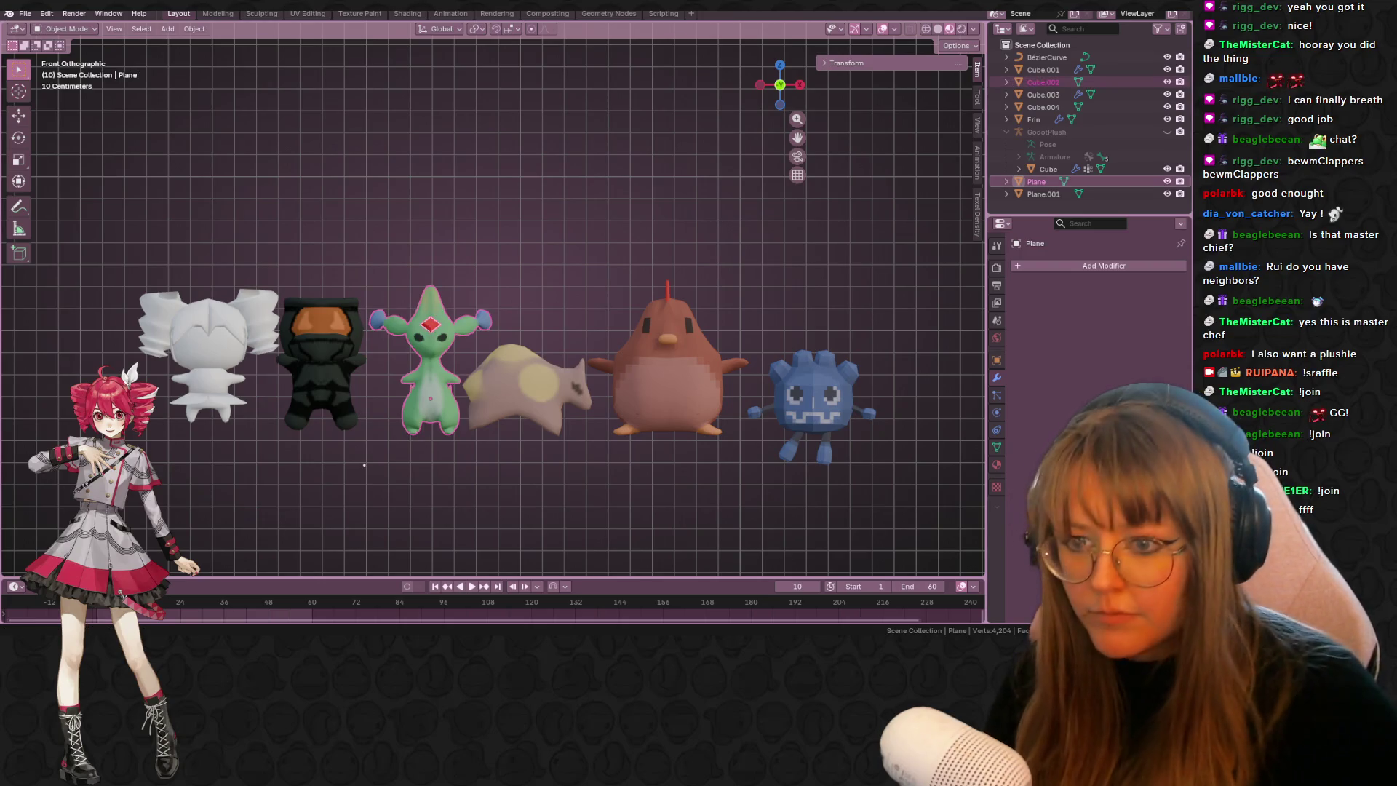
key("KP_5")
key("ctrl+j")
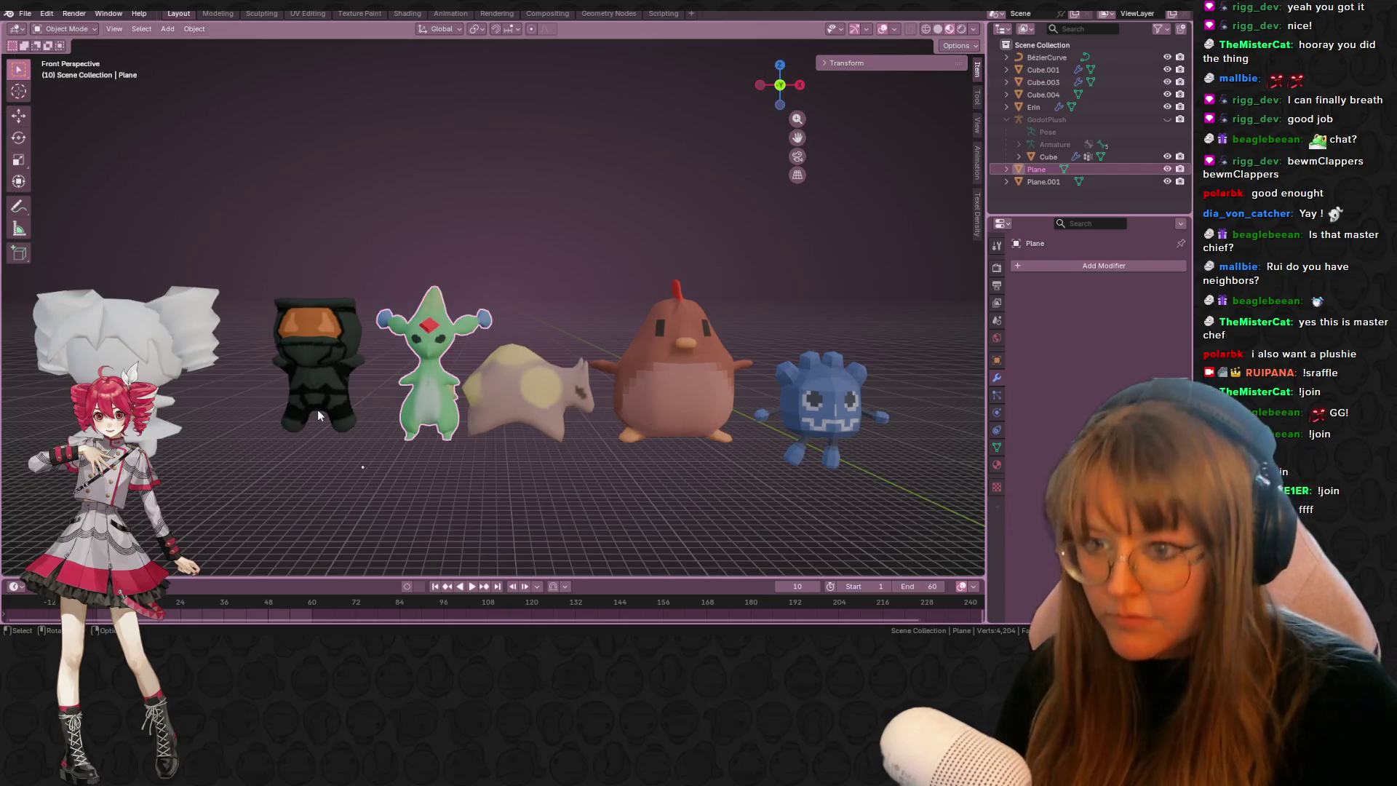
mouse_move(329, 174)
middle_mouse_down()
mouse_move(490, 225)
mouse_move(567, 209)
middle_mouse_up()
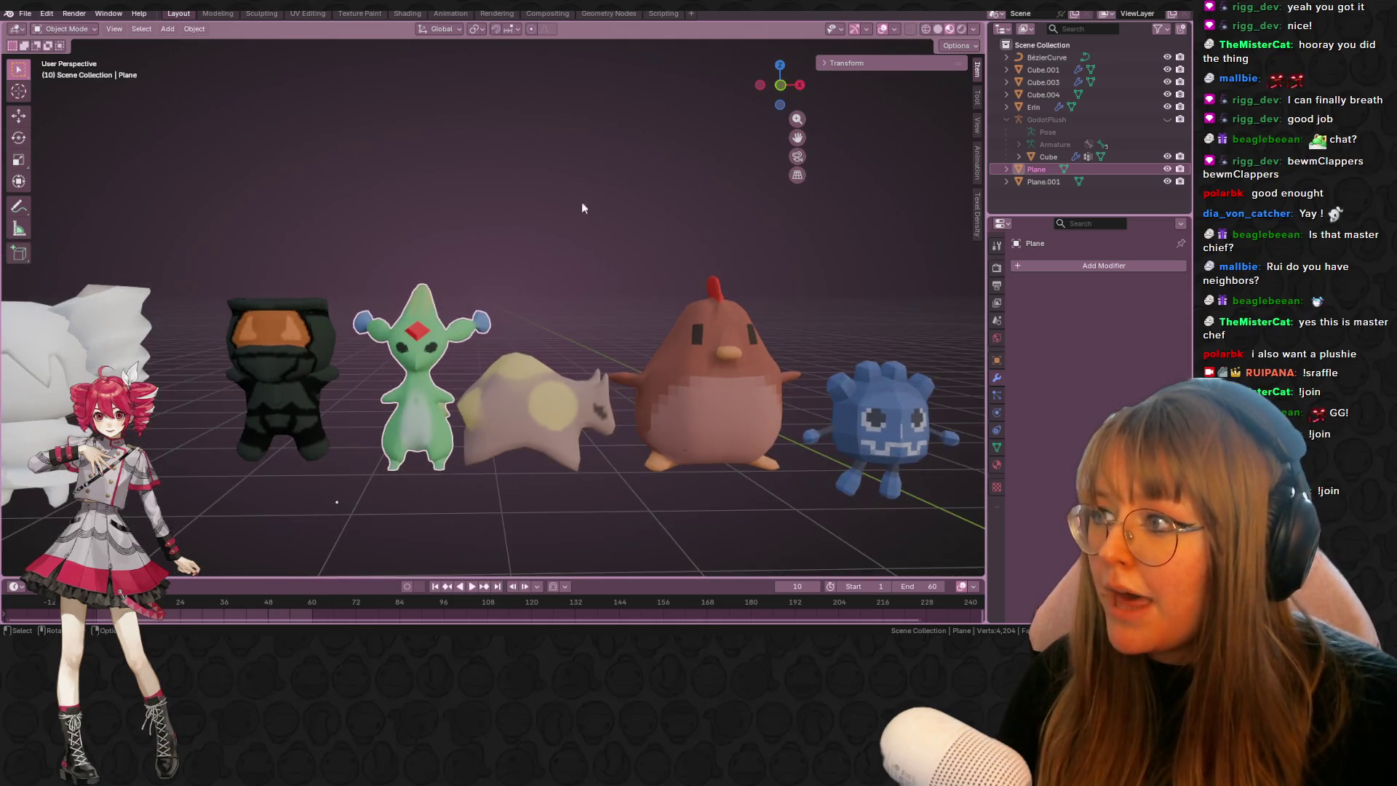
left_click(781, 85)
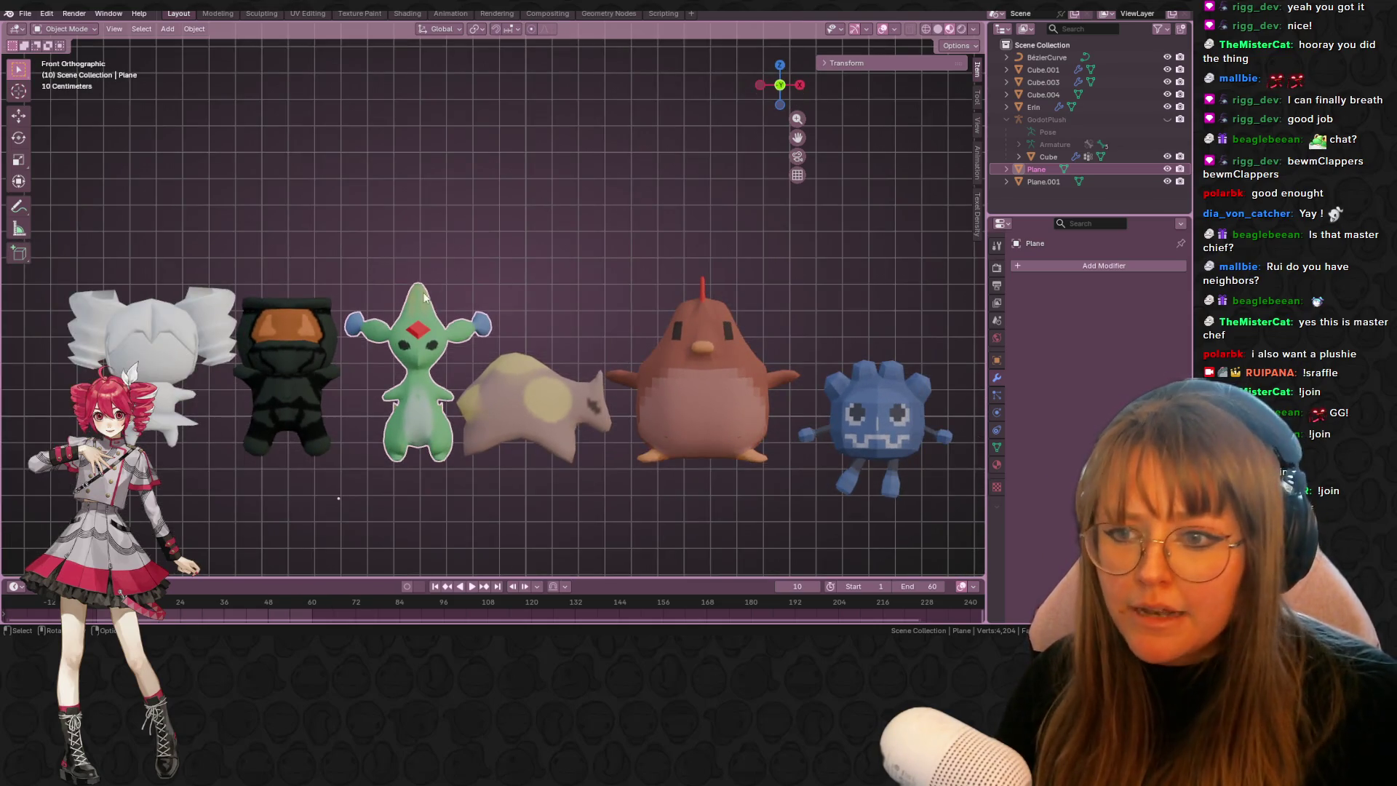
- Move the joined green plush into its place in the lineup and deselect it
key("g")
left_click(417, 339)
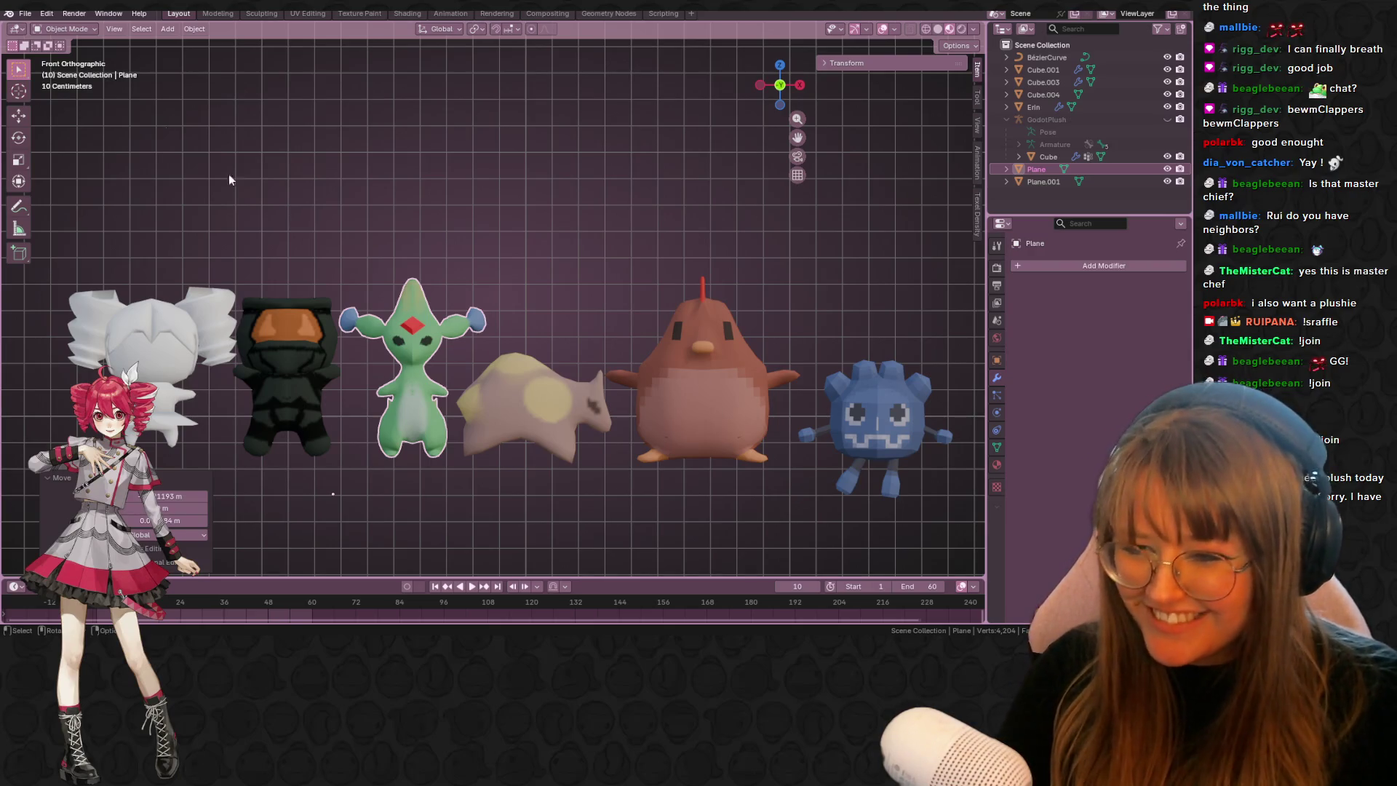
left_click(610, 274)
- From top view, move the white figure to sit beside the dark figure
mouse_move(609, 269)
middle_mouse_down()
mouse_move(591, 209)
mouse_move(518, 315)
mouse_move(477, 333)
middle_mouse_up()
left_click(160, 387)
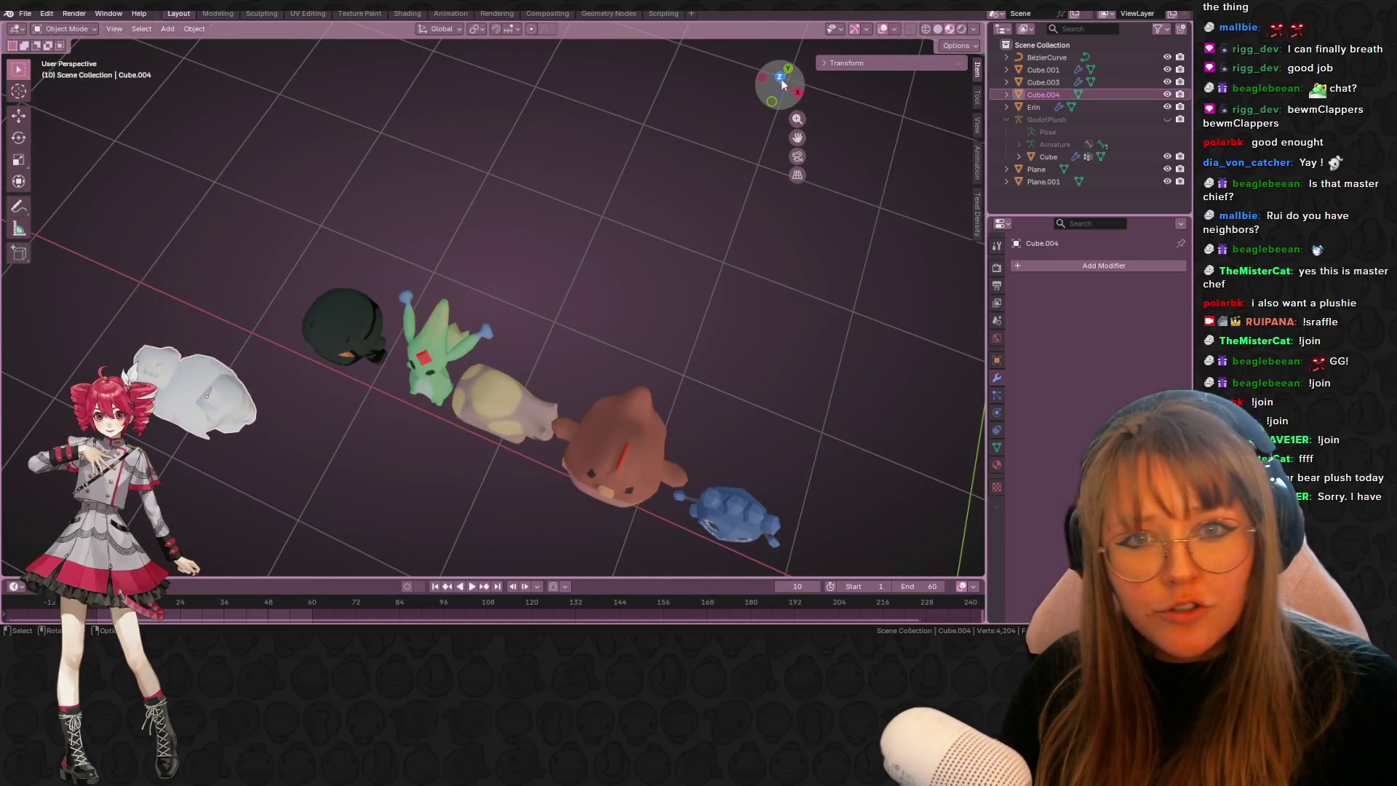
left_click(779, 77)
key("g")
left_click(288, 202)
mouse_move(440, 415)
middle_mouse_down()
mouse_move(433, 319)
mouse_move(461, 242)
mouse_move(923, 262)
mouse_move(480, 443)
mouse_move(652, 166)
mouse_move(696, 241)
mouse_move(803, 155)
middle_mouse_up()
key("alt+a")
- Return to front orthographic view and zoom in on the plush lineup
left_click(780, 85)
mouse_move(782, 86)
middle_mouse_down("ctrl")
mouse_move(725, 173)
mouse_move(727, 248)
middle_mouse_up("ctrl")
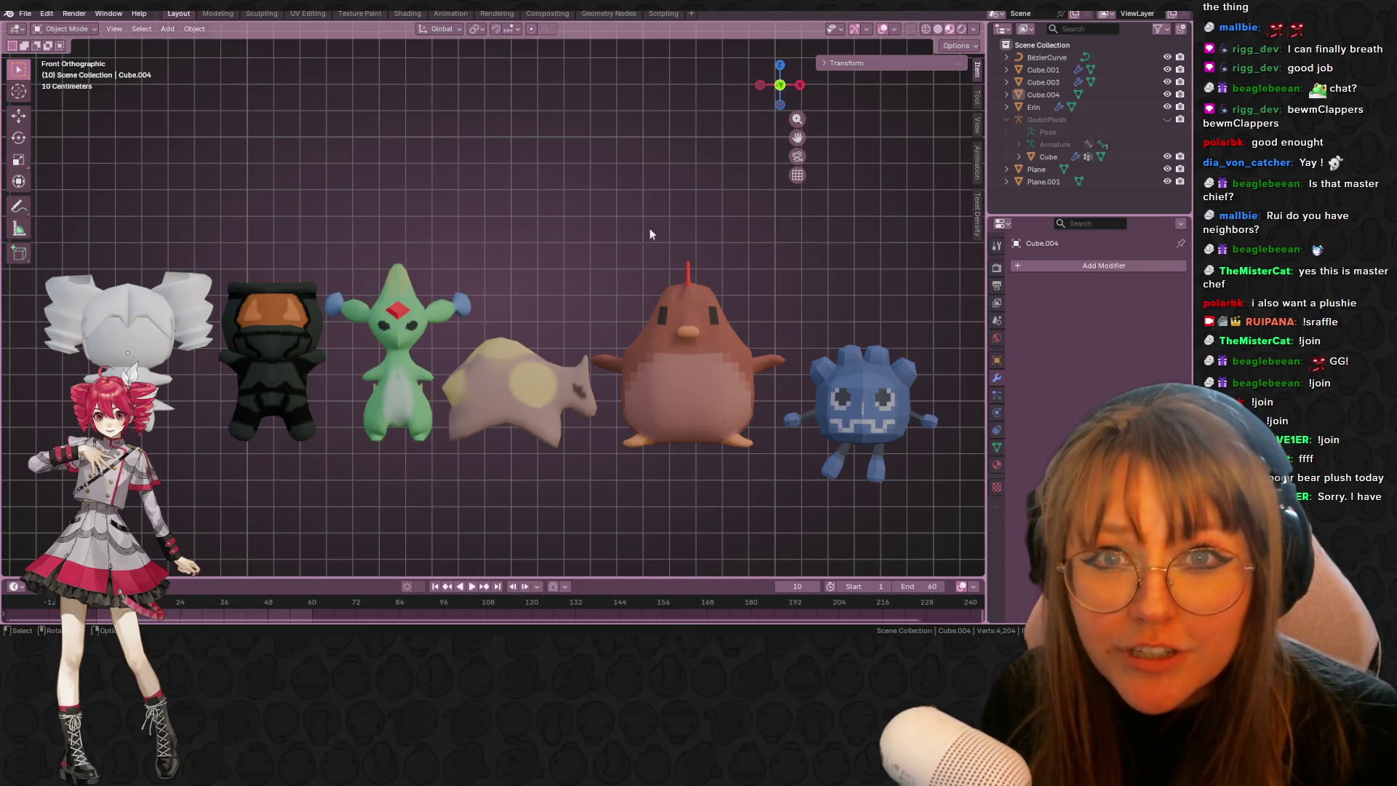
mouse_move(288, 631)
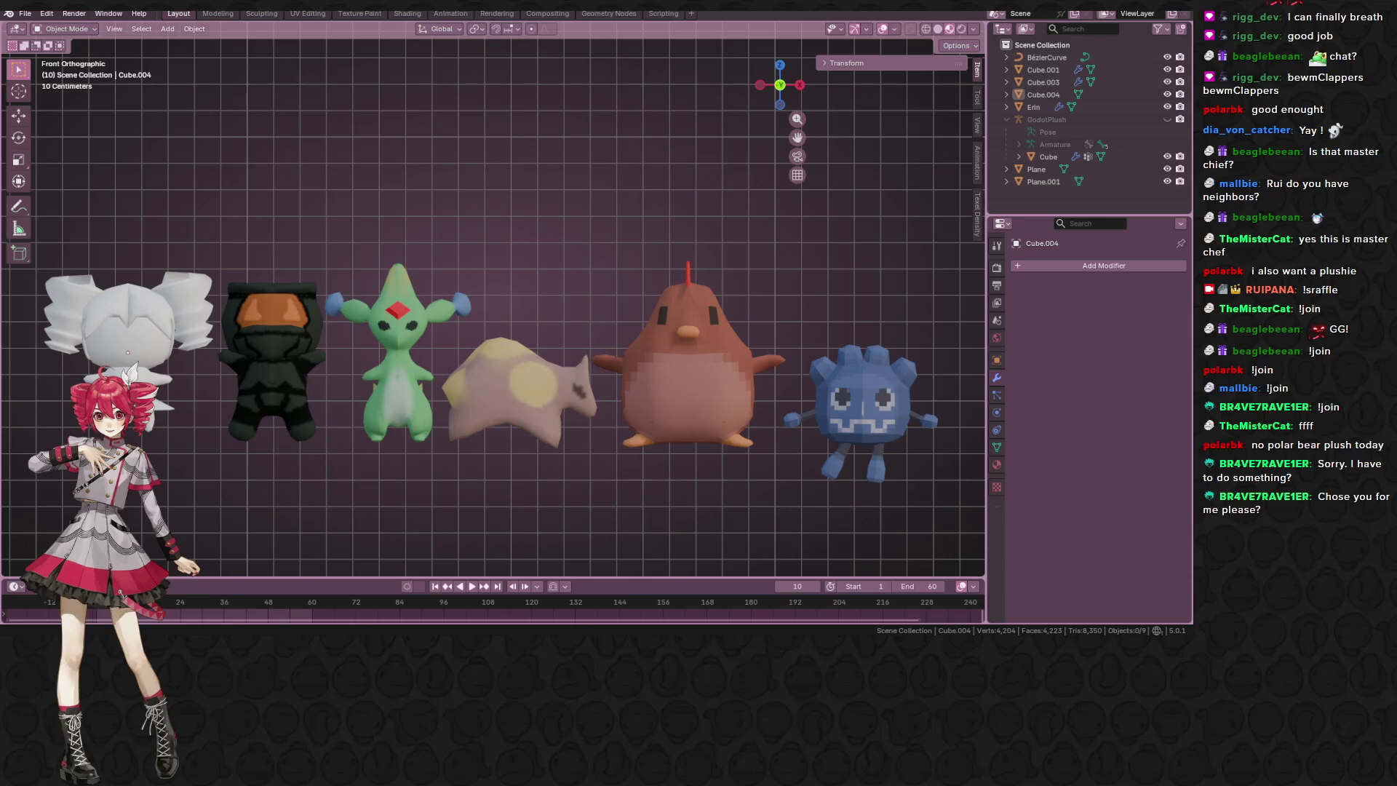
scroll(564, 495, "up", 3)
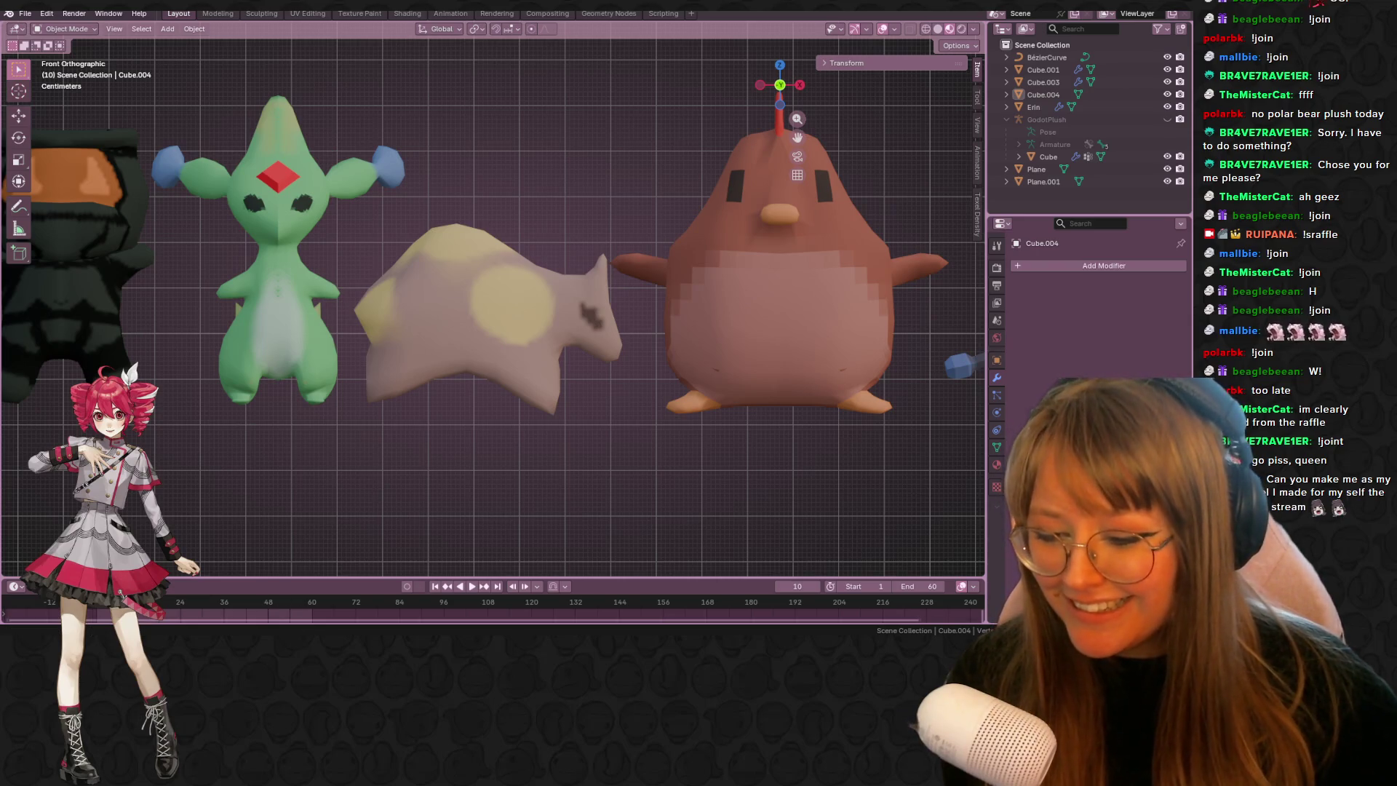
- Zoom in closely on the green creature, cow and chicken plushies
mouse_move(100, 630)
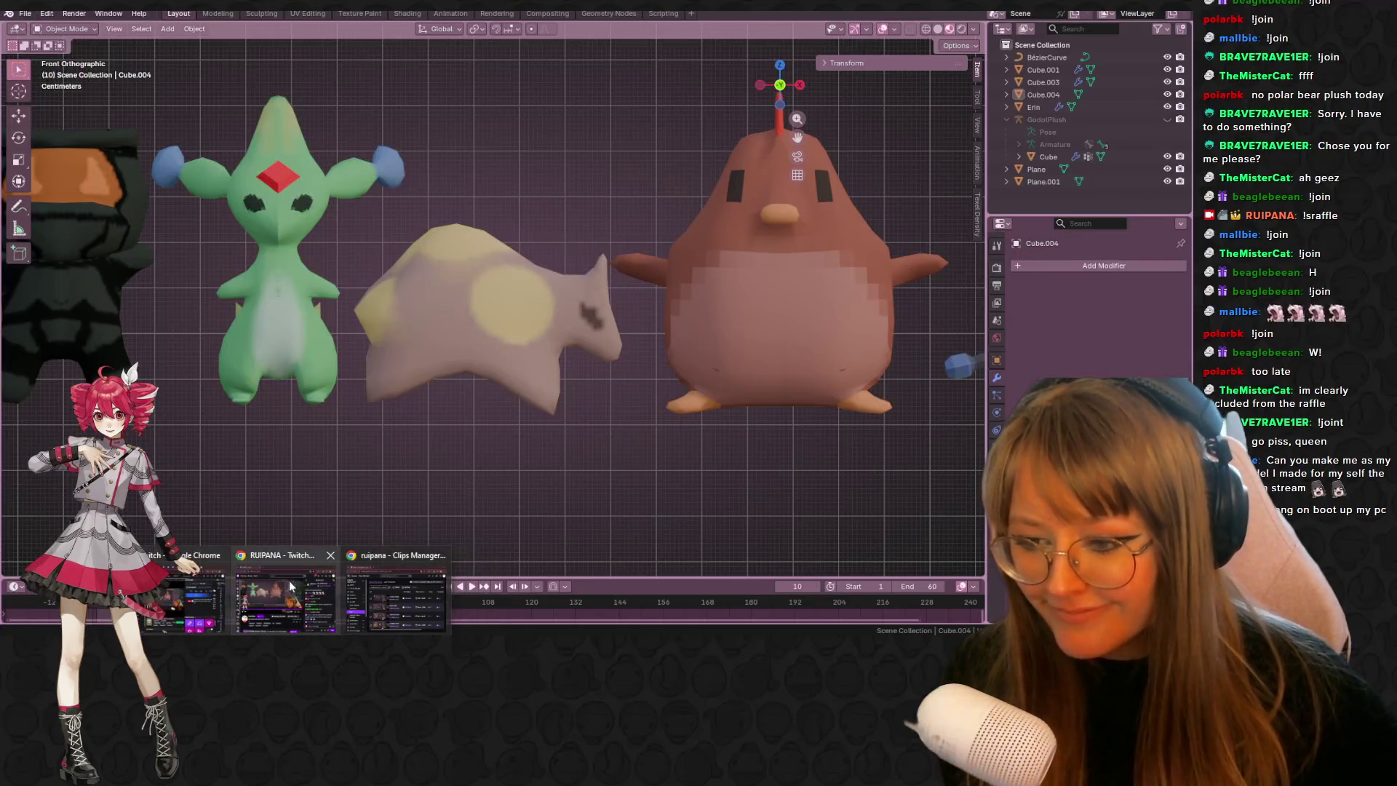
left_click(294, 586)
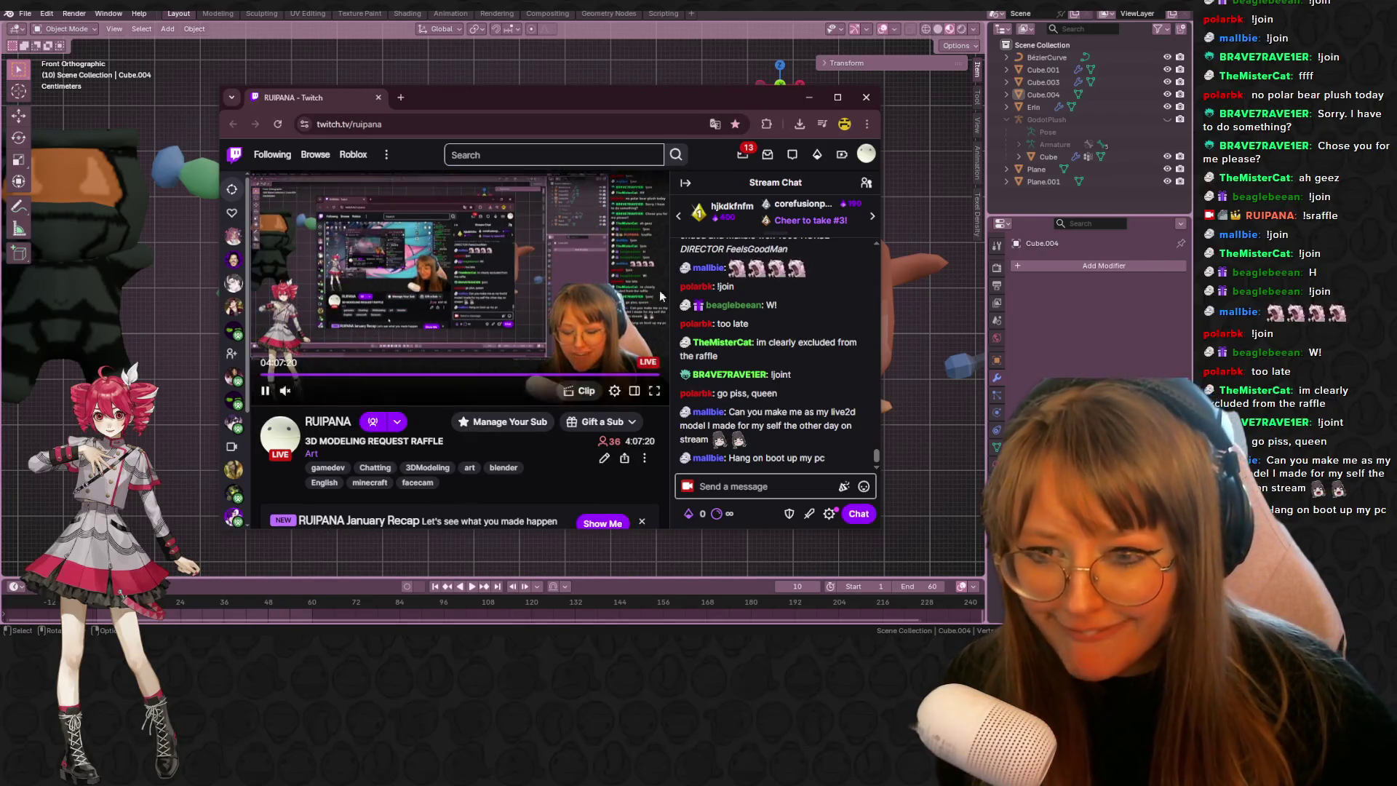
key("alt+Tab")
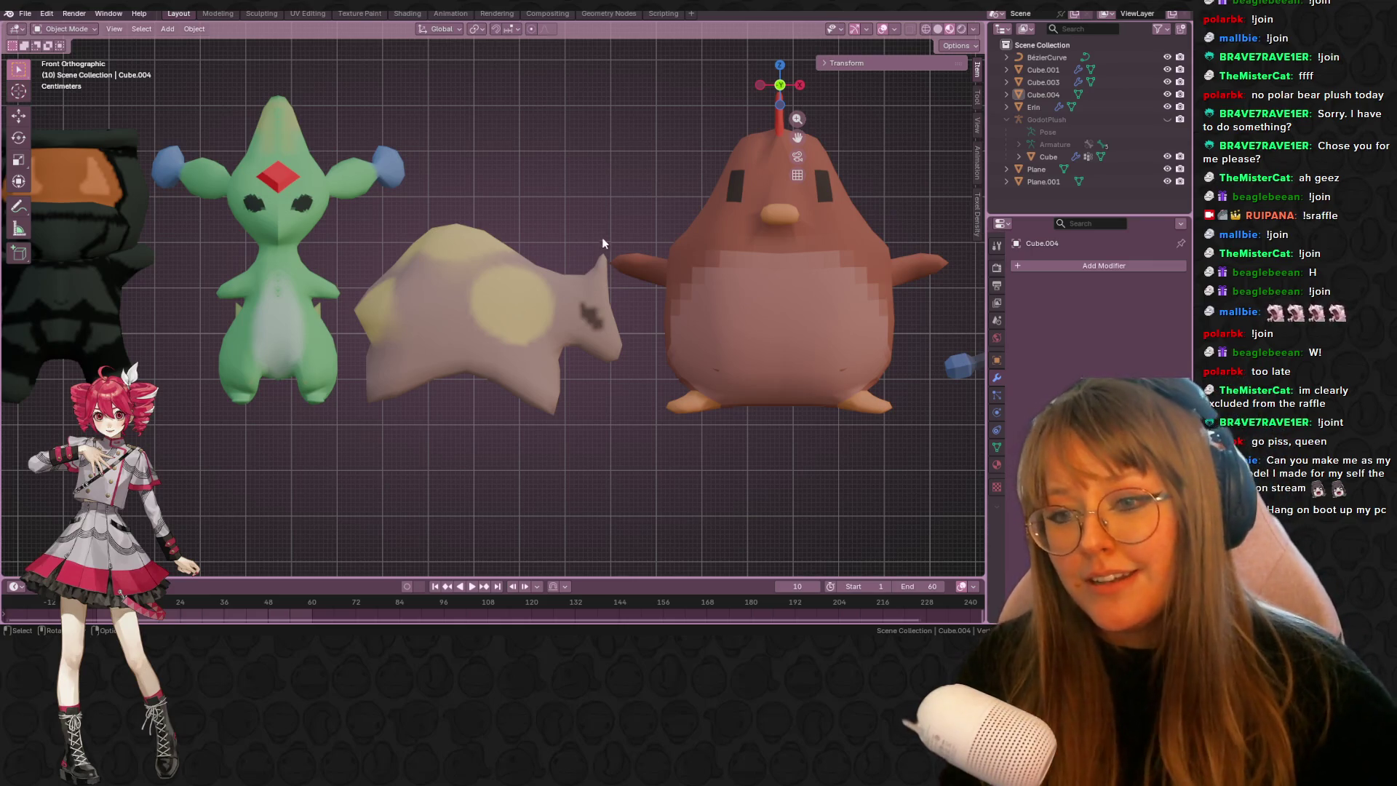
- Zoom out and pan so all six plushies are framed in the front view
scroll(540, 285, "down", 2)
scroll(540, 286, "down", 2)
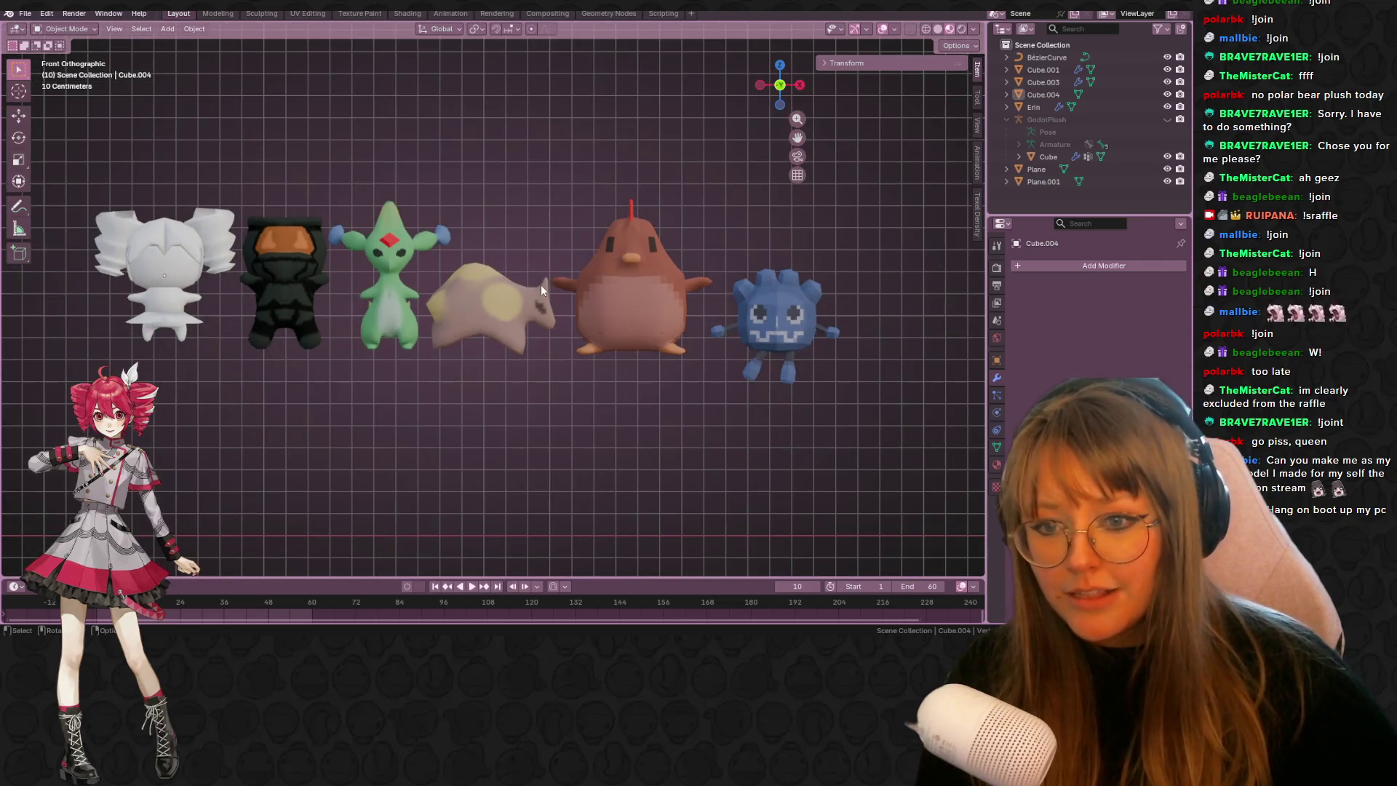
scroll(617, 282, "down", 1)
middle_click_drag(630, 295, 587, 291, "shift")
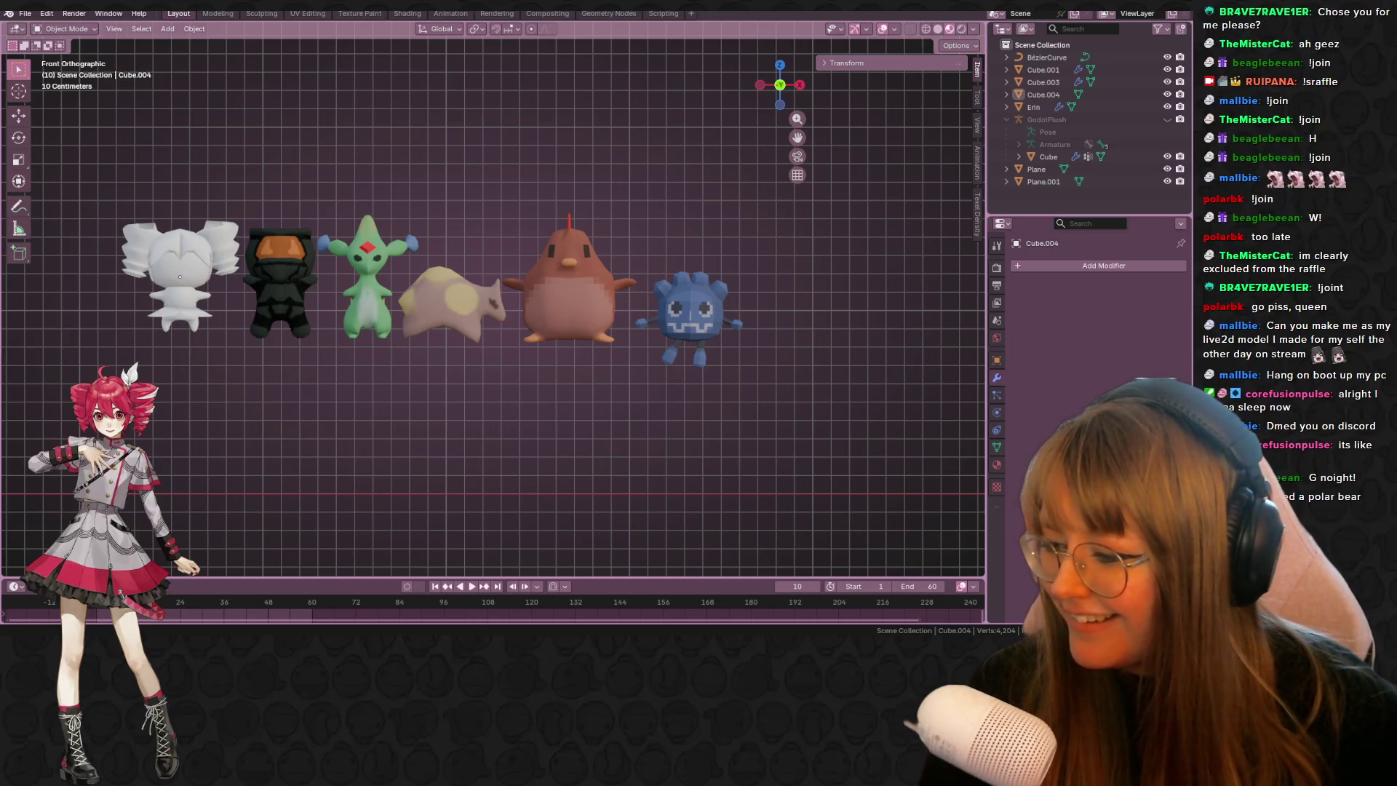
key("ctrl+shift+s")
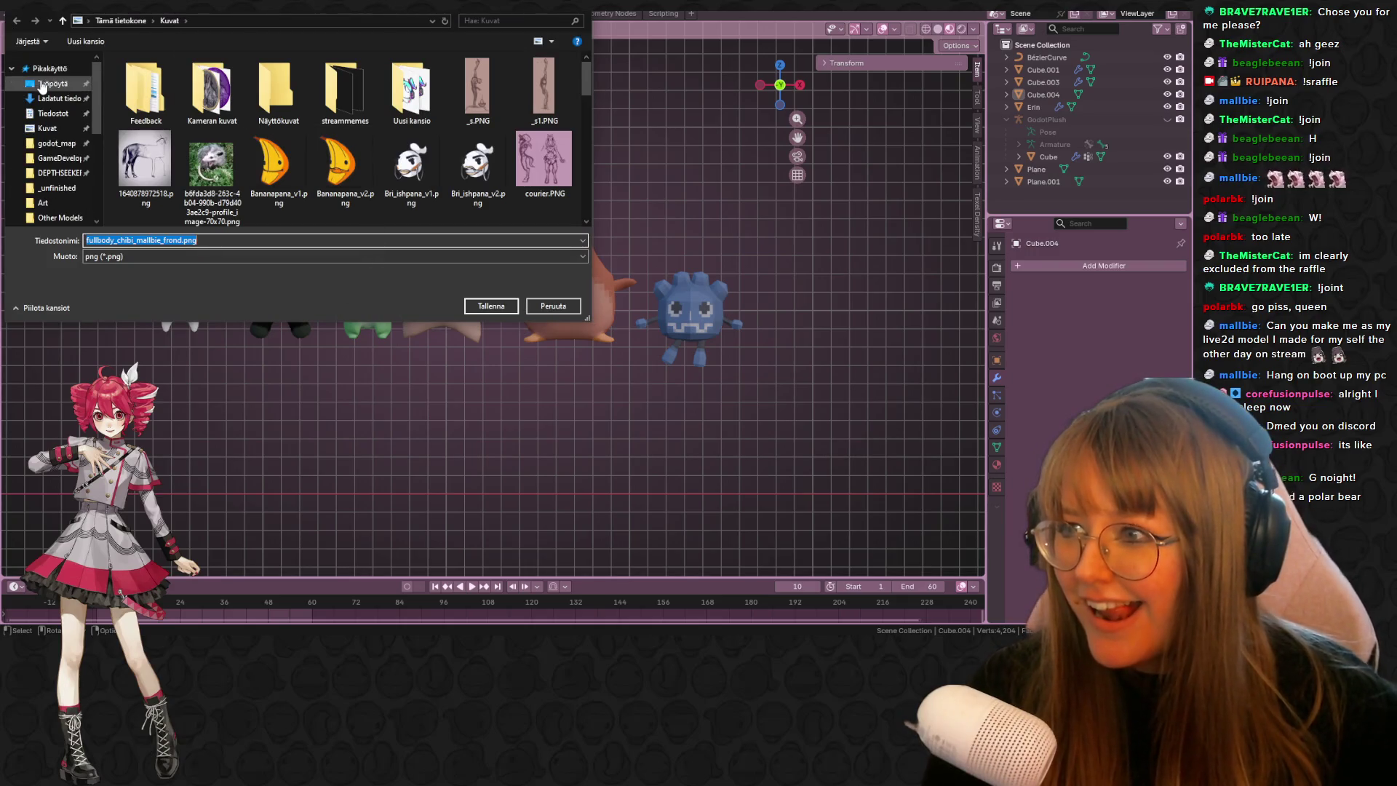
- Save the chibi reference snip as a PNG in a subfolder of the Desktop
left_click(43, 86)
double_click(145, 131)
double_click(146, 182)
left_click(490, 306)
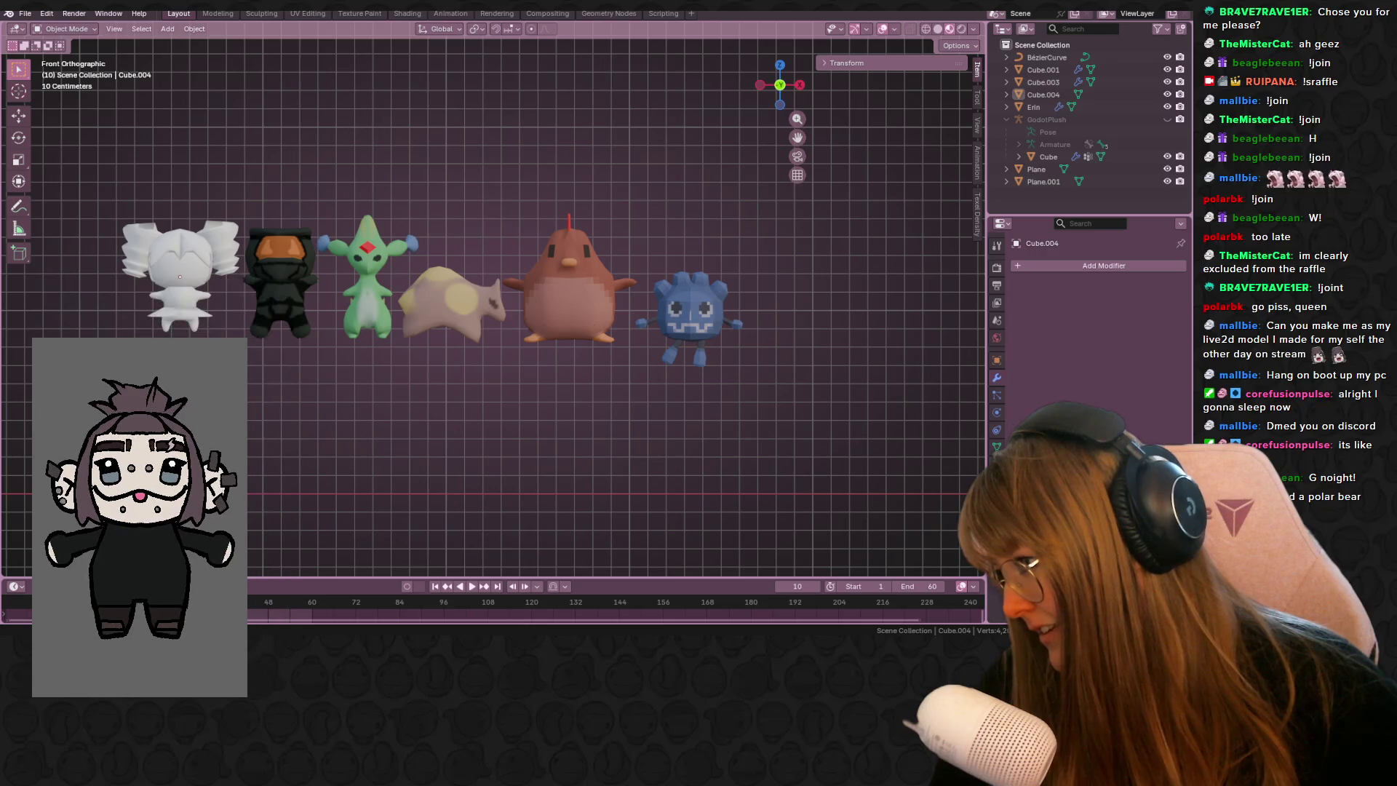
- Delete the white coiled curve from the scene
middle_click_drag(733, 274, 451, 360, "shift")
scroll(458, 359, "down", 2)
left_click(831, 307)
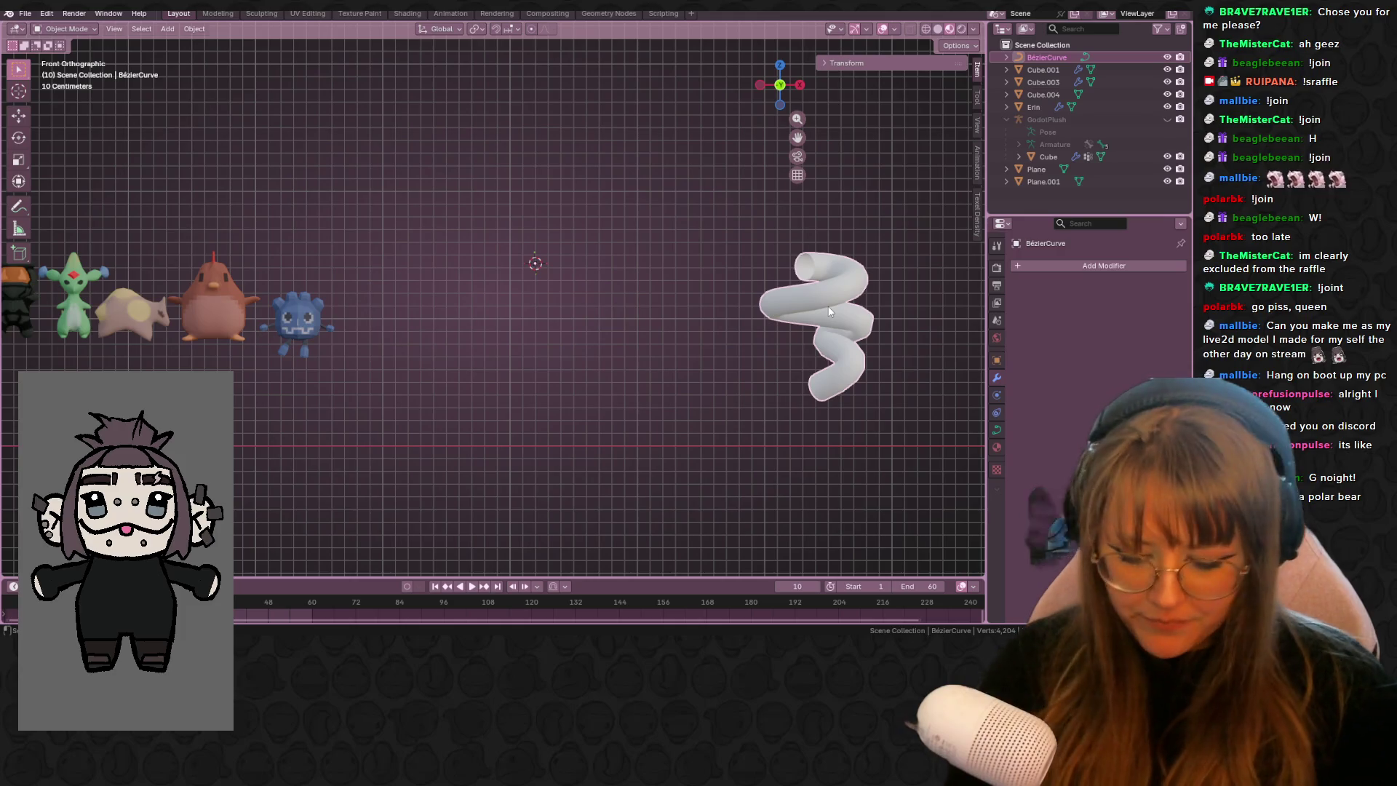
key("Delete")
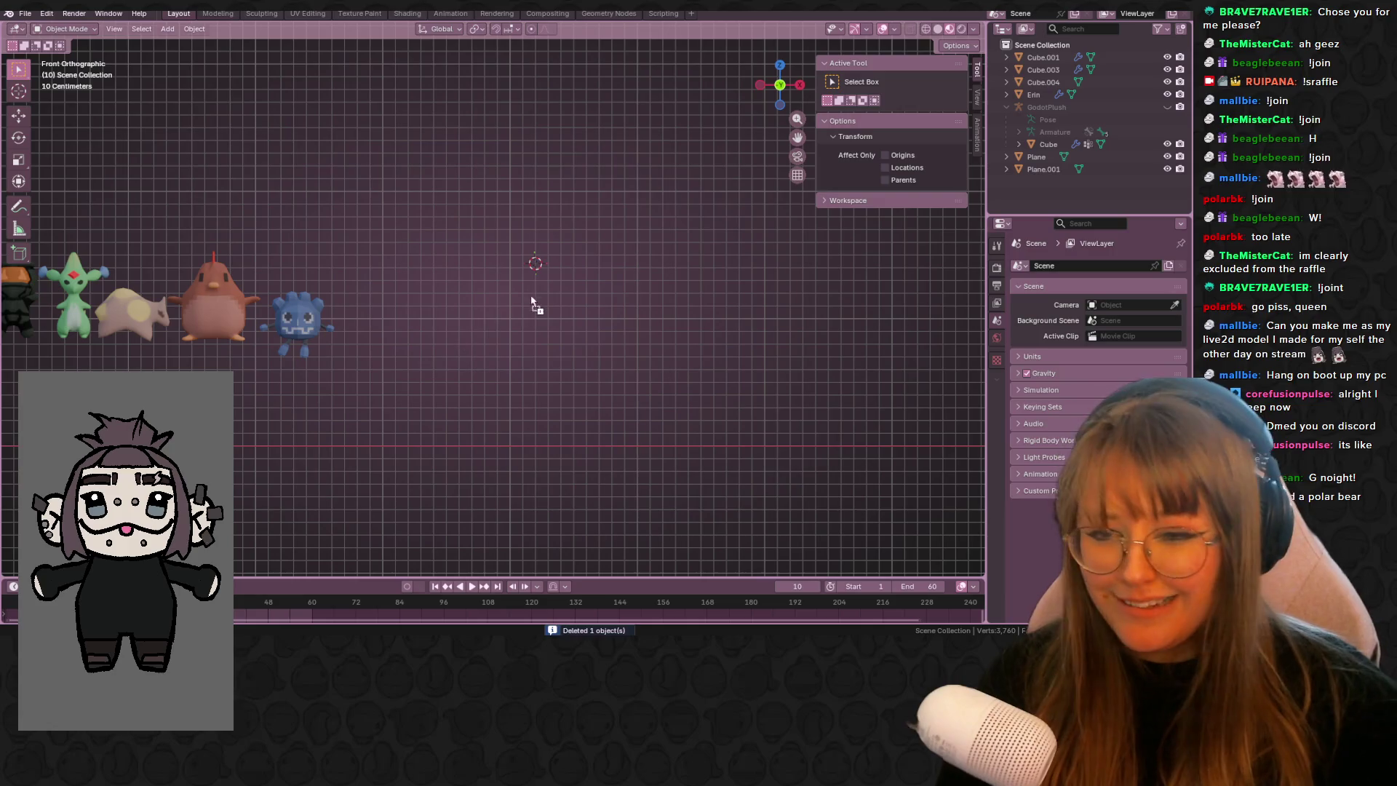
- Paste the chibi reference image, move it right and up, and scale it to about half size
key("ctrl+v")
scroll(516, 376, "down", 2)
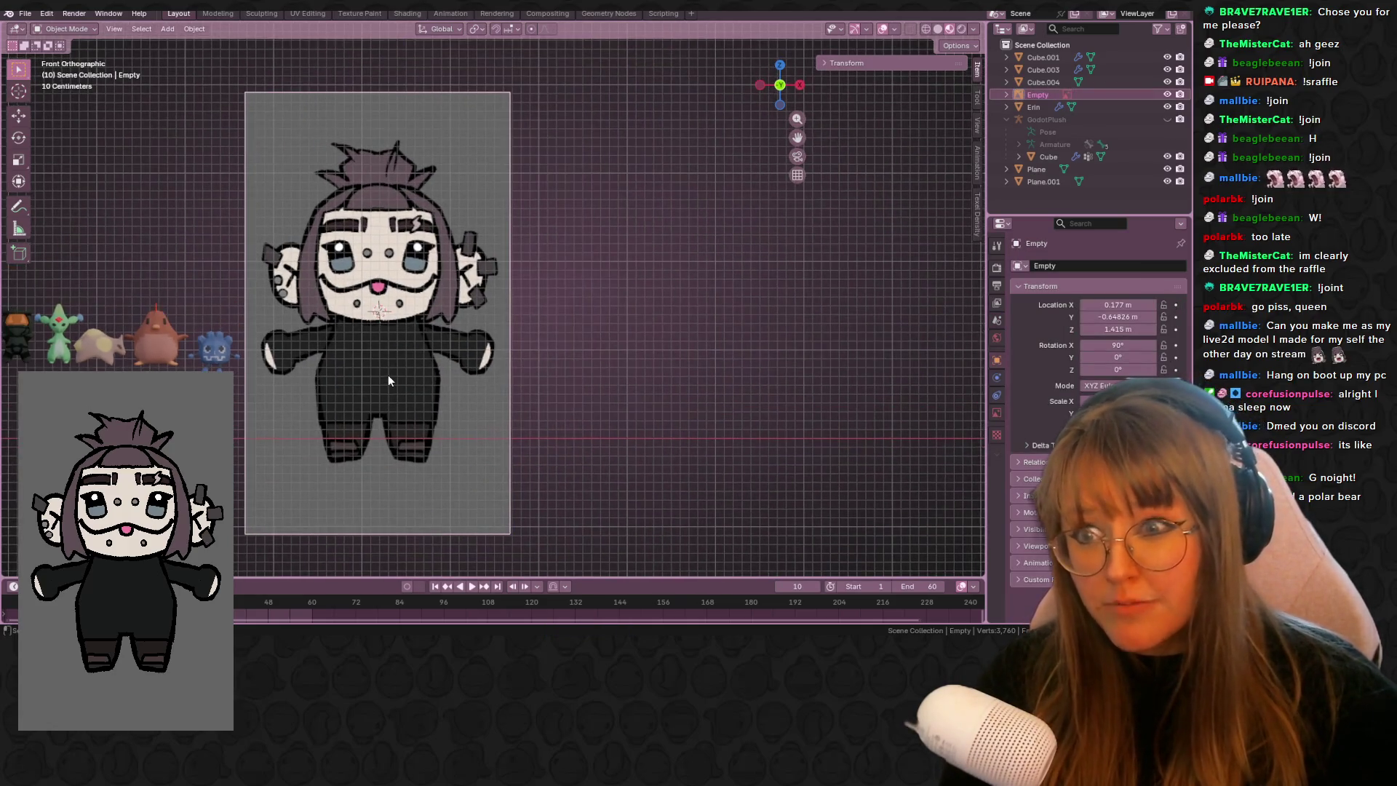
key("g")
key("s")
left_click(547, 298)
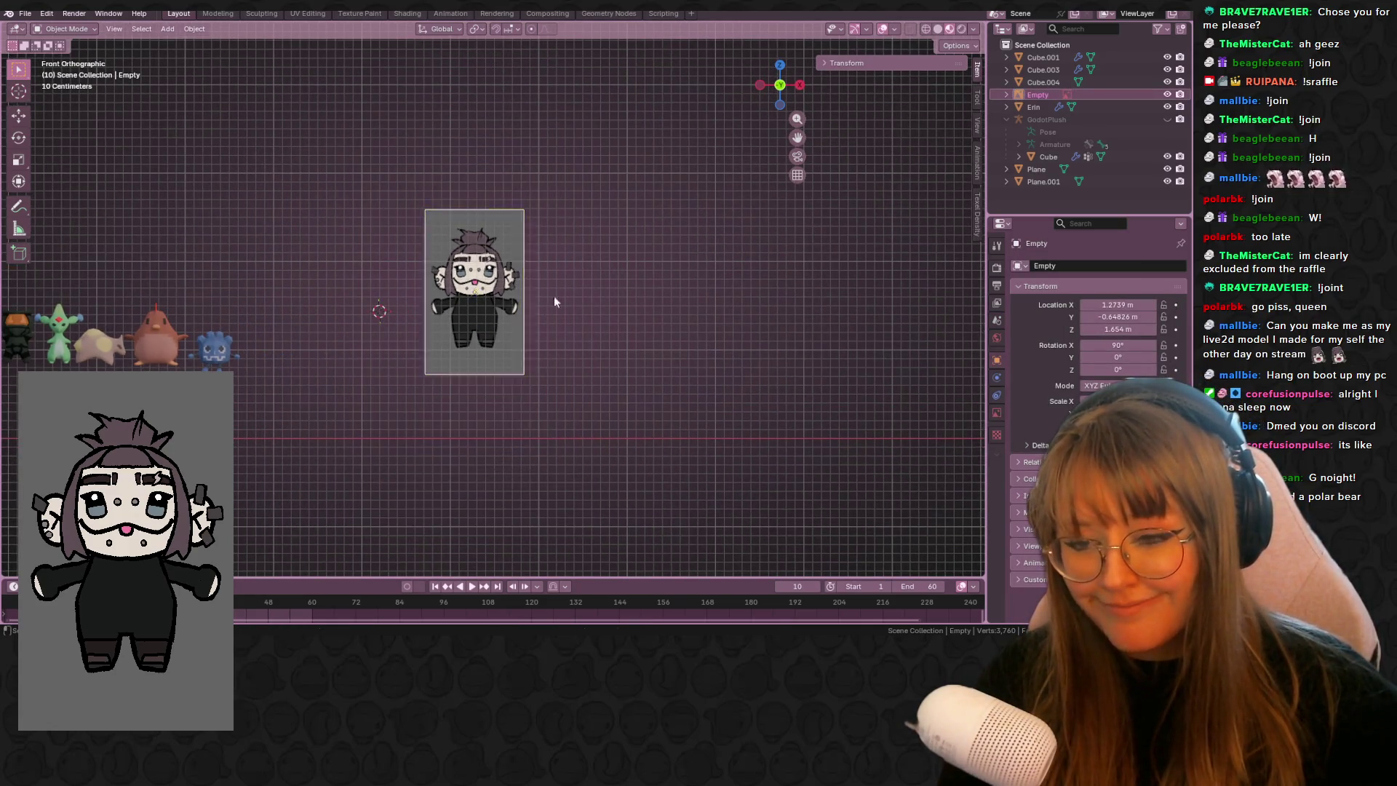
key("s")
left_click(508, 291)
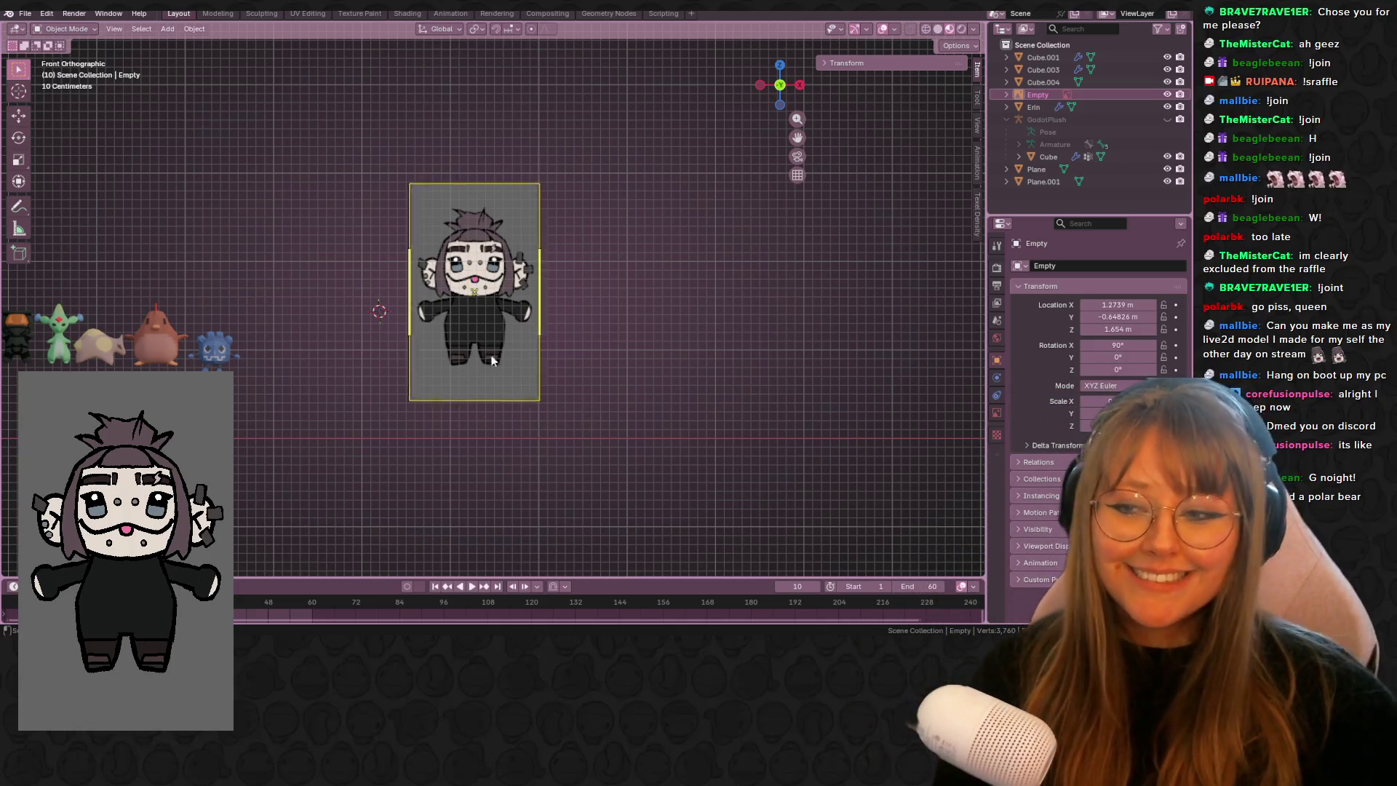
scroll(626, 335, "up", 3)
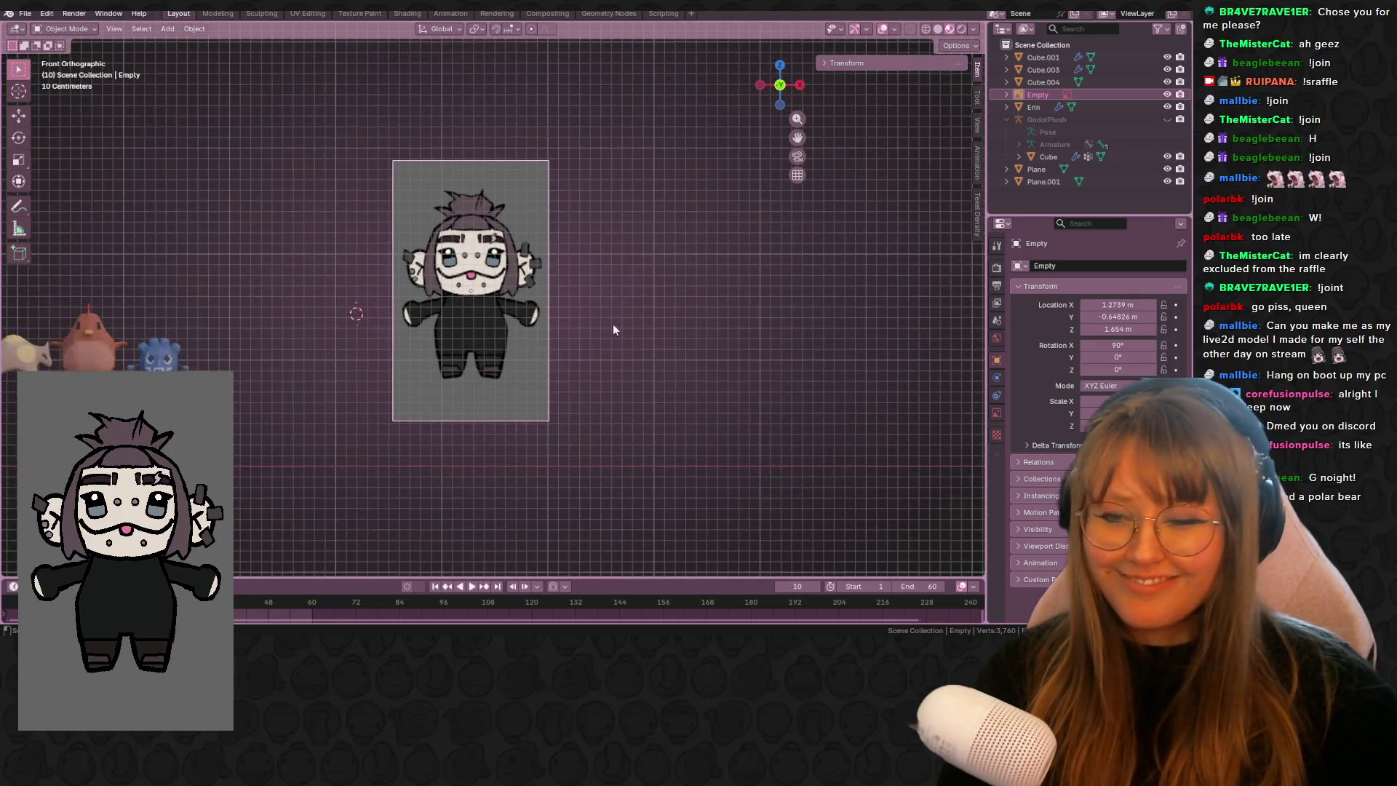
middle_click_drag(563, 263, 575, 327, "shift")
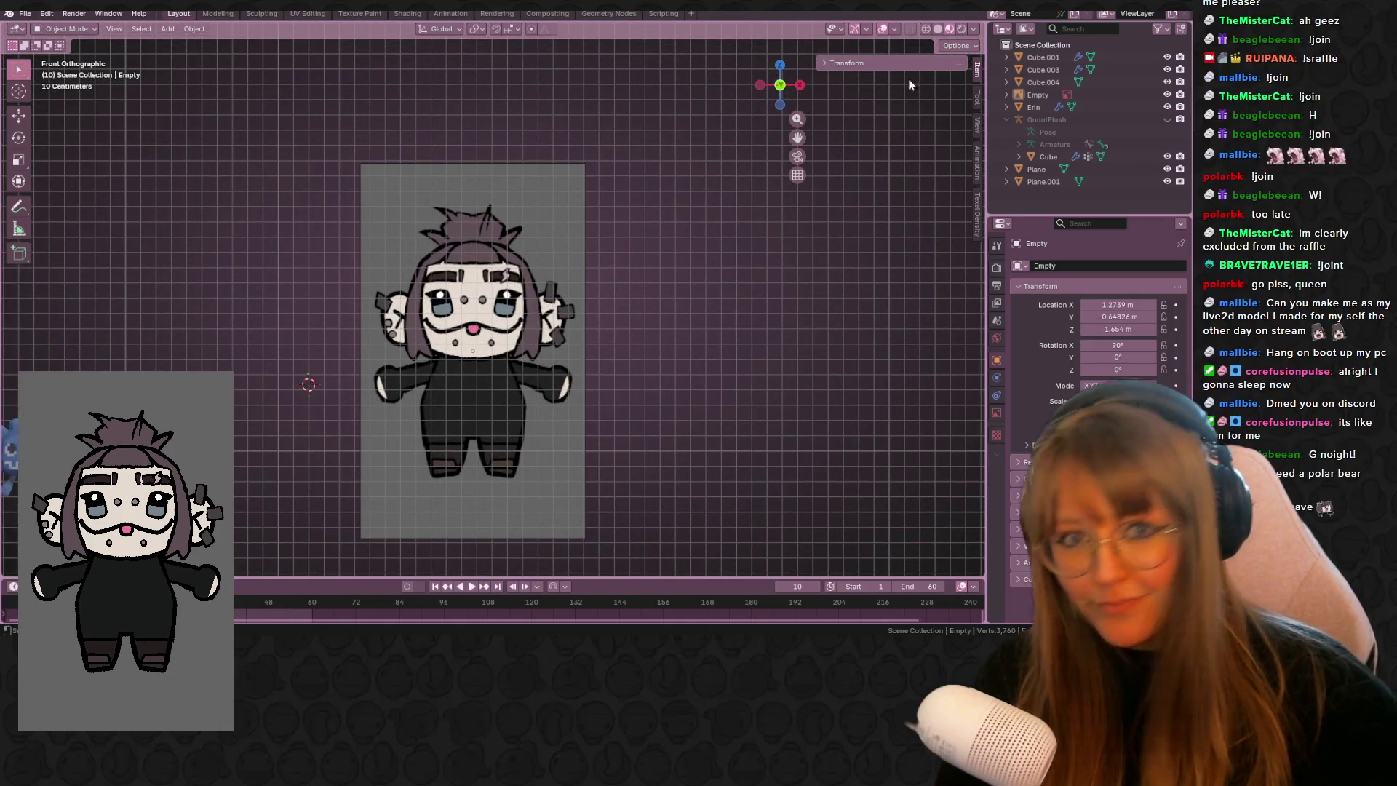
left_click(781, 66)
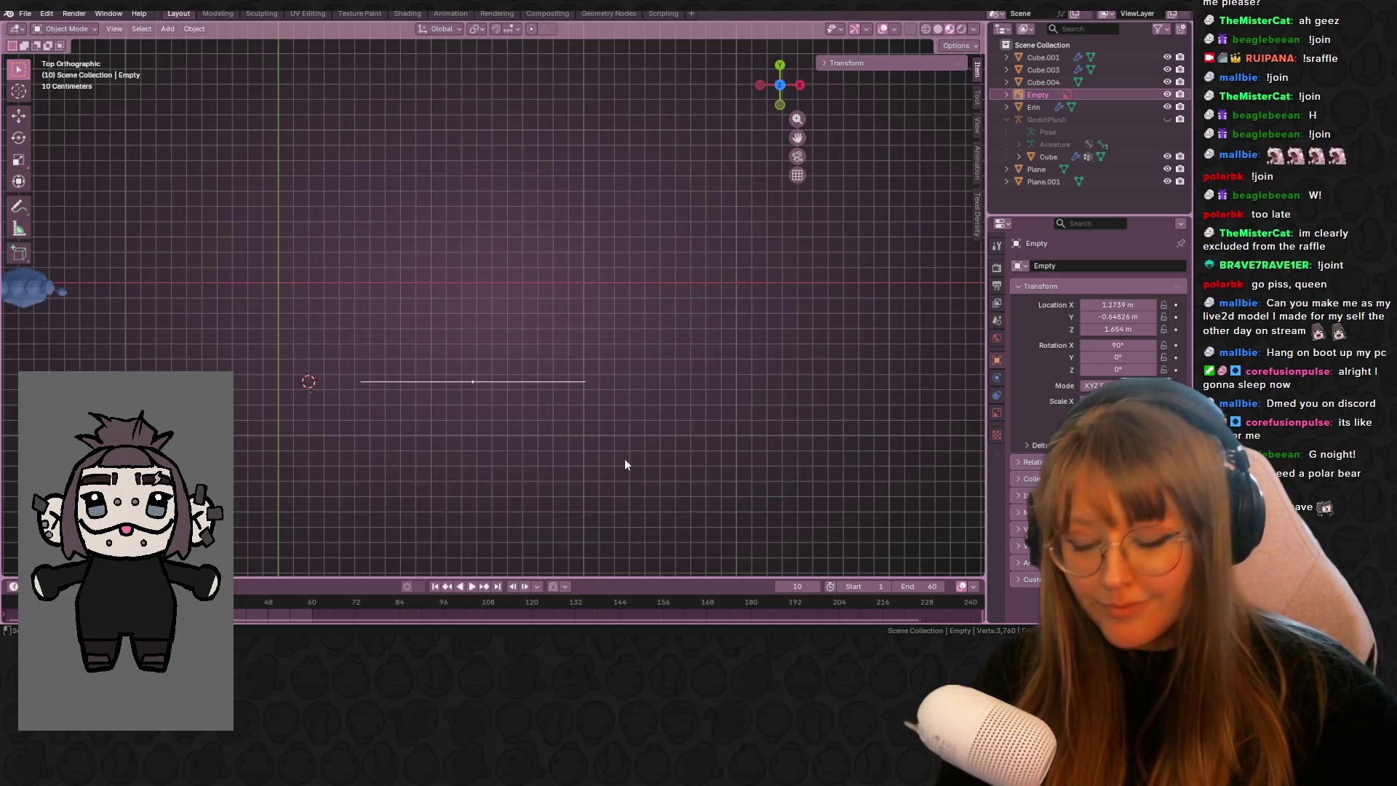
- Push the reference image back along global Y to 1.4758 m, then return to front view
key("g")
key("y")
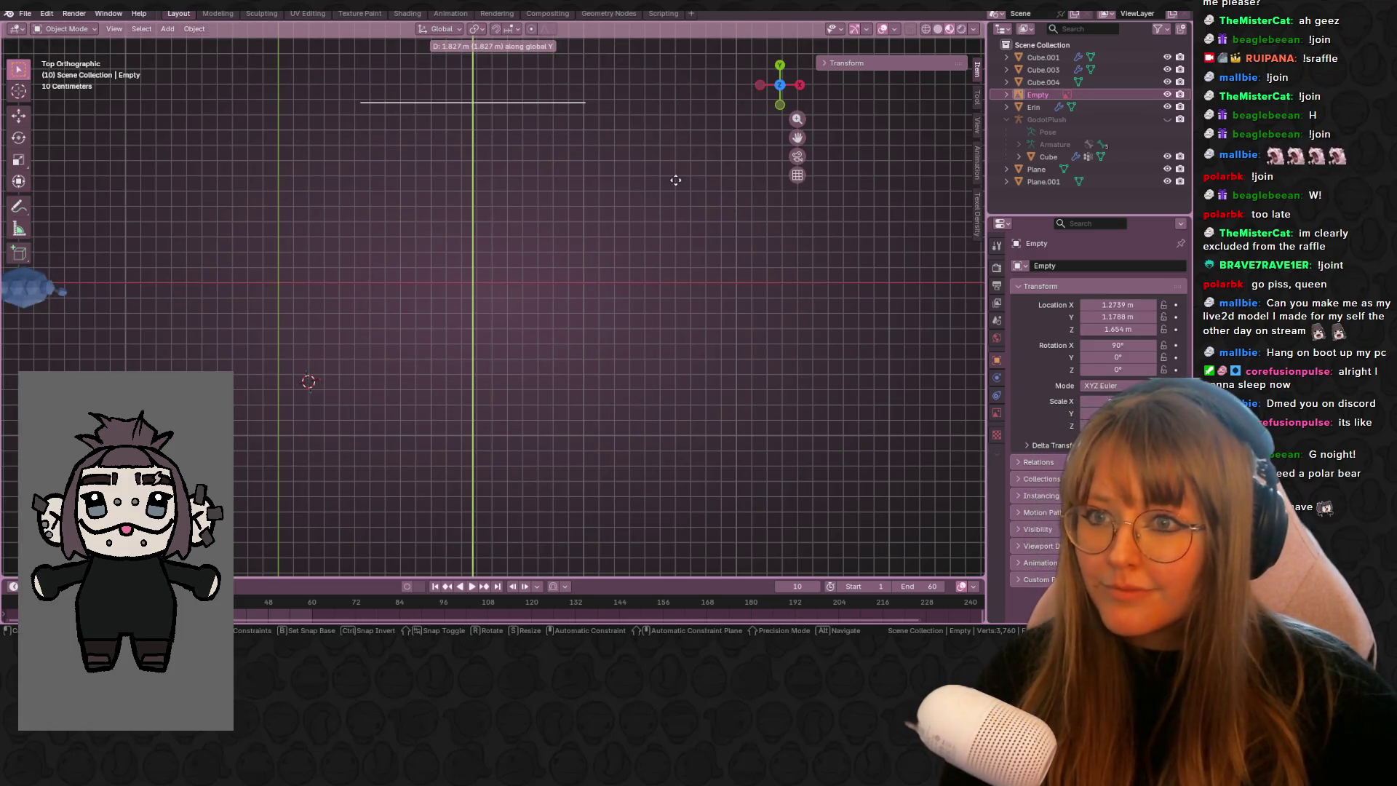
left_click(669, 138)
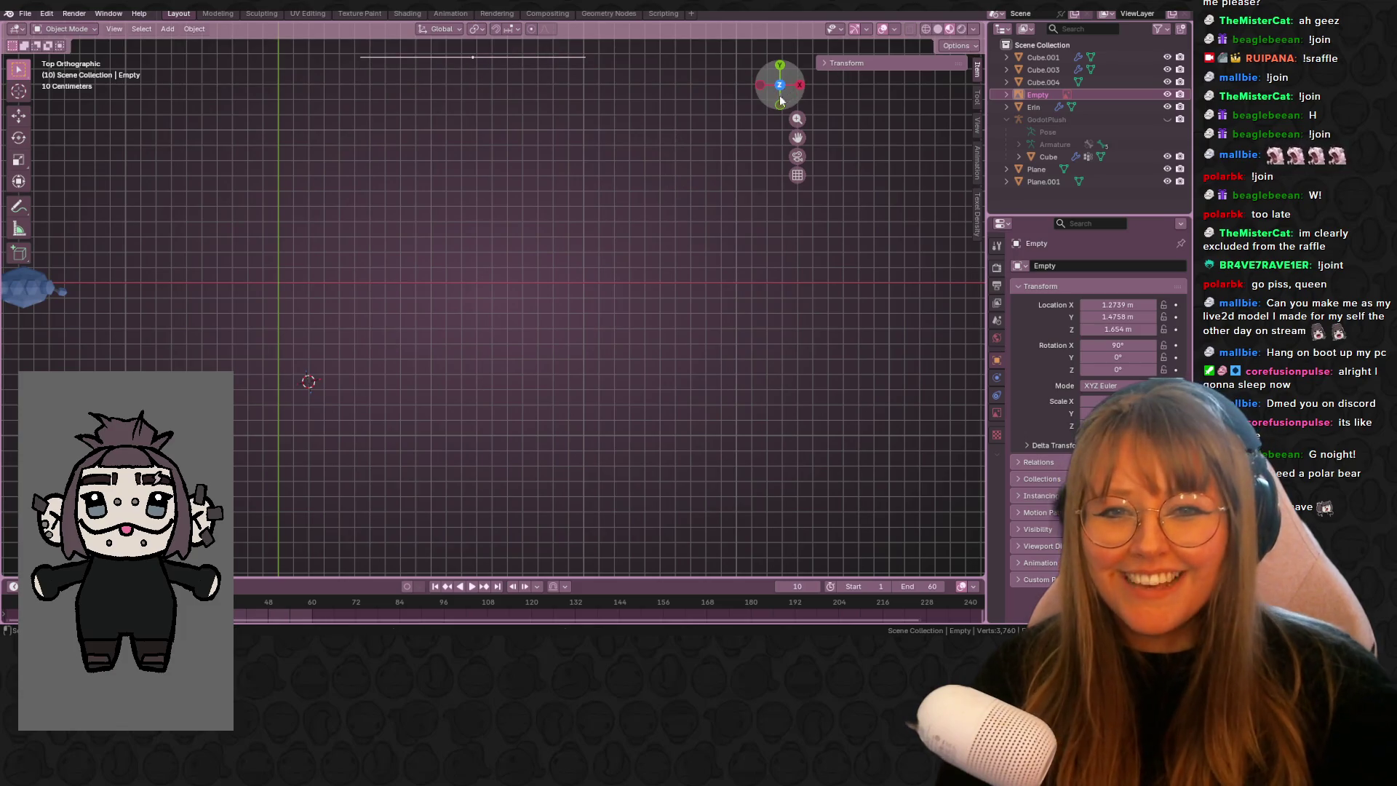
left_click(783, 100)
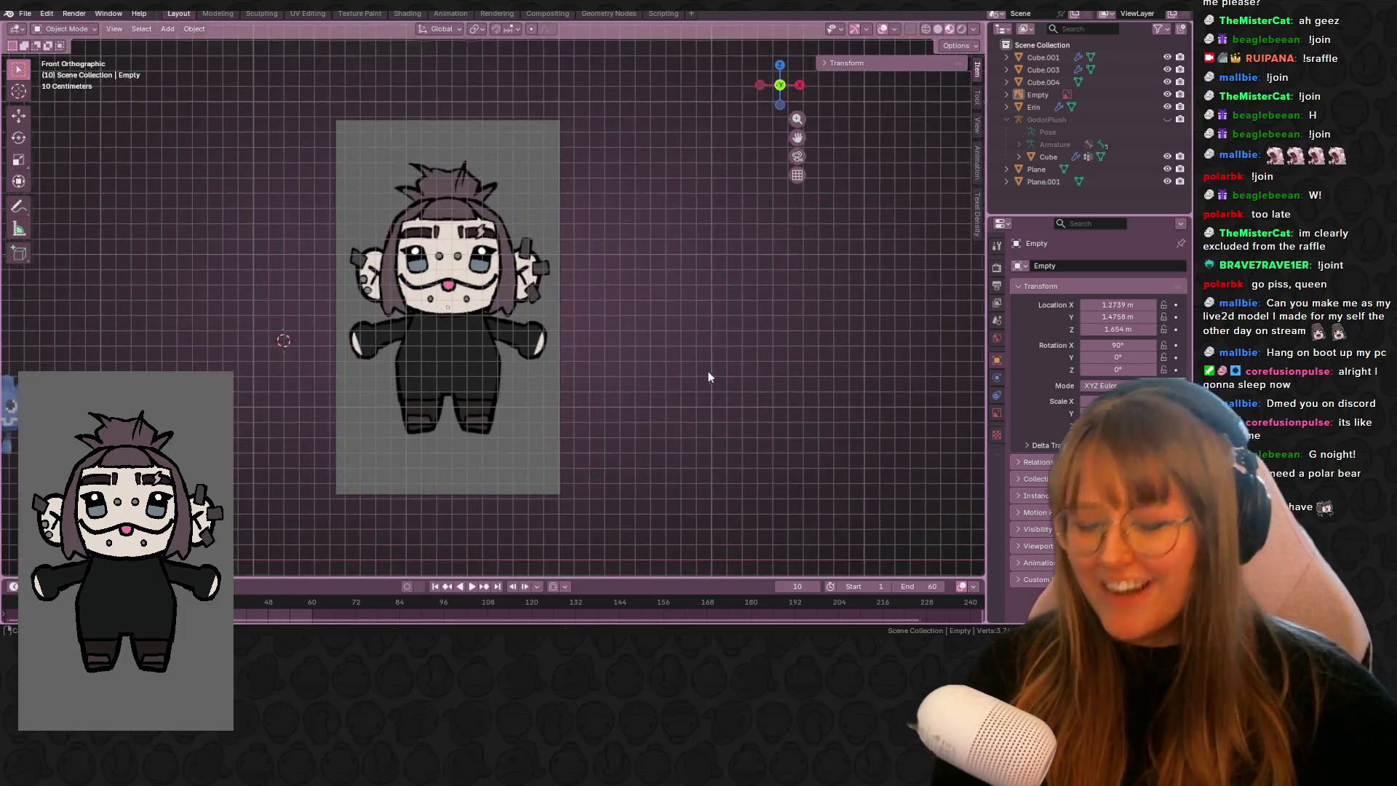
scroll(626, 350, "down", 2)
key("shift+a")
- Add a cube with a Subdivision Surface modifier, shrink it, and place it over the drawing's head
mouse_move(650, 365)
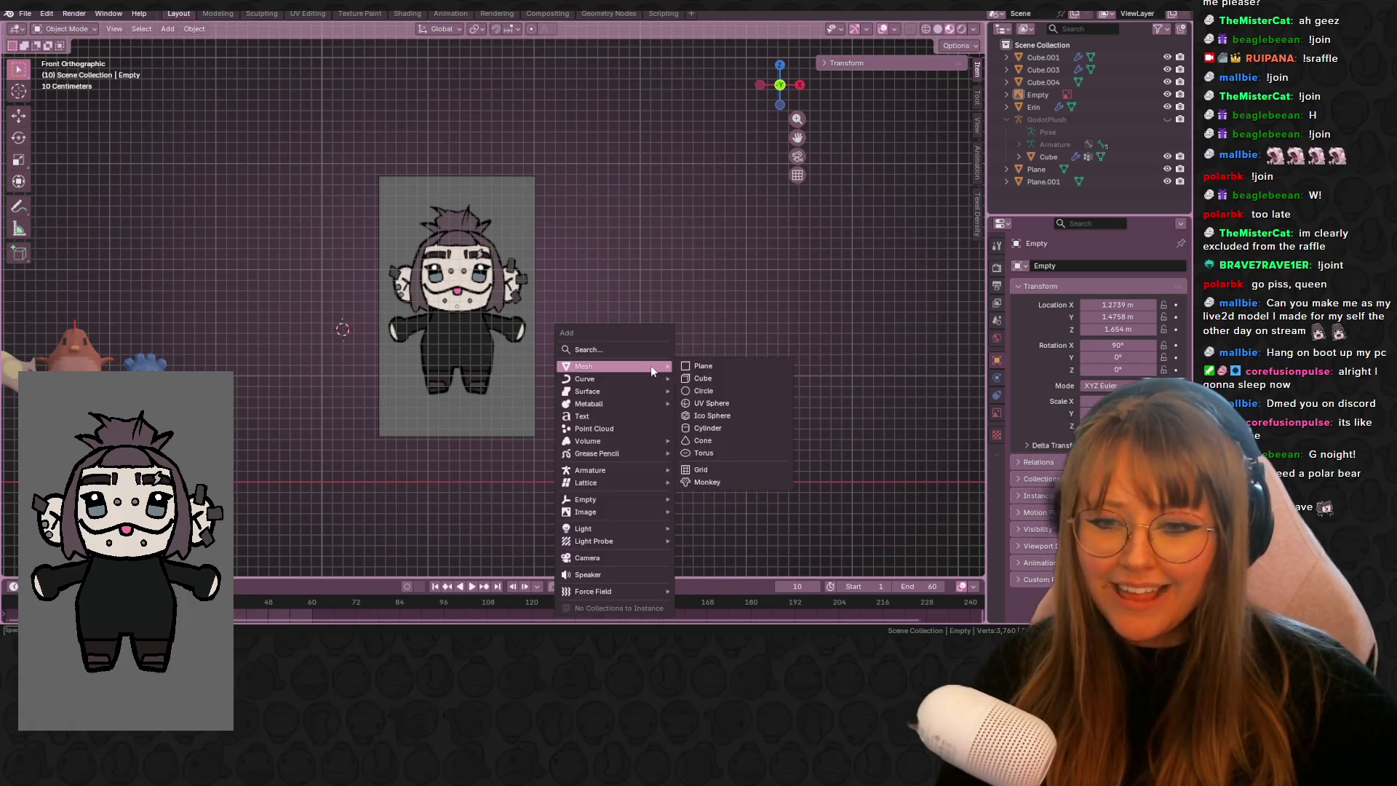
left_click(704, 376)
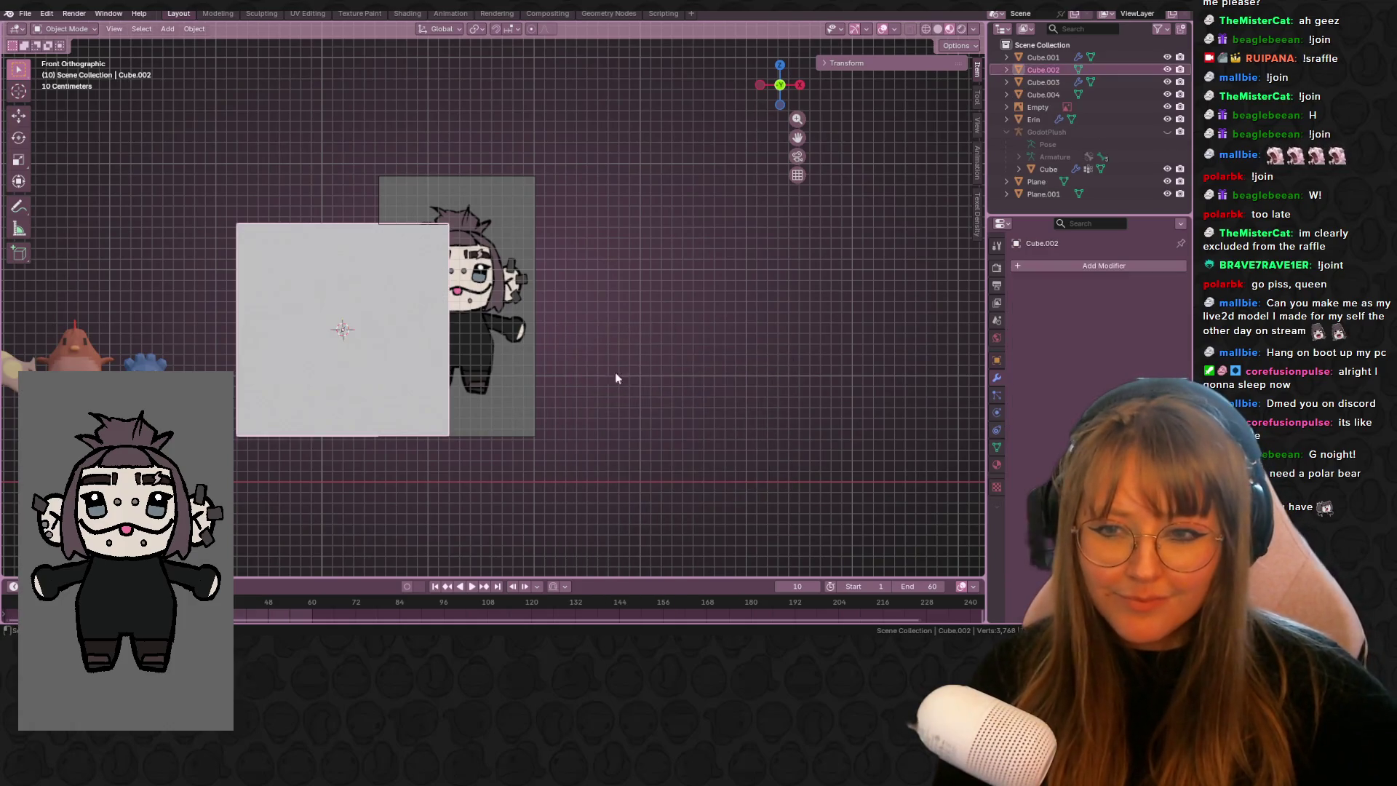
left_click(1082, 263)
key("space")
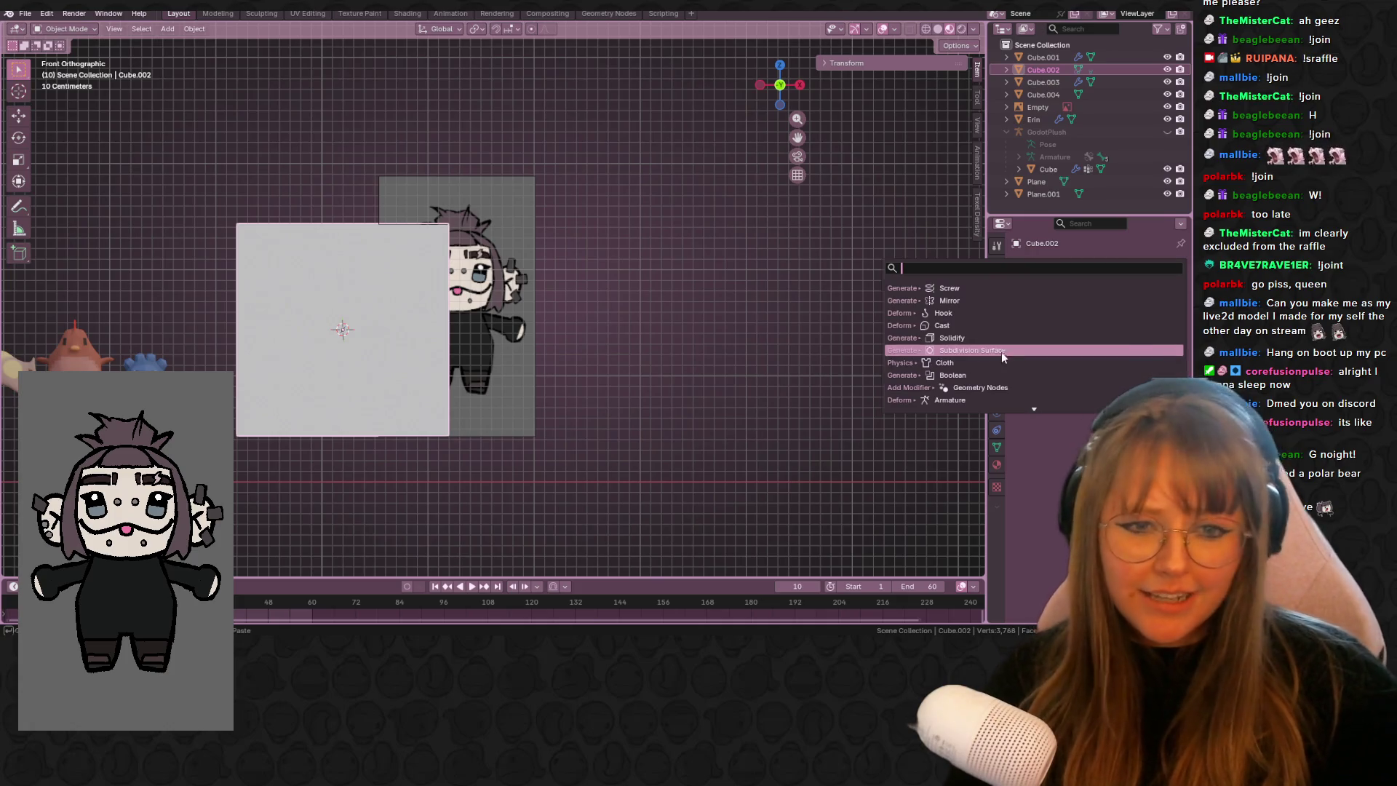
left_click(1004, 350)
key("s")
key("g")
left_click(513, 275)
scroll(516, 291, "up", 2)
- Finish scaling the head block, then add a centred horizontal loop cut in Edit Mode
key("s")
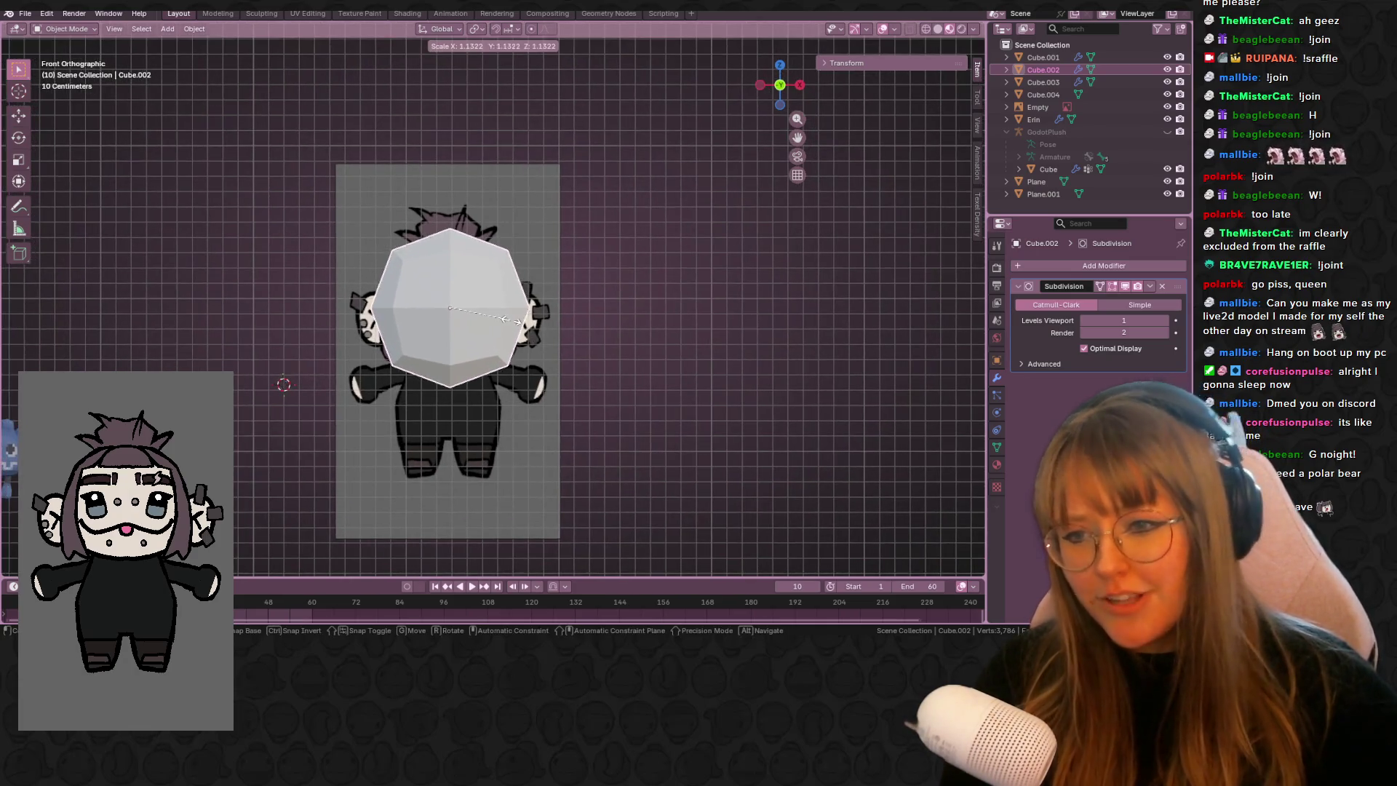
left_click(500, 323)
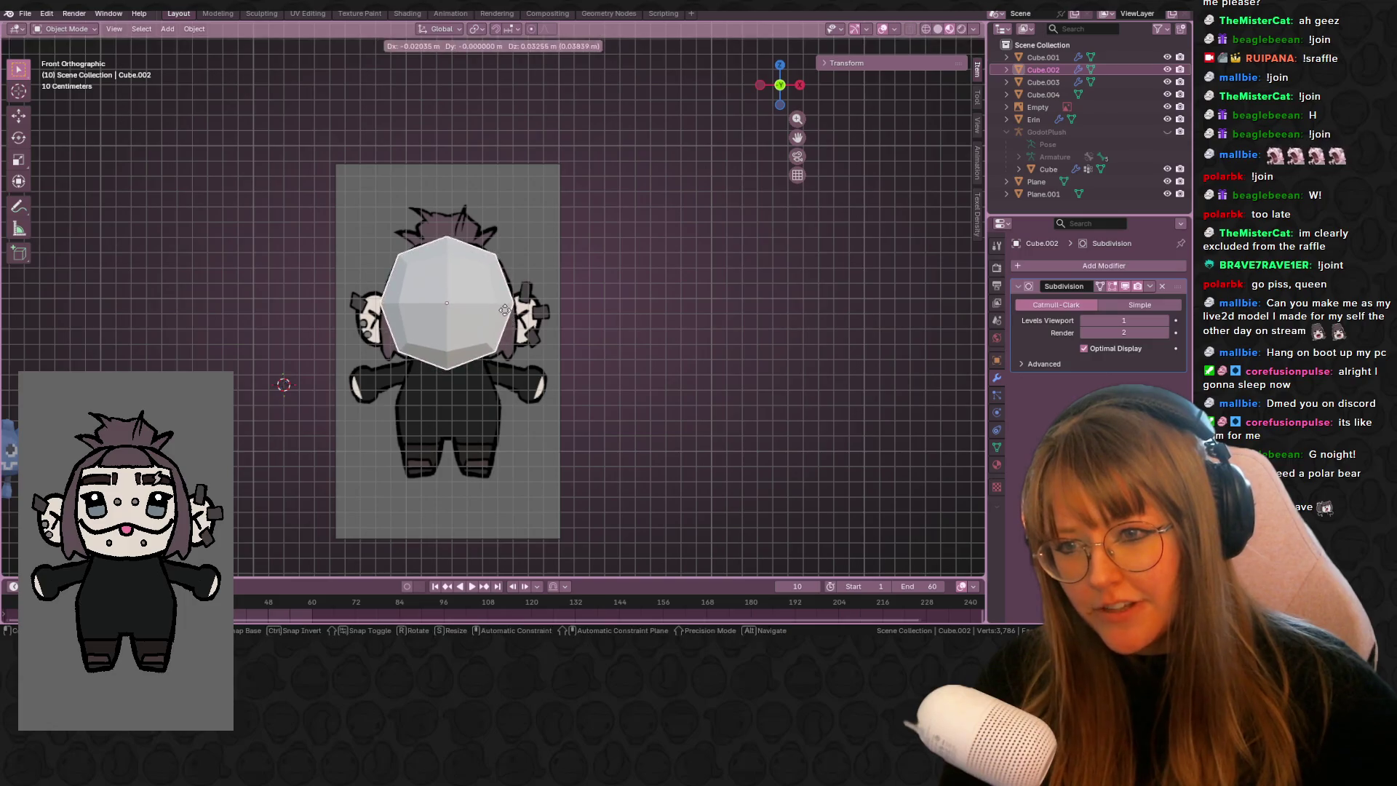
left_click(506, 299)
key("Tab")
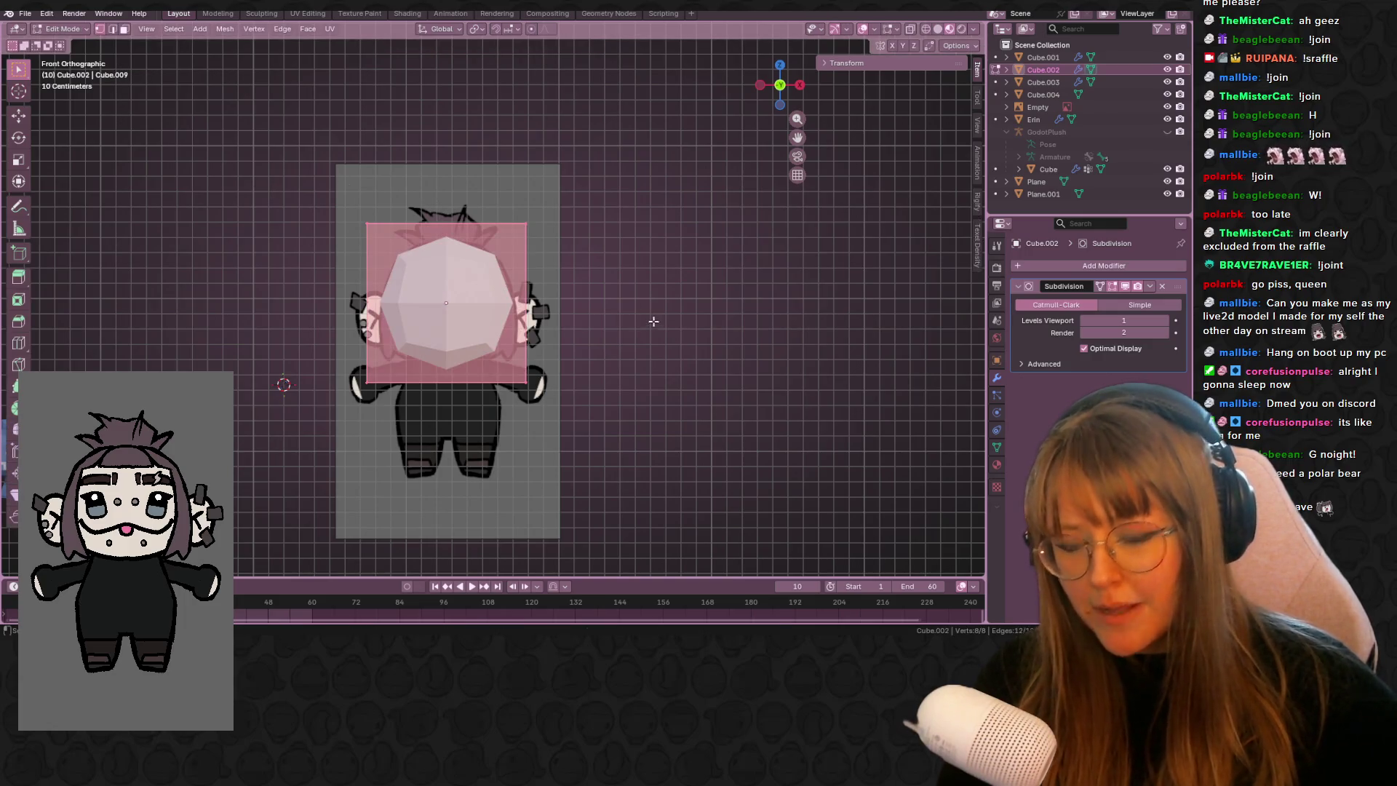
key("ctrl+r")
left_click(517, 289)
right_click(517, 289)
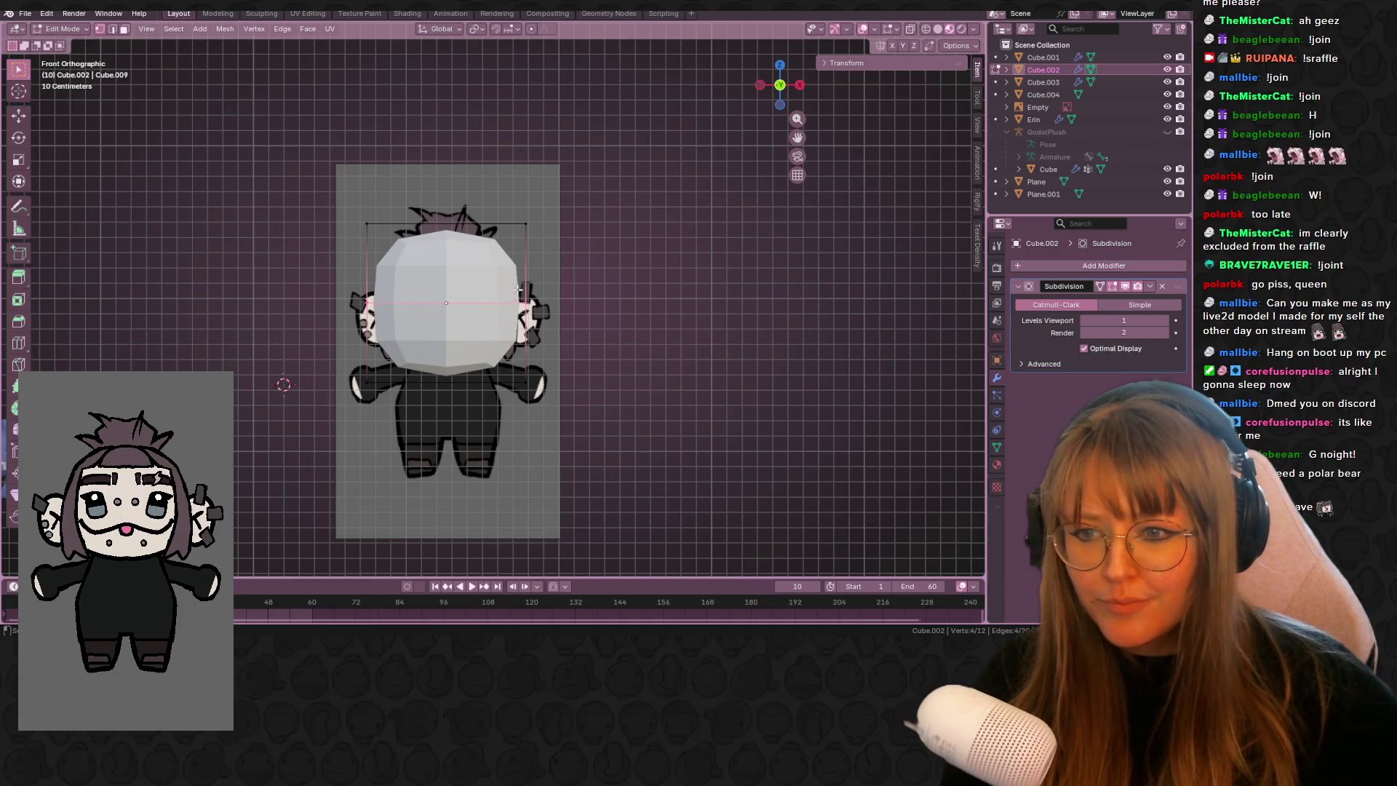
- Scale down the cube's top edge and turn on X-ray to see the reference
left_click(455, 222)
key("s")
left_click(590, 242)
left_click(911, 29)
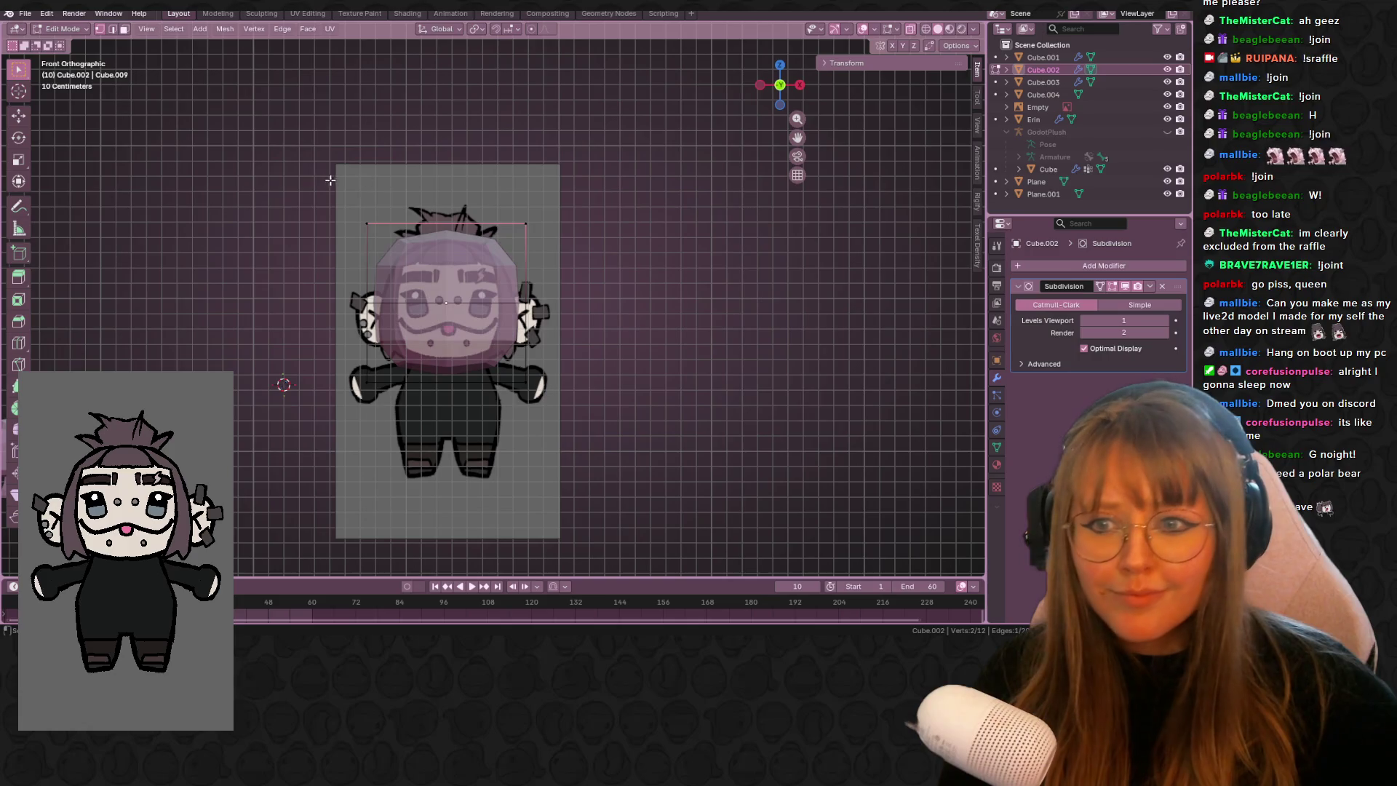
- Select the cage's top, bottom and side edges to check them against the drawn head
left_click_drag(331, 180, 542, 247)
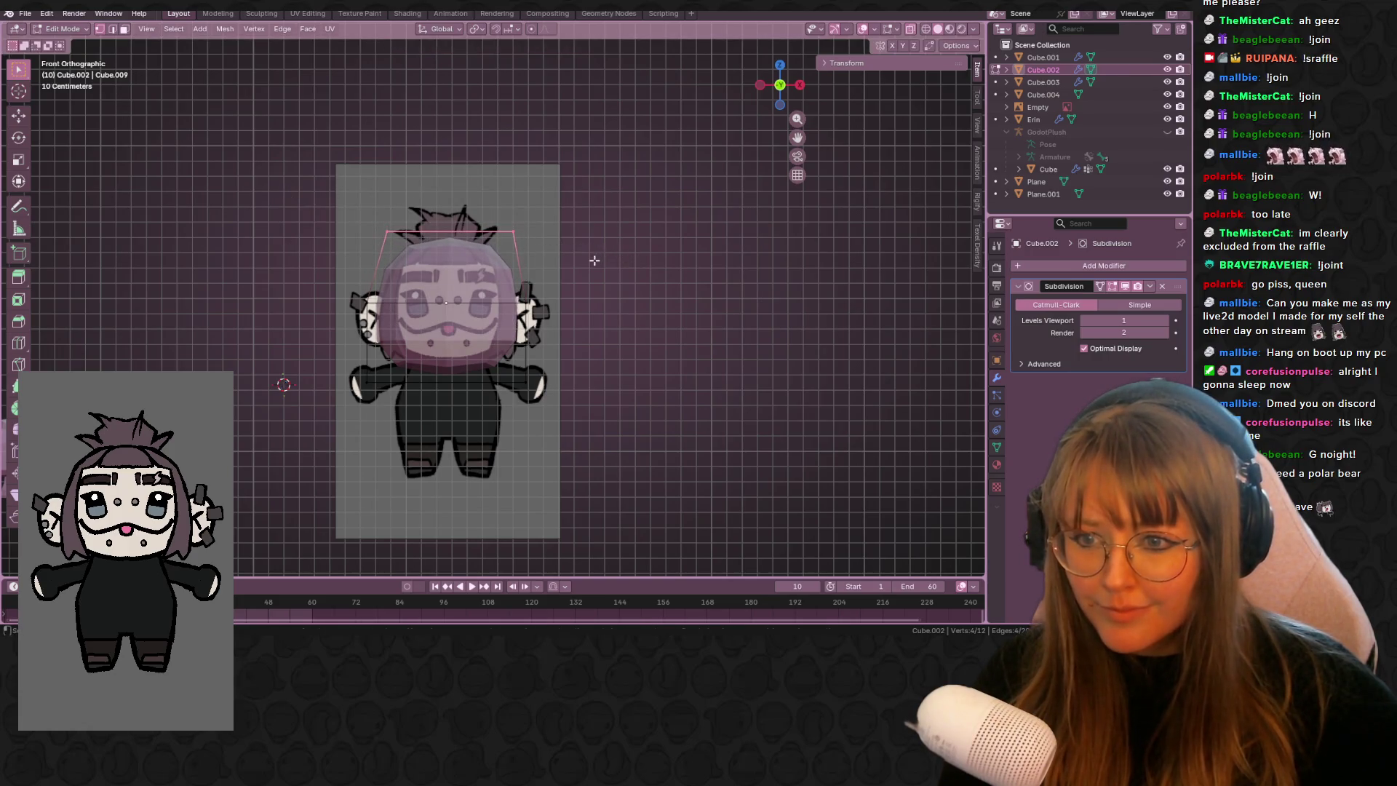
left_click_drag(312, 340, 528, 390)
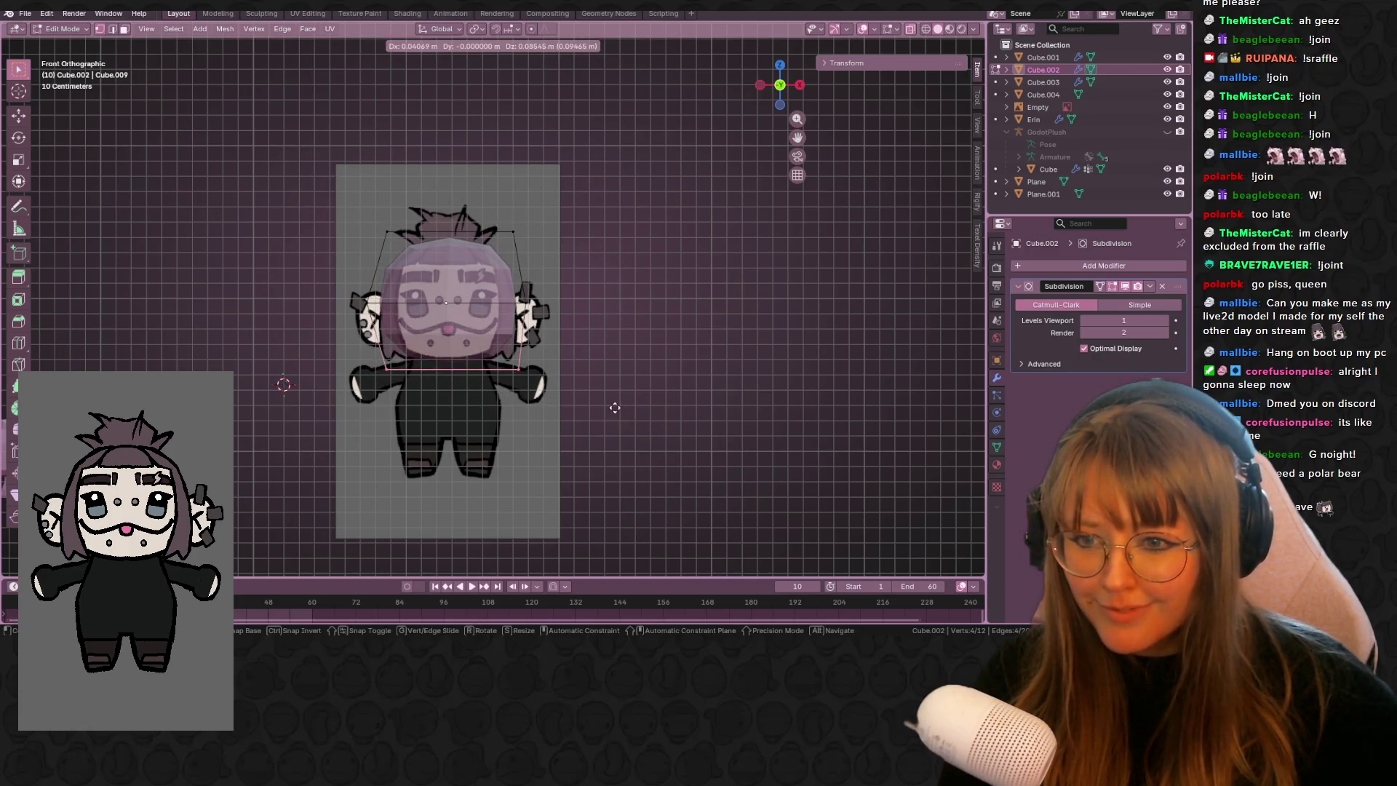
scroll(624, 397, "up", 2)
left_click(534, 218)
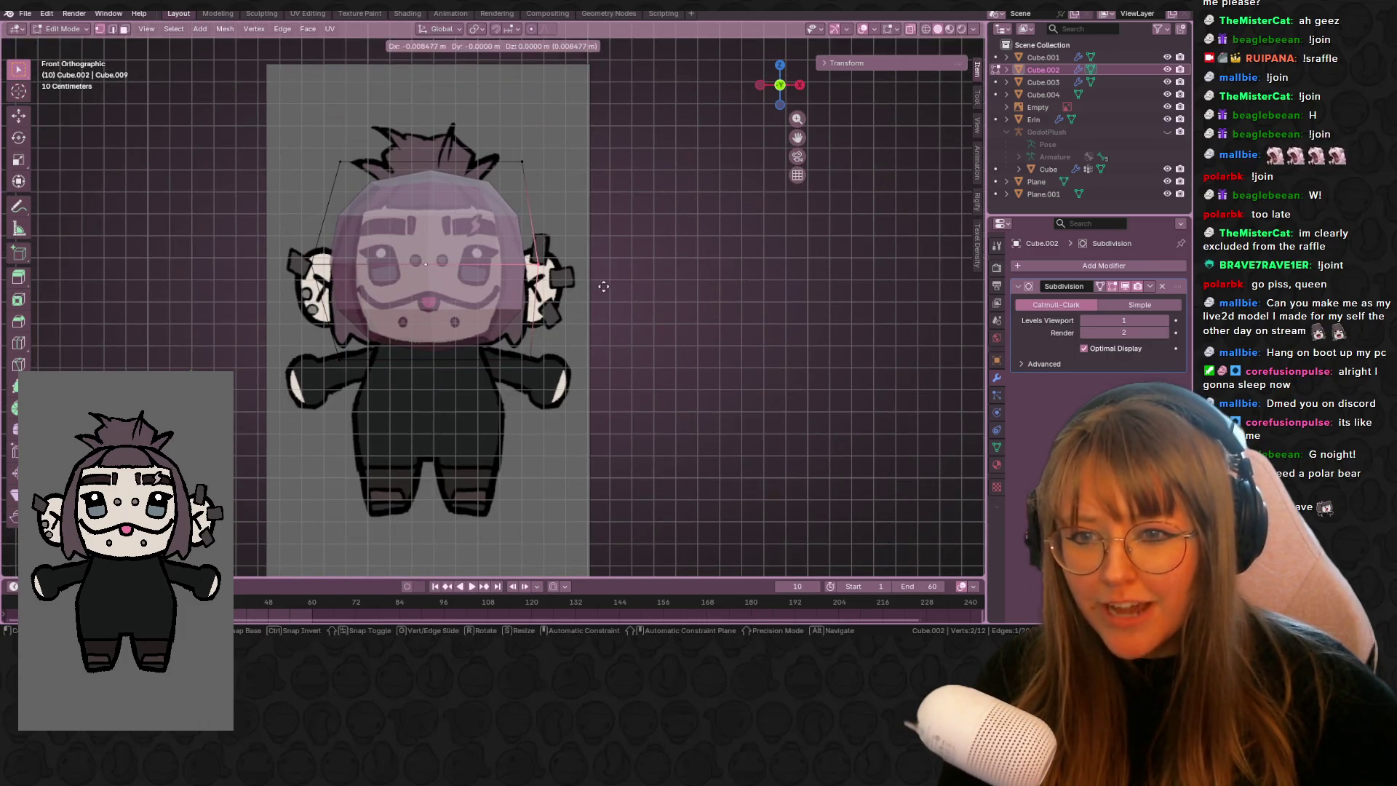
left_click(320, 256)
key("g")
key("Escape")
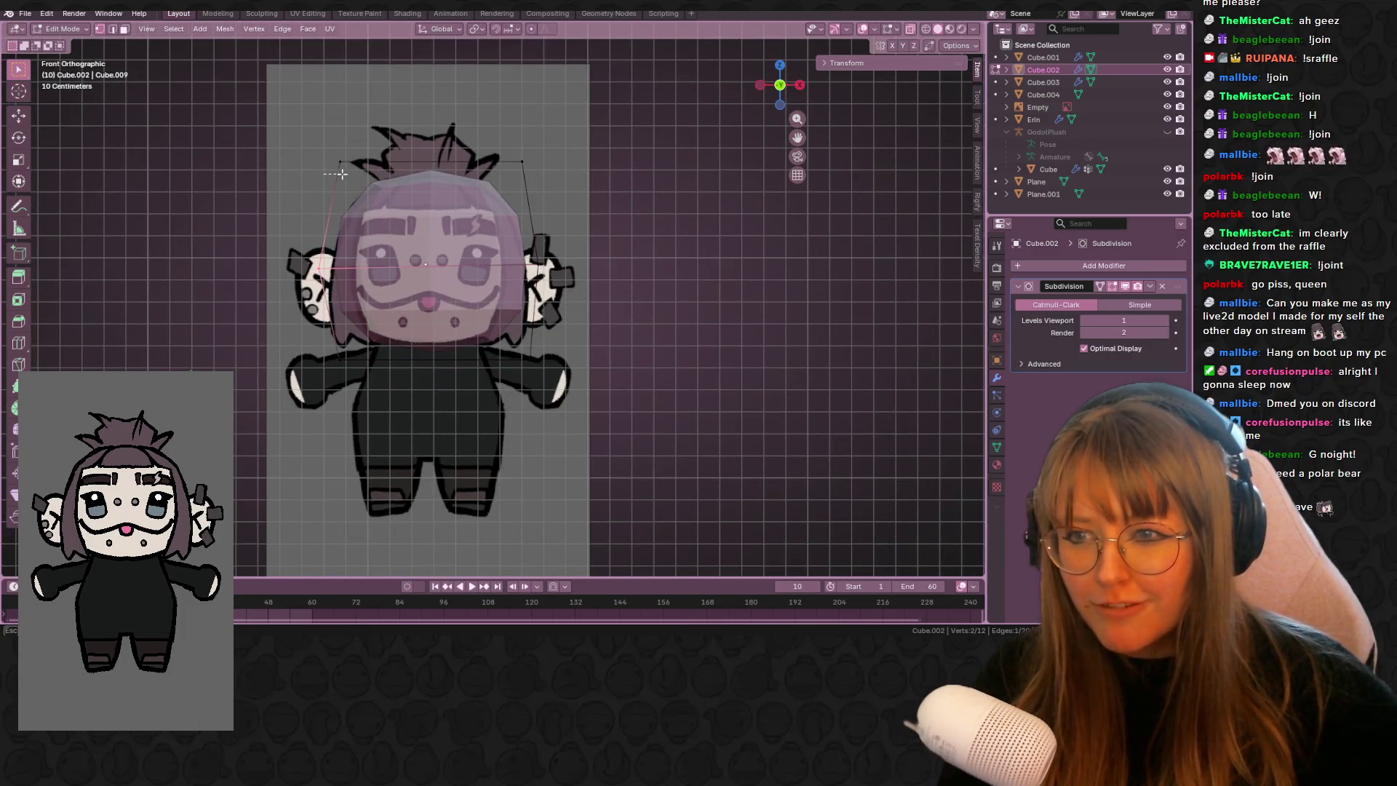
left_click_drag(374, 165, 375, 166)
left_click(522, 162, "shift")
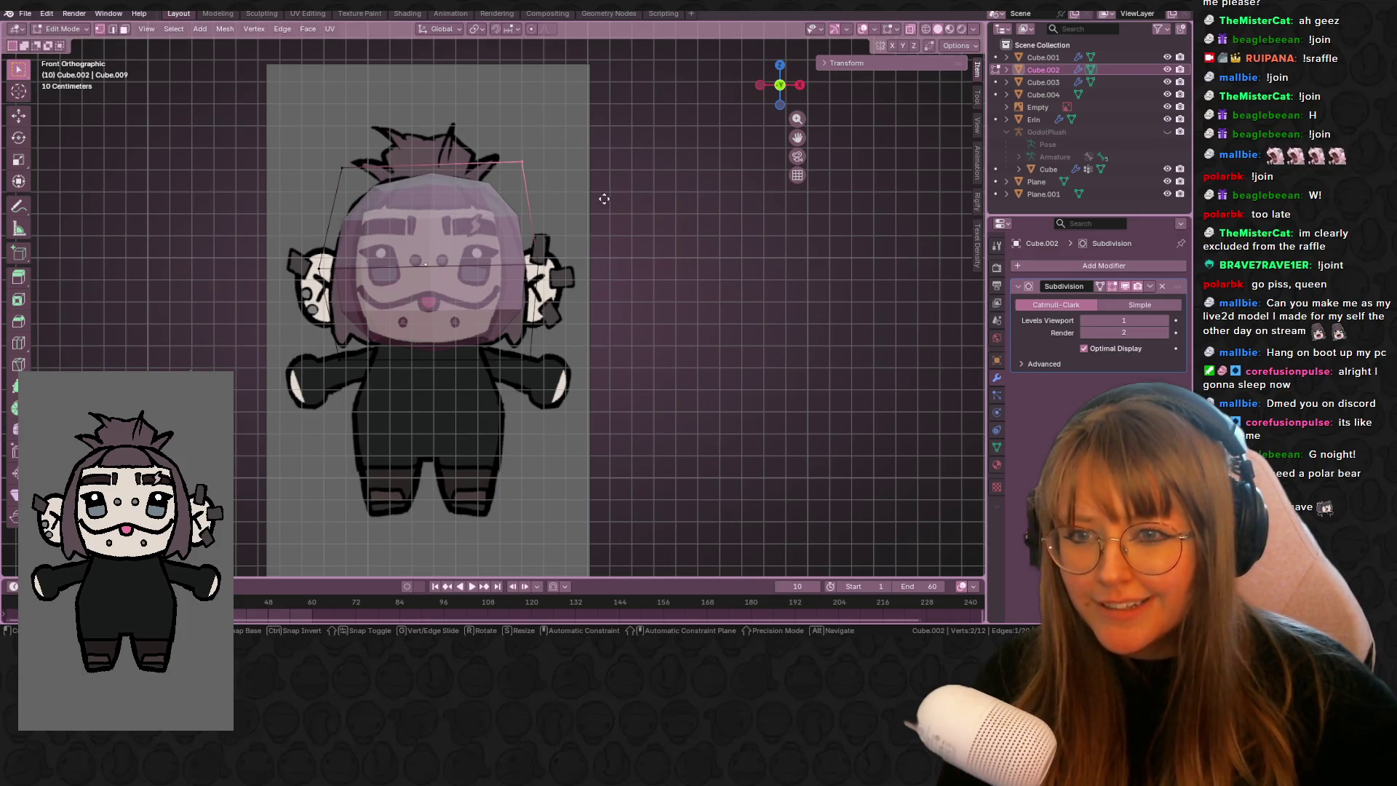
key("g")
key("Escape")
- Move the lower-right corner and lower cage edges to follow the head outline
middle_click_drag(600, 200, 585, 172, "shift")
left_click(543, 355)
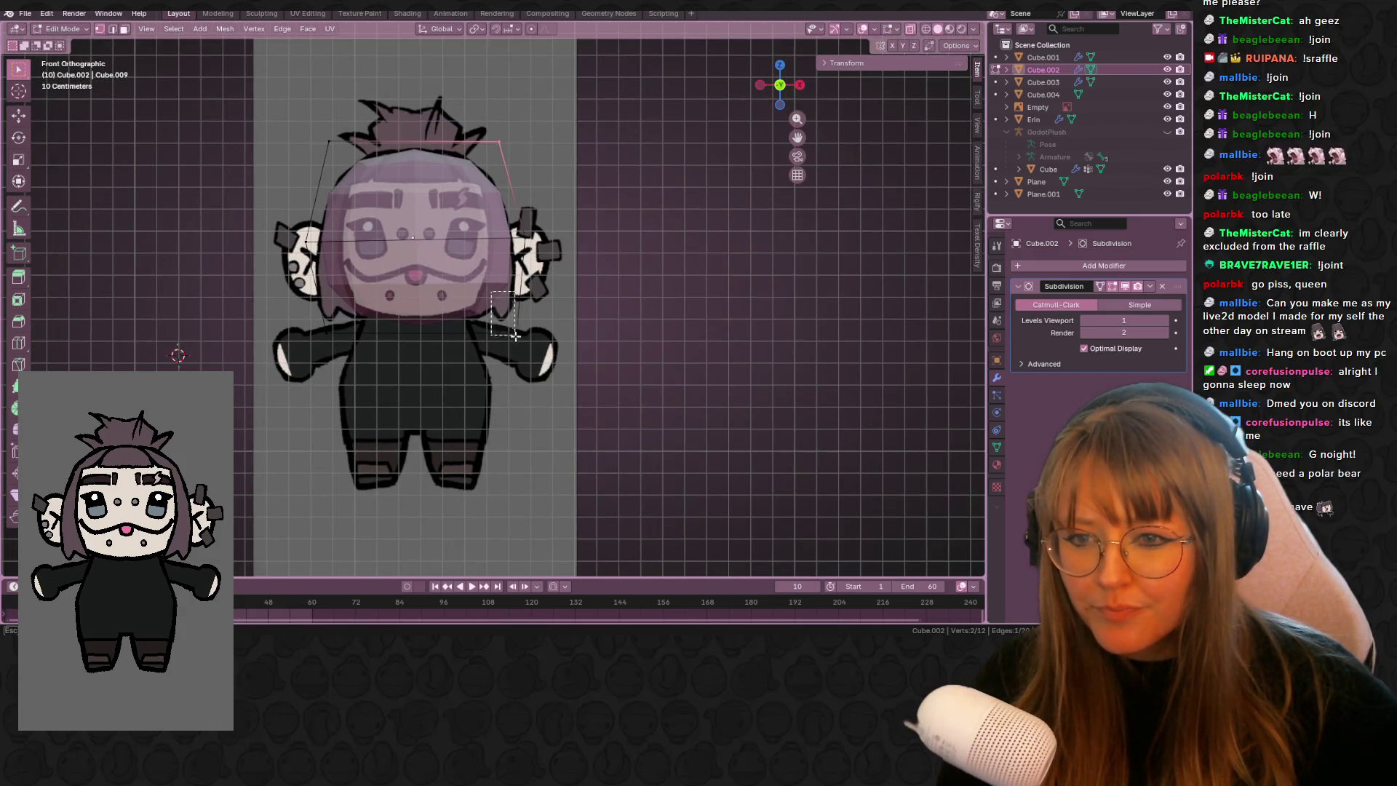
key("g")
left_click(535, 343)
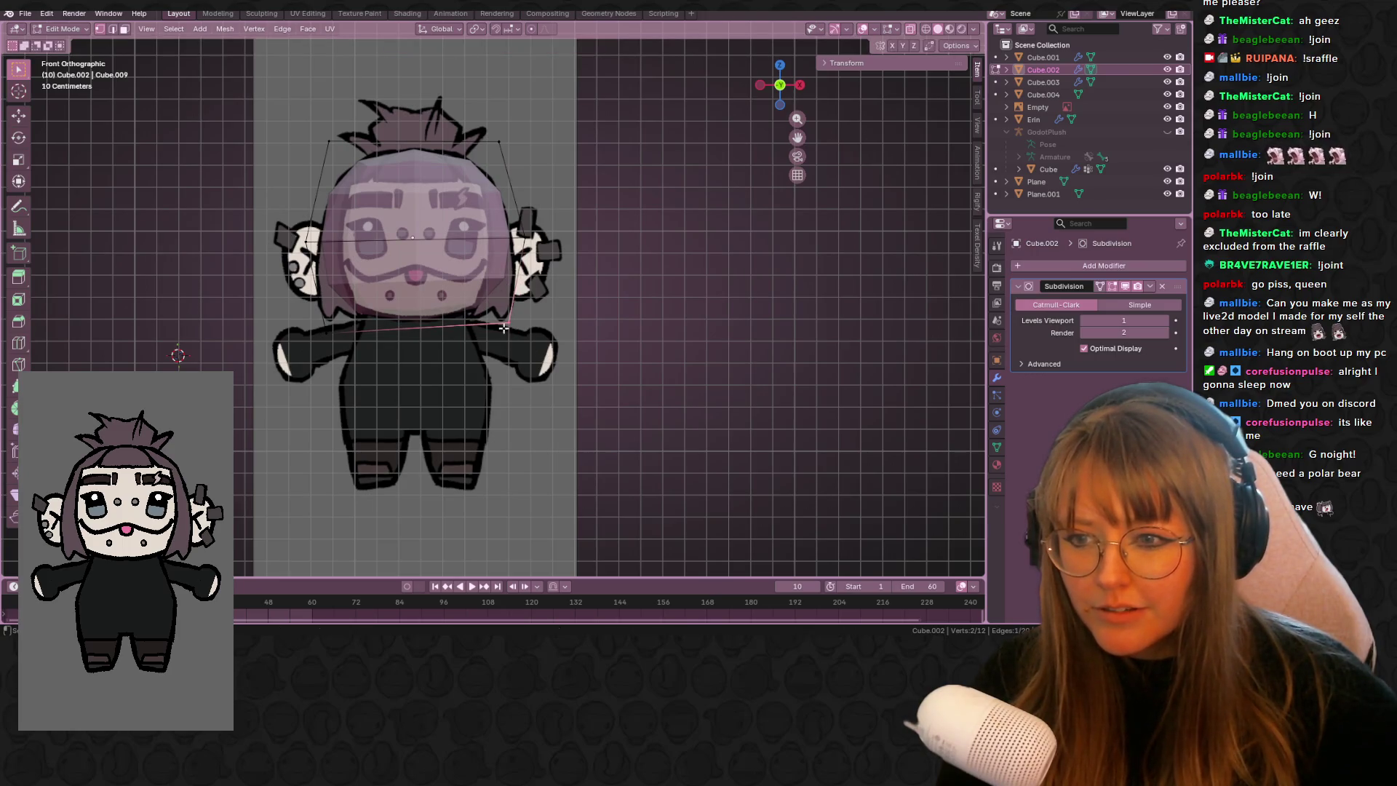
key("g")
left_click(547, 357)
middle_click_drag(331, 311, 318, 320, "shift")
key("g")
left_click(364, 347)
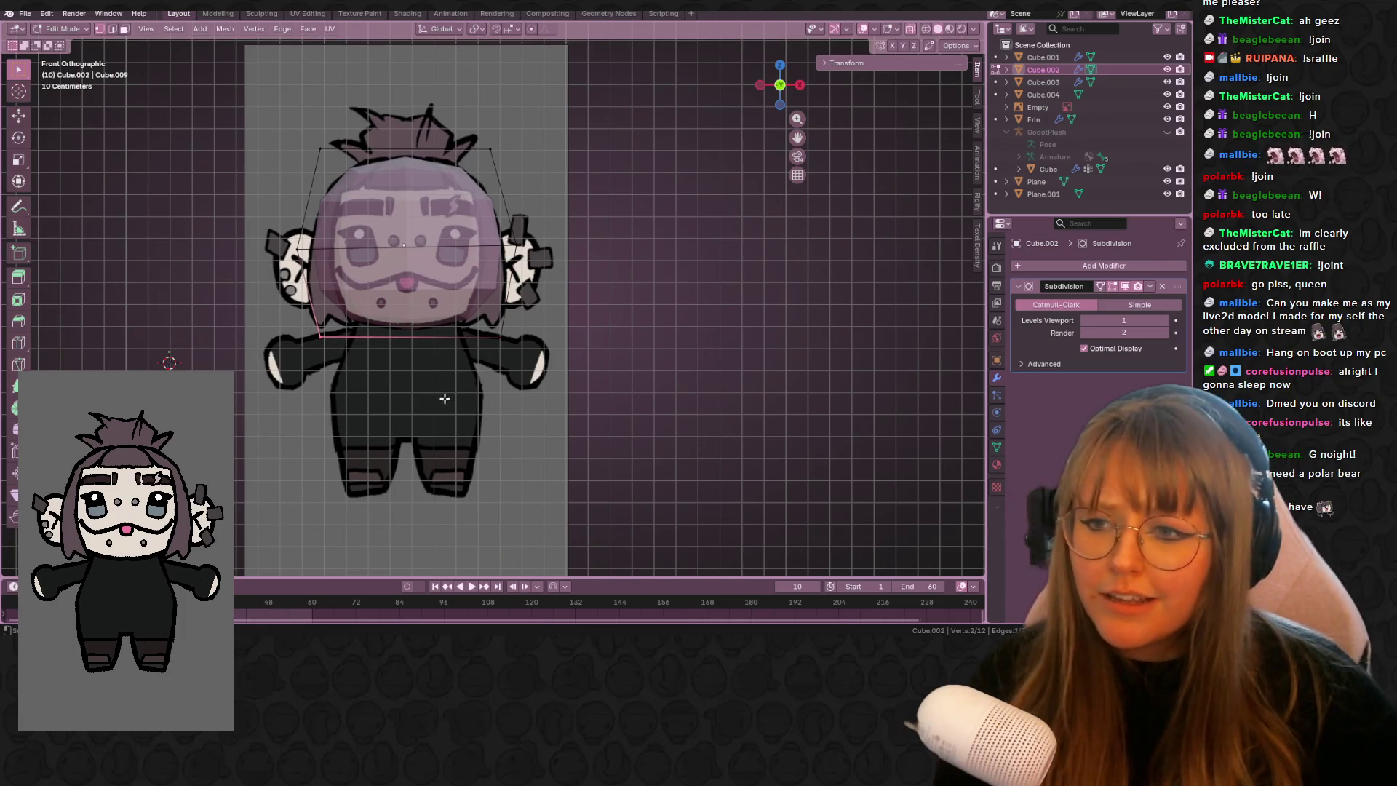
mouse_move(331, 369)
middle_mouse_down()
mouse_move(367, 396)
mouse_move(353, 405)
middle_mouse_up()
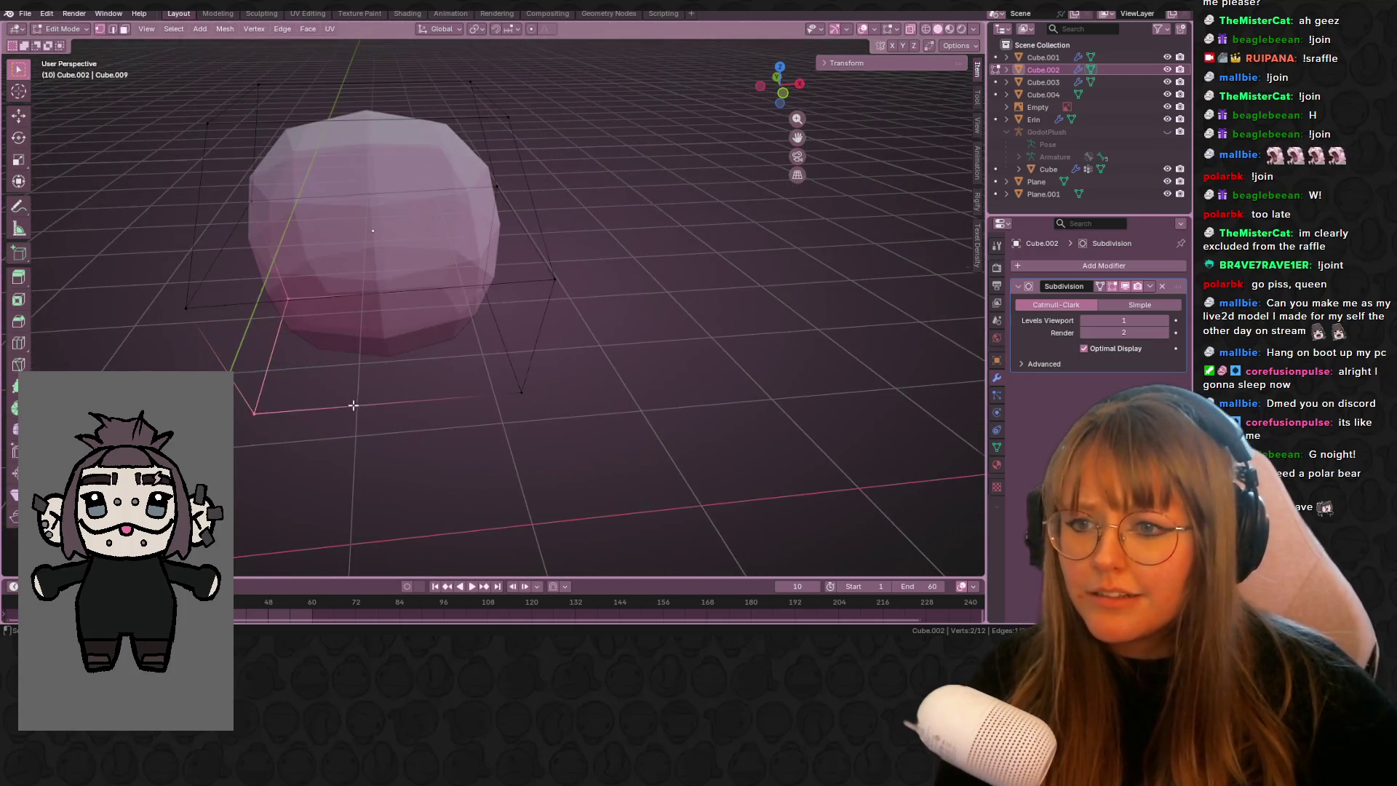
- Add a centred vertical loop cut around the head cage
mouse_move(627, 440)
middle_mouse_down()
mouse_move(505, 427)
mouse_move(429, 396)
middle_mouse_up()
key("ctrl+r")
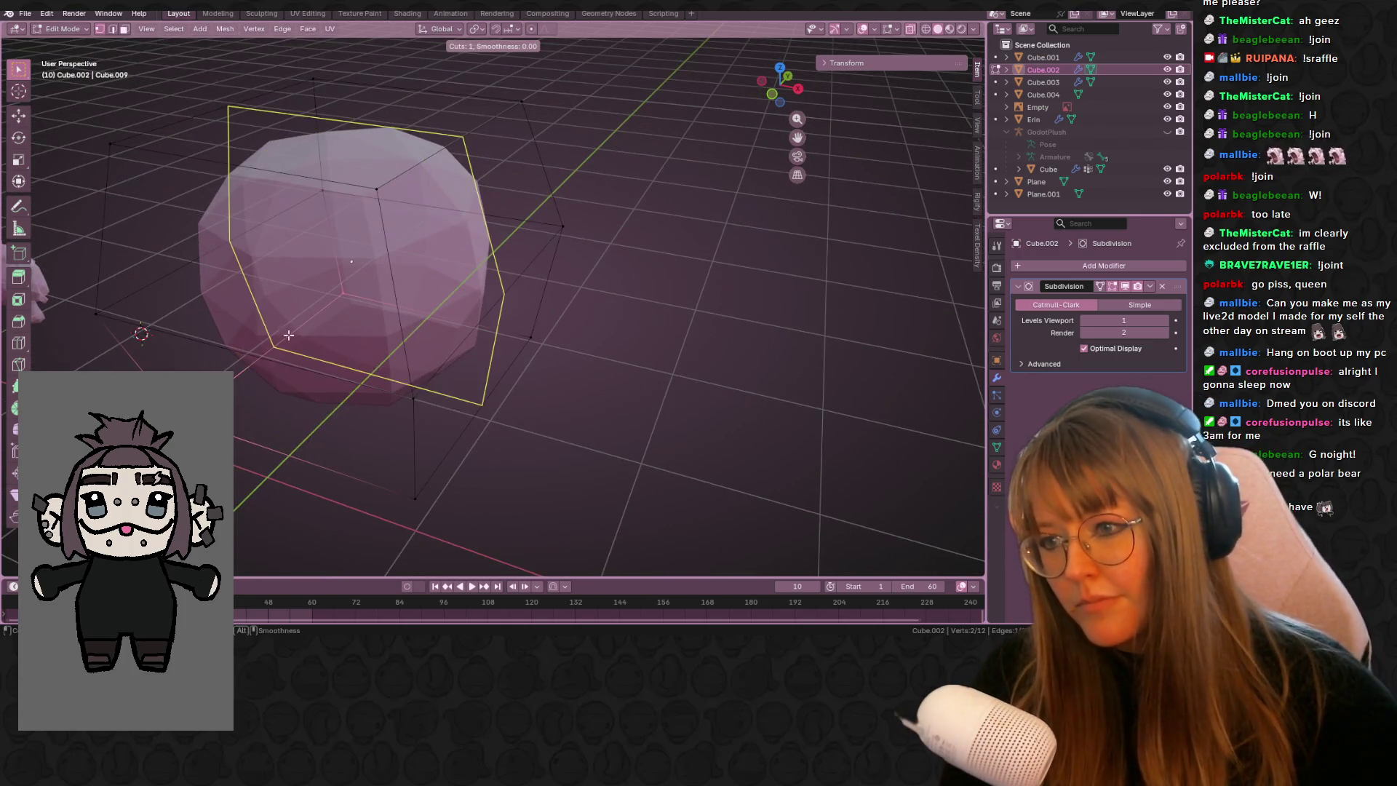
left_click(283, 355)
right_click(285, 354)
mouse_move(285, 353)
middle_mouse_down()
mouse_move(432, 357)
mouse_move(375, 391)
mouse_move(321, 348)
middle_mouse_up()
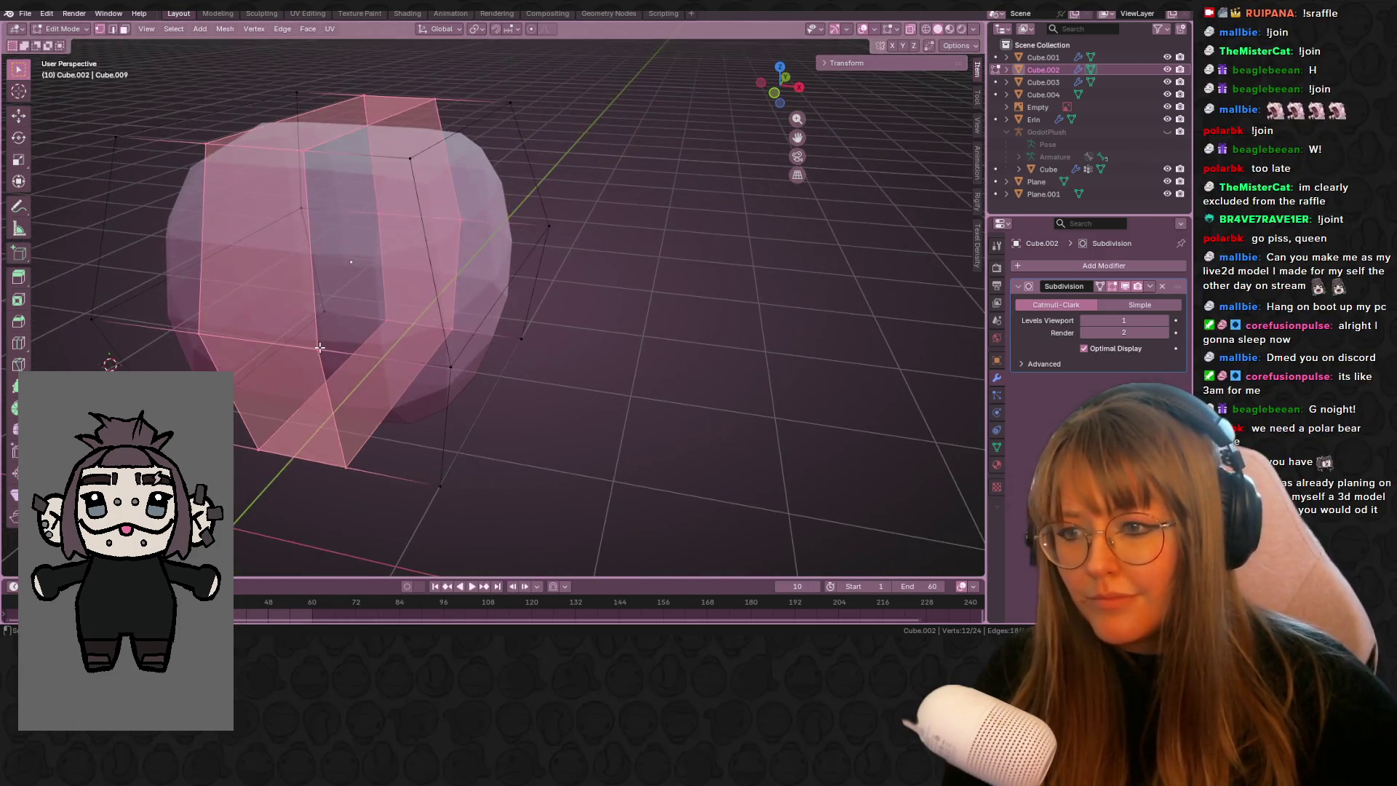
left_click(321, 347)
scroll(376, 377, "up", 3)
scroll(376, 376, "down", 5)
- Undo an extra horizontal loop cut and return to the front view
key("ctrl+r")
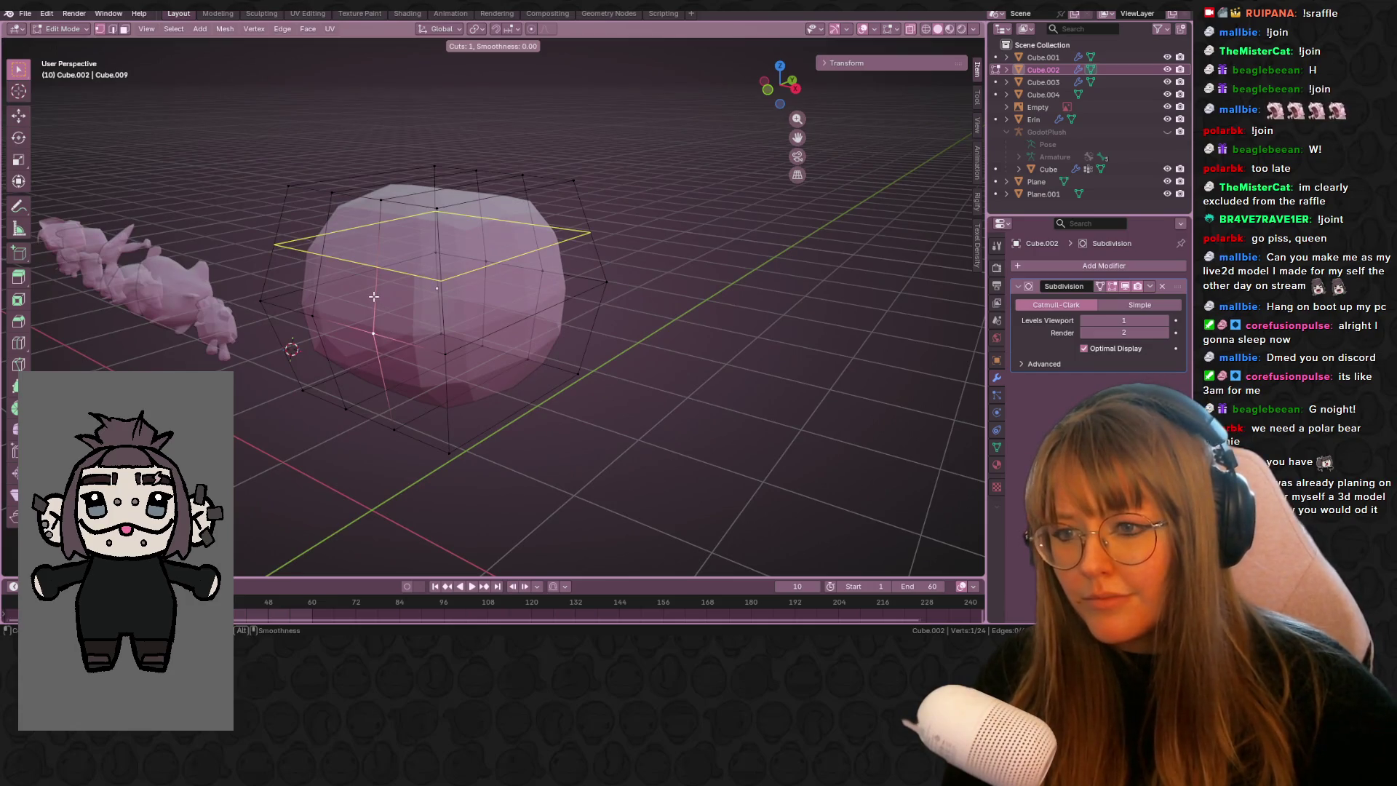
left_click(369, 297)
right_click(369, 297)
key("ctrl+r")
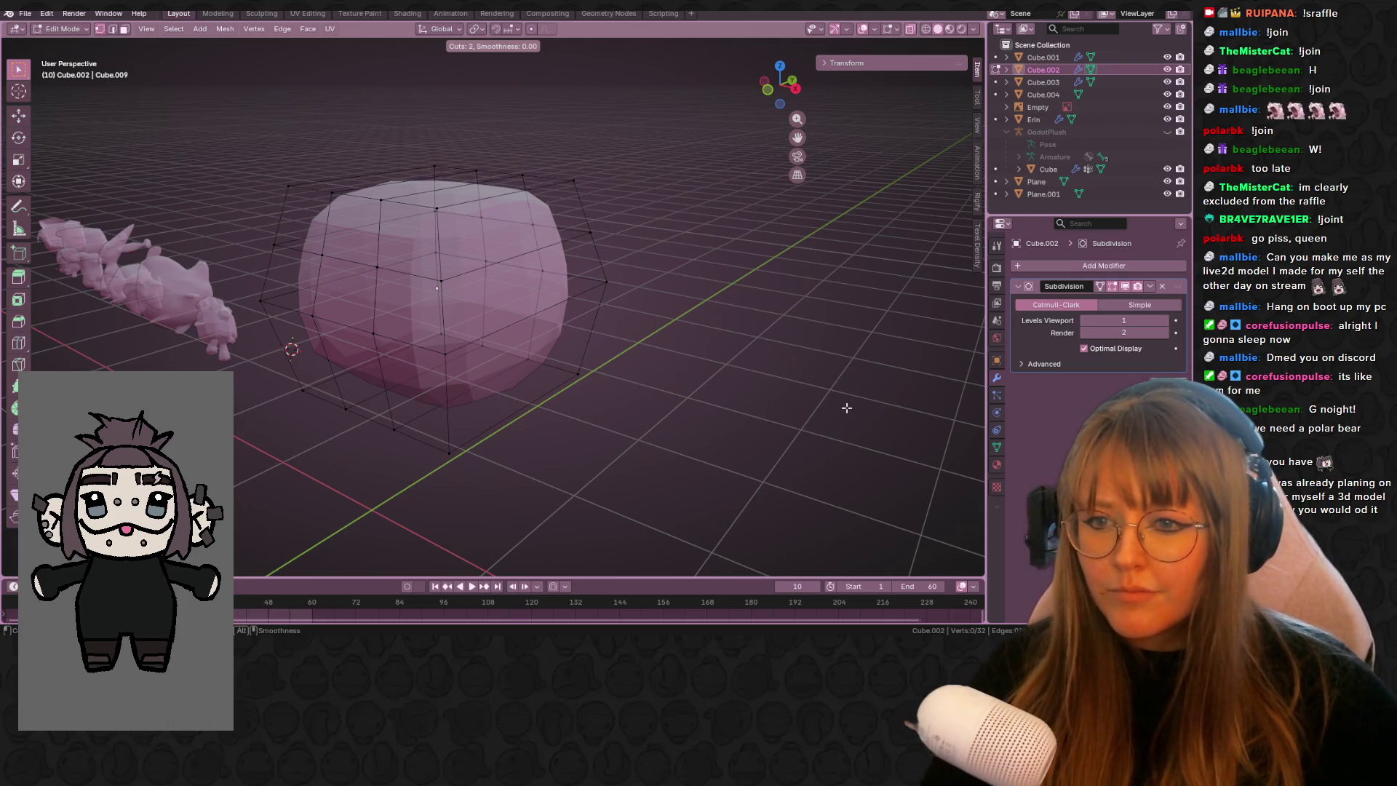
right_click(752, 402)
key("KP_6")
key("KP_6")
key("ctrl+z")
mouse_move(504, 412)
middle_mouse_down()
mouse_move(596, 399)
mouse_move(664, 365)
mouse_move(491, 382)
mouse_move(642, 337)
mouse_move(691, 368)
mouse_move(601, 323)
mouse_move(683, 358)
mouse_move(680, 380)
mouse_move(569, 367)
middle_mouse_up()
left_click(782, 91)
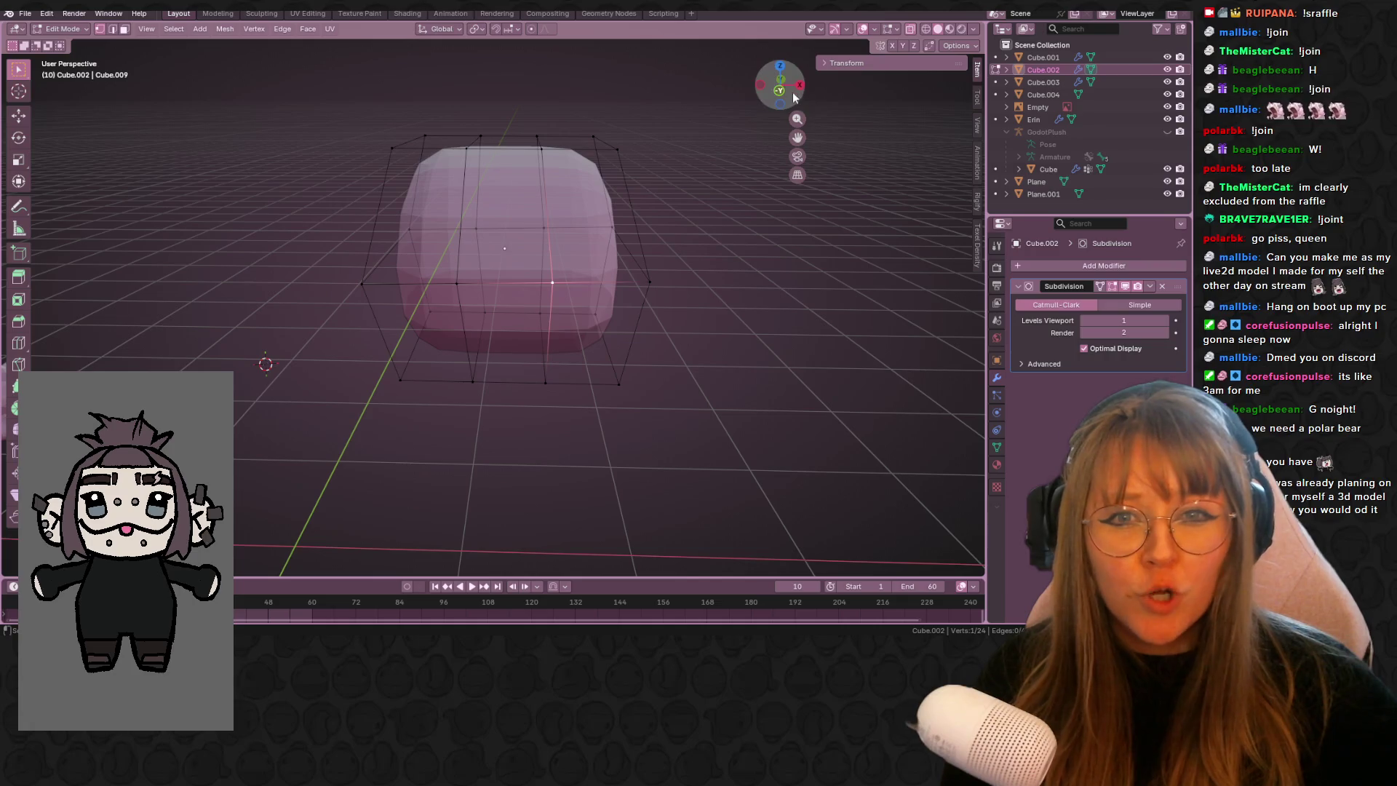
scroll(626, 349, "up", 2)
scroll(493, 304, "up", 1)
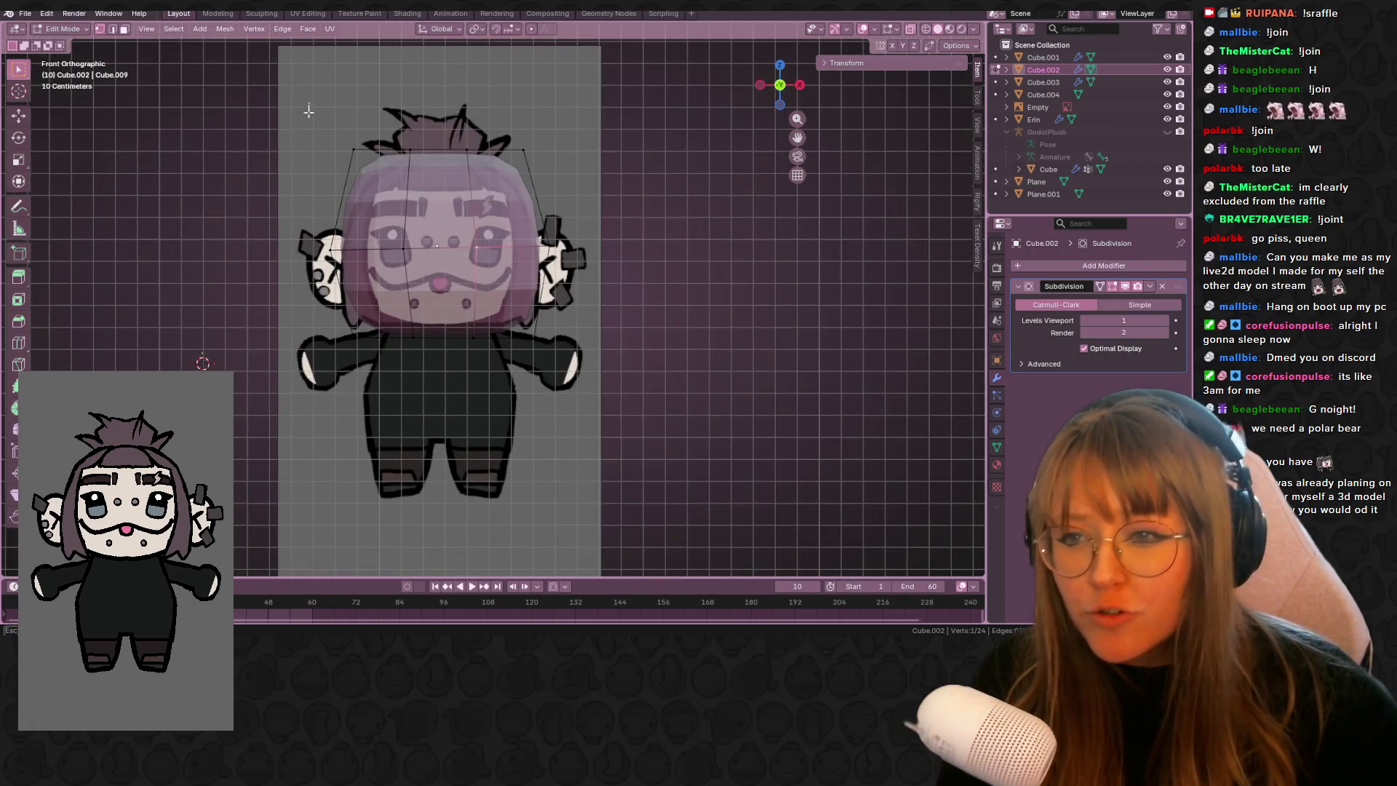
- Move the top-left, top-right and right-side head vertices to fit the reference outline
left_click_drag(313, 105, 393, 168)
key("g")
left_click(385, 200)
left_click(523, 151)
key("g")
left_click(384, 166)
left_click(384, 191)
left_click(516, 184)
left_click_drag(591, 276, 589, 276)
key("g")
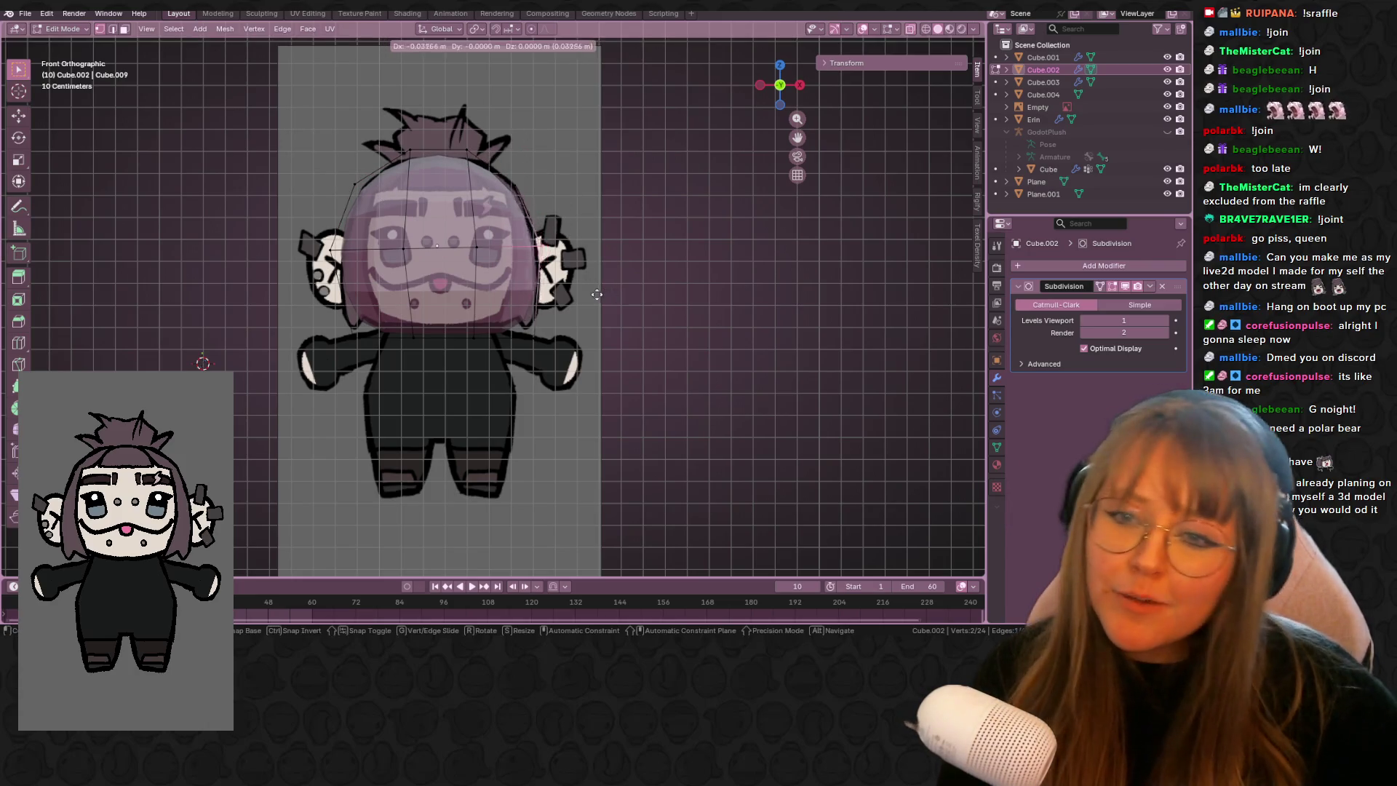
left_click(556, 331)
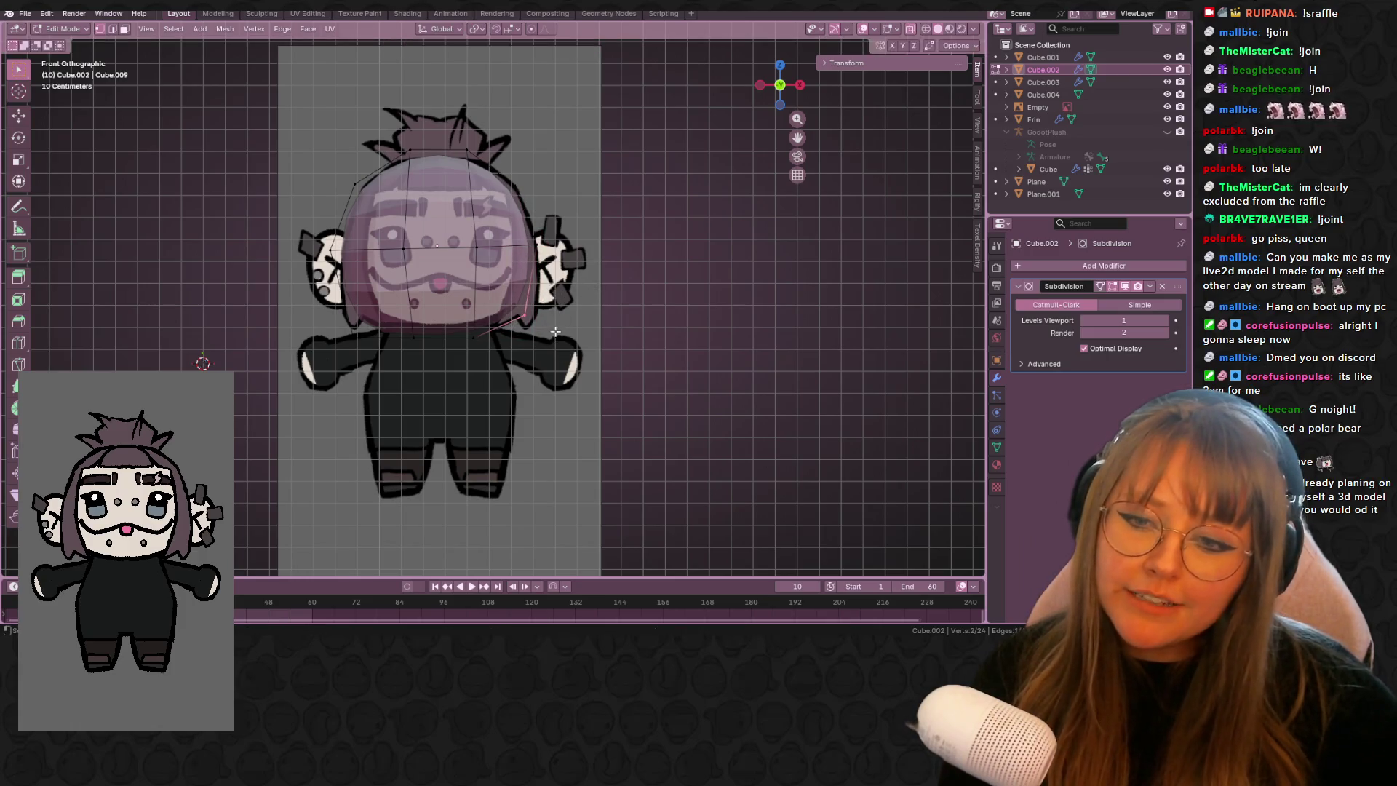
- Reposition the lower-head and left-middle vertices to round out the dome
left_click_drag(468, 356, 468, 356)
key("g")
left_click(477, 354)
left_click(412, 334)
key("g")
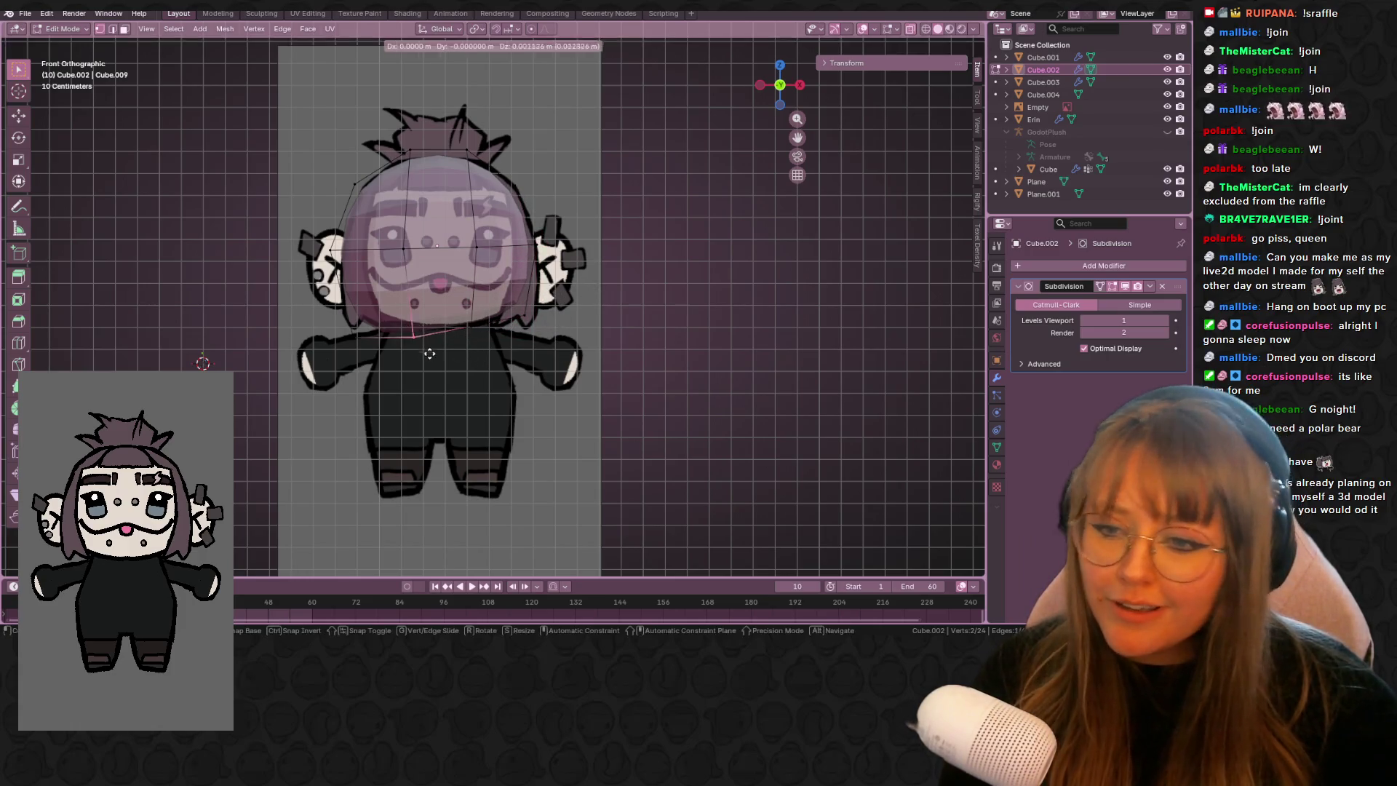
left_click(427, 345)
key("g")
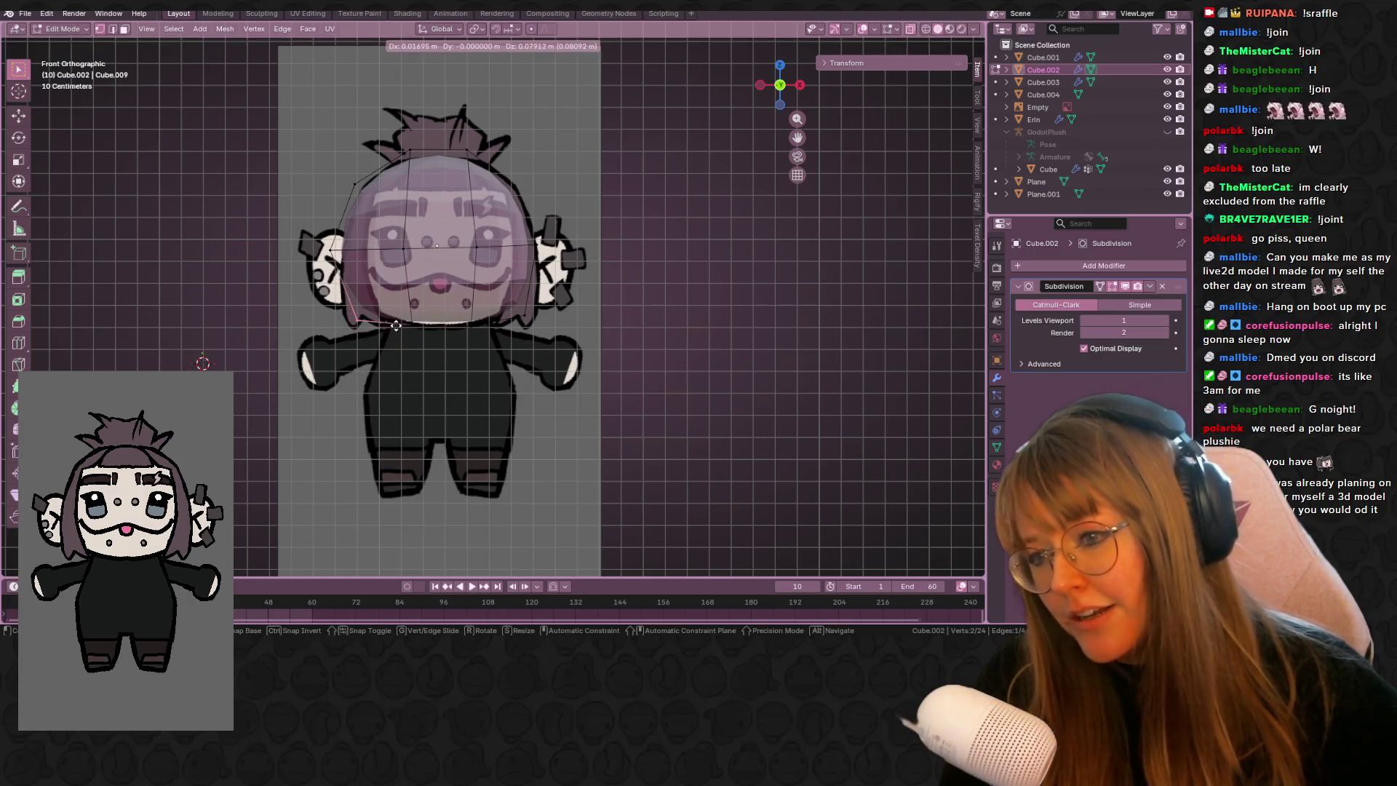
left_click(342, 277)
left_click(331, 249)
key("g")
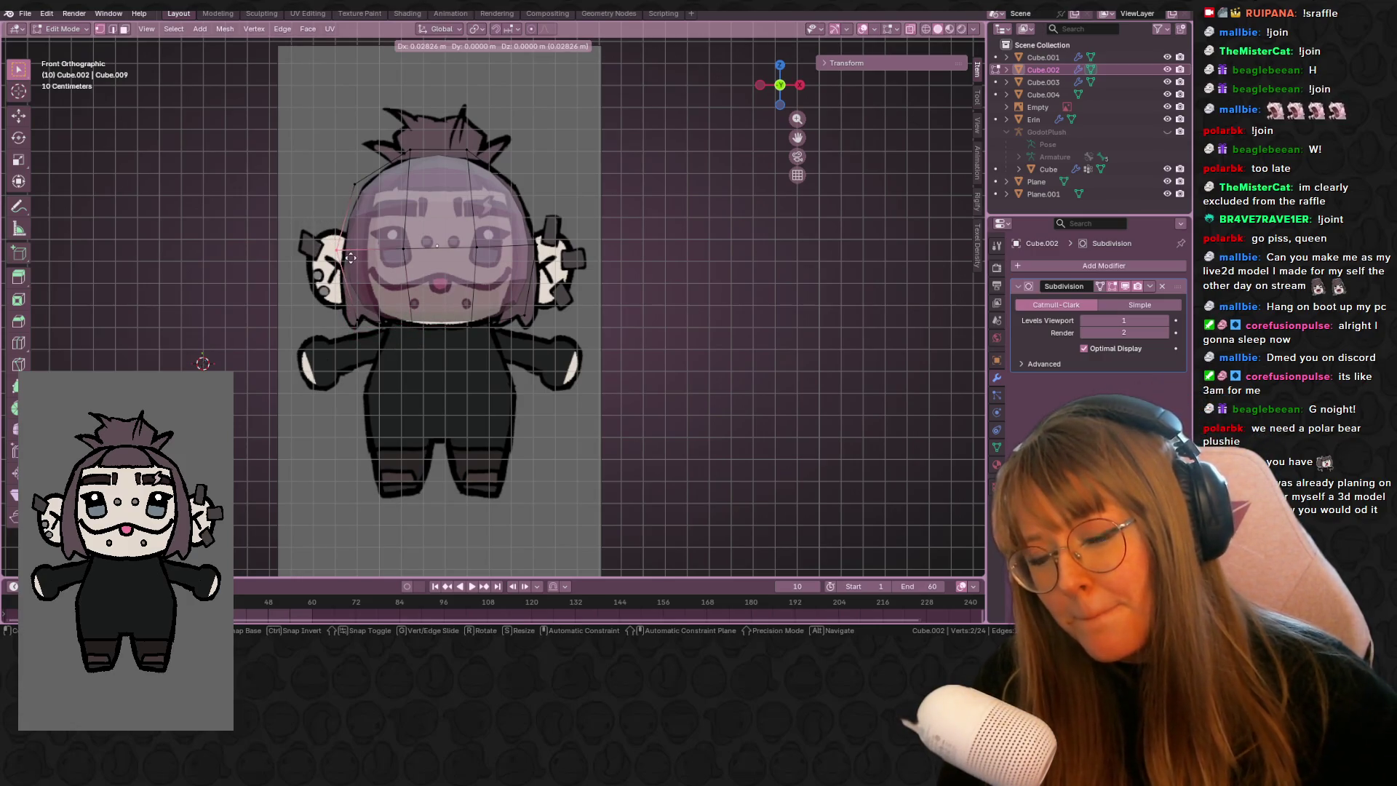
left_click(350, 257)
- Try extra vertical and horizontal edge loops on the head, then undo them
mouse_move(350, 257)
middle_mouse_down()
mouse_move(331, 234)
mouse_move(375, 231)
mouse_move(360, 238)
mouse_move(374, 210)
mouse_move(646, 222)
mouse_move(608, 262)
mouse_move(555, 218)
mouse_move(692, 117)
middle_mouse_up()
key("ctrl+r")
left_click(331, 235)
right_click(331, 234)
left_click(382, 227)
key("ctrl+r")
left_click(374, 211)
left_click(374, 211)
key("ctrl+z")
key("ctrl+z")
- From the front view, add a centred loop down the head and box-select the left half
left_click_drag(777, 89, 544, 196)
mouse_move(544, 196)
middle_mouse_down()
mouse_move(633, 212)
mouse_move(611, 212)
mouse_move(776, 146)
middle_mouse_up()
left_click(774, 89)
middle_click_drag(708, 203, 591, 204, "shift")
key("ctrl+r")
left_click(591, 204)
right_click(592, 203)
mouse_move(399, 158)
left_mouse_down()
mouse_move(542, 430)
mouse_move(514, 427)
left_mouse_up()
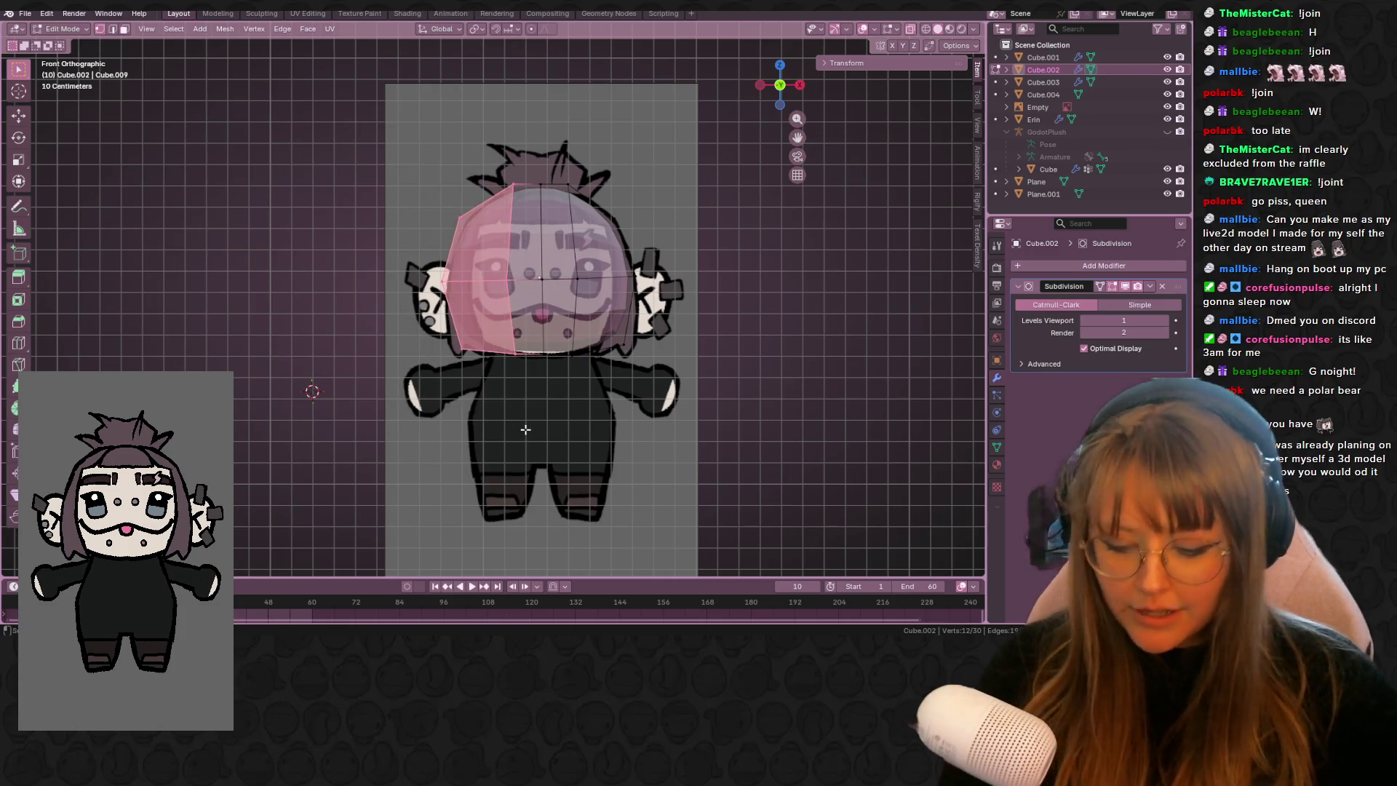
- Delete the left-half vertices and add a Mirror modifier to the head cap
key("x")
left_click(517, 406)
left_click(1091, 266)
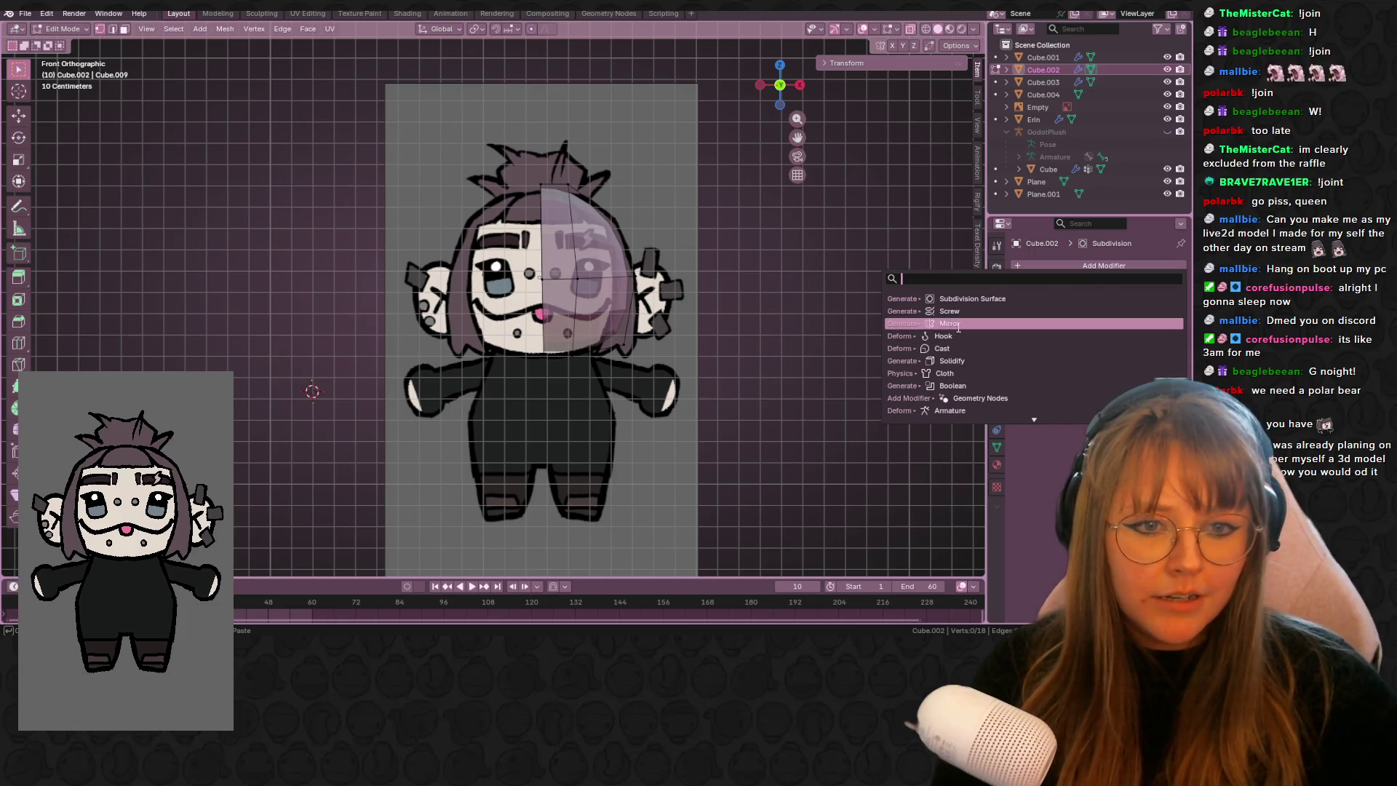
left_click(943, 325)
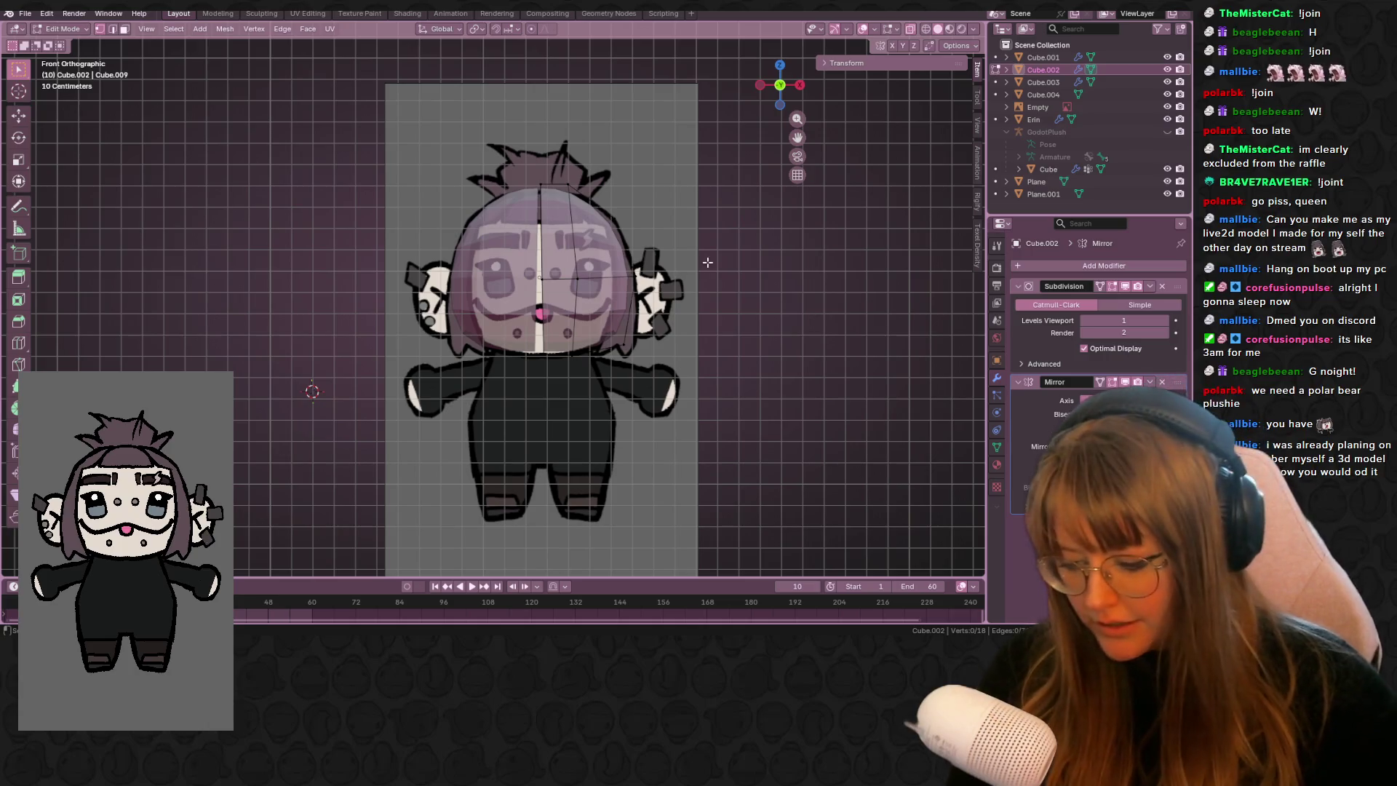
- Select the whole head cap and move it into its new position
key("a")
key("g")
key("Escape")
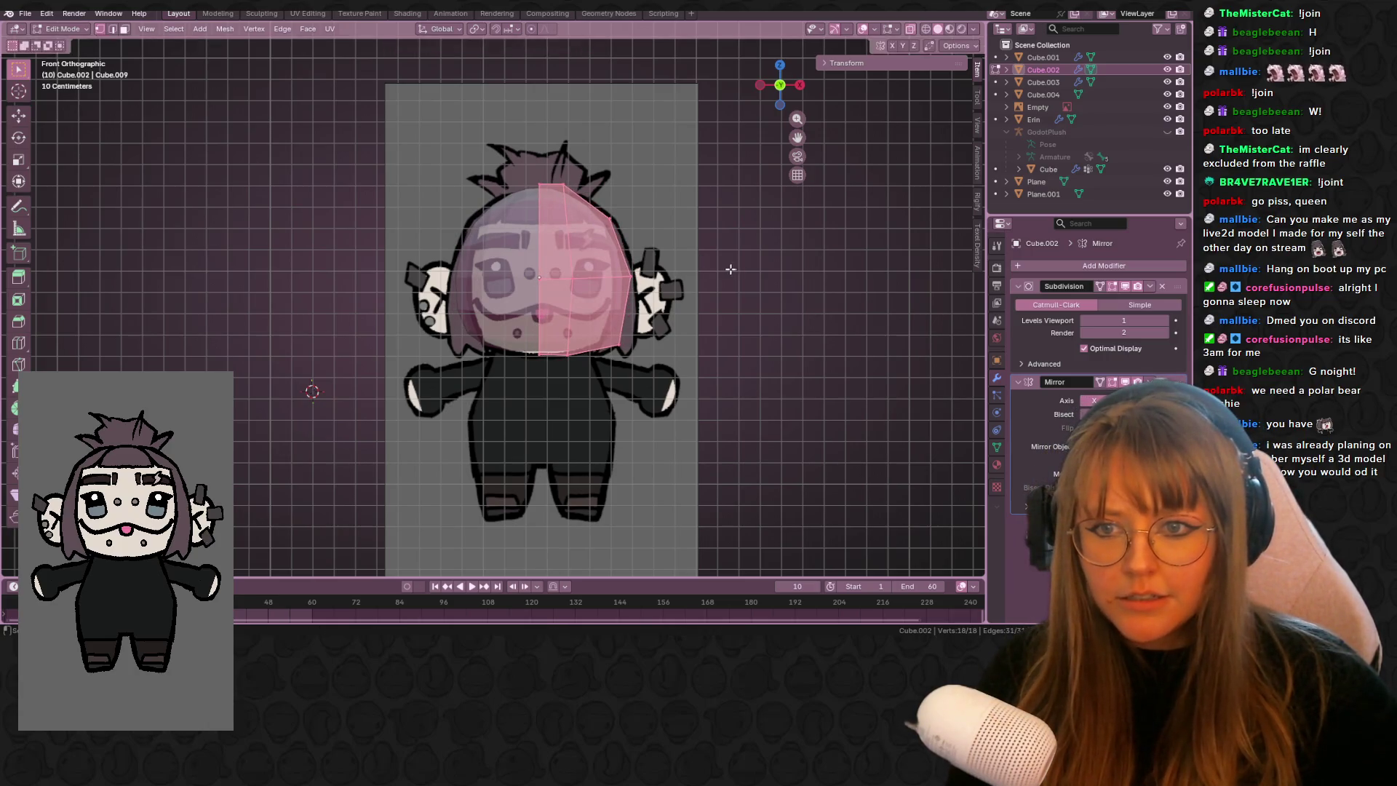
key("g")
left_click(748, 268)
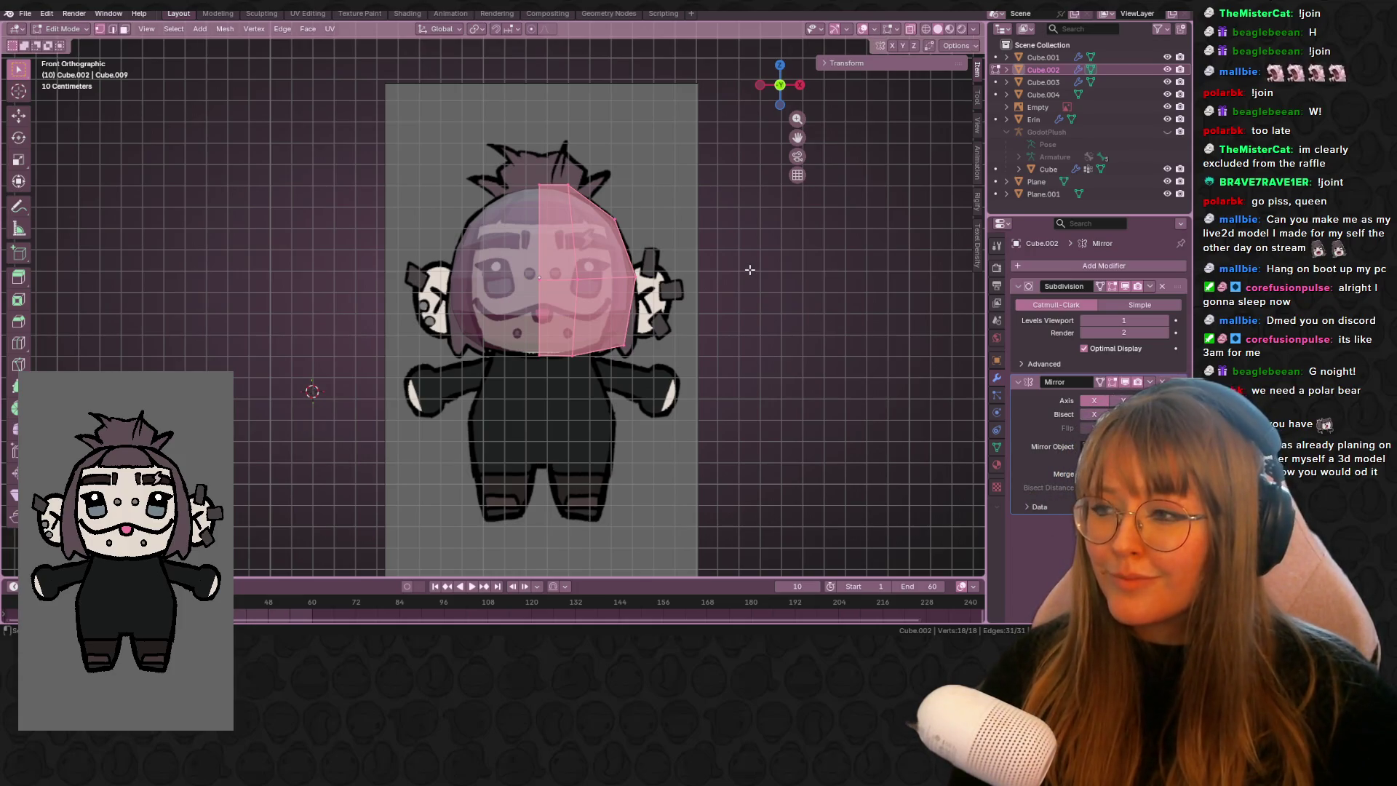
middle_click_drag(650, 230, 590, 238, "shift")
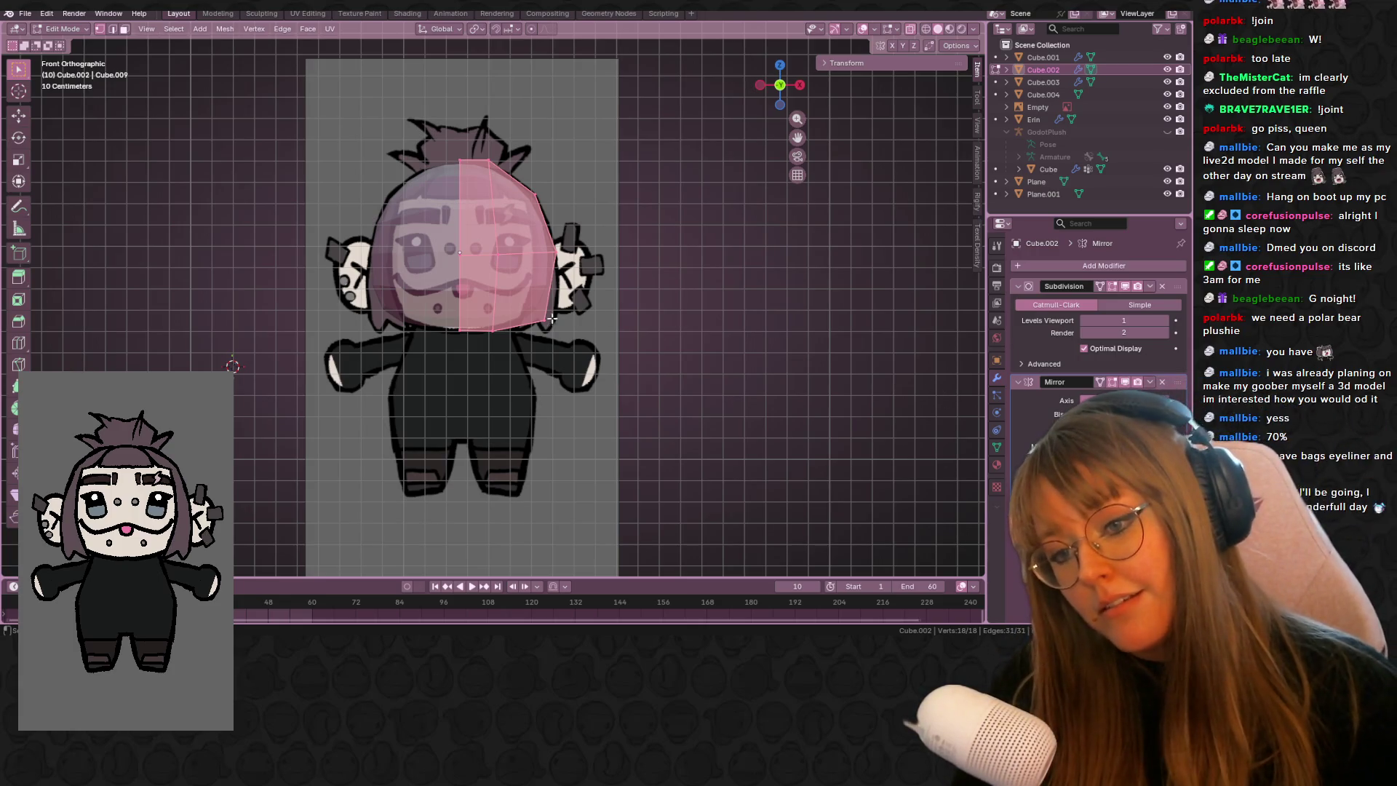
- Raise an edge vertex up along the head outline
left_click(524, 318)
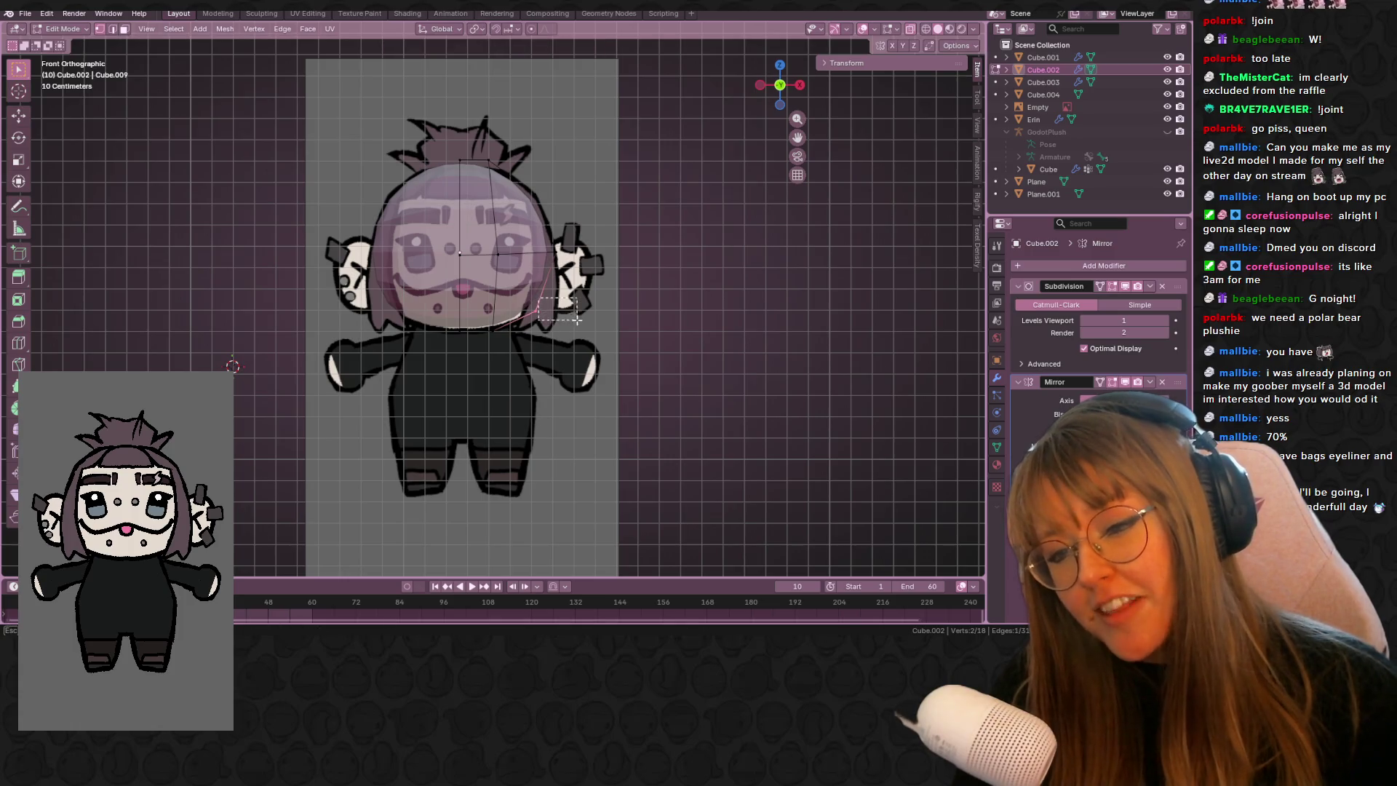
key("g")
left_click(547, 308)
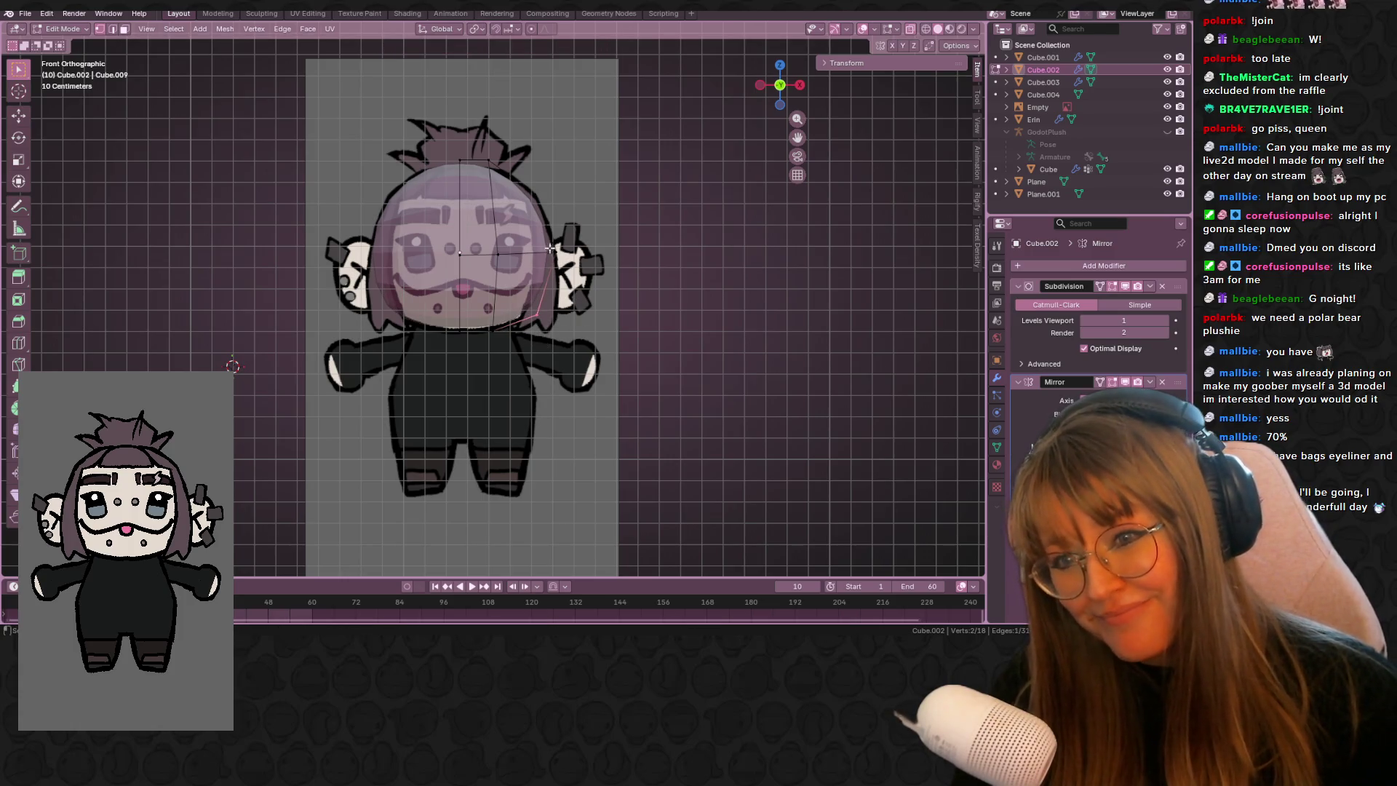
mouse_move(590, 269)
middle_mouse_down()
mouse_move(623, 298)
mouse_move(572, 326)
middle_mouse_up()
- In Right view, move the cap's right-side vertices inward to narrow its depth
middle_click_drag(658, 318, 735, 157)
left_click_drag(735, 157, 551, 399)
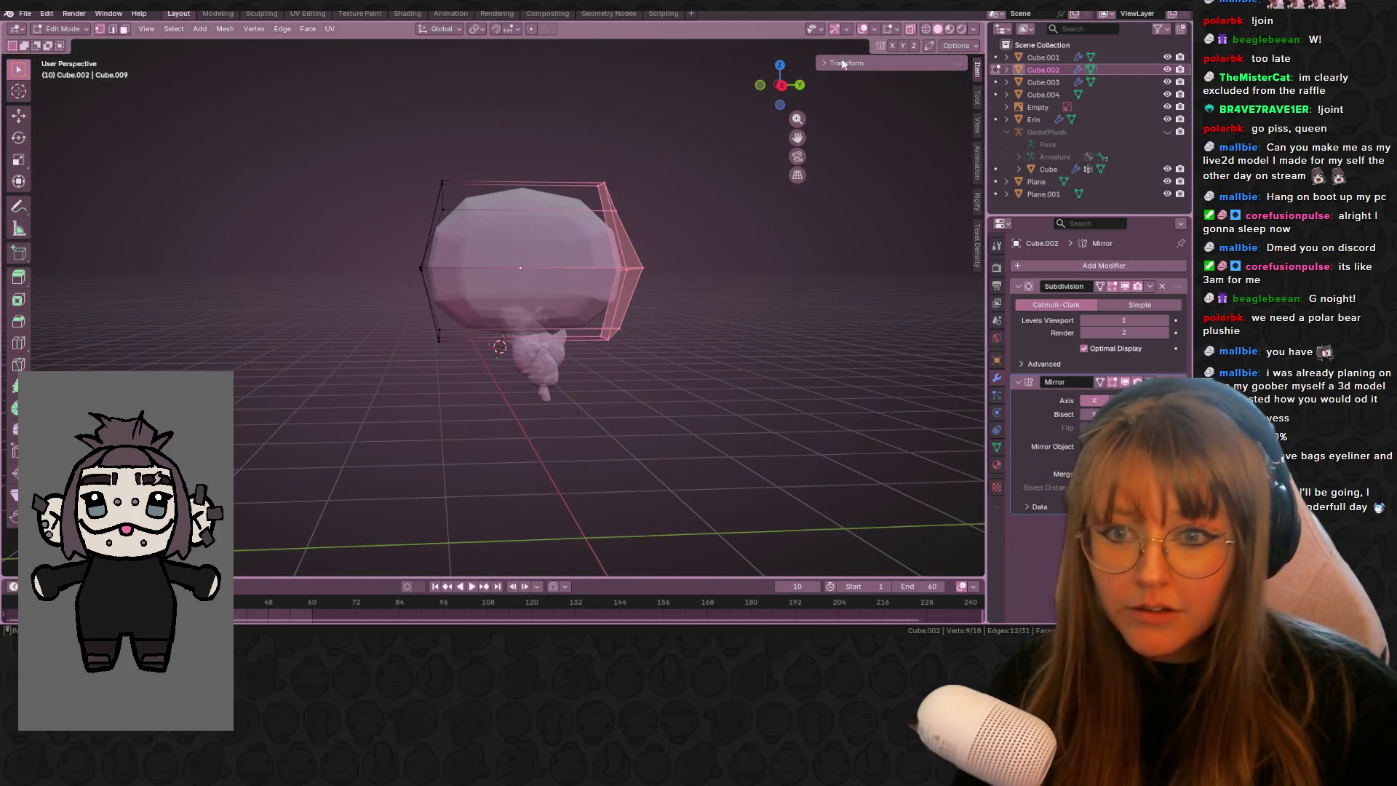
left_click(782, 86)
key("g")
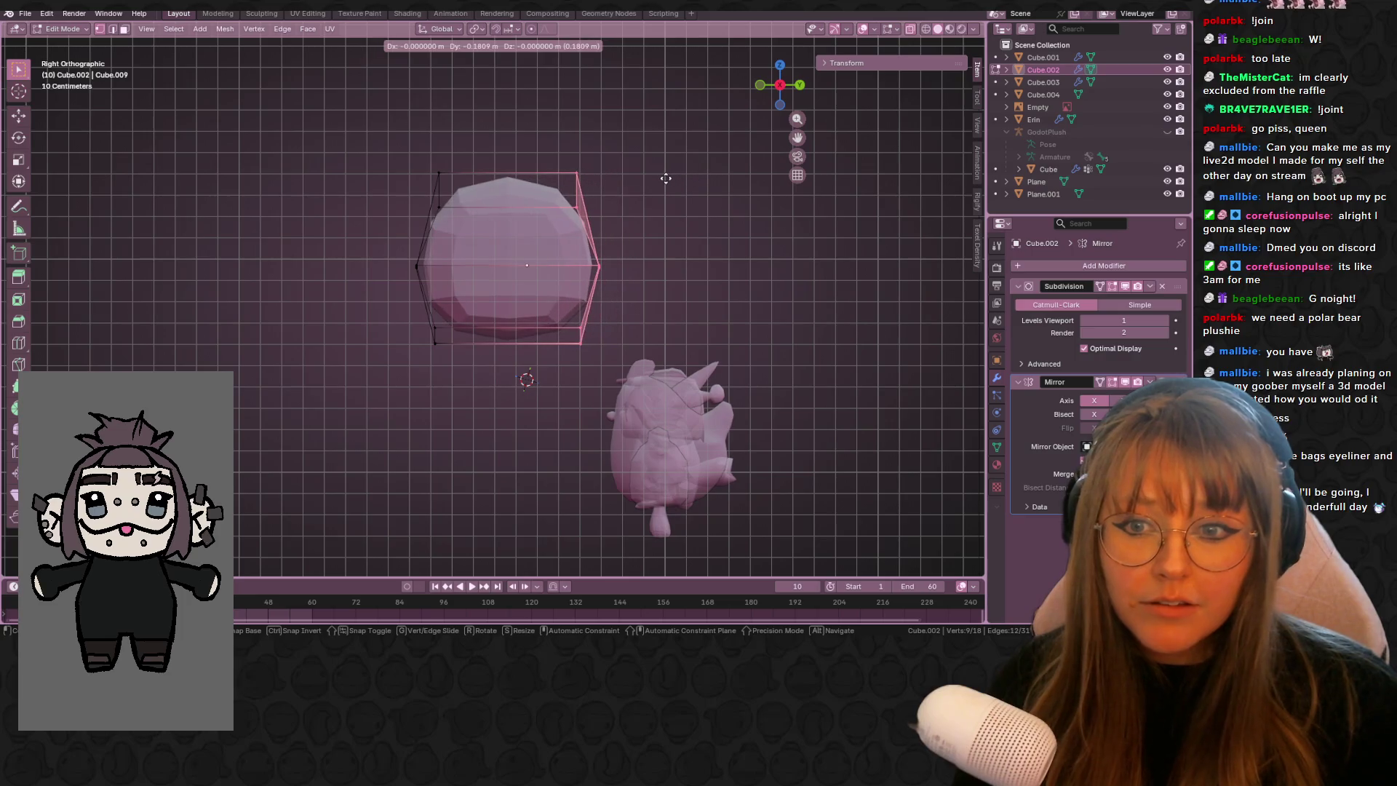
left_click(666, 179)
left_click(760, 86)
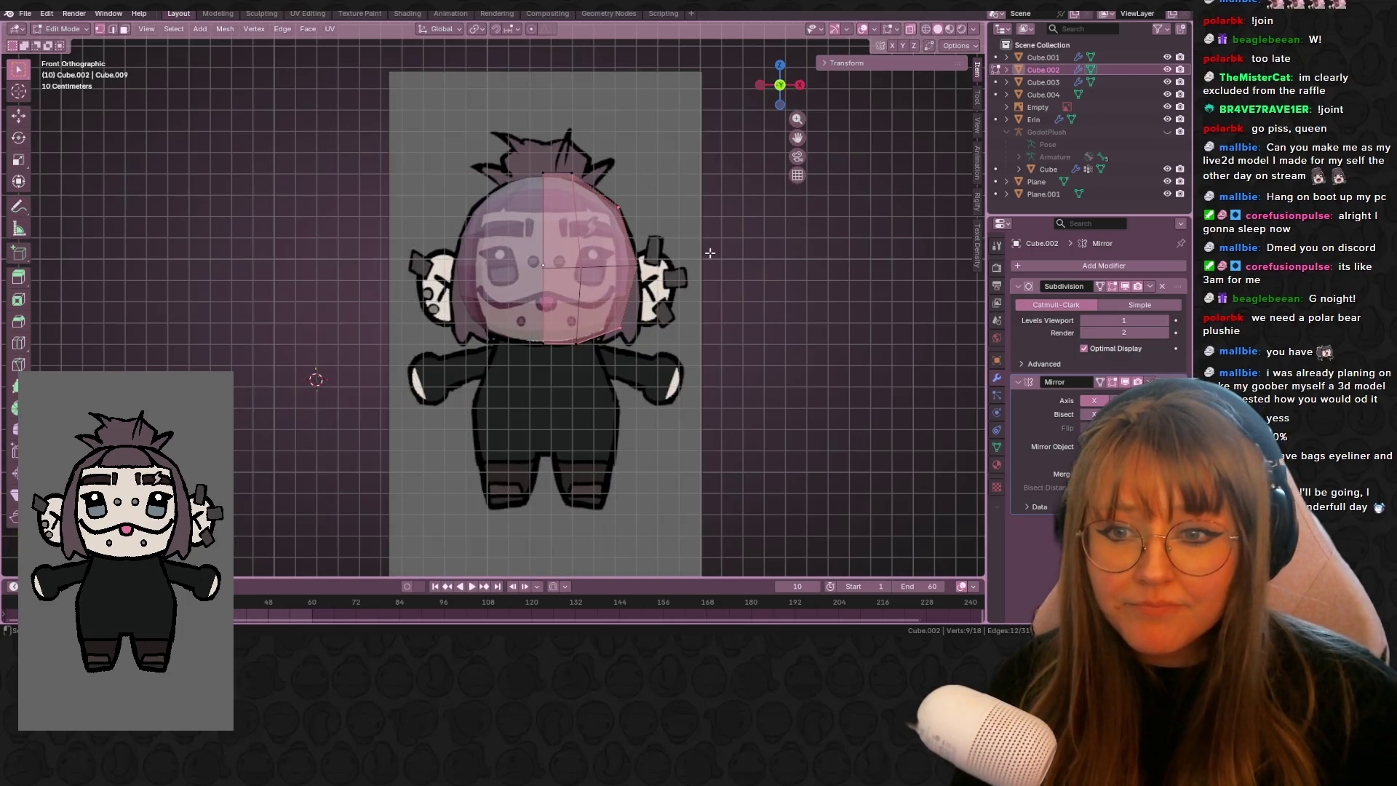
mouse_move(655, 228)
middle_mouse_down()
mouse_move(668, 237)
mouse_move(546, 255)
mouse_move(614, 309)
middle_mouse_up()
mouse_move(440, 352)
middle_mouse_down()
mouse_move(416, 307)
mouse_move(510, 225)
mouse_move(467, 238)
middle_mouse_up()
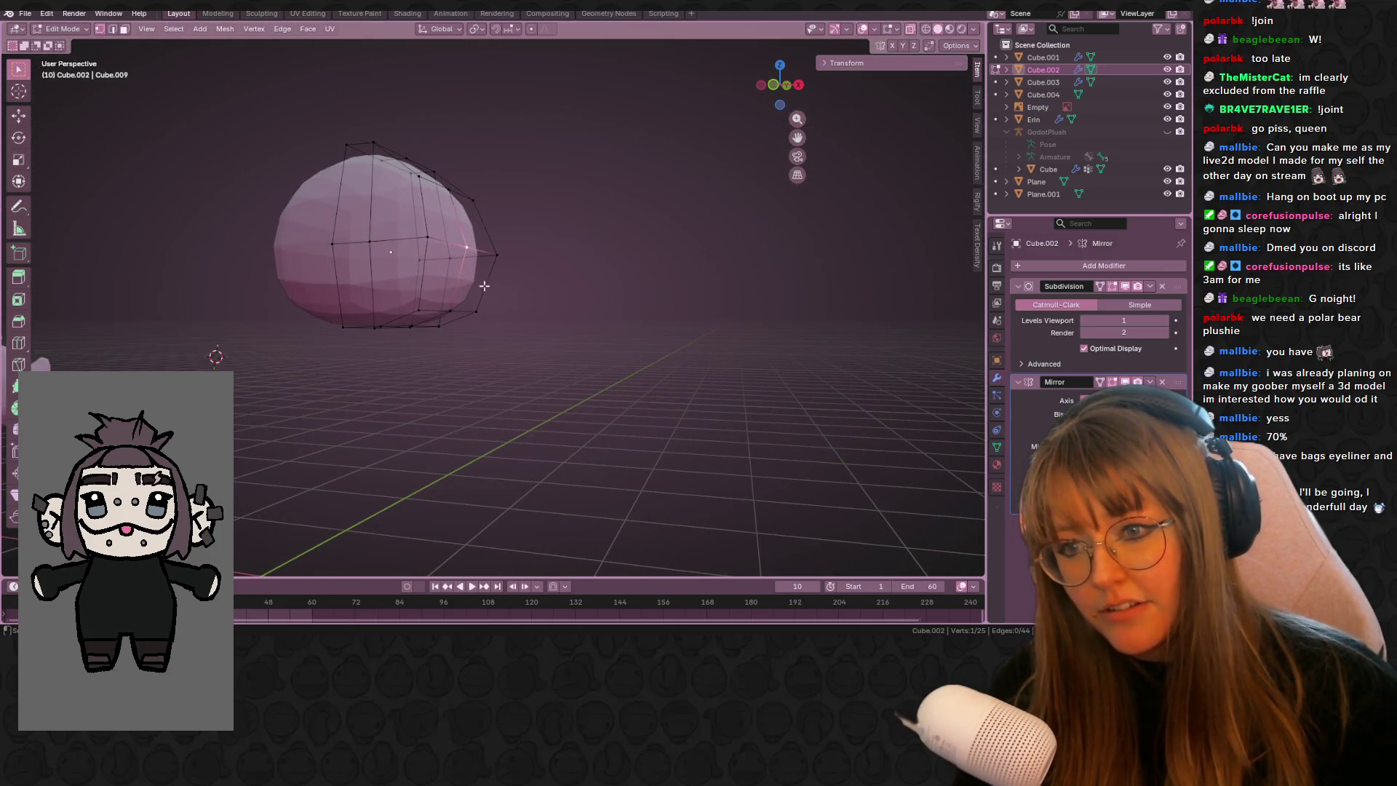
- In front view, rotate the selected cap vertices several times to angle the edge
left_click(770, 86)
key("r")
left_click(614, 227)
key("r")
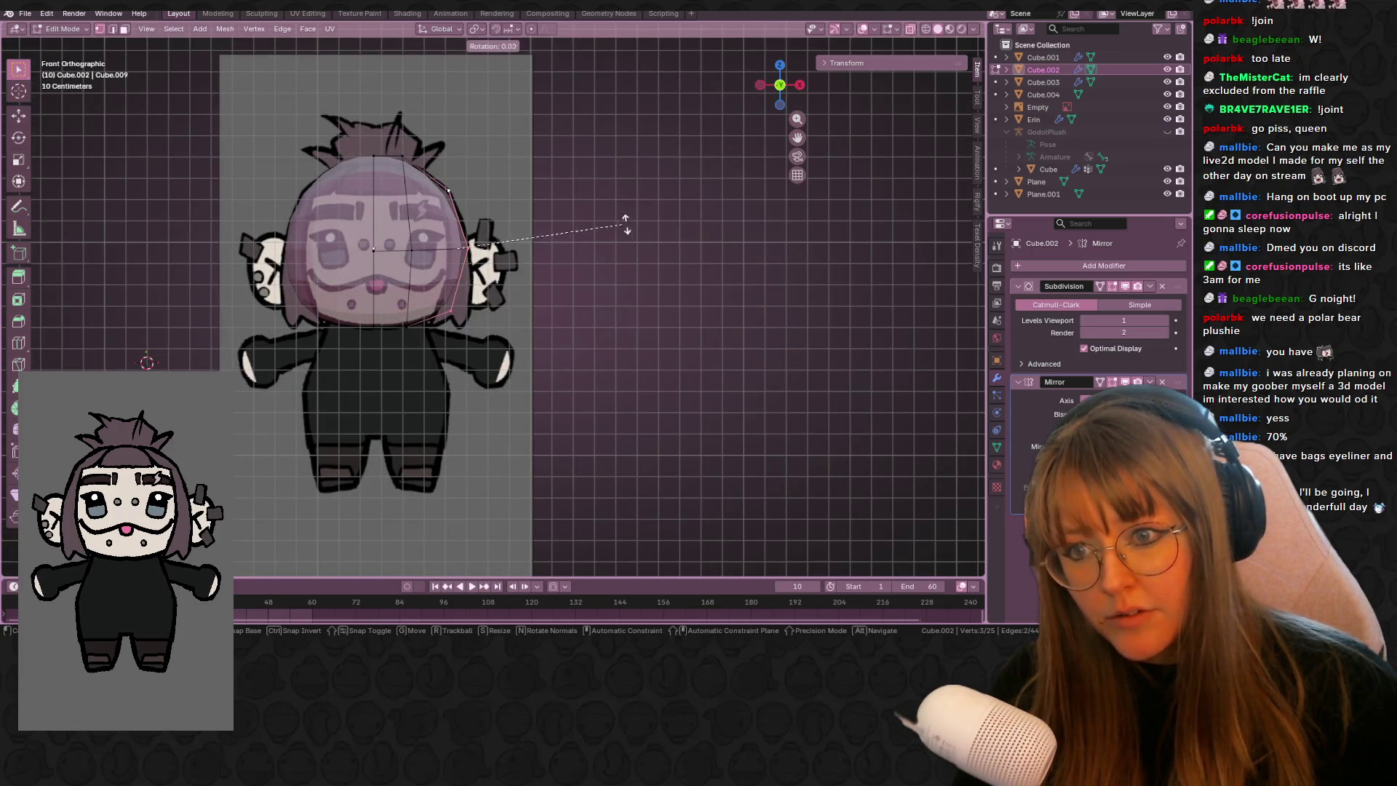
left_click(626, 220)
key("r")
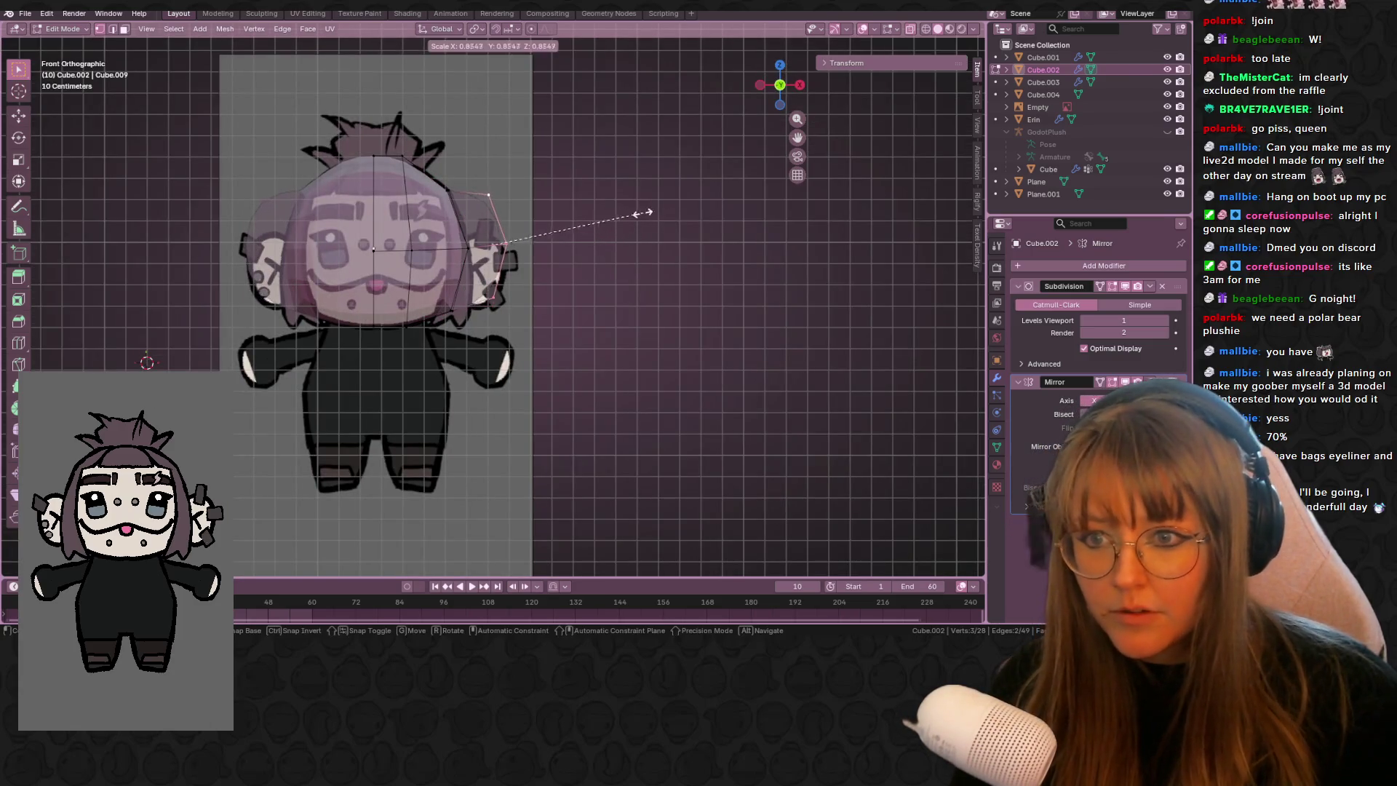
left_click(640, 211)
mouse_move(640, 212)
middle_mouse_down()
mouse_move(618, 231)
mouse_move(589, 199)
middle_mouse_up()
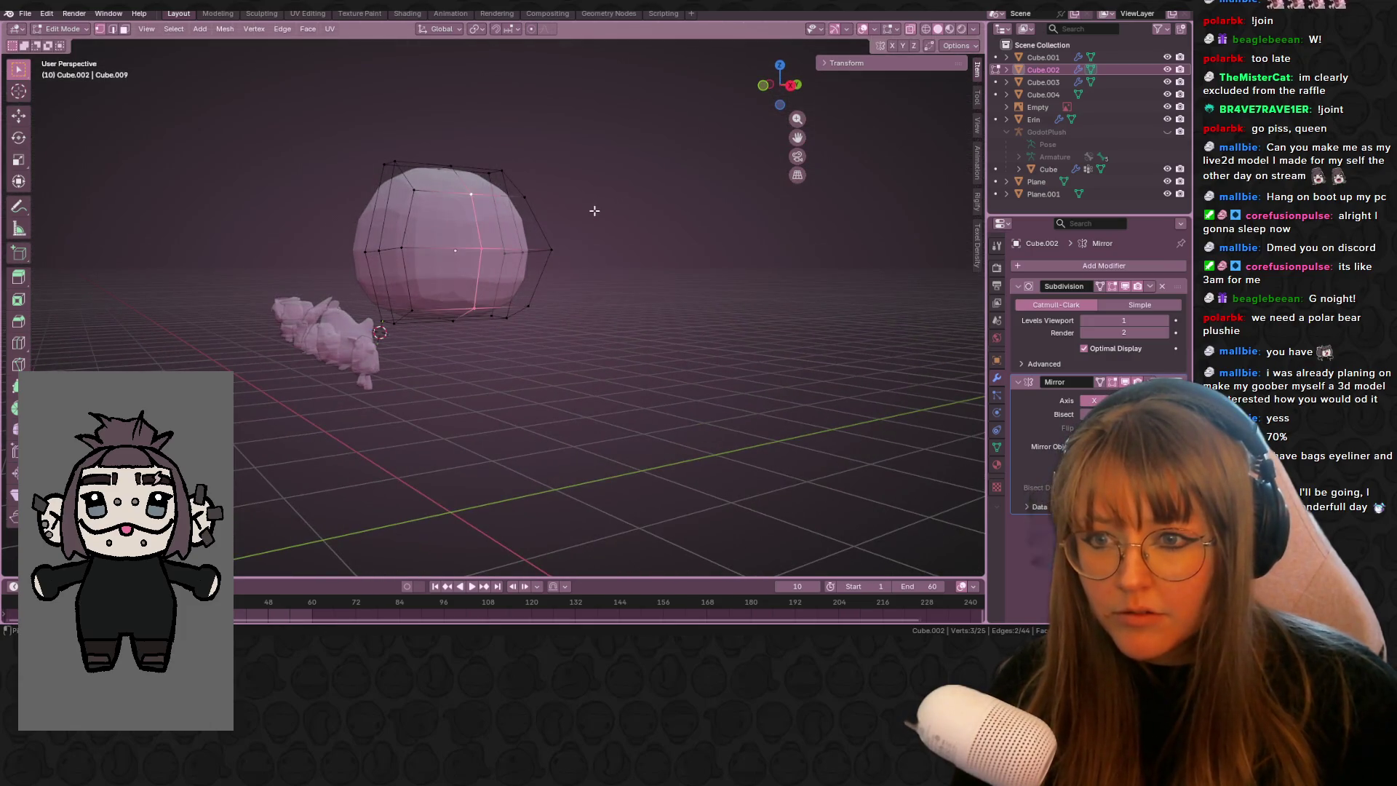
middle_click_drag(709, 318, 608, 296)
- Add two edge loops to the head cap, one near the bottom, one slid slightly left
key("ctrl+r")
left_click(497, 276)
left_click(497, 277)
mouse_move(498, 276)
middle_mouse_down()
mouse_move(658, 265)
mouse_move(561, 287)
middle_mouse_up()
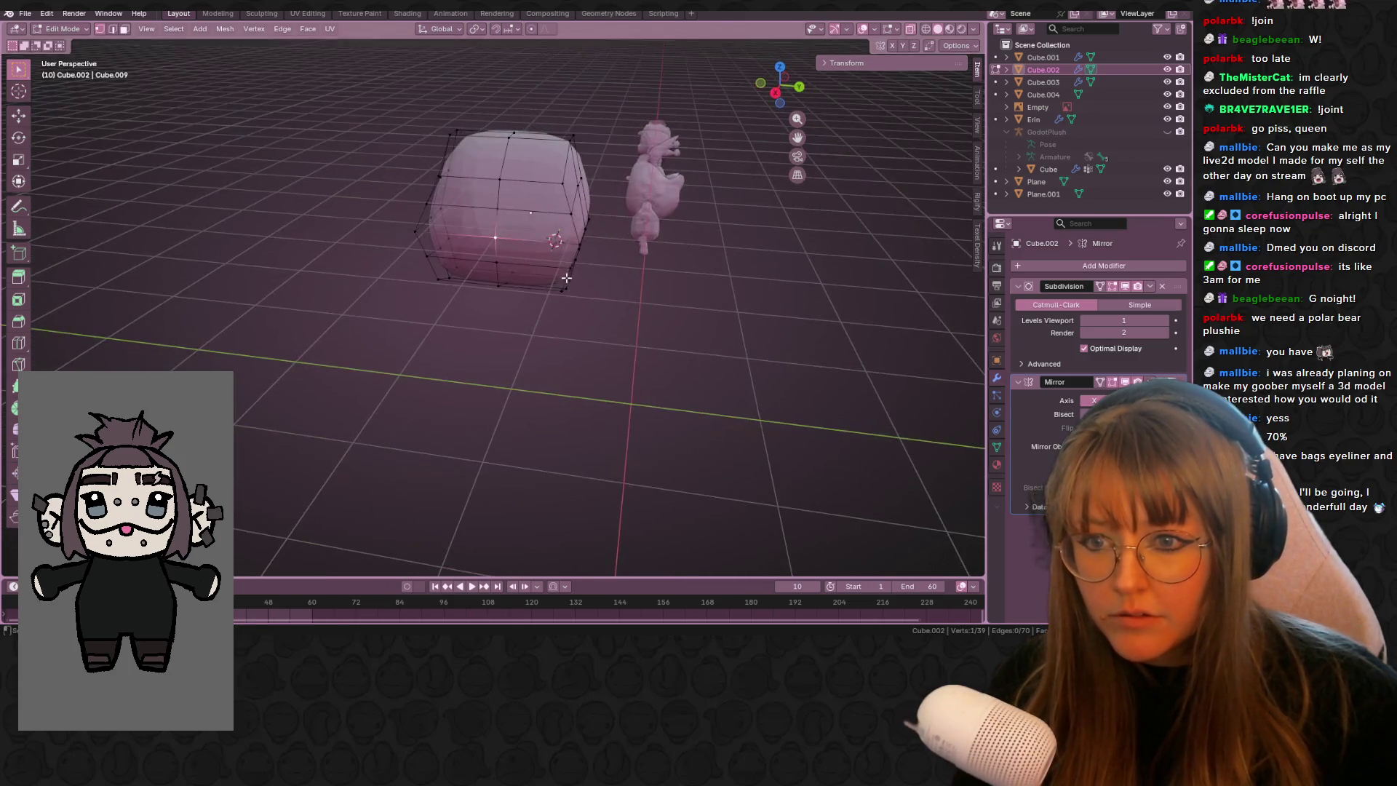
key("ctrl+r")
left_click(524, 231)
left_click(507, 252)
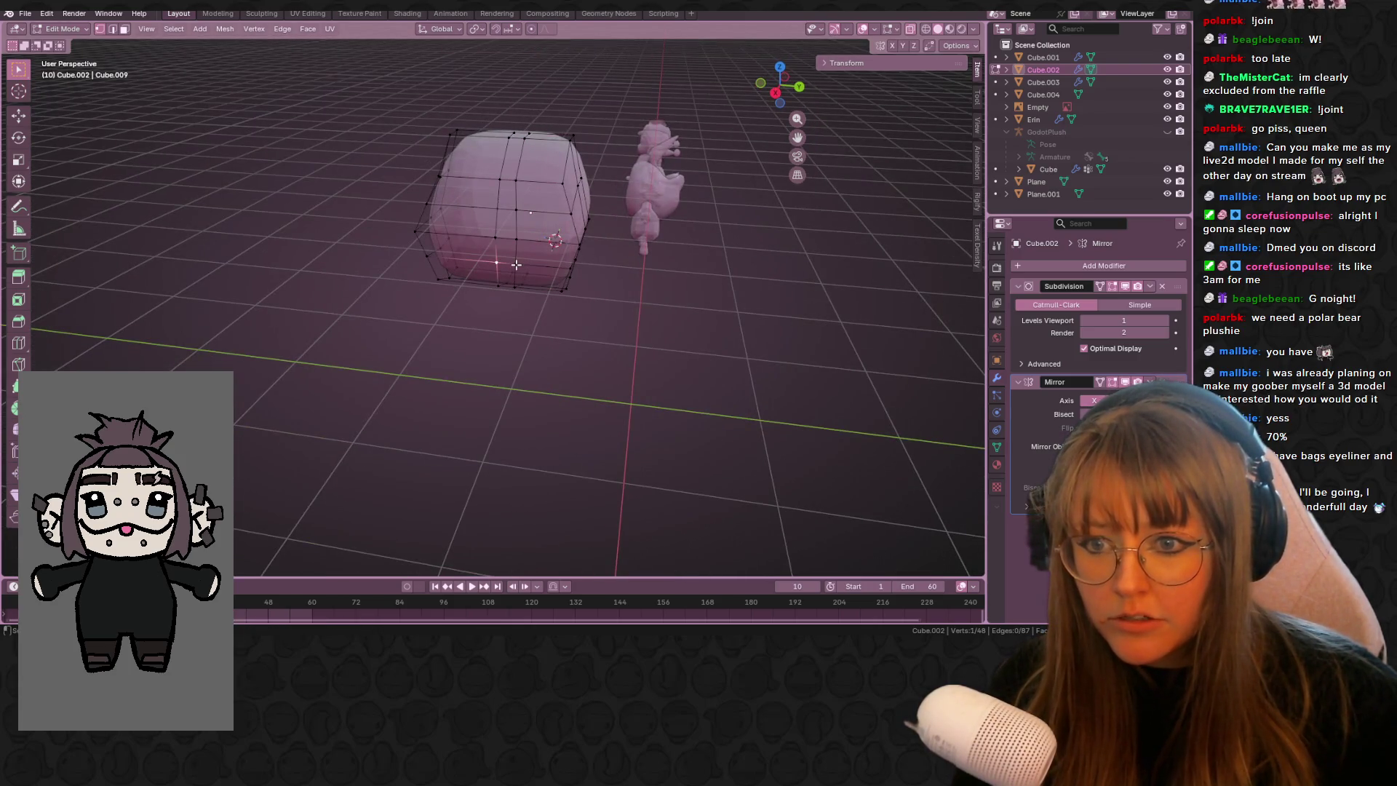
- Pull the side faces outward into an ear and move it up and left
left_click(776, 93)
left_click(759, 86)
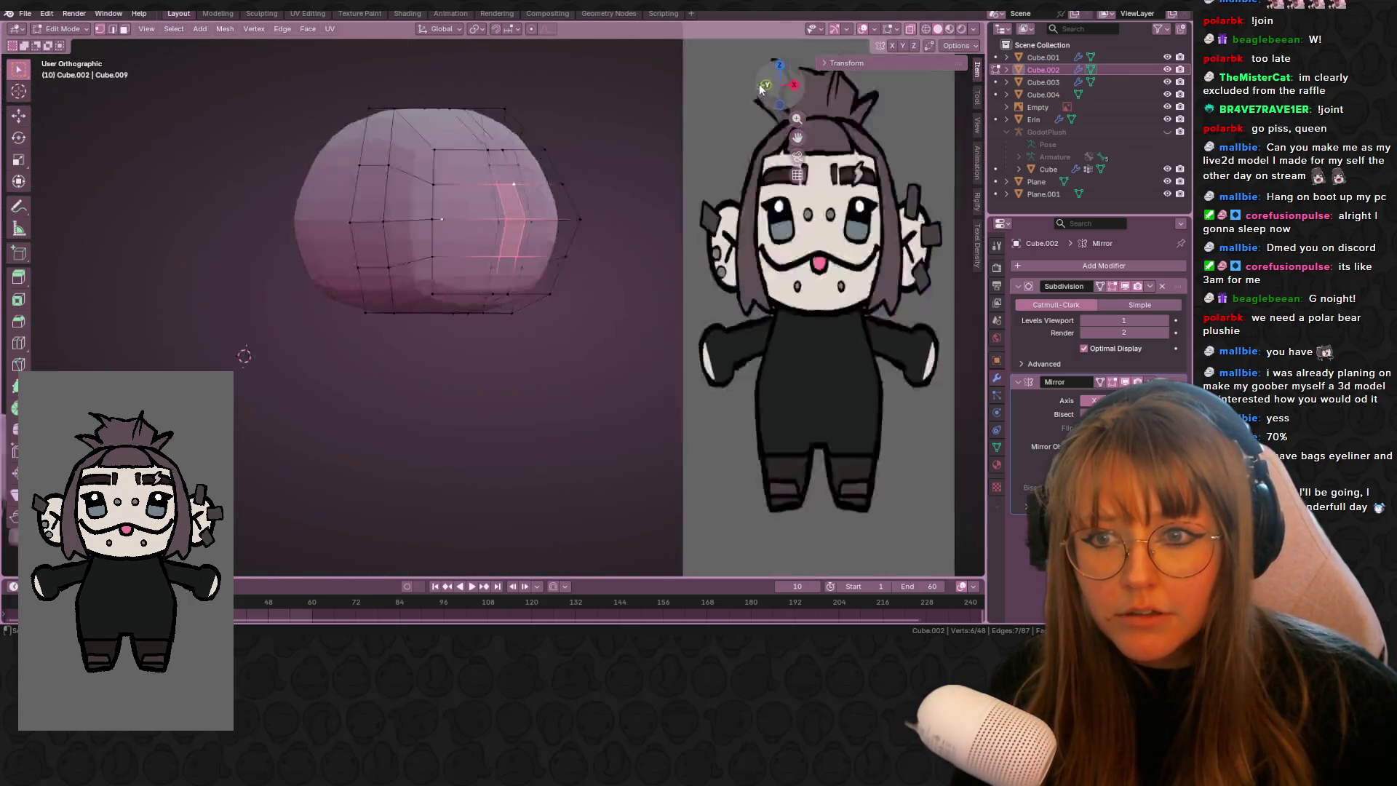
key("g")
key("z")
key("z")
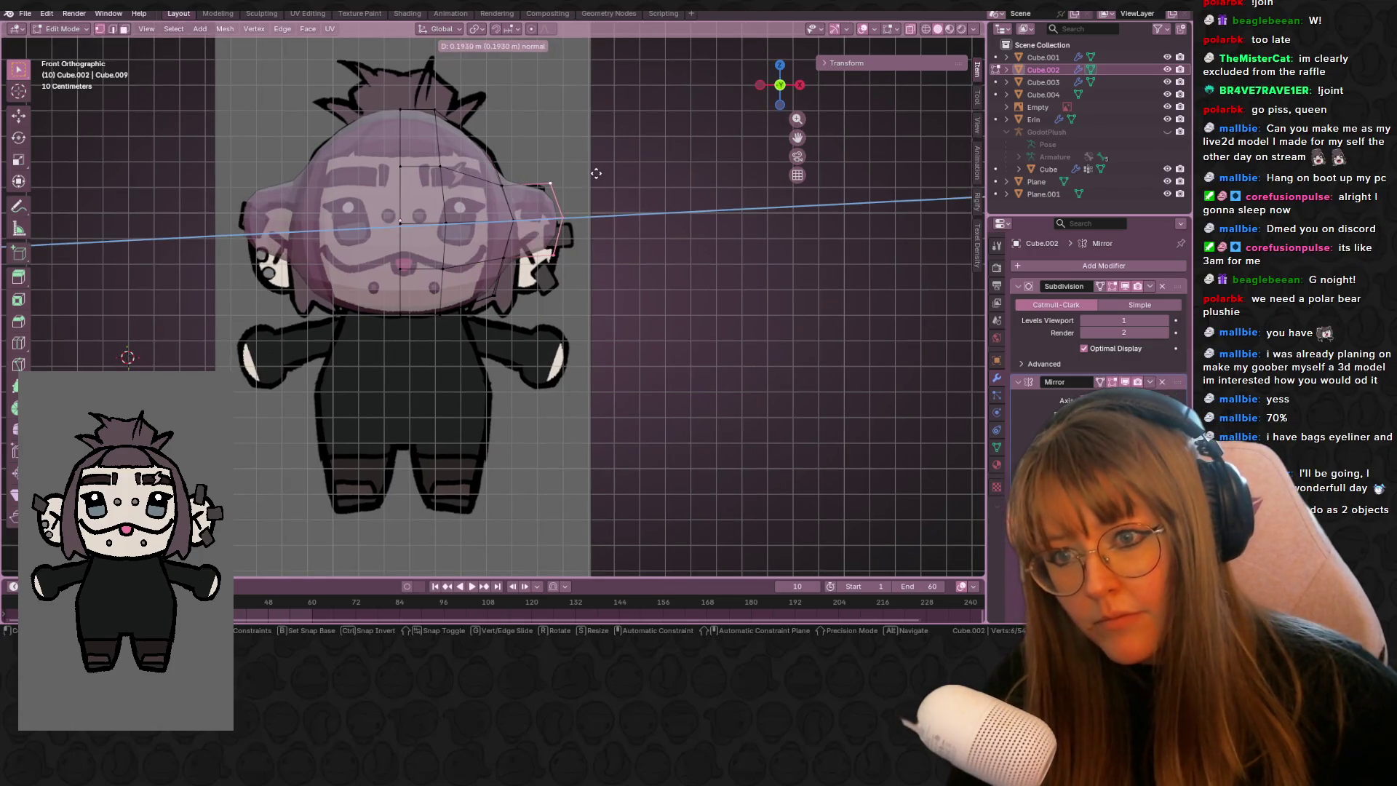
left_click(571, 222)
key("g")
left_click(613, 170)
key("g")
left_click(601, 159)
key("g")
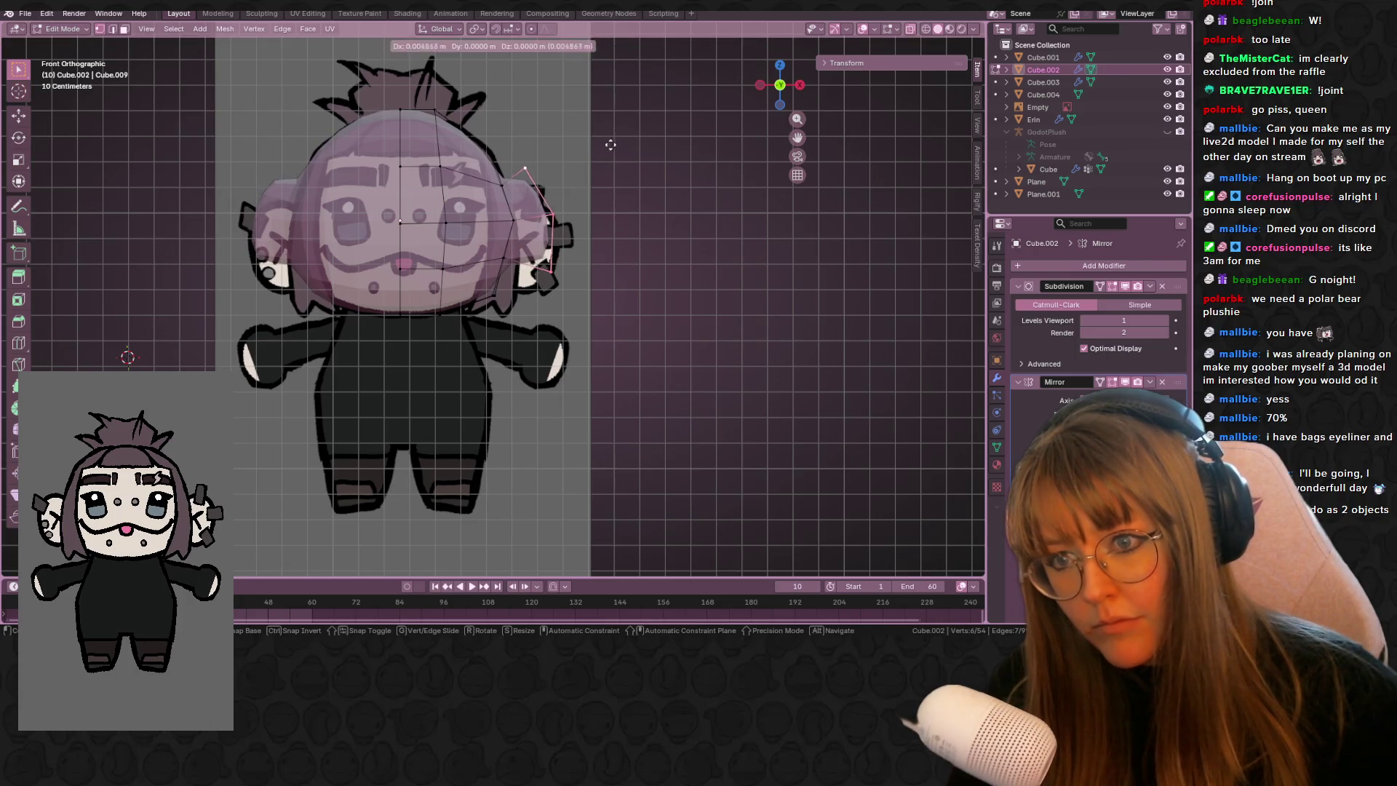
left_click(611, 133)
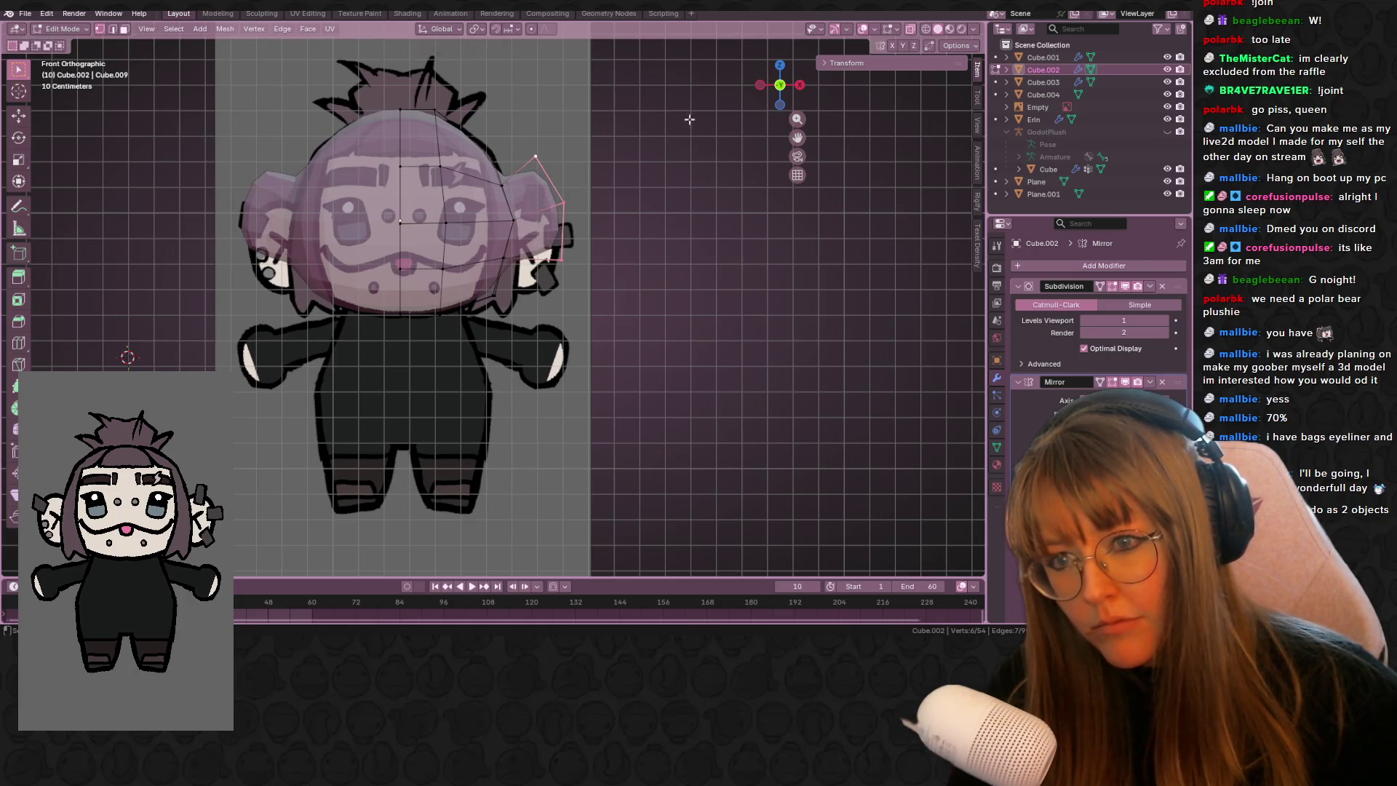
- Angle and reposition the ear in side and top views, then return to Object Mode
key("KP_3")
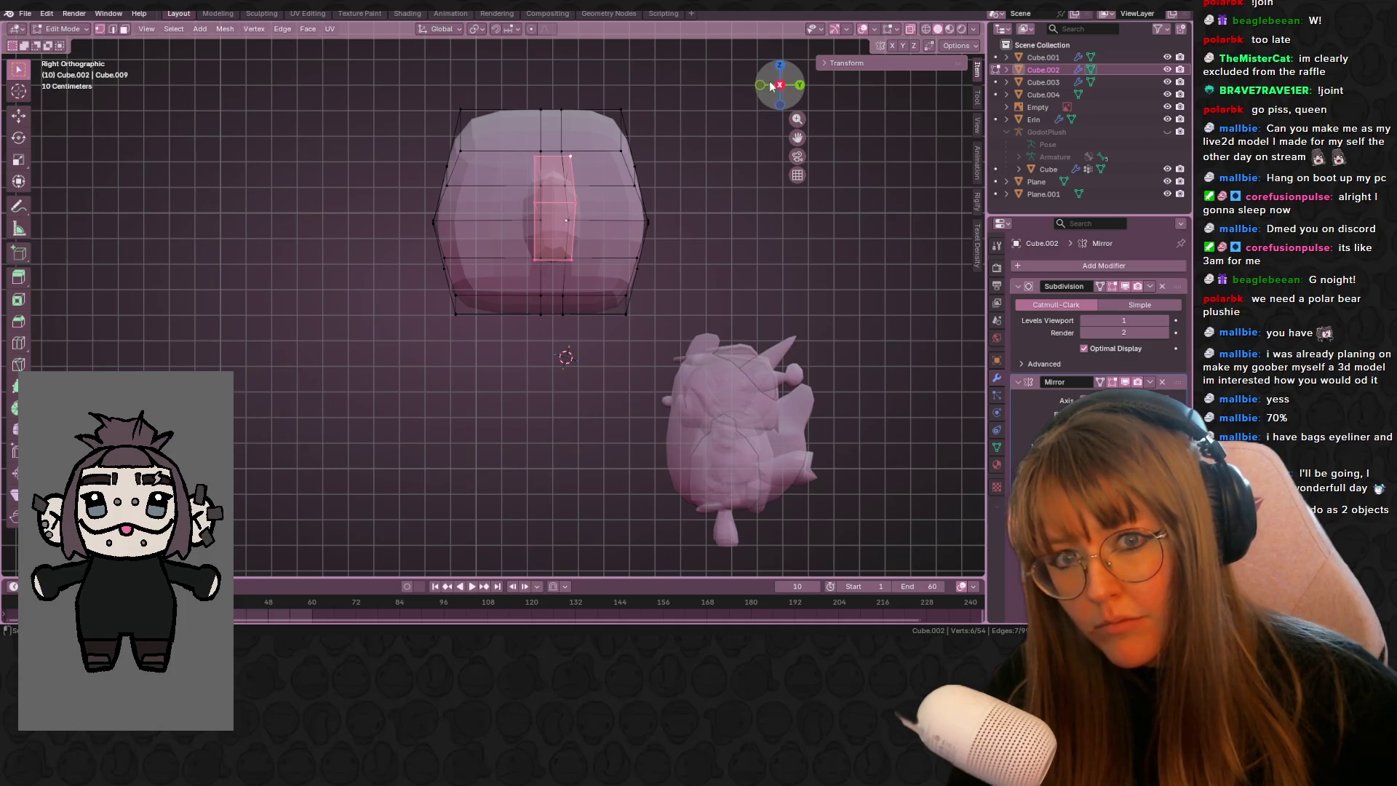
key("KP_7")
key("r")
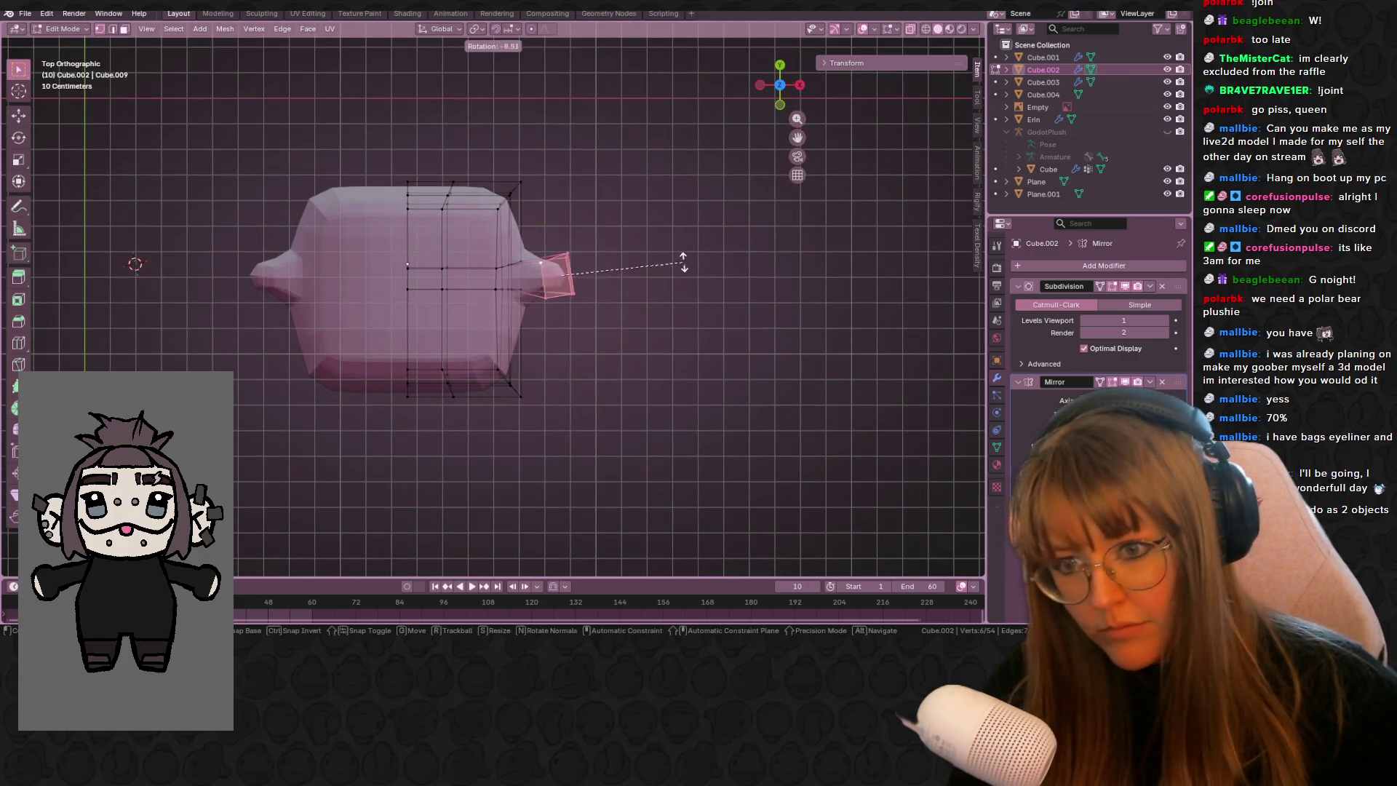
left_click(662, 231)
key("g")
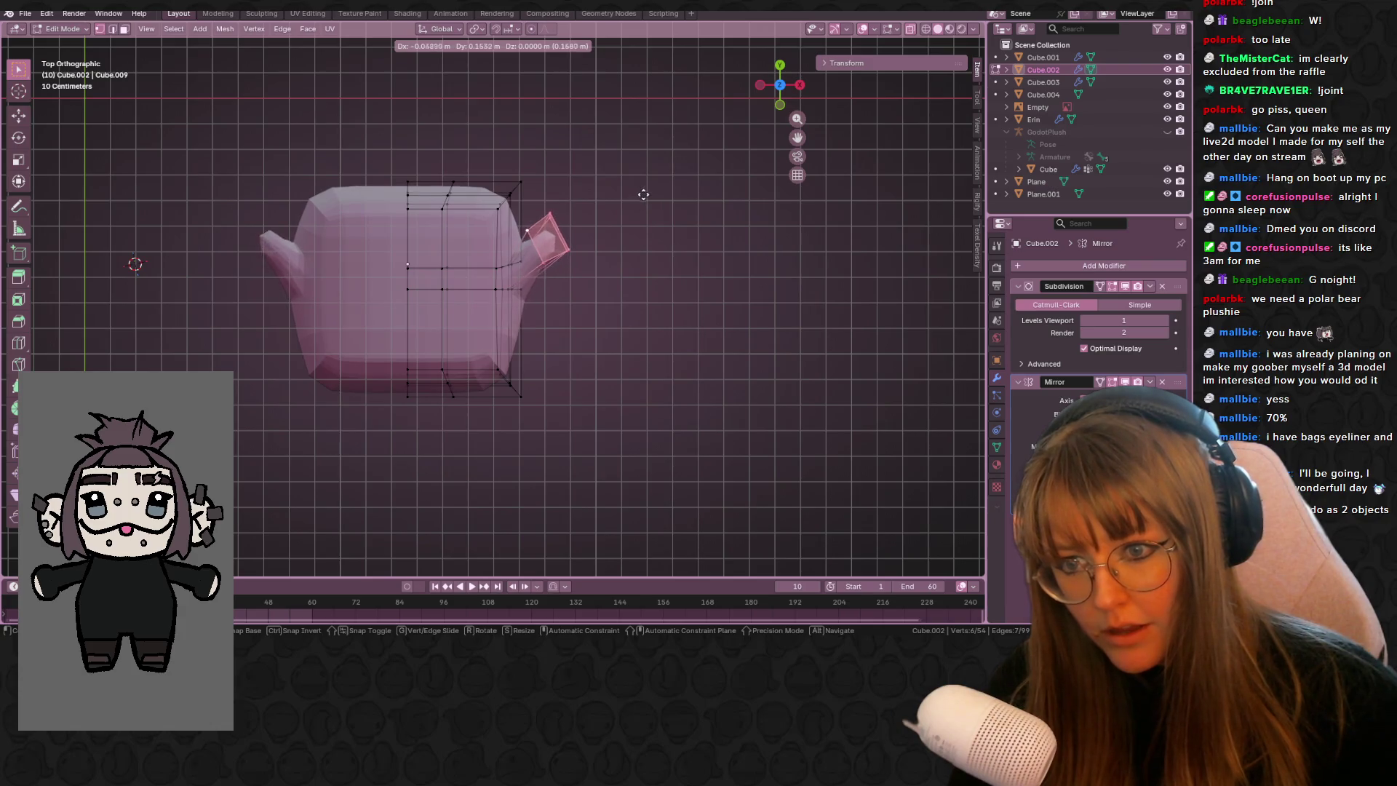
left_click(639, 191)
key("g")
left_click(662, 198)
mouse_move(663, 198)
middle_mouse_down()
mouse_move(592, 118)
mouse_move(727, 218)
mouse_move(711, 334)
mouse_move(646, 105)
mouse_move(710, 183)
mouse_move(593, 208)
mouse_move(928, 38)
middle_mouse_up()
key("Tab")
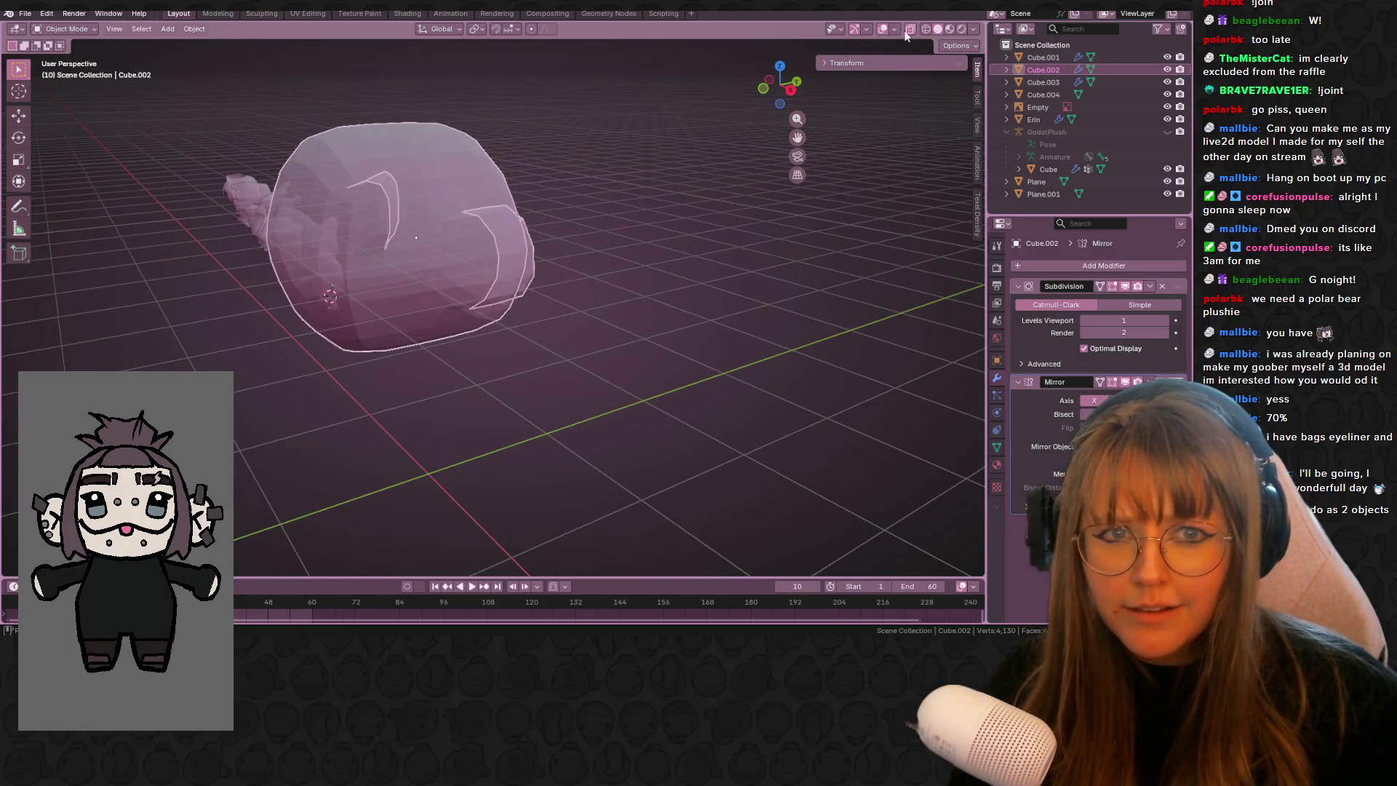
- Frame the head in front view, enter Edit Mode, and turn on X-ray over the reference
left_click(909, 30)
middle_click_drag(278, 259, 464, 267)
mouse_move(520, 329)
middle_mouse_down()
mouse_move(299, 241)
mouse_move(583, 237)
mouse_move(377, 256)
mouse_move(316, 218)
mouse_move(313, 308)
mouse_move(249, 263)
mouse_move(461, 312)
mouse_move(639, 273)
mouse_move(631, 377)
mouse_move(617, 174)
middle_mouse_up()
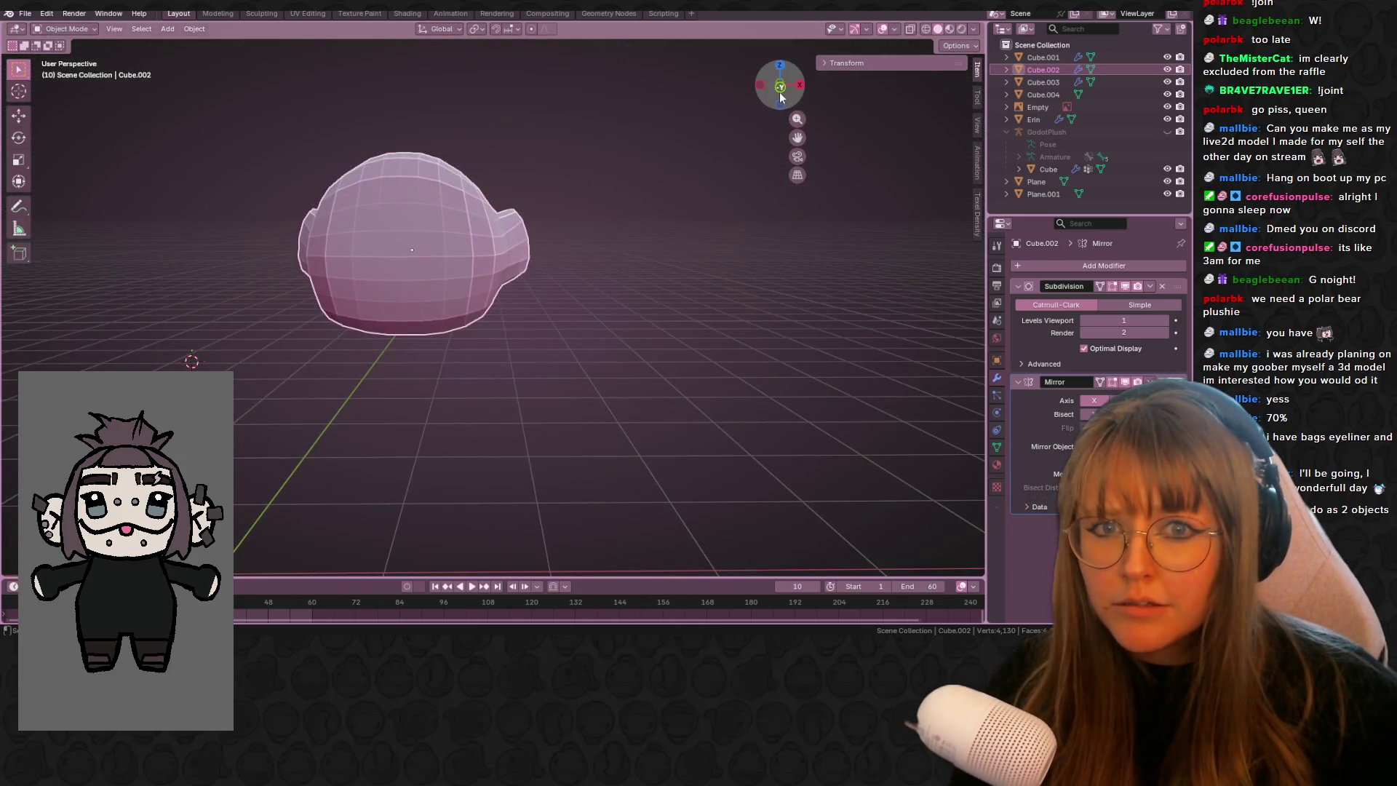
left_click(779, 97)
scroll(495, 256, "down", 2)
key("Tab")
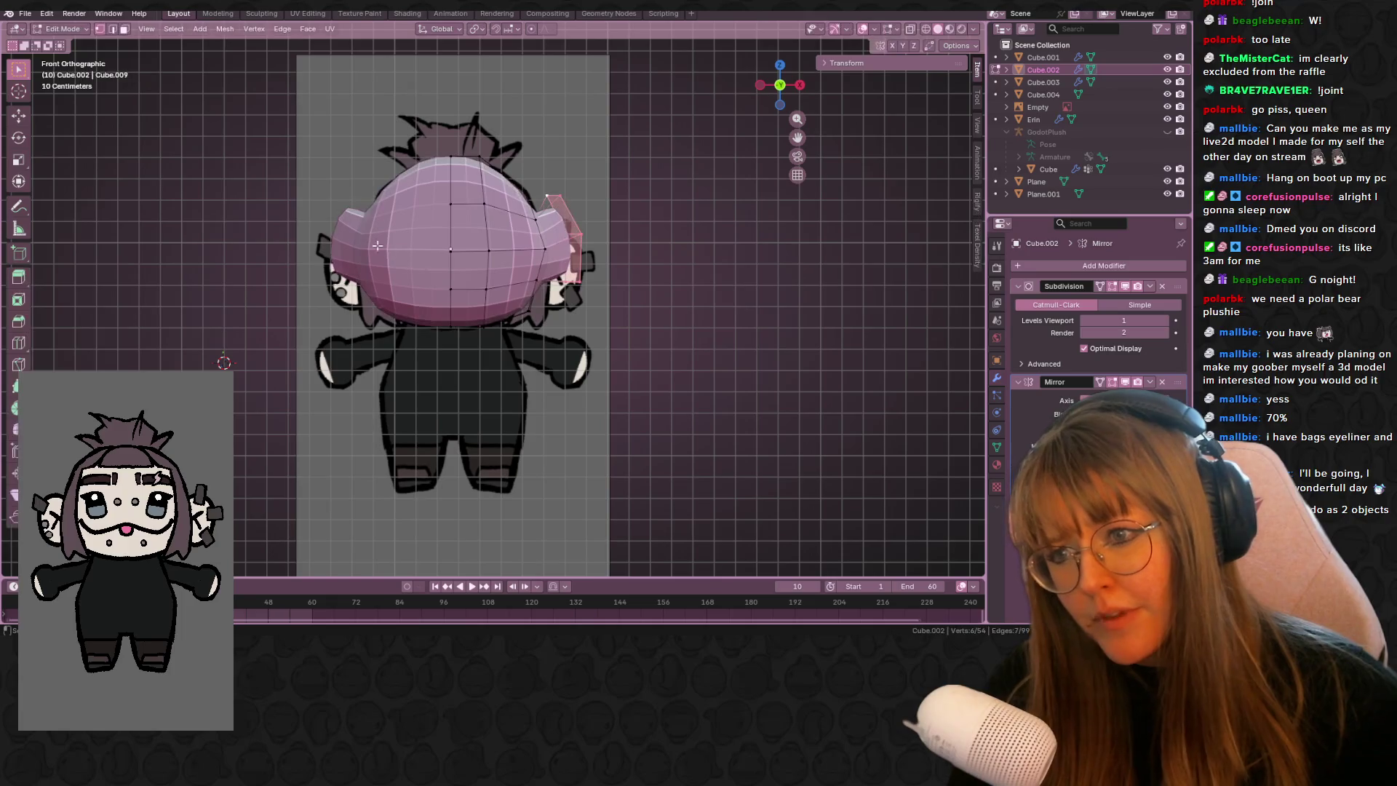
left_click(909, 29)
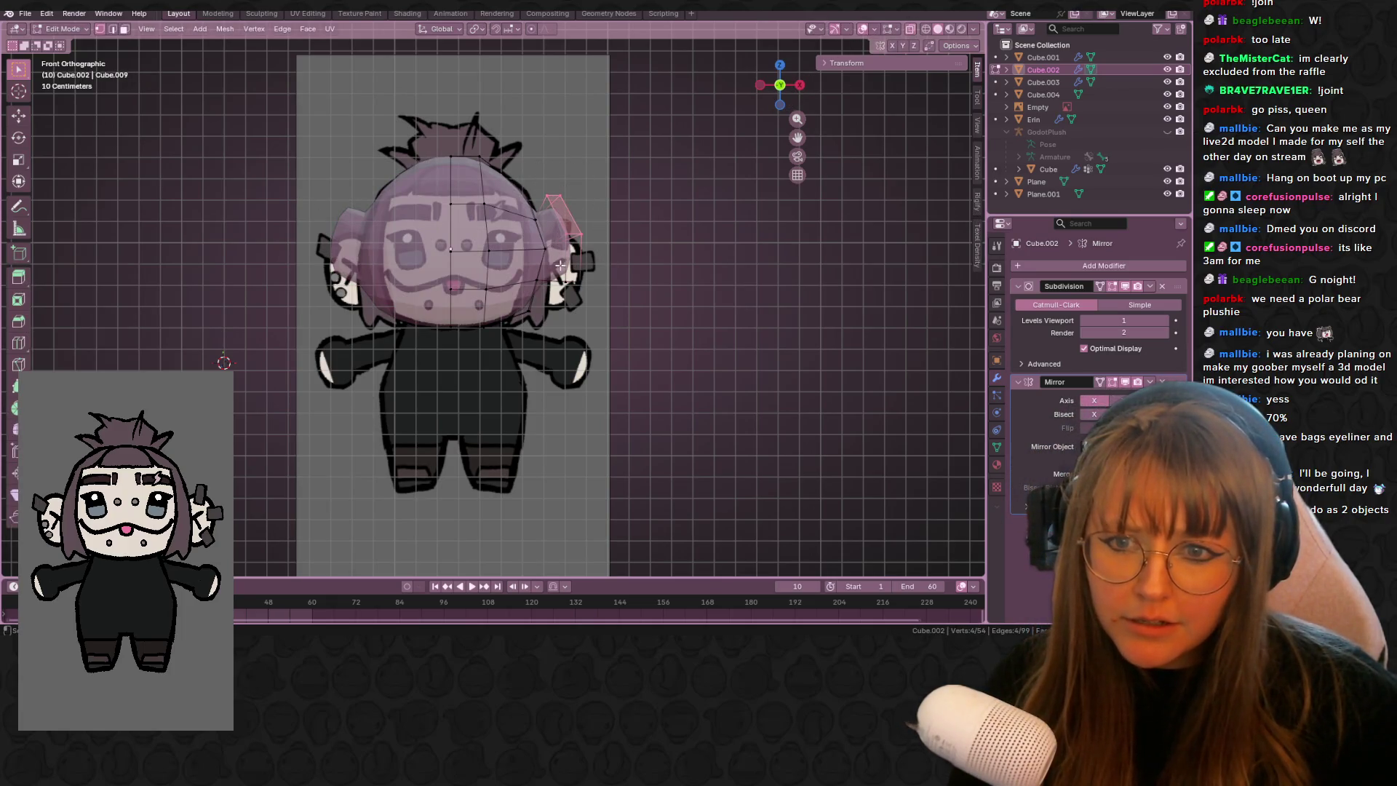
- Move the ear right, then nudge it left, down and up onto the reference ear
key("g")
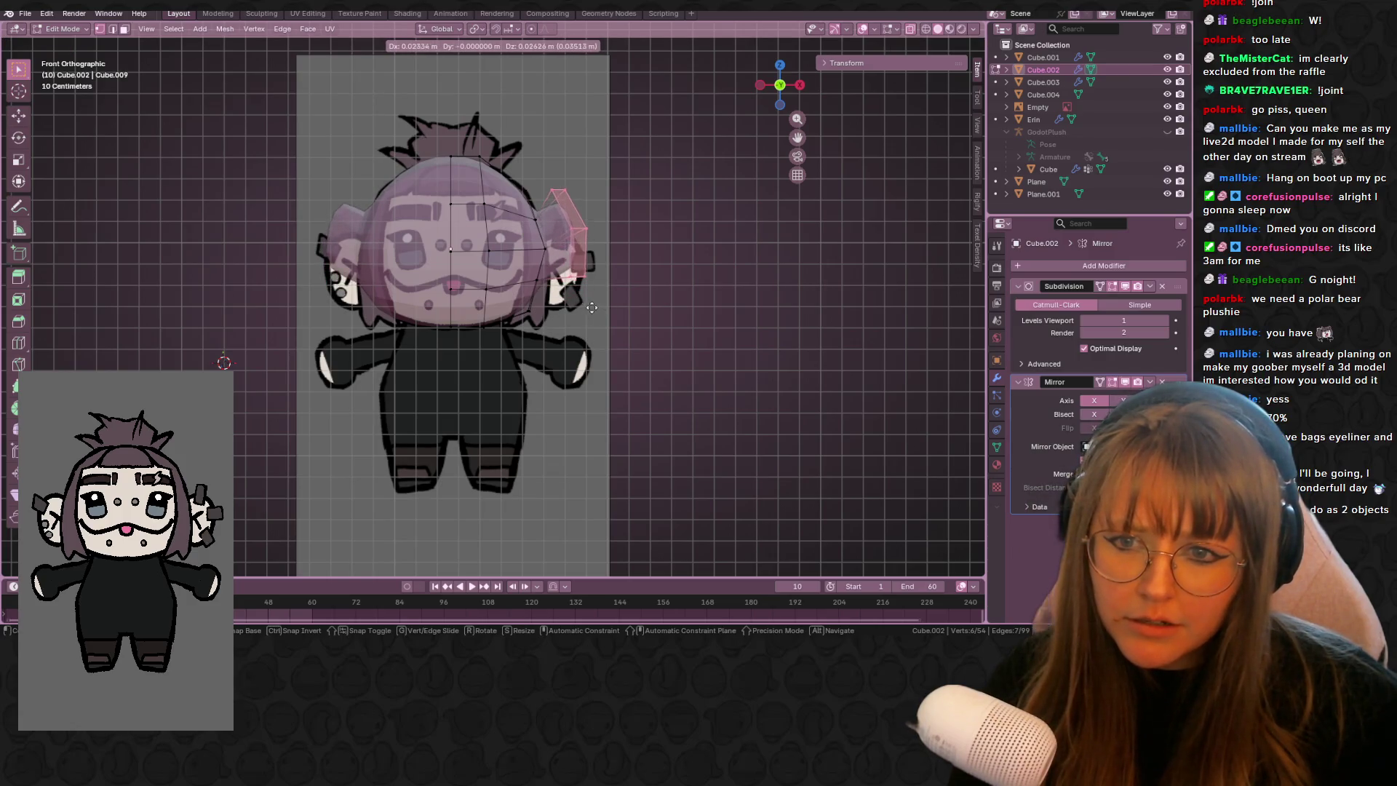
left_click(593, 305)
middle_click_drag(726, 255, 697, 241, "shift")
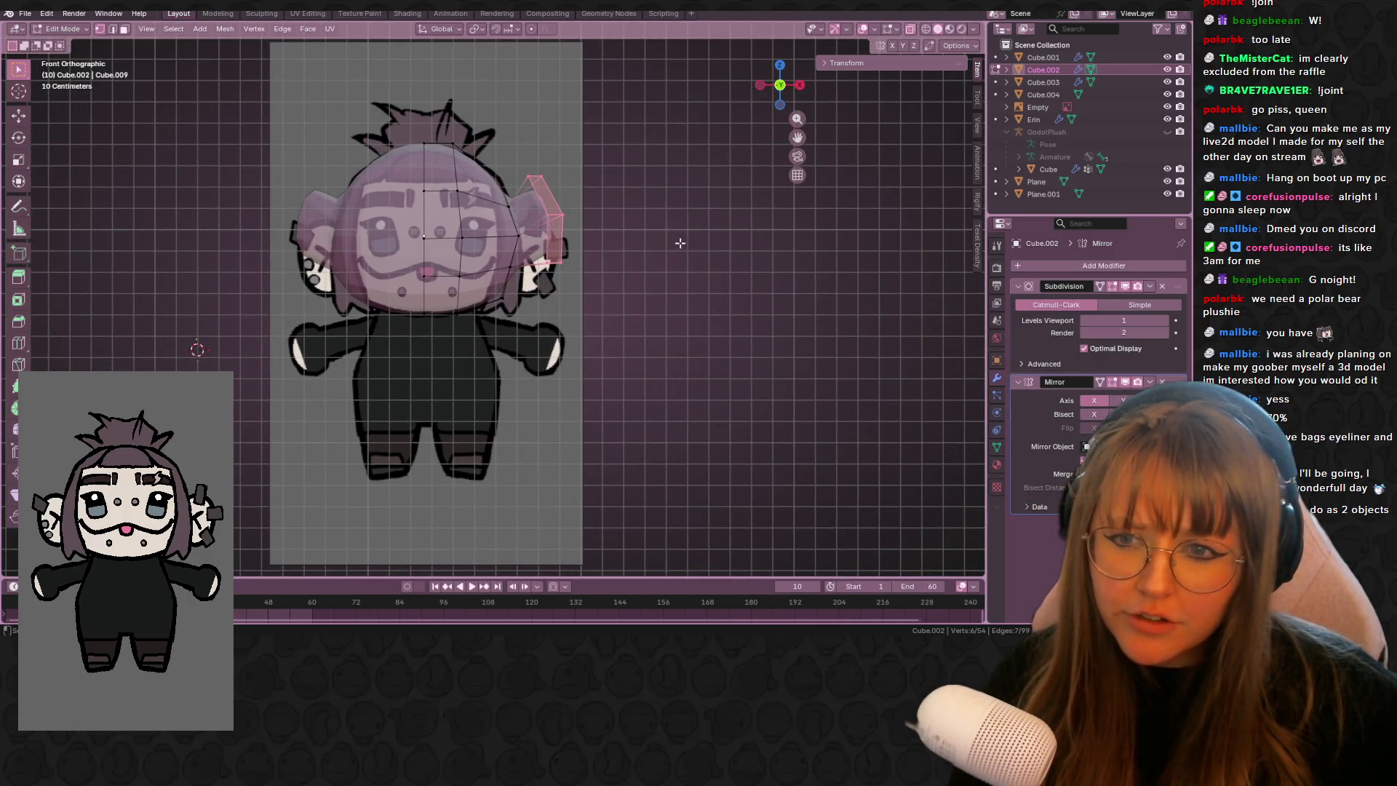
key("g")
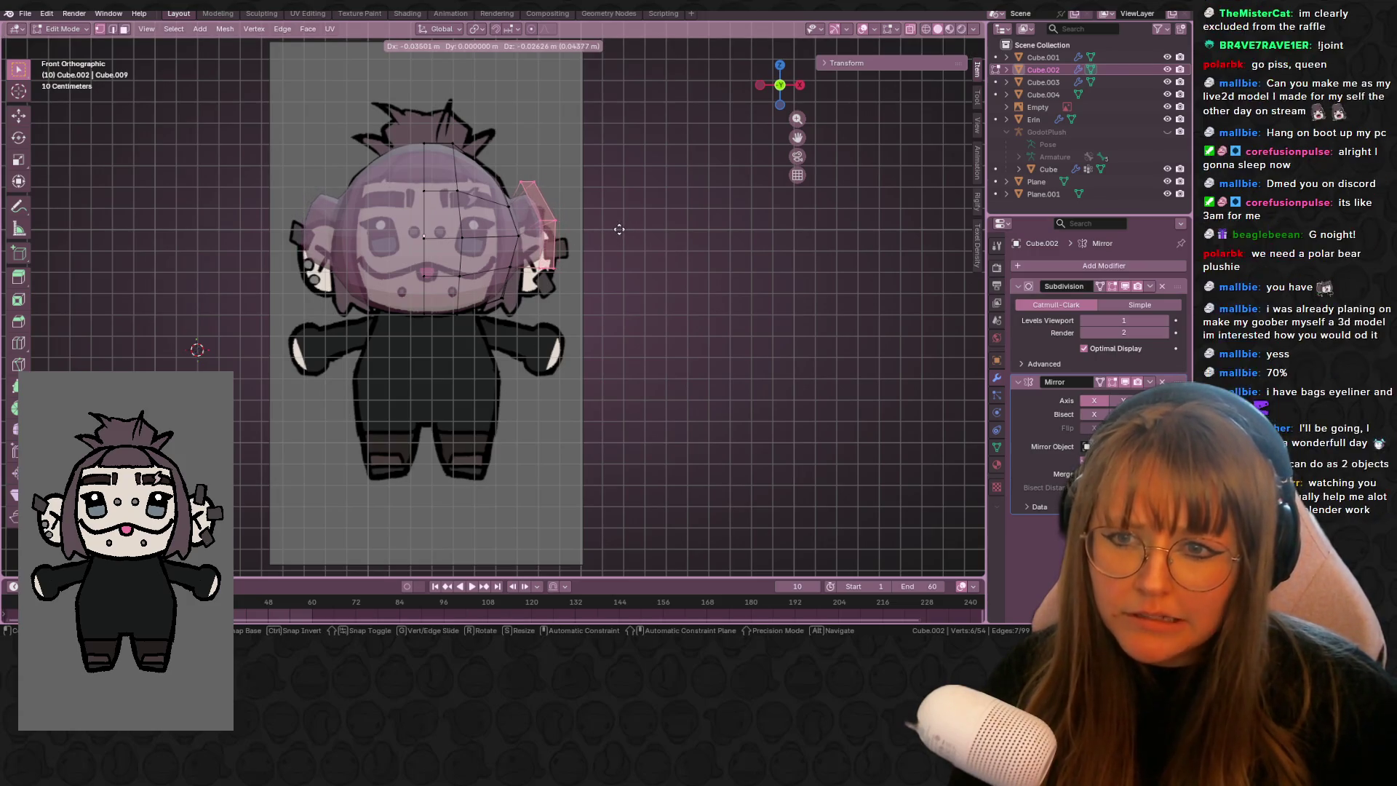
left_click(629, 228)
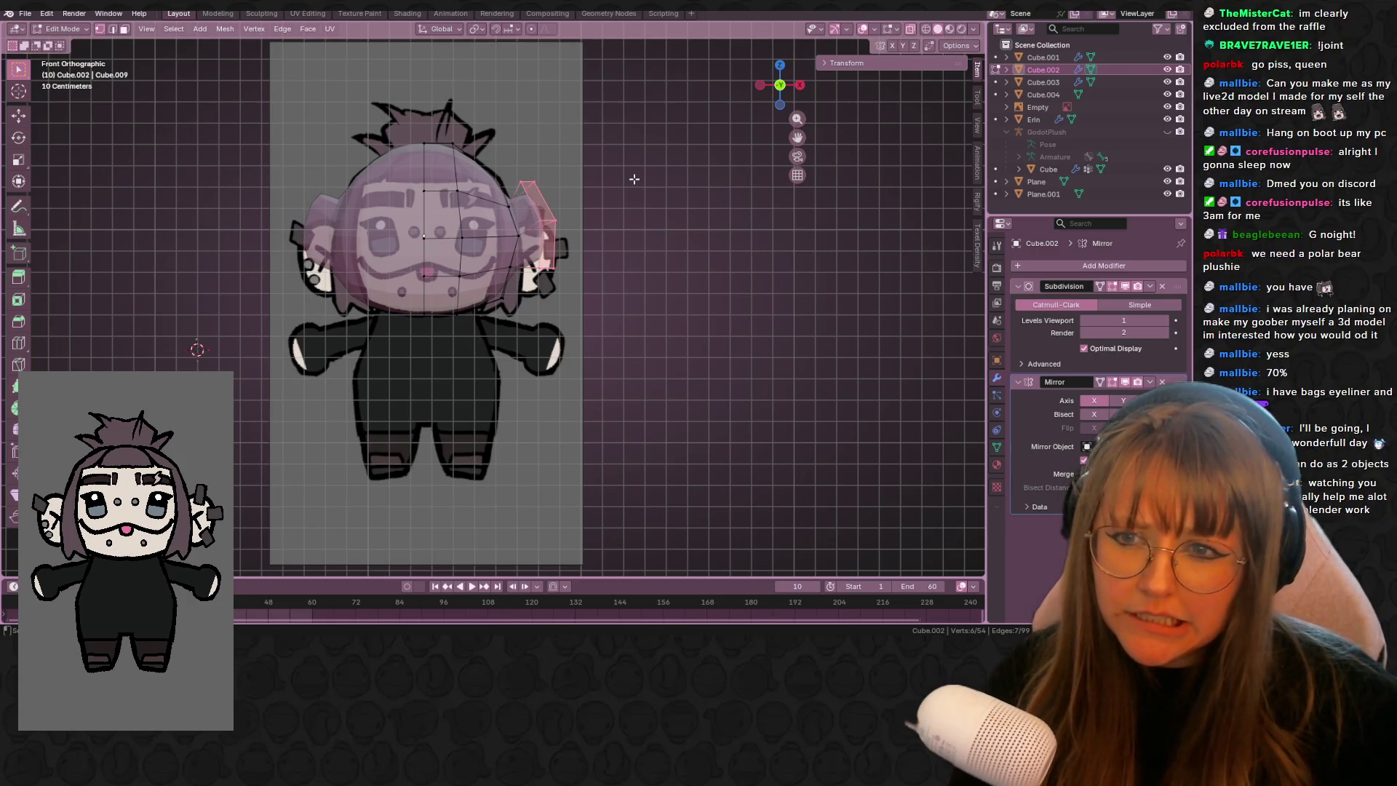
key("g")
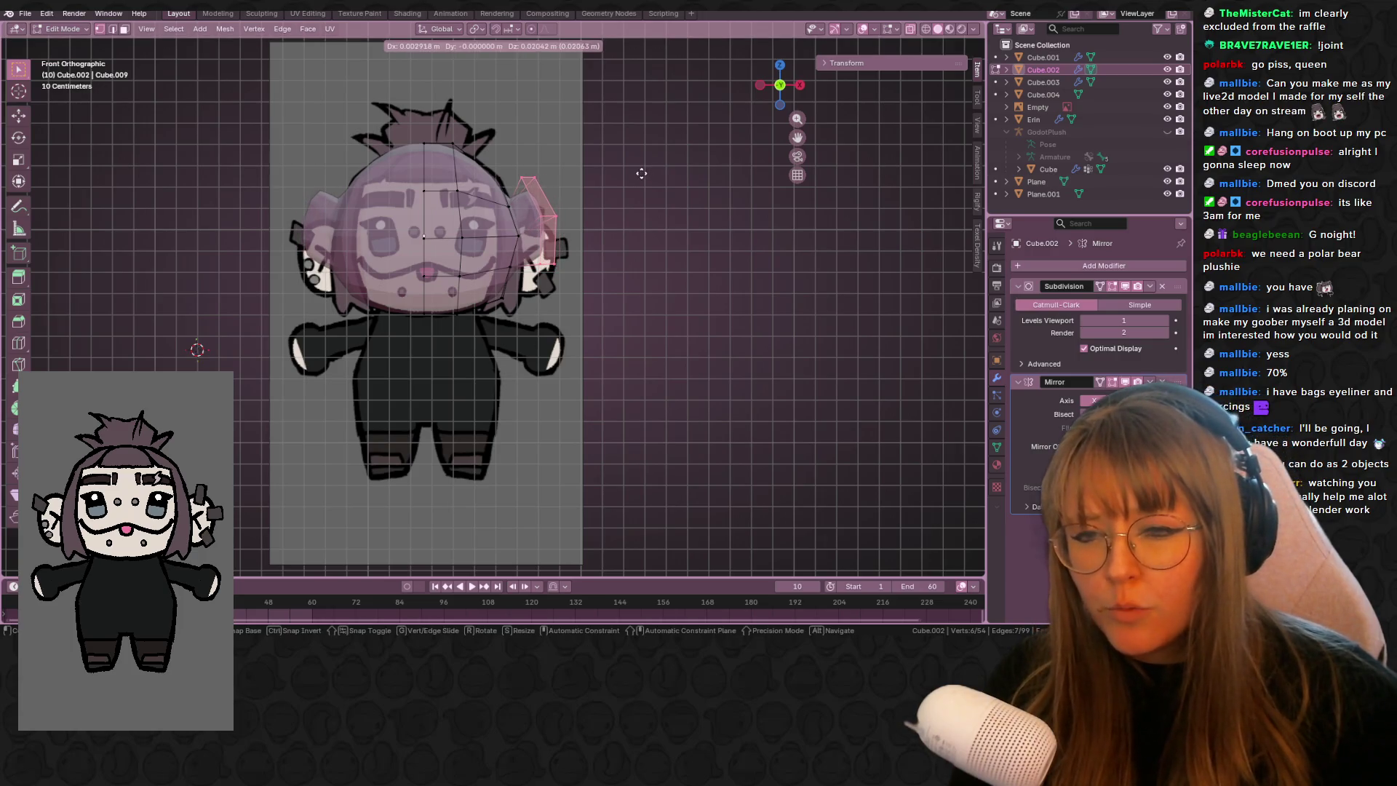
left_click(644, 174)
mouse_move(655, 184)
middle_mouse_down()
mouse_move(659, 200)
mouse_move(770, 79)
middle_mouse_up()
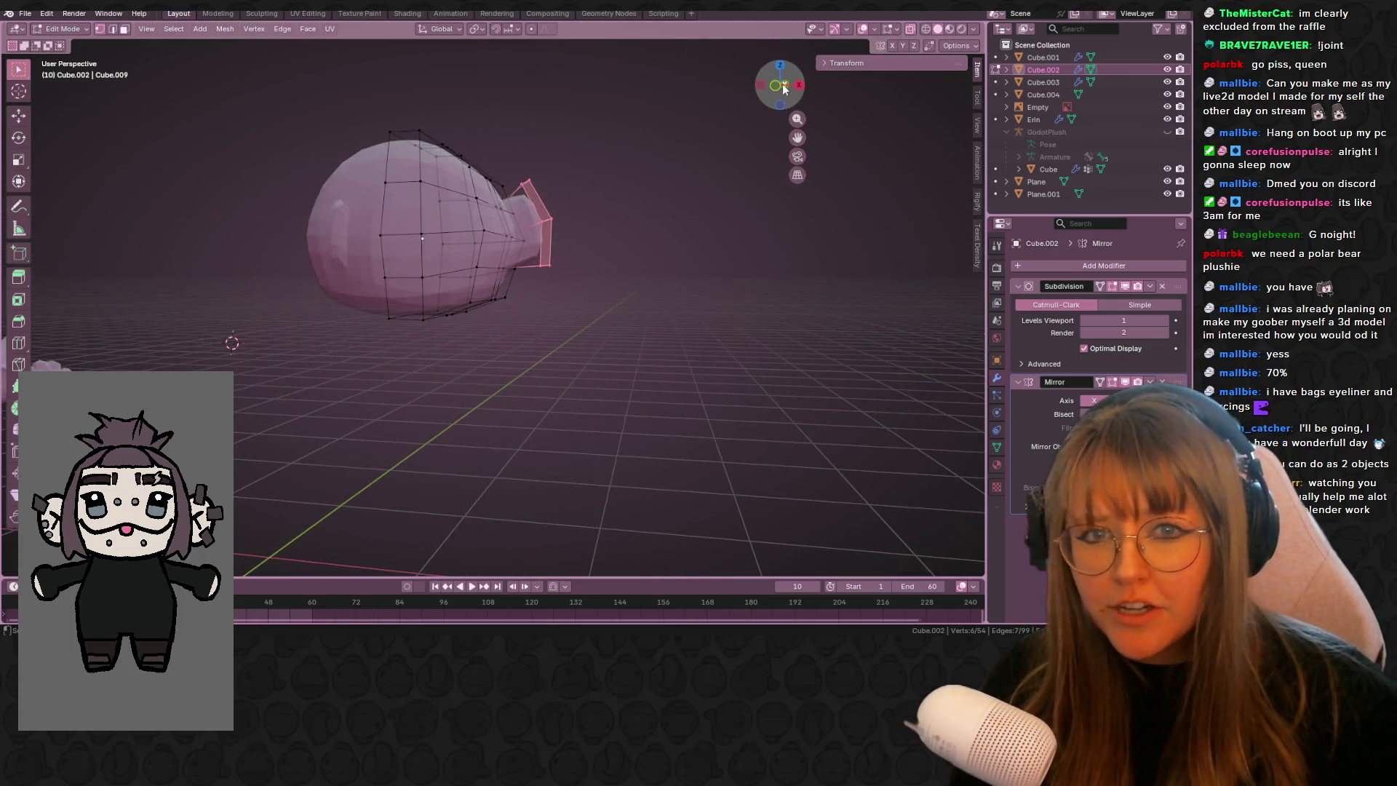
key("KP_1")
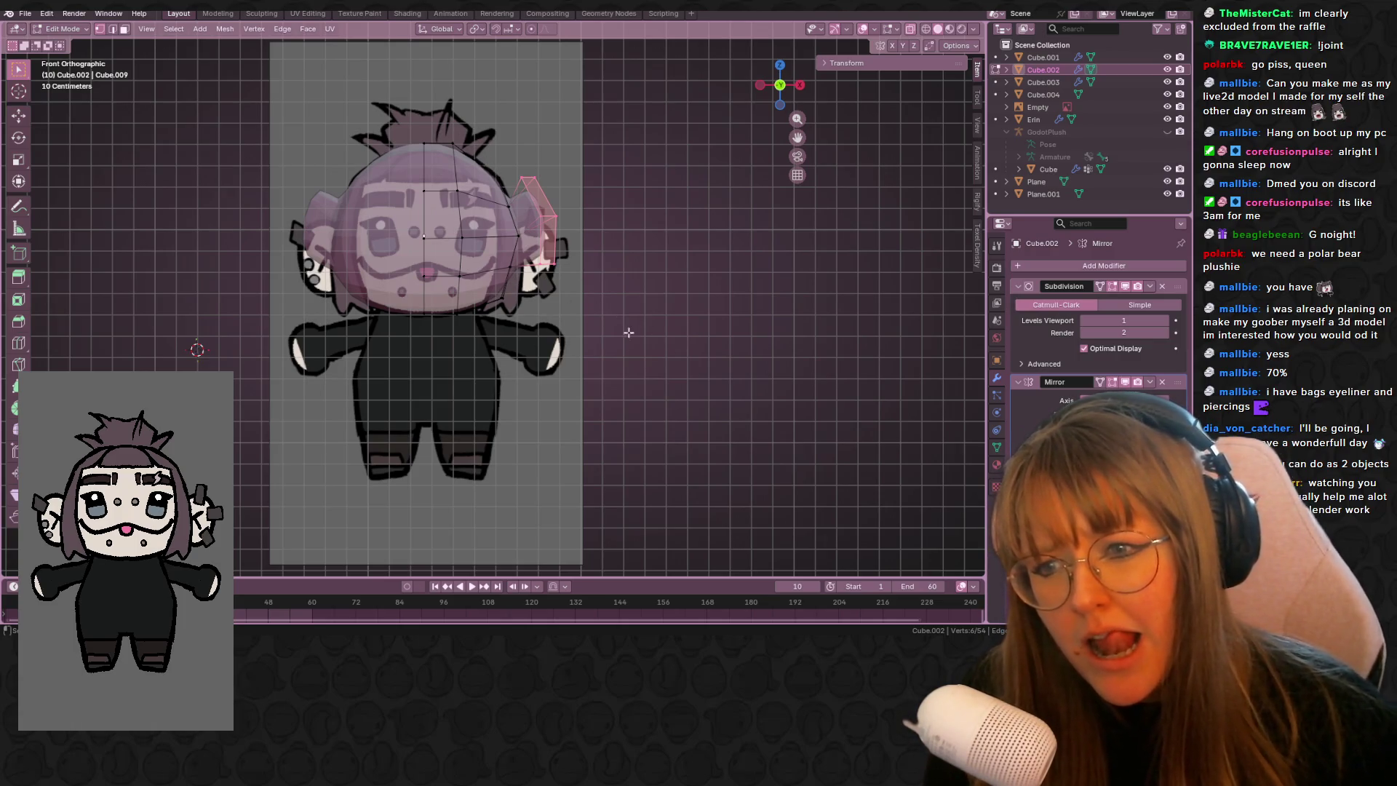
middle_click_drag(608, 374, 606, 350, "shift")
- Tilt and shift the head's bottom edge to match the reference outline
key("r")
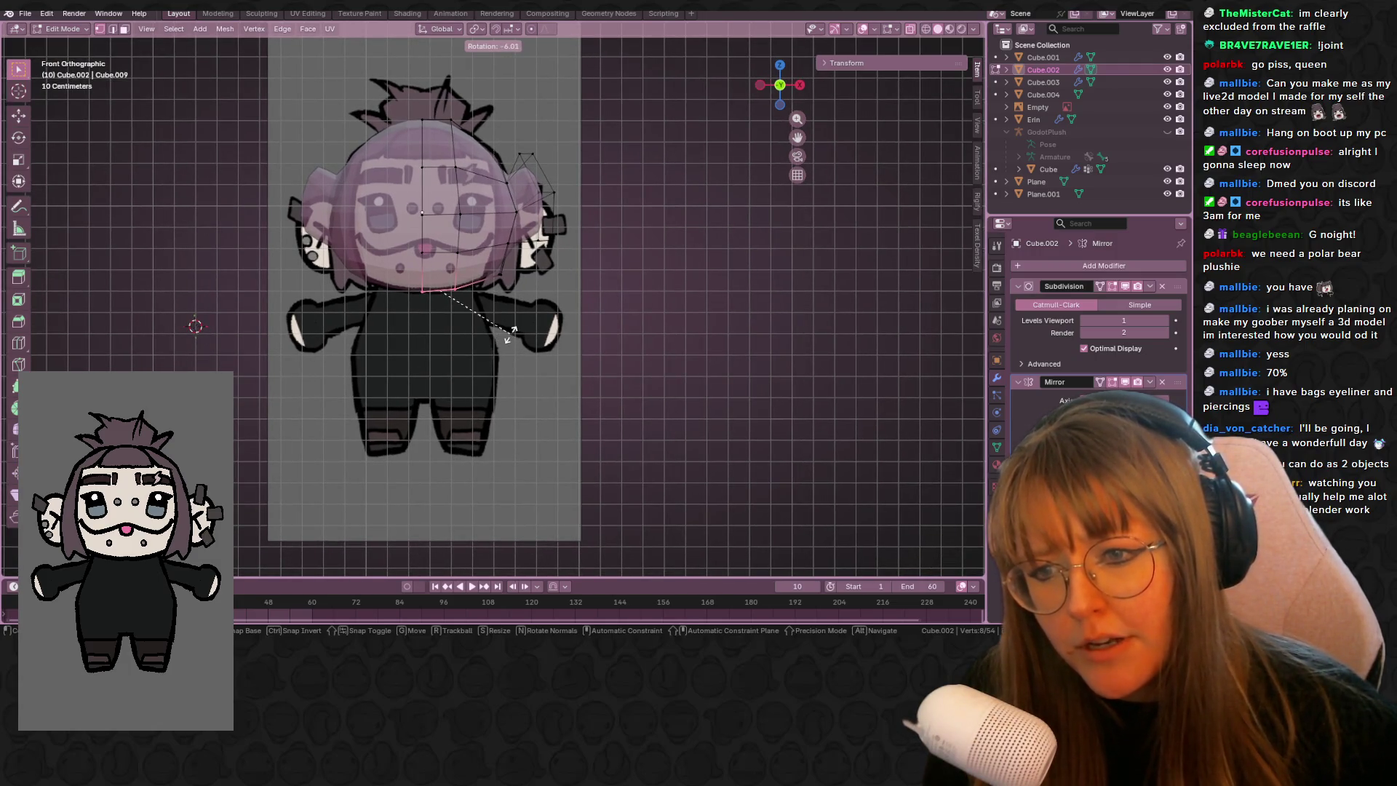
left_click(509, 333)
key("g")
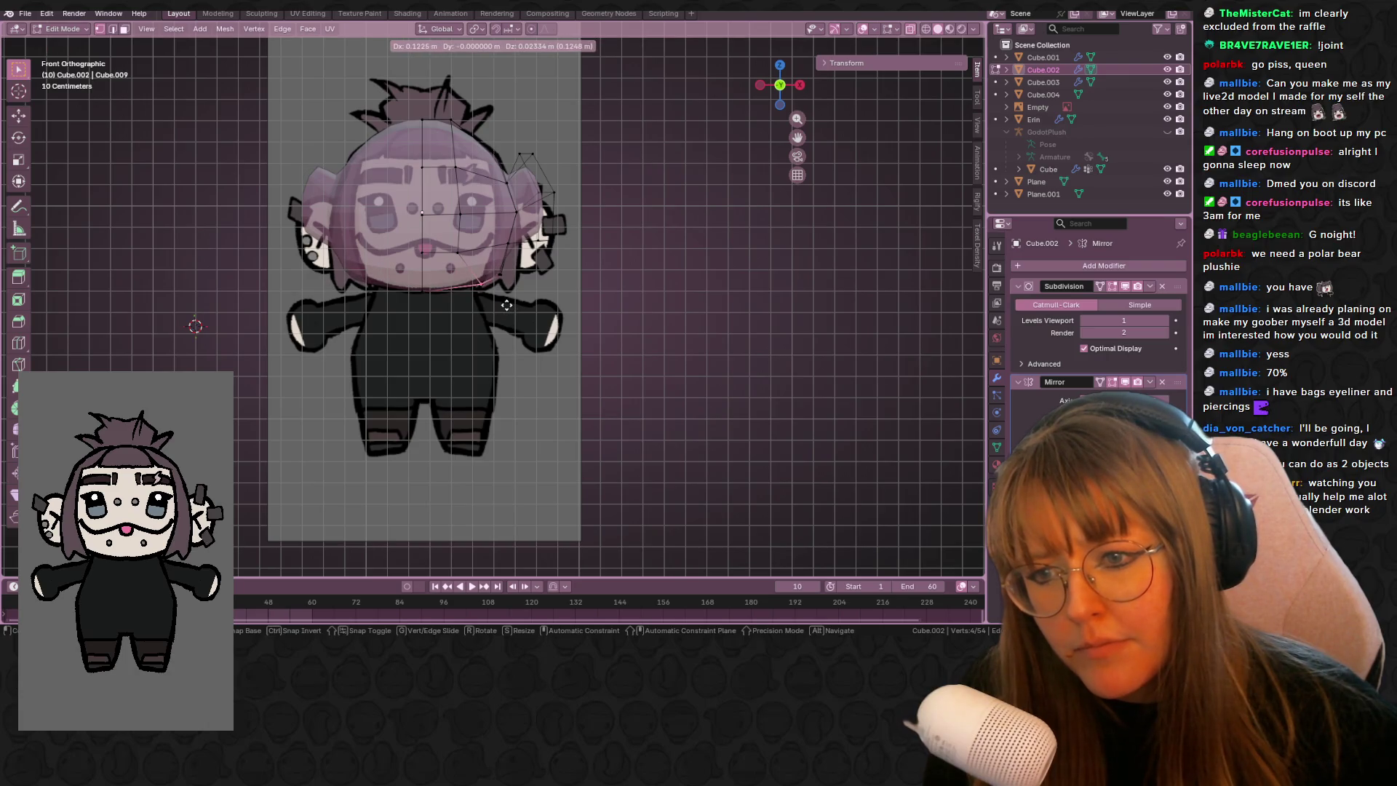
left_click(493, 305)
key("r")
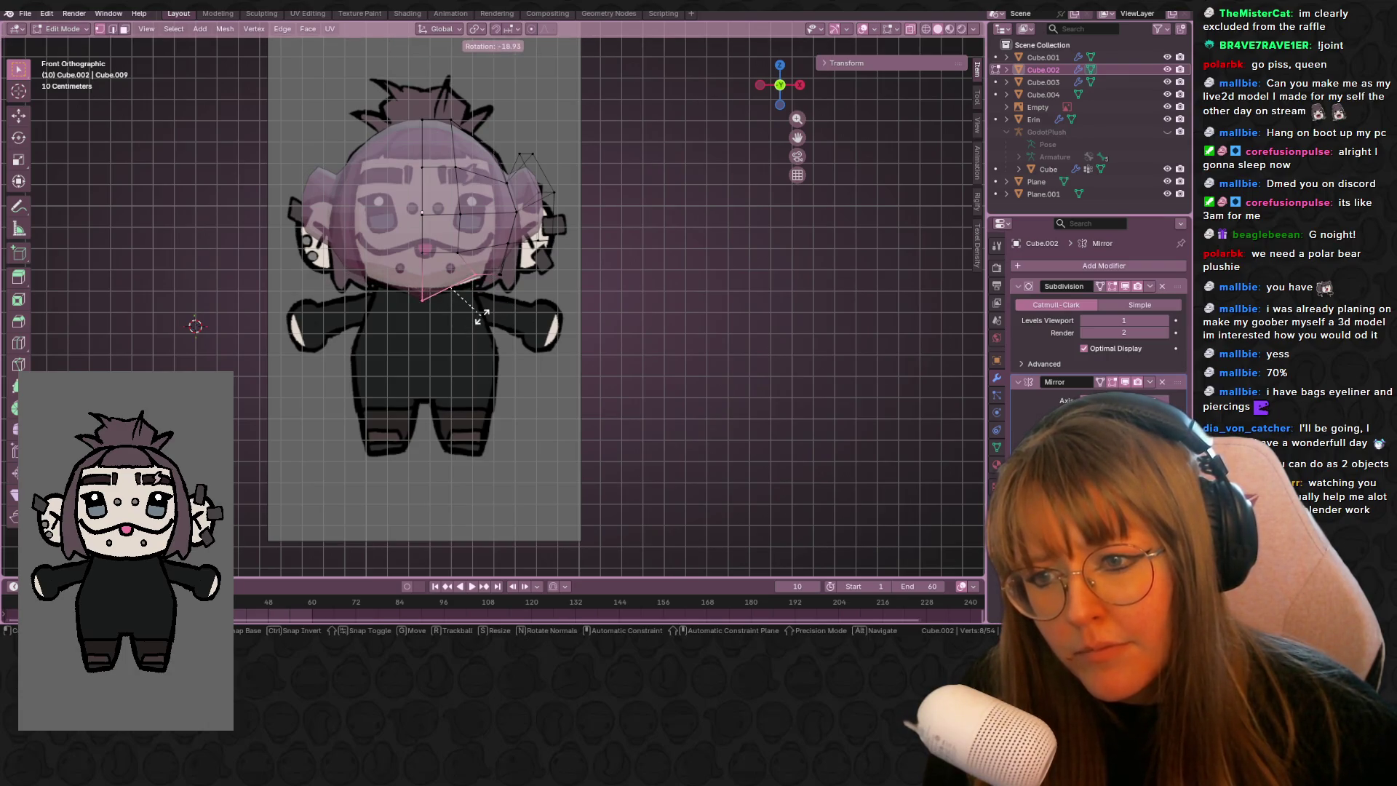
left_click(474, 338)
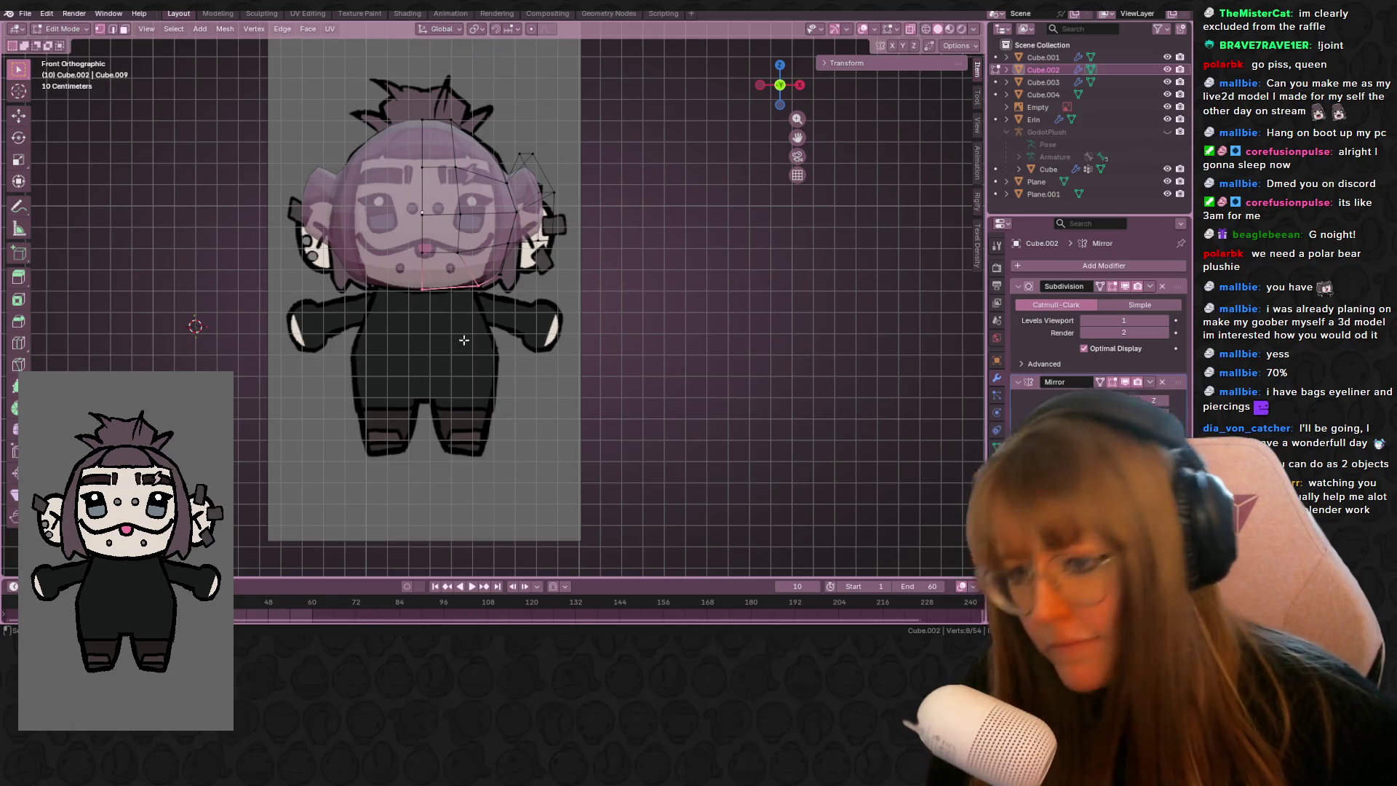
- Extrude the bottom edge down into a short face and tilt its new edge
key("e")
left_click(499, 379)
key("r")
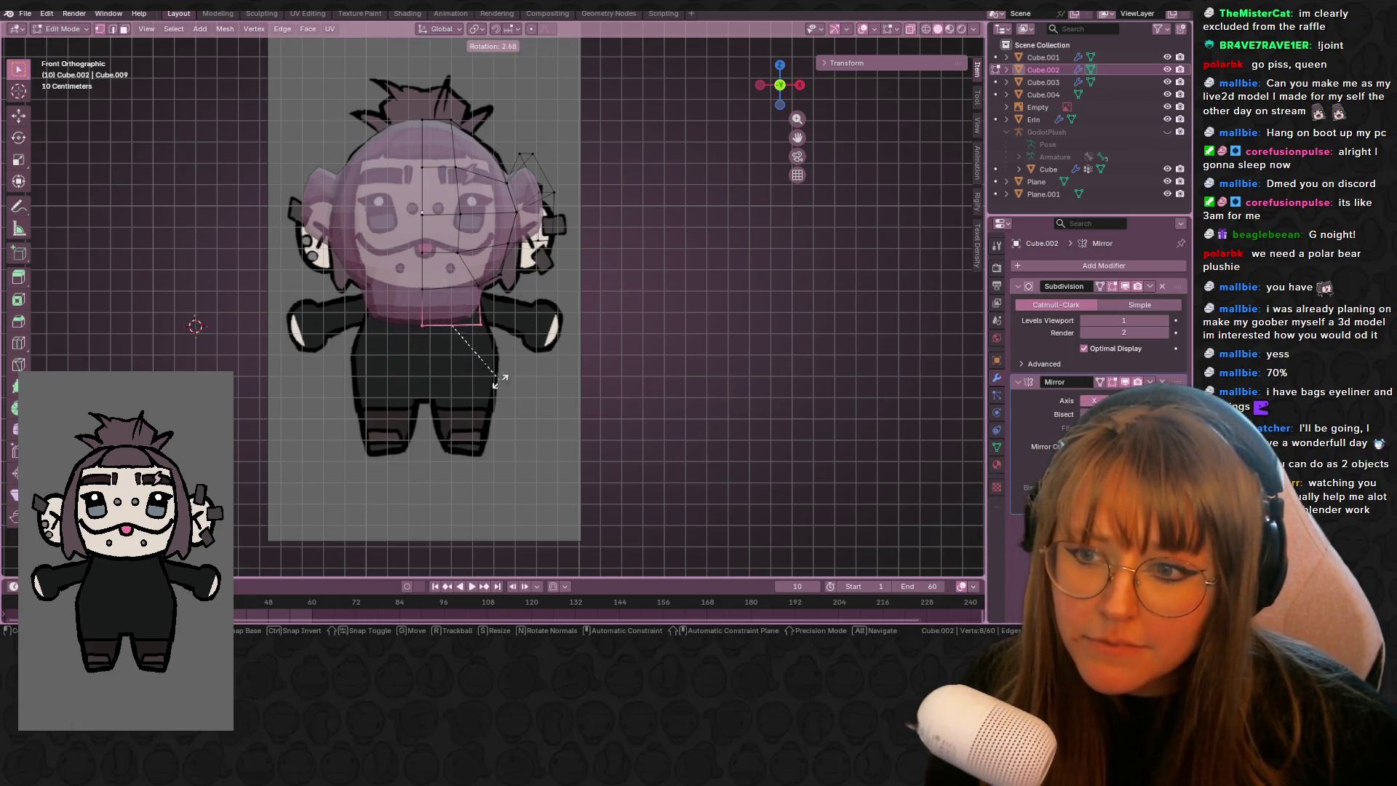
left_click(509, 370)
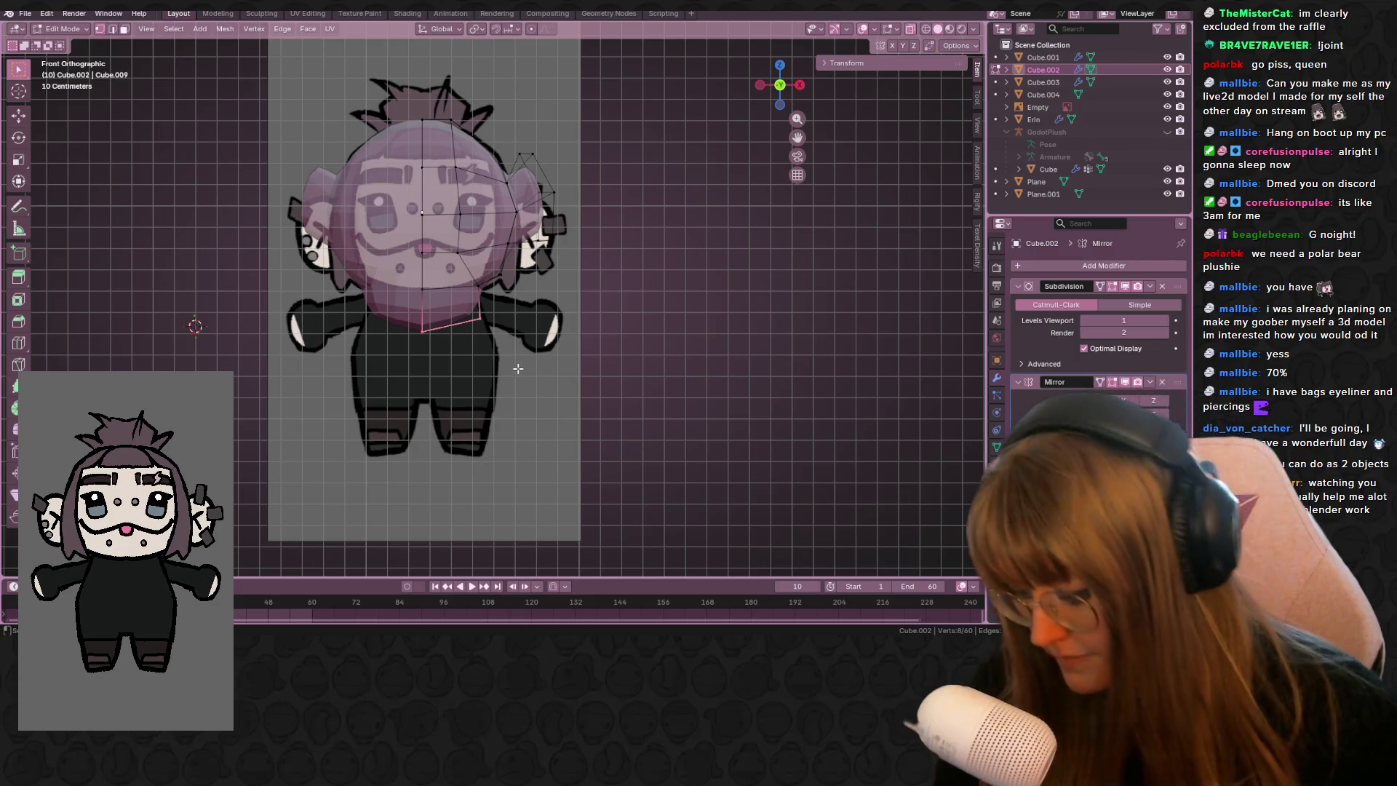
- Extrude another face toward the body, widen its bottom edge and place it
key("e")
left_click(534, 395)
key("s")
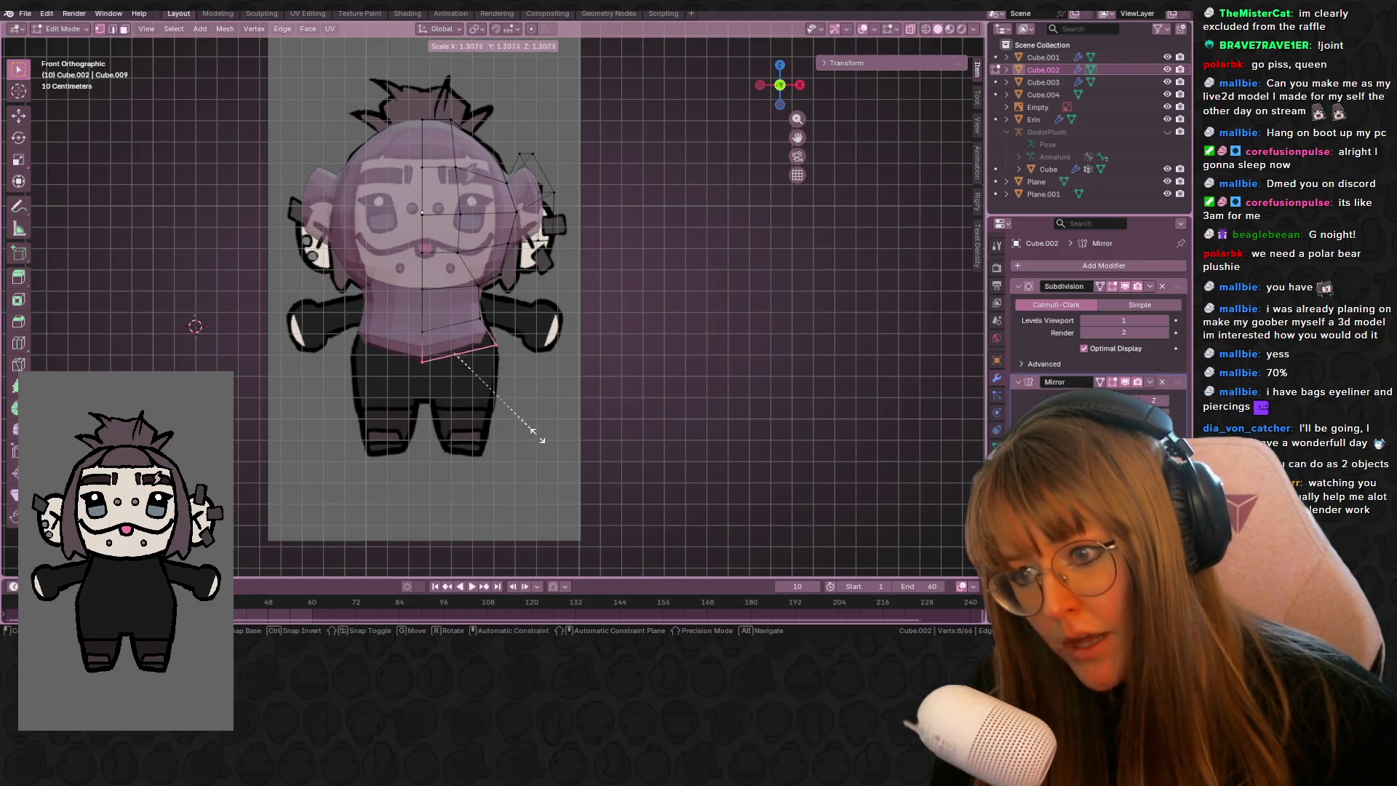
left_click(539, 437)
middle_click_drag(538, 436, 549, 467, "shift")
key("g")
key("z")
key("z")
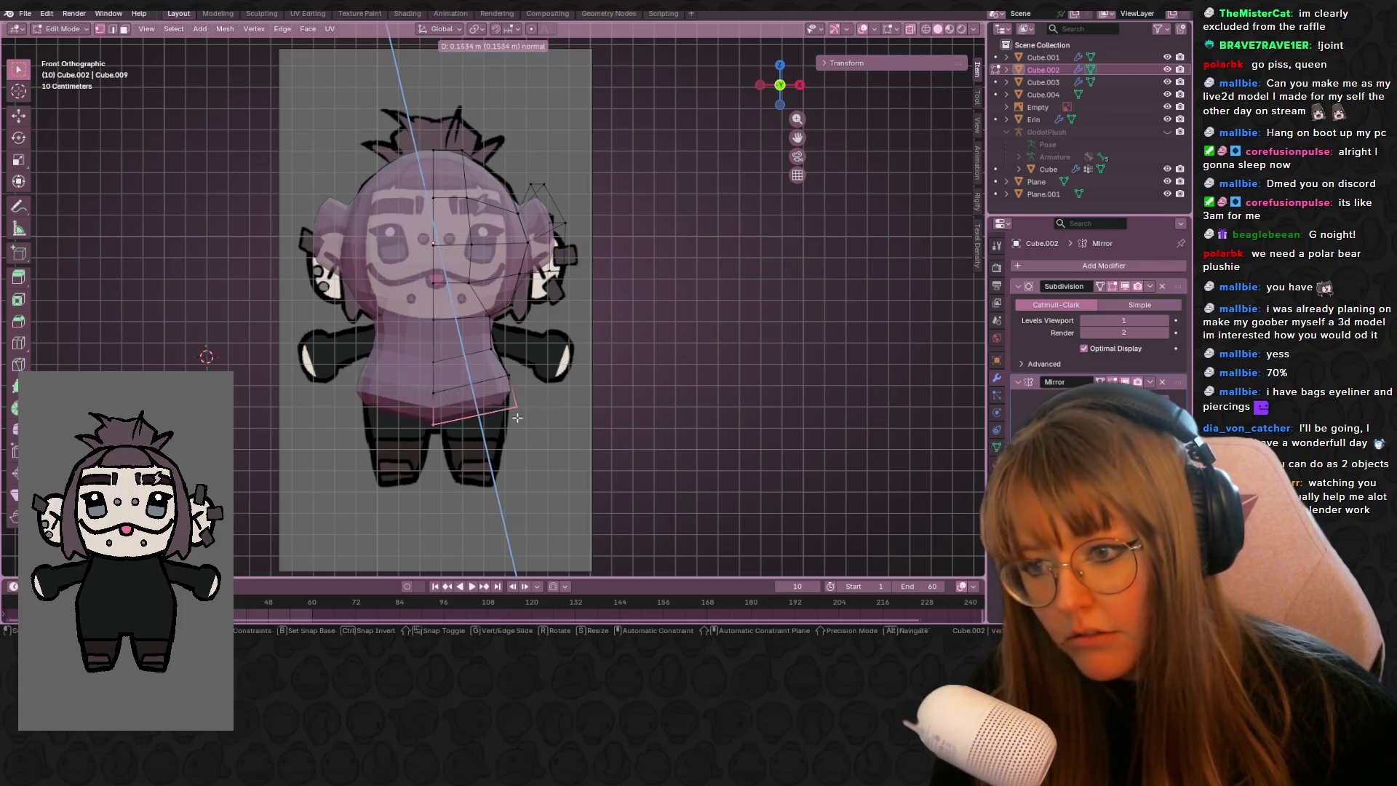
key("z")
left_click(534, 480)
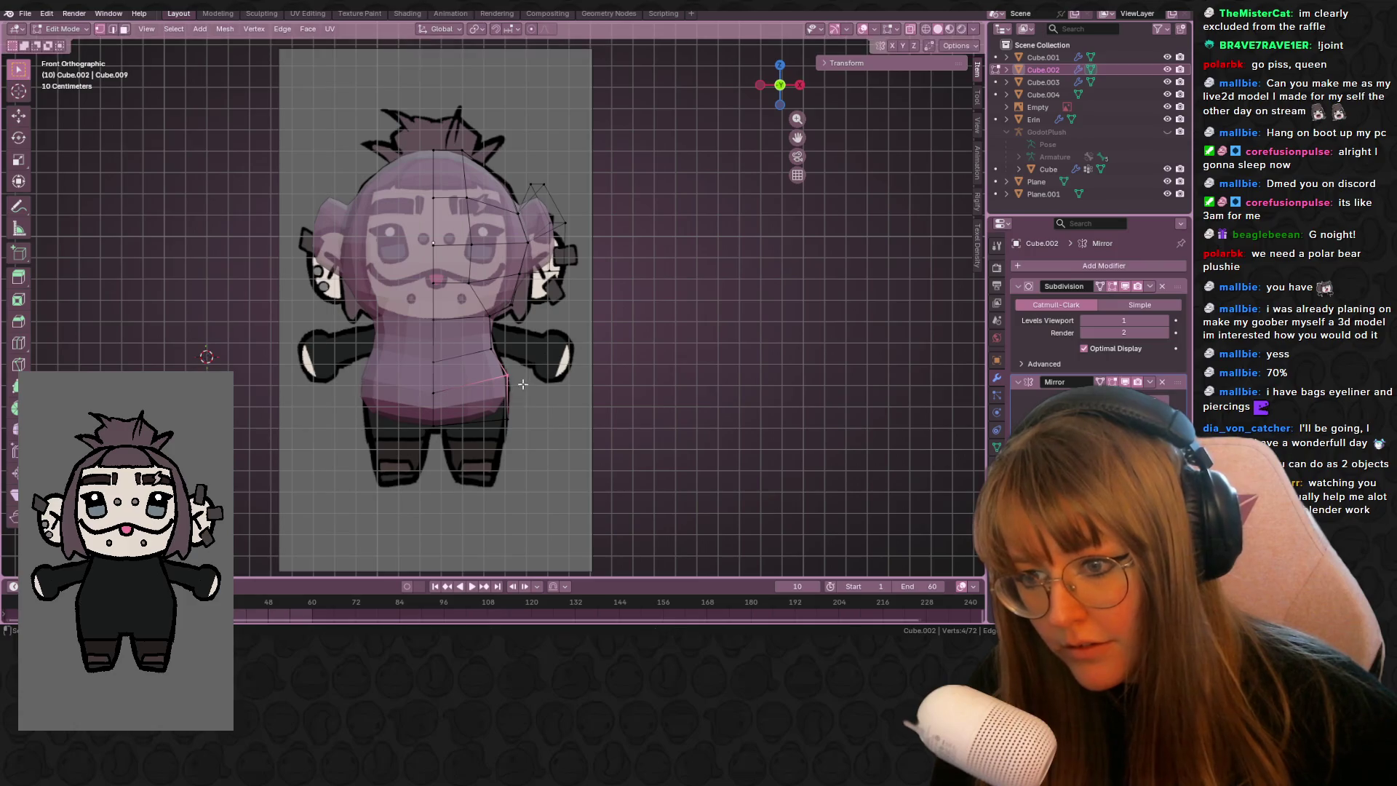
- Add an edge loop through the torso and check the mesh from front, back and right views
key("ctrl+r")
left_click(454, 389)
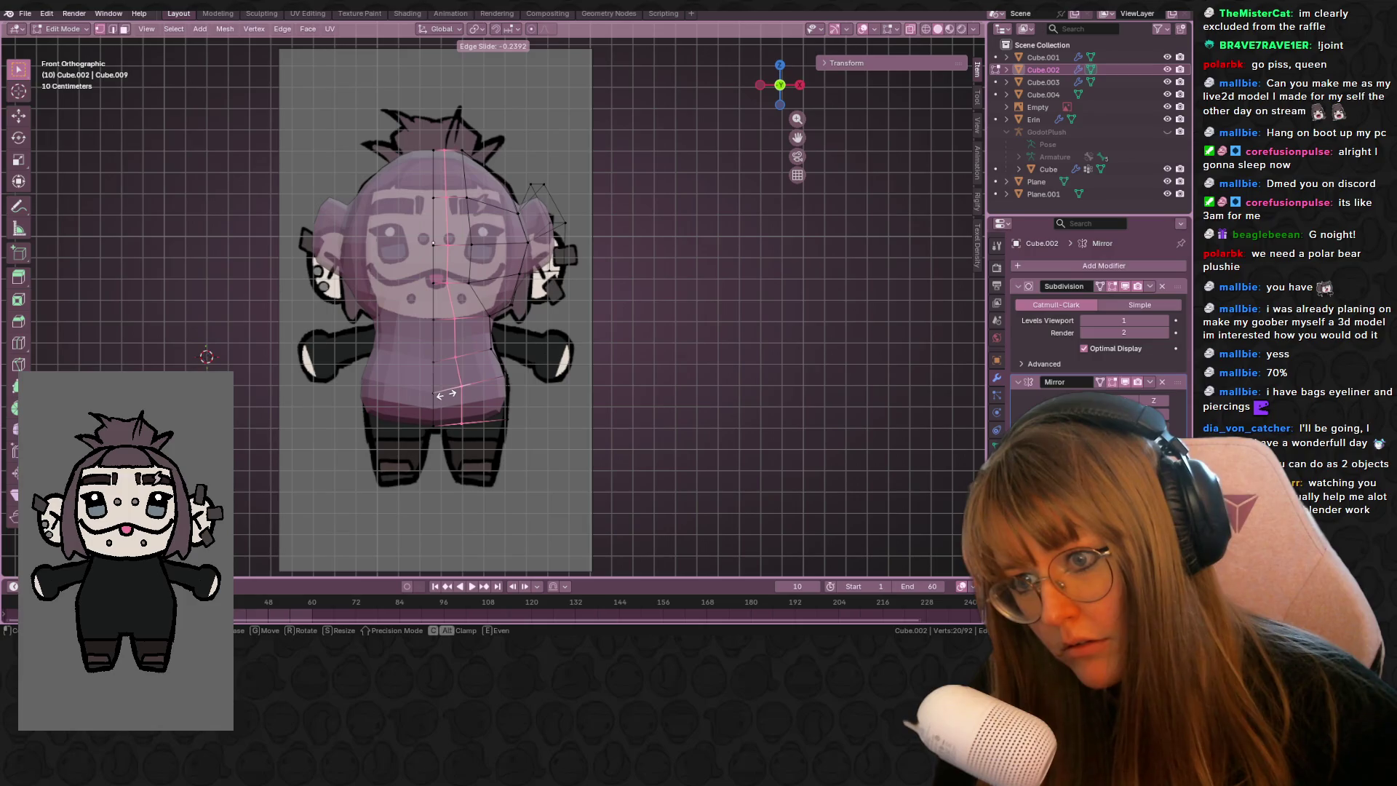
left_click(445, 394)
mouse_move(445, 394)
middle_mouse_down()
mouse_move(536, 363)
mouse_move(352, 323)
middle_mouse_up()
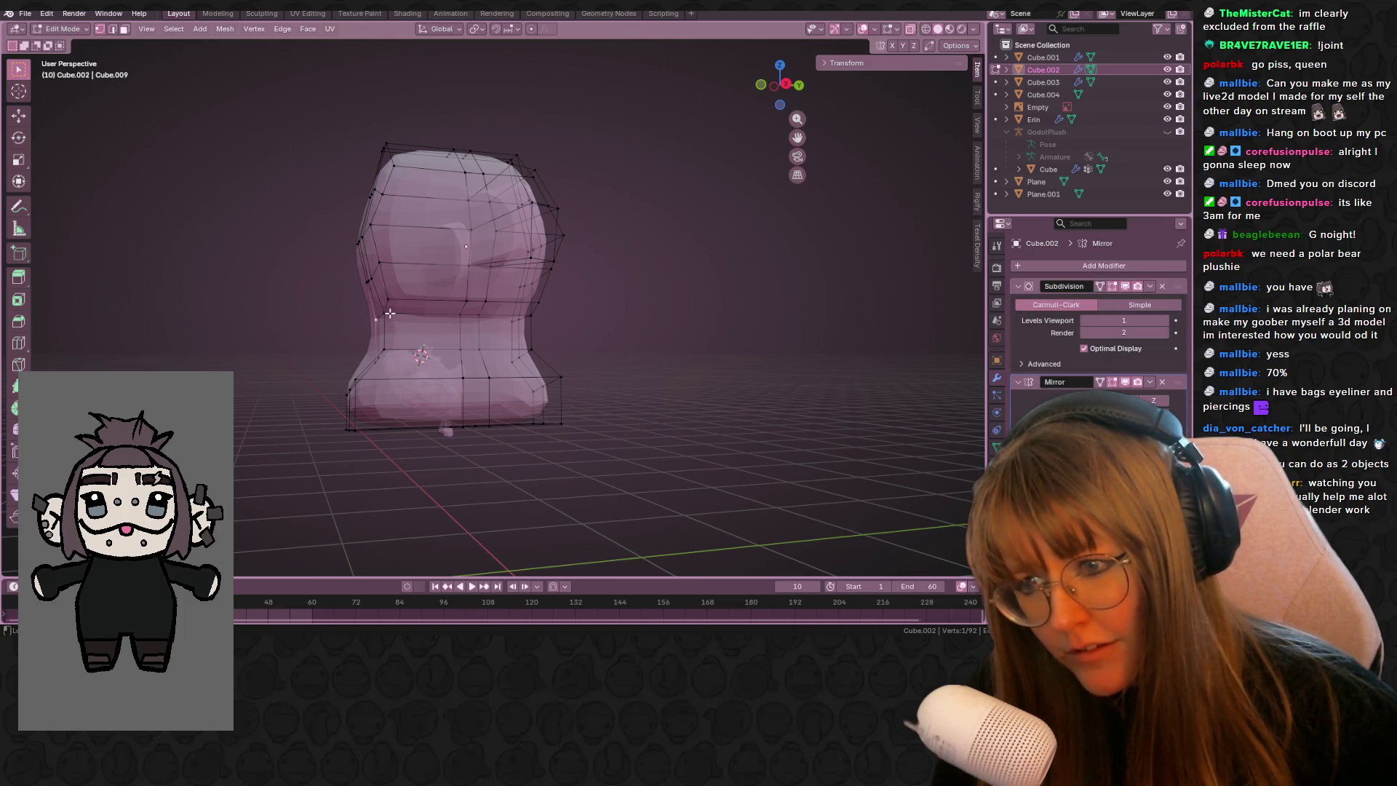
middle_click_drag(756, 311, 530, 327)
key("KP_1")
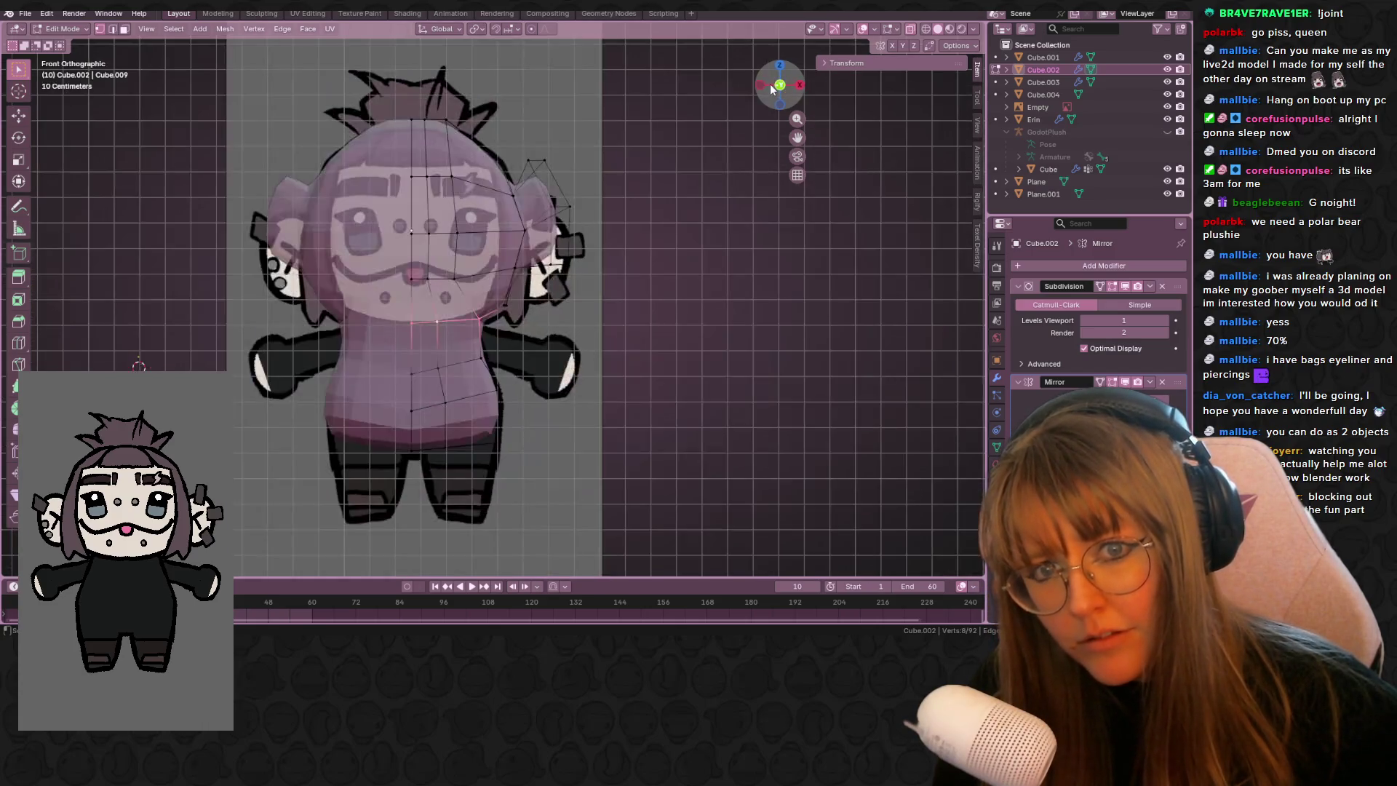
key("ctrl+KP_1")
left_click(780, 87)
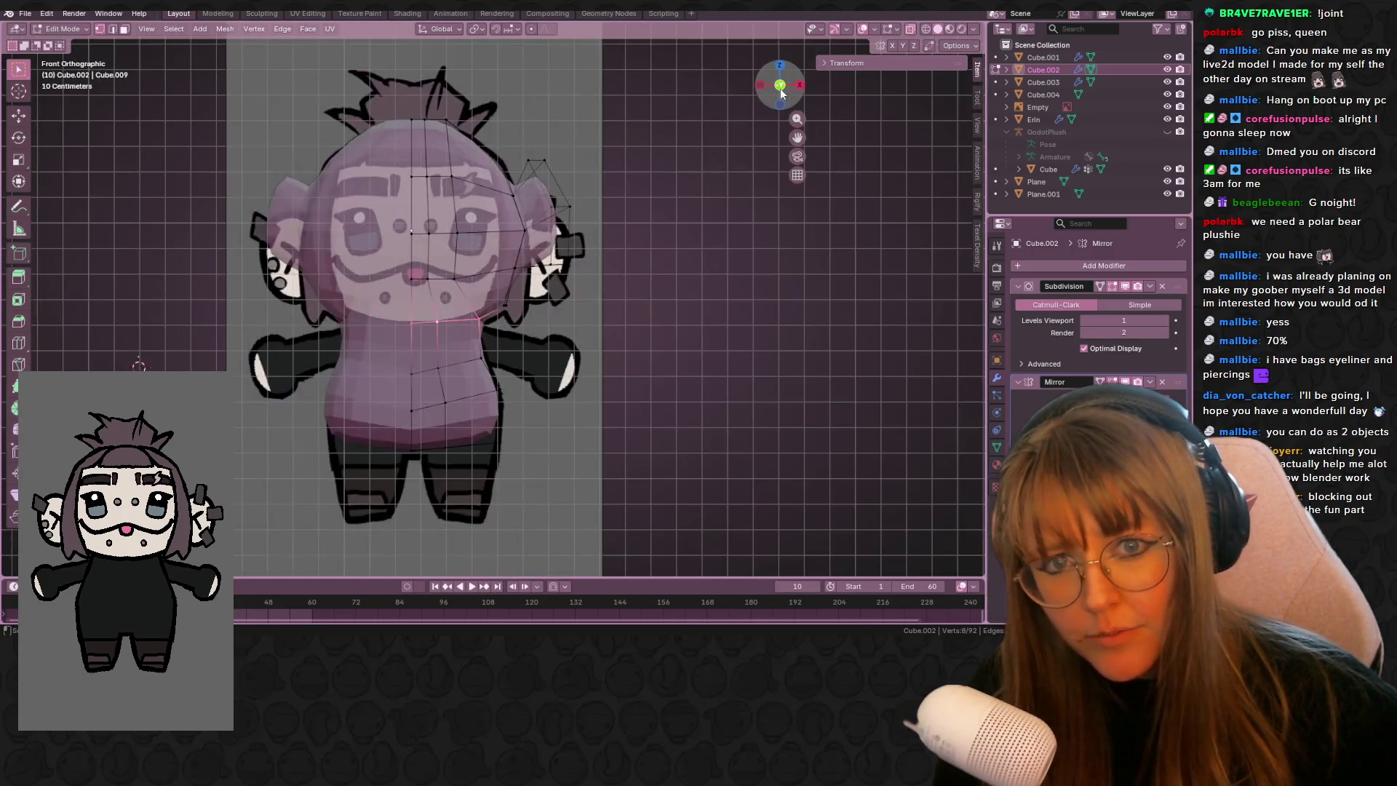
left_click_drag(805, 89, 768, 320)
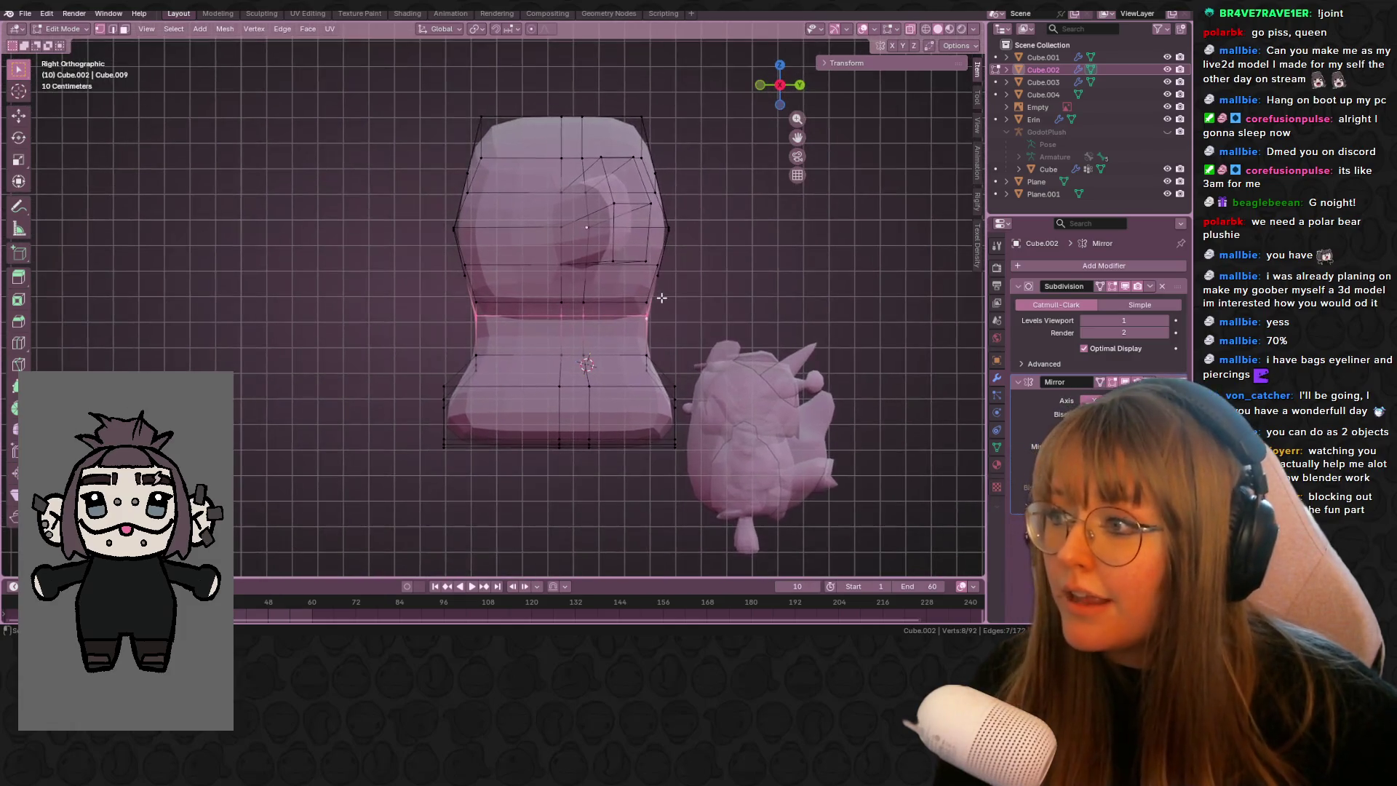
key("KP_3")
middle_click_drag(712, 290, 673, 279, "shift")
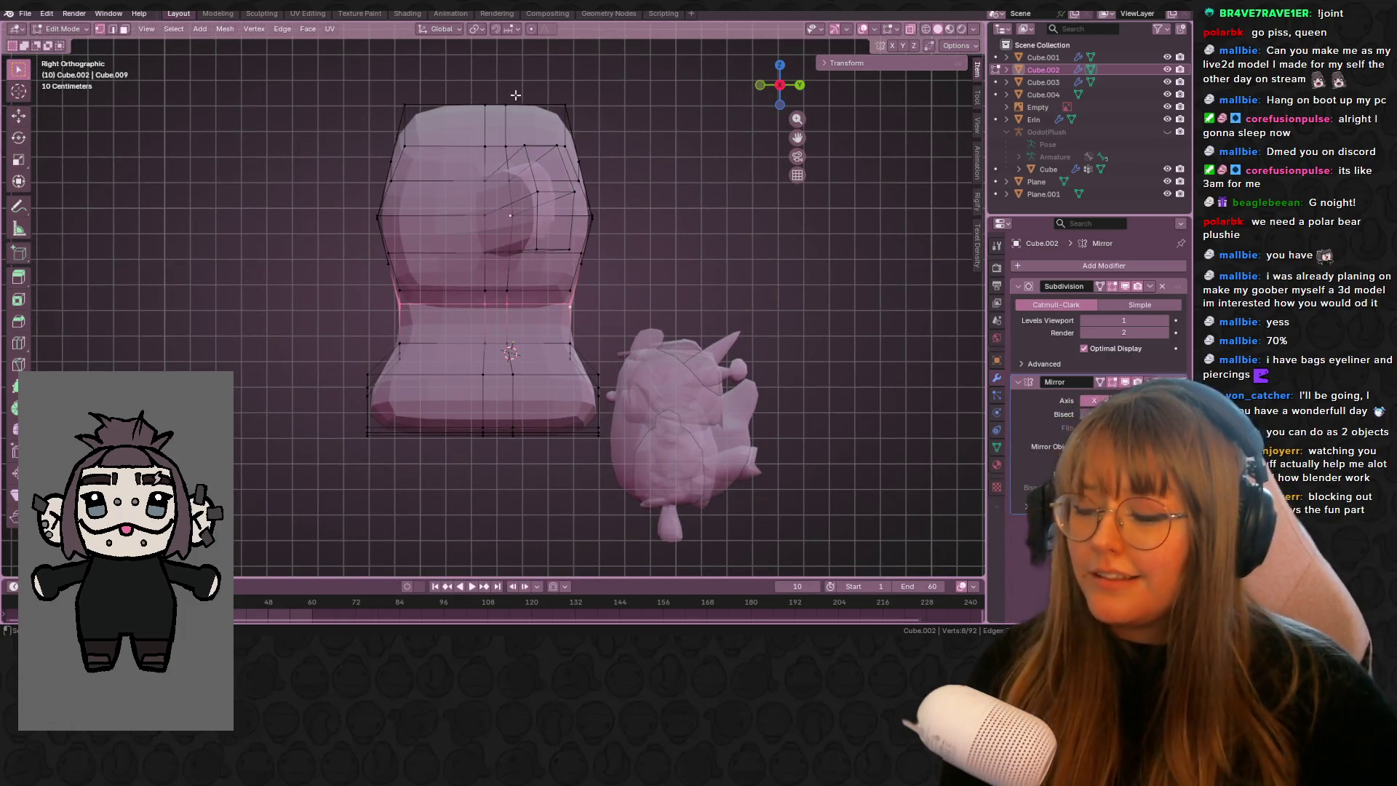
scroll(672, 278, "up", 2)
- Shrink the loop to narrow the neck and slide several vertices along their edges
key("s")
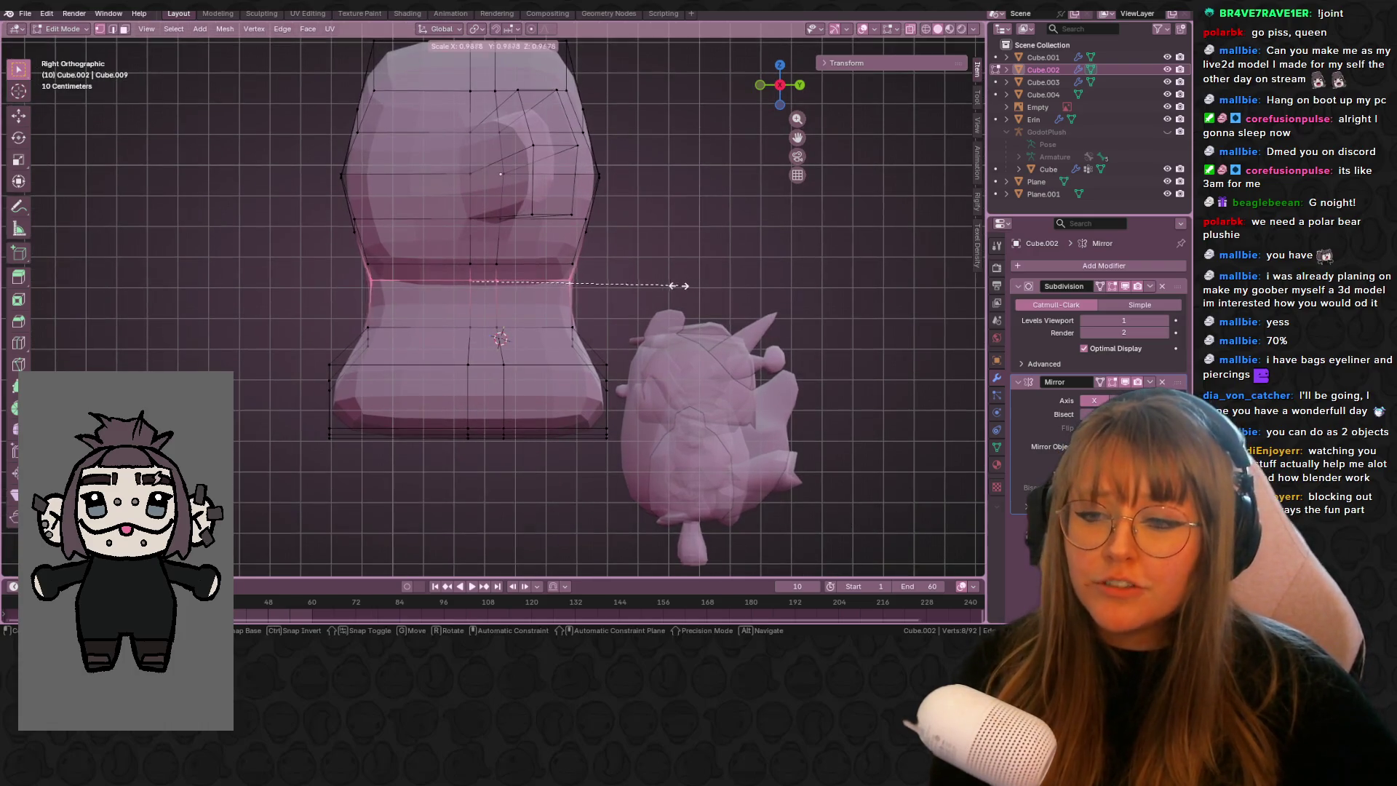
left_click(574, 285)
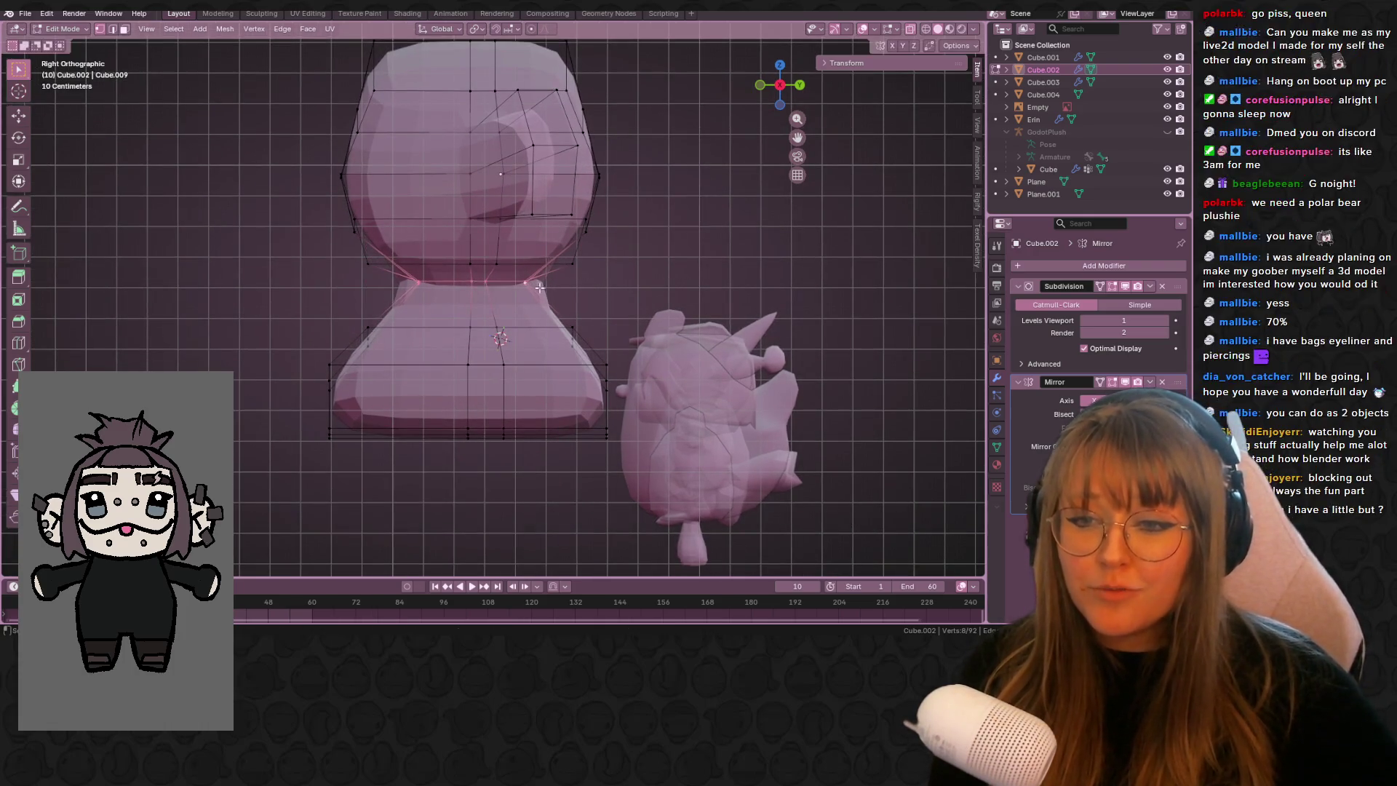
mouse_move(477, 280)
middle_mouse_down()
mouse_move(670, 274)
mouse_move(446, 279)
middle_mouse_up()
left_click(779, 85)
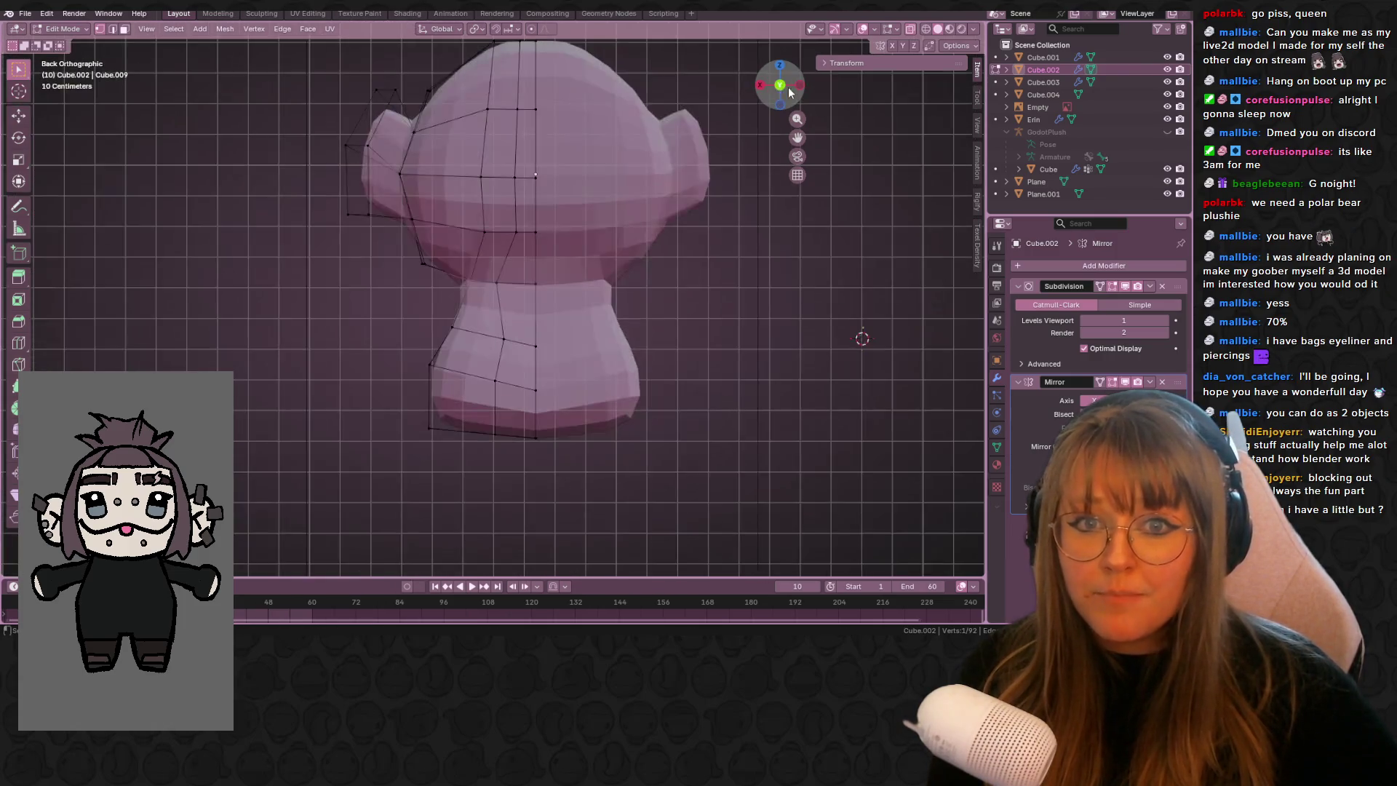
key("g")
key("g")
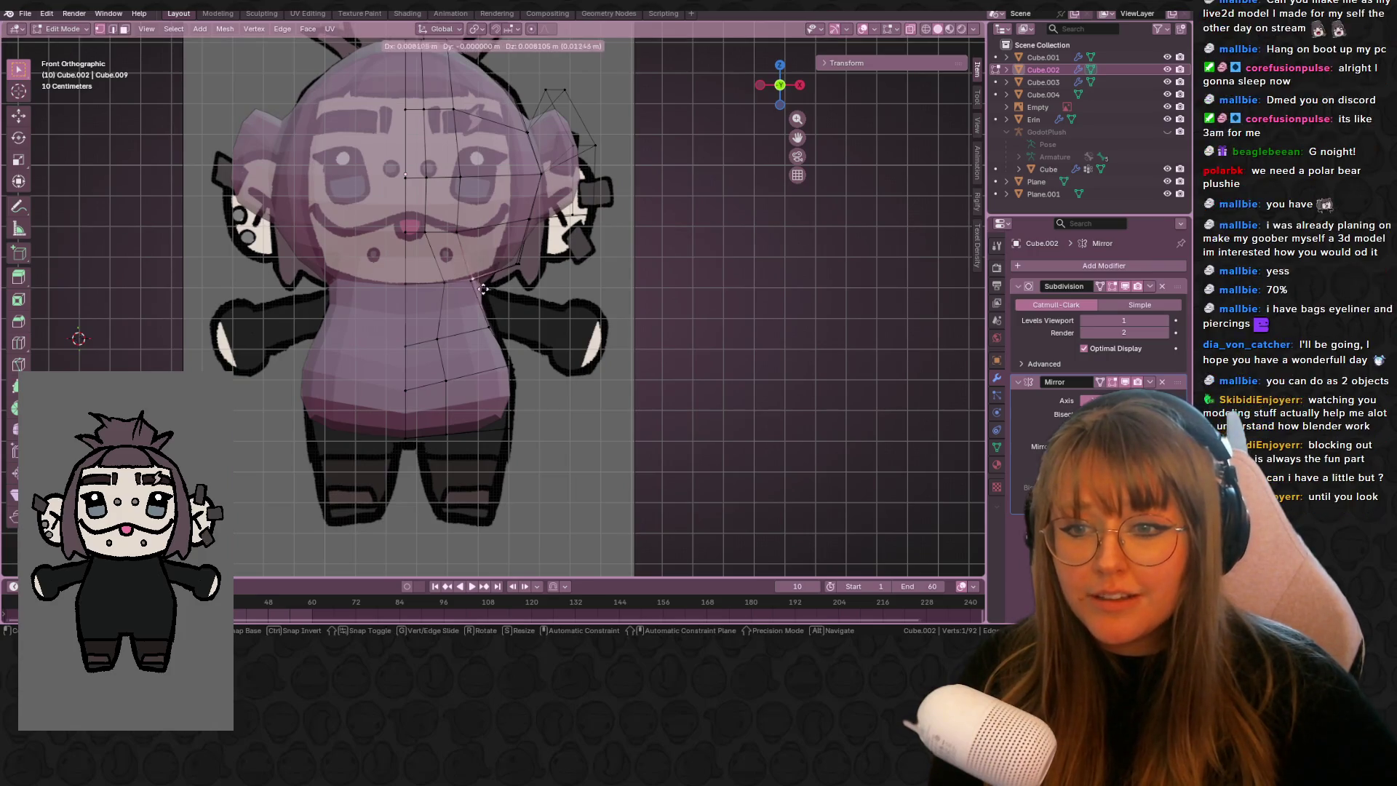
mouse_move(477, 286)
middle_mouse_down()
mouse_move(494, 301)
mouse_move(521, 269)
mouse_move(508, 291)
mouse_move(538, 296)
middle_mouse_up()
left_click(494, 301)
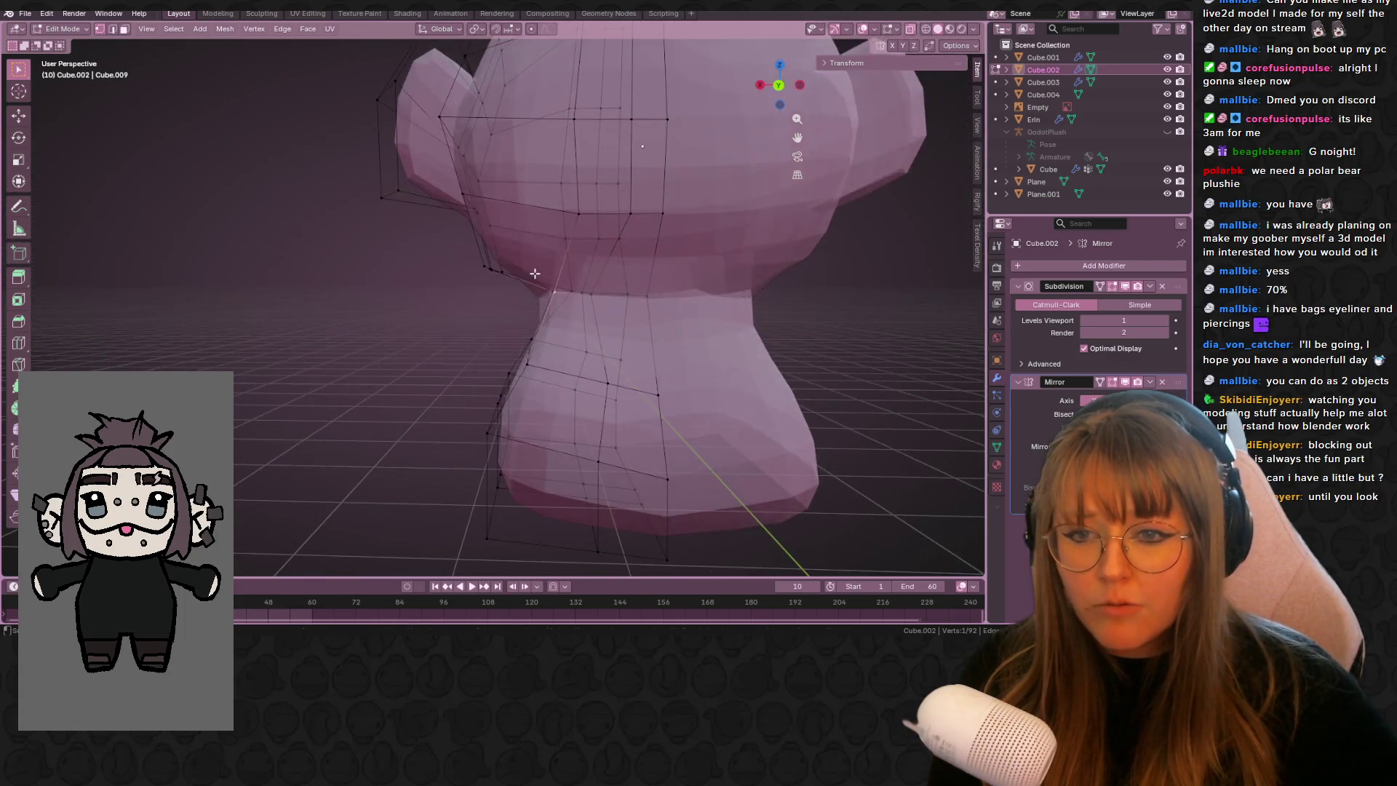
key("g")
key("g")
left_click(594, 298)
key("g")
key("g")
left_click(601, 293)
- Select the lower side vertices of the body and move them in right-side view
mouse_move(601, 293)
middle_mouse_down()
mouse_move(774, 318)
mouse_move(424, 351)
middle_mouse_up()
mouse_move(398, 320)
left_mouse_down()
mouse_move(640, 520)
mouse_move(683, 526)
left_mouse_up()
left_click(784, 85)
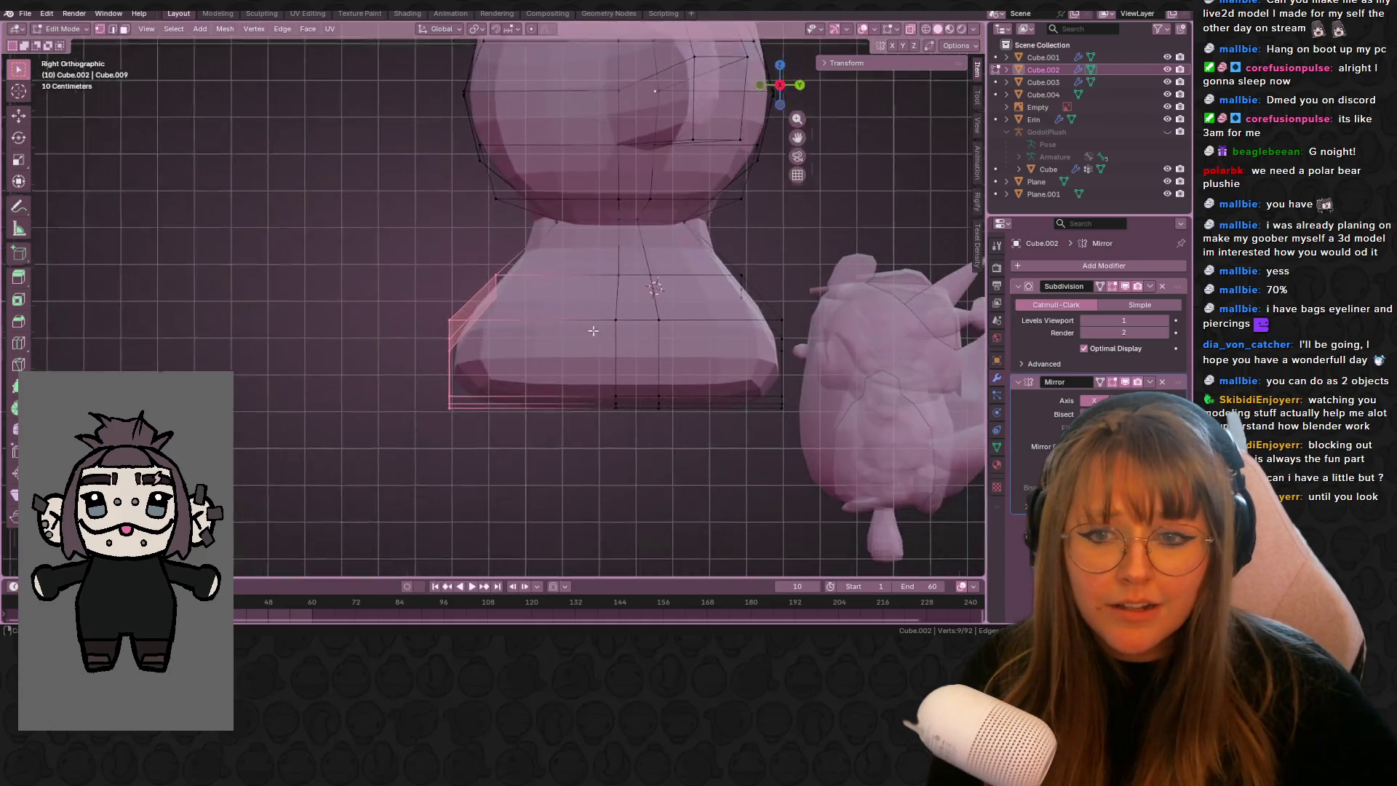
key("g")
left_click(517, 299)
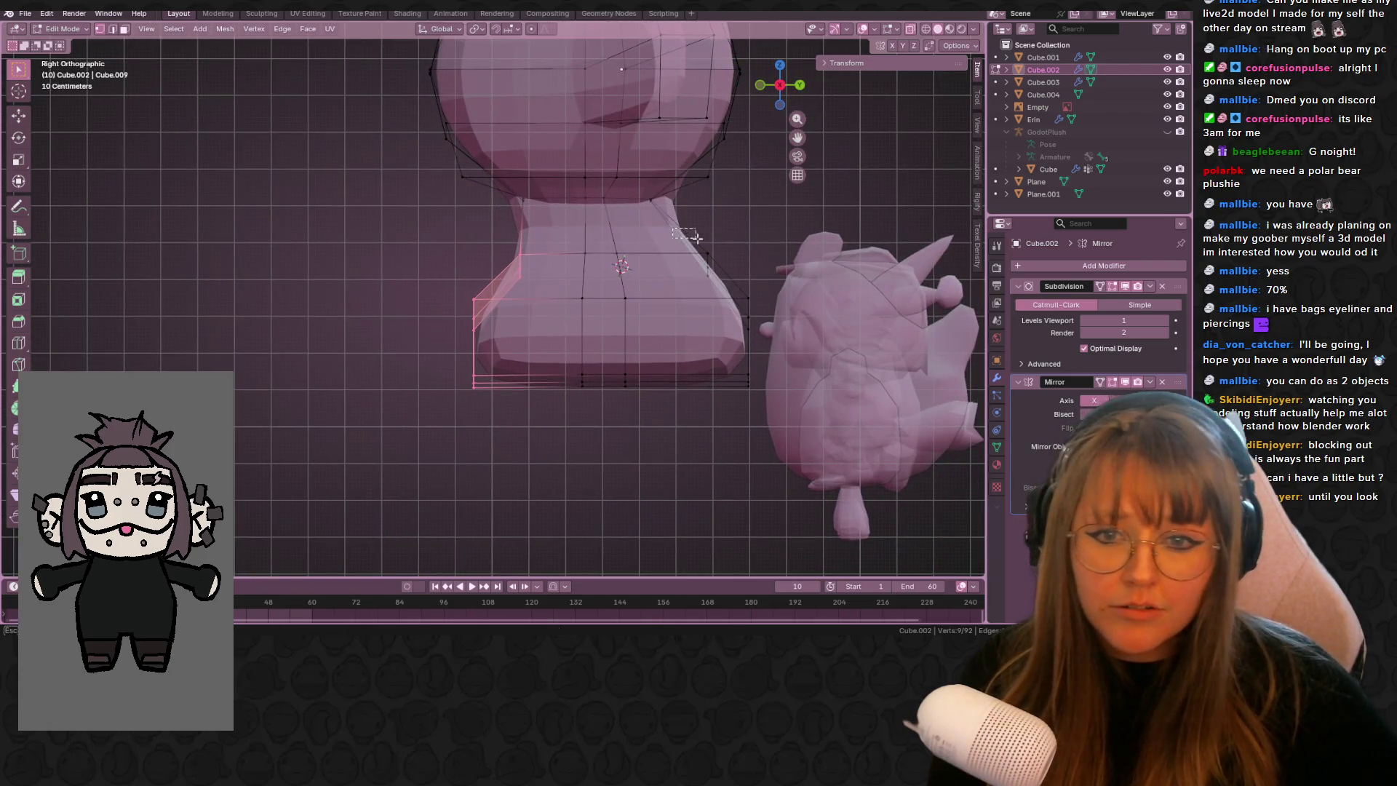
- Flatten the right-side torso vertices into a straight column with S Y 0
left_click_drag(647, 211, 771, 385)
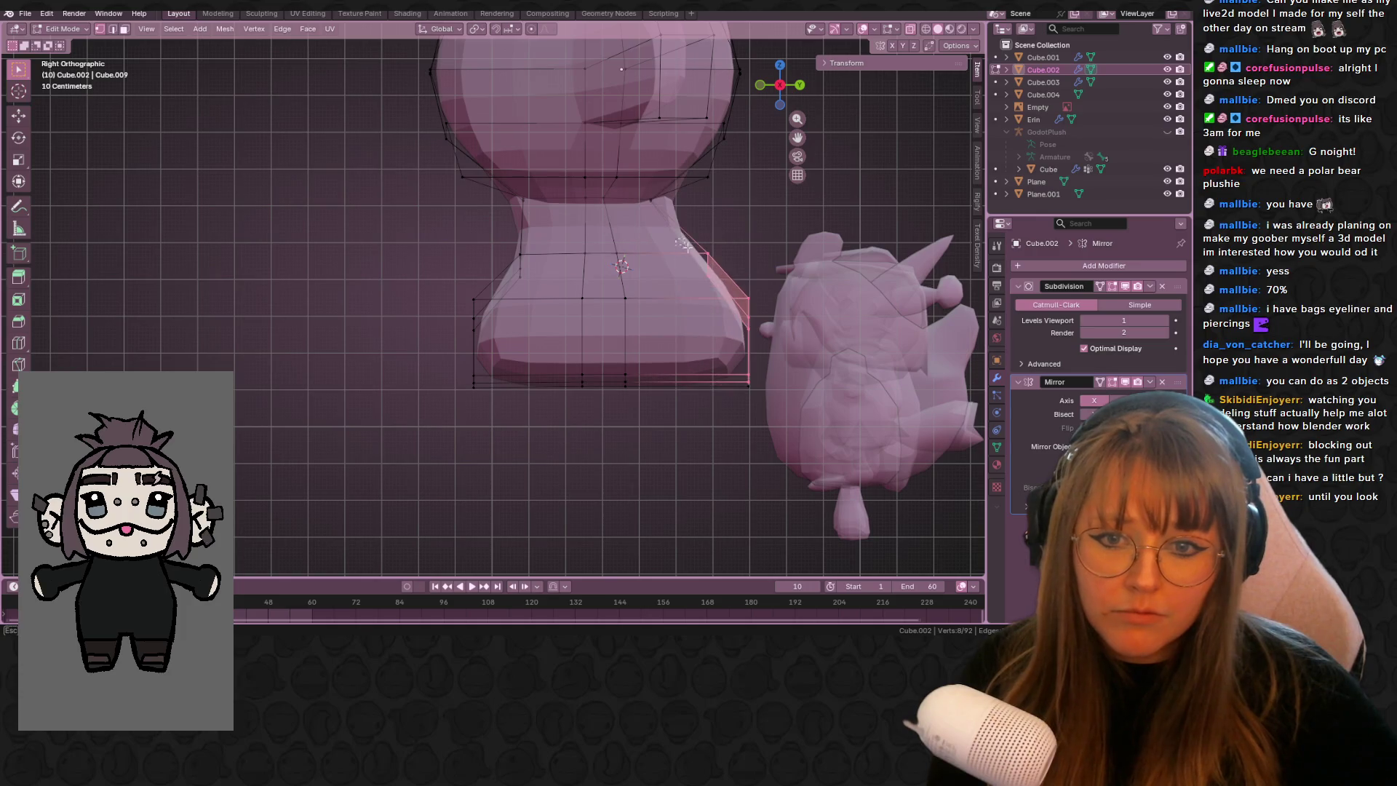
key("s")
key("y")
key("0")
key("Return")
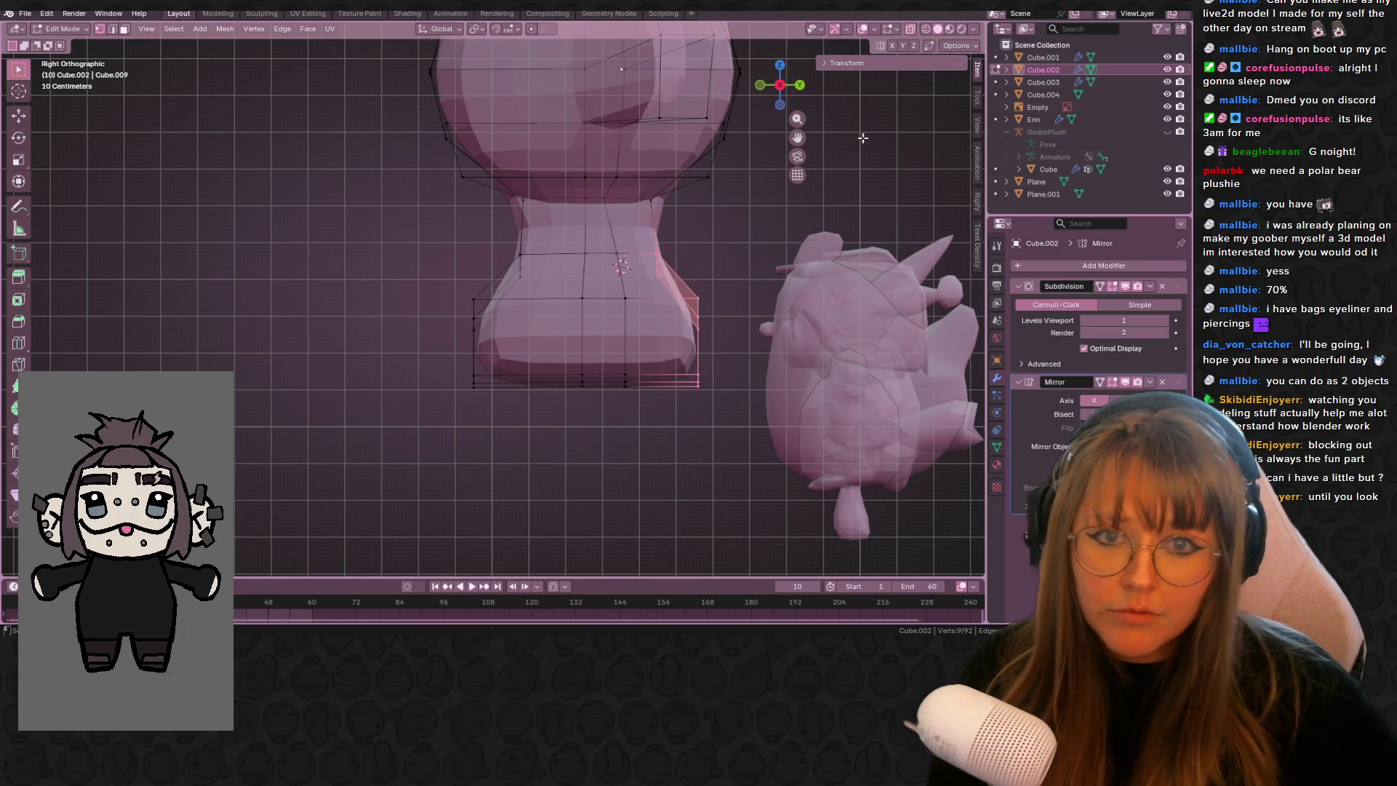
left_click(763, 93)
- Extrude the bottom loop downward into legs, then slide it up to shorten them
scroll(774, 421, "down", 3, "shift")
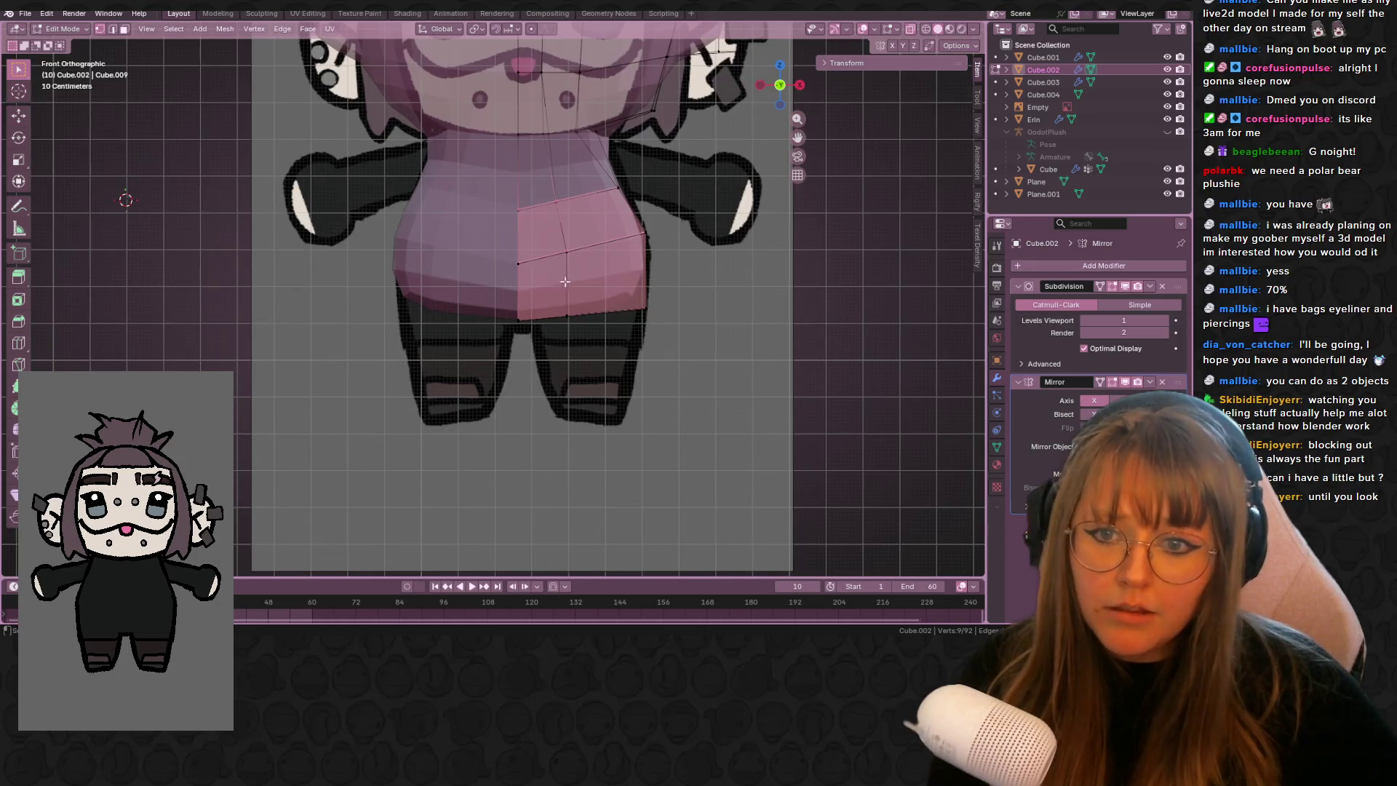
key("e")
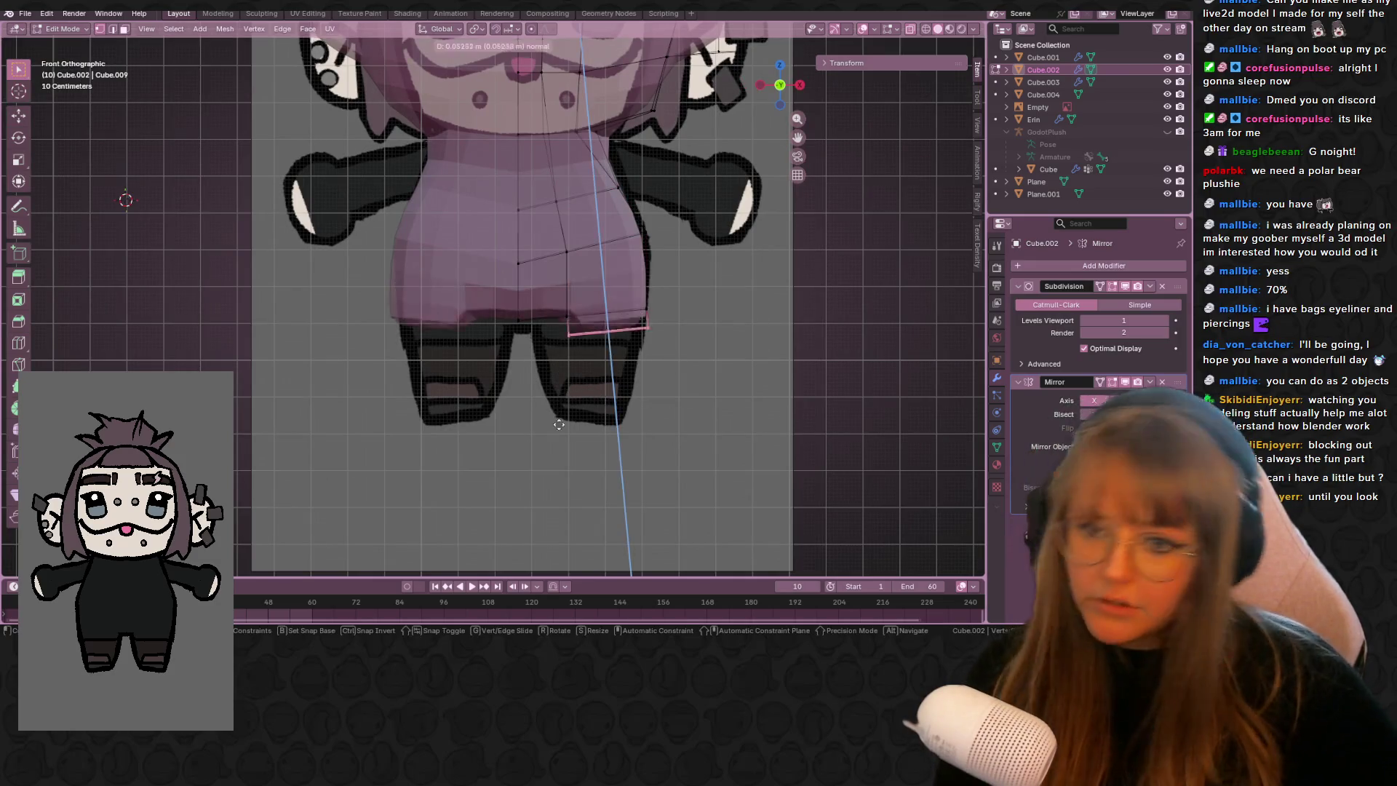
left_click(778, 462)
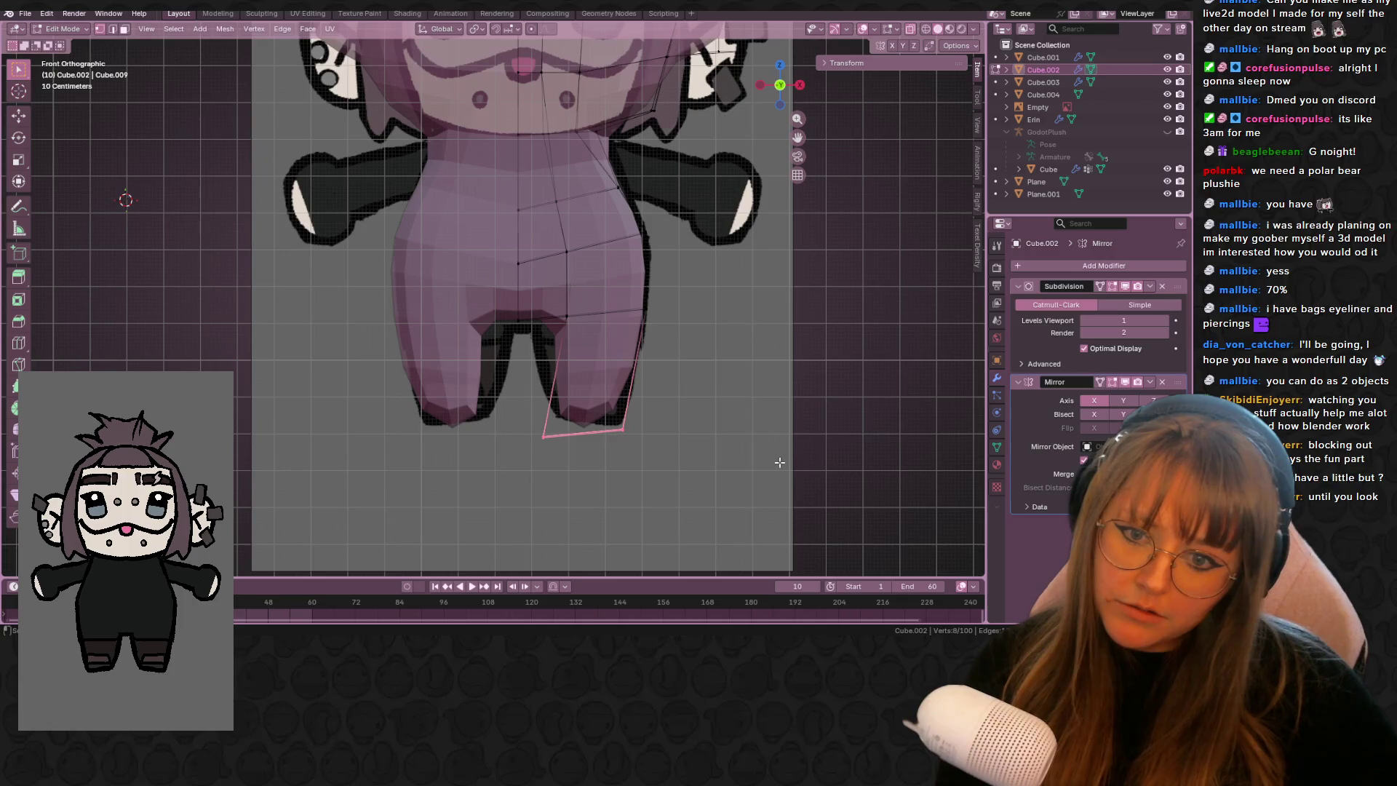
key("g")
key("g")
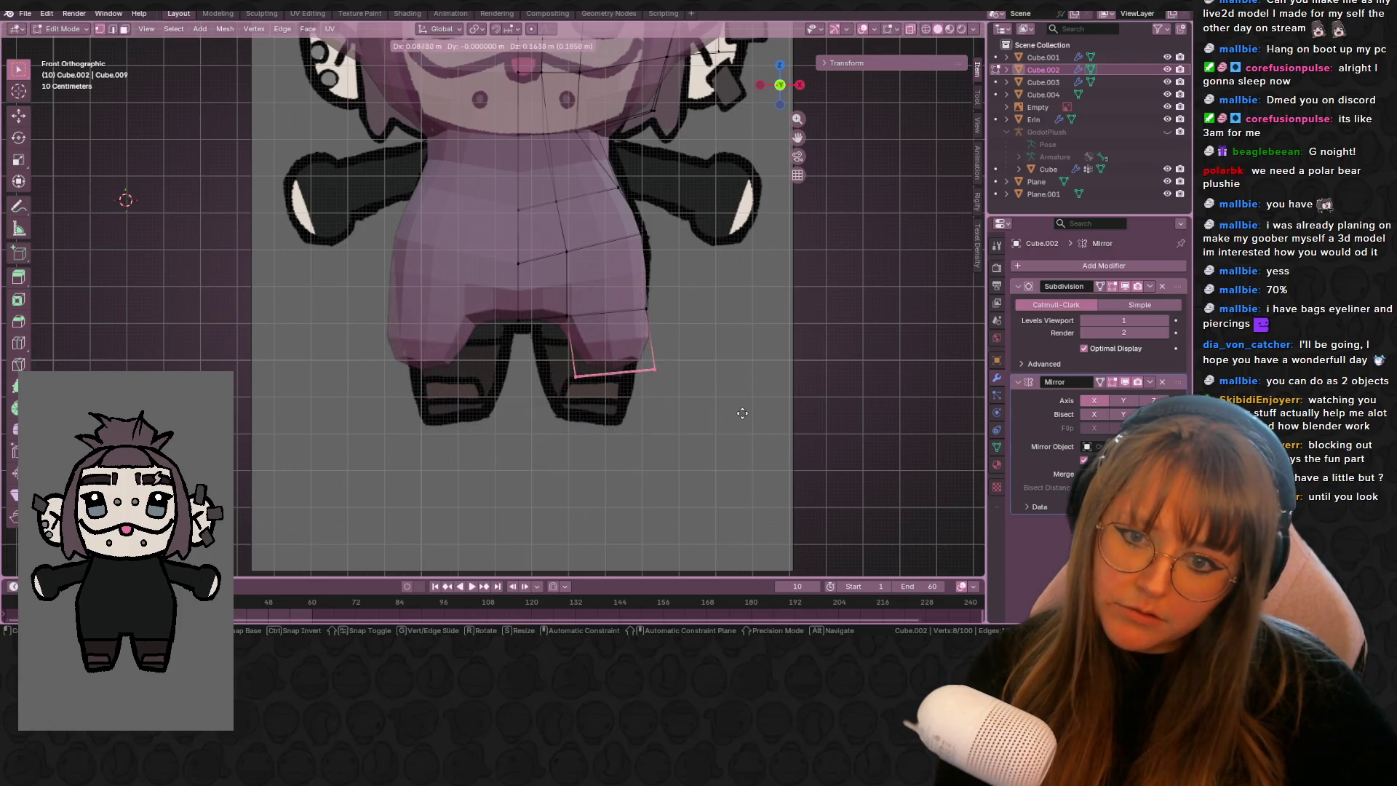
left_click(744, 417)
- Widen and tilt the leg's bottom ring, extrude it lower and reverse its tilt
left_click_drag(542, 295, 585, 338)
key("g")
left_click(593, 344)
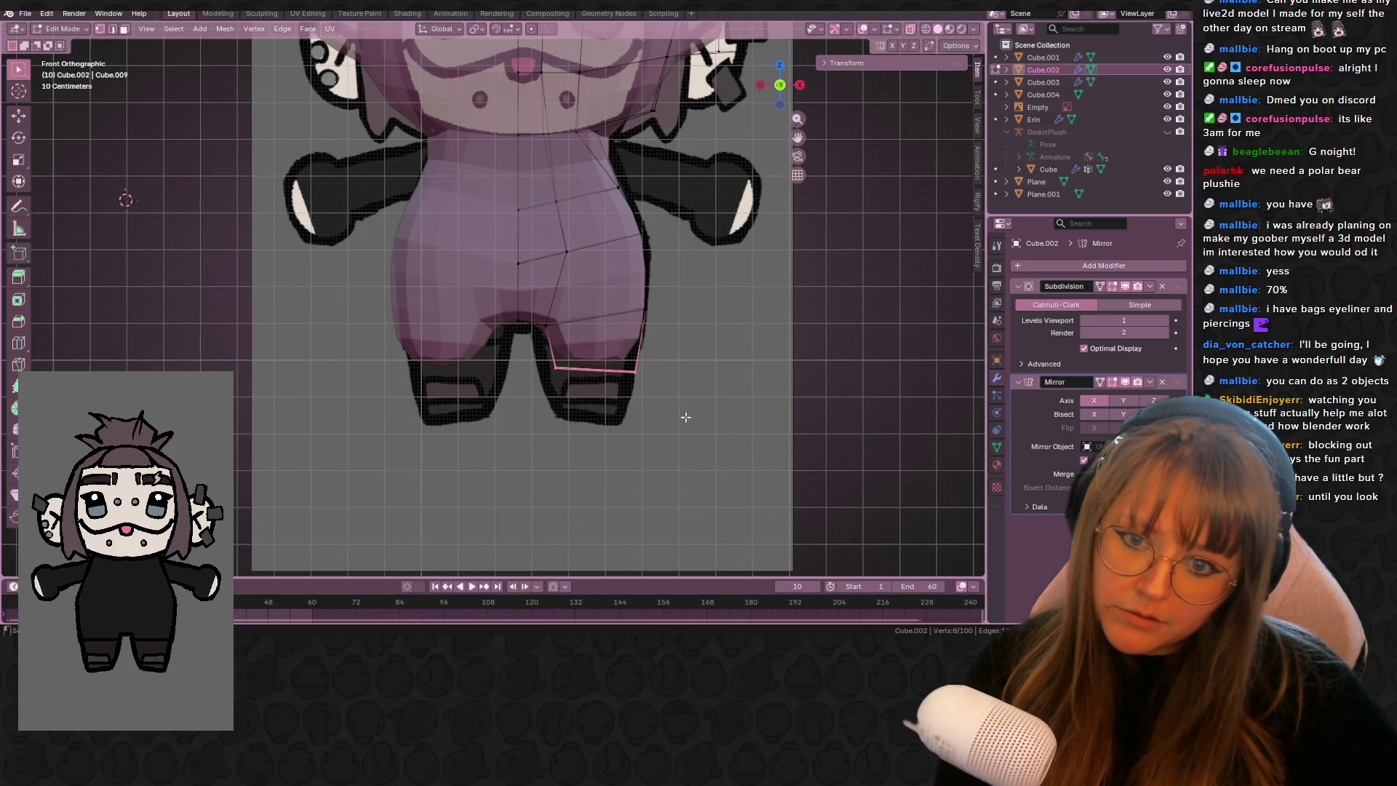
key("s")
left_click(704, 403)
key("r")
left_click(615, 419)
key("e")
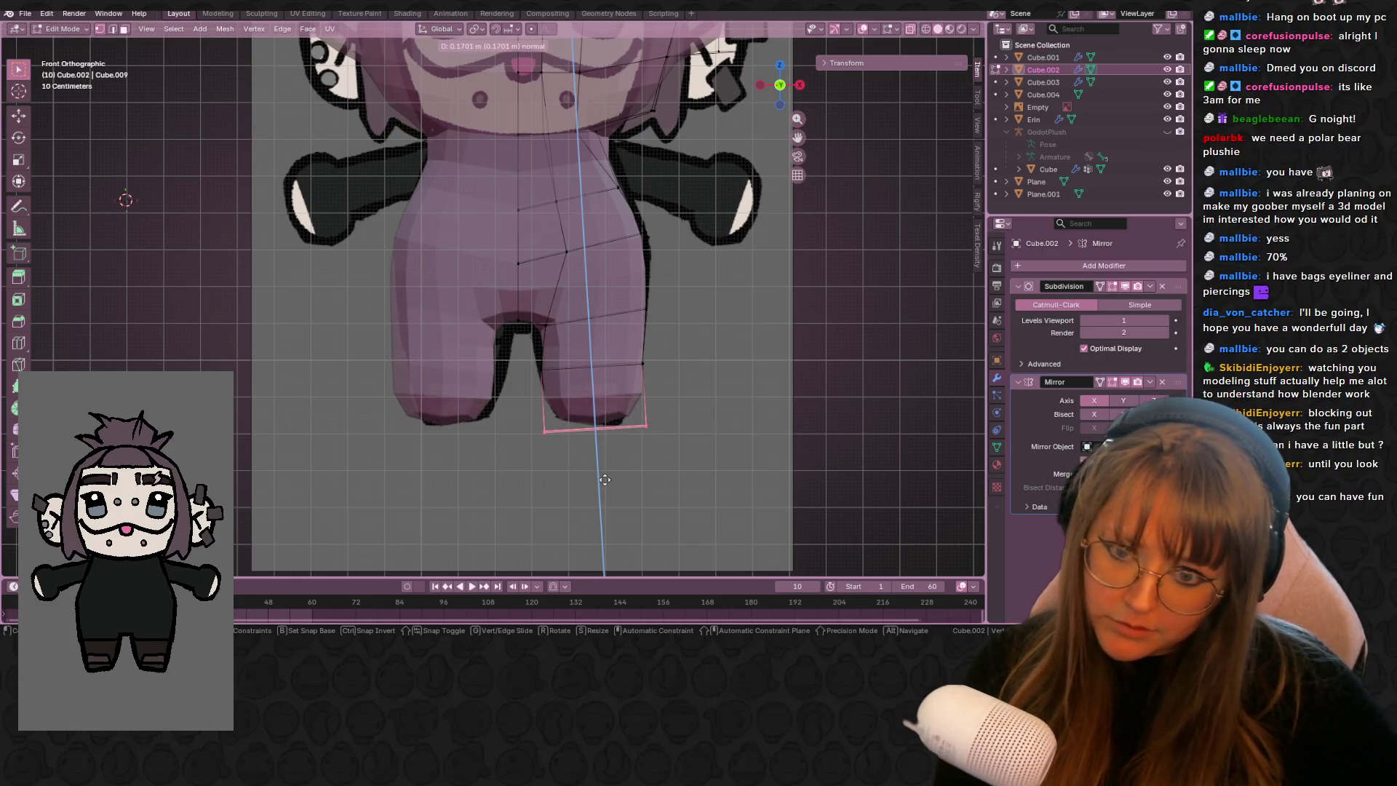
left_click(800, 413)
key("r")
left_click(771, 464)
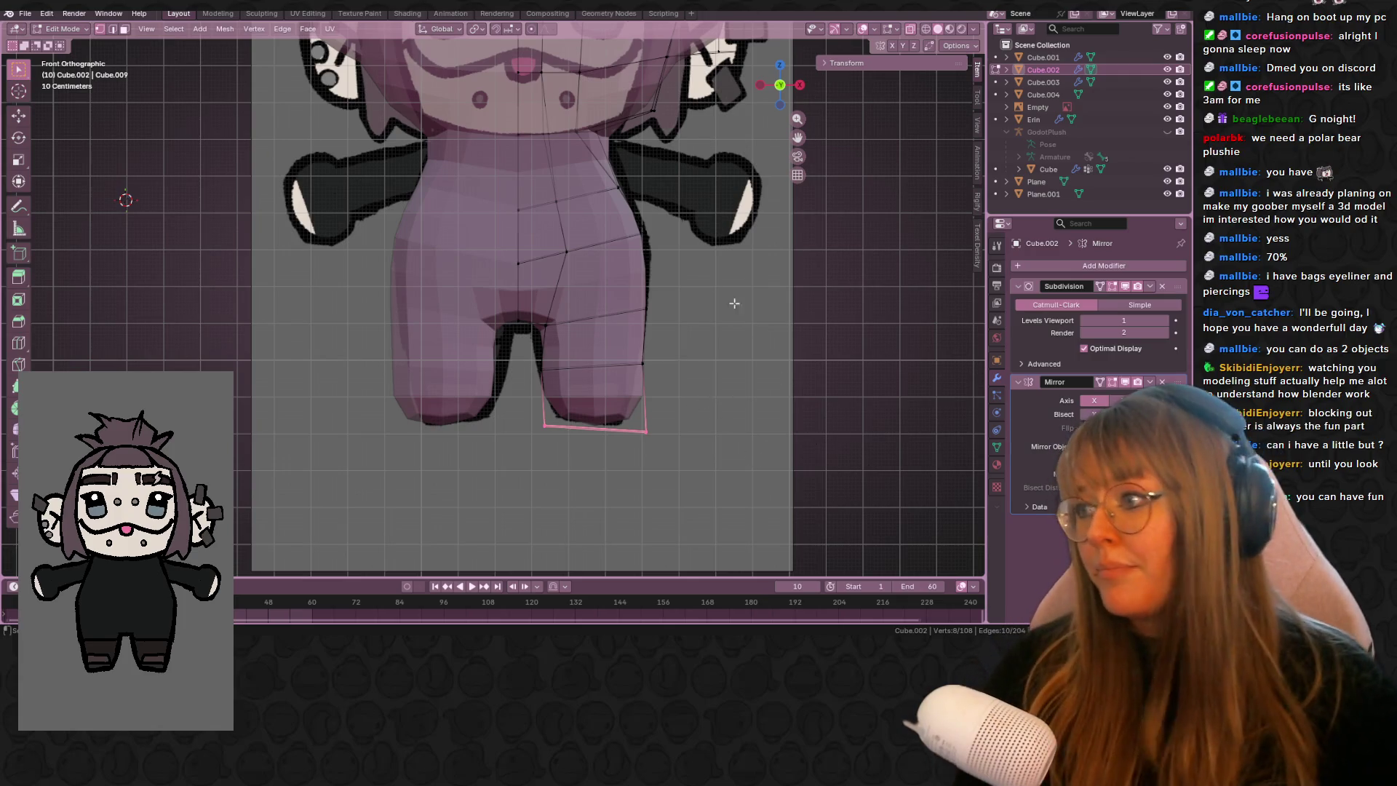
- Select leg and shoulder vertices while checking the legs' shape from side and front views
scroll(754, 328, "up", 3, "shift")
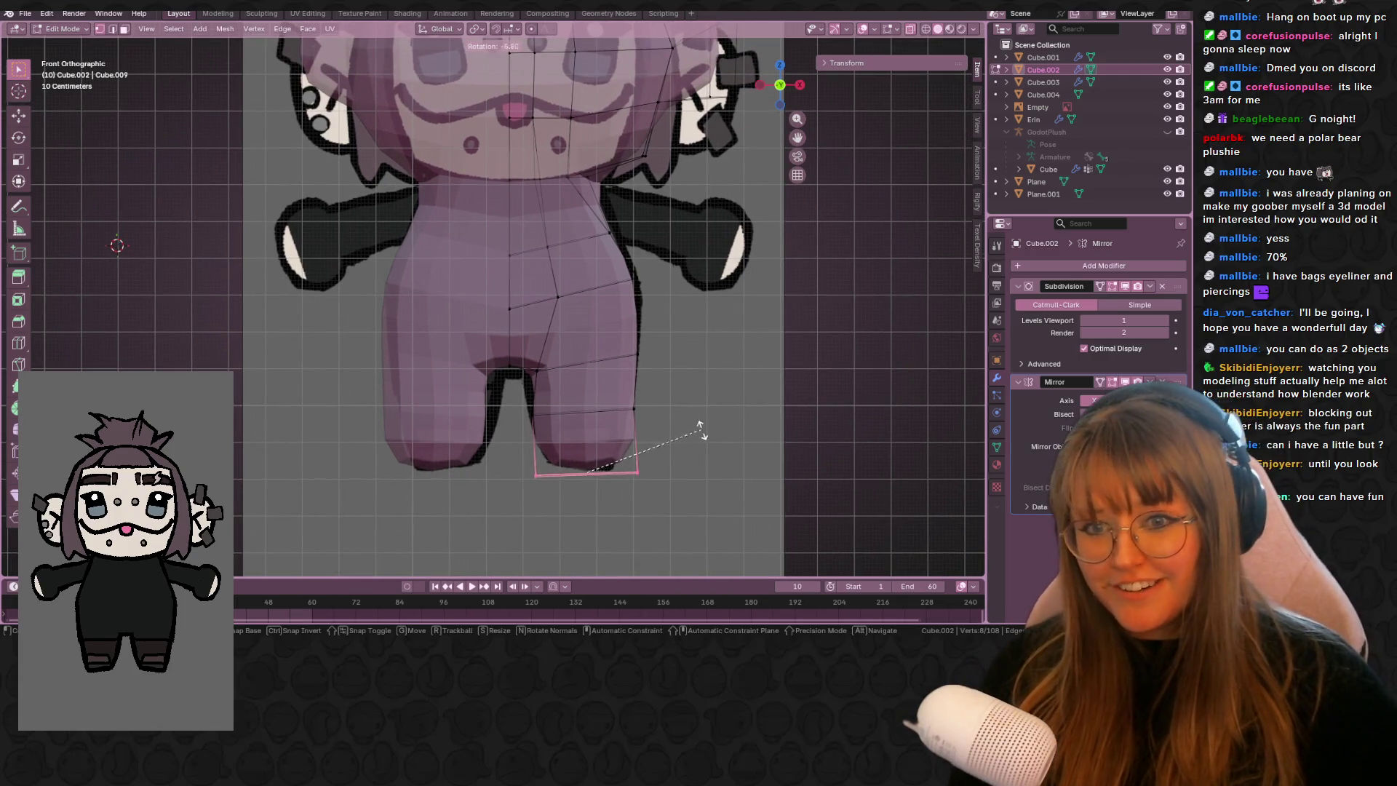
mouse_move(602, 209)
left_mouse_down()
mouse_move(649, 351)
mouse_move(620, 247)
left_mouse_up()
mouse_move(620, 246)
middle_mouse_down()
mouse_move(650, 293)
mouse_move(595, 230)
middle_mouse_up()
left_click(595, 230)
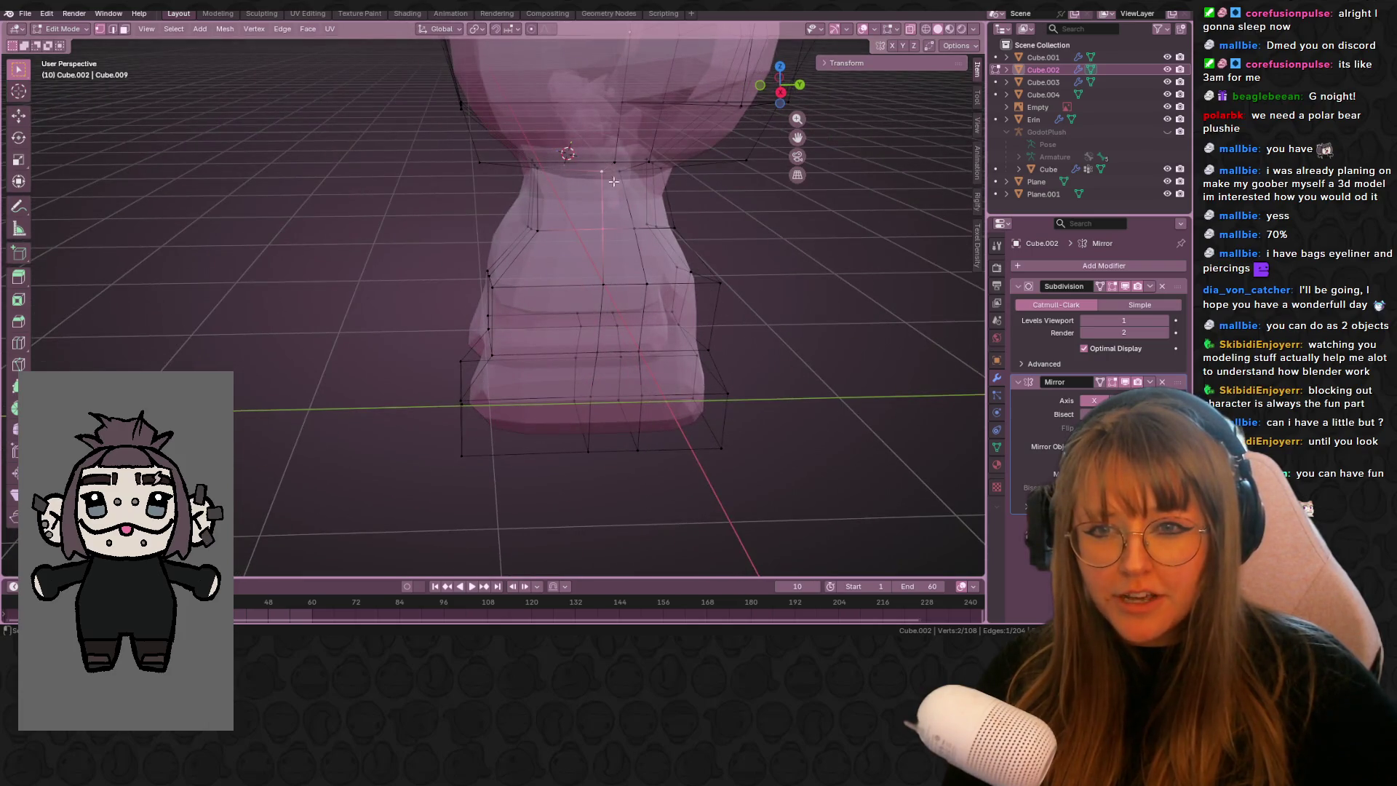
left_click(637, 208)
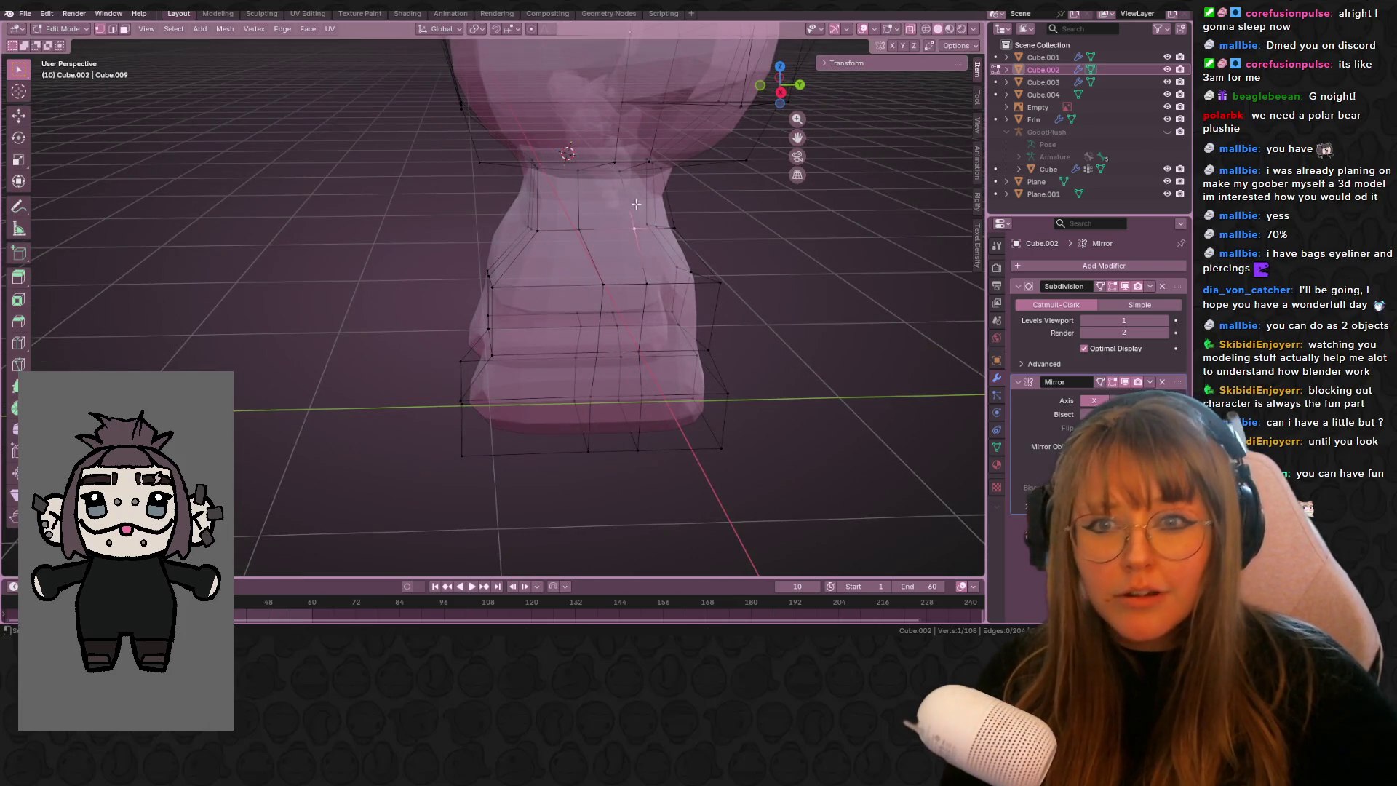
middle_click_drag(625, 175, 748, 195)
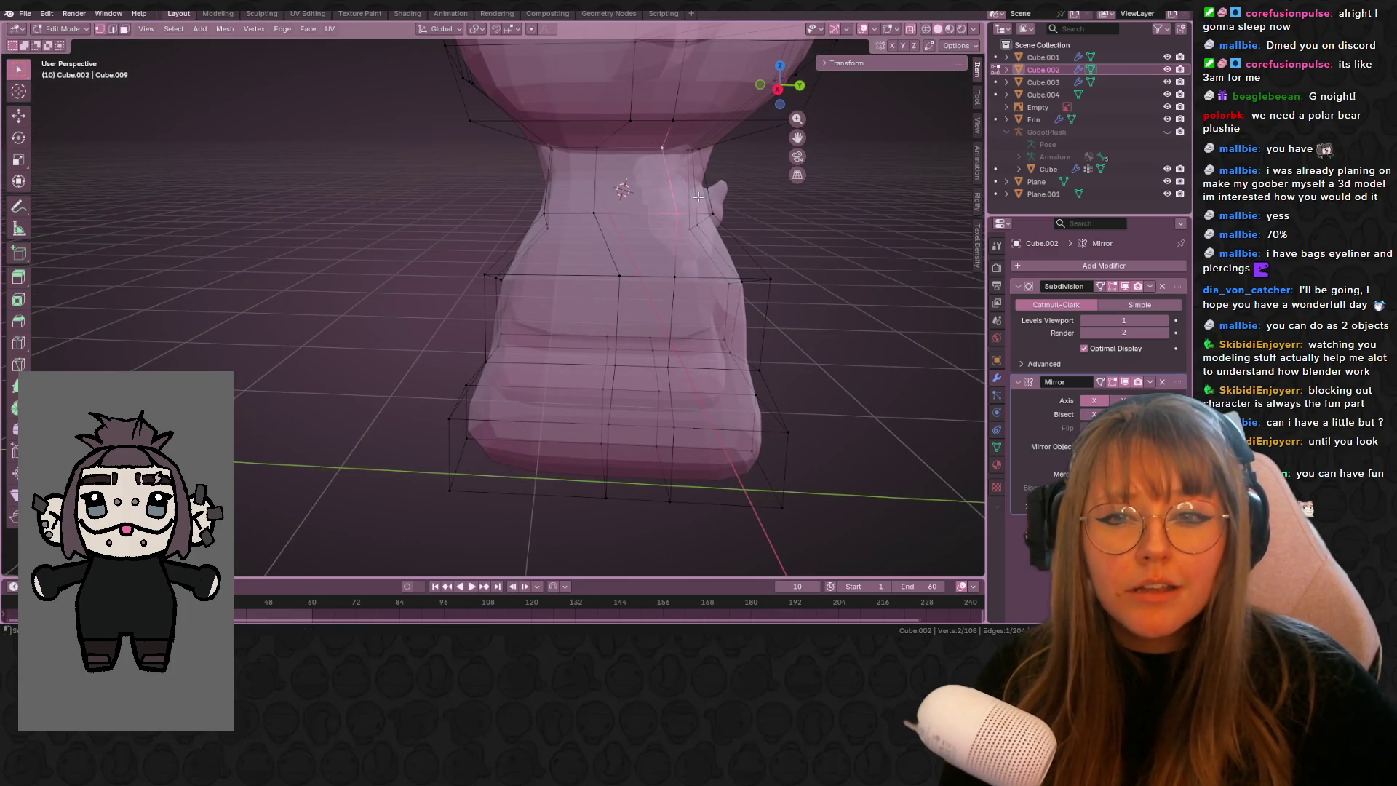
left_click(778, 90)
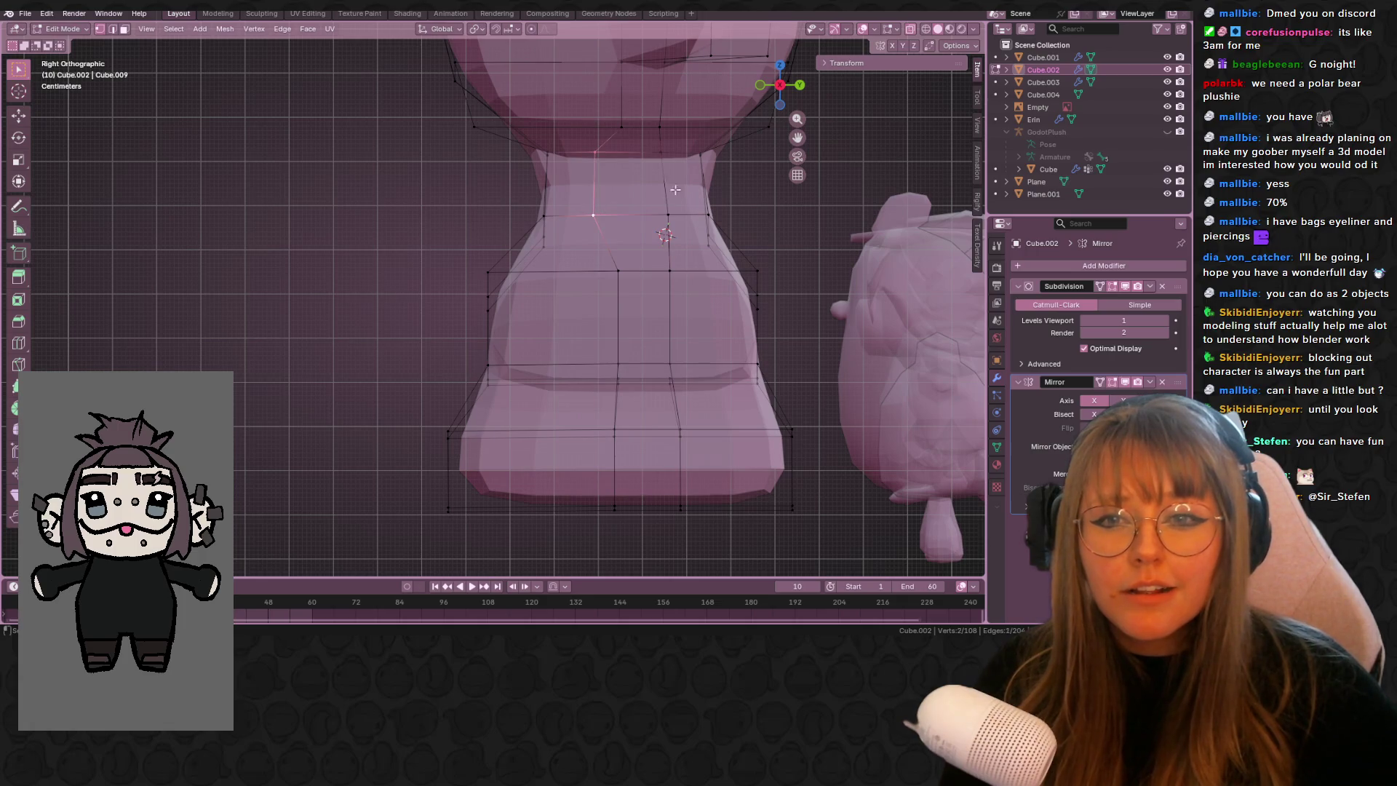
left_click(662, 157, "shift")
left_click(759, 85)
- Extrude the shoulder vertices sideways twice to start the arm, angling the first section
middle_click_drag(720, 248, 703, 269, "shift")
key("g")
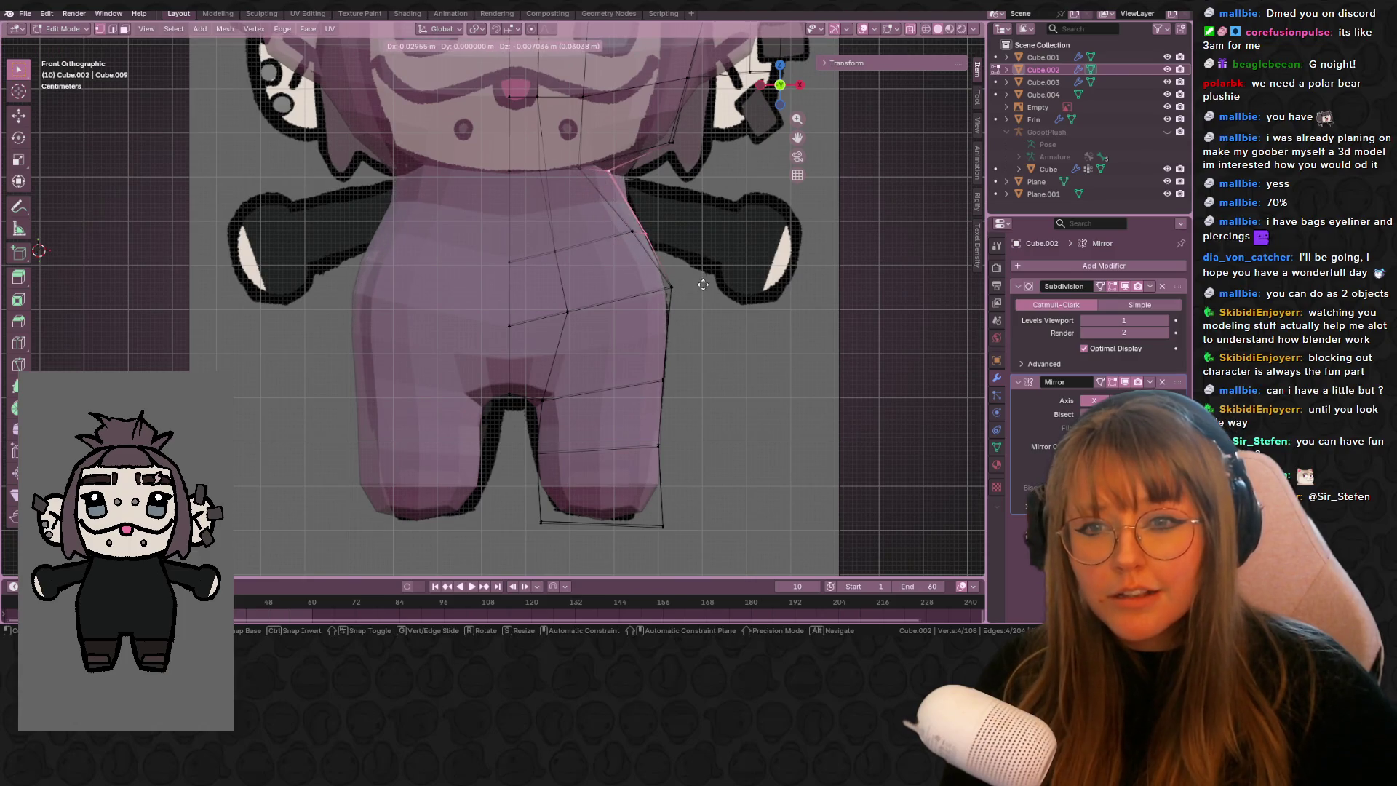
left_click(704, 284)
key("r")
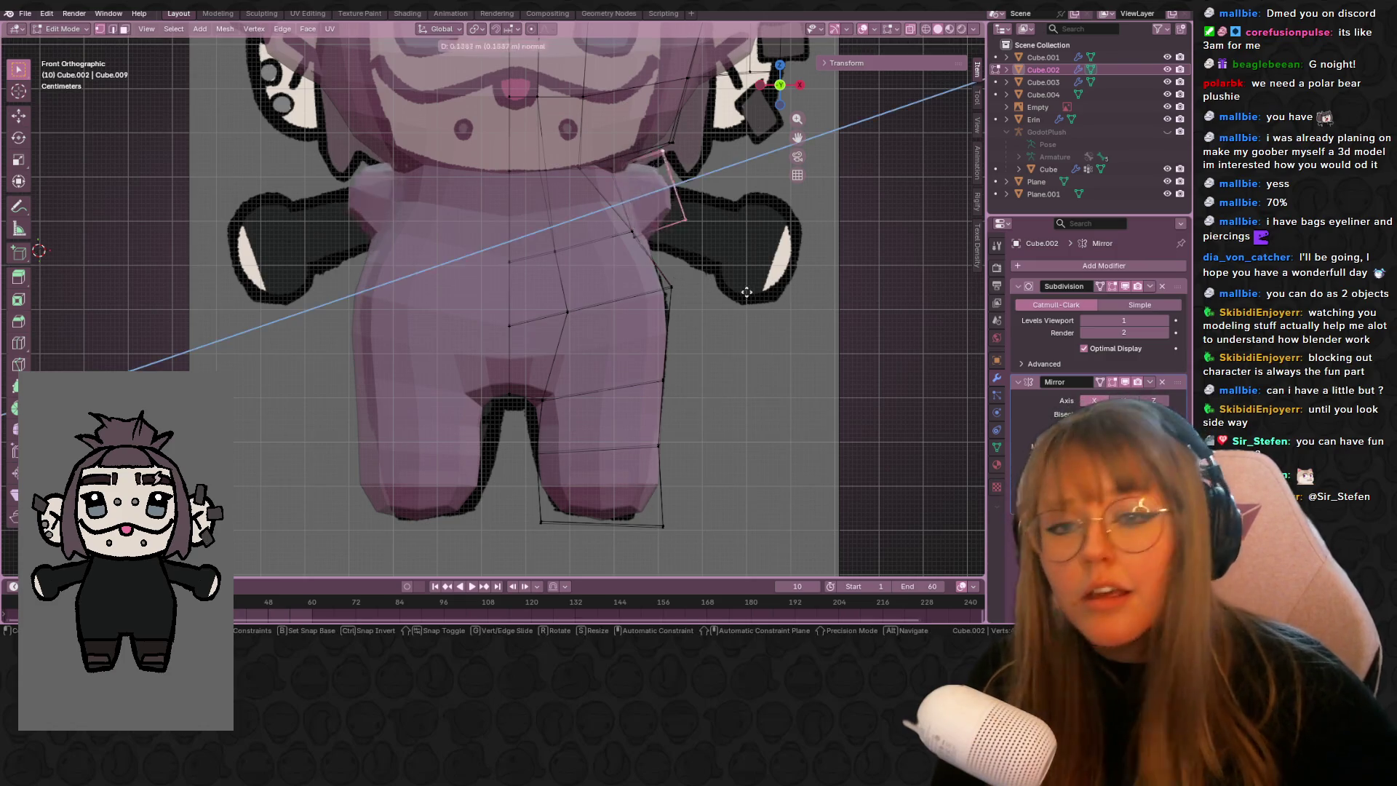
key("Escape")
key("e")
left_click(785, 315)
key("r")
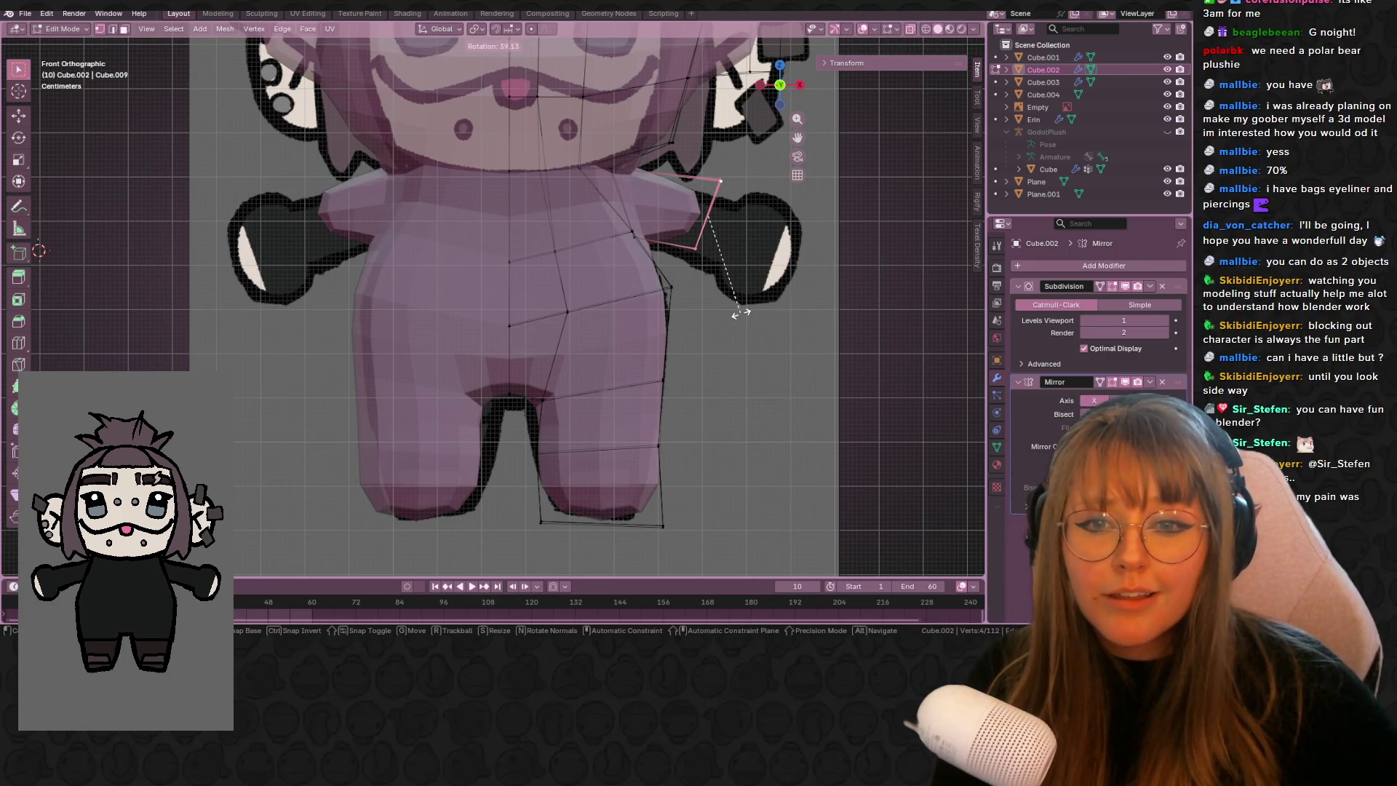
left_click(746, 314)
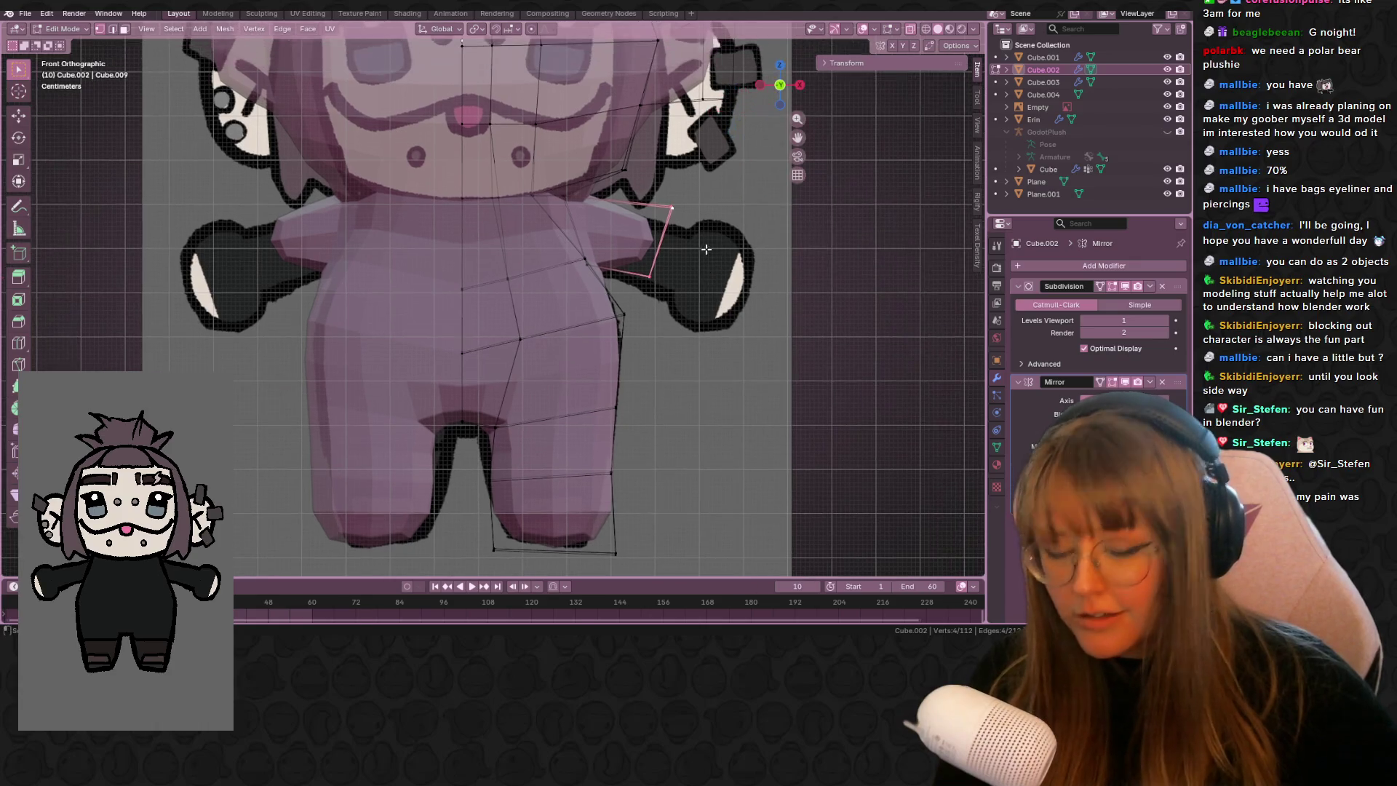
middle_click_drag(746, 315, 699, 343, "shift")
key("e")
left_click(735, 286)
- Move the arm-end face down and left, then extrude and enlarge it, sliding it left along X
key("g")
left_click(726, 298)
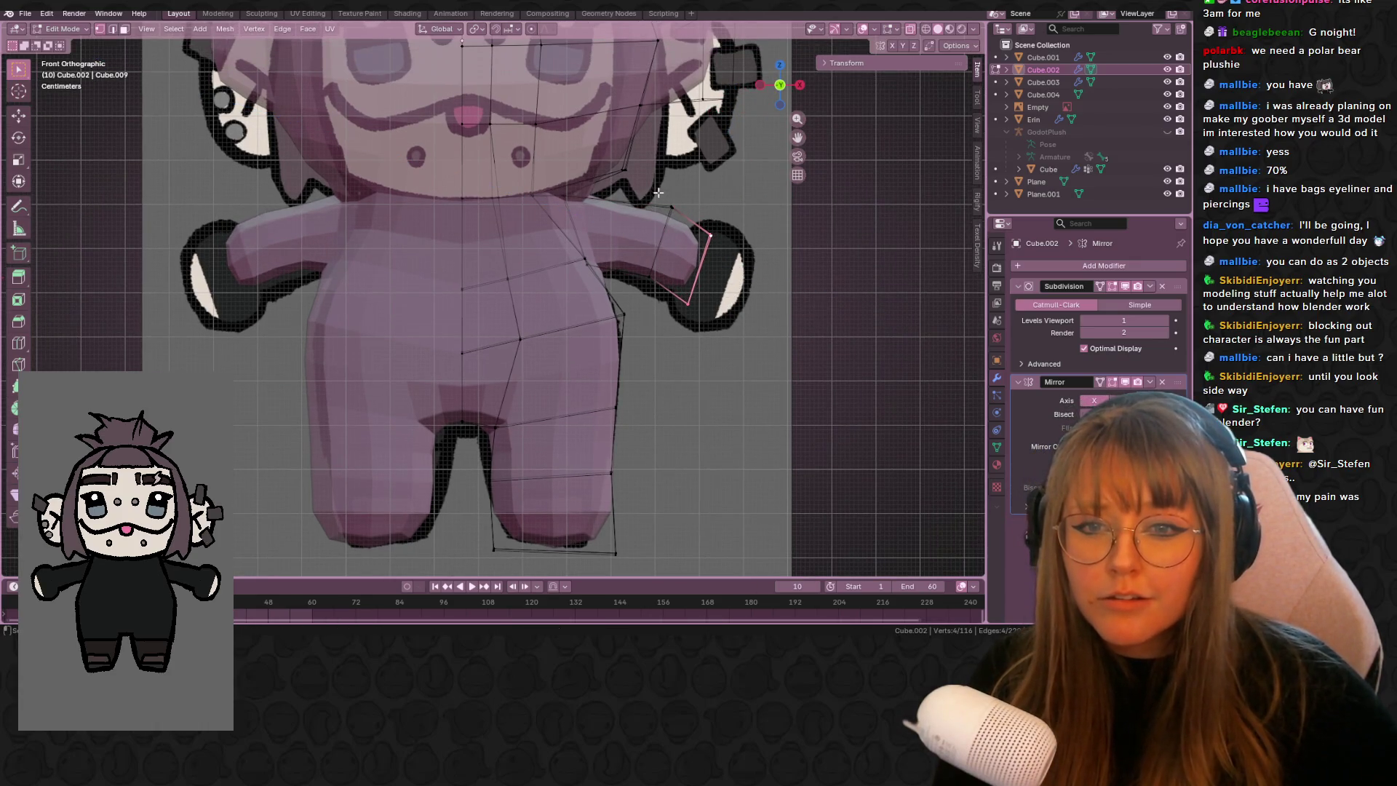
key("g")
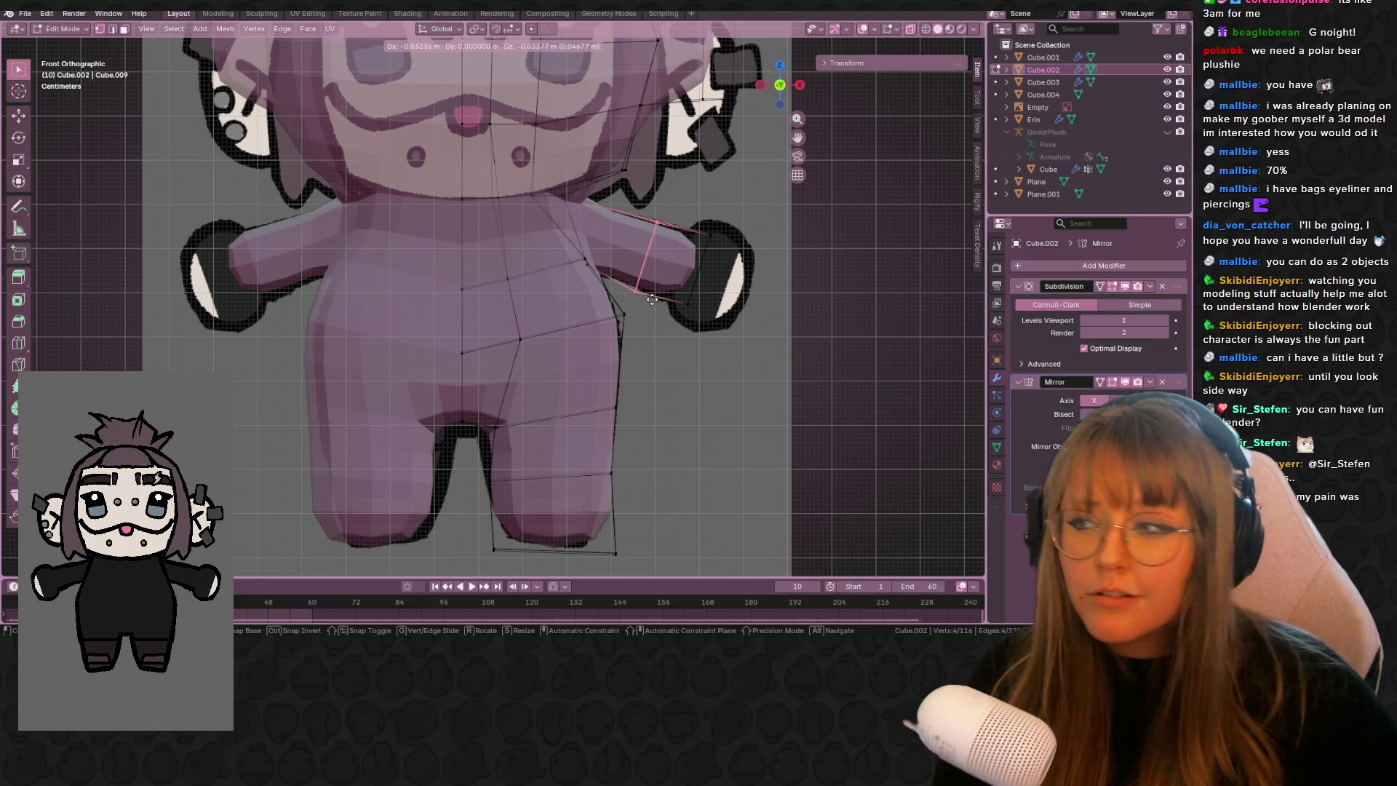
left_click(652, 299)
middle_click_drag(740, 232, 710, 190, "shift")
middle_click_drag(669, 276, 654, 326, "shift")
key("e")
left_click(666, 327)
key("s")
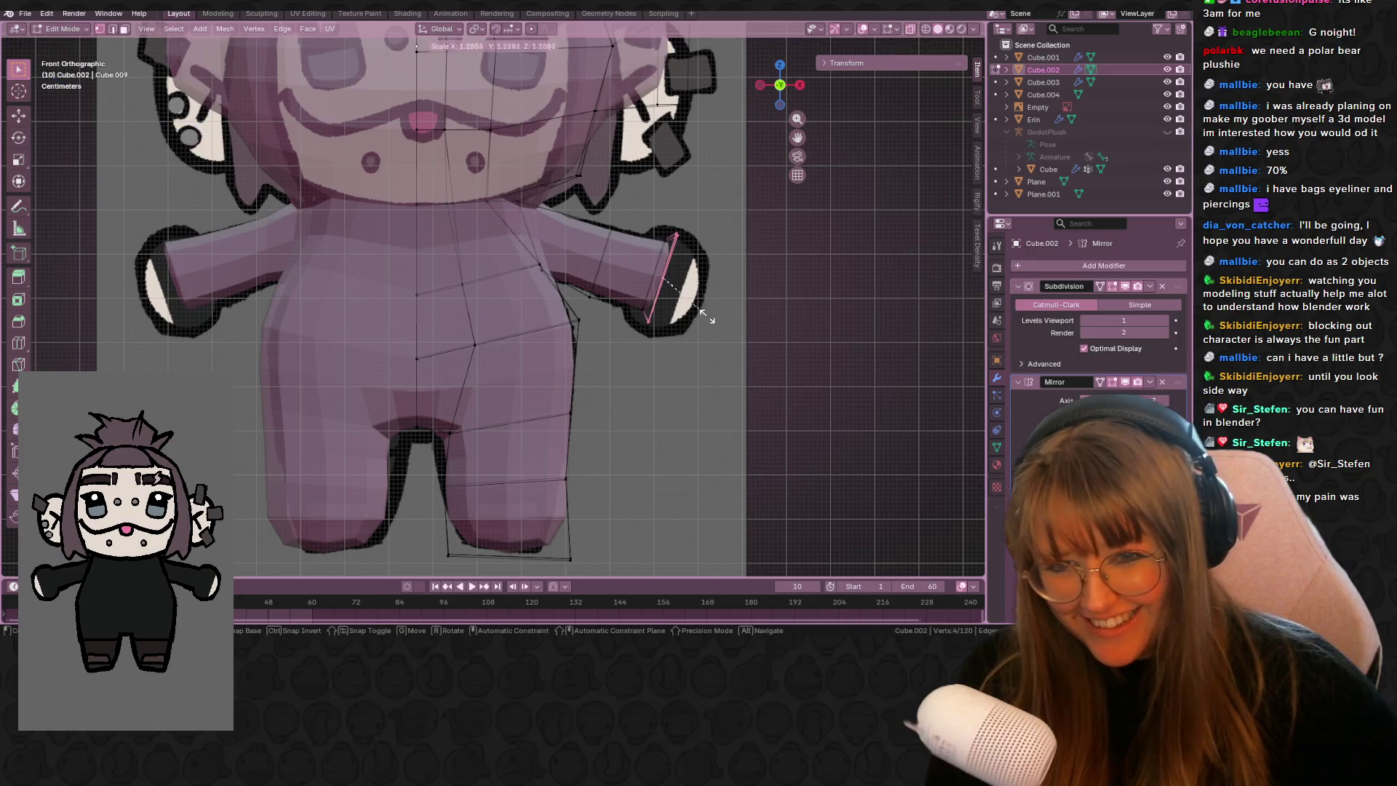
left_click(767, 320)
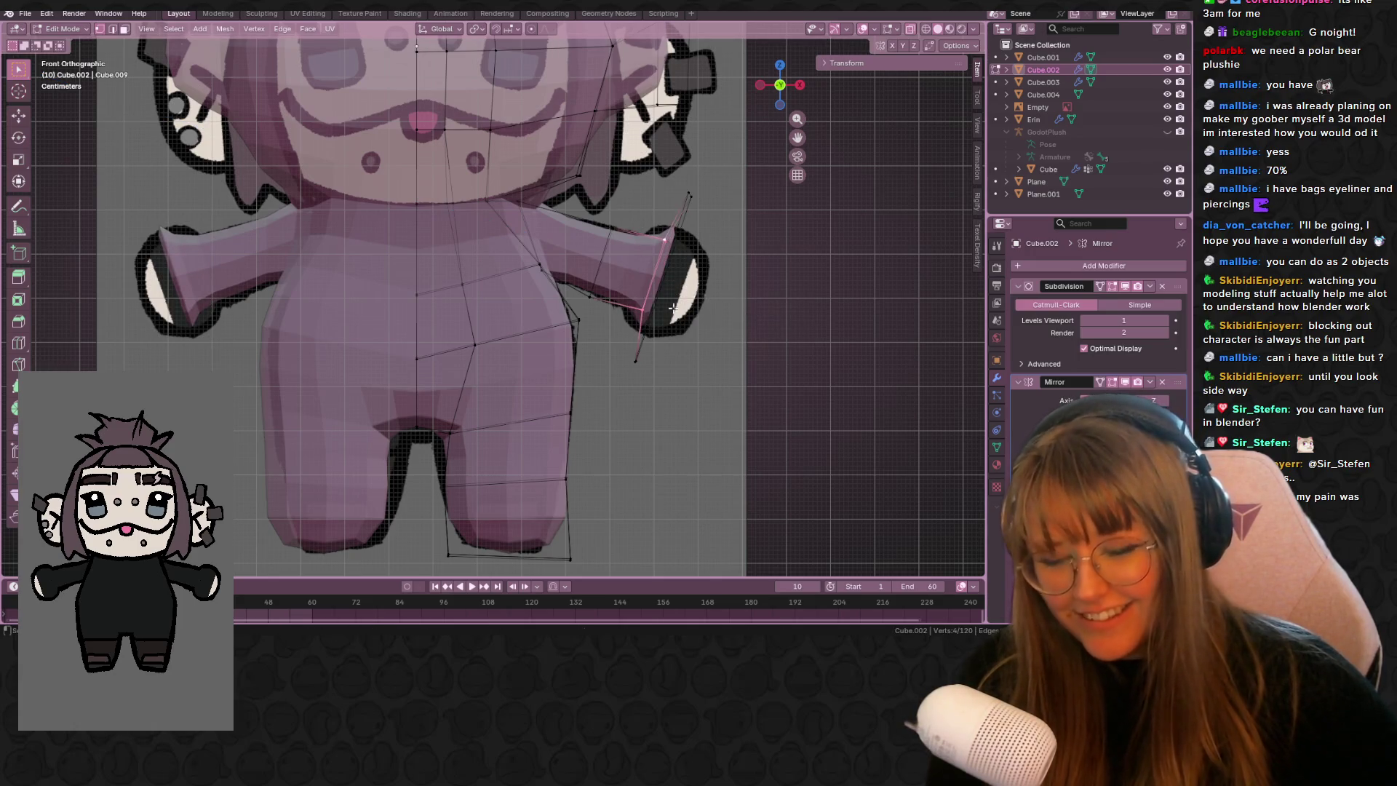
key("g")
key("x")
left_click(621, 342)
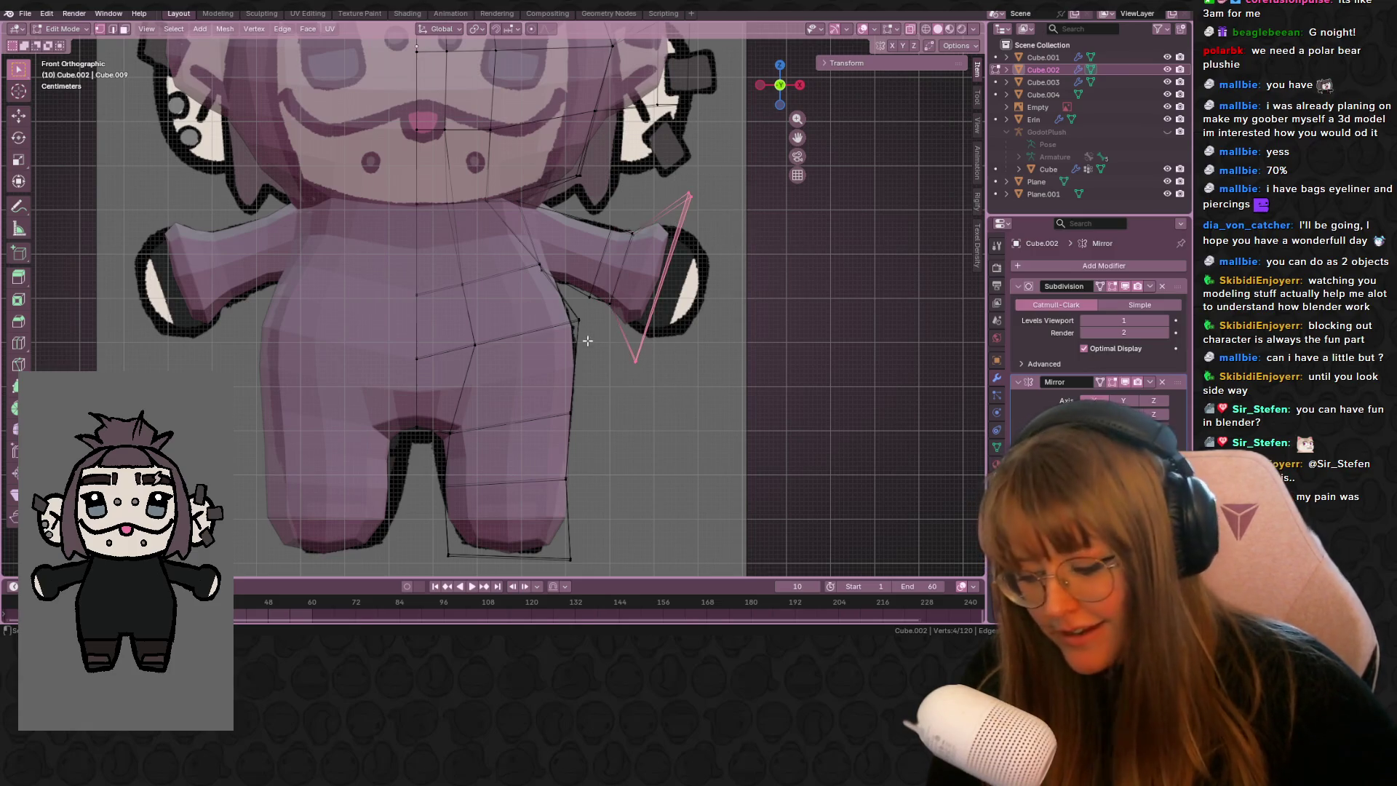
- Extrude a final ring, then shrink, tilt and position the rounded arm tip over the drawing
key("e")
left_click(639, 312)
key("s")
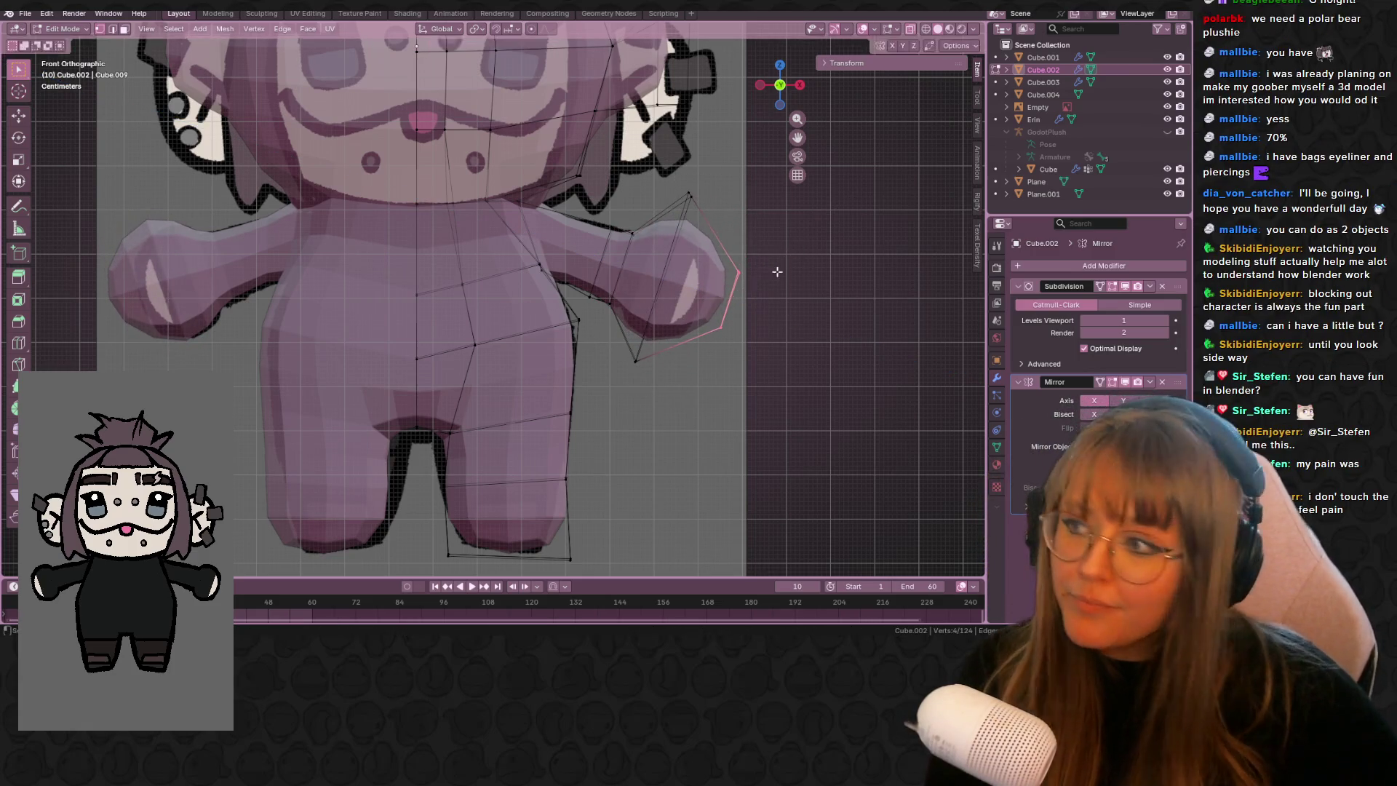
left_click(776, 271)
key("g")
left_click(759, 270)
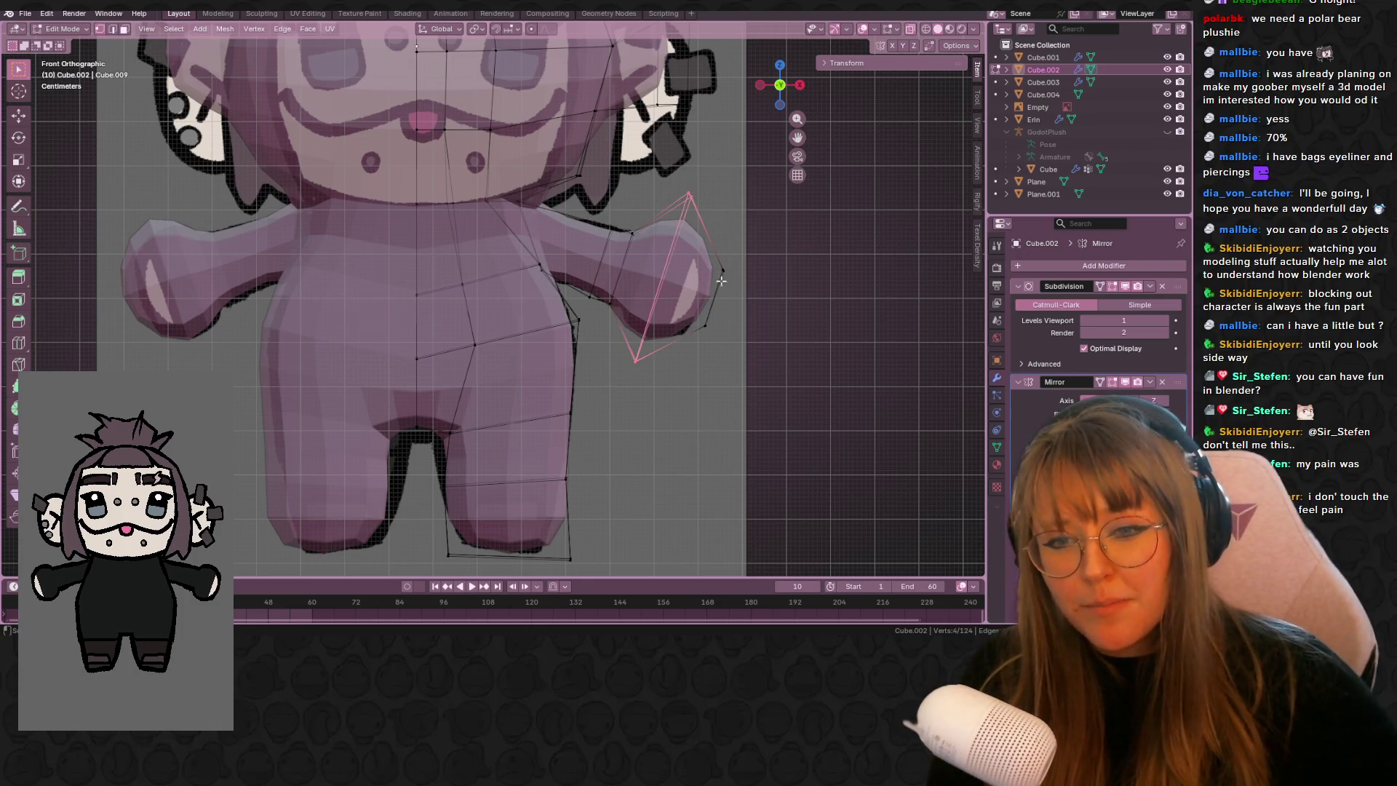
key("s")
left_click(705, 235)
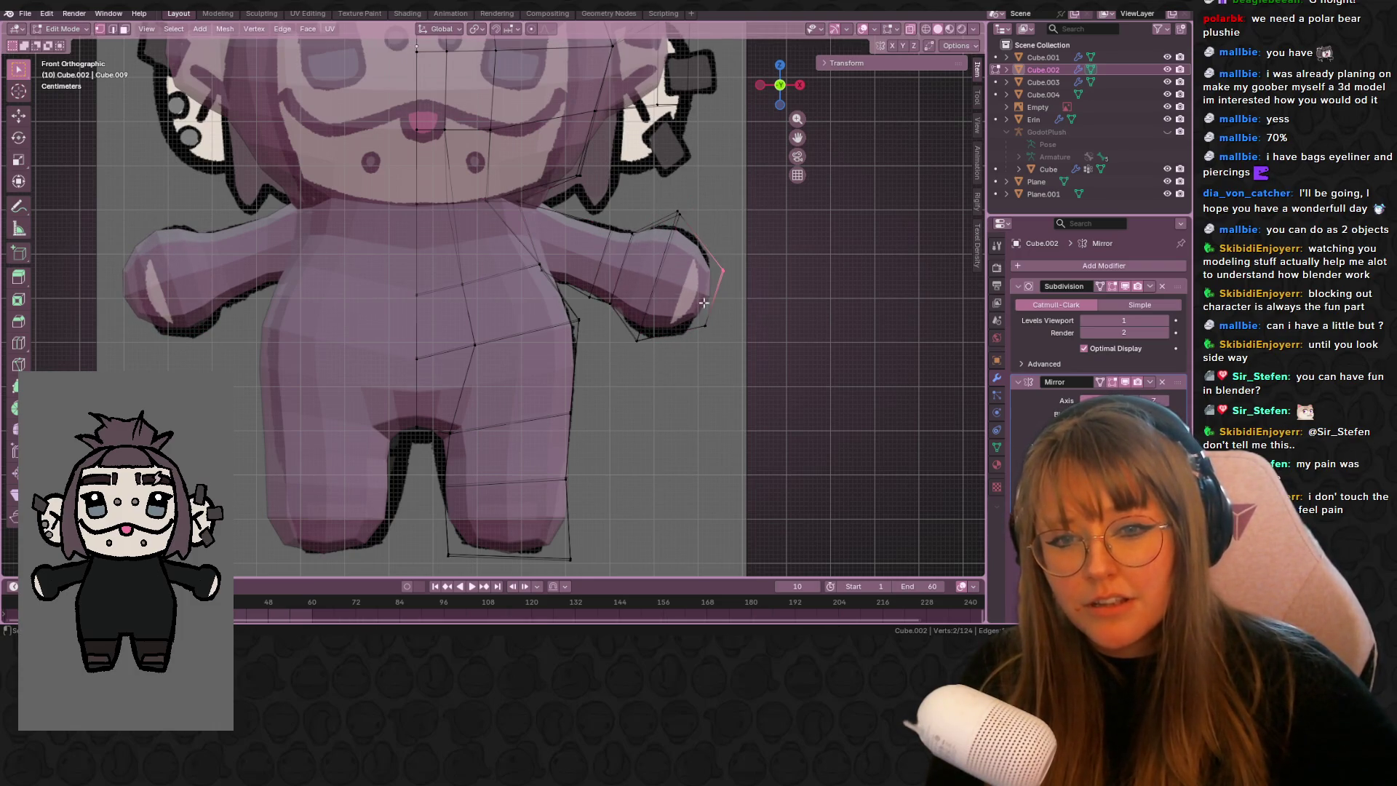
key("g")
left_click(722, 365)
key("g")
left_click(730, 289)
scroll(421, 173, "down", 5)
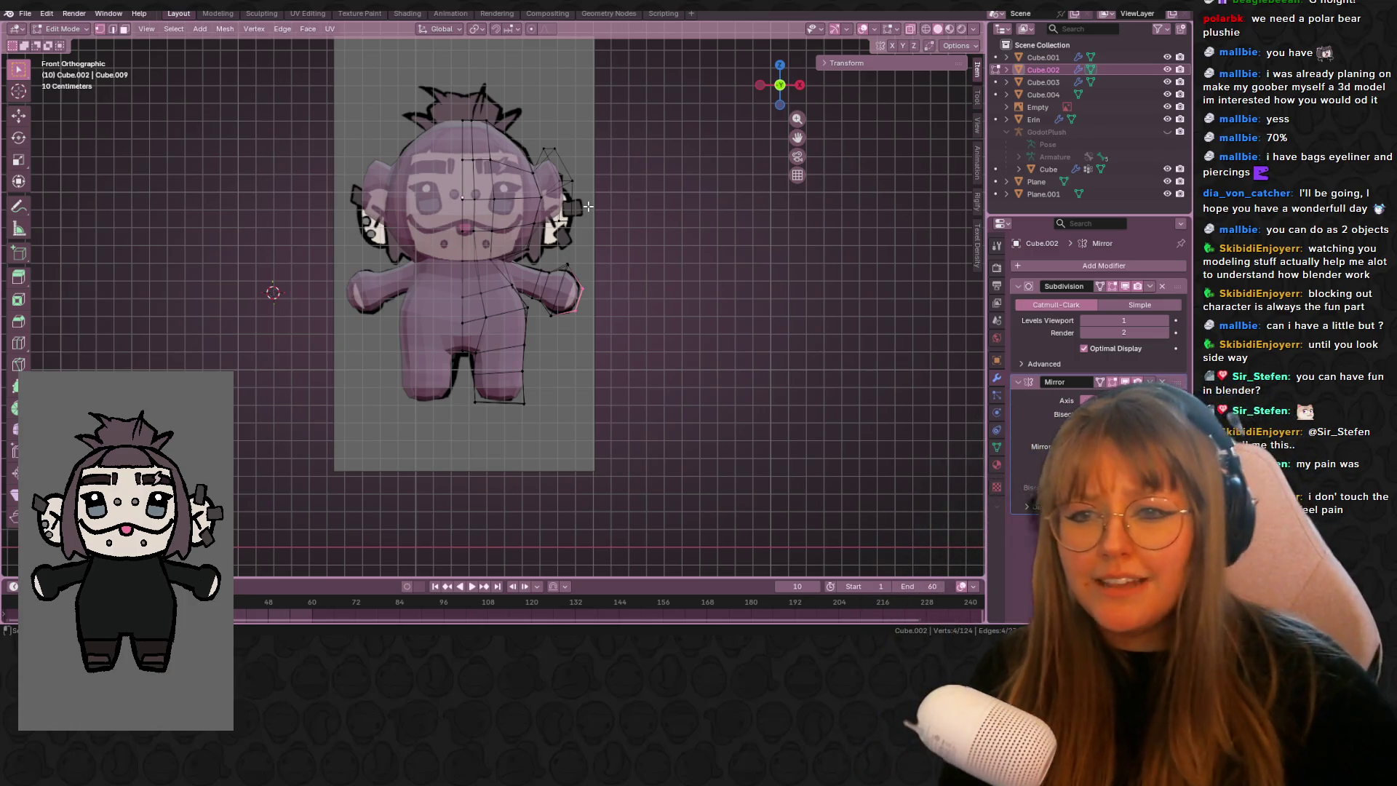
- Check the plush in perspective and side view, then return to editing the body mesh
key("Tab")
mouse_move(777, 321)
middle_mouse_down()
mouse_move(901, 360)
mouse_move(893, 322)
mouse_move(850, 366)
mouse_move(726, 296)
mouse_move(617, 292)
mouse_move(598, 353)
mouse_move(615, 352)
mouse_move(674, 154)
middle_mouse_up()
left_click(778, 78)
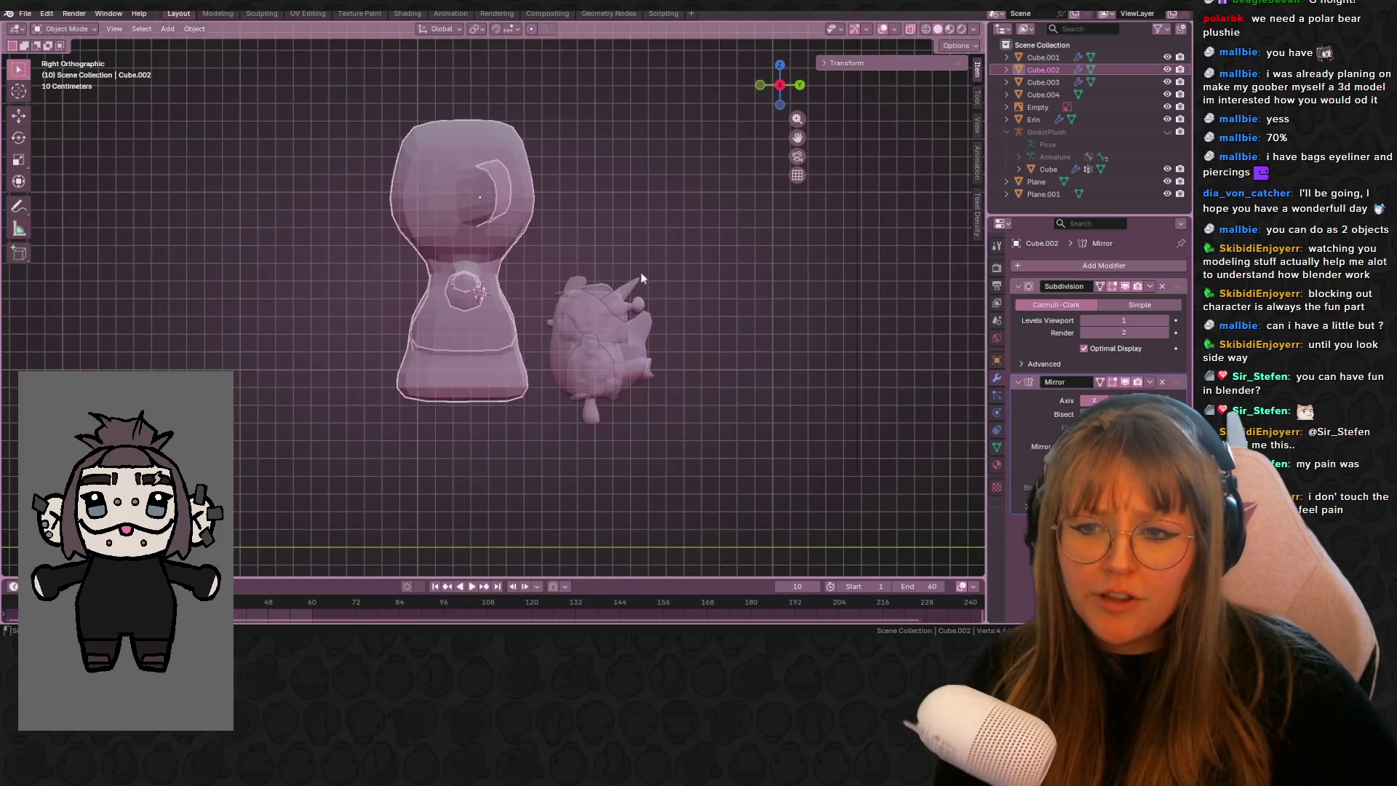
key("Tab")
scroll(378, 293, "up", 2)
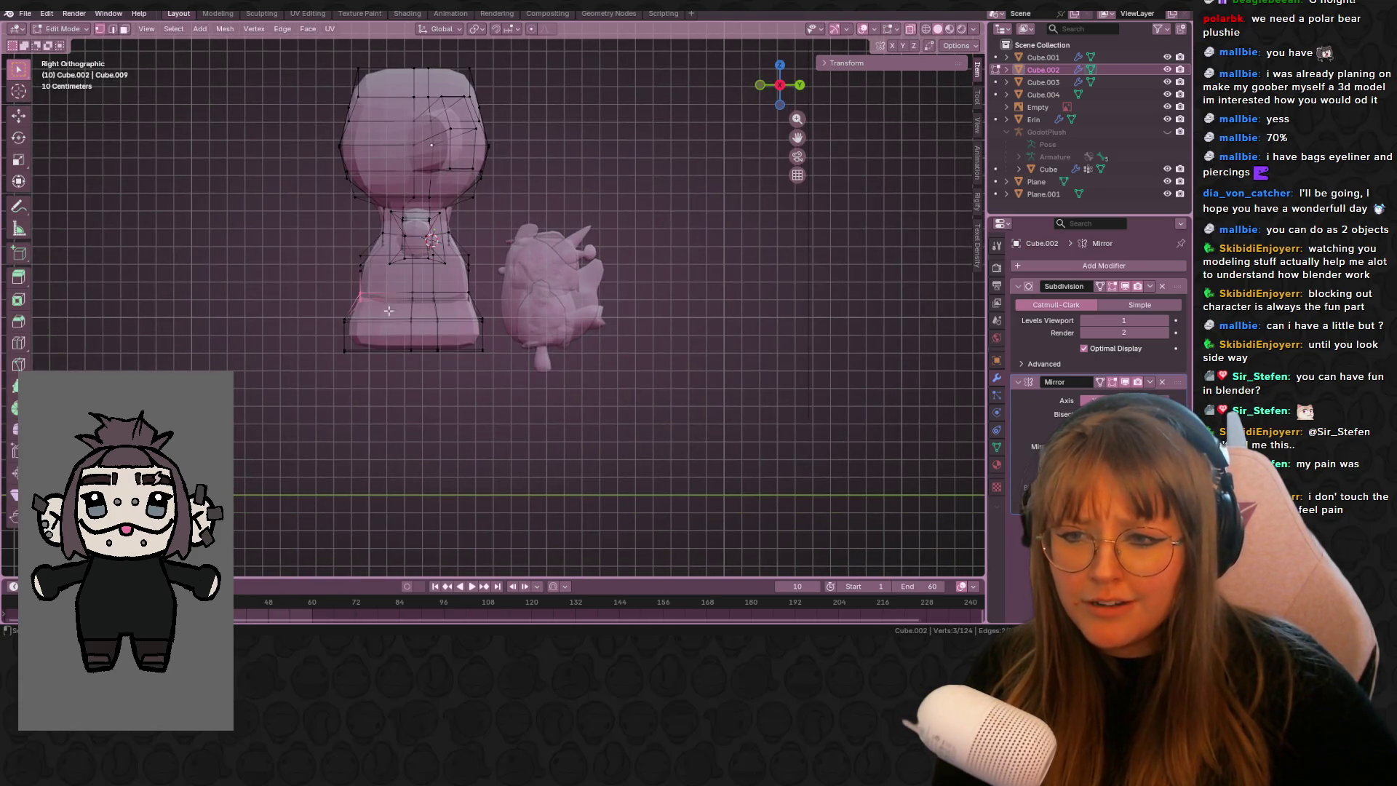
scroll(383, 308, "up", 1)
- Shift the foot's vertices and side edge inward to narrow the foot
key("g")
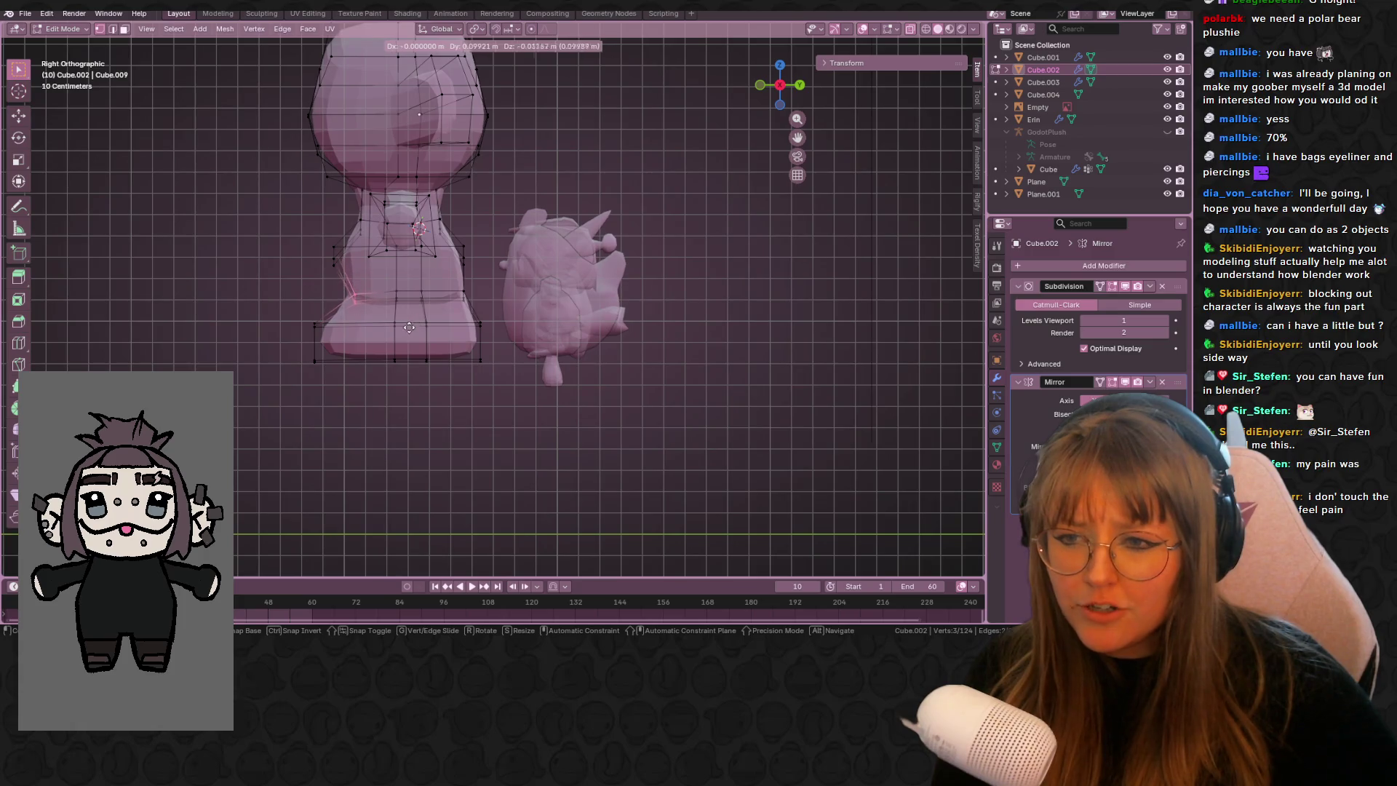
left_click(412, 328)
key("g")
left_click(456, 295)
key("g")
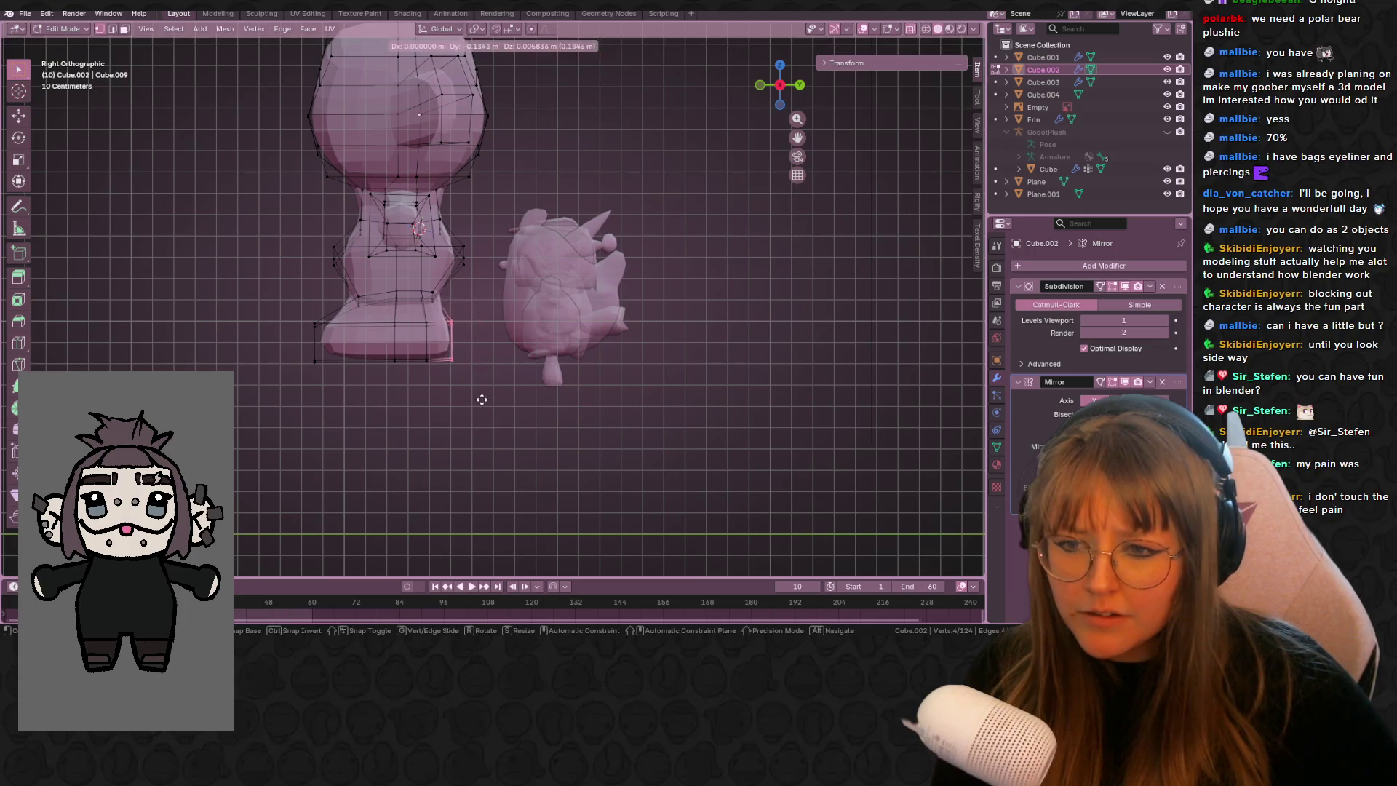
left_click(474, 400)
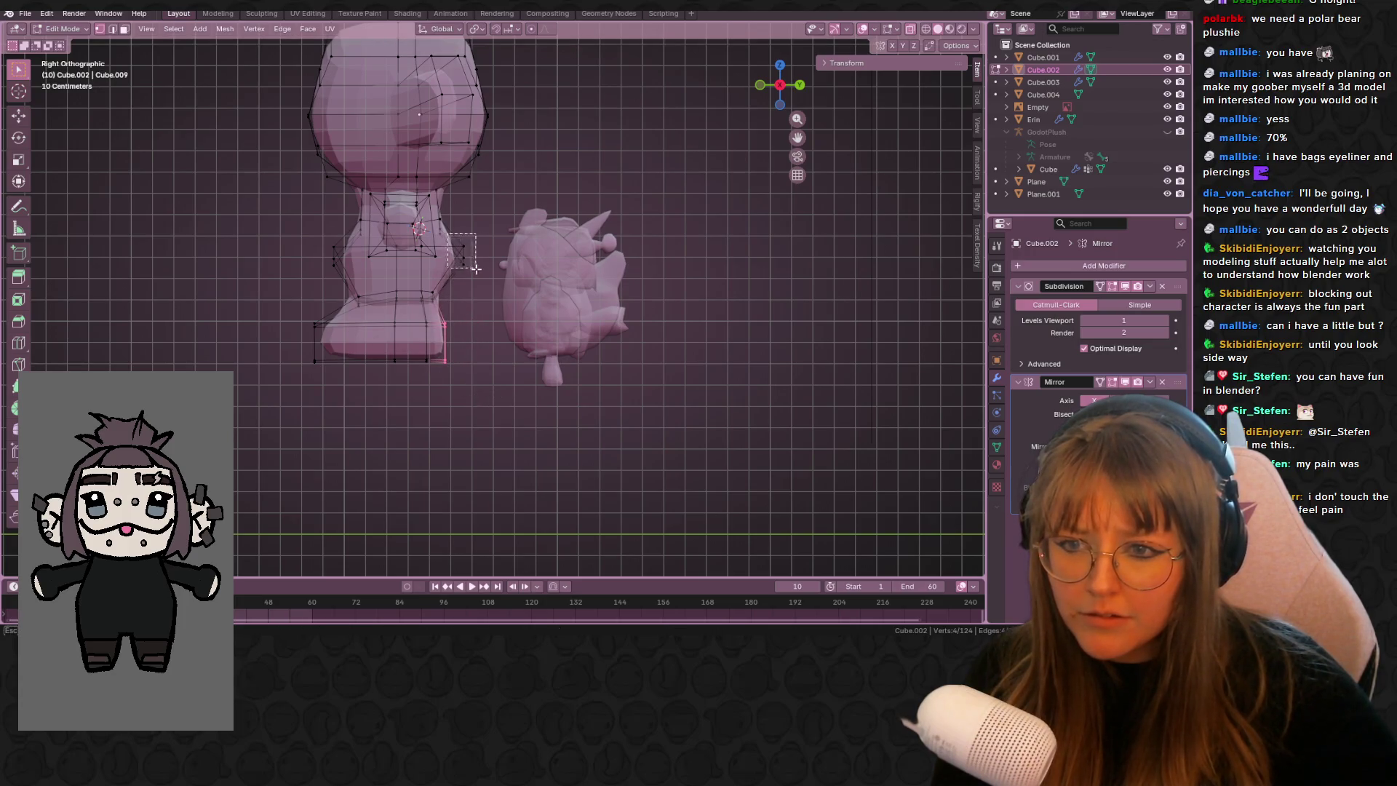
left_click_drag(475, 267, 476, 270)
key("g")
left_click(482, 311)
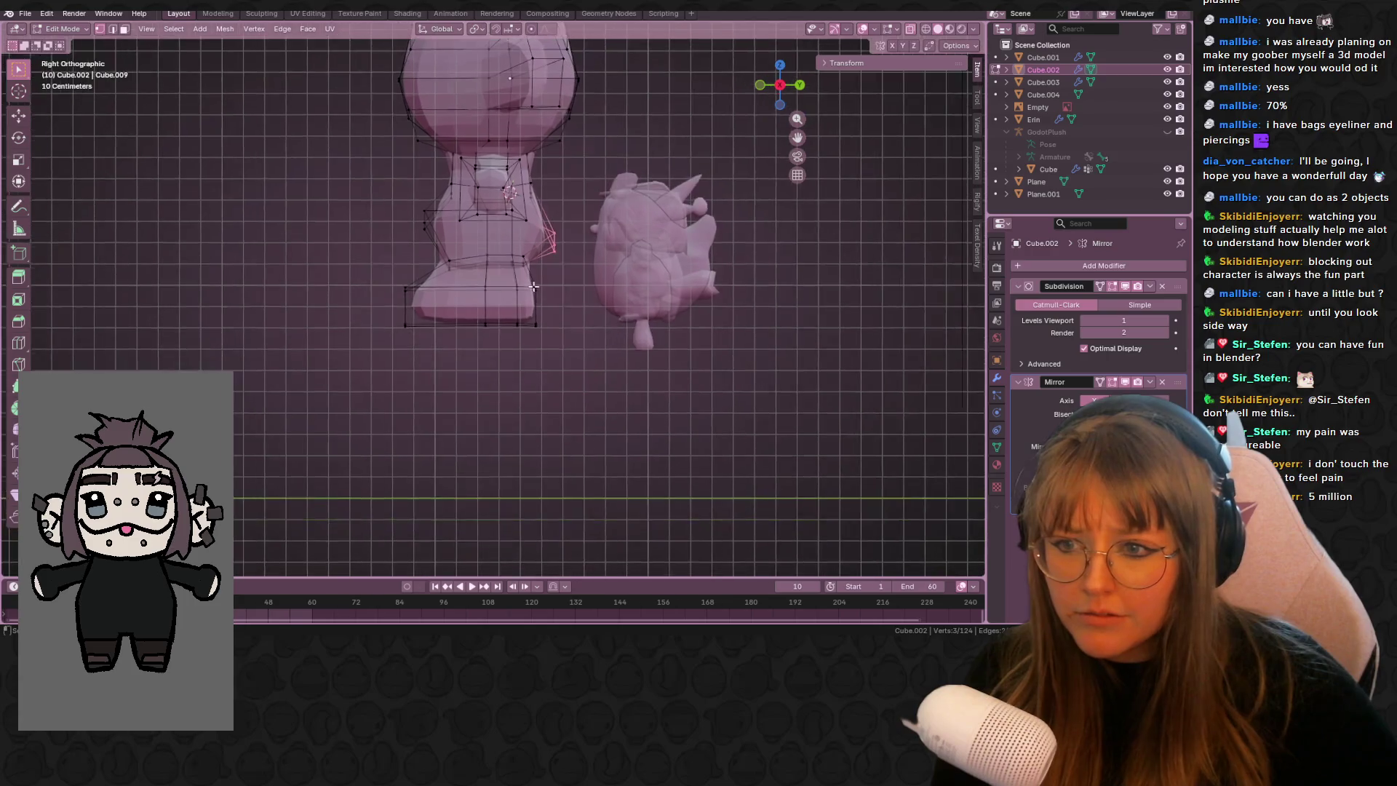
scroll(431, 383, "up", 2)
- Add a centred loop cut across the foot and pull its front edge into place
left_click_drag(336, 257, 432, 383)
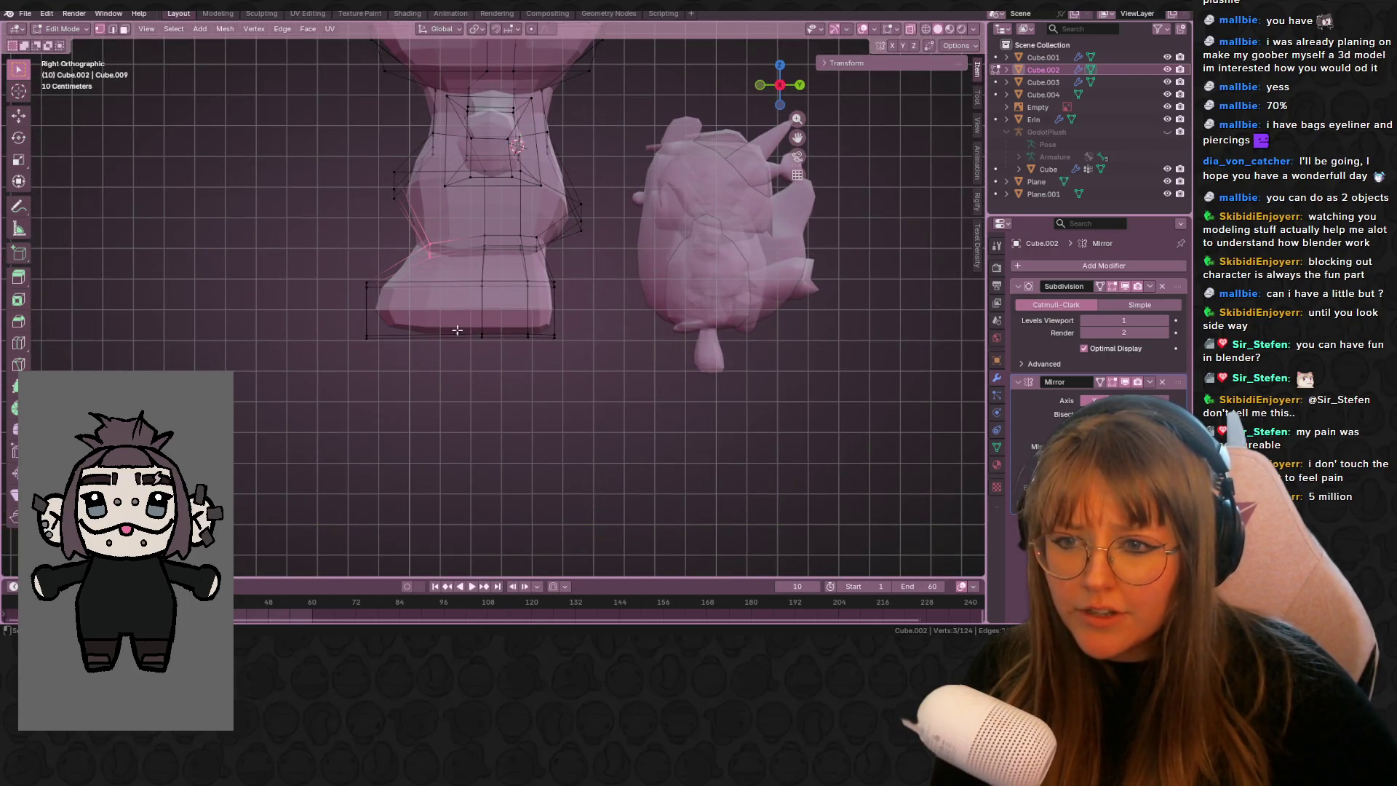
key("ctrl+r")
left_click(416, 261)
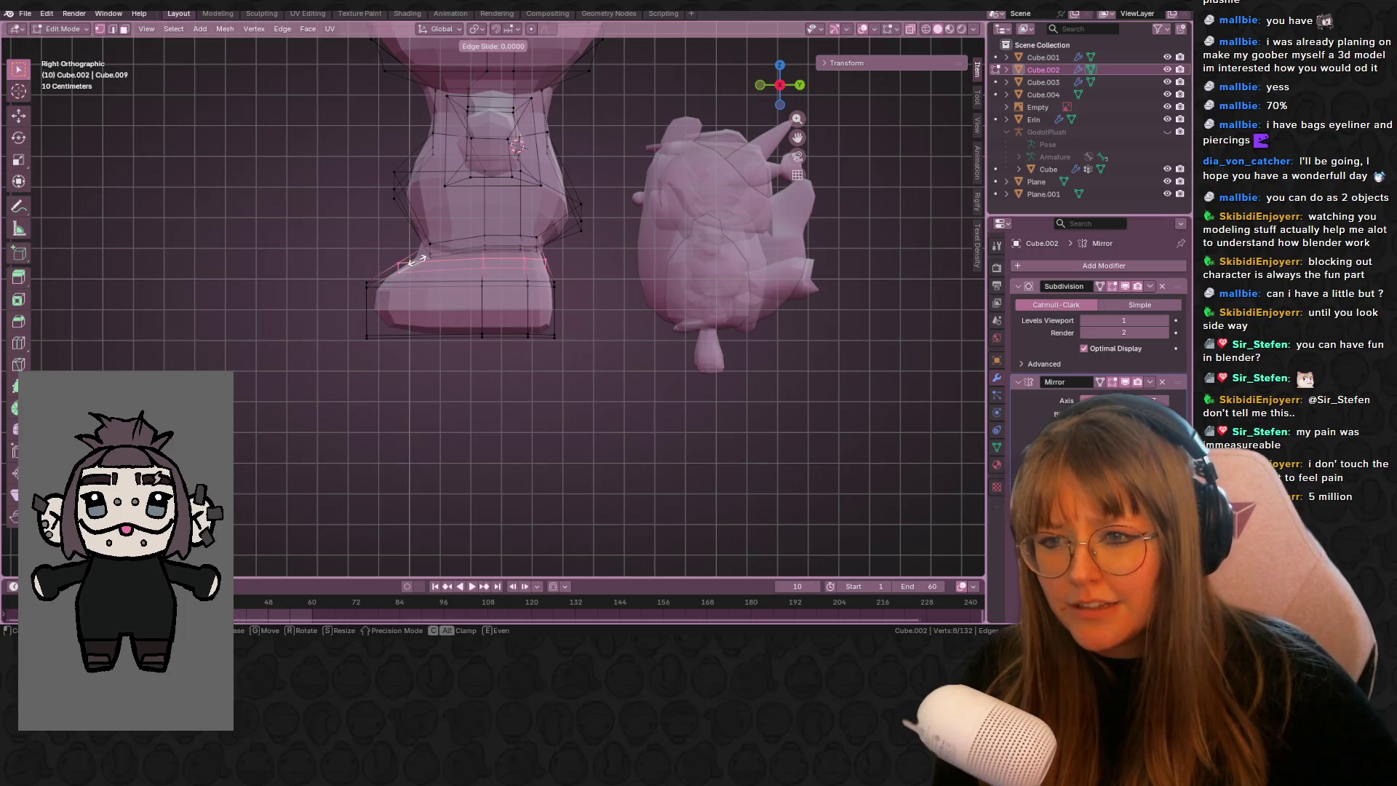
left_click(416, 260)
key("g")
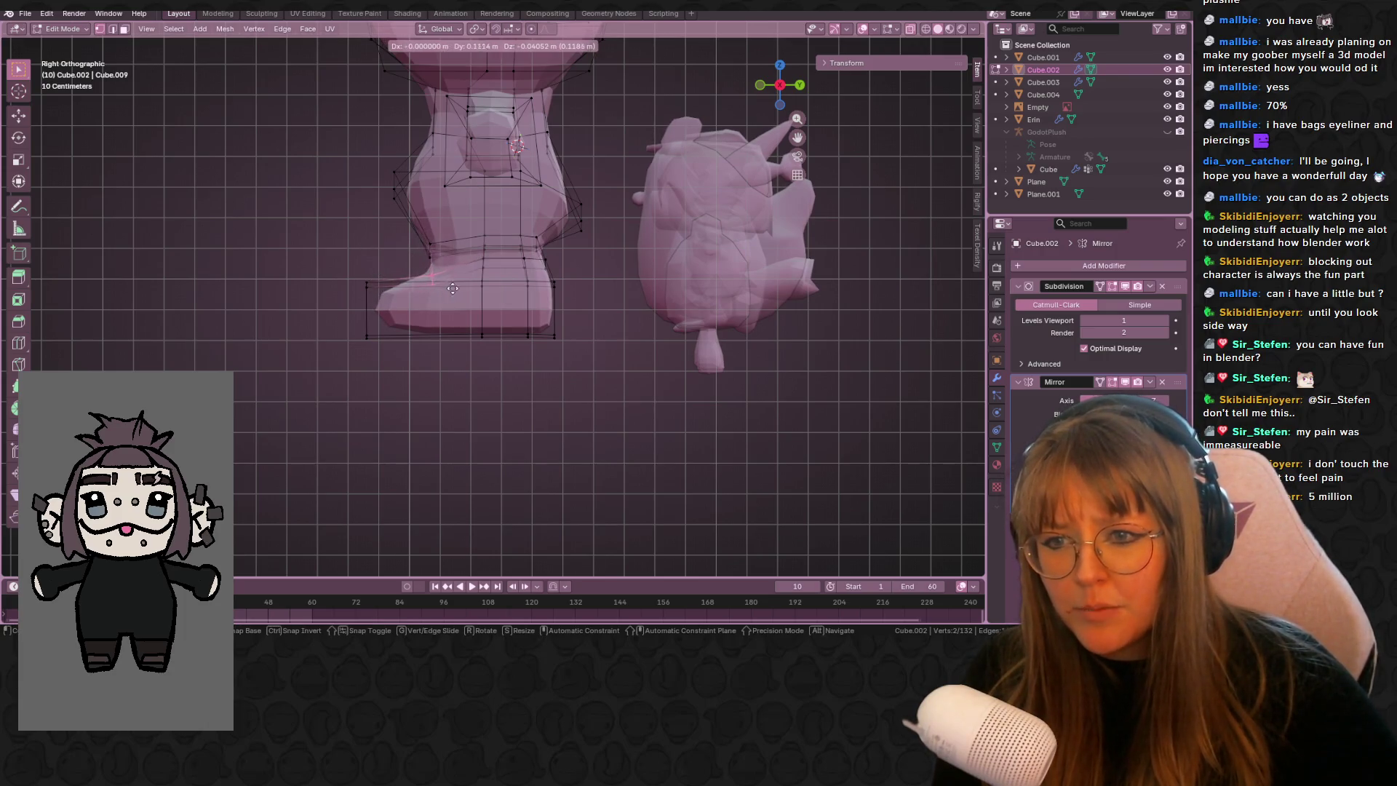
right_click(479, 284)
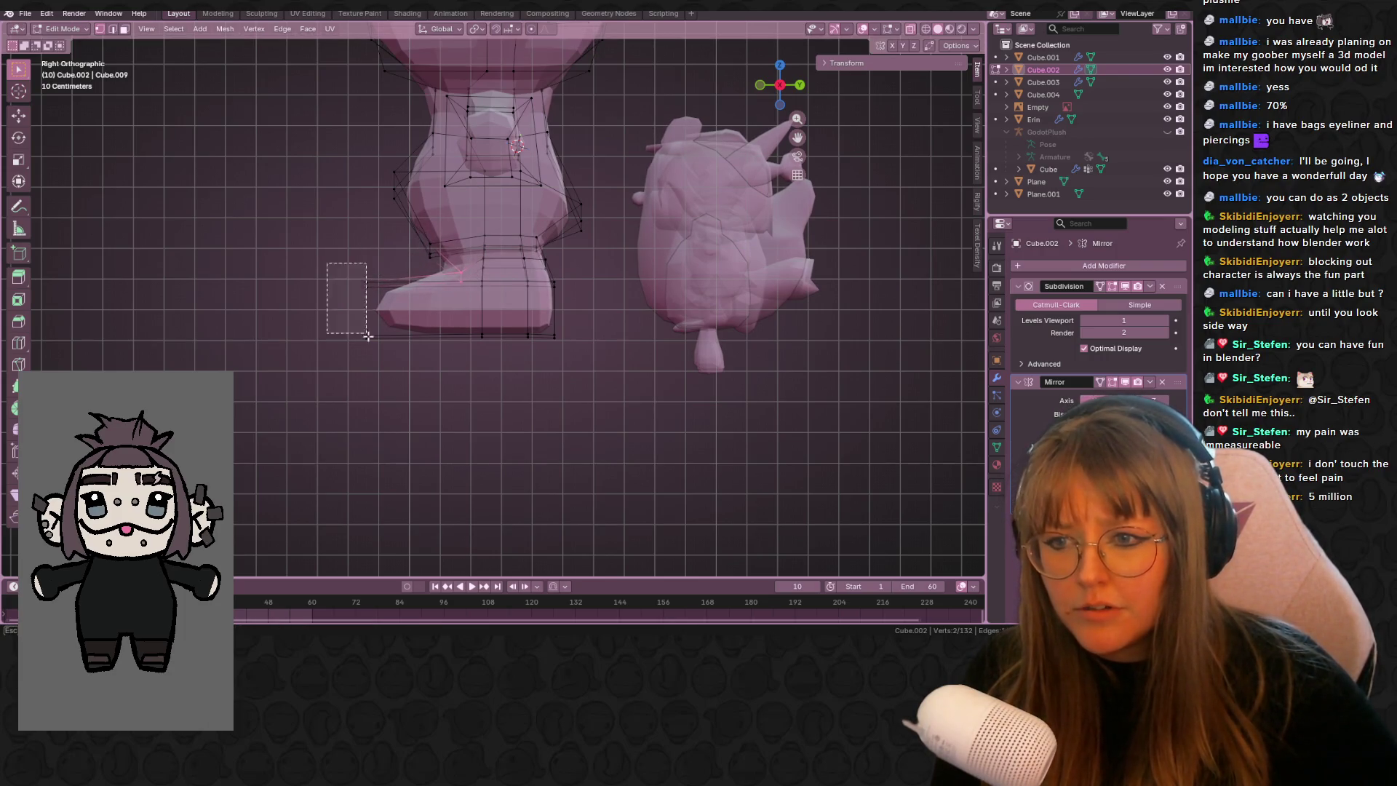
left_click_drag(356, 320, 385, 349)
key("g")
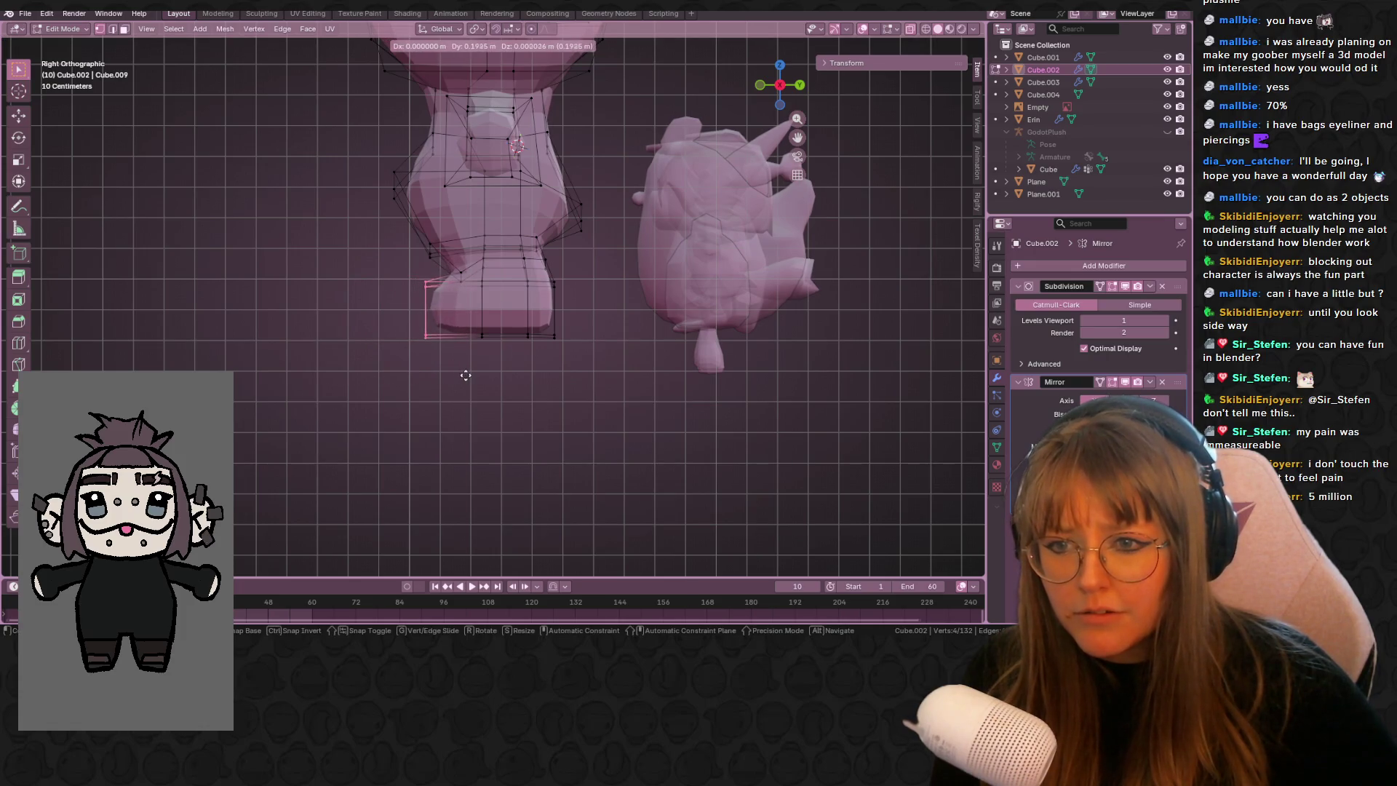
left_click(472, 376)
- Scale the selected bottom foot edges narrower in front view
mouse_move(472, 376)
middle_mouse_down()
mouse_move(586, 337)
mouse_move(570, 302)
mouse_move(780, 129)
middle_mouse_up()
left_click_drag(779, 85, 475, 281)
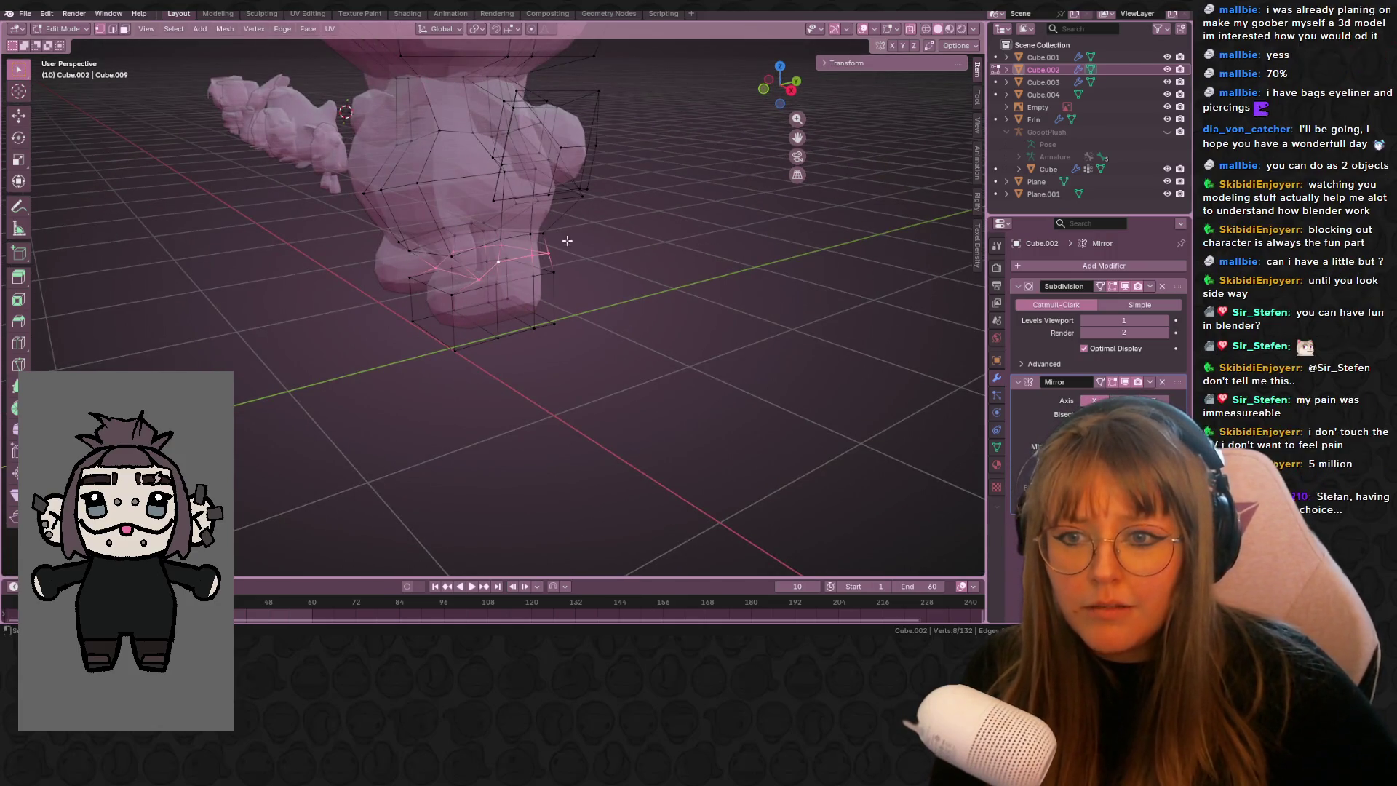
key("KP_1")
key("s")
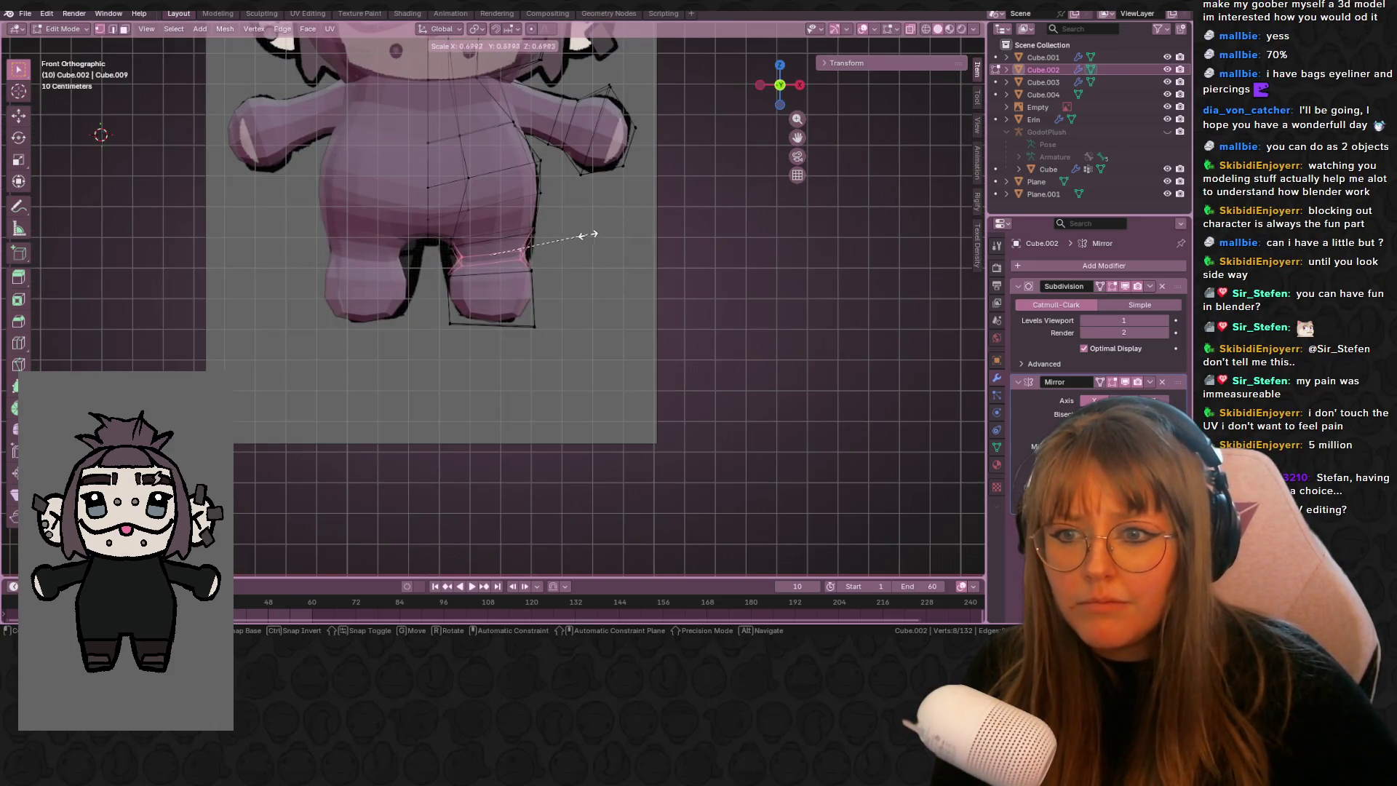
left_click(591, 233)
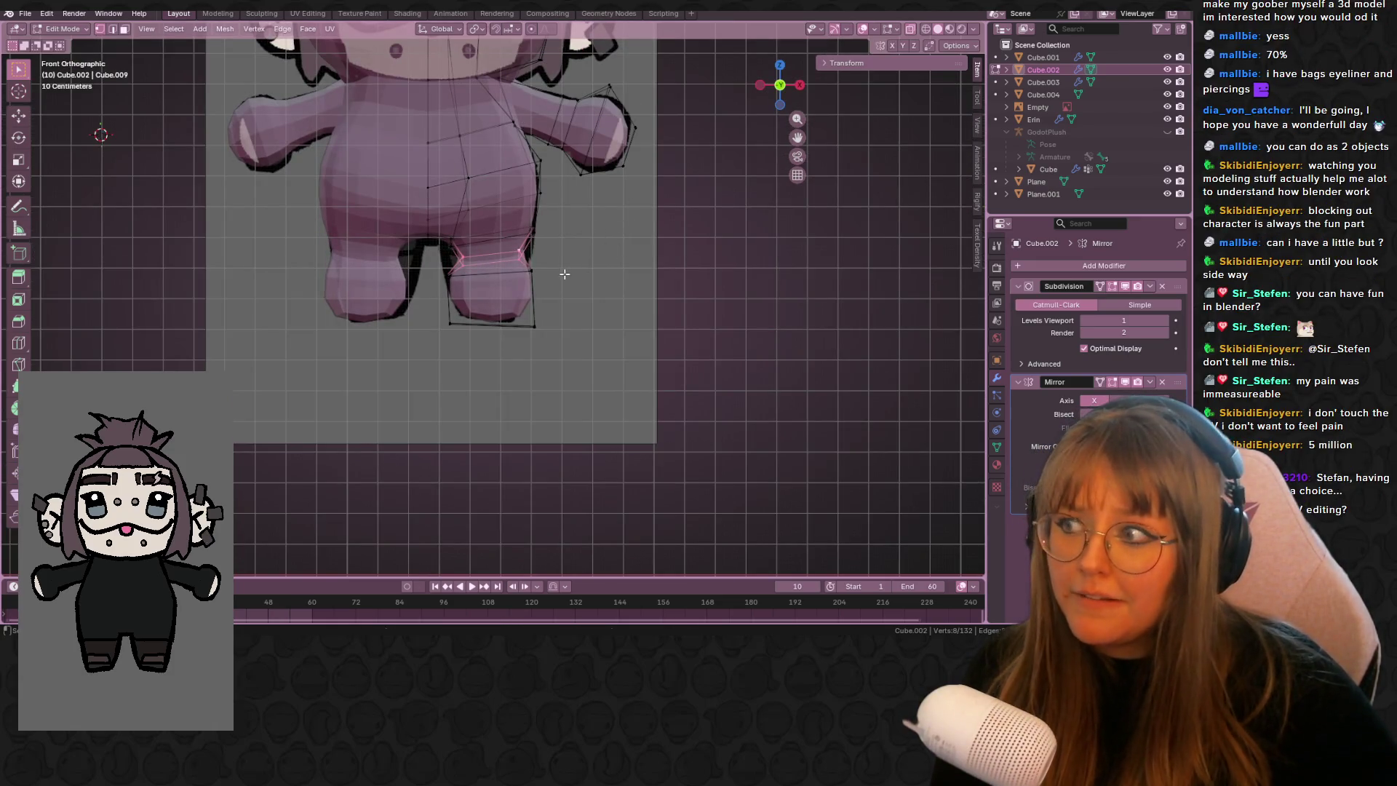
- Inspect the foot from an angle and the front, then return to Object Mode and recentre the plush
scroll(632, 260, "down", 1, "ctrl")
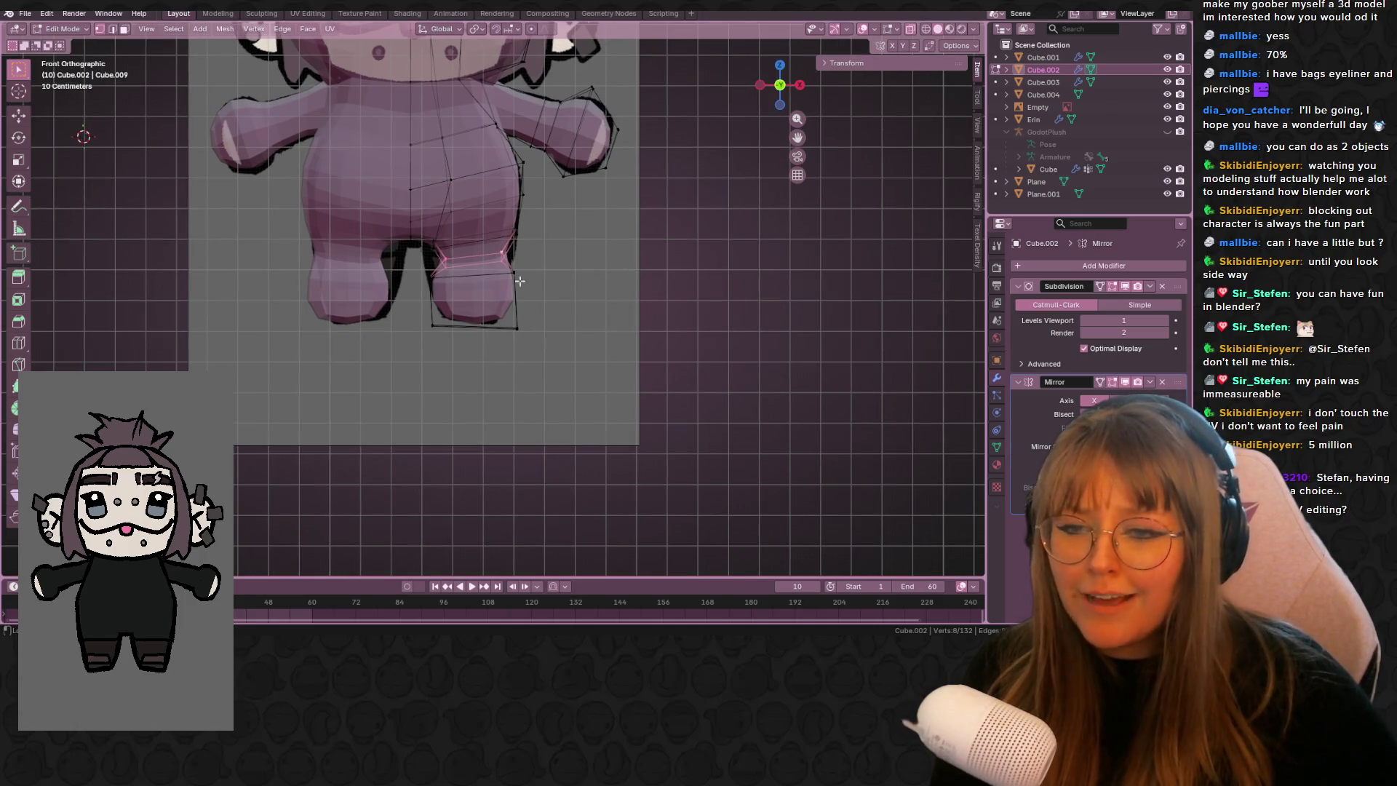
middle_click_drag(649, 272, 556, 302)
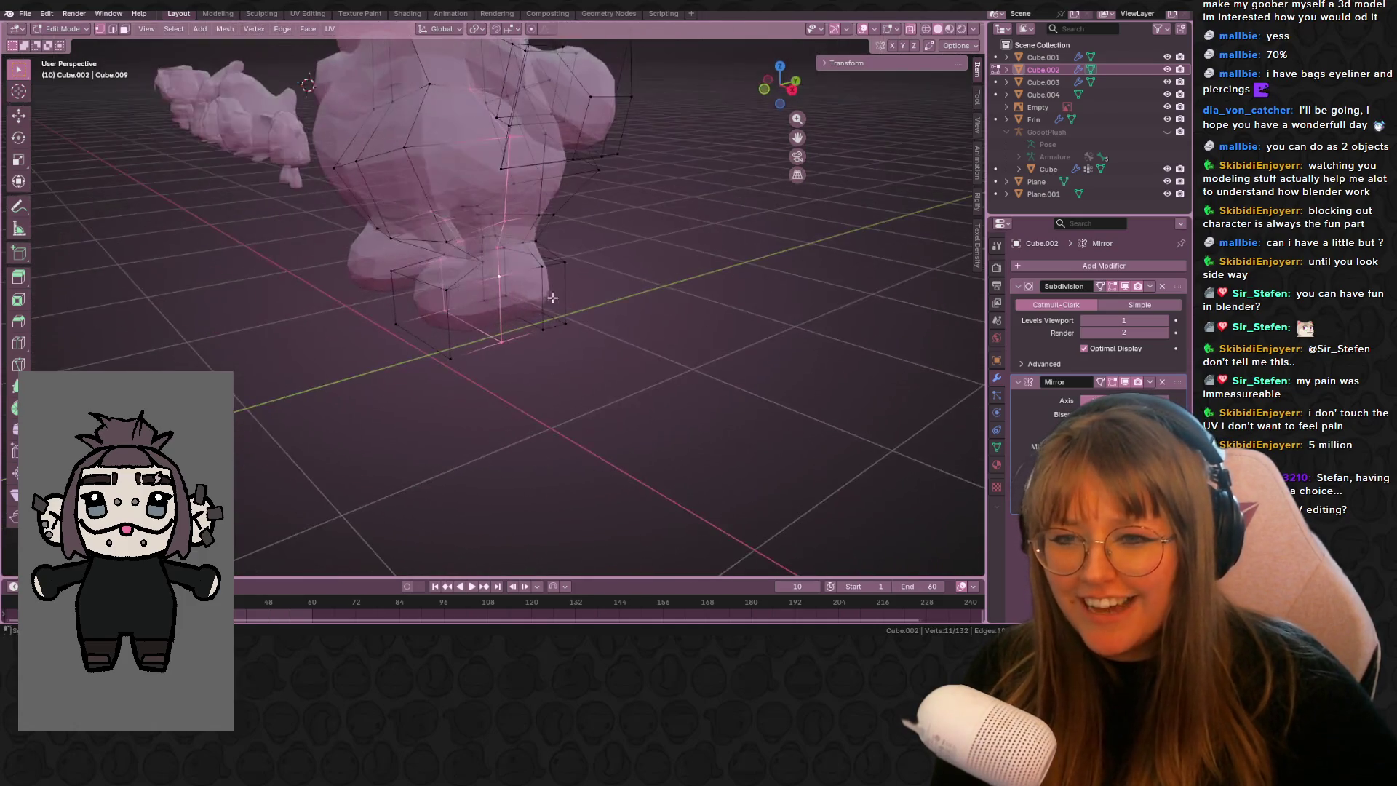
left_click(764, 89)
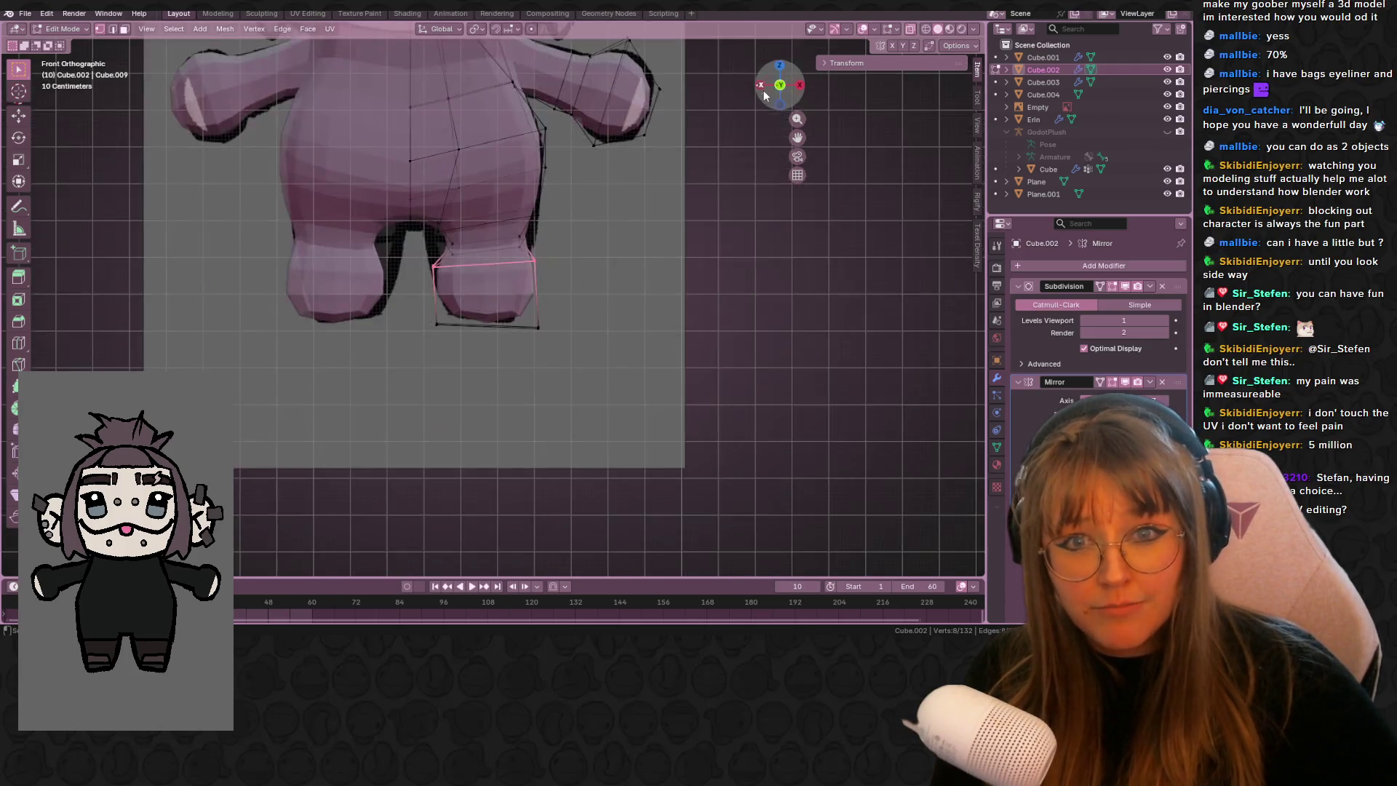
key("g")
key("g")
key("r")
key("Escape")
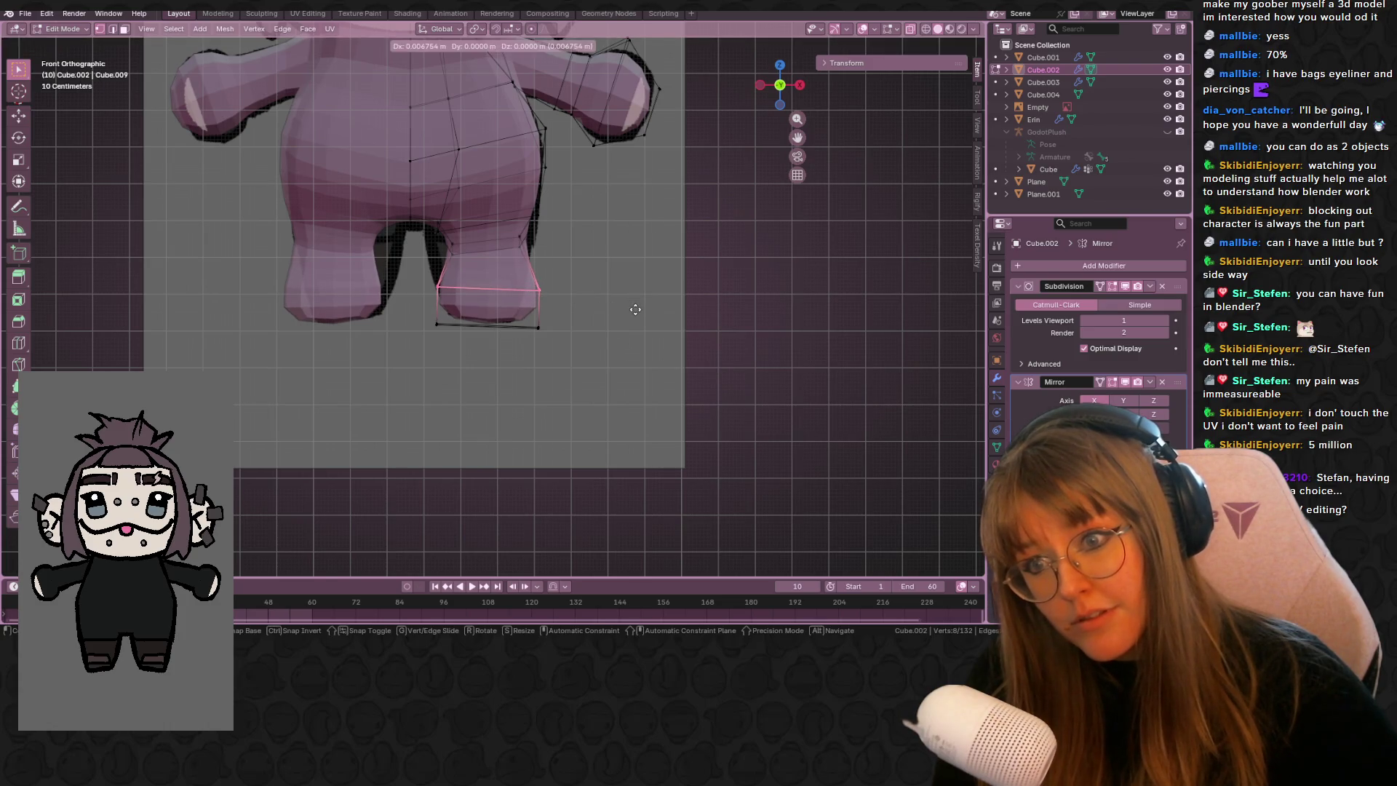
key("Tab")
scroll(660, 268, "down", 2)
mouse_move(661, 268)
middle_mouse_down("shift")
mouse_move(684, 364)
mouse_move(722, 387)
middle_mouse_up("shift")
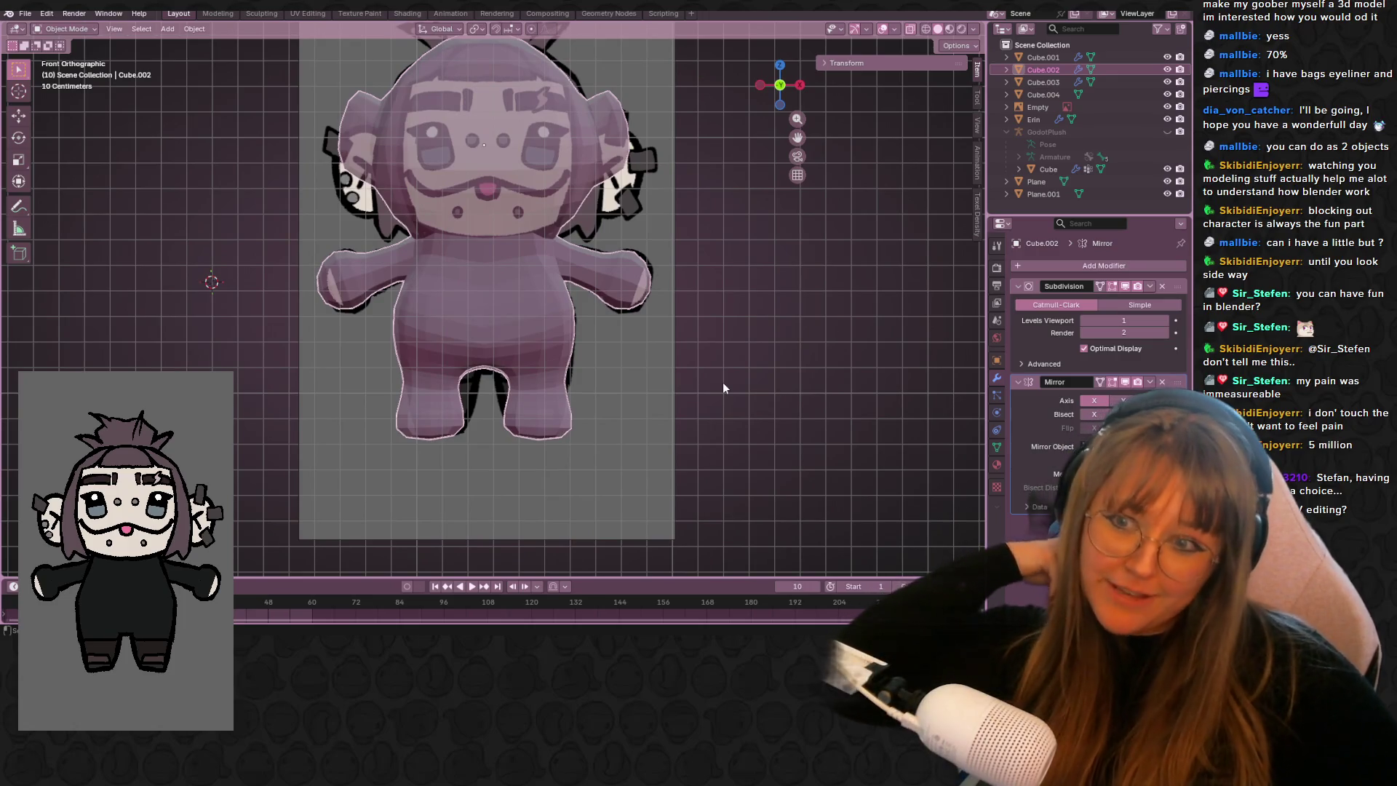
- Enter Edit Mode on the plush and nudge the selected vertices and a single body vertex
key("space")
key("space")
mouse_move(749, 373)
middle_mouse_down()
mouse_move(559, 381)
mouse_move(614, 409)
mouse_move(560, 218)
mouse_move(567, 171)
mouse_move(542, 309)
mouse_move(582, 276)
mouse_move(614, 225)
mouse_move(453, 265)
mouse_move(509, 240)
mouse_move(483, 233)
mouse_move(524, 247)
mouse_move(492, 238)
mouse_move(857, 46)
mouse_move(376, 175)
middle_mouse_up()
key("Tab")
key("g")
left_click(541, 311)
left_click(462, 229)
scroll(537, 251, "up", 2)
key("g")
left_click(472, 237)
- Move another group of head vertices and select the next ones along the head top from behind
key("g")
mouse_move(492, 183)
middle_mouse_down()
mouse_move(539, 321)
mouse_move(387, 182)
middle_mouse_up()
left_click(499, 182)
left_click_drag(449, 202, 448, 202)
mouse_move(448, 201)
middle_mouse_down()
mouse_move(571, 239)
mouse_move(805, 209)
mouse_move(720, 212)
mouse_move(616, 269)
mouse_move(346, 268)
mouse_move(194, 315)
mouse_move(348, 277)
mouse_move(611, 281)
mouse_move(386, 321)
mouse_move(375, 291)
mouse_move(386, 278)
middle_mouse_up()
left_click(380, 309)
- Add a centred loop cut around the plush's neck
right_click(386, 278)
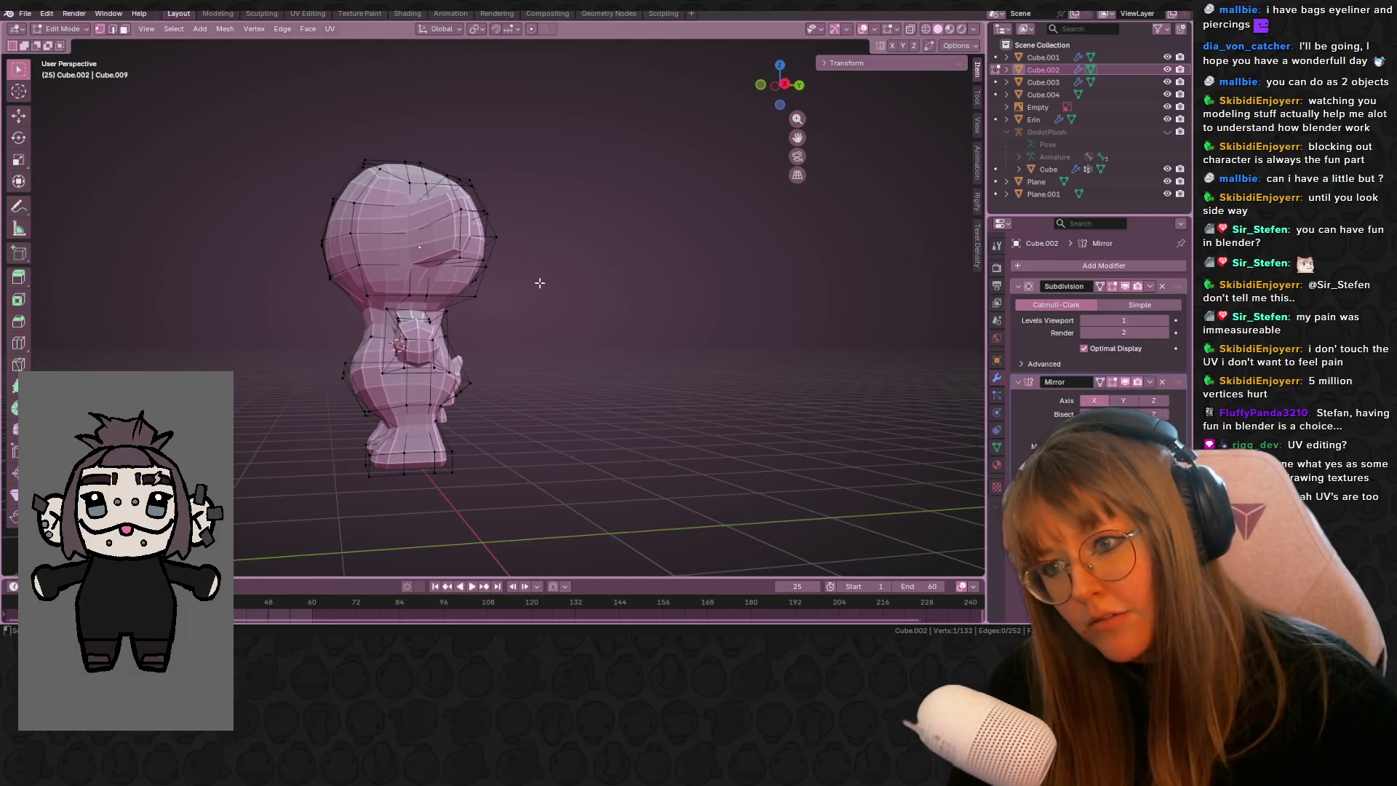
middle_click_drag(539, 281, 437, 283)
key("ctrl+r")
left_click(356, 280)
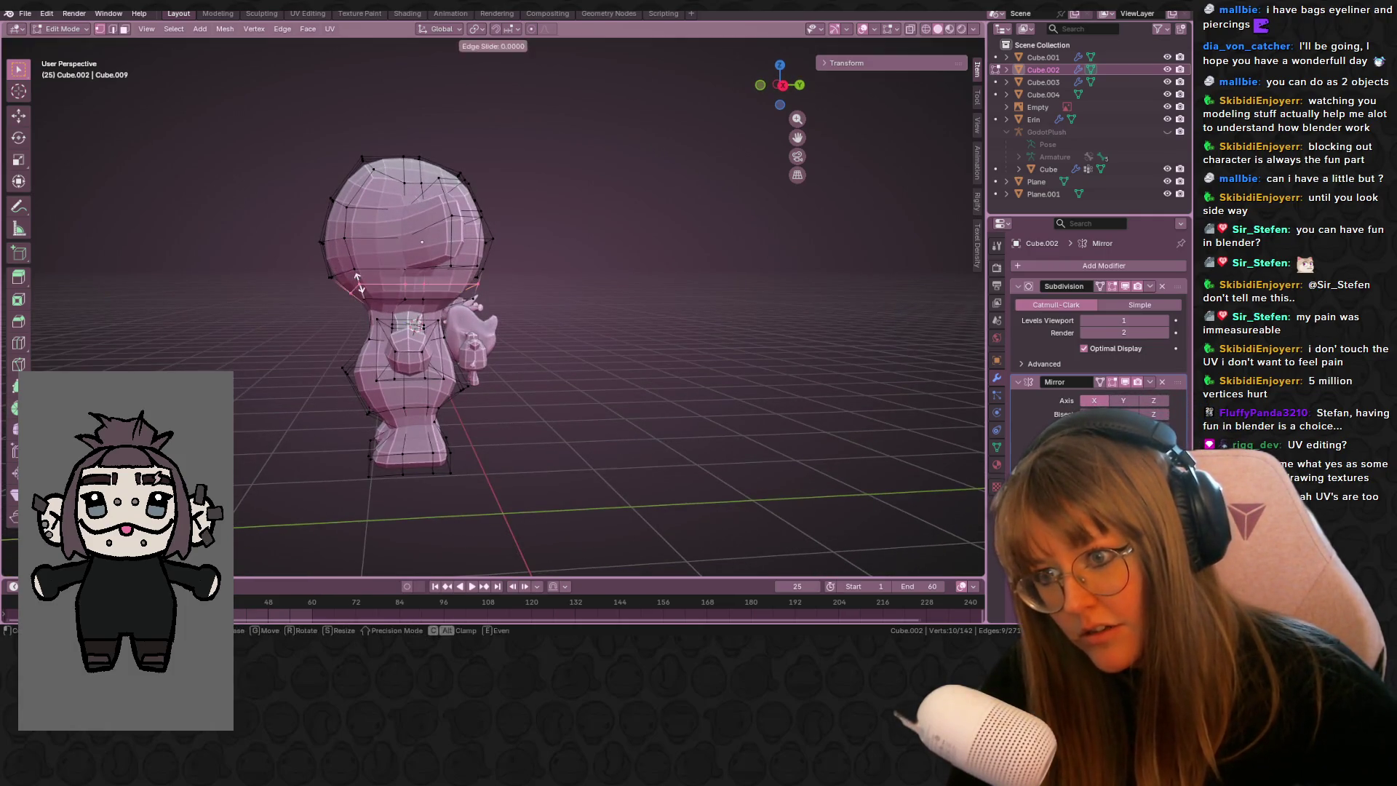
right_click(357, 280)
- Select vertices along the head's edge and move them to round the head
middle_click_drag(358, 283, 632, 252)
left_click(312, 289, "shift")
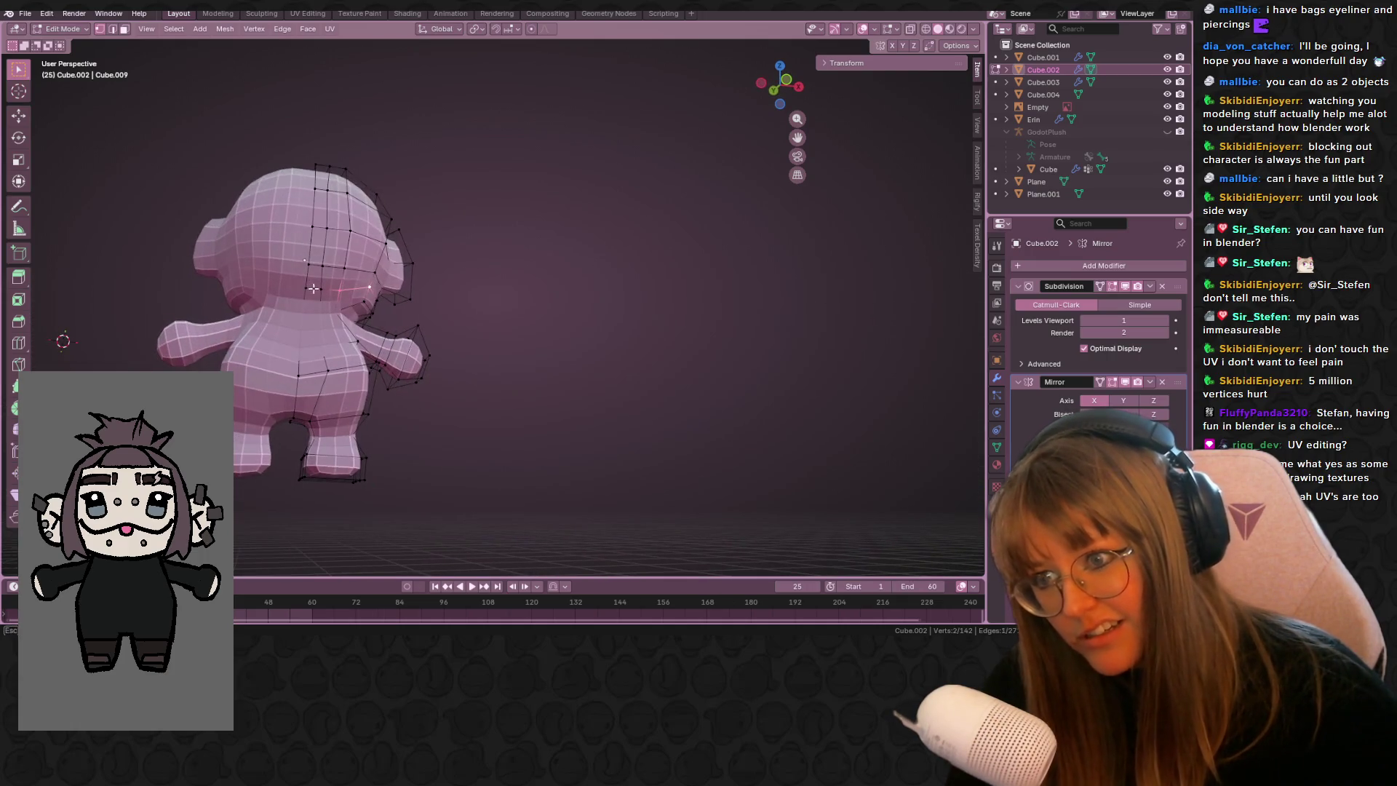
middle_click_drag(471, 295, 313, 314)
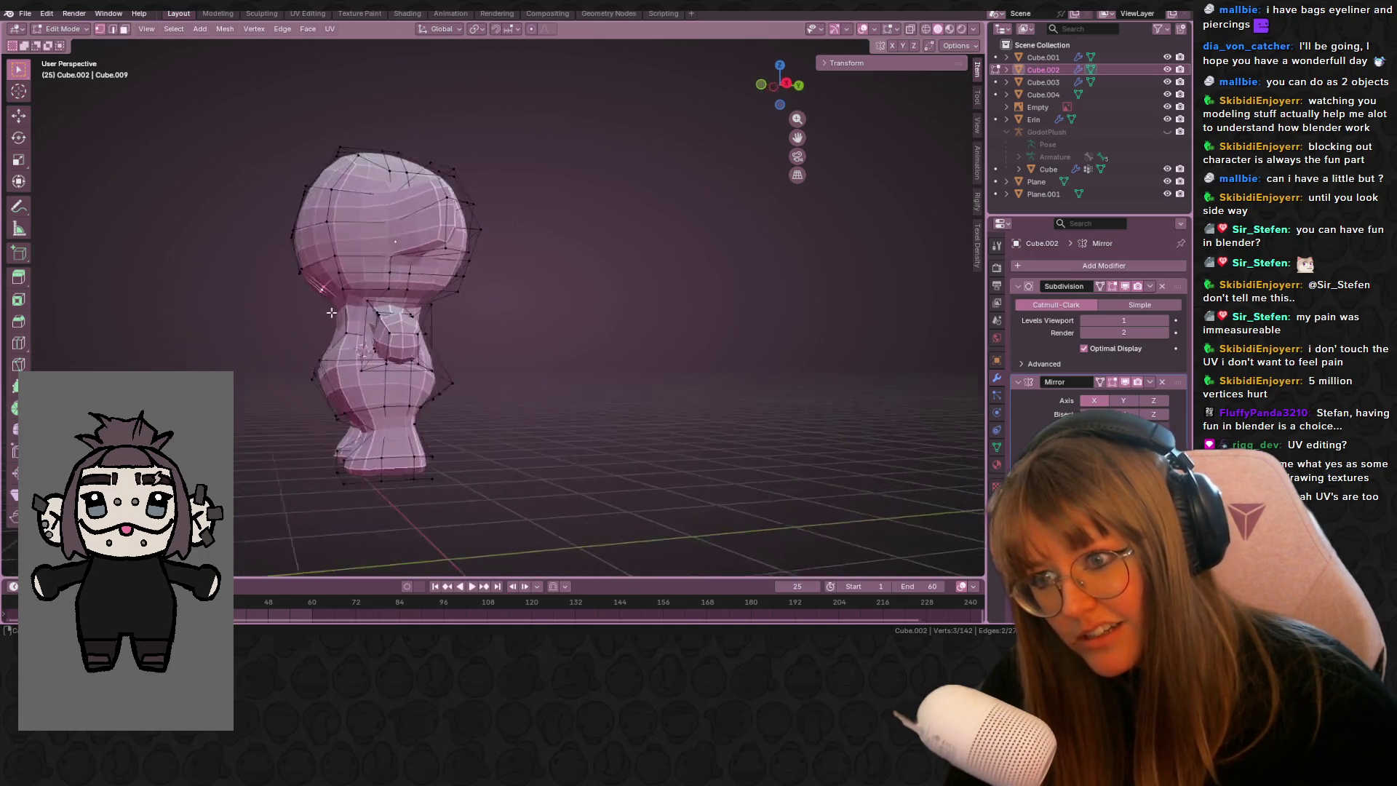
key("g")
right_click(303, 280)
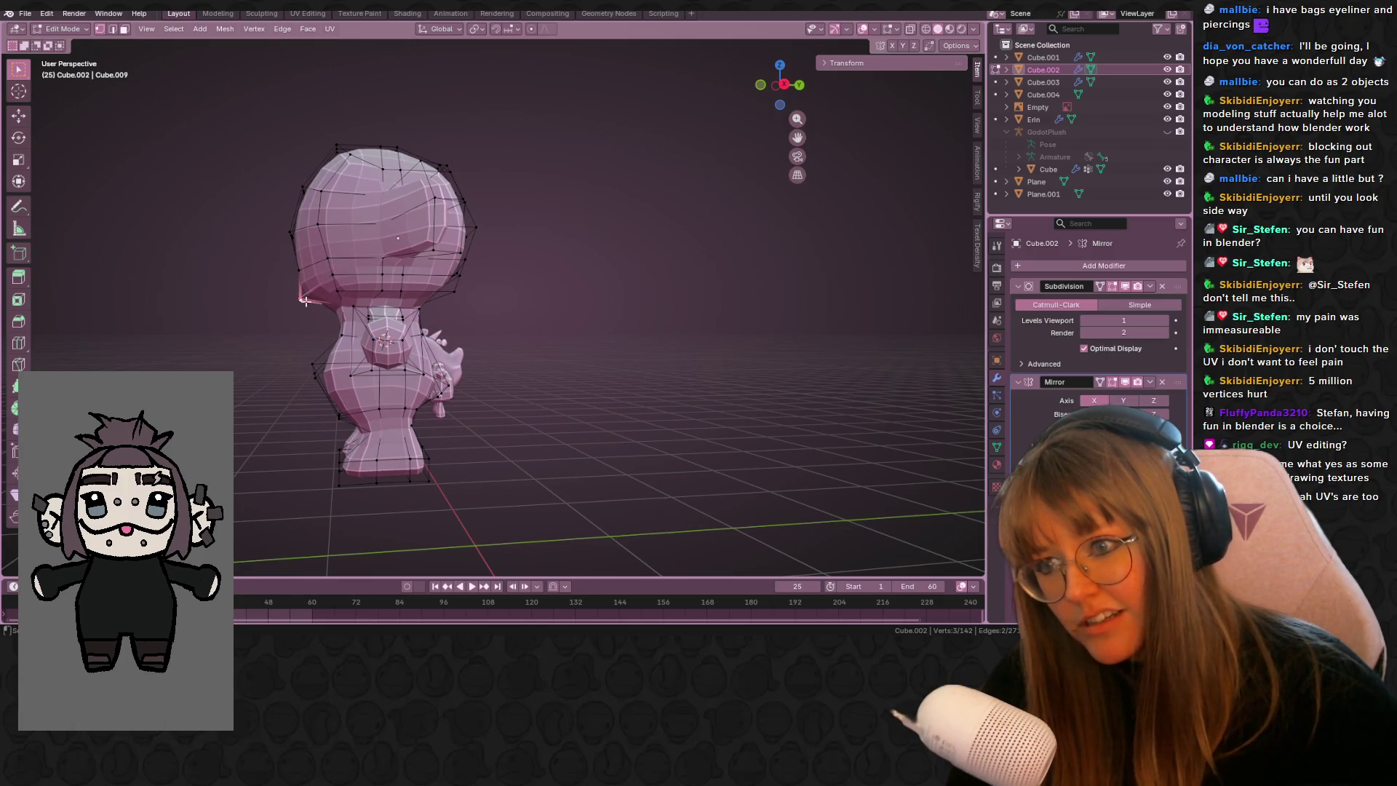
left_click(285, 261)
middle_click_drag(302, 273, 360, 262)
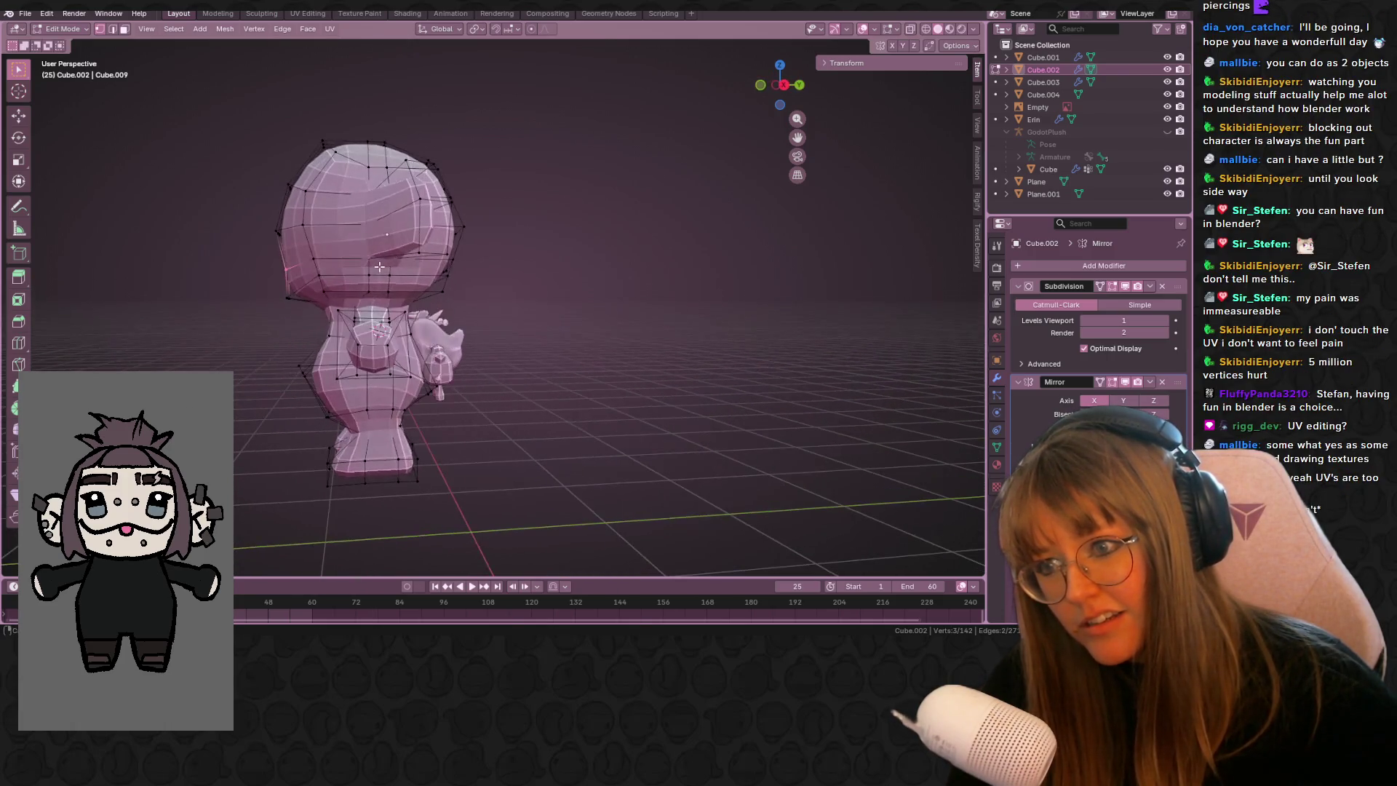
left_click(361, 262, "ctrl")
key("g")
left_click(282, 285)
- Nudge a few more head vertices, then review the model and snap to the Right view
mouse_move(300, 311)
middle_mouse_down()
mouse_move(341, 298)
mouse_move(397, 230)
mouse_move(359, 327)
mouse_move(396, 284)
mouse_move(404, 305)
mouse_move(639, 390)
mouse_move(259, 284)
mouse_move(308, 328)
mouse_move(408, 361)
middle_mouse_up()
key("g")
left_click(322, 320)
scroll(360, 326, "up", 2)
key("g")
left_click(397, 310)
scroll(437, 365, "up", 2)
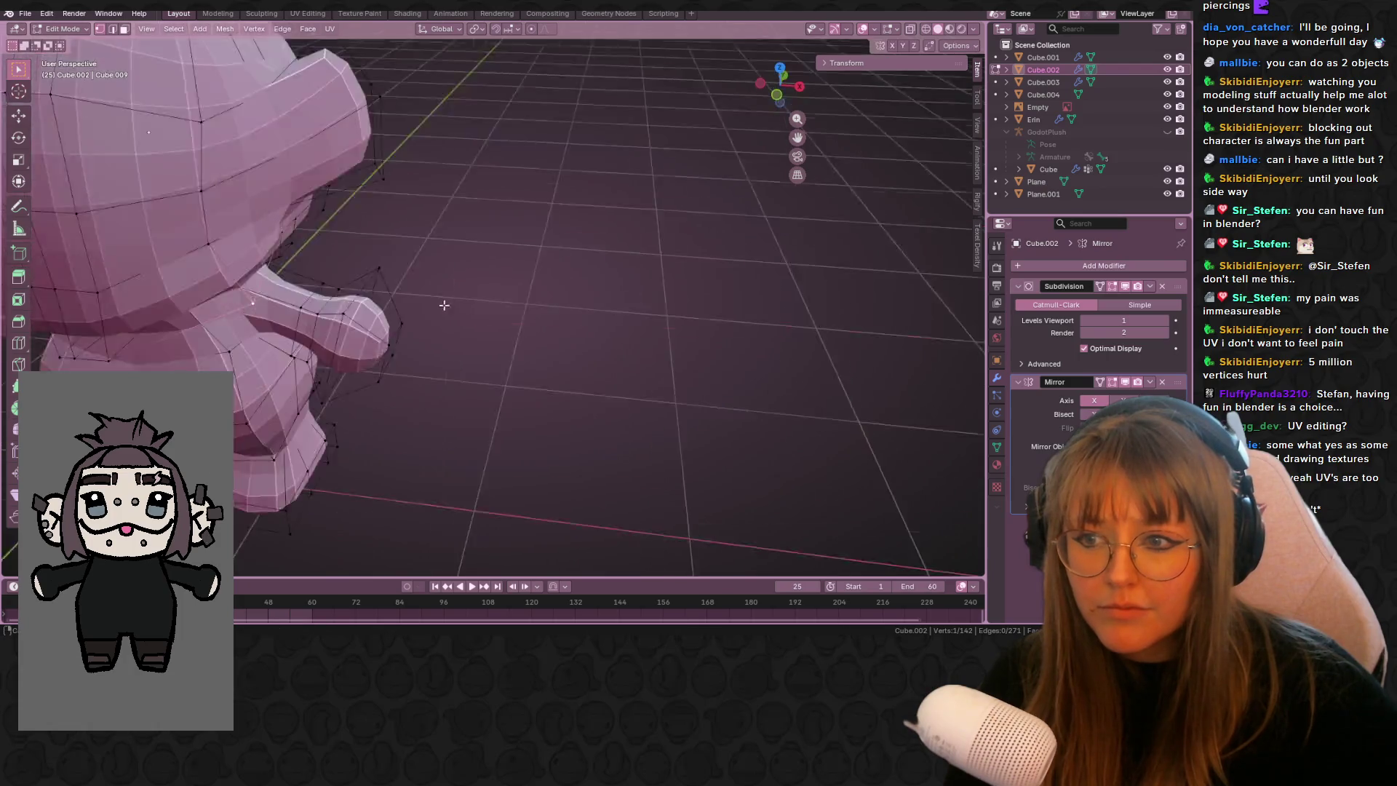
scroll(387, 228, "down", 2)
mouse_move(386, 228)
middle_mouse_down()
mouse_move(299, 199)
mouse_move(320, 182)
mouse_move(342, 197)
mouse_move(349, 233)
mouse_move(364, 211)
mouse_move(297, 252)
middle_mouse_up()
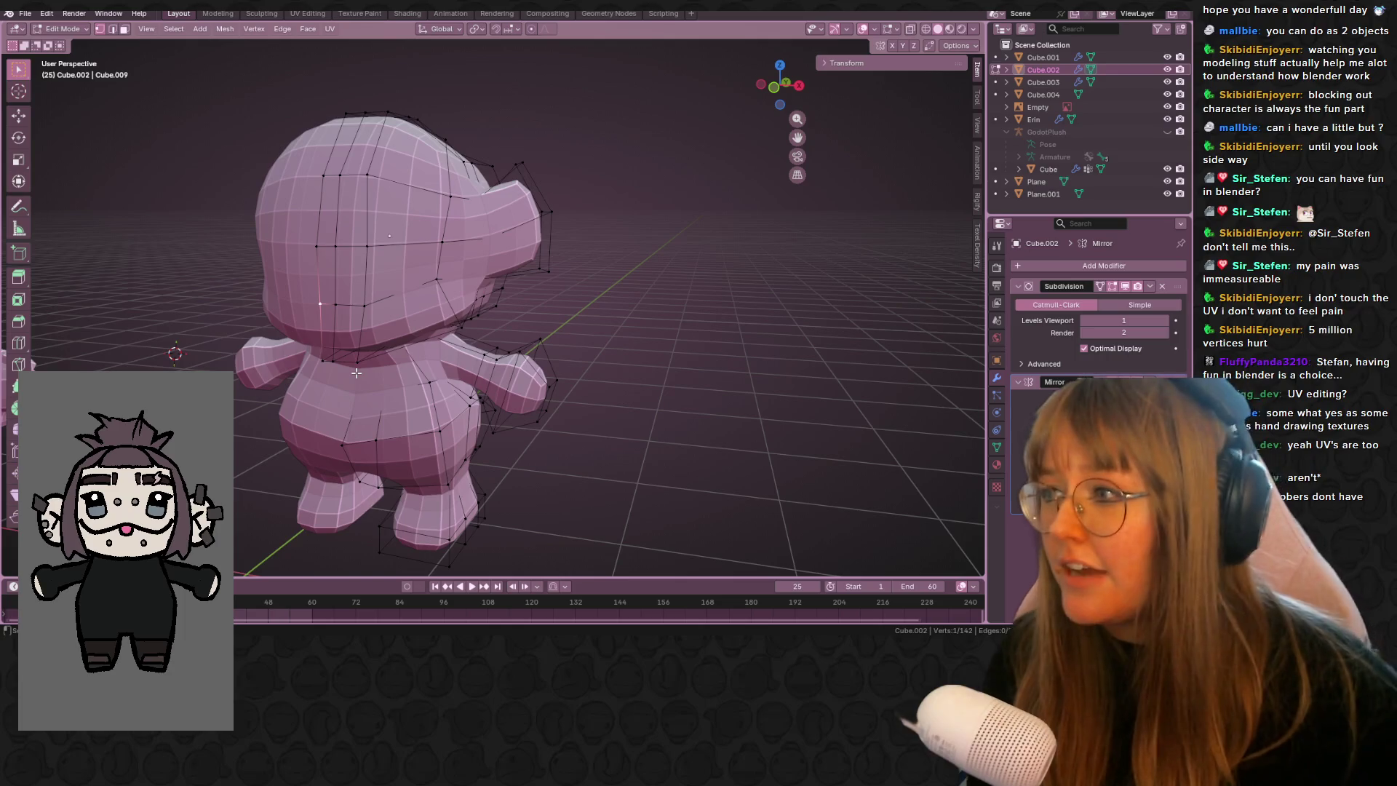
middle_click_drag(386, 387, 474, 344)
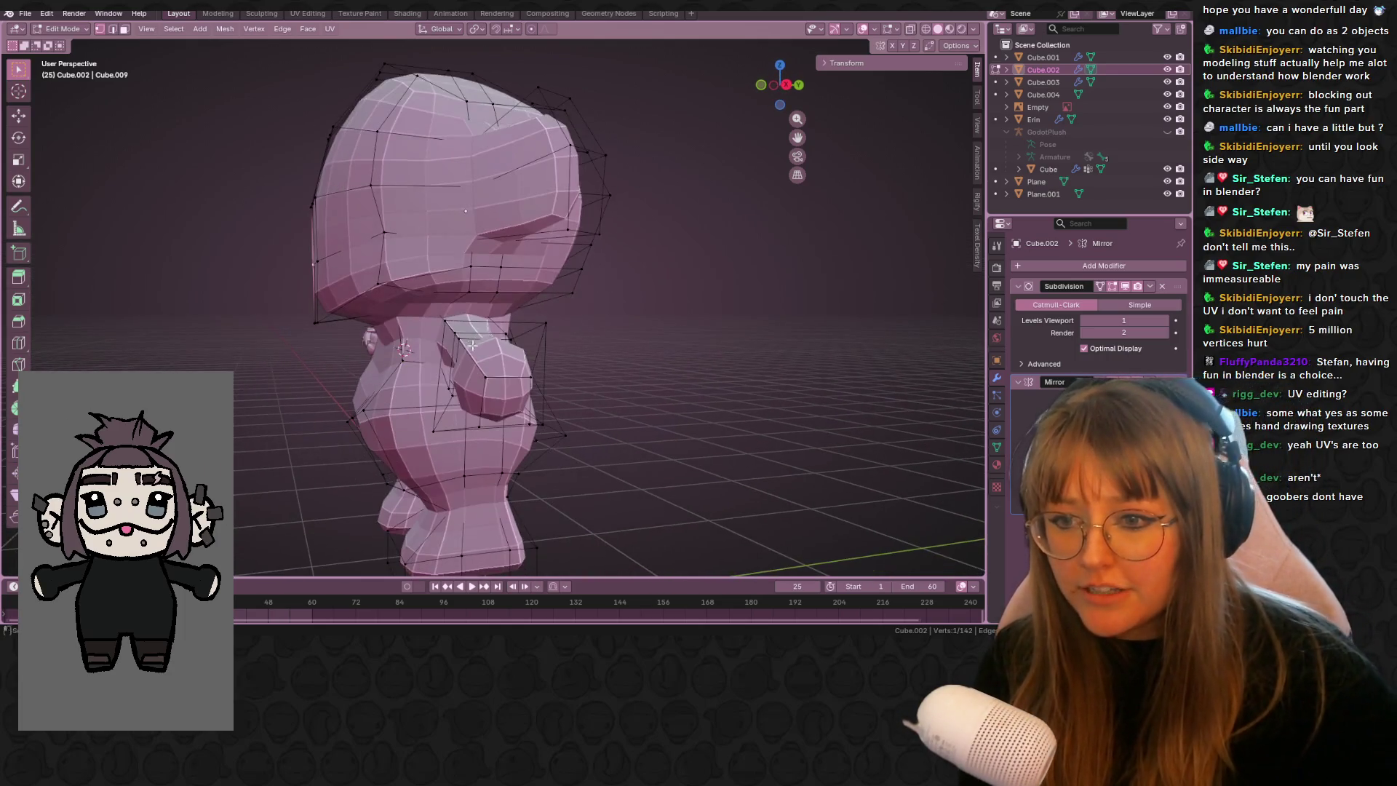
left_click(786, 86)
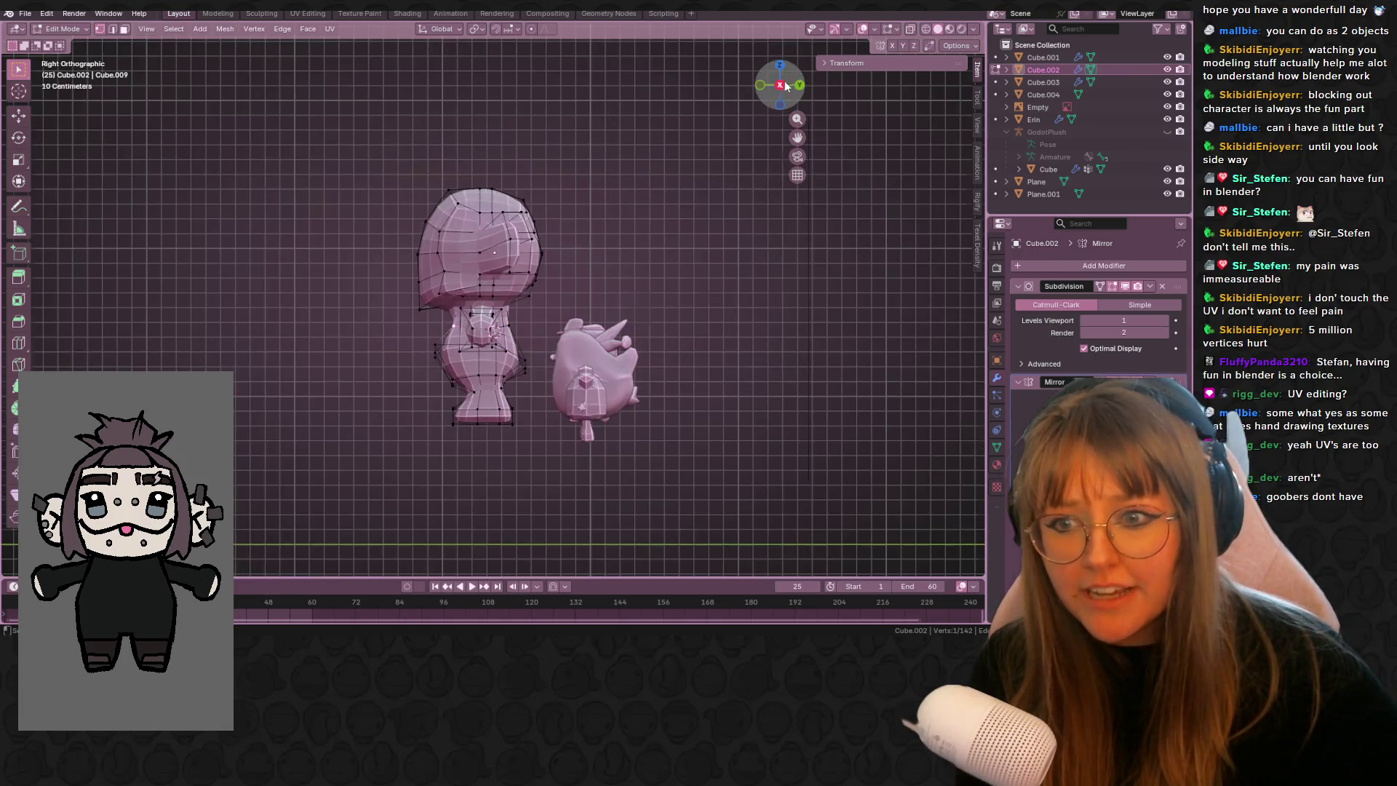
- Turn on X-ray, switch to Right view and nudge a neck vertex twice
middle_click_drag(488, 364, 586, 366)
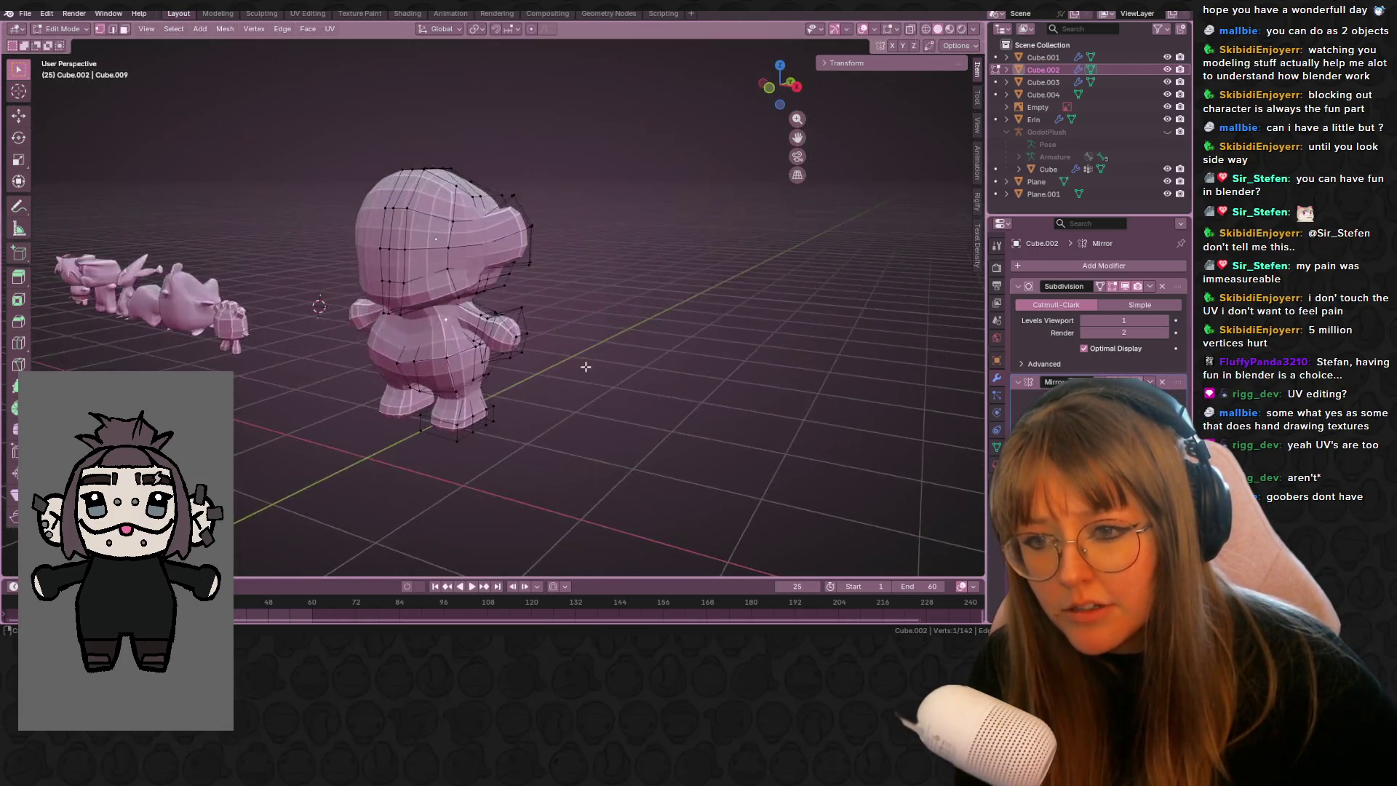
left_click(887, 30)
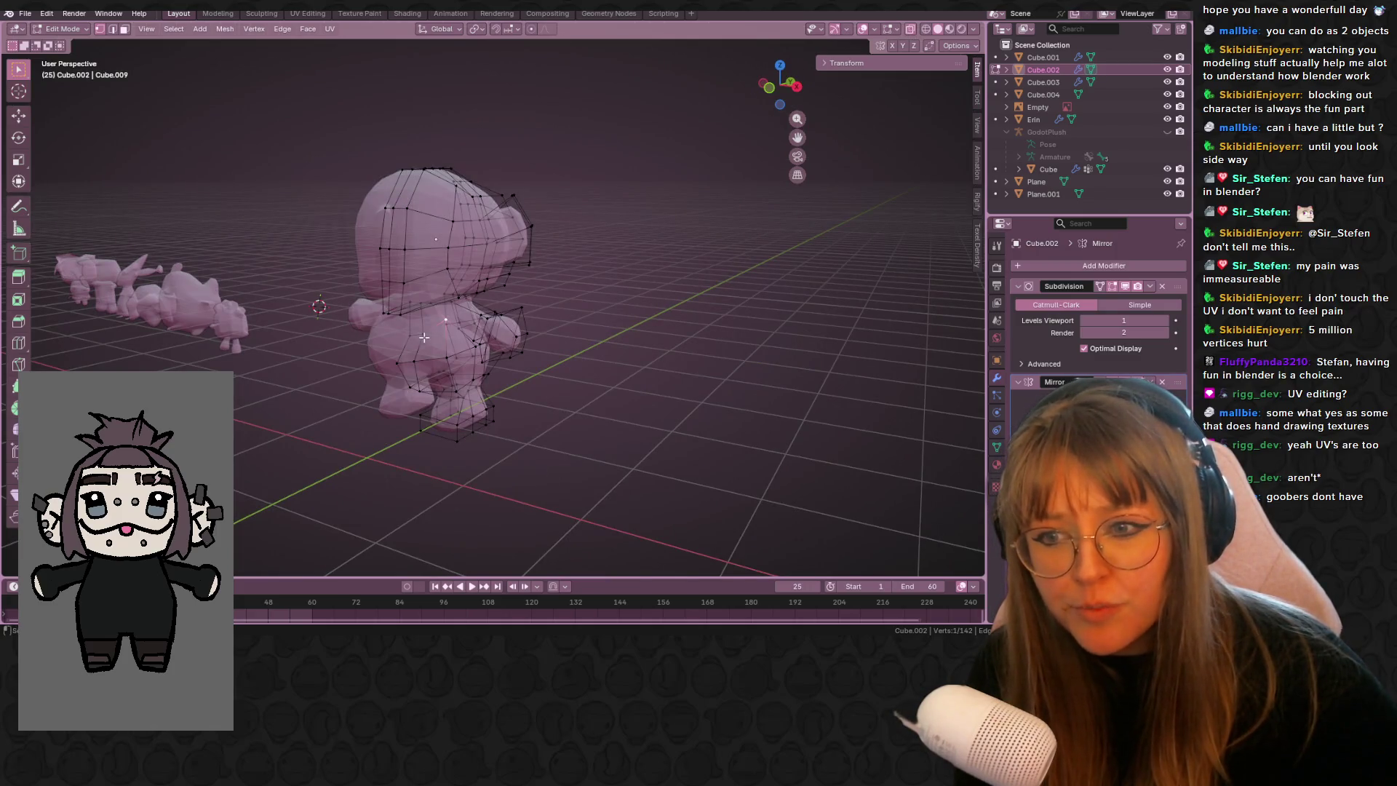
left_click(795, 87)
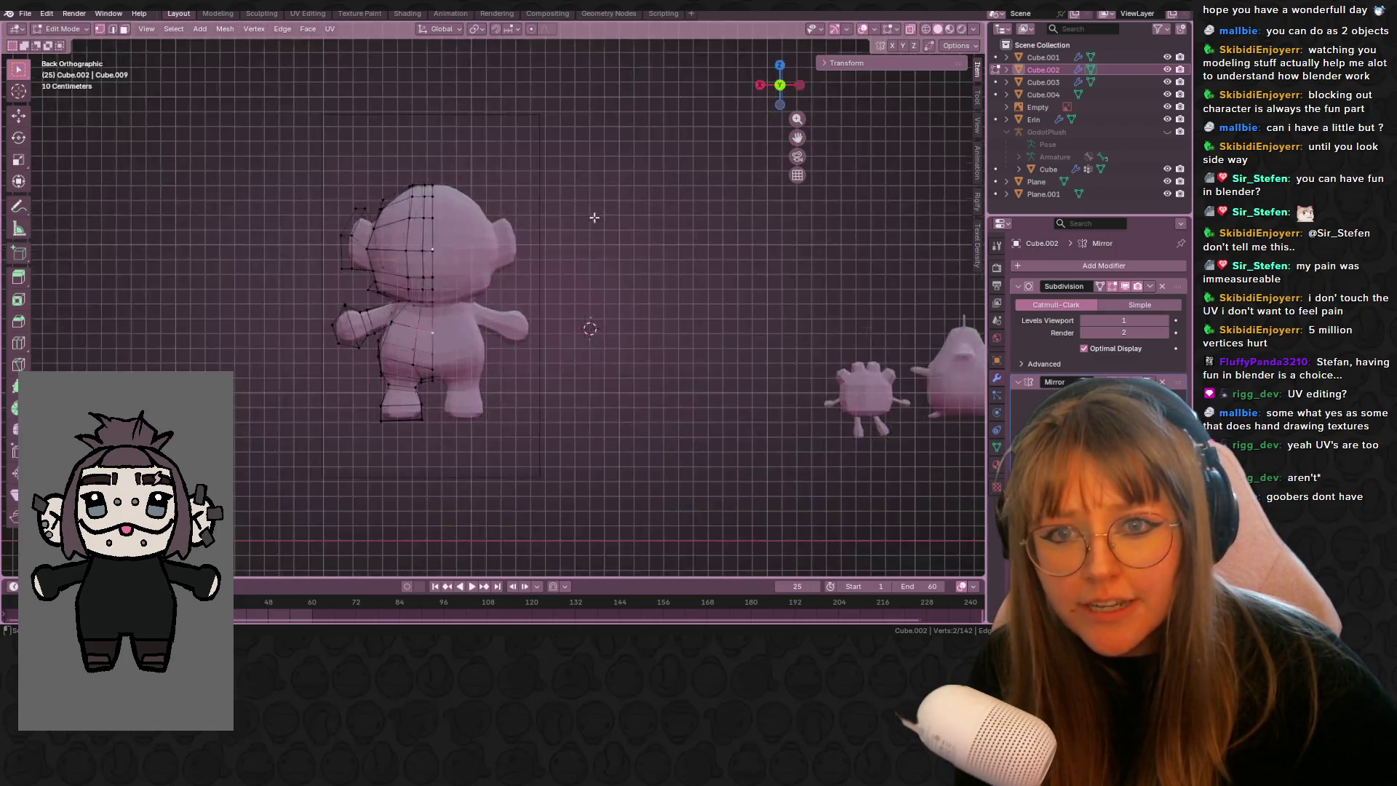
left_click(759, 85)
scroll(451, 341, "up", 4)
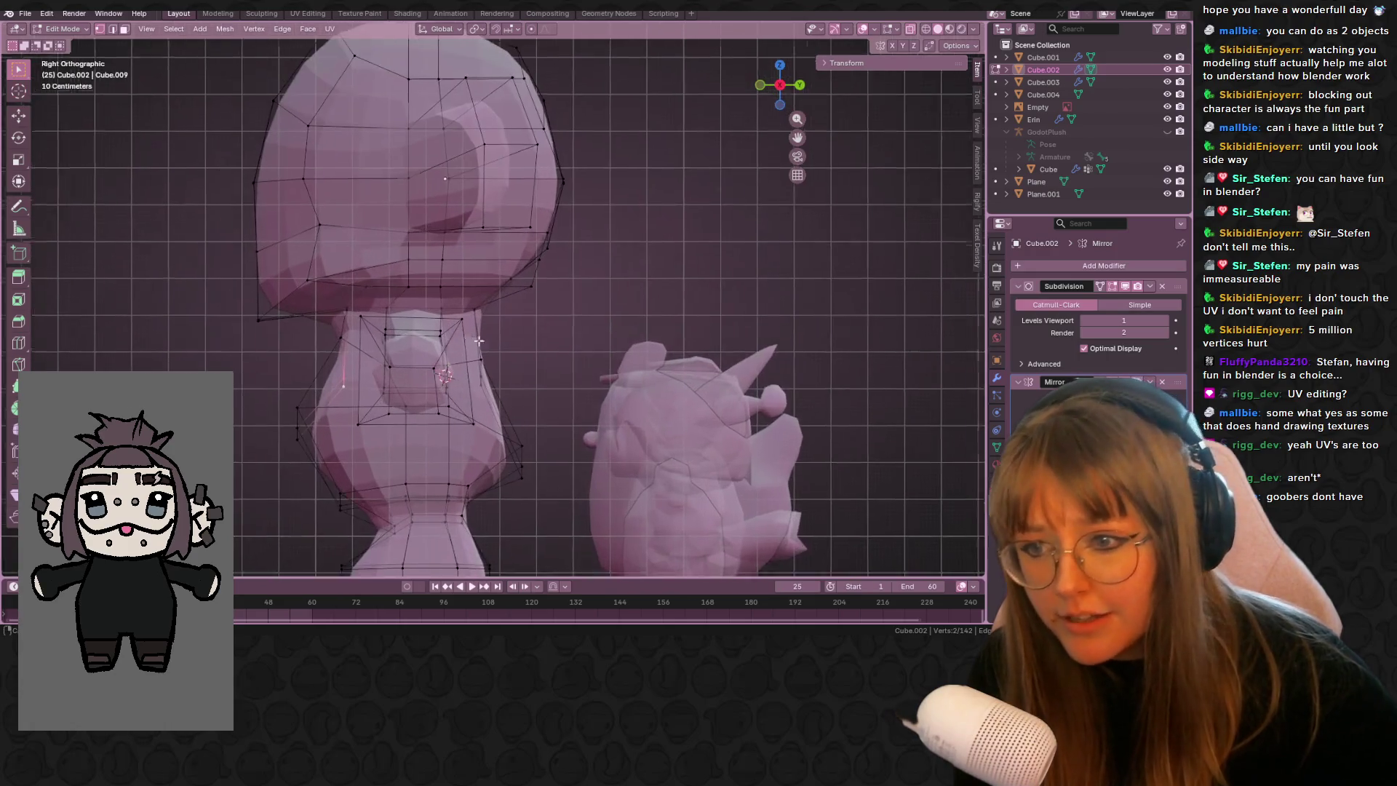
key("g")
left_click(409, 329)
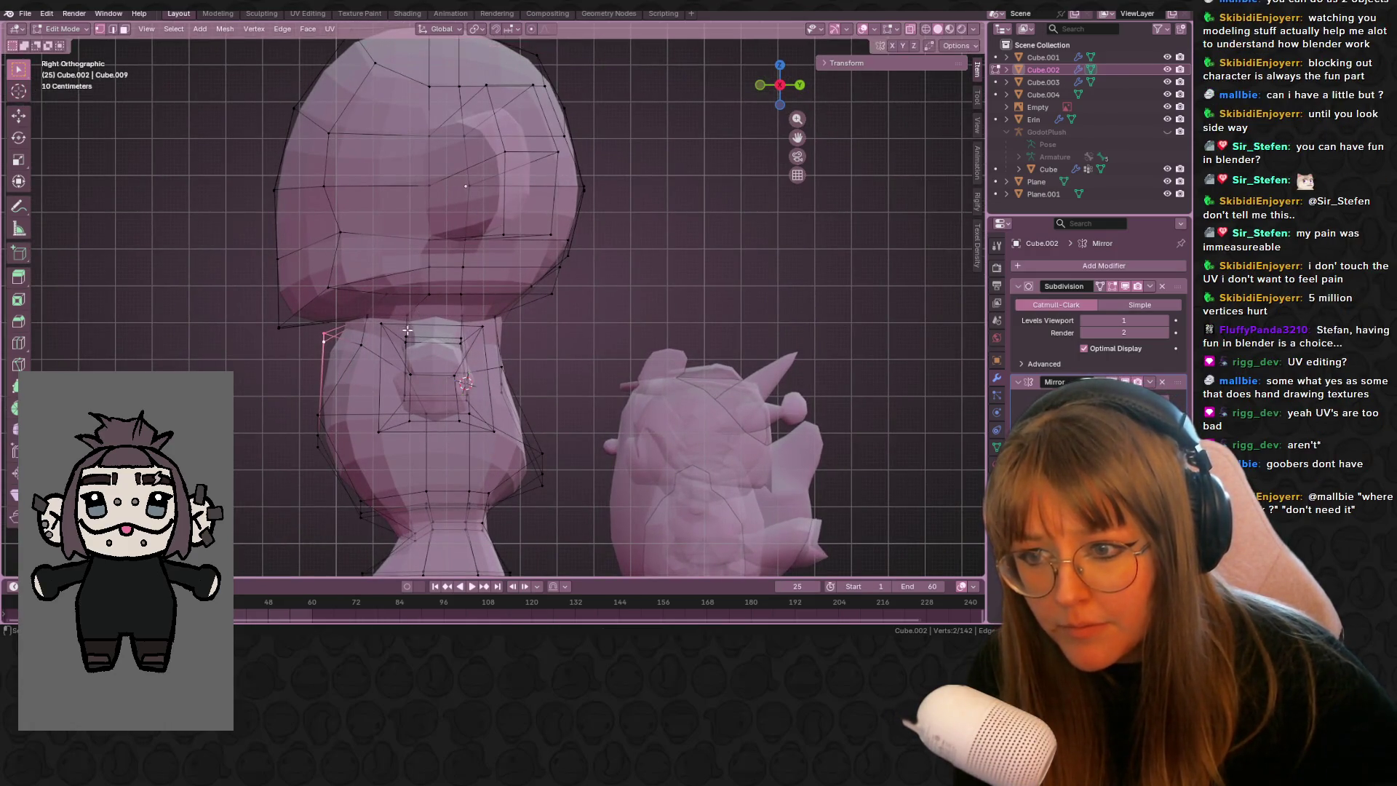
key("g")
left_click(359, 328)
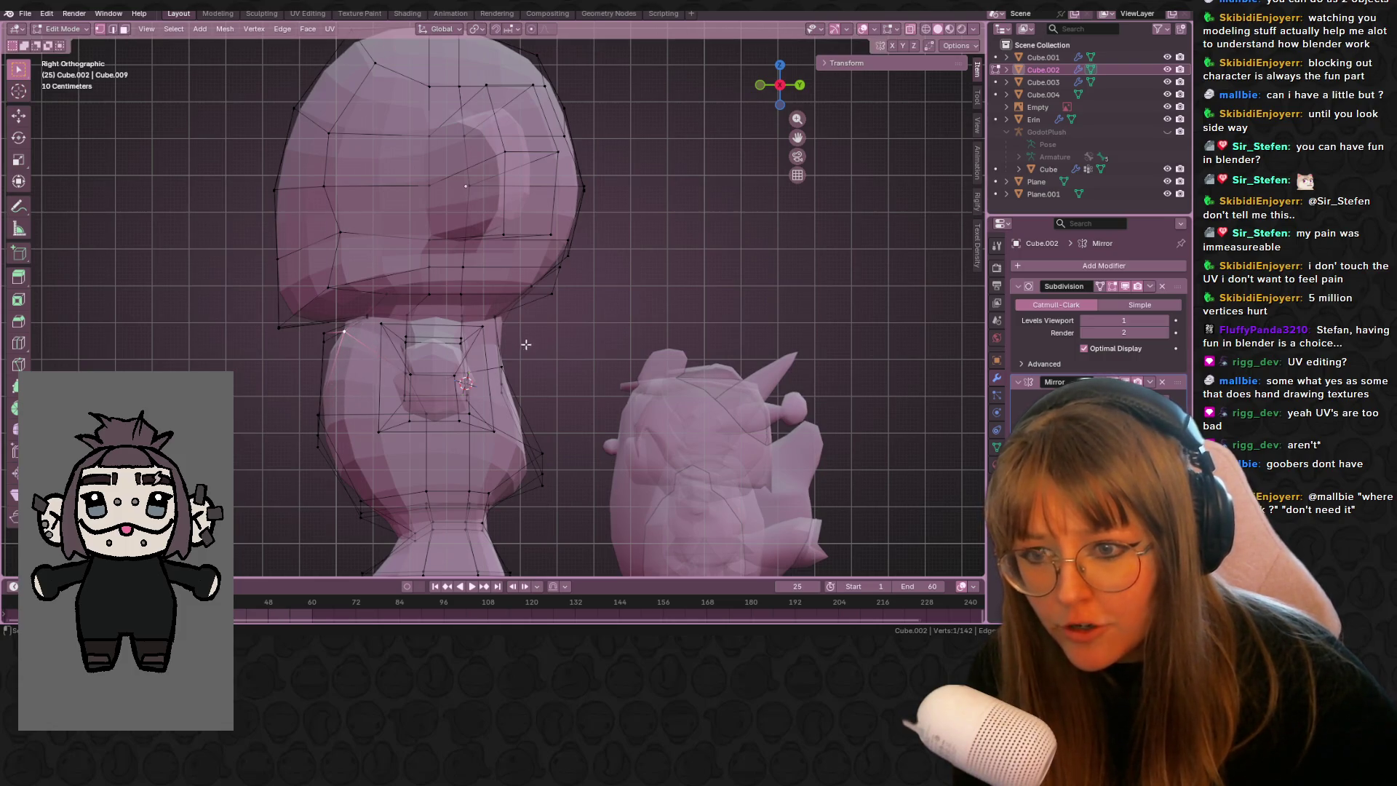
- Move three chest vertices, then view the character from behind in Object Mode
left_click_drag(514, 397, 515, 400)
key("g")
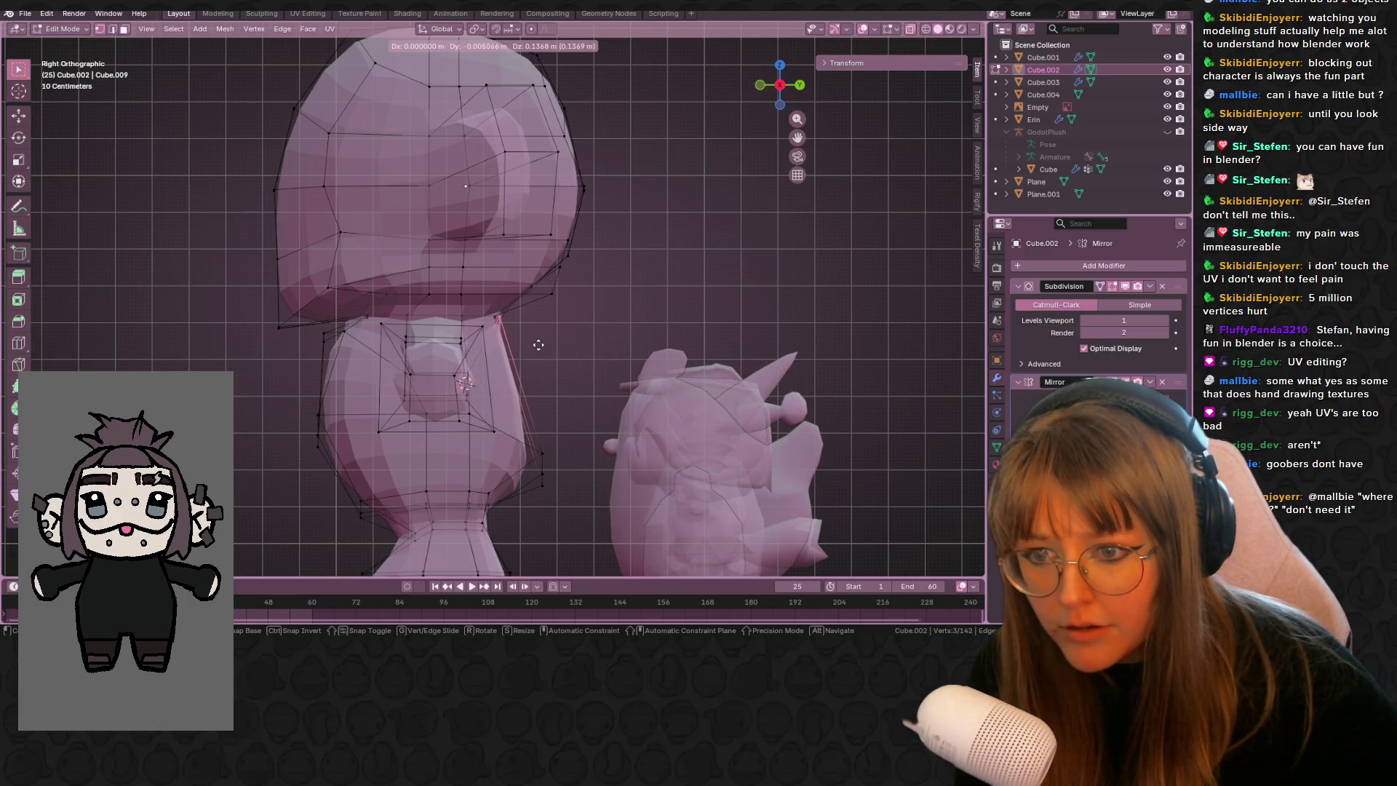
left_click(533, 353)
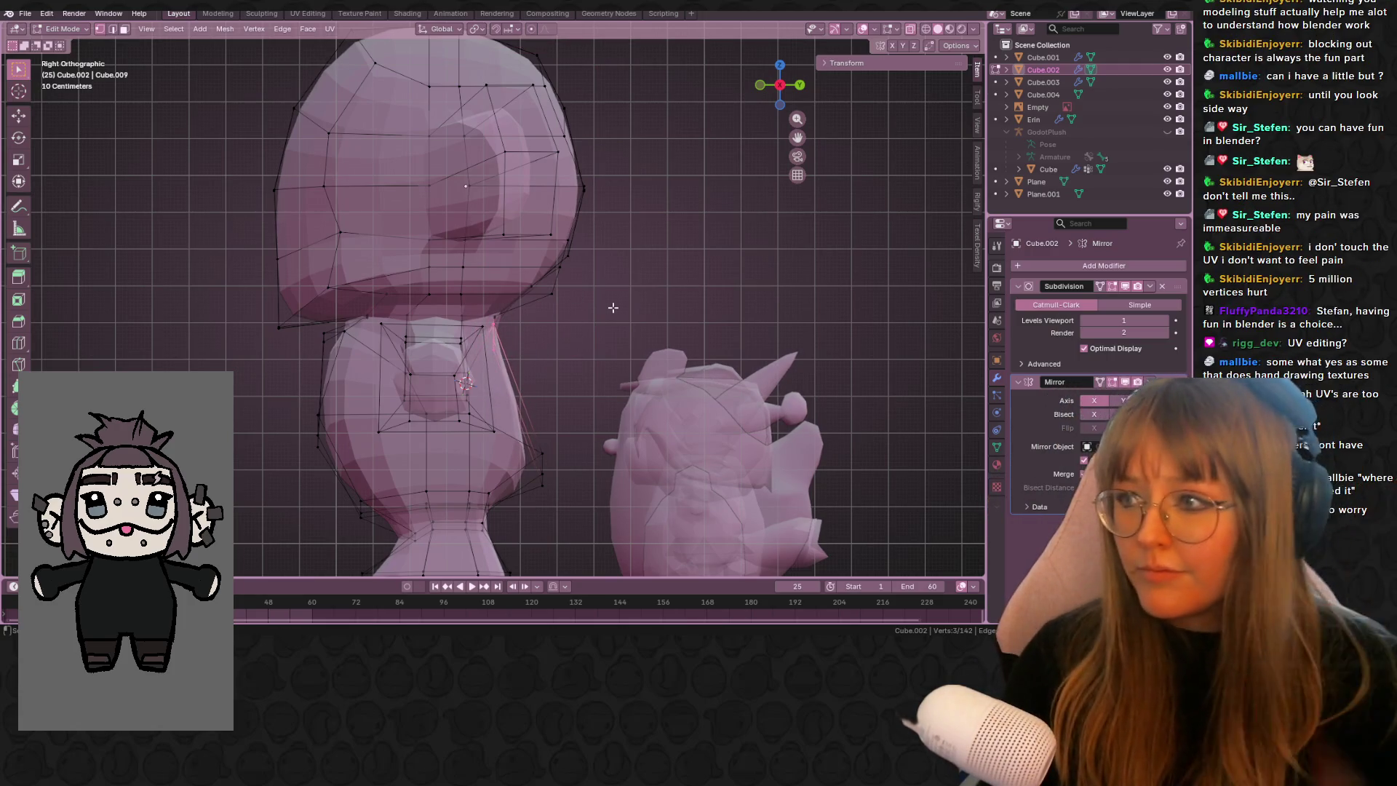
mouse_move(626, 291)
middle_mouse_down()
mouse_move(756, 295)
mouse_move(683, 295)
mouse_move(655, 337)
mouse_move(711, 390)
mouse_move(684, 422)
middle_mouse_up()
key("Tab")
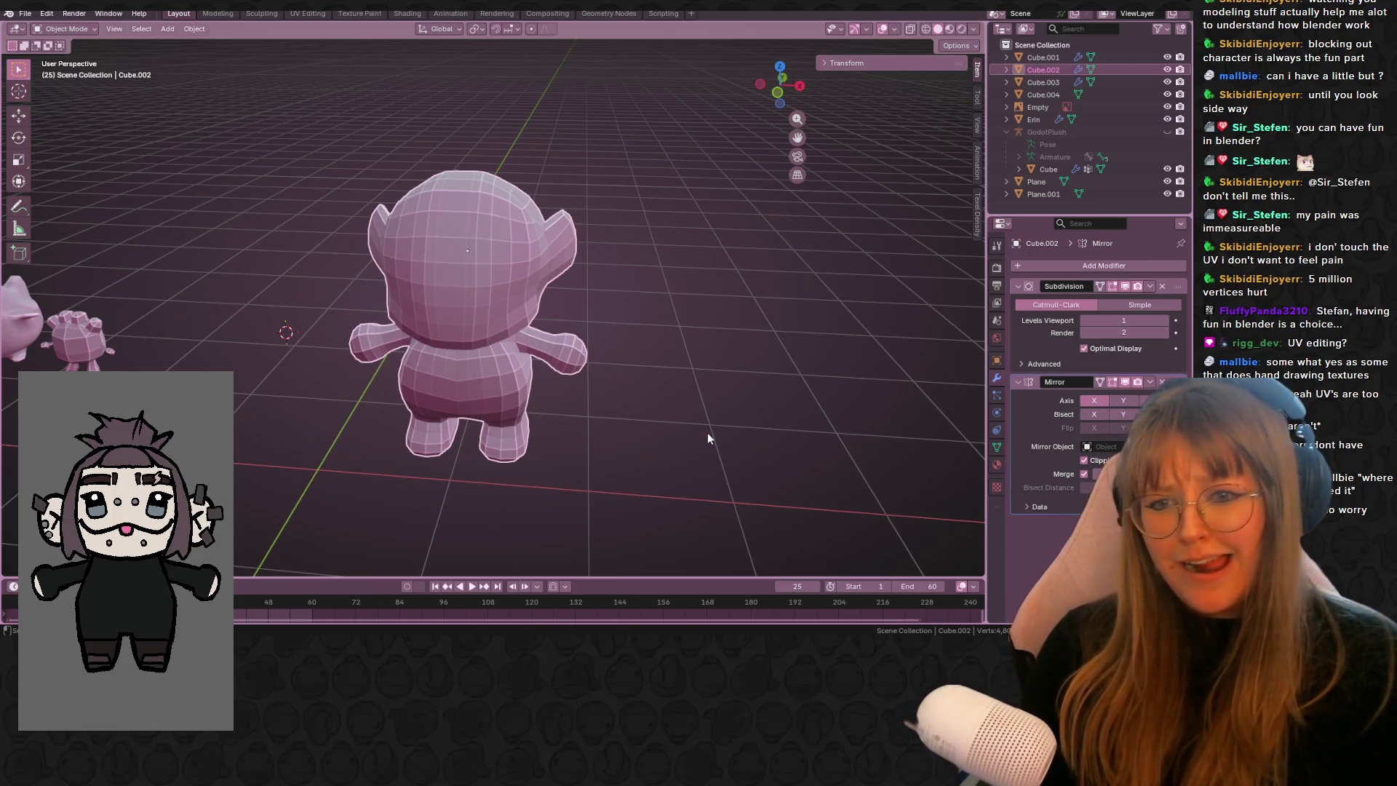
- Apply Cube.002's Subdivision modifier from its dropdown and re-enter Edit Mode in a side view
left_click(1149, 285)
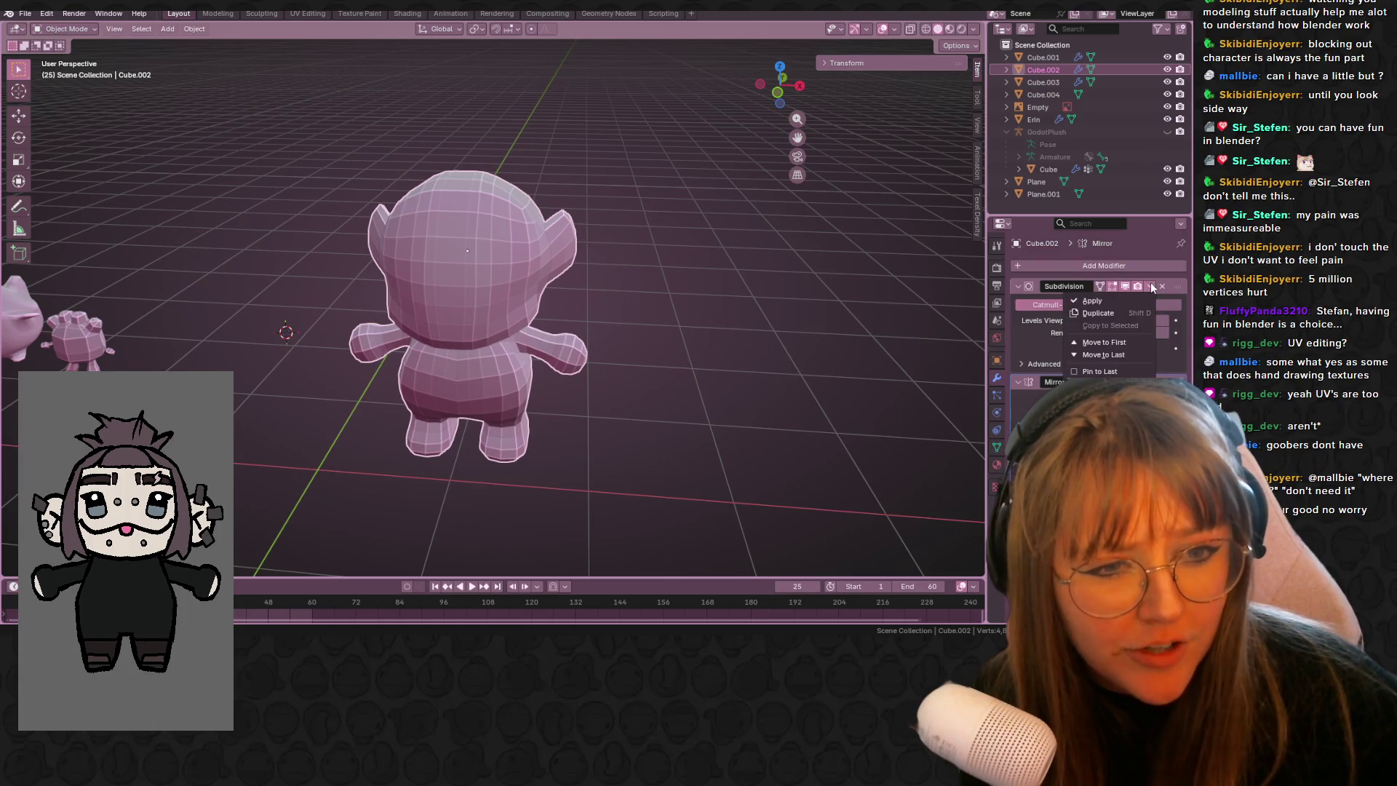
left_click(1115, 300)
mouse_move(742, 327)
middle_mouse_down()
mouse_move(649, 342)
mouse_move(553, 401)
middle_mouse_up()
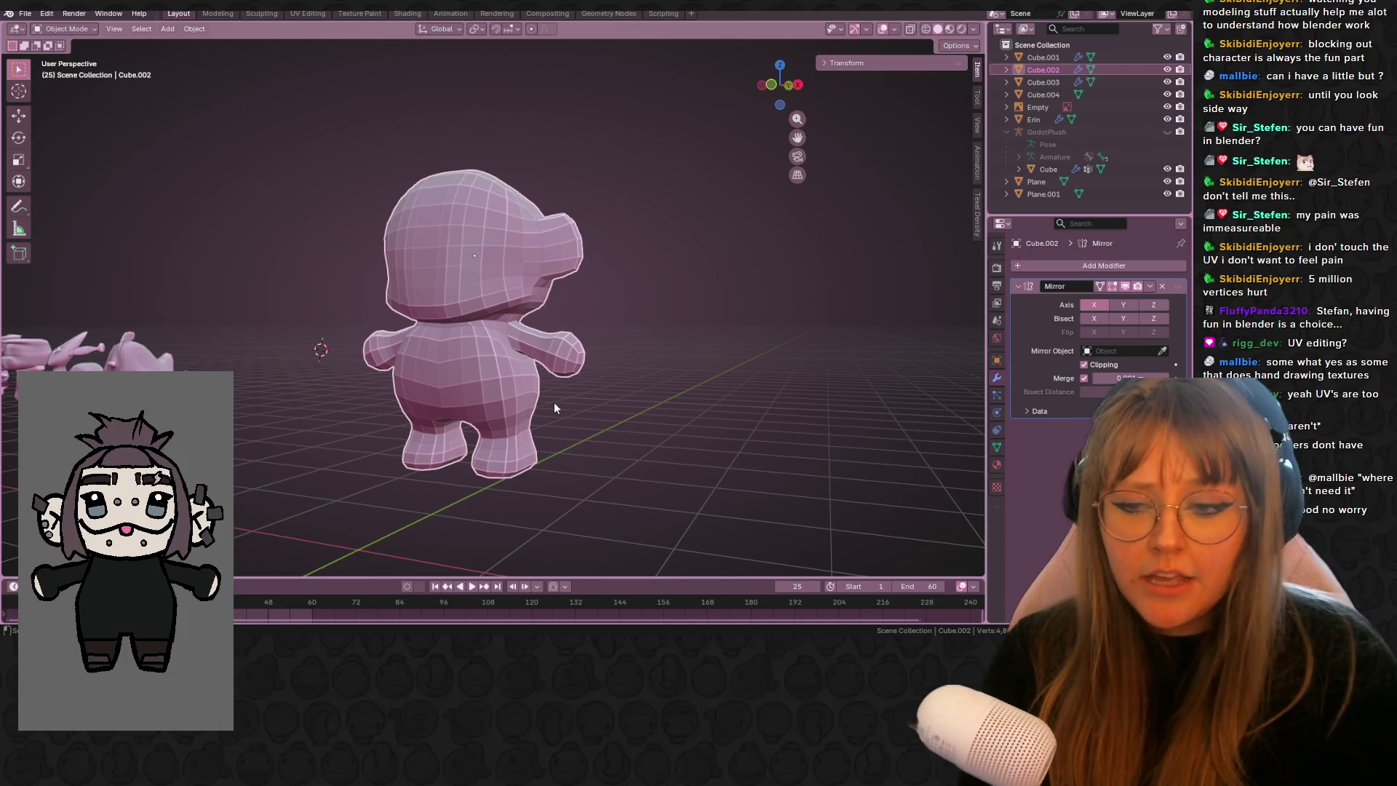
key("Tab")
scroll(578, 270, "up", 4)
mouse_move(552, 402)
middle_mouse_down()
mouse_move(578, 270)
mouse_move(639, 290)
mouse_move(565, 320)
mouse_move(417, 320)
middle_mouse_up()
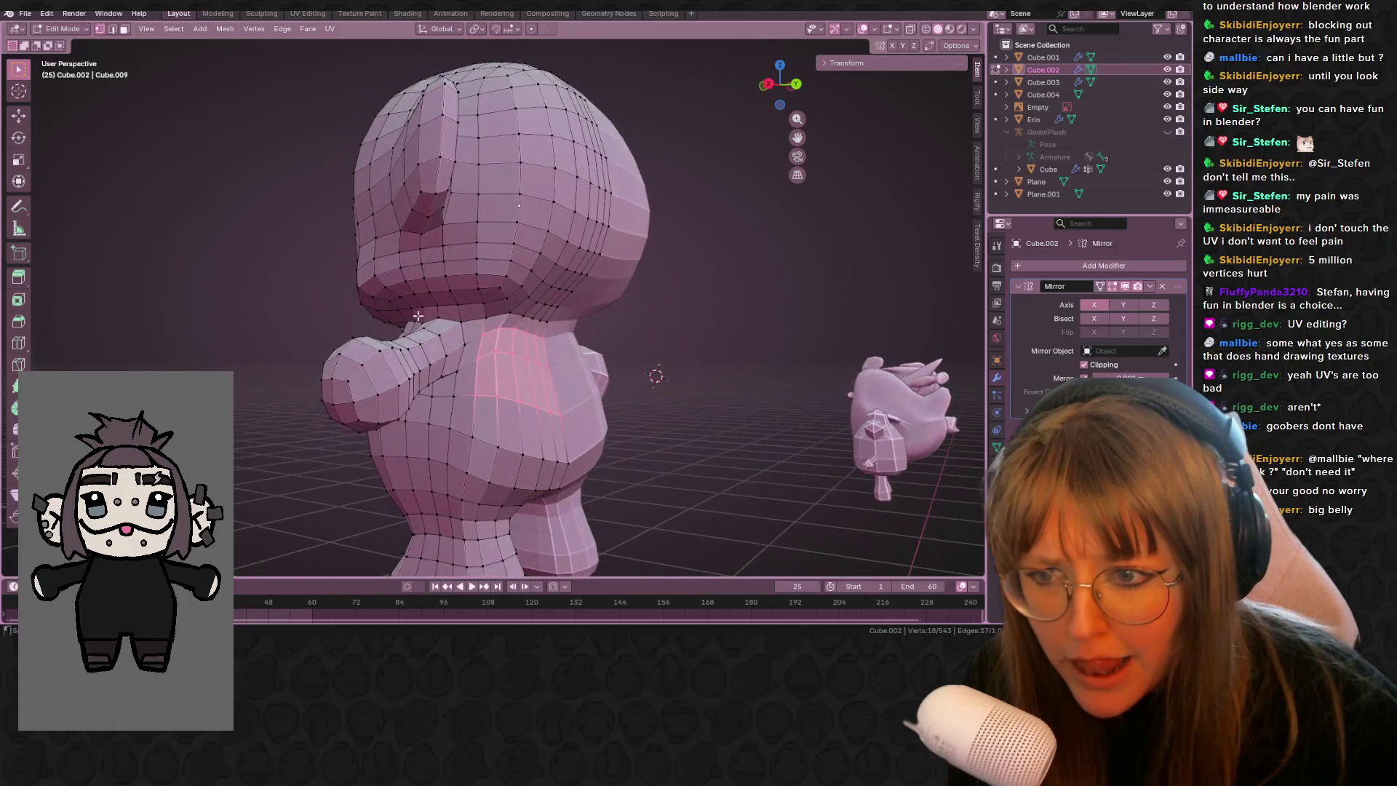
- Edge-slide two vertical head edge loops into better positions after checking the mirror options
left_click(421, 307, "alt")
mouse_move(798, 298)
middle_mouse_down()
mouse_move(716, 299)
mouse_move(731, 329)
mouse_move(965, 291)
middle_mouse_up()
key("g")
key("g")
left_click(48, 274)
mouse_move(72, 266)
middle_mouse_down()
mouse_move(654, 145)
mouse_move(785, 87)
middle_mouse_up()
left_click(954, 47)
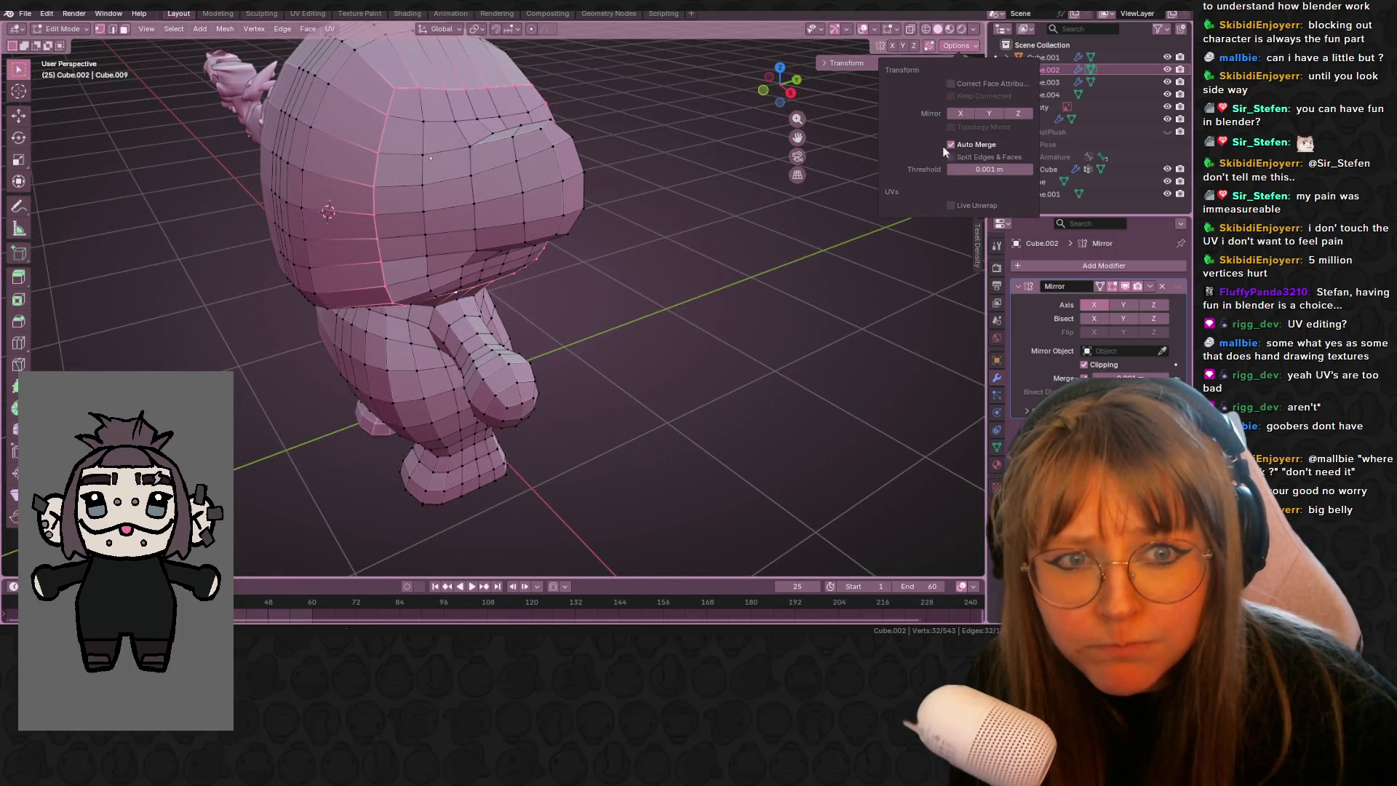
middle_click_drag(418, 230, 466, 209)
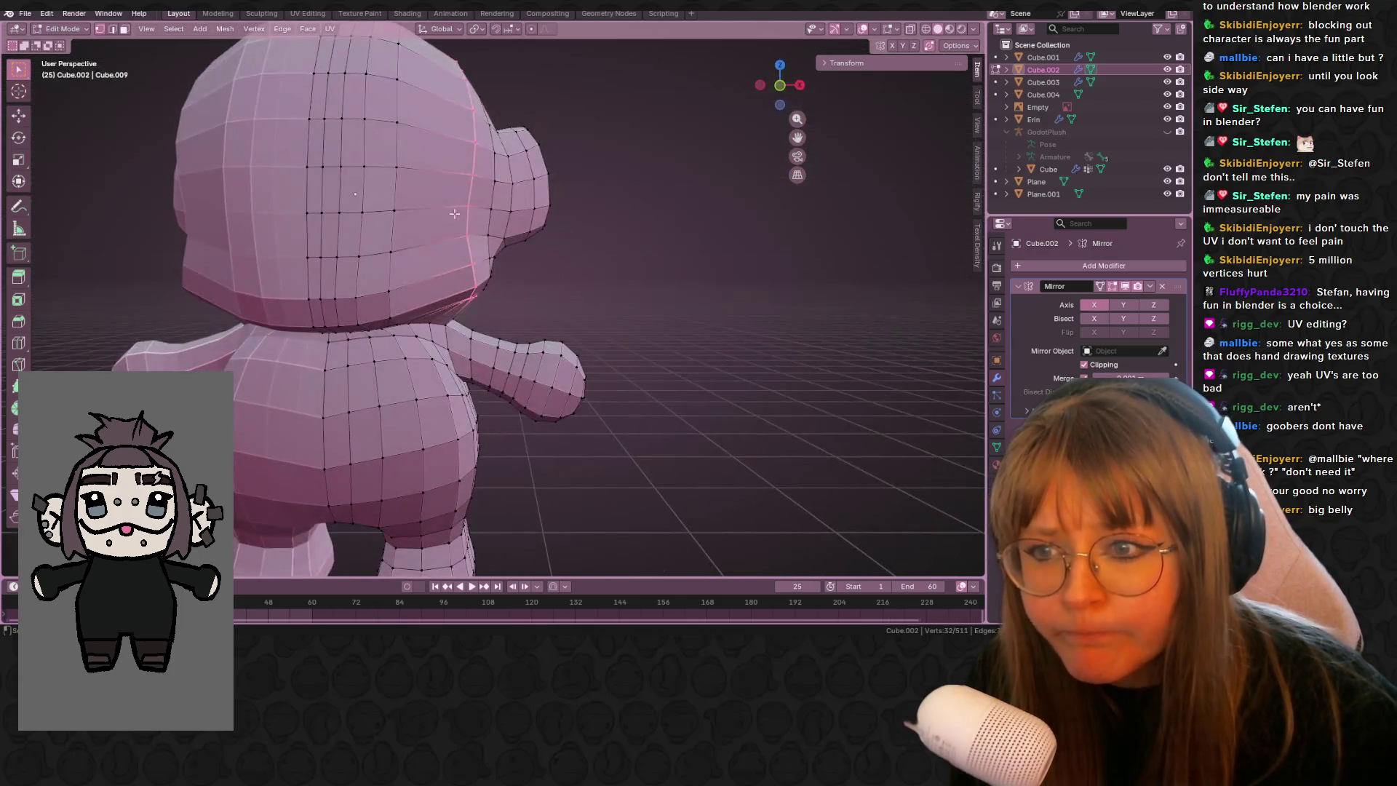
key("ctrl+z")
middle_click_drag(318, 213, 386, 285)
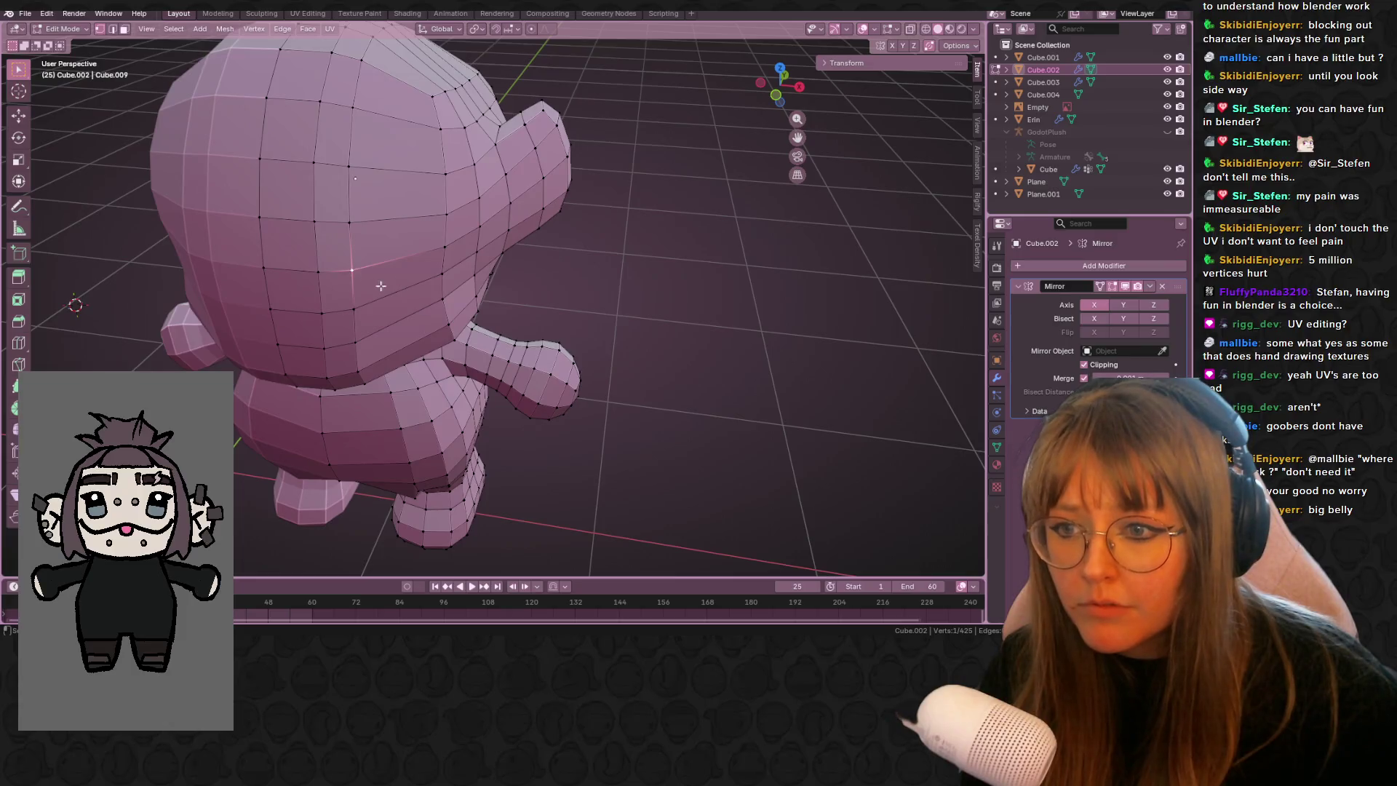
left_click(354, 272, "alt")
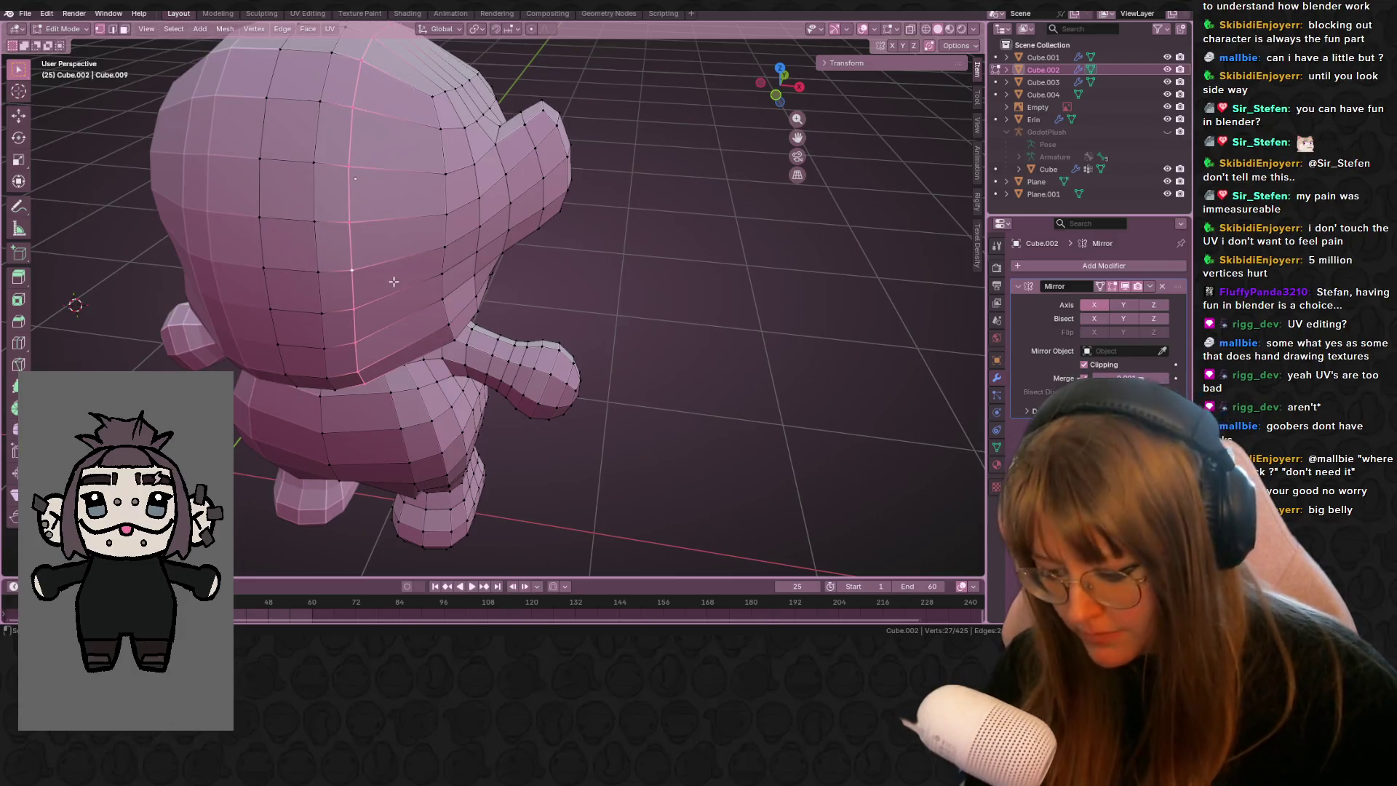
key("g")
key("g")
left_click(419, 281)
mouse_move(419, 281)
middle_mouse_down()
mouse_move(409, 233)
mouse_move(379, 349)
mouse_move(393, 382)
mouse_move(371, 352)
mouse_move(318, 350)
mouse_move(576, 333)
mouse_move(564, 414)
mouse_move(538, 349)
mouse_move(437, 339)
mouse_move(478, 172)
mouse_move(434, 237)
mouse_move(487, 444)
middle_mouse_up()
- Move a single stray vertex on the side of the head into place
left_click(367, 351)
scroll(576, 333, "up", 4)
scroll(576, 333, "down", 5)
scroll(564, 415, "up", 2)
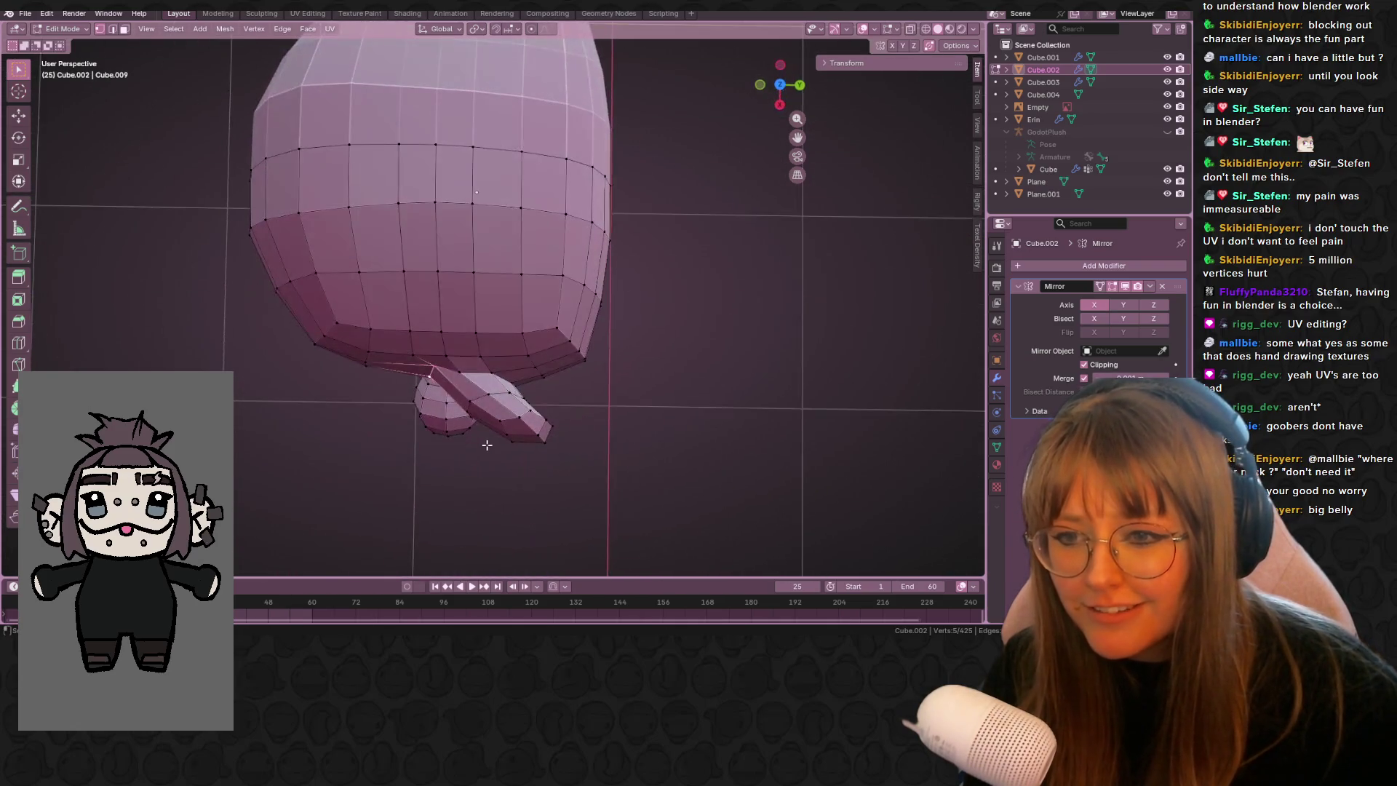
key("g")
left_click(499, 367)
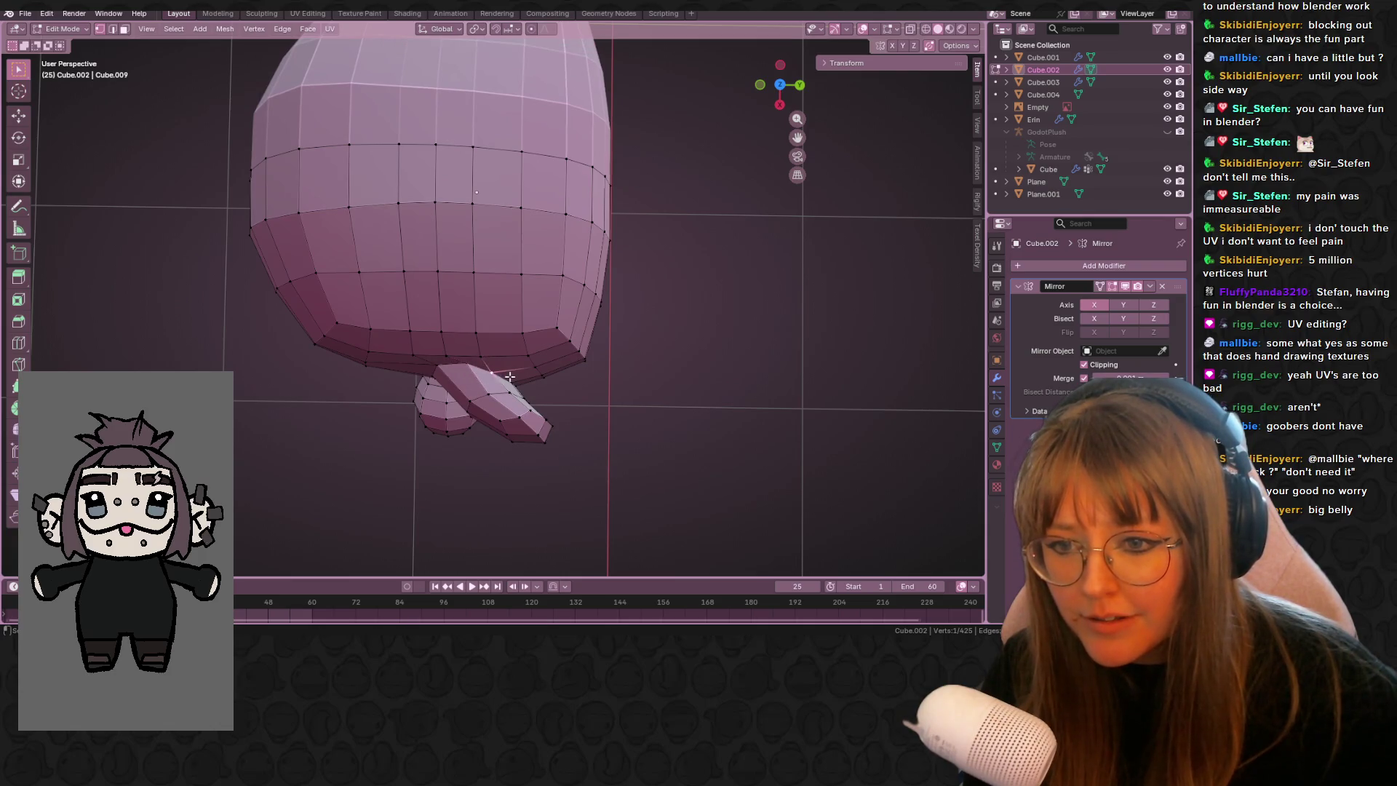
mouse_move(507, 376)
middle_mouse_down()
mouse_move(580, 299)
mouse_move(675, 260)
mouse_move(461, 320)
mouse_move(349, 401)
mouse_move(456, 395)
middle_mouse_up()
scroll(580, 299, "down", 5)
scroll(454, 314, "up", 5)
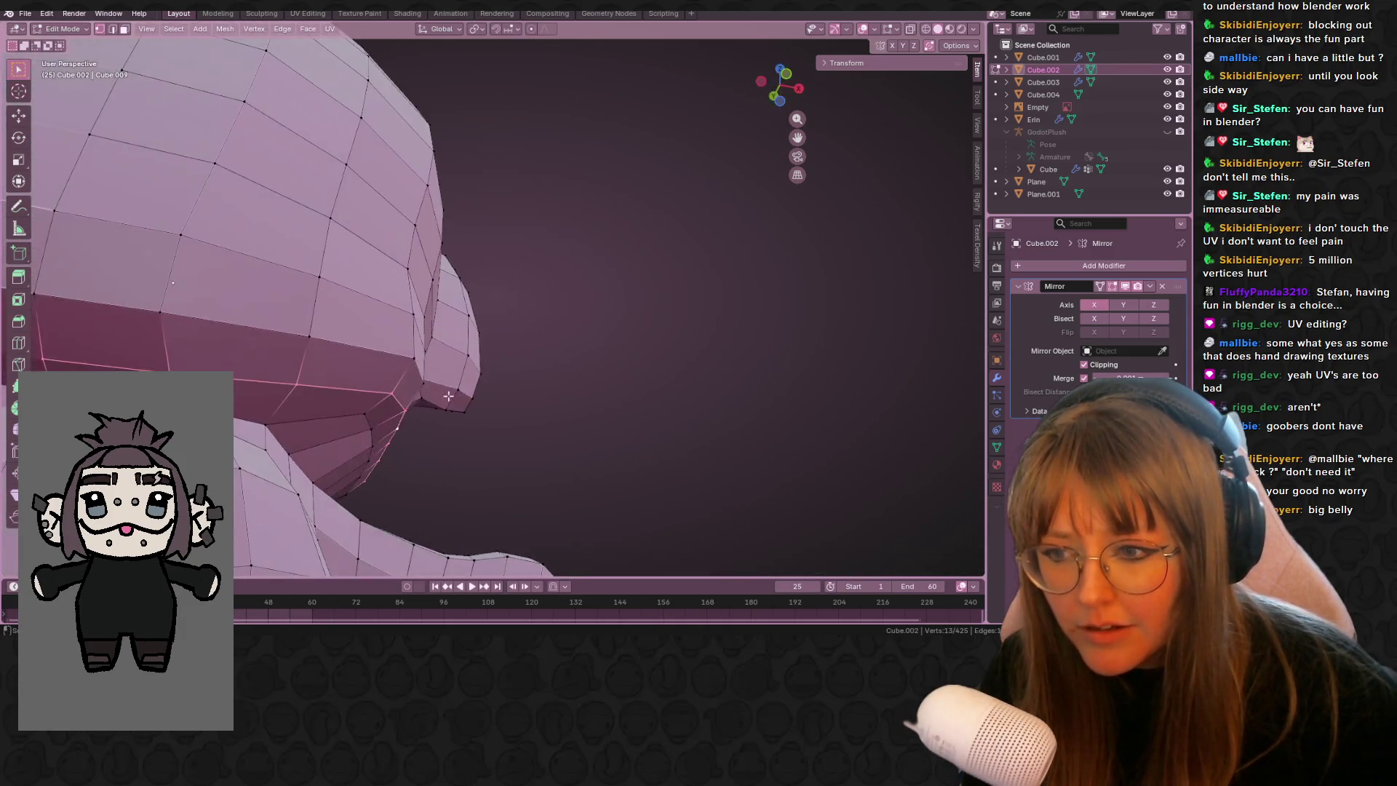
- Dissolve the extra head vertices and test-slide the remaining edges, cancelling the moves
key("ctrl+z")
mouse_move(369, 418)
middle_mouse_down()
mouse_move(405, 399)
mouse_move(300, 474)
mouse_move(674, 425)
middle_mouse_up()
scroll(691, 378, "down", 5)
mouse_move(727, 348)
middle_mouse_down()
mouse_move(683, 312)
mouse_move(615, 340)
mouse_move(641, 328)
mouse_move(617, 303)
mouse_move(502, 294)
mouse_move(757, 311)
middle_mouse_up()
key("g")
key("g")
key("Escape")
key("g")
key("Escape")
- Check the head's shape in Object Mode from the back and front, then return to Edit Mode
mouse_move(654, 294)
middle_mouse_down()
mouse_move(668, 333)
mouse_move(699, 277)
mouse_move(509, 250)
mouse_move(598, 267)
middle_mouse_up()
scroll(699, 276, "down", 2)
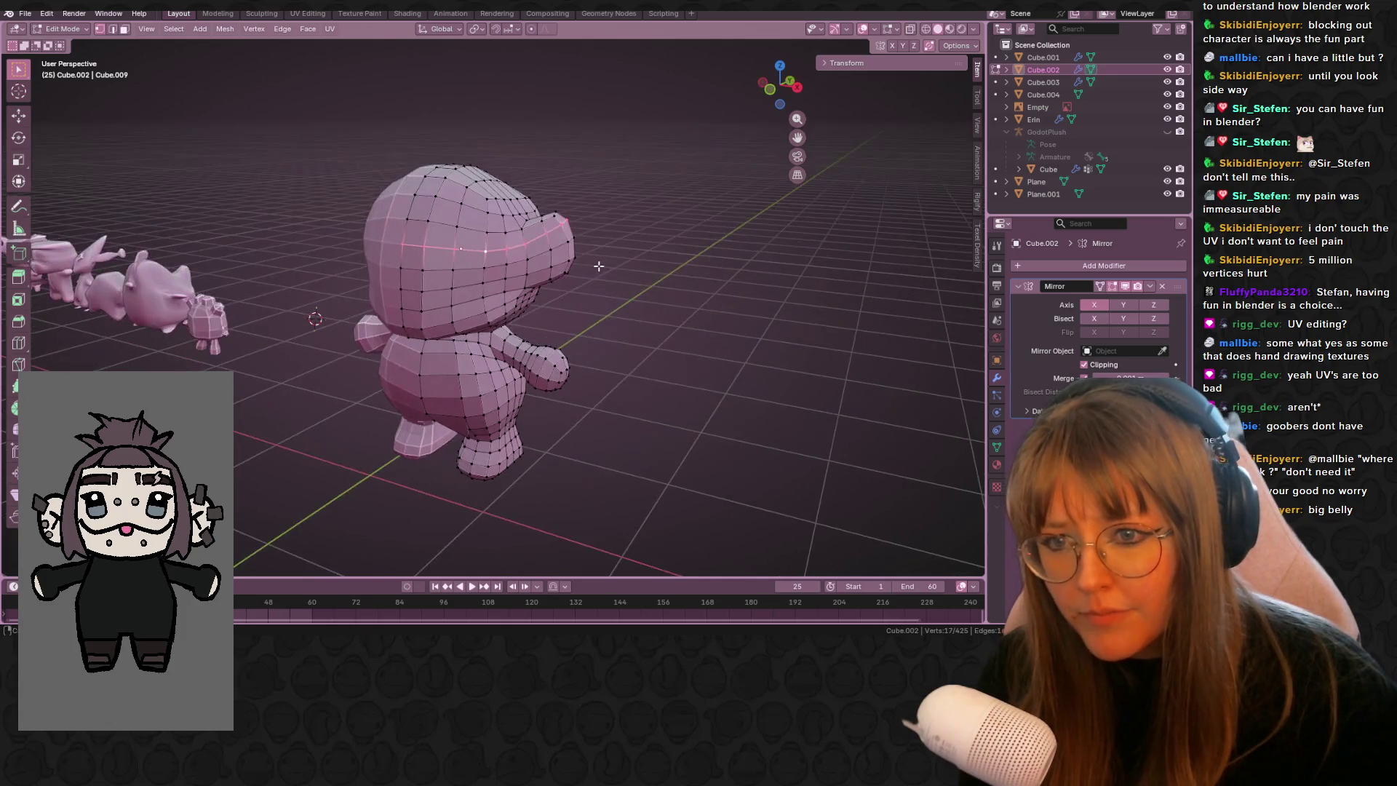
key("Tab")
mouse_move(442, 191)
middle_mouse_down()
mouse_move(648, 303)
mouse_move(592, 312)
mouse_move(621, 296)
mouse_move(518, 341)
mouse_move(587, 417)
mouse_move(689, 321)
mouse_move(146, 296)
mouse_move(226, 299)
mouse_move(186, 229)
mouse_move(38, 79)
middle_mouse_up()
key("Tab")
left_click(20, 76)
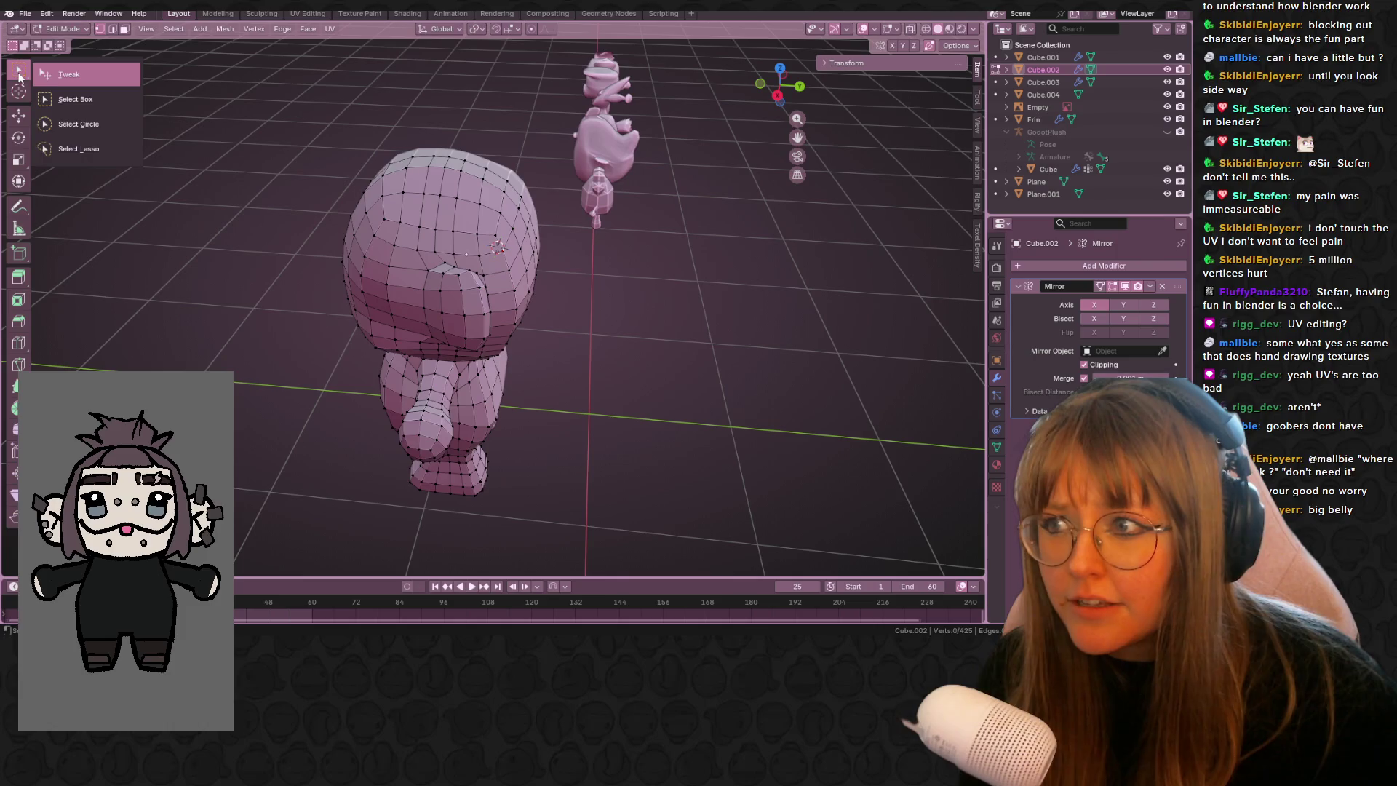
- Circle-select the vertices across the top of the head while orbiting around it
left_click(81, 120)
mouse_move(181, 145)
middle_mouse_down()
mouse_move(334, 177)
mouse_move(382, 246)
middle_mouse_up()
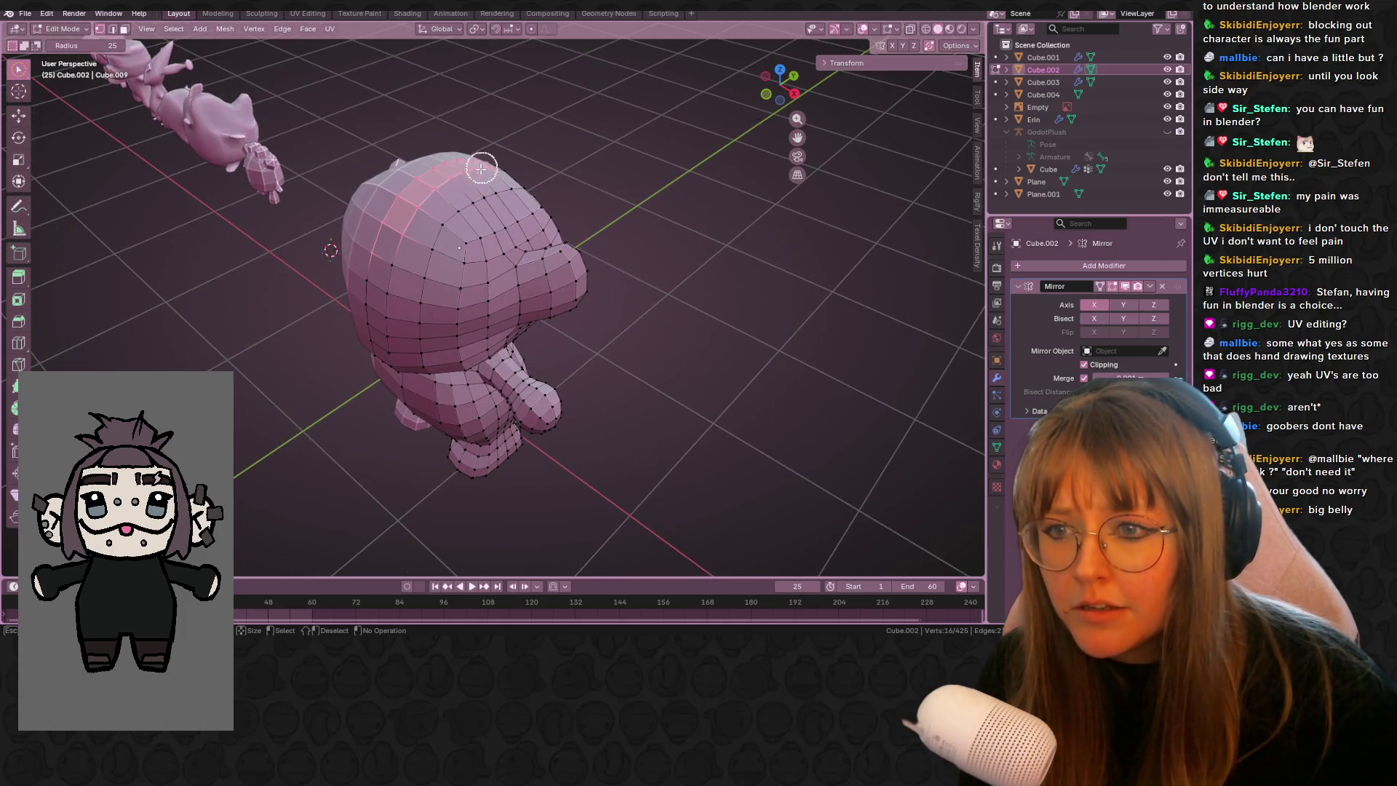
mouse_move(570, 167)
middle_mouse_down()
mouse_move(620, 106)
mouse_move(409, 212)
mouse_move(499, 228)
mouse_move(454, 266)
middle_mouse_up()
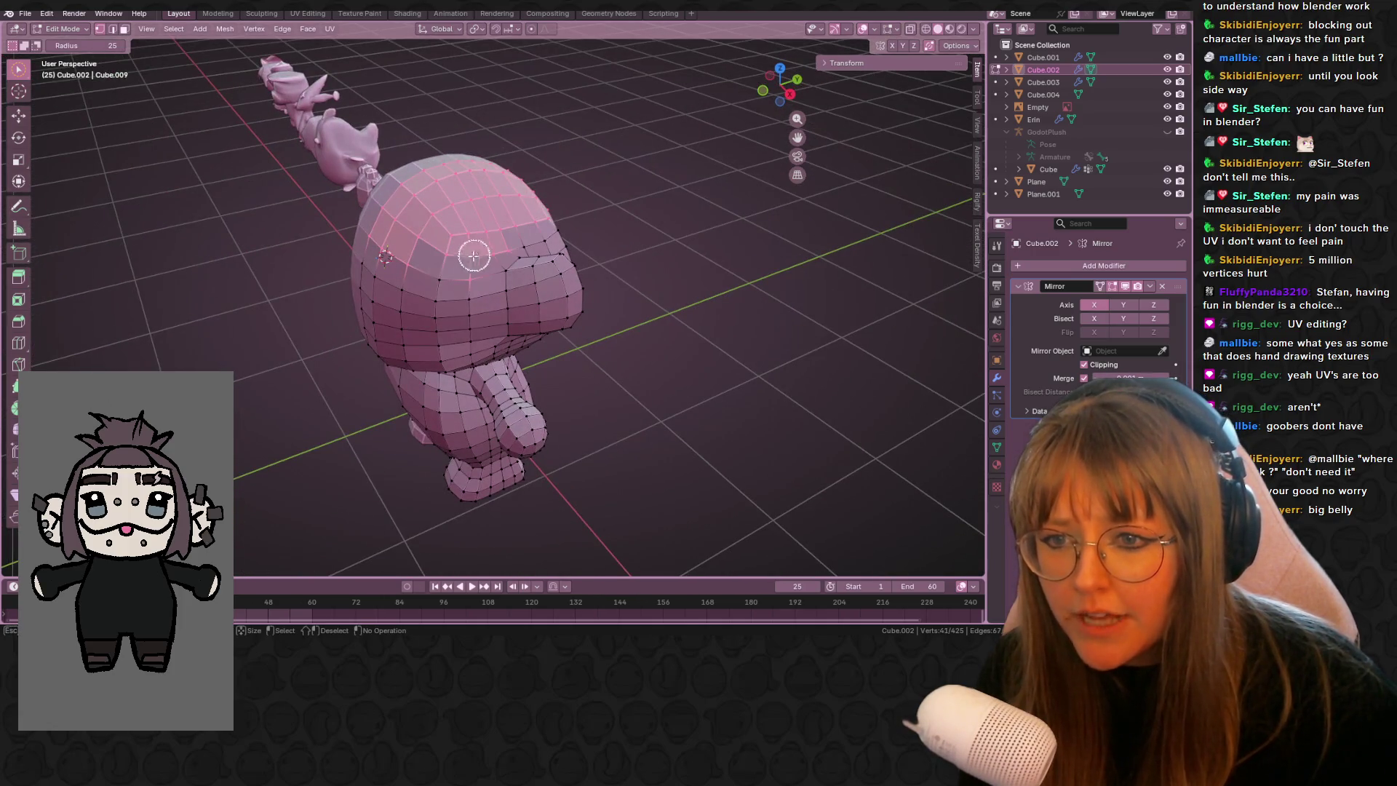
mouse_move(627, 219)
middle_mouse_down()
mouse_move(565, 184)
mouse_move(610, 207)
mouse_move(502, 206)
middle_mouse_up()
left_click_drag(457, 244, 538, 195)
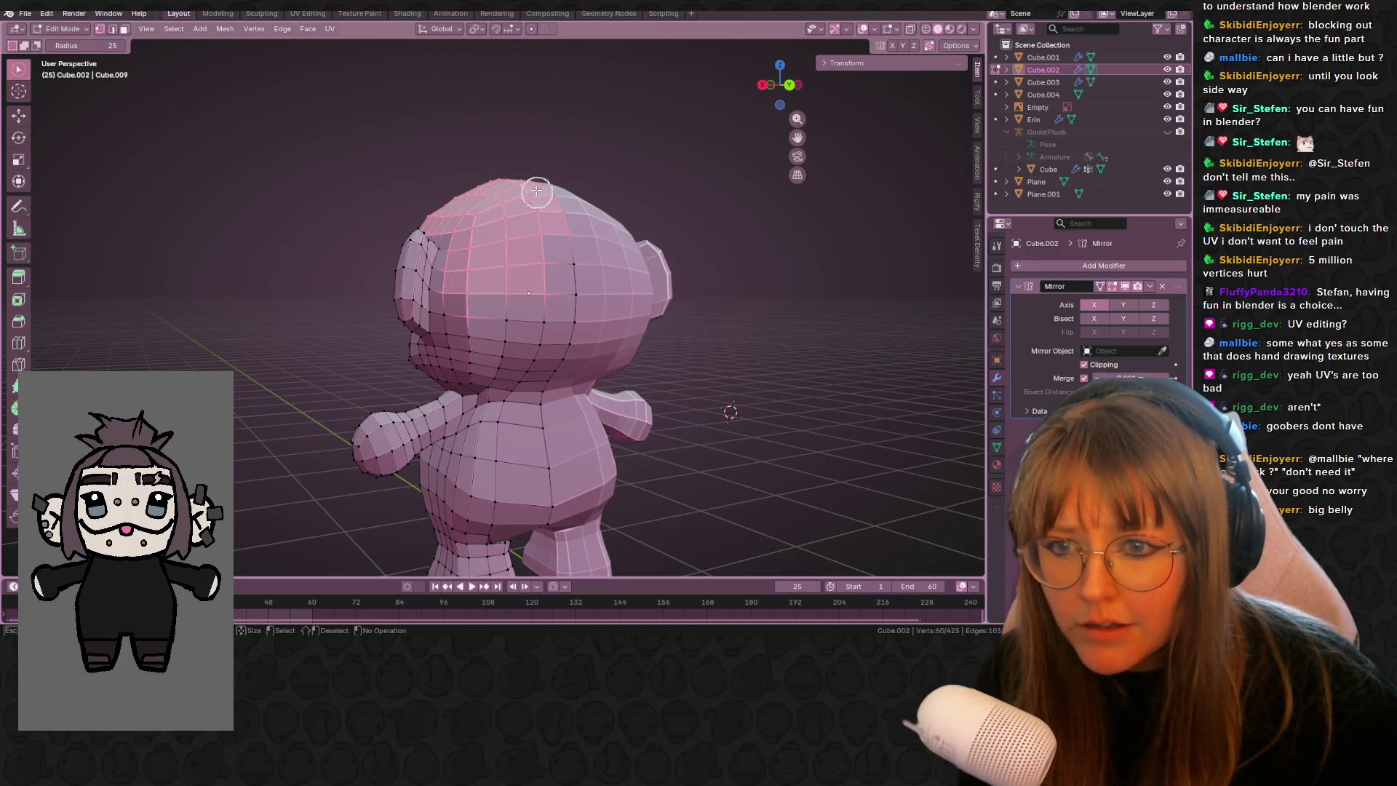
middle_click_drag(584, 288, 597, 179)
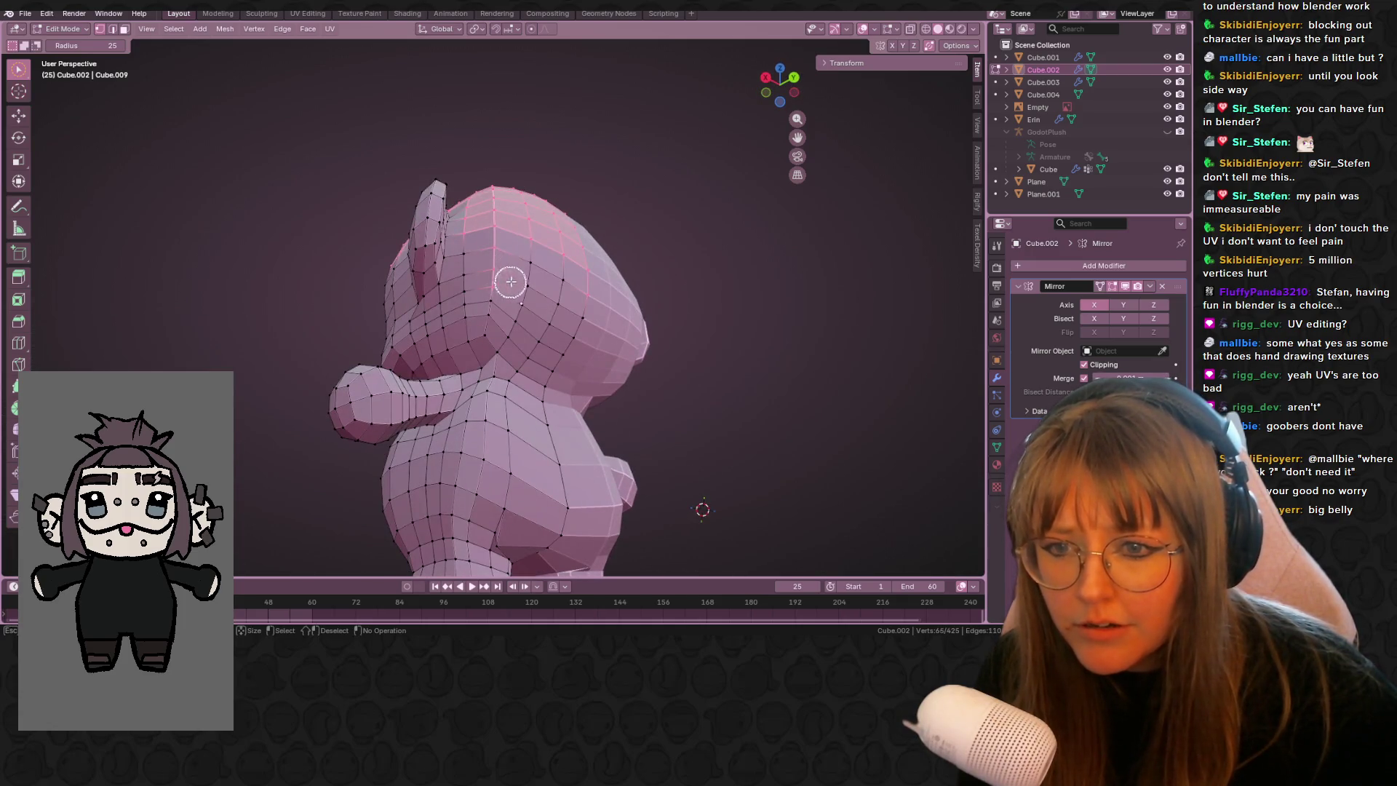
left_click_drag(535, 266, 564, 254)
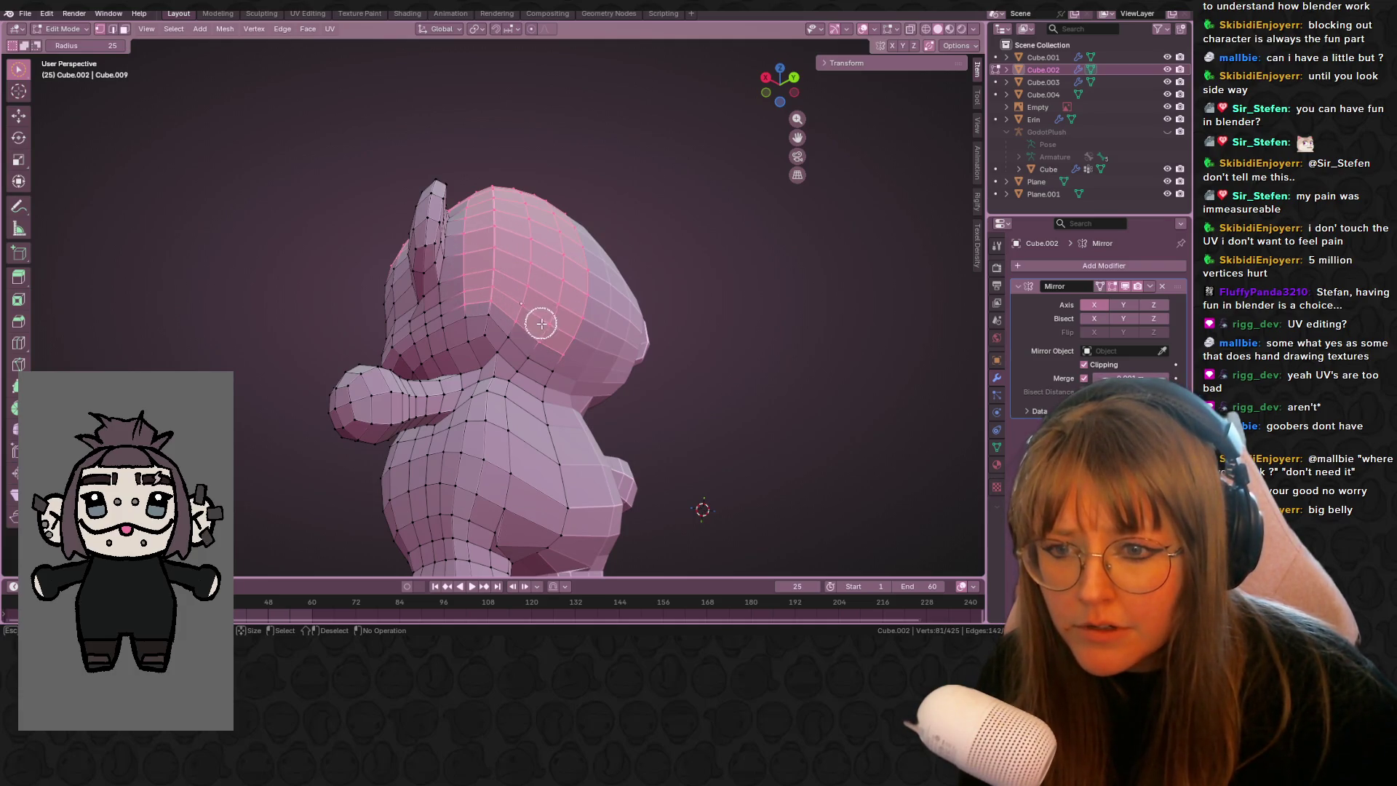
- Extend the head selection down the sides and up the crown, then duplicate it
mouse_move(560, 272)
middle_mouse_down()
mouse_move(586, 271)
mouse_move(557, 337)
middle_mouse_up()
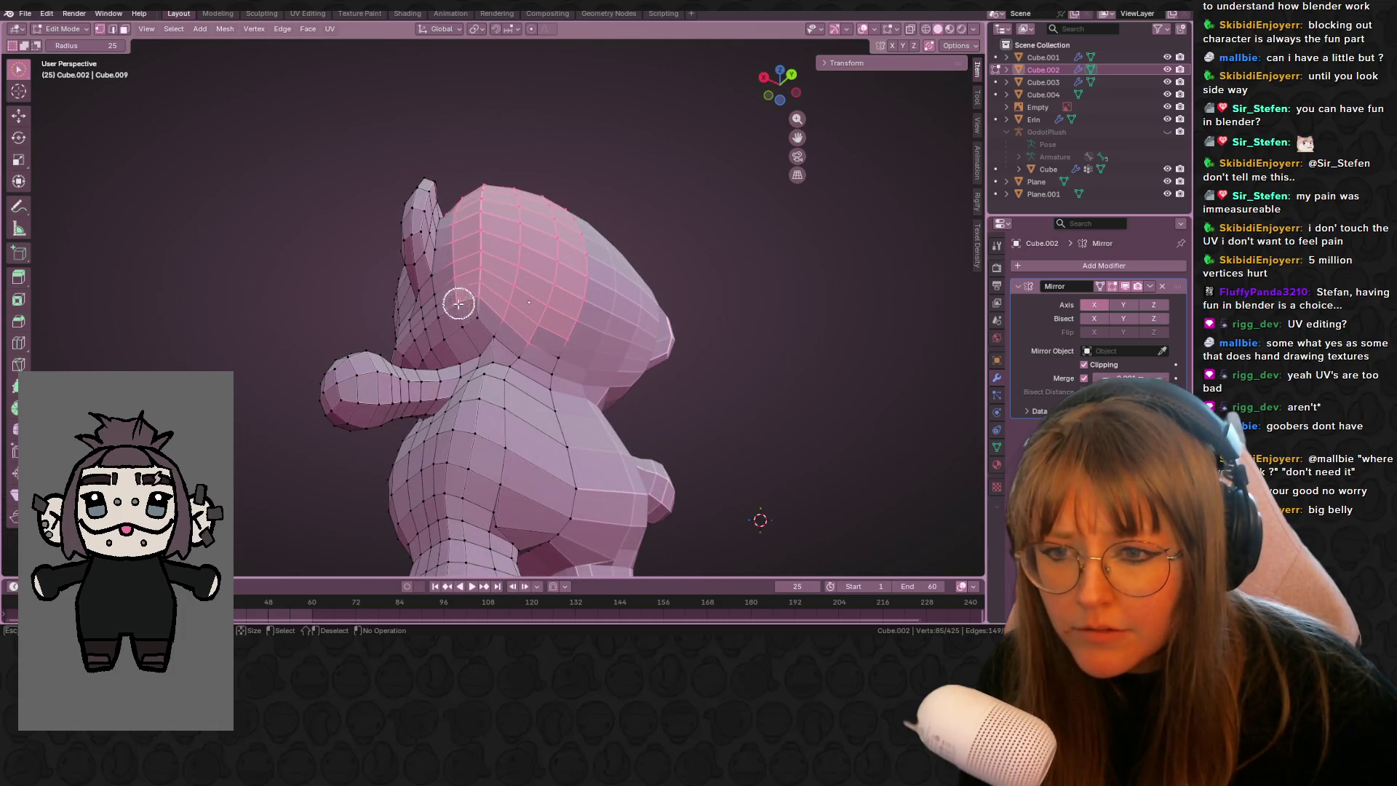
mouse_move(430, 210)
middle_mouse_down()
mouse_move(495, 299)
mouse_move(570, 271)
mouse_move(551, 337)
middle_mouse_up()
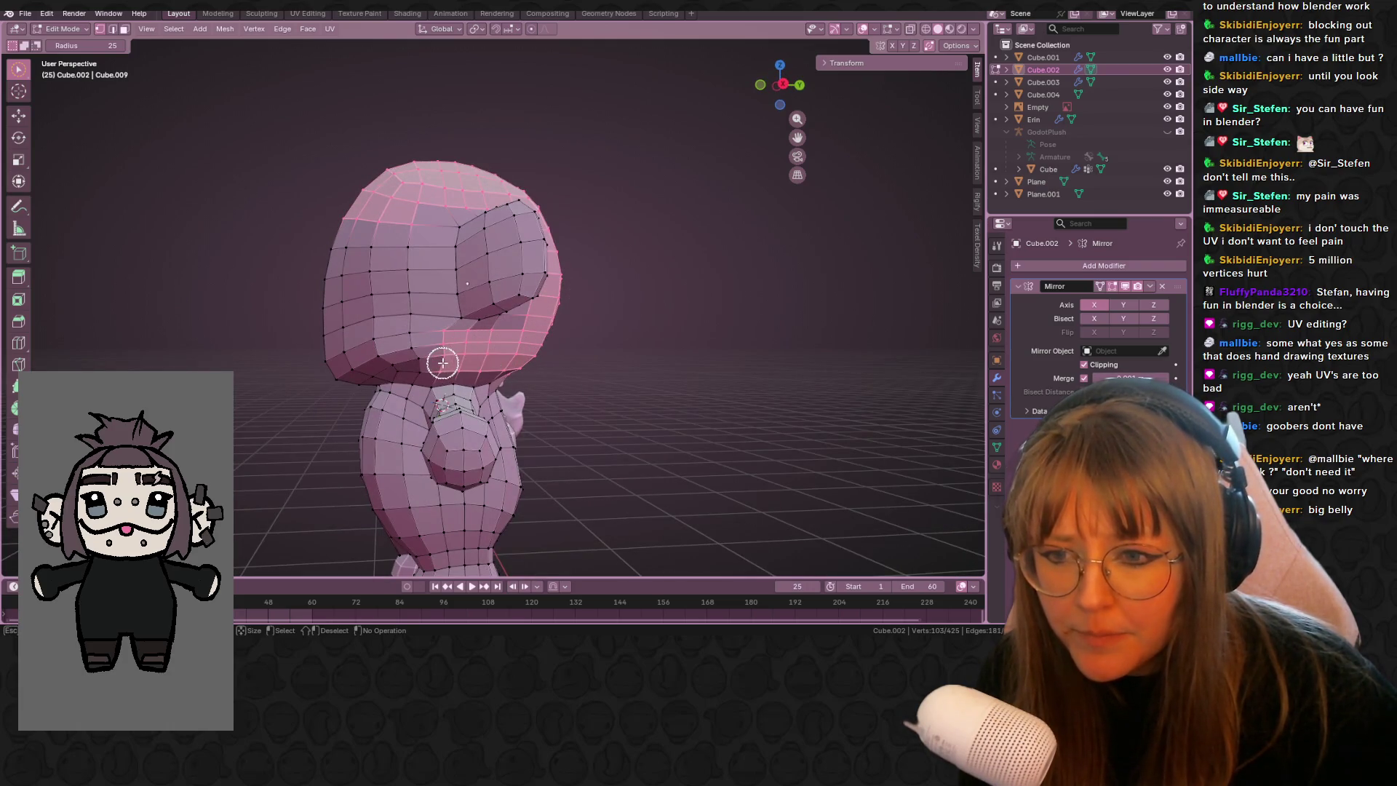
mouse_move(415, 247)
left_mouse_down()
mouse_move(405, 326)
mouse_move(455, 228)
left_mouse_up()
mouse_move(552, 145)
middle_mouse_down()
mouse_move(580, 125)
mouse_move(446, 227)
middle_mouse_up()
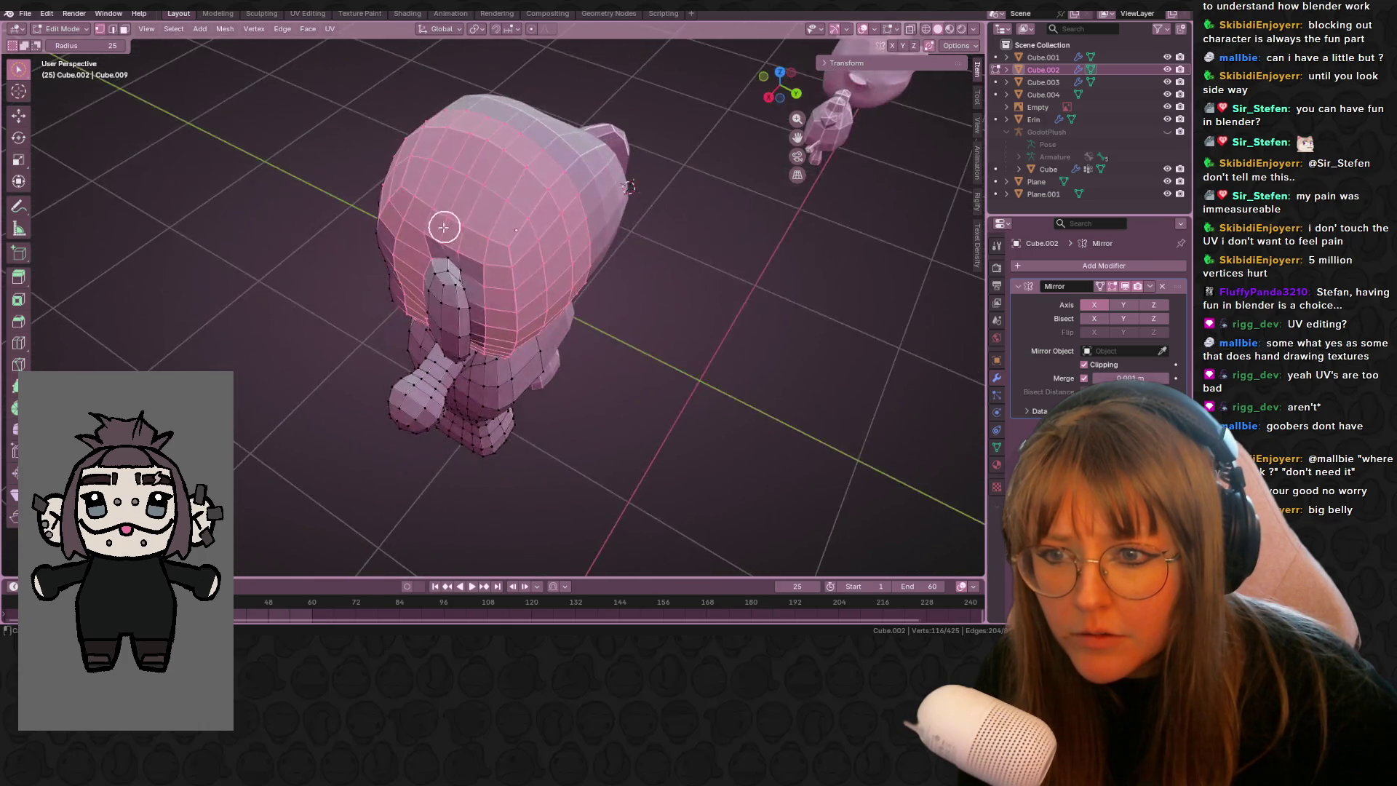
mouse_move(537, 257)
middle_mouse_down()
mouse_move(499, 172)
mouse_move(477, 181)
middle_mouse_up()
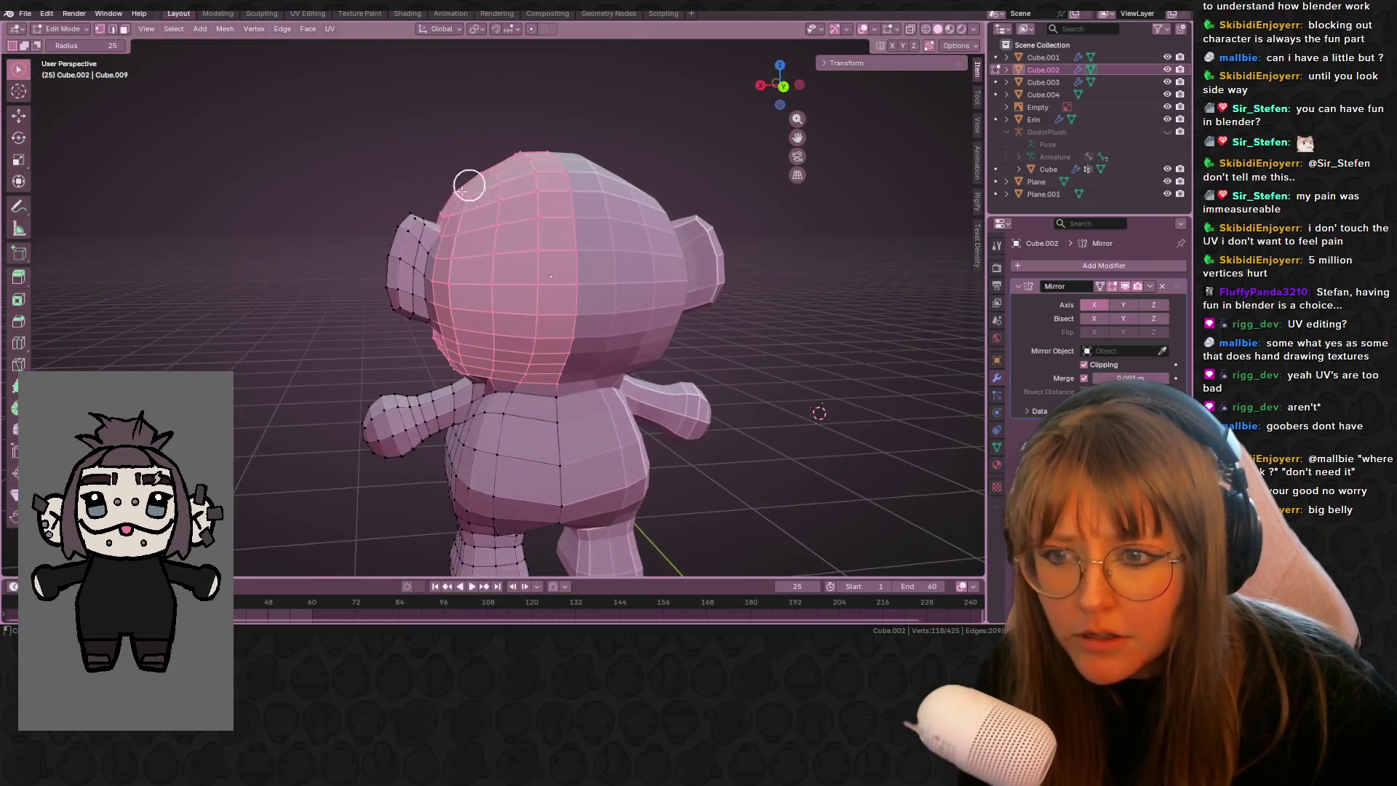
mouse_move(433, 311)
middle_mouse_down()
mouse_move(582, 290)
mouse_move(713, 212)
mouse_move(661, 380)
mouse_move(651, 307)
mouse_move(639, 327)
middle_mouse_up()
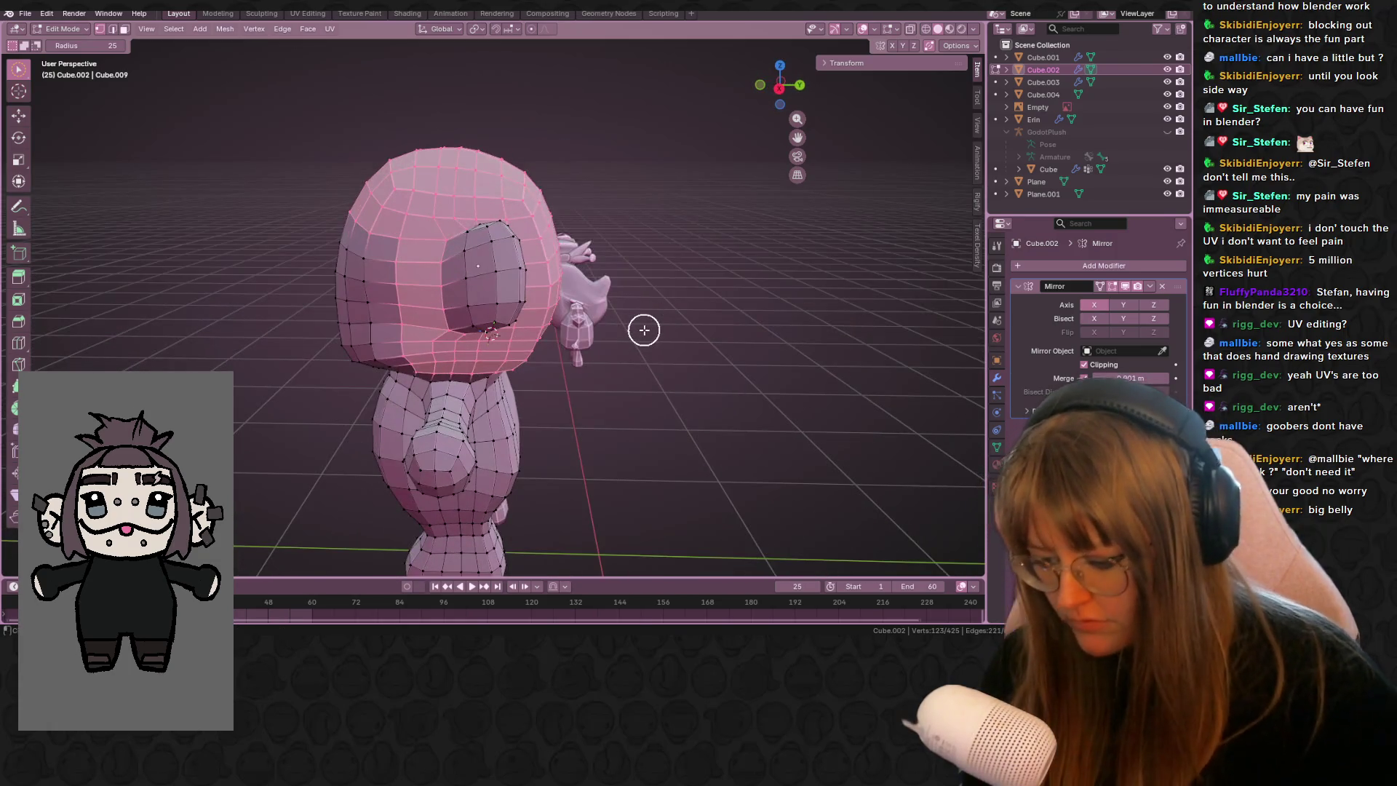
key("shift+d")
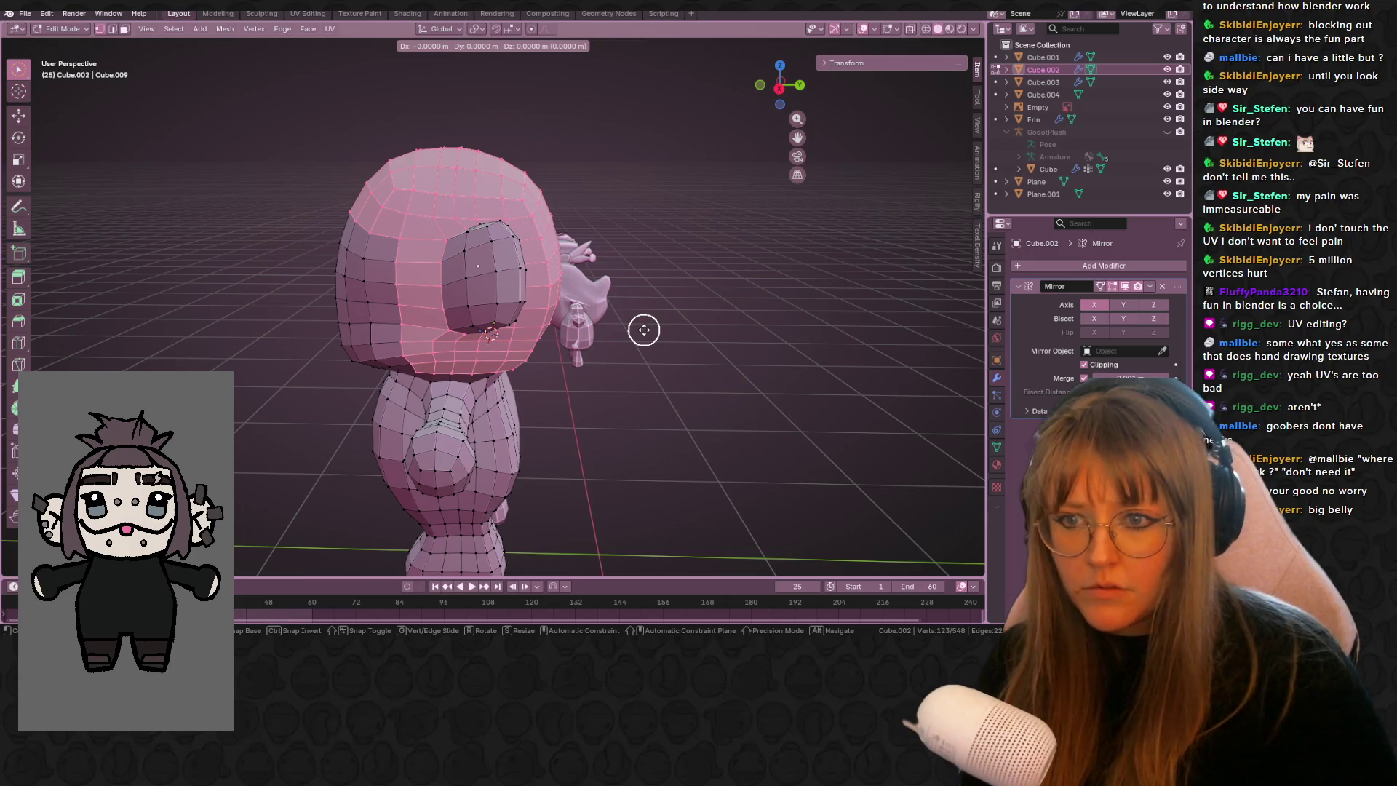
- Separate the in-place duplicate into its own object, Cube.005, and select it in Object Mode
right_click(644, 329)
key("c")
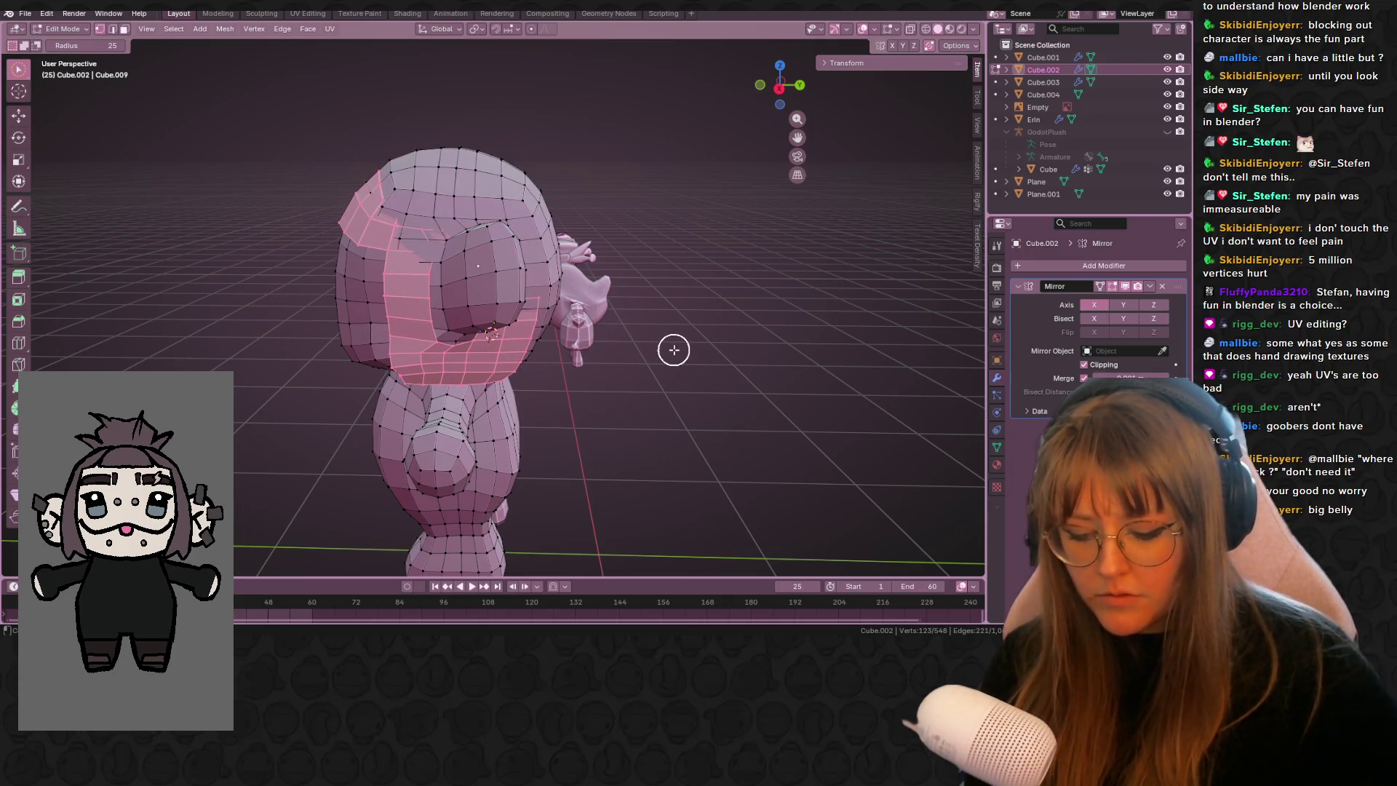
key("p")
left_click(674, 349)
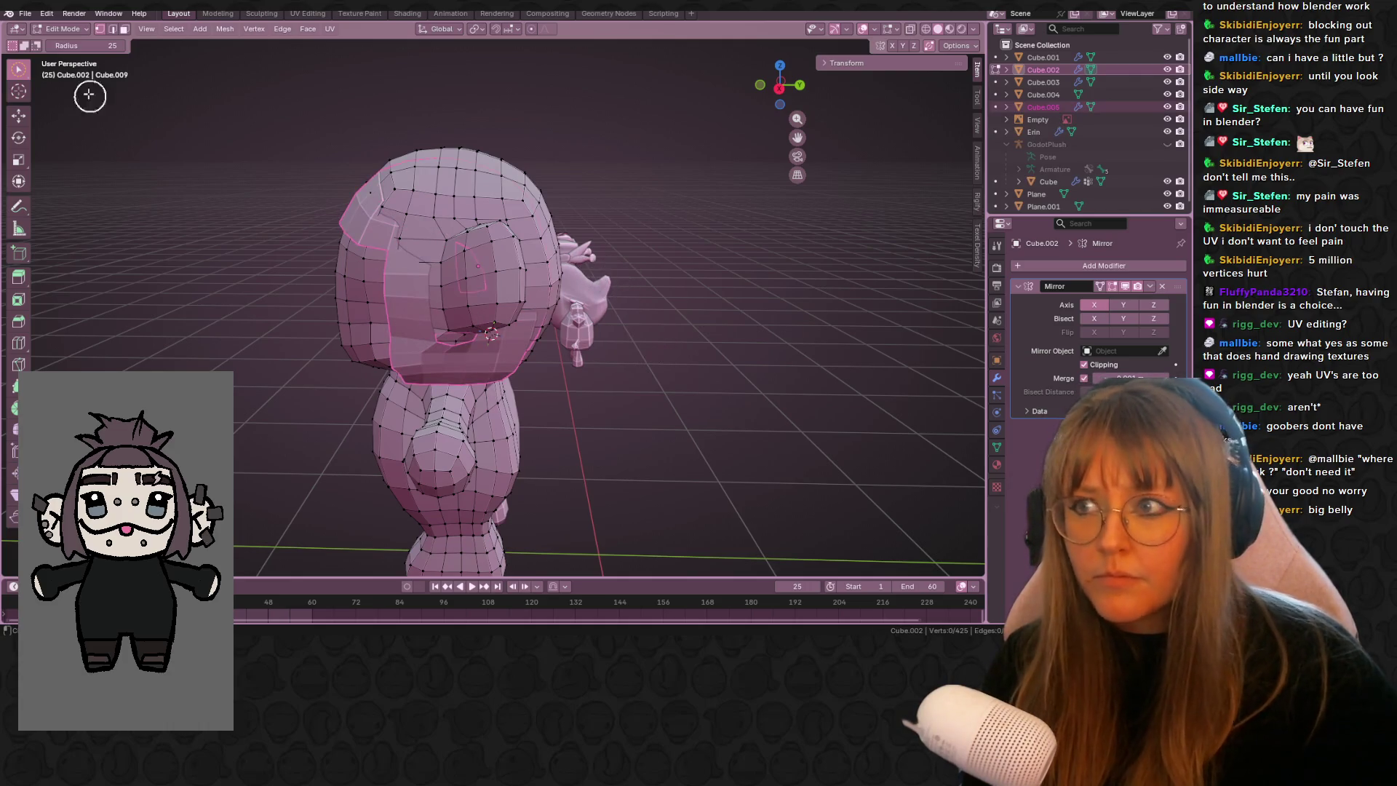
left_click_drag(15, 70, 58, 71)
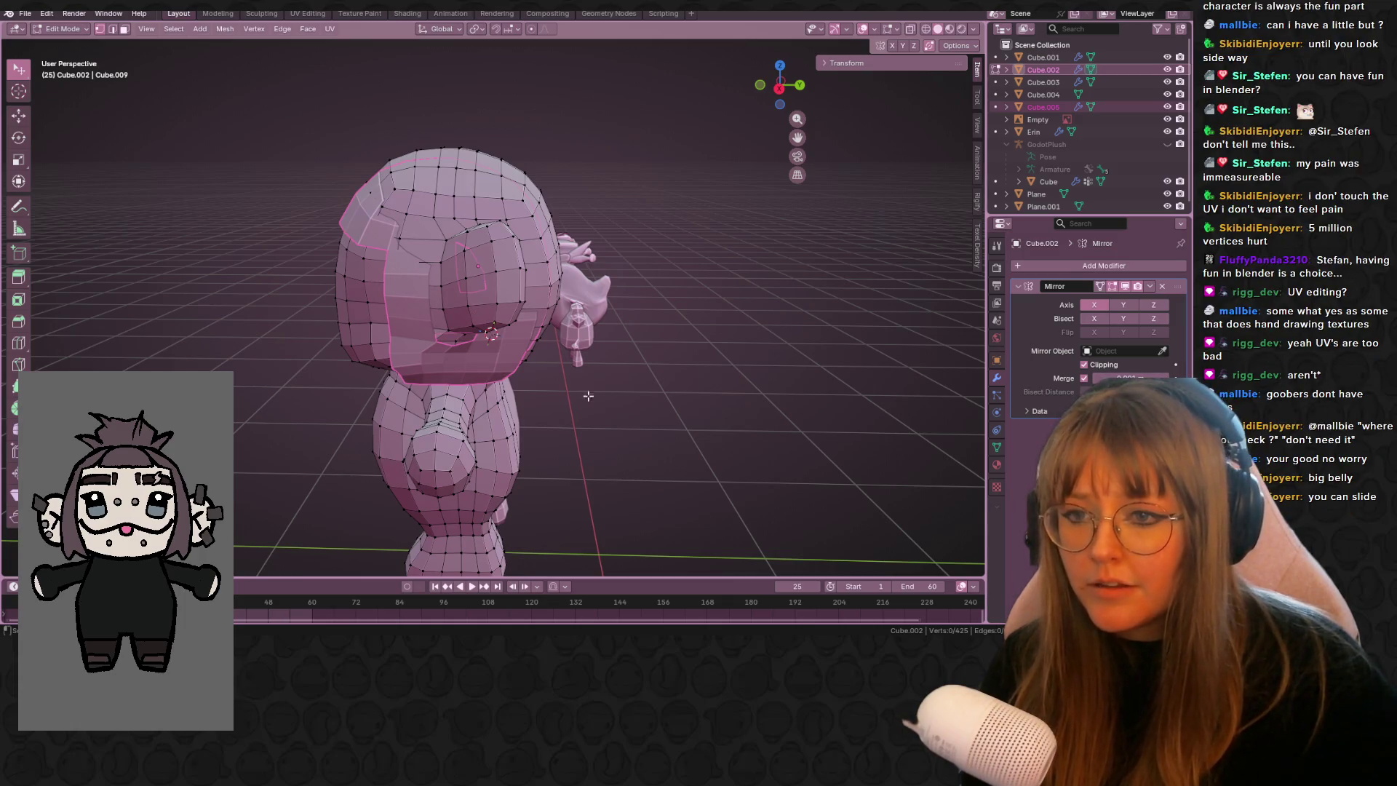
key("Tab")
left_click(438, 351)
- In Right Orthographic view, rotate Cube.005 and nudge it slightly left over the head
scroll(595, 398, "down", 3)
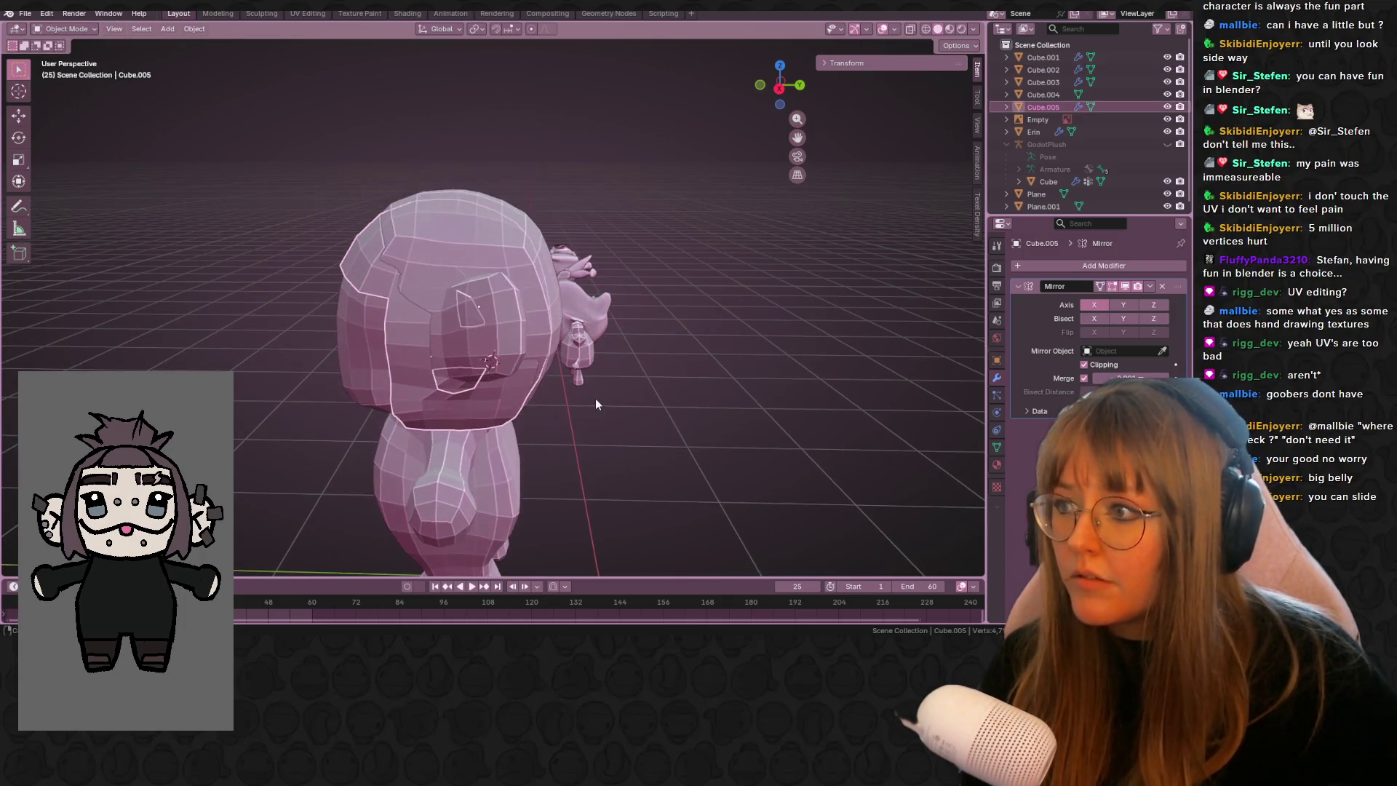
mouse_move(594, 397)
middle_mouse_down()
mouse_move(574, 356)
mouse_move(623, 346)
mouse_move(611, 350)
mouse_move(643, 250)
mouse_move(851, 108)
middle_mouse_up()
left_click(779, 90)
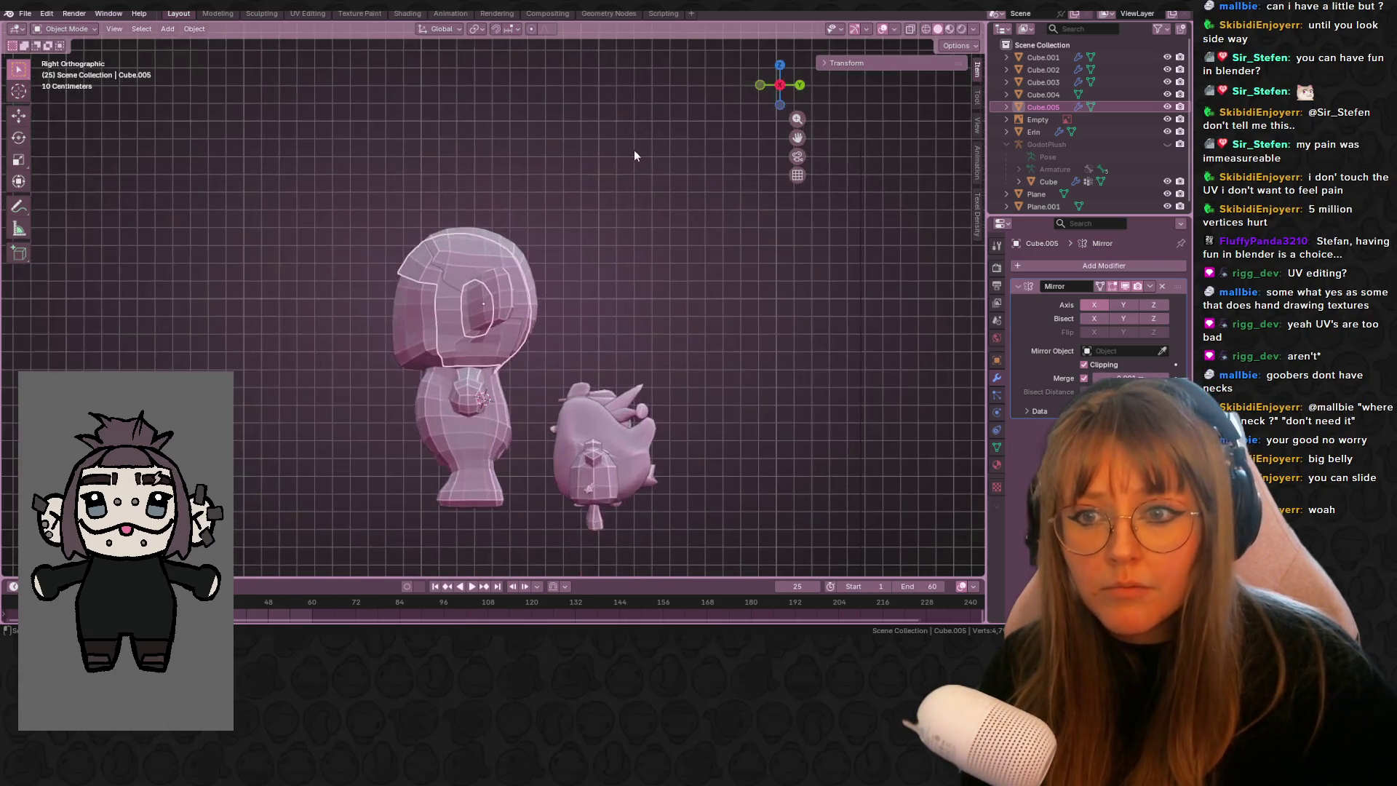
scroll(482, 236, "up", 4)
key("r")
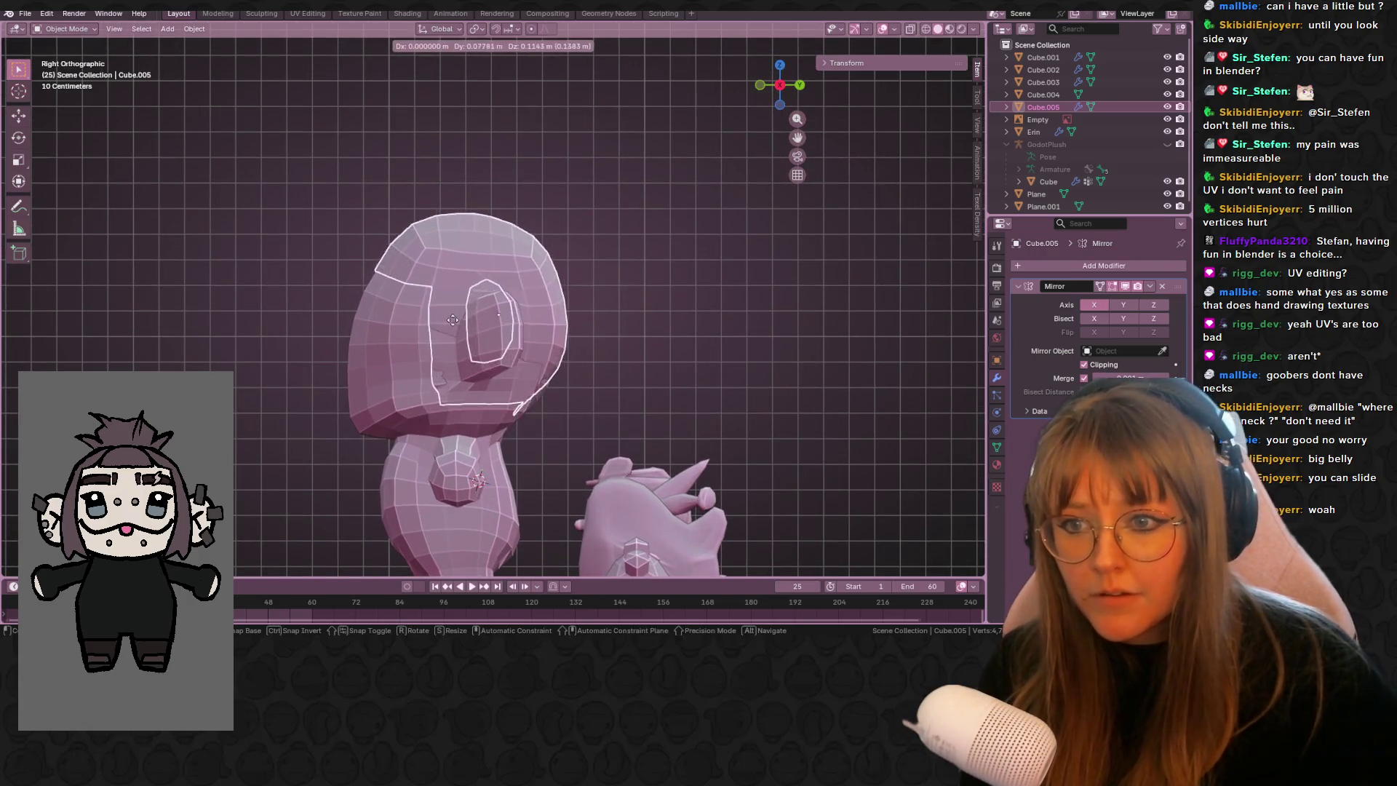
left_click(448, 334)
key("r")
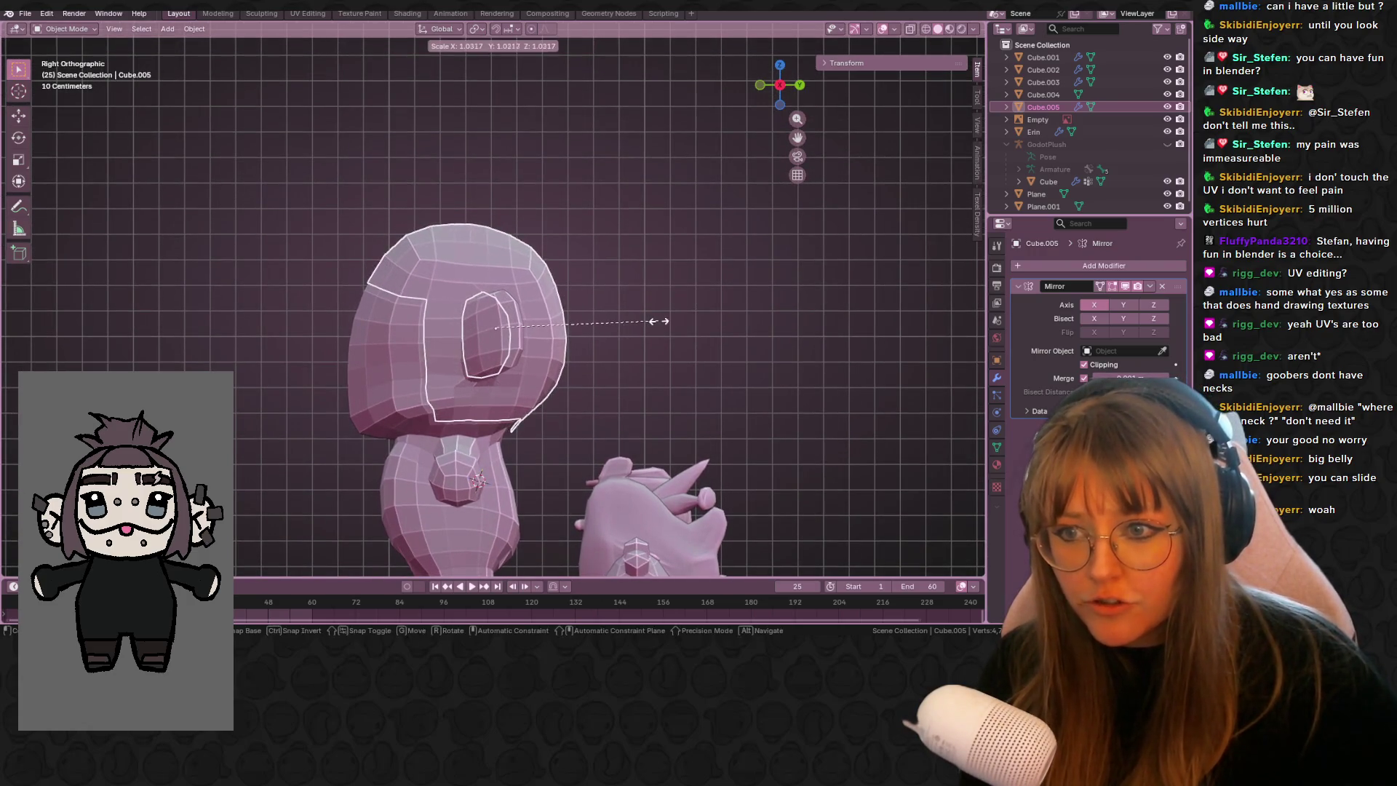
key("g")
left_click(635, 313)
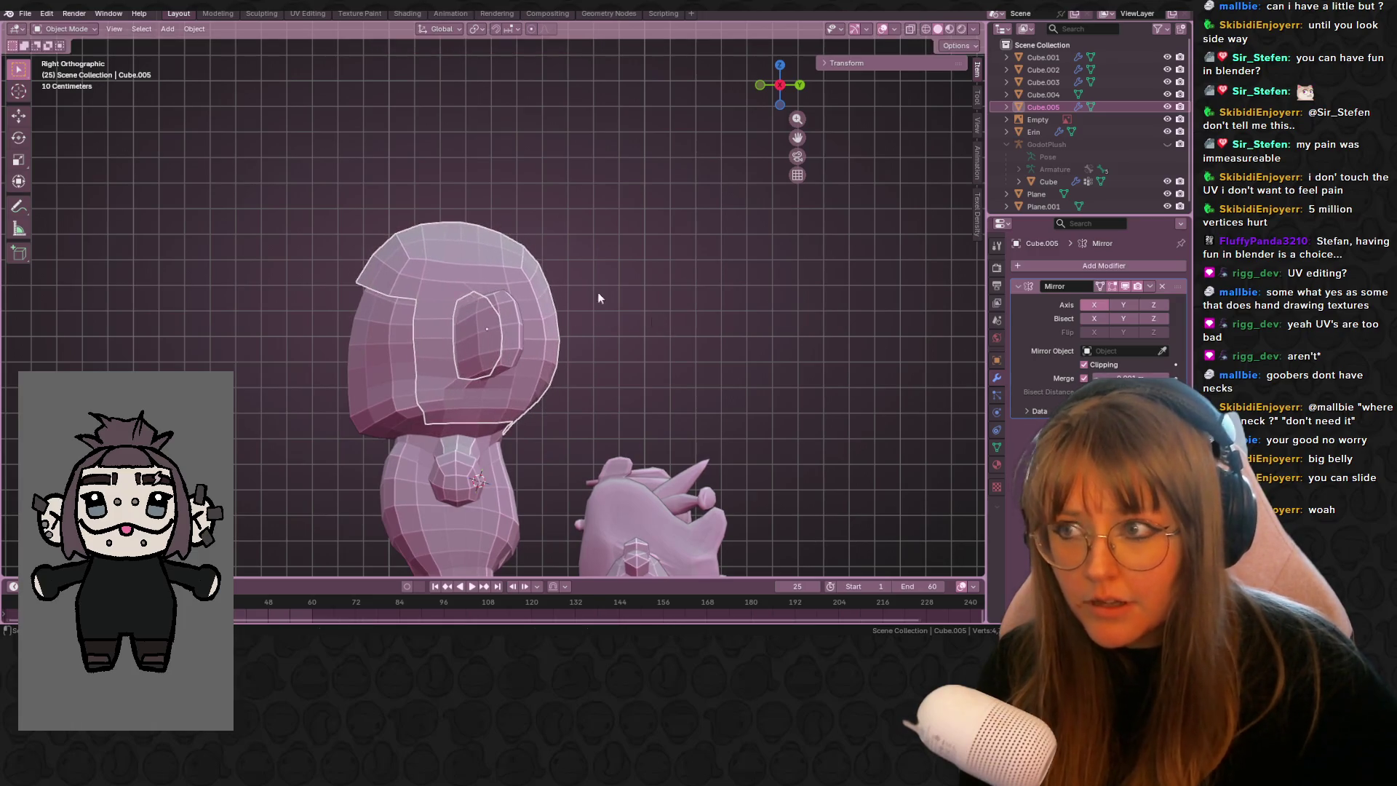
left_click(25, 73)
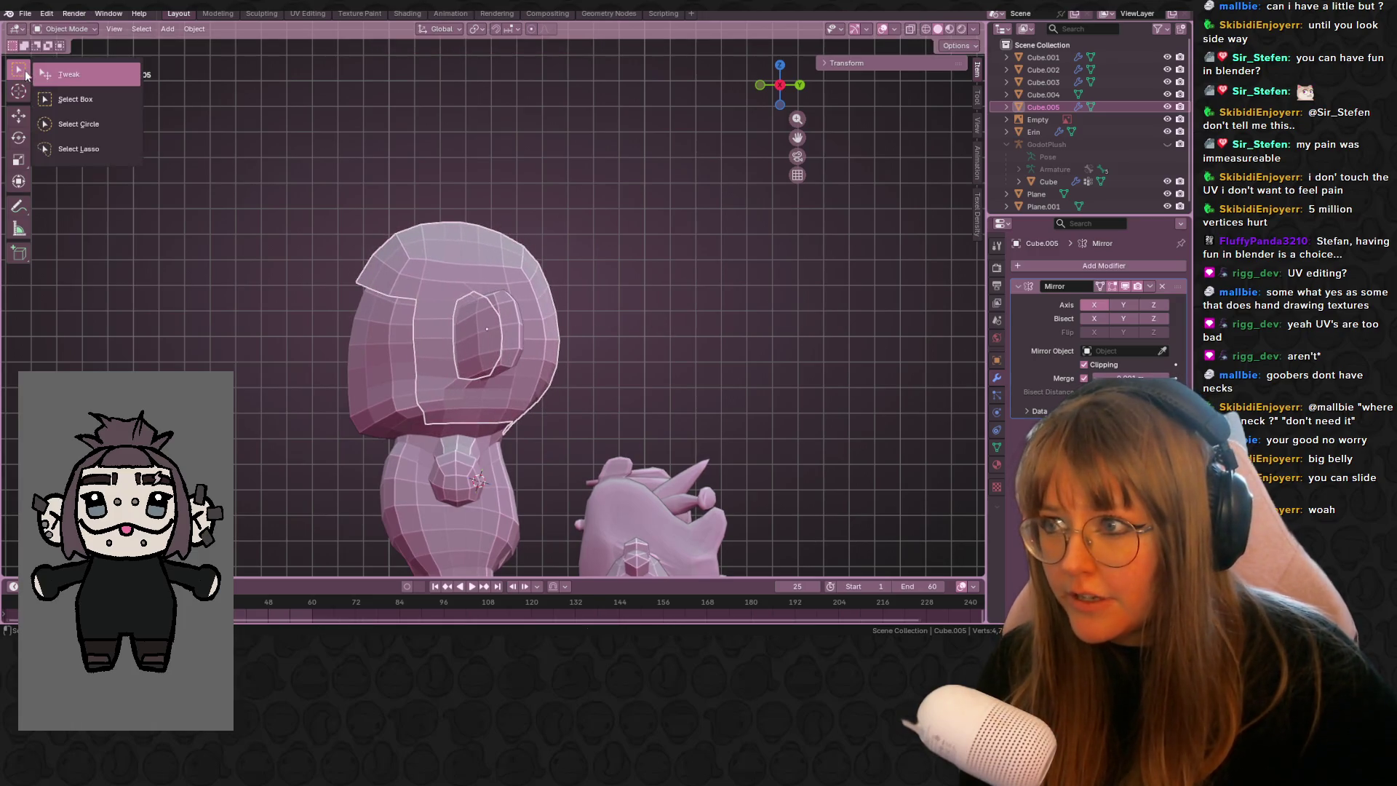
- Enter Edit Mode on the cap, paint then clear a face selection, and check mirror options
left_click(81, 104)
mouse_move(437, 327)
middle_mouse_down()
mouse_move(574, 287)
mouse_move(472, 338)
middle_mouse_up()
key("Tab")
key("g")
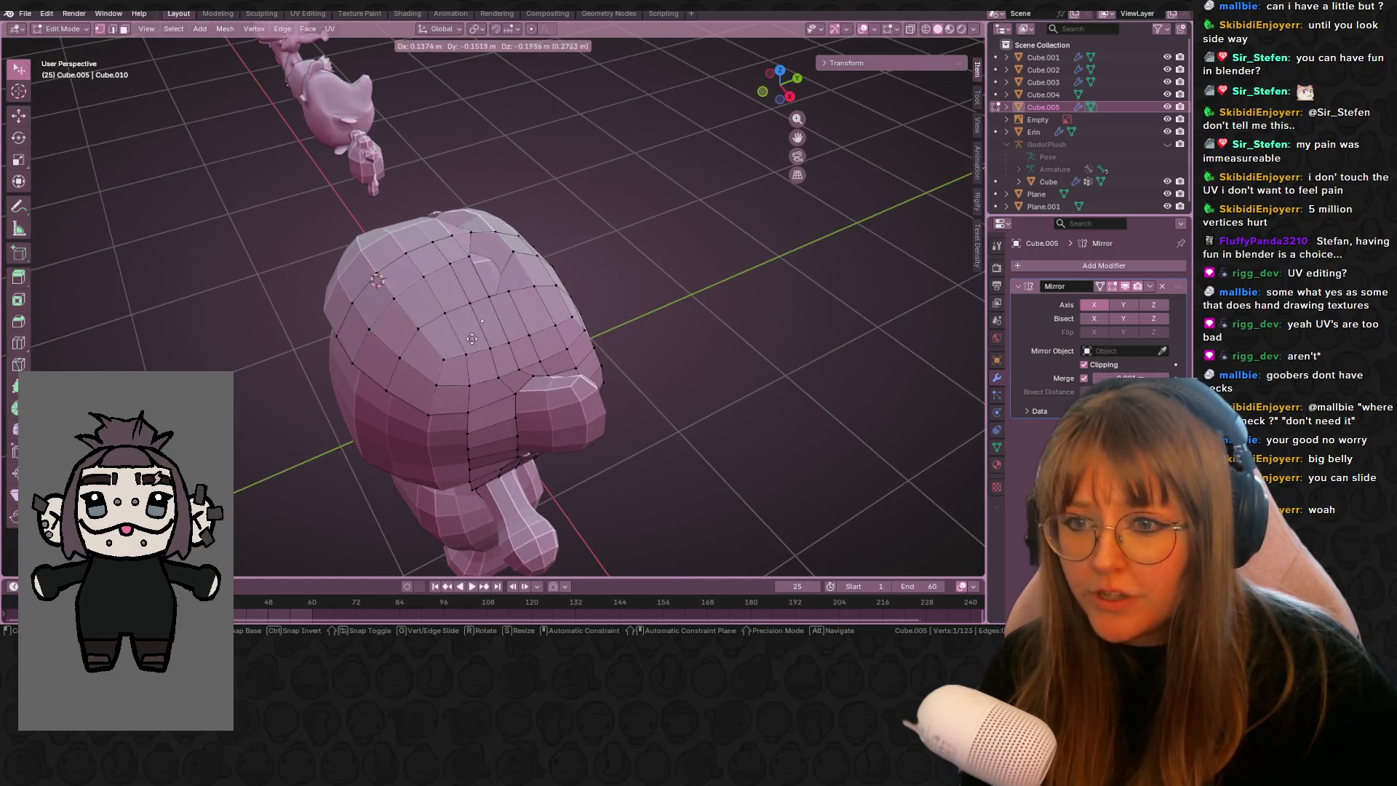
key("Escape")
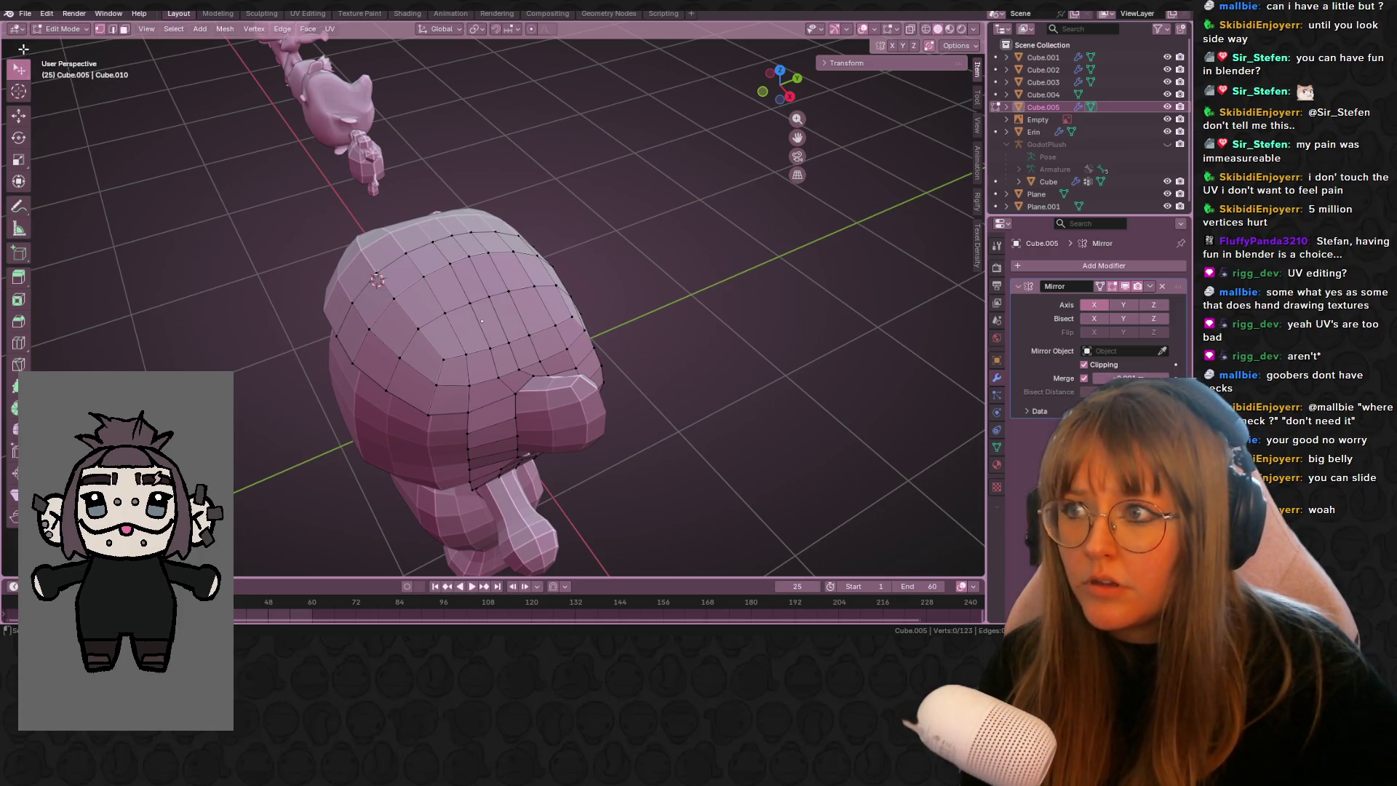
left_click(18, 75)
left_click(78, 124)
mouse_move(465, 313)
left_mouse_down()
mouse_move(462, 287)
mouse_move(427, 291)
mouse_move(564, 299)
mouse_move(506, 252)
left_mouse_up()
key("alt+a")
mouse_move(577, 283)
middle_mouse_down()
mouse_move(646, 146)
mouse_move(630, 206)
mouse_move(430, 177)
mouse_move(253, 178)
mouse_move(137, 181)
mouse_move(40, 209)
mouse_move(879, 171)
middle_mouse_up()
left_click(965, 43)
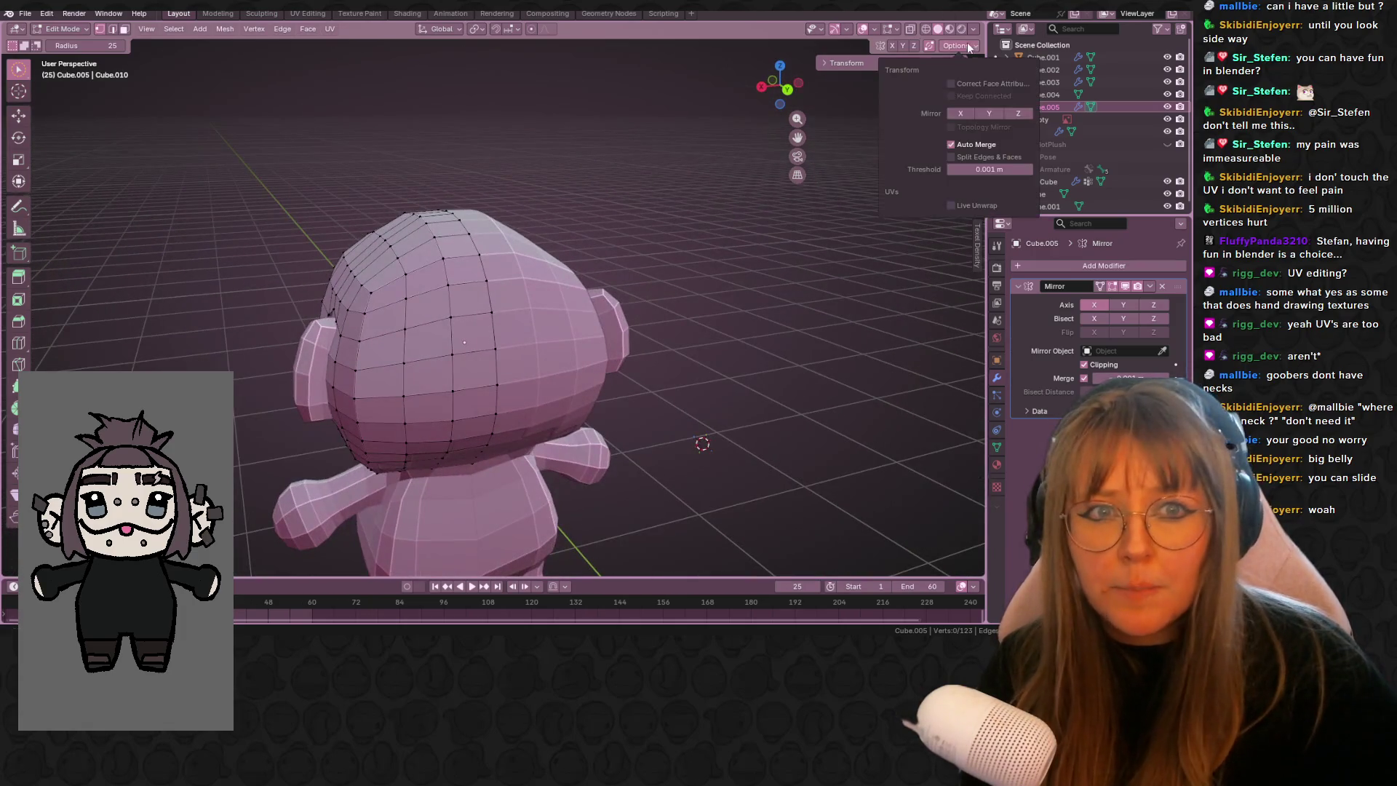
mouse_move(514, 296)
middle_mouse_down()
mouse_move(234, 225)
mouse_move(489, 215)
mouse_move(365, 279)
mouse_move(203, 284)
middle_mouse_up()
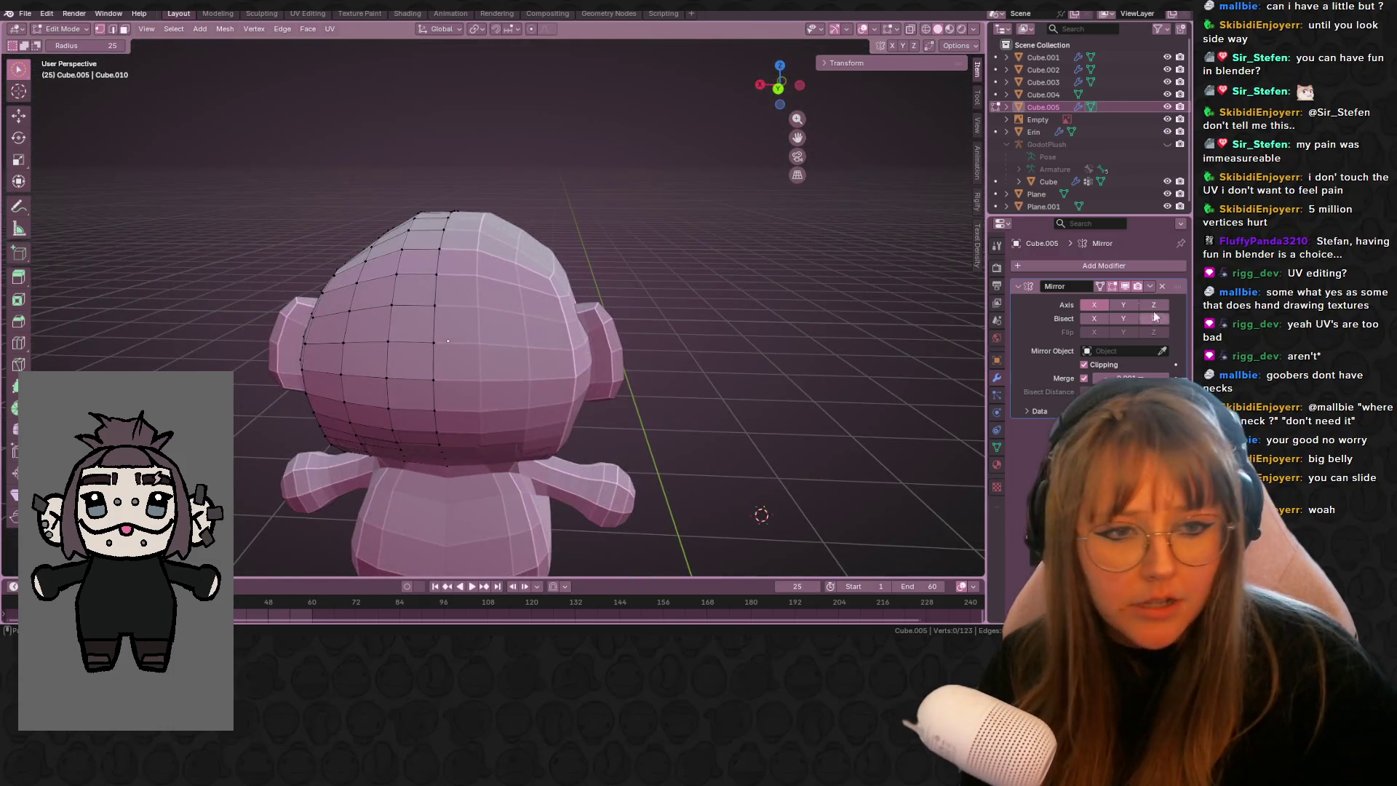
- Add a Solidify modifier to the cap and drag its Thickness up
left_click(1126, 262)
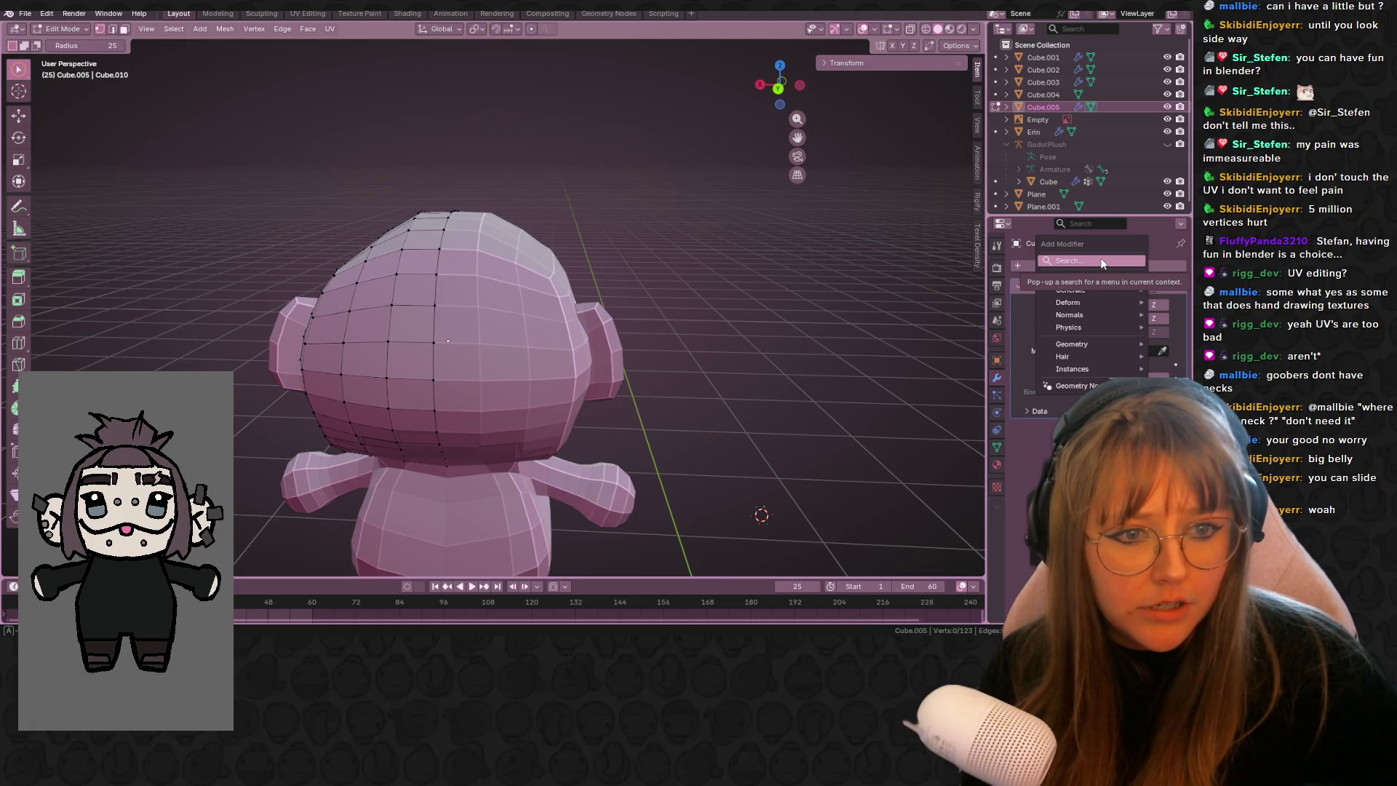
left_click(1102, 261)
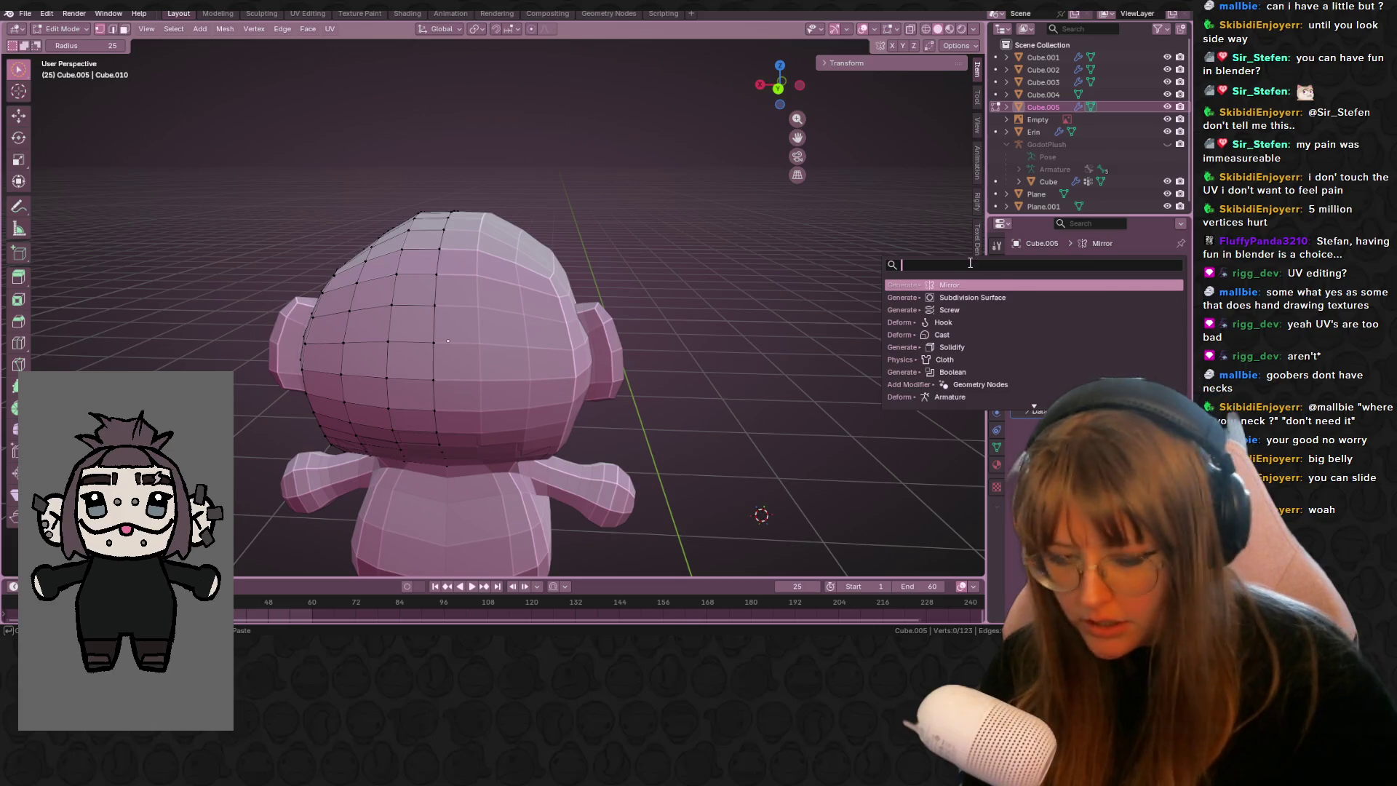
left_click(998, 347)
mouse_move(451, 306)
middle_mouse_down()
mouse_move(405, 284)
mouse_move(665, 272)
mouse_move(688, 206)
mouse_move(698, 218)
middle_mouse_up()
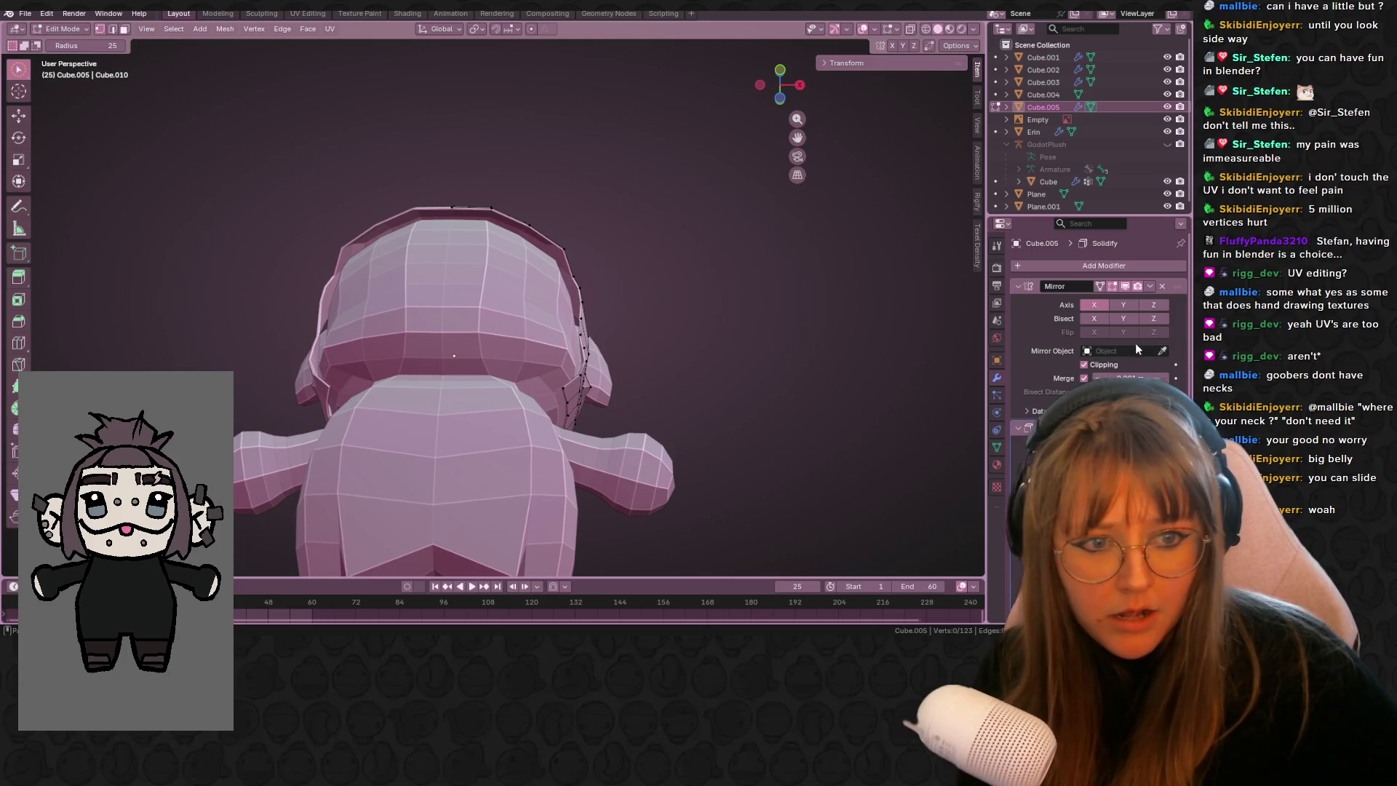
left_click_drag(1120, 455, 1164, 455)
middle_click_drag(728, 284, 623, 375)
mouse_move(711, 352)
middle_mouse_down()
mouse_move(754, 327)
mouse_move(786, 249)
middle_mouse_up()
left_click(760, 82)
- Scale the whole cap down slightly and turn on X-ray in front view with the reference
key("a")
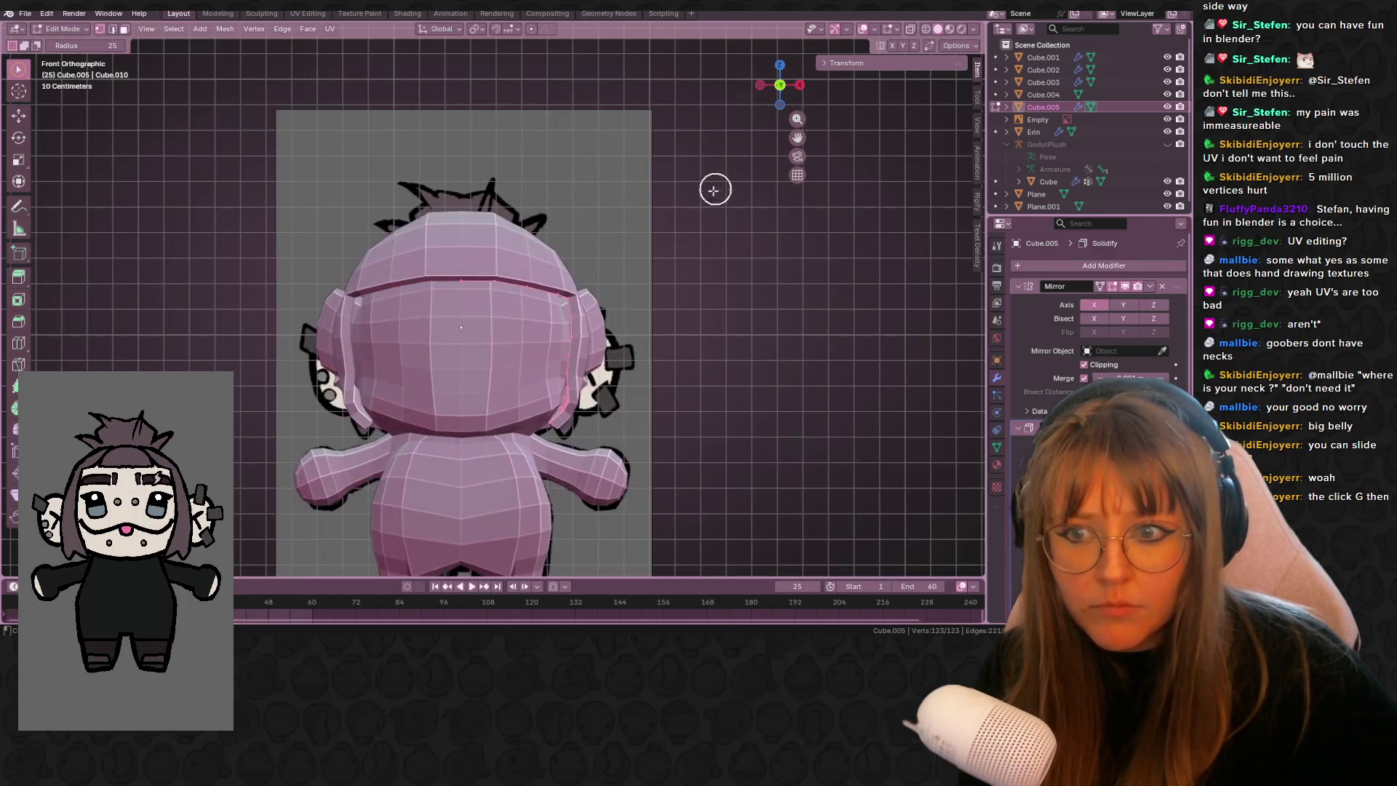
key("s")
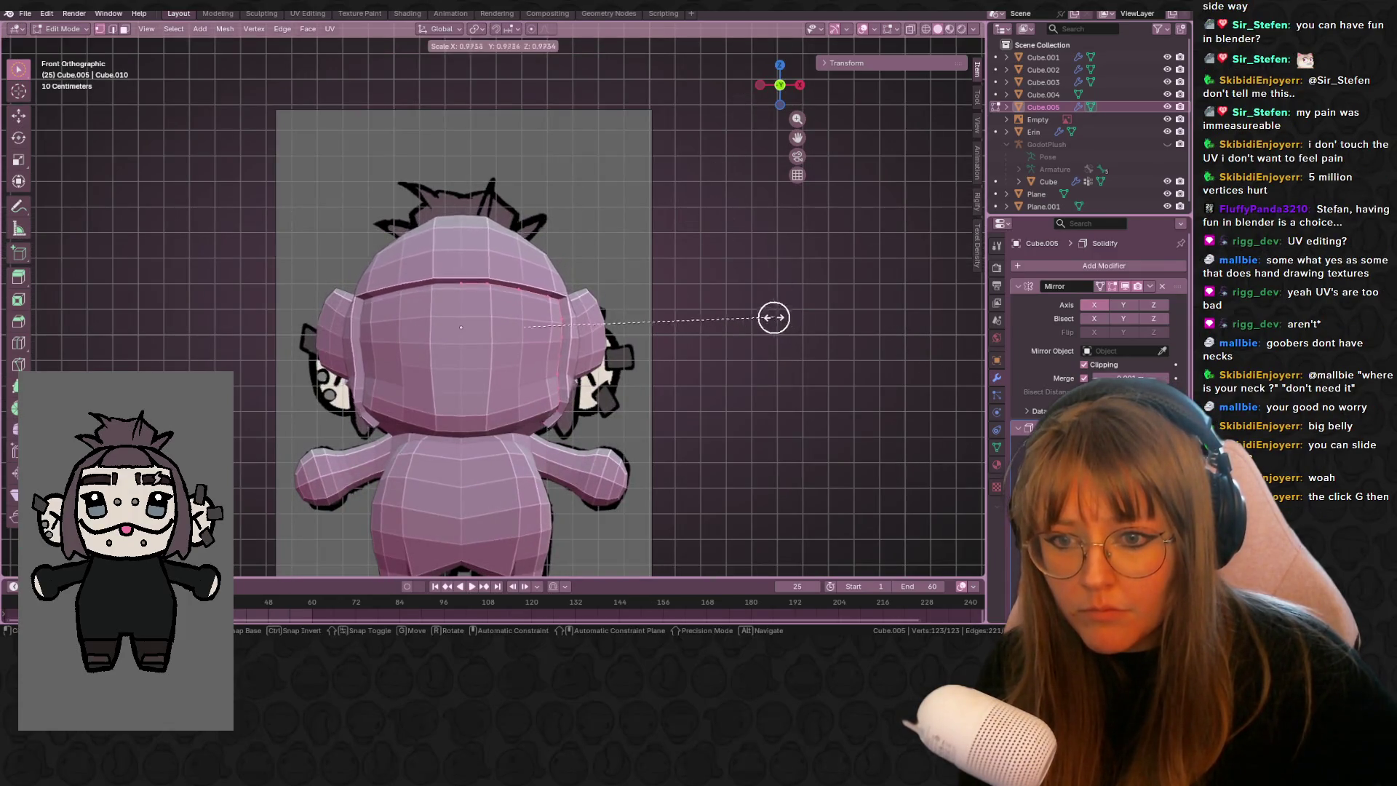
left_click(773, 299)
mouse_move(773, 299)
middle_mouse_down()
mouse_move(779, 321)
mouse_move(776, 291)
middle_mouse_up()
left_click_drag(775, 98, 782, 92)
left_click(912, 30)
left_click(781, 93)
scroll(733, 138, "up", 1)
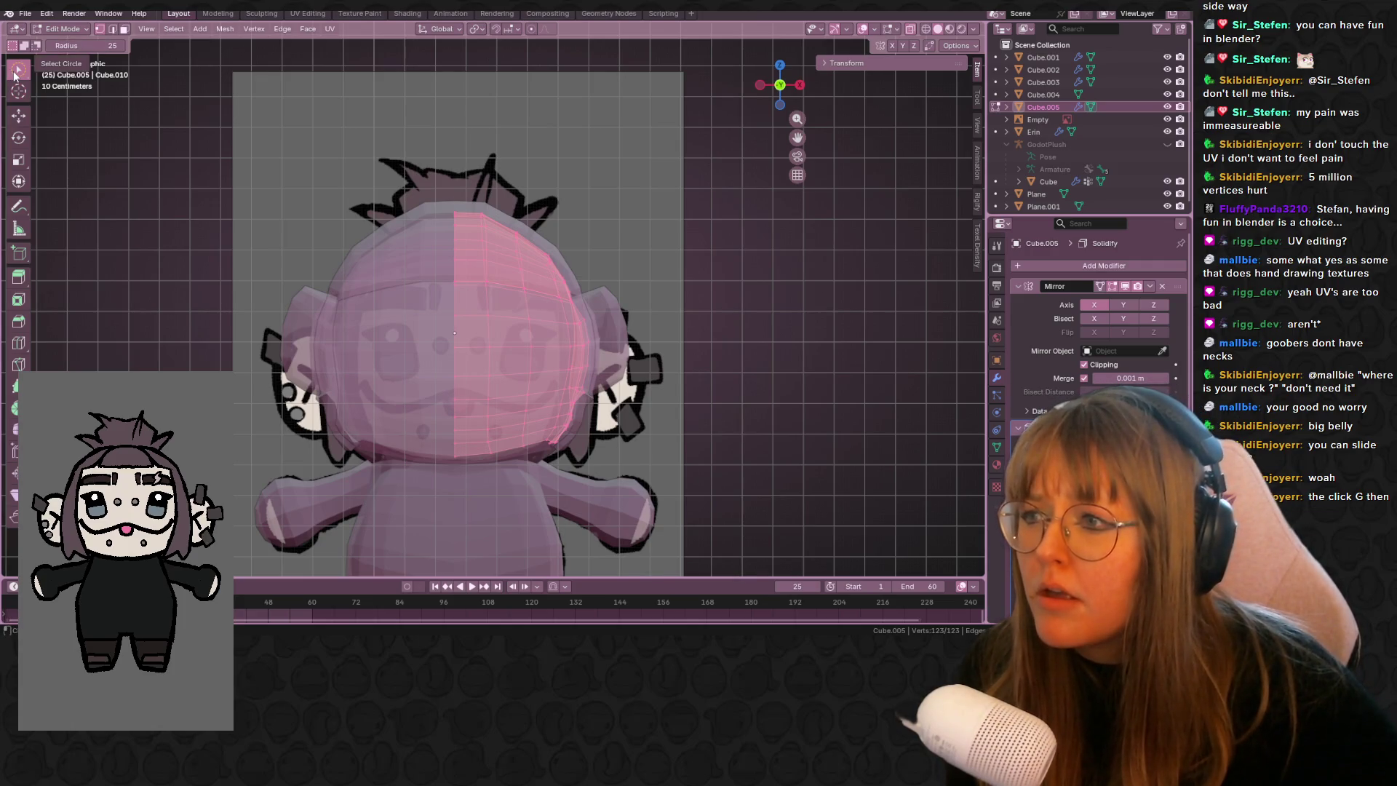
- Edge-slide the cap's edge loops so the shell follows the reference hair outline
left_click_drag(19, 73, 78, 100)
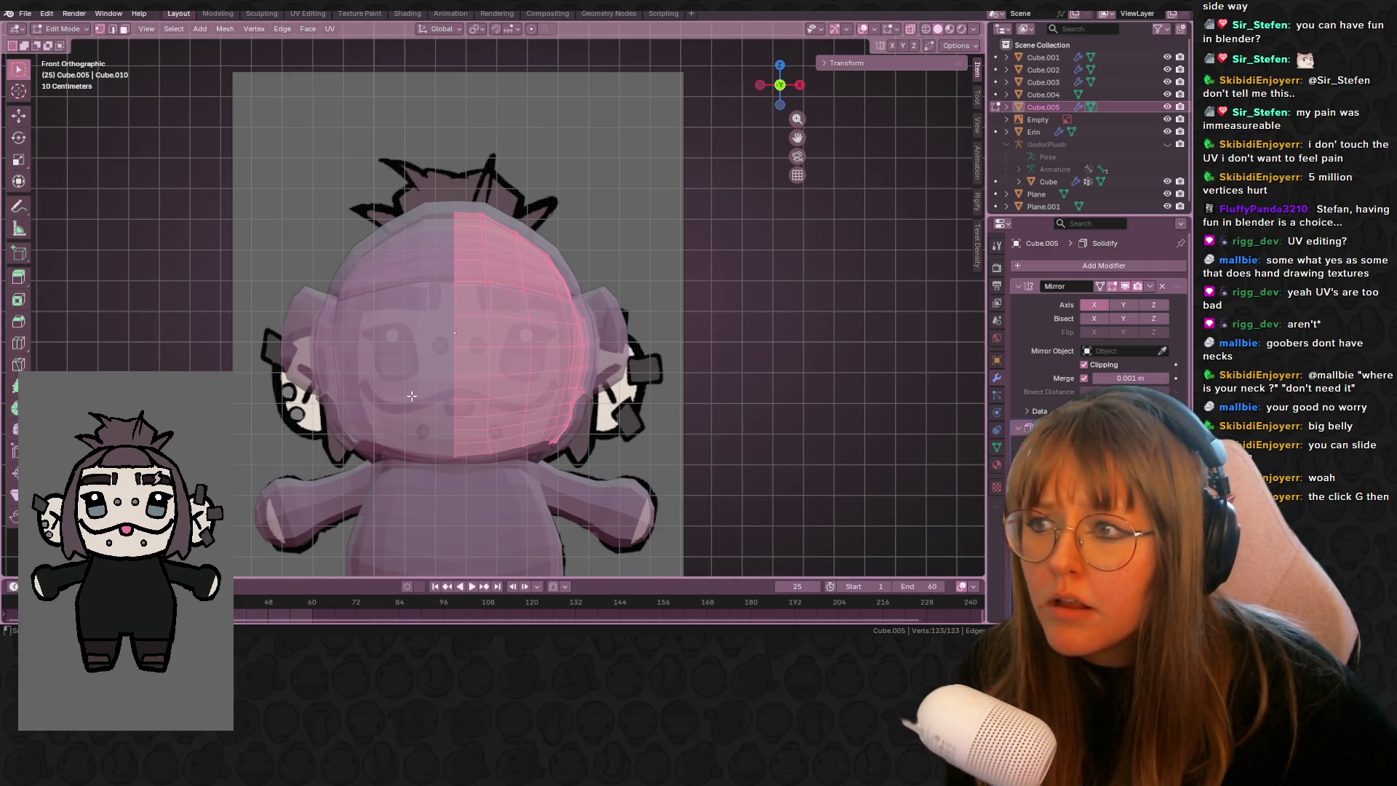
left_click(446, 274, "alt")
middle_click_drag(446, 274, 567, 285)
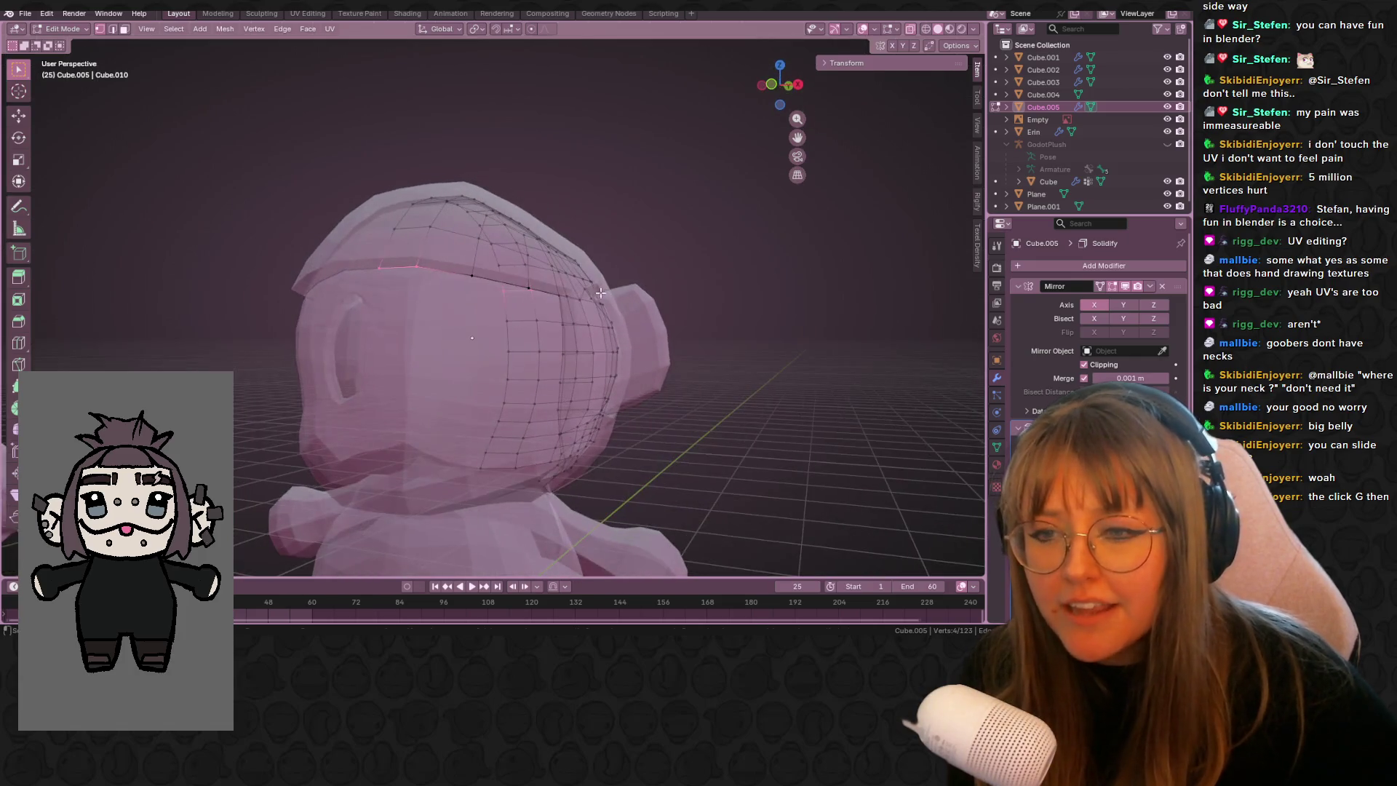
key("g")
key("g")
left_click(610, 276)
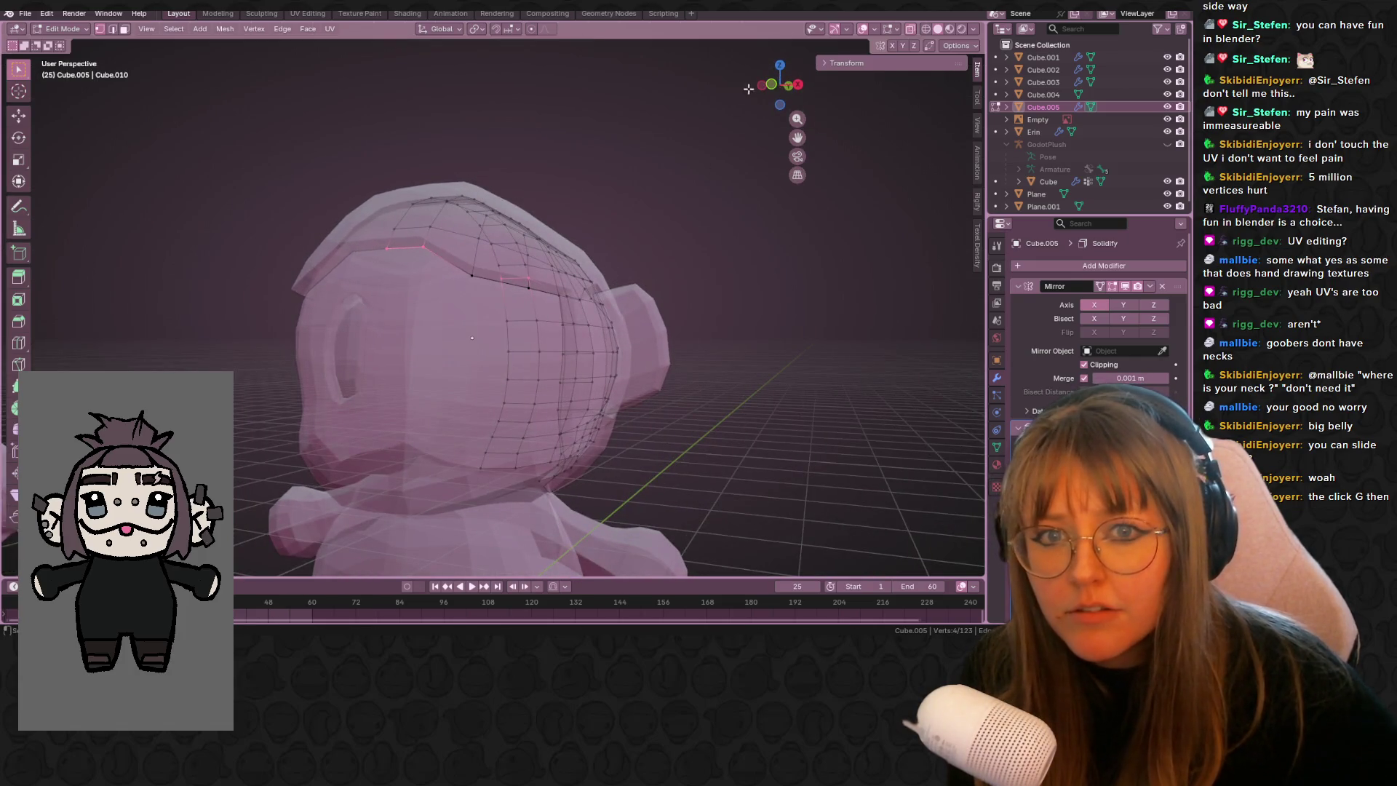
left_click(764, 86)
scroll(673, 216, "up", 2)
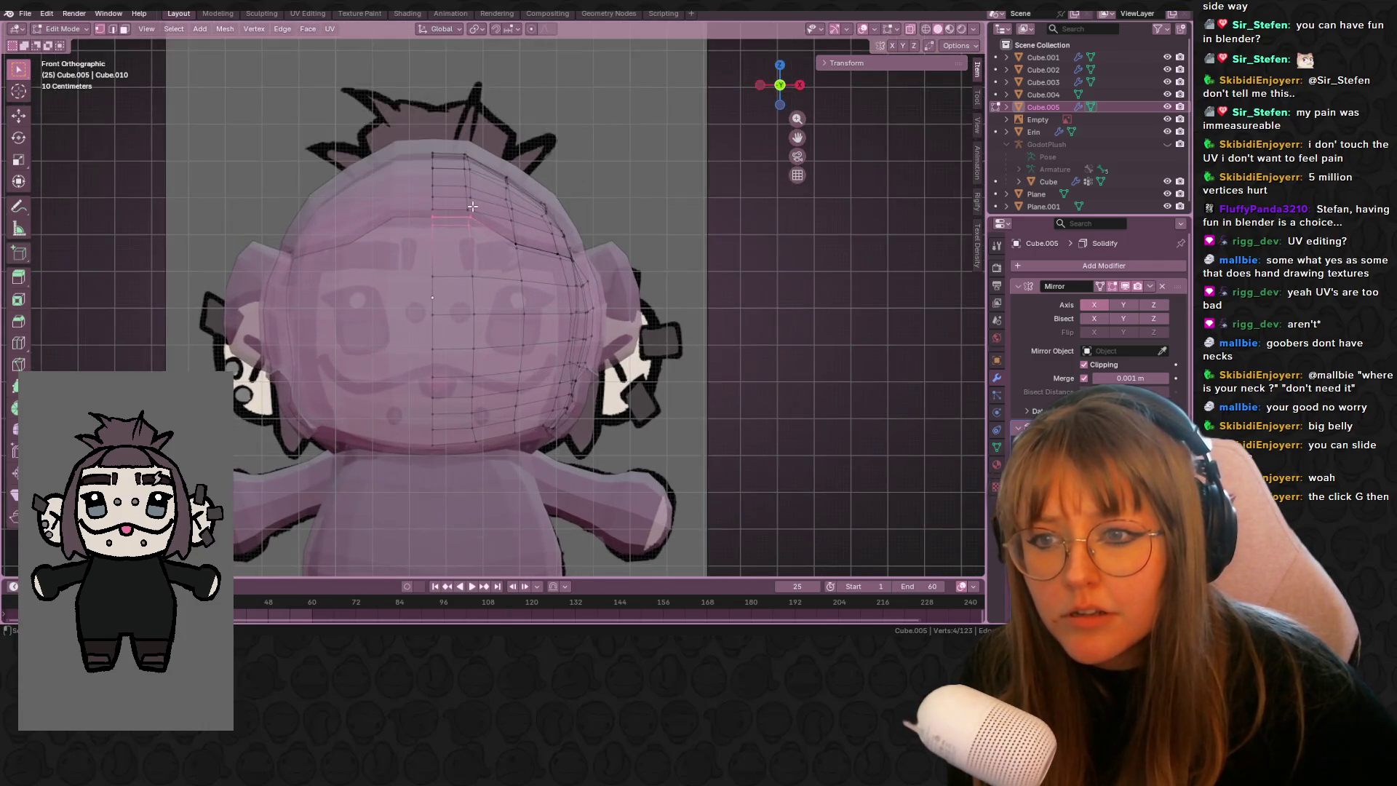
key("g")
key("g")
left_click(478, 211)
mouse_move(478, 211)
middle_mouse_down()
mouse_move(729, 211)
mouse_move(619, 258)
mouse_move(757, 109)
middle_mouse_up()
left_click(777, 88)
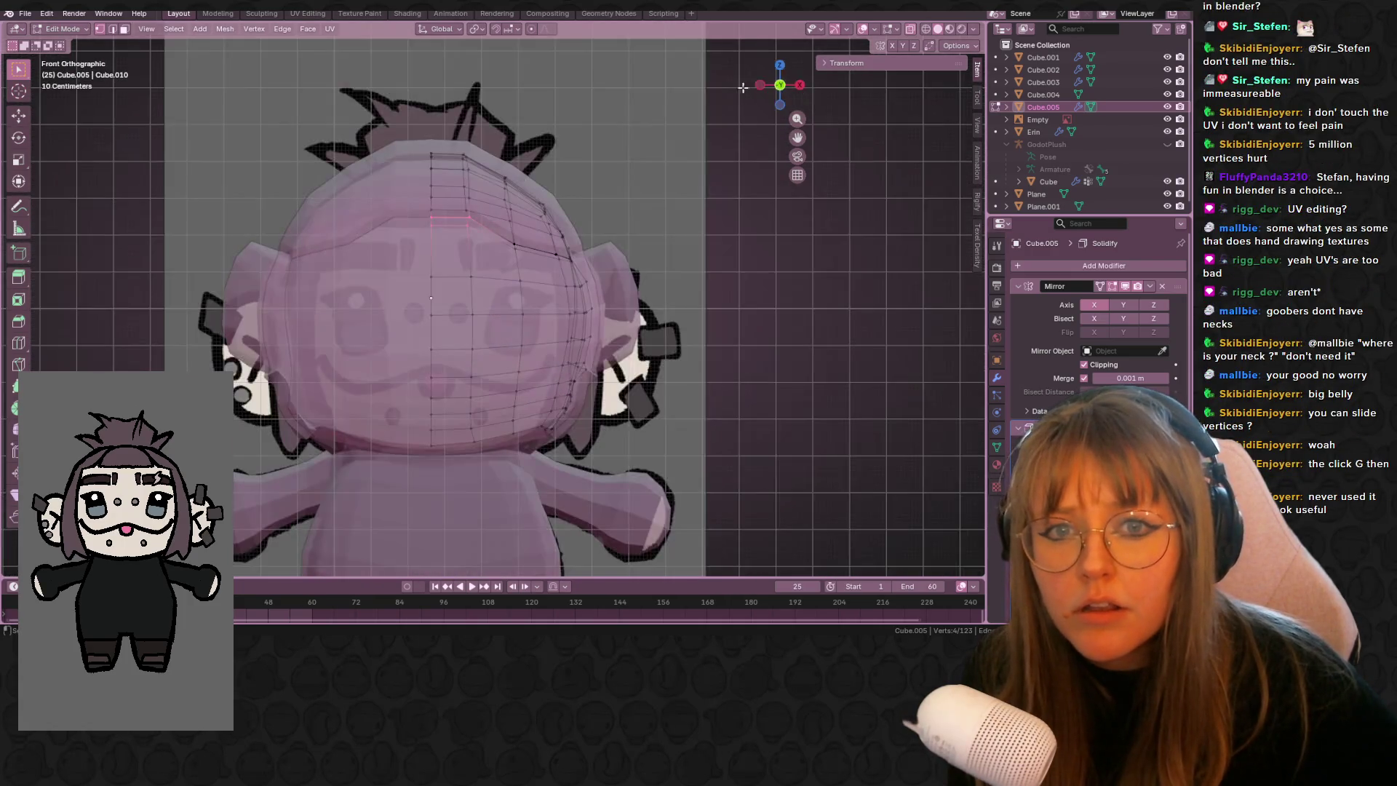
- Adjust a single cap vertex, hide Cube.004, and return to Object Mode
mouse_move(515, 203)
middle_mouse_down("shift")
mouse_move(472, 196)
mouse_move(488, 154)
mouse_move(546, 134)
mouse_move(451, 187)
mouse_move(315, 162)
mouse_move(254, 182)
middle_mouse_up("shift")
left_click(463, 218)
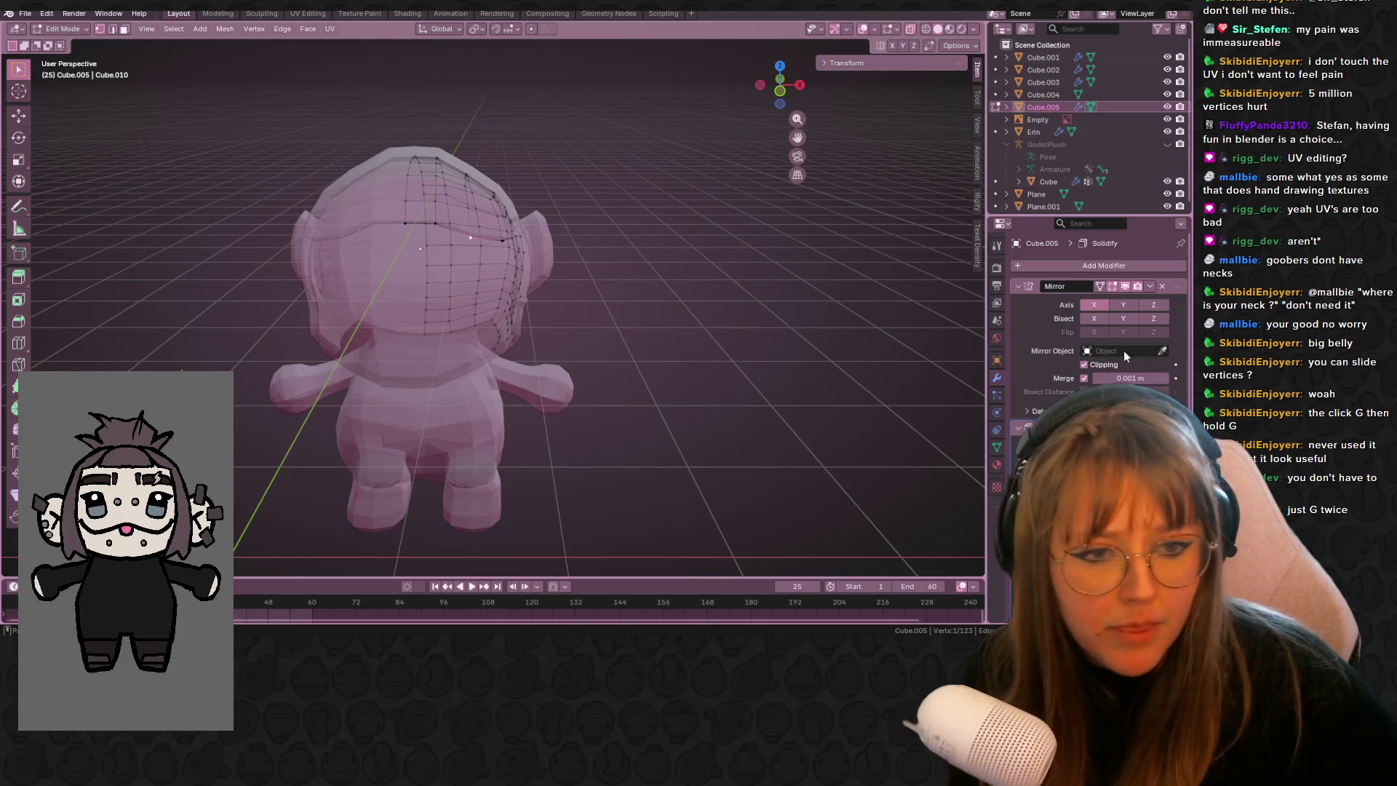
middle_click_drag(662, 283, 665, 204)
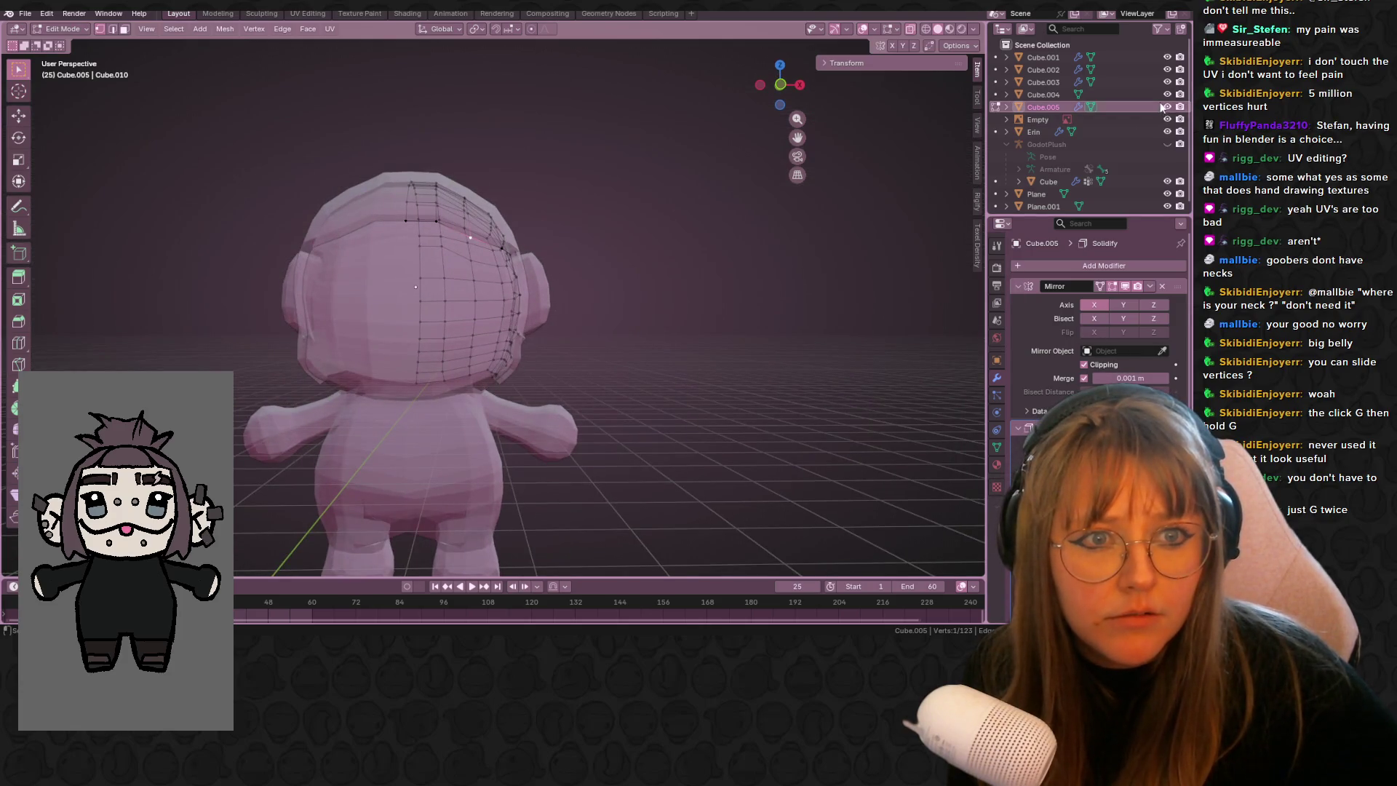
left_click(1167, 96)
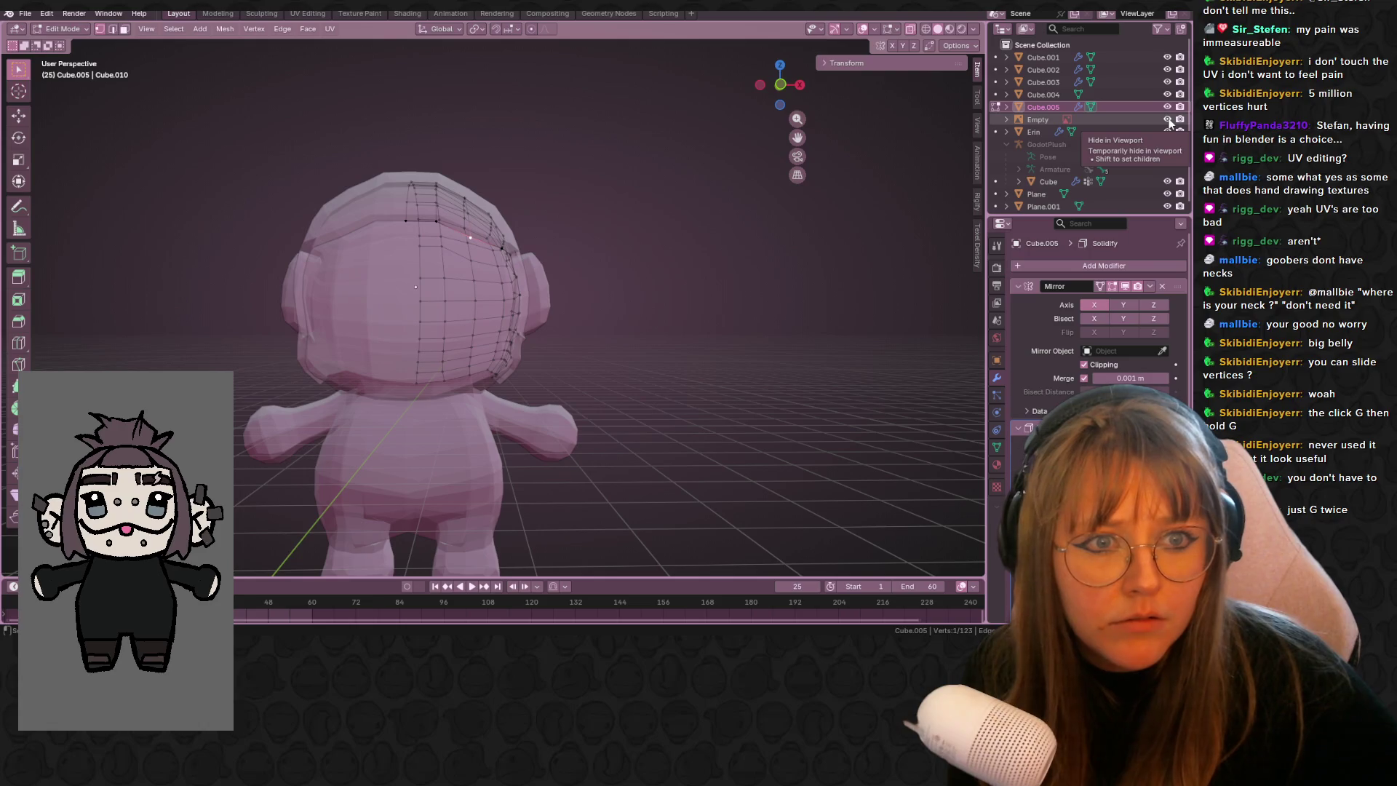
key("Tab")
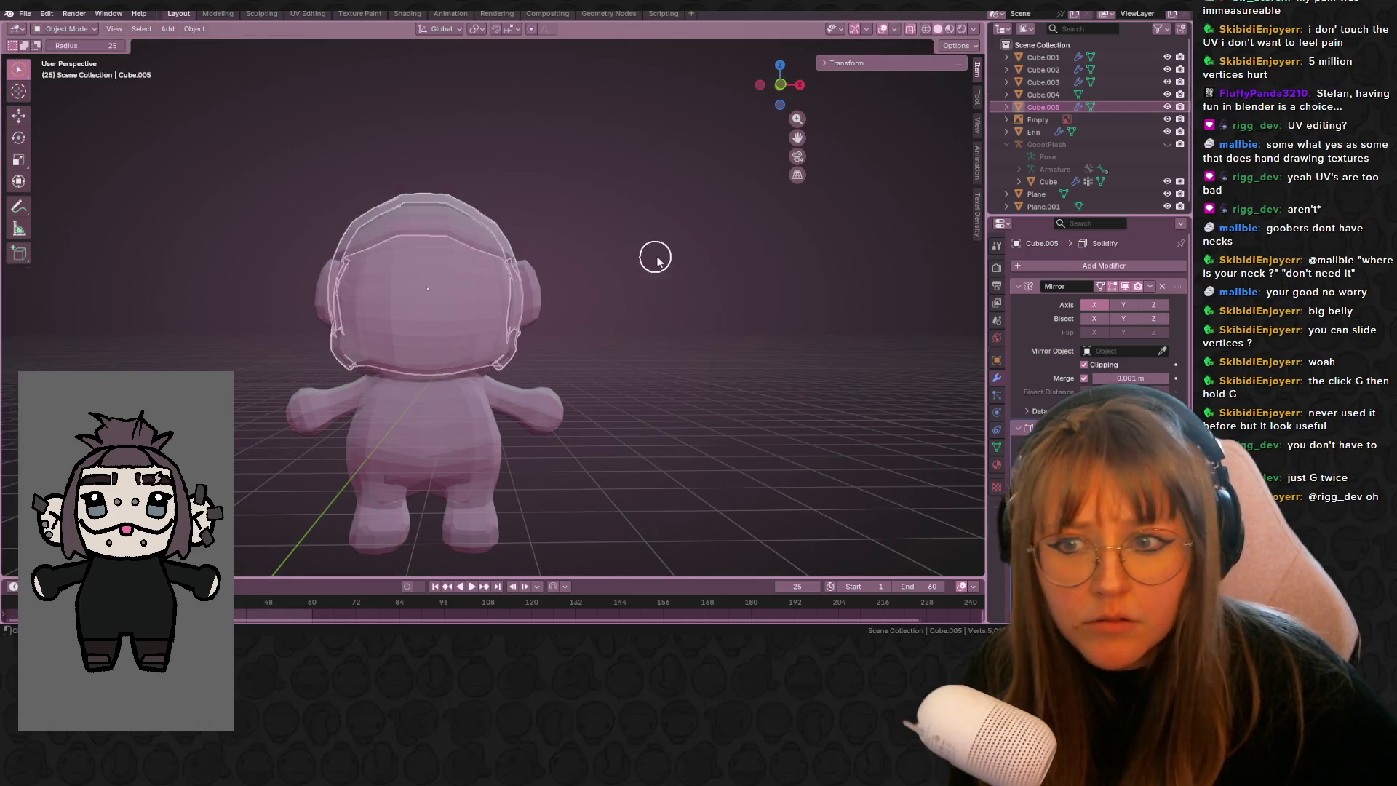
- In front view, toggle the cap's visibility on and off to compare it with the face
middle_click_drag(645, 255, 742, 234)
left_click(778, 89)
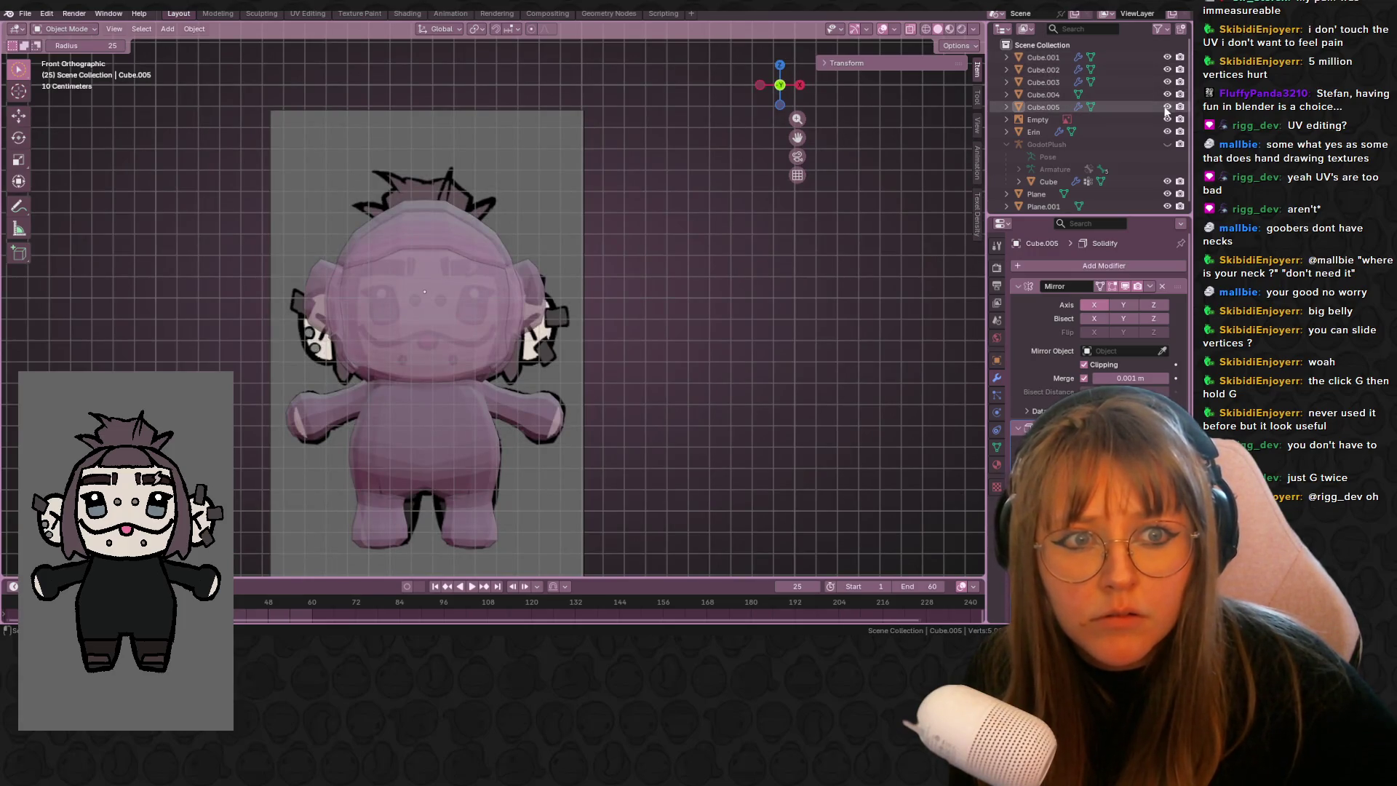
left_click(1166, 107)
left_click(1167, 107)
left_click(1167, 107)
left_click(1167, 107)
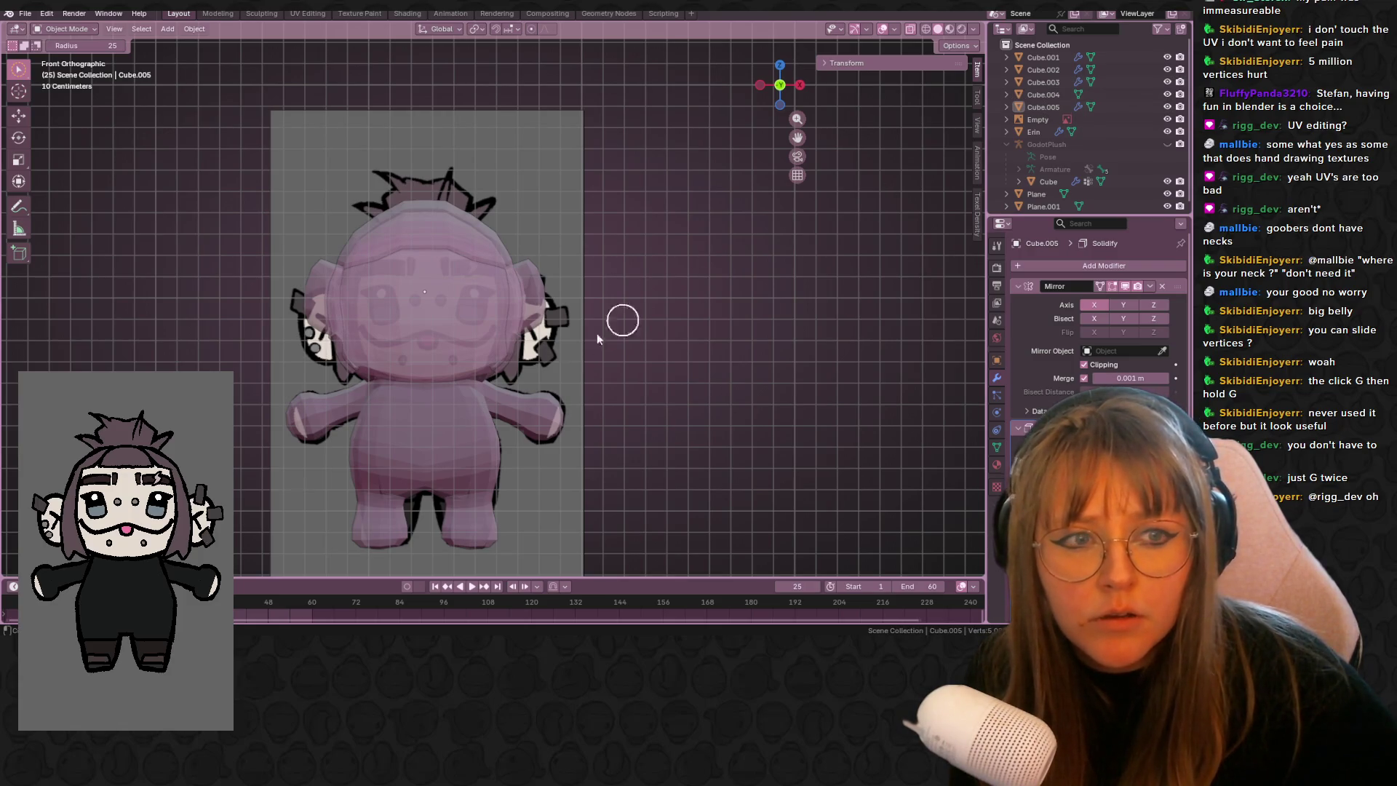
key("Escape")
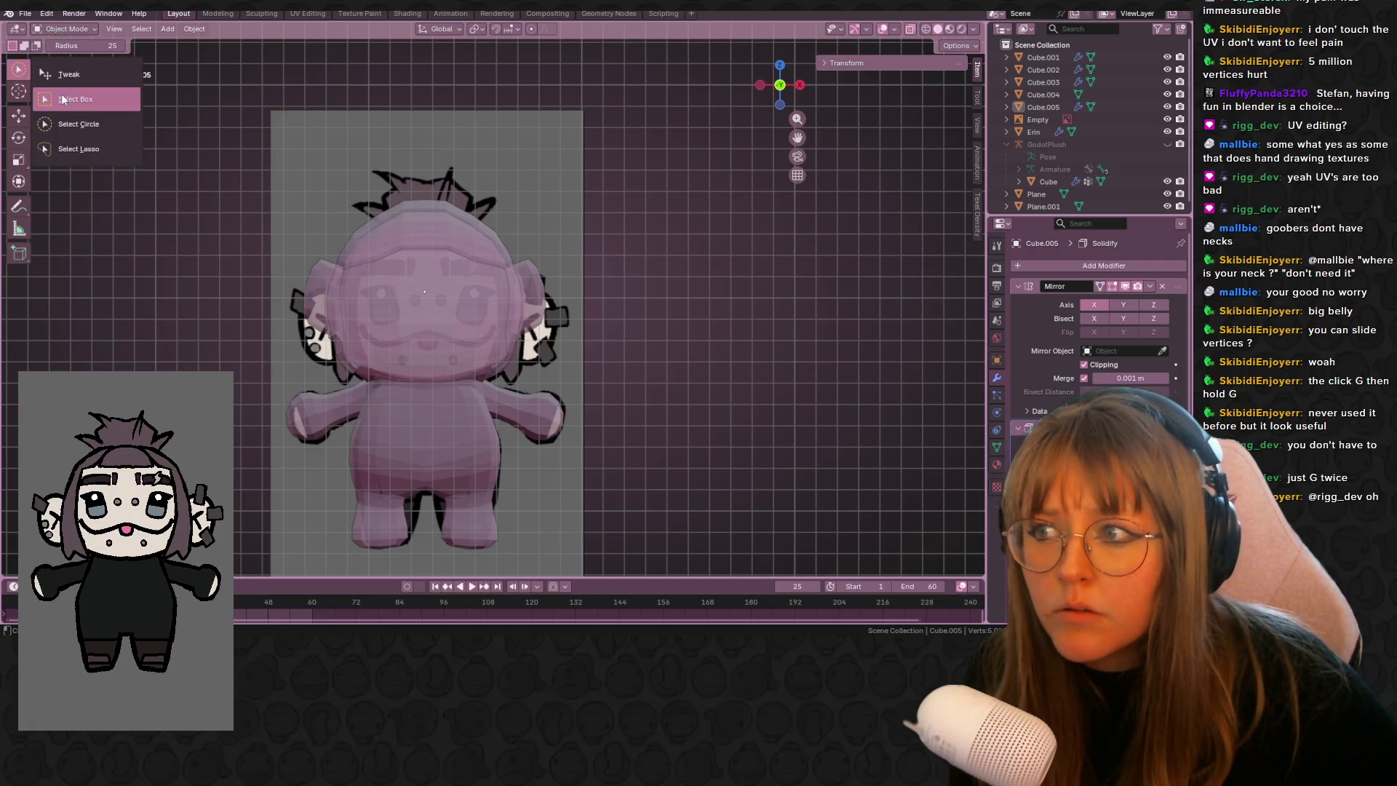
- Select the body mesh Cube.002 and hide it from the viewport
left_click(357, 403)
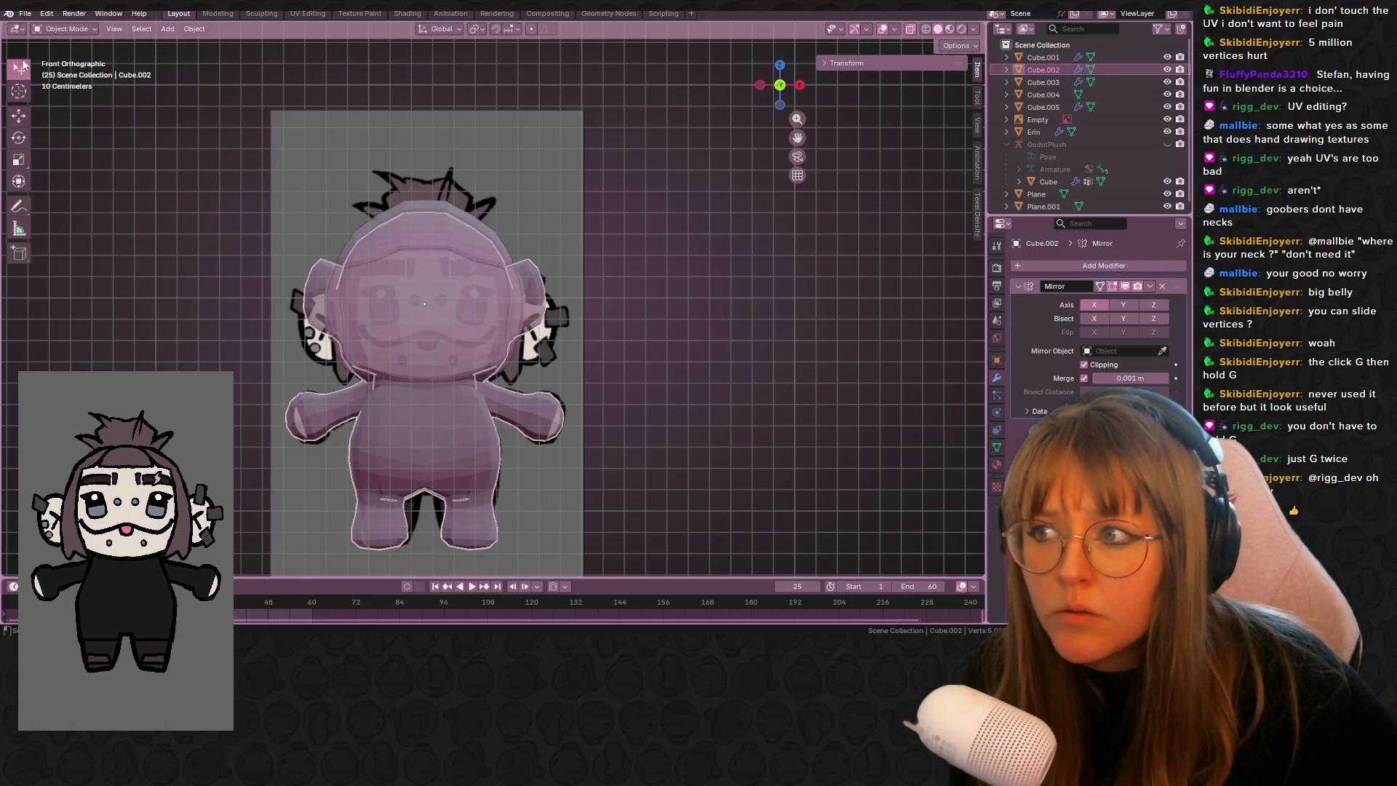
left_click_drag(23, 65, 80, 100)
left_click(80, 101)
left_click(553, 349)
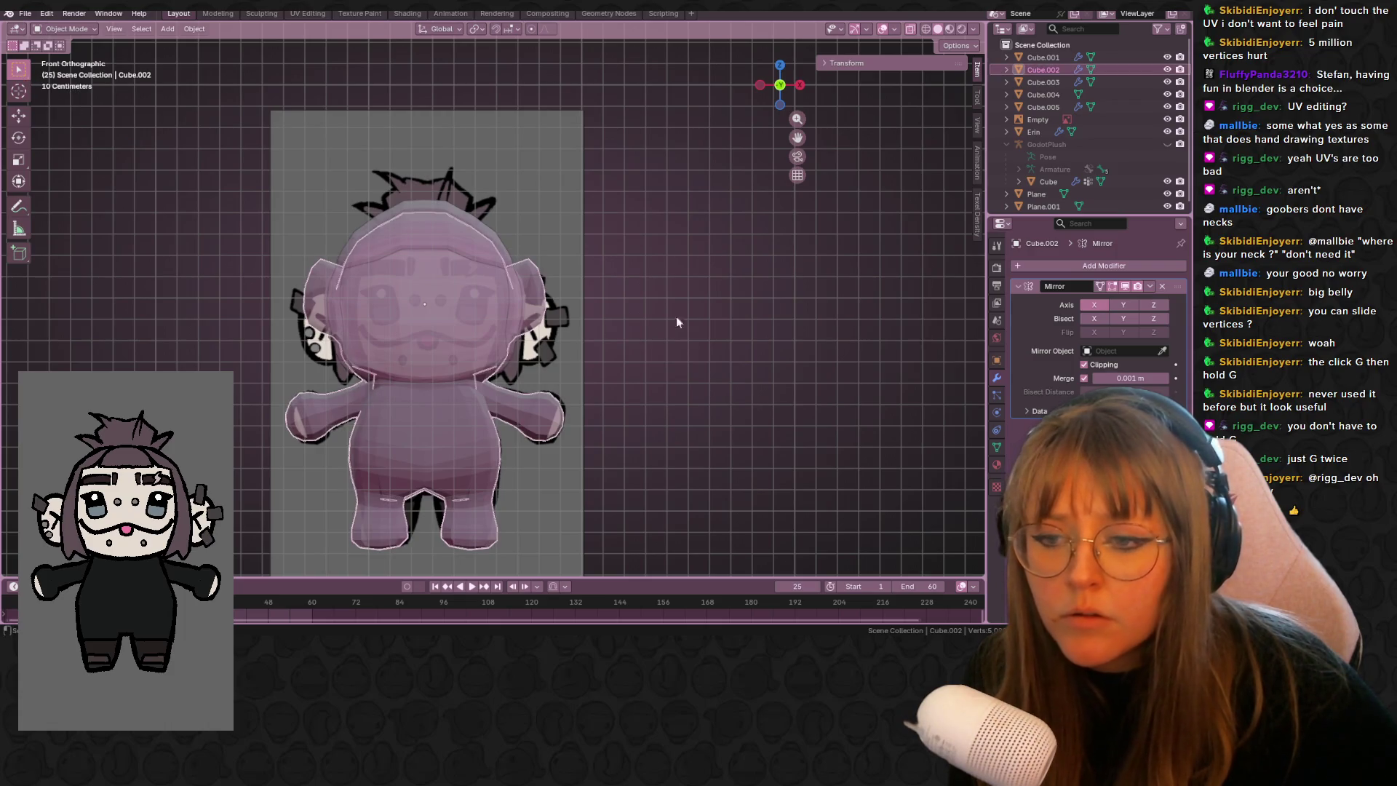
left_click(1166, 69)
- Select the Cube.005 hair cap, select all its geometry in Edit Mode, and return to Object Mode
left_click(422, 227)
mouse_move(422, 227)
middle_mouse_down()
mouse_move(602, 233)
mouse_move(824, 88)
middle_mouse_up()
left_click(799, 85)
mouse_move(710, 121)
middle_mouse_down()
mouse_move(477, 228)
mouse_move(560, 206)
mouse_move(456, 243)
middle_mouse_up()
key("Tab")
key("a")
key("Tab")
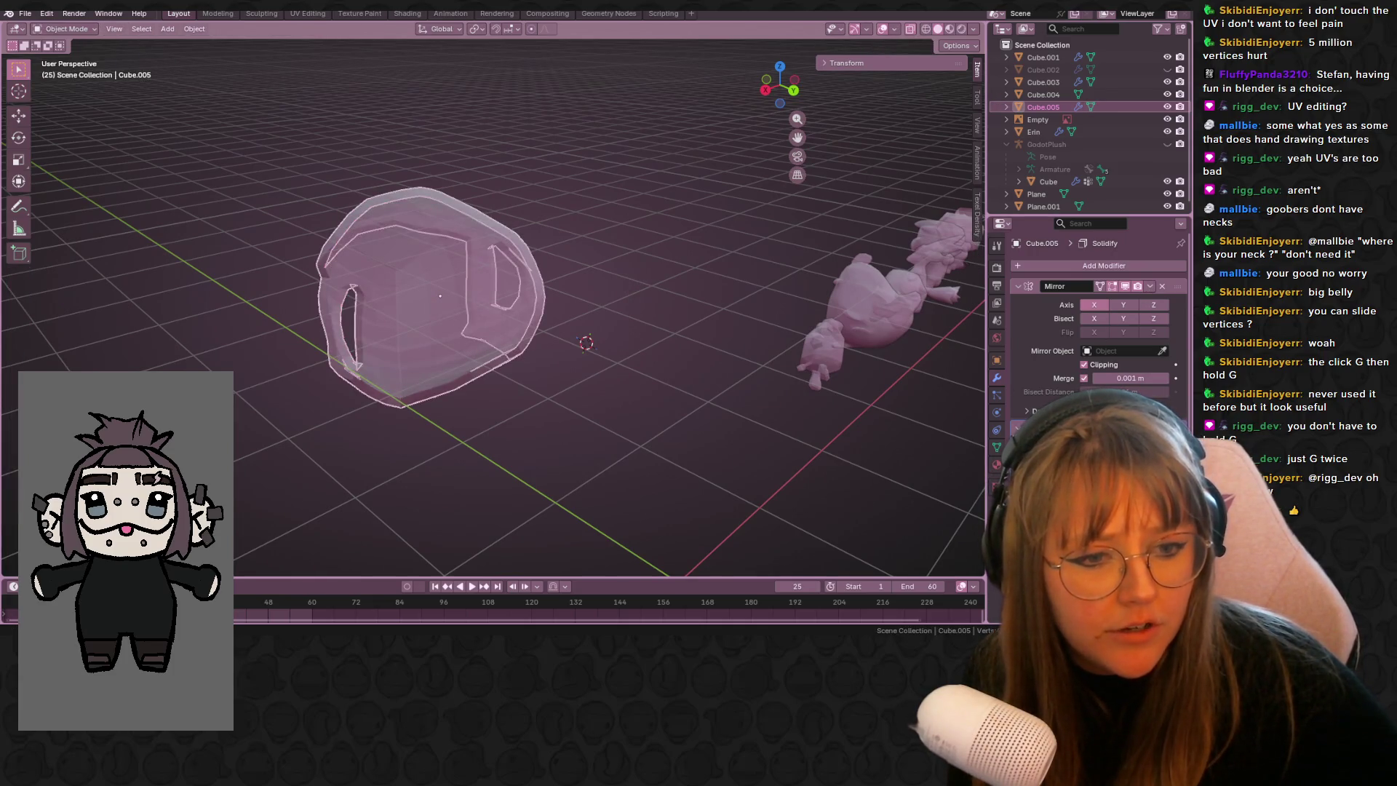
- Apply the Solidify modifier to the hair cap, then enter Edit Mode and select its crown
key("ctrl+a")
middle_click_drag(570, 365, 822, 117)
left_click(765, 85)
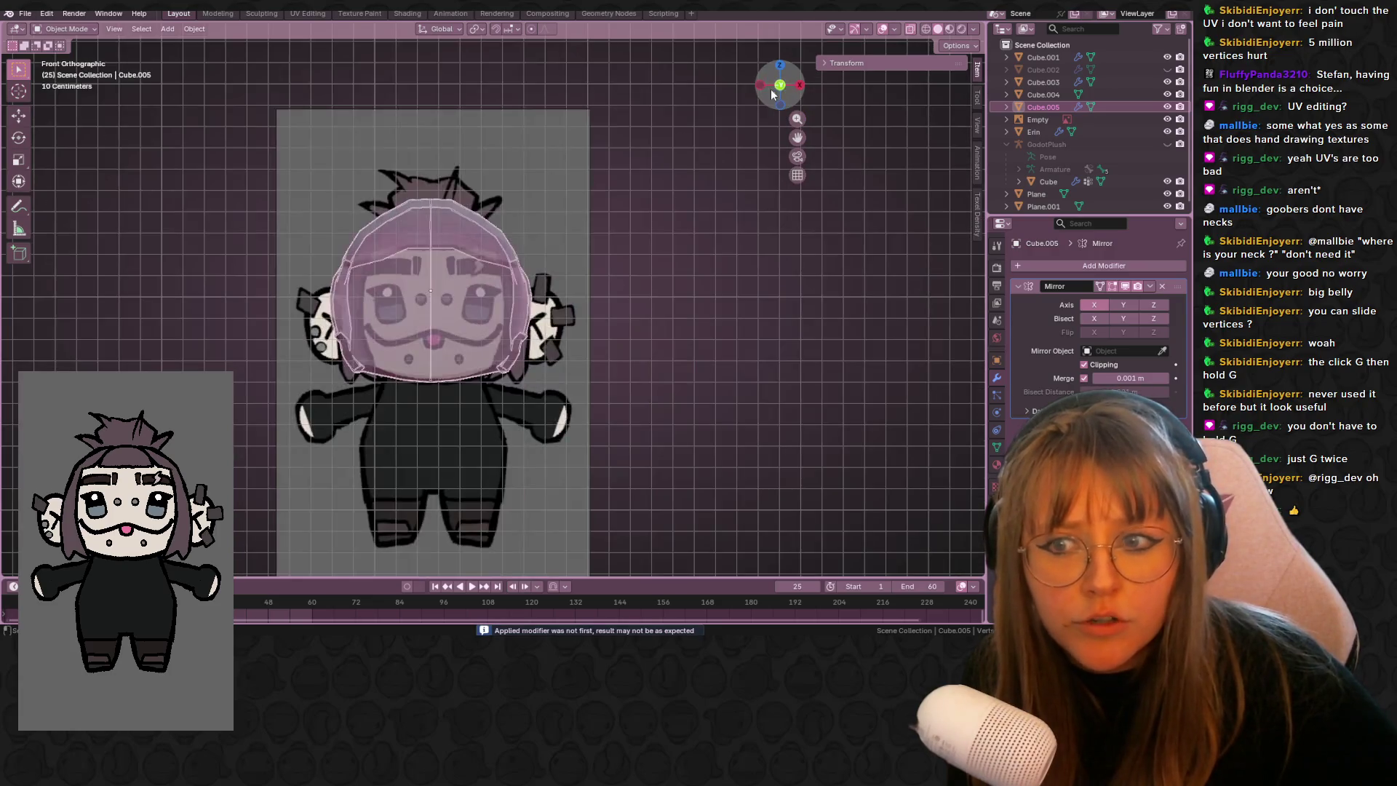
scroll(704, 172, "up", 2)
key("Tab")
middle_click_drag(675, 159, 427, 253)
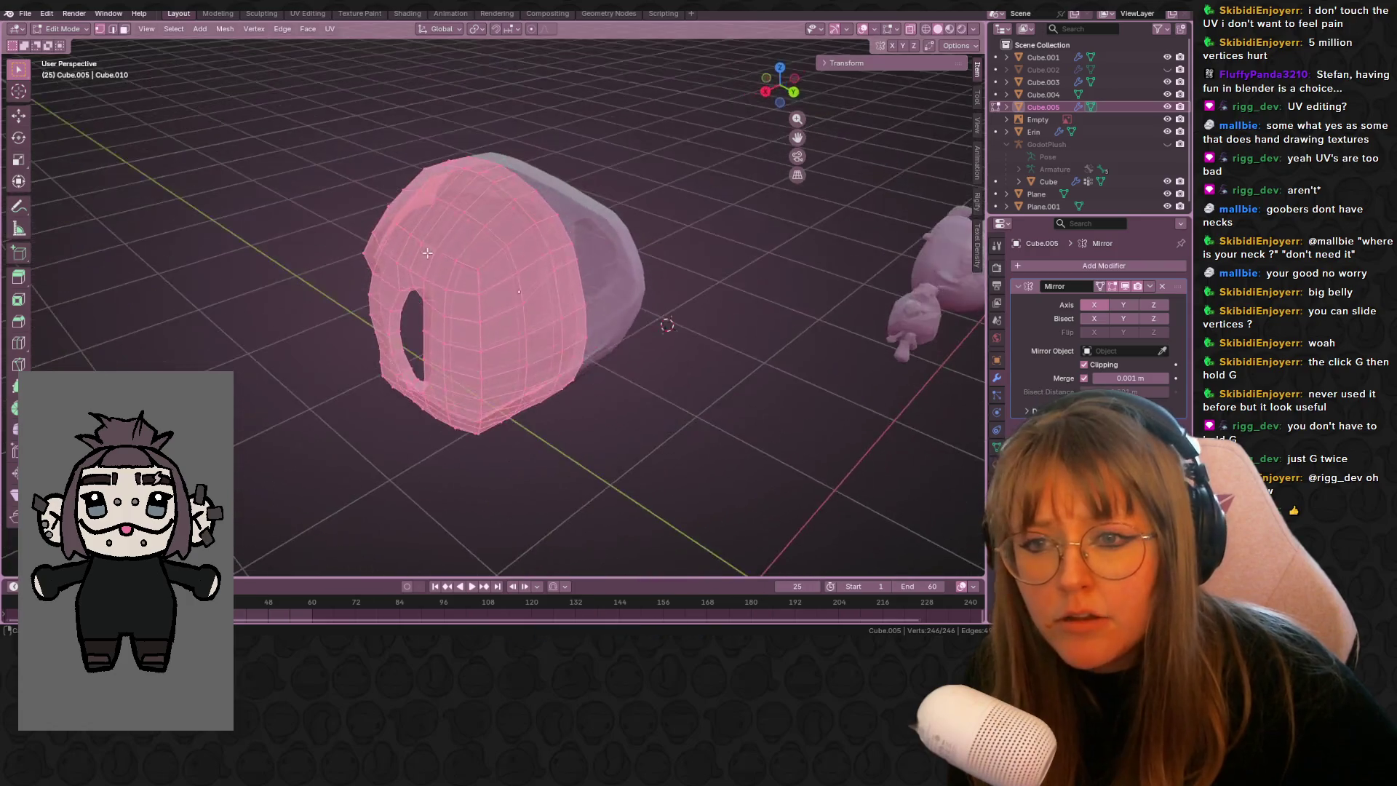
left_click(519, 197)
- Extrude the crown face upward into a tuft and raise it to its new height
middle_click_drag(612, 185, 622, 171)
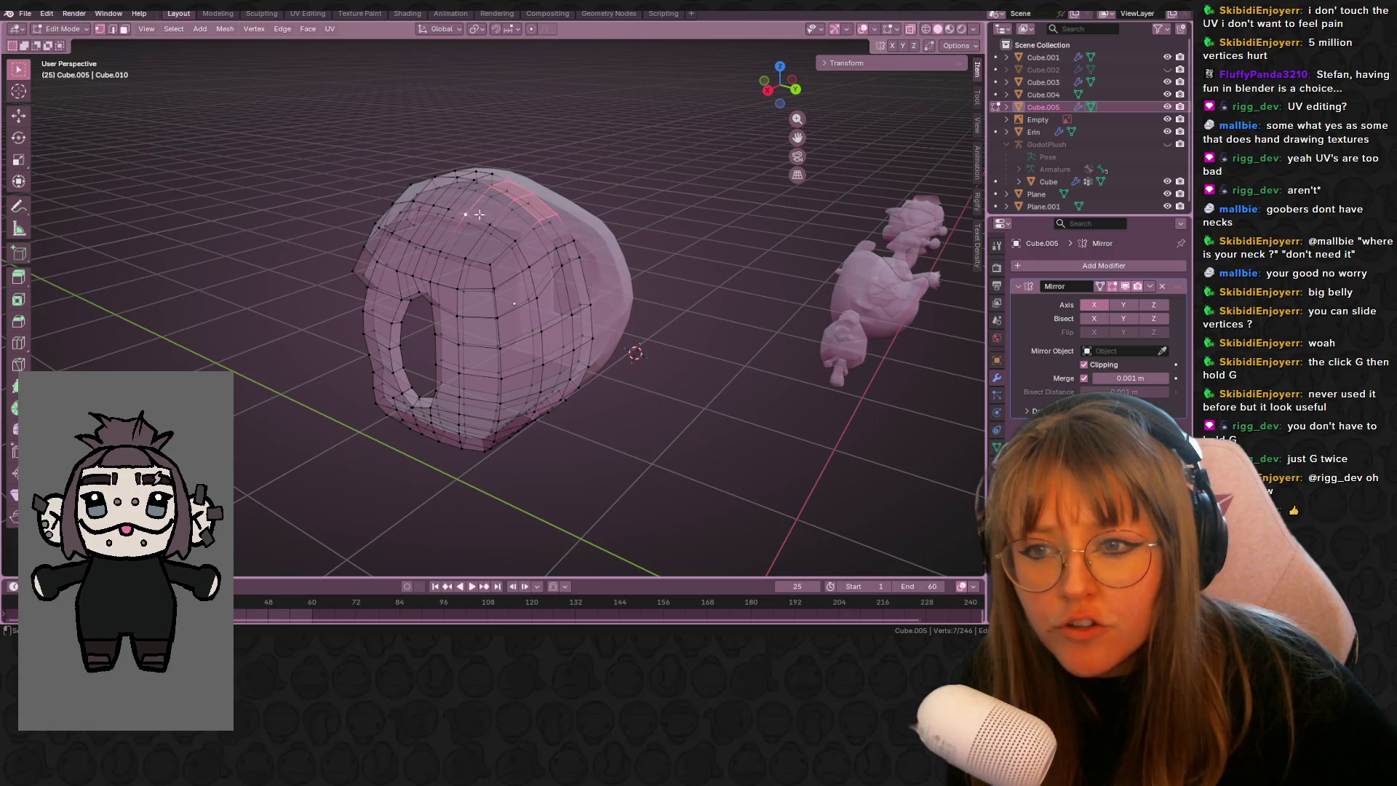
middle_click_drag(612, 227, 777, 128)
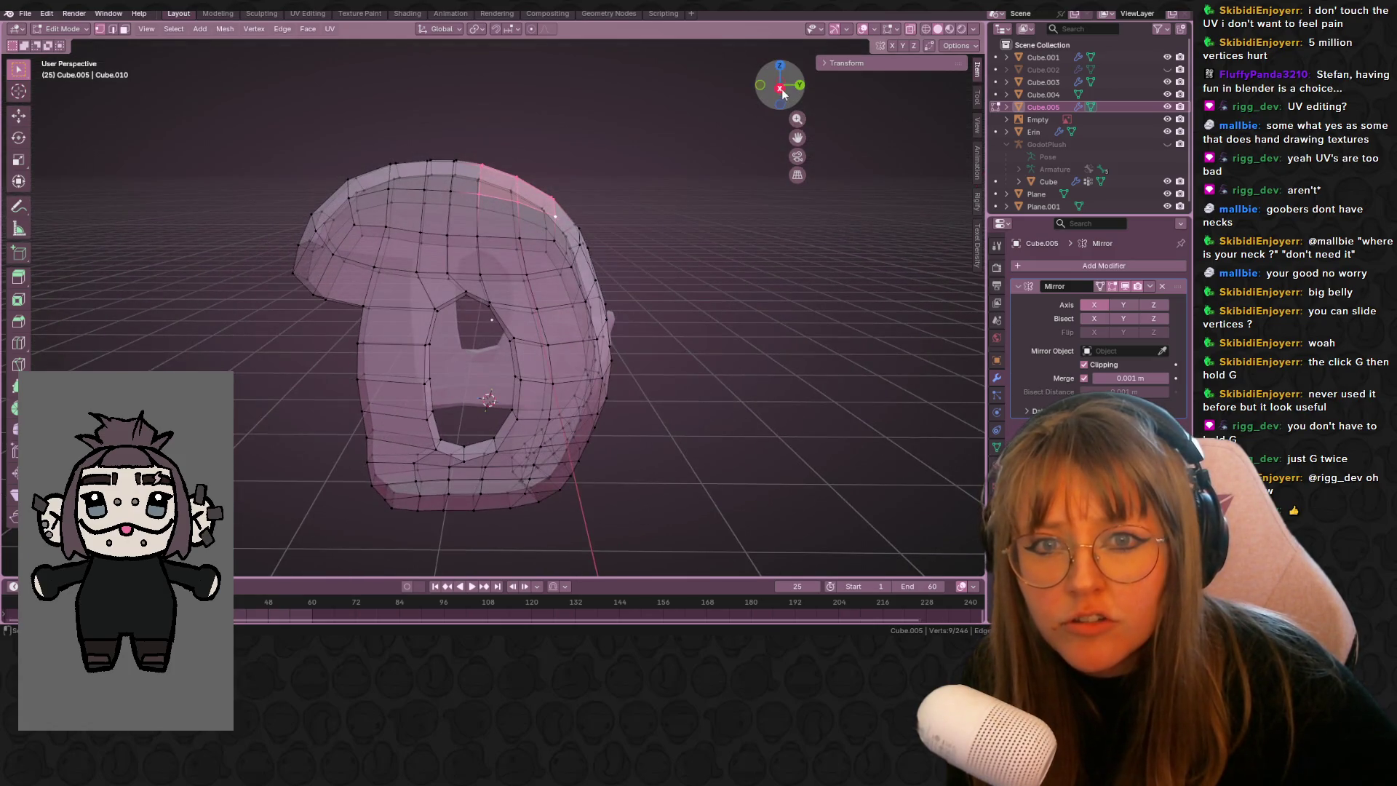
left_click(779, 88)
key("e")
left_click(823, 64)
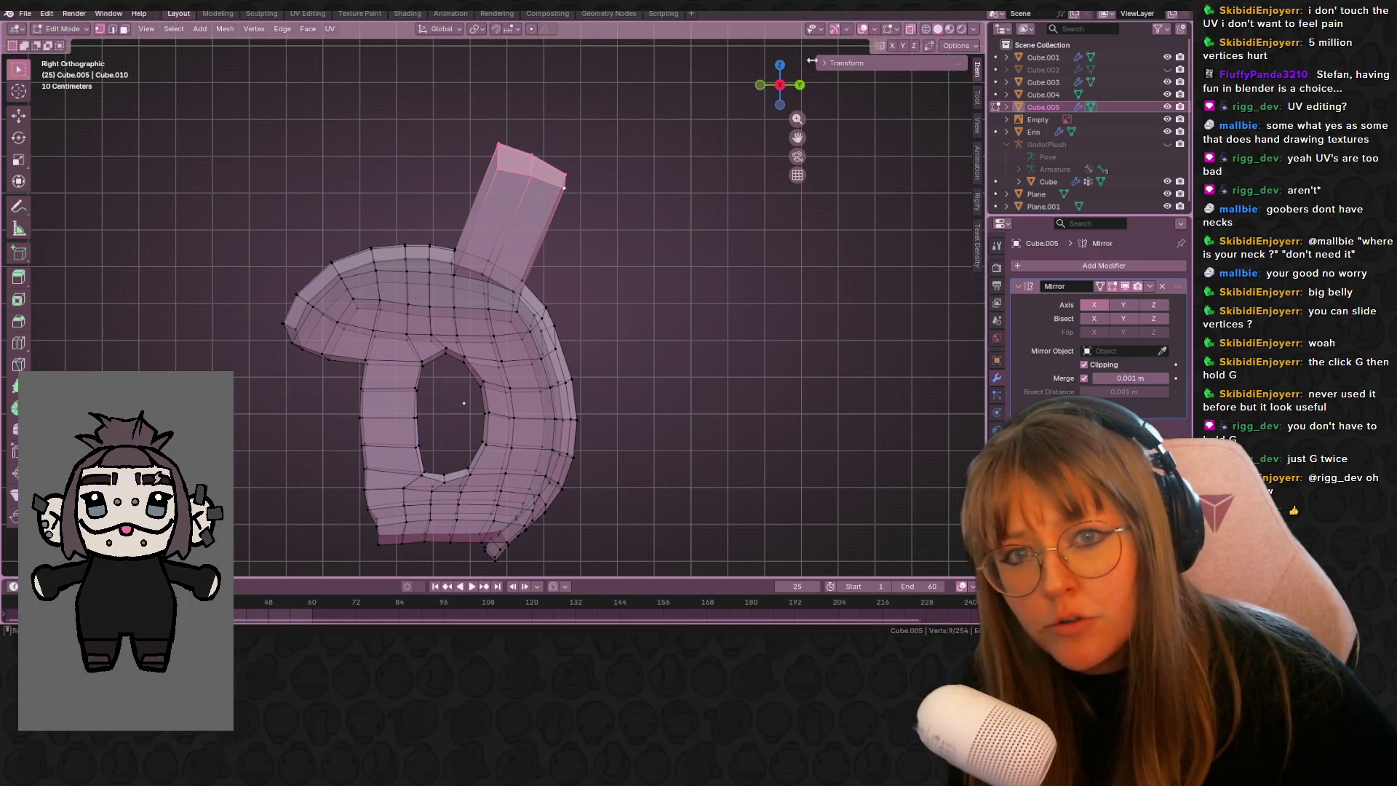
left_click(762, 86)
key("g")
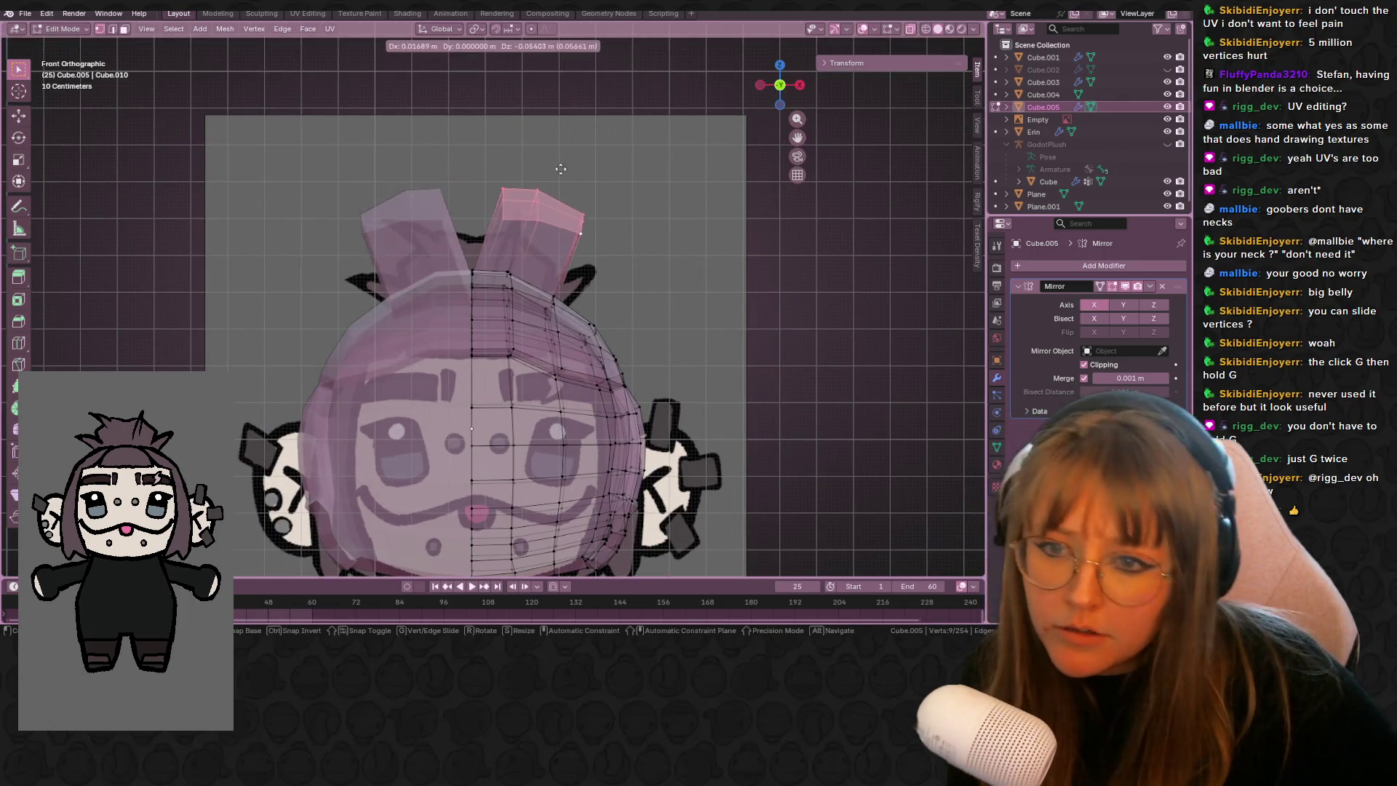
left_click(682, 296)
- Move the tuft's tip vertices and rotate them to angle the spike like the reference
left_click_drag(511, 216, 577, 293)
key("g")
left_click(591, 264)
mouse_move(577, 293)
middle_mouse_down()
mouse_move(686, 259)
mouse_move(577, 303)
mouse_move(604, 349)
middle_mouse_up()
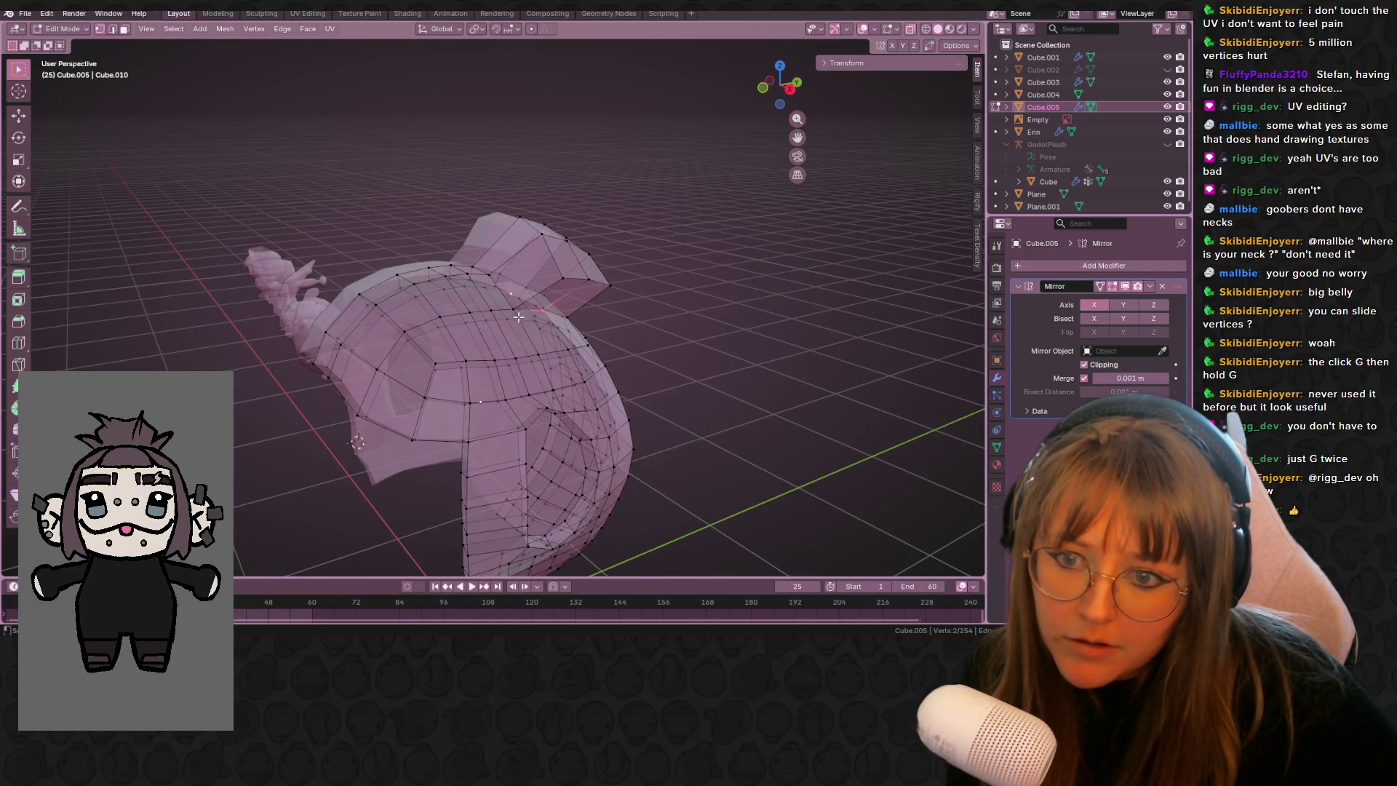
left_click(761, 88)
key("g")
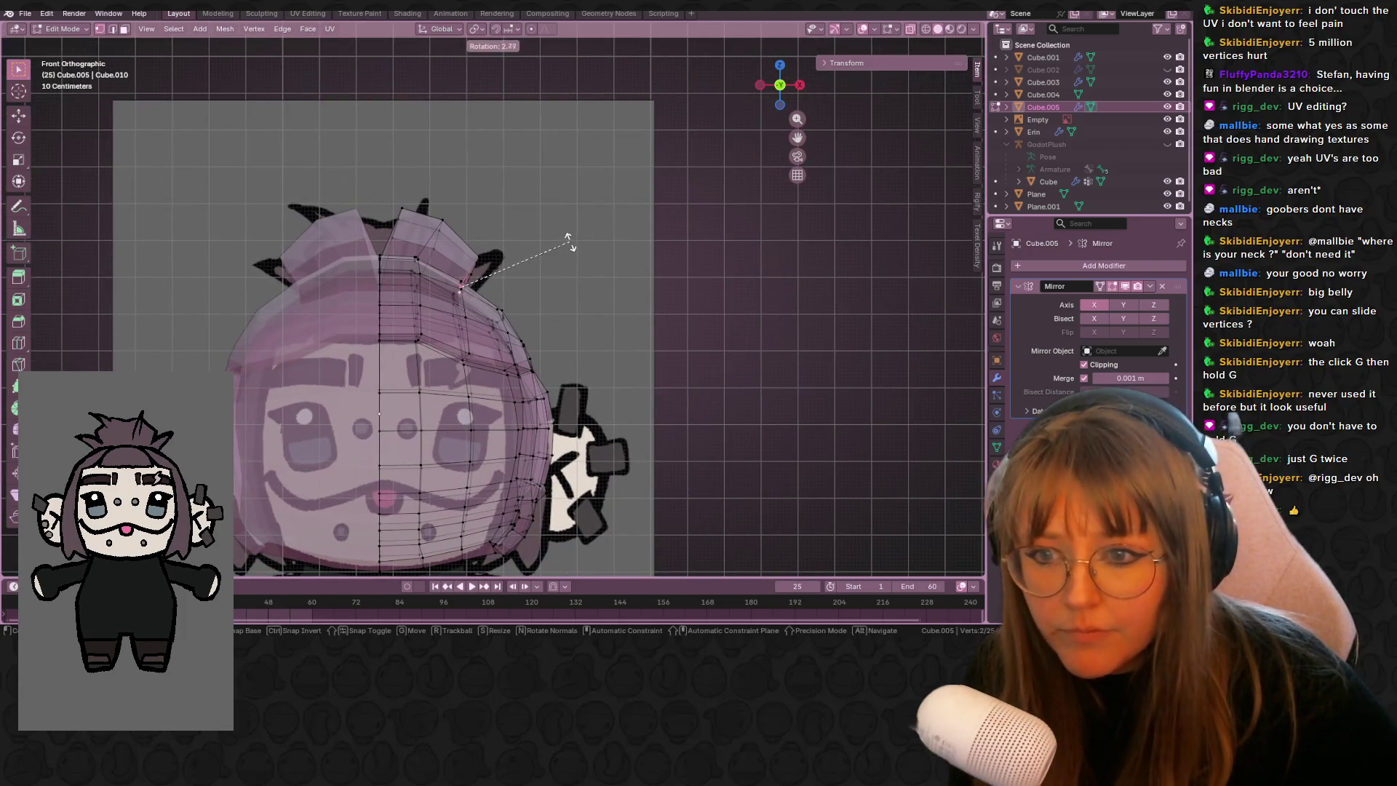
key("r")
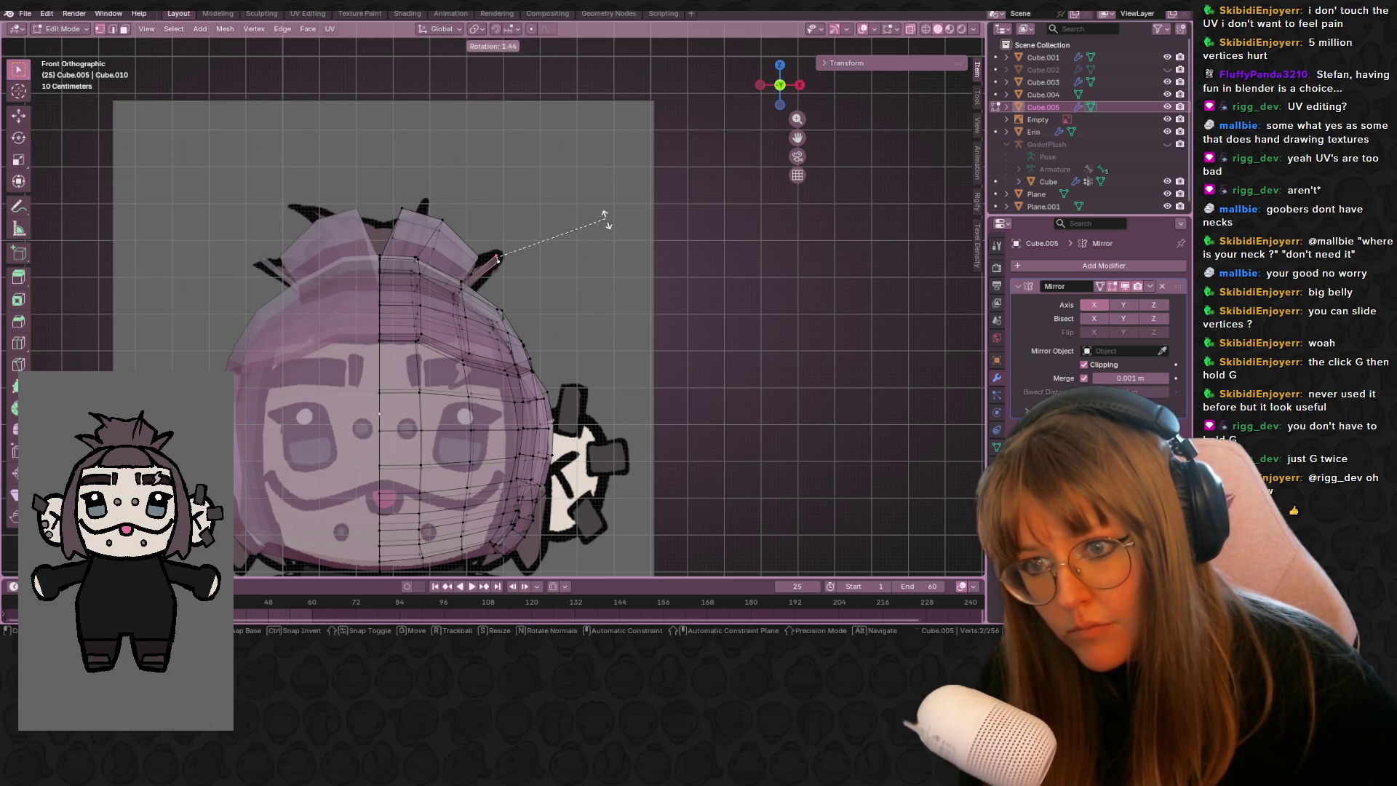
left_click(603, 240)
- Extrude an extra edge near the top of the cap and return to Object Mode
mouse_move(603, 240)
middle_mouse_down()
mouse_move(515, 234)
mouse_move(598, 198)
mouse_move(461, 277)
mouse_move(505, 391)
middle_mouse_up()
mouse_move(608, 376)
middle_mouse_down()
mouse_move(521, 370)
mouse_move(503, 392)
middle_mouse_up()
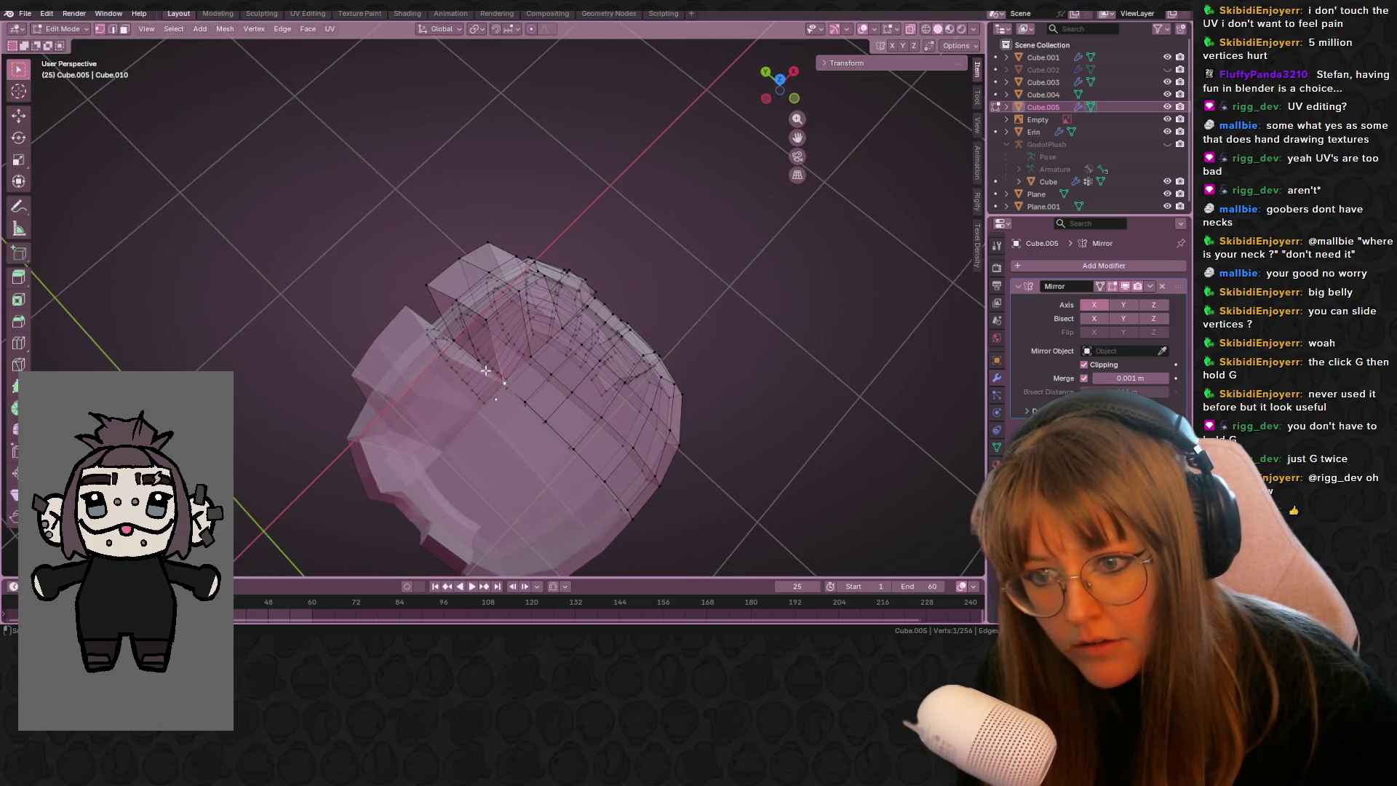
middle_click_drag(485, 362, 563, 248)
key("KP_1")
key("e")
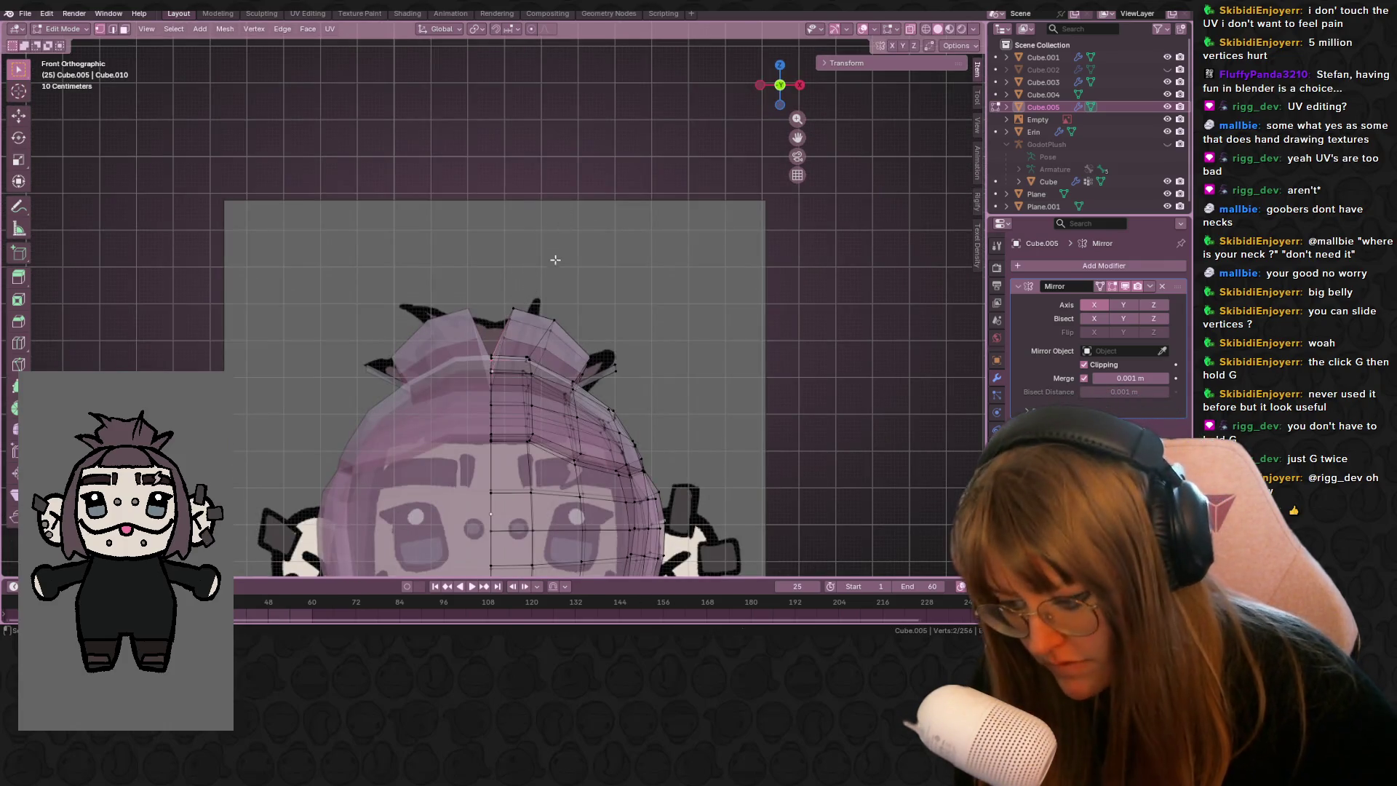
left_click(511, 271)
mouse_move(511, 272)
middle_mouse_down()
mouse_move(522, 297)
mouse_move(614, 318)
mouse_move(604, 262)
mouse_move(617, 307)
mouse_move(720, 291)
mouse_move(770, 188)
middle_mouse_up()
key("Tab")
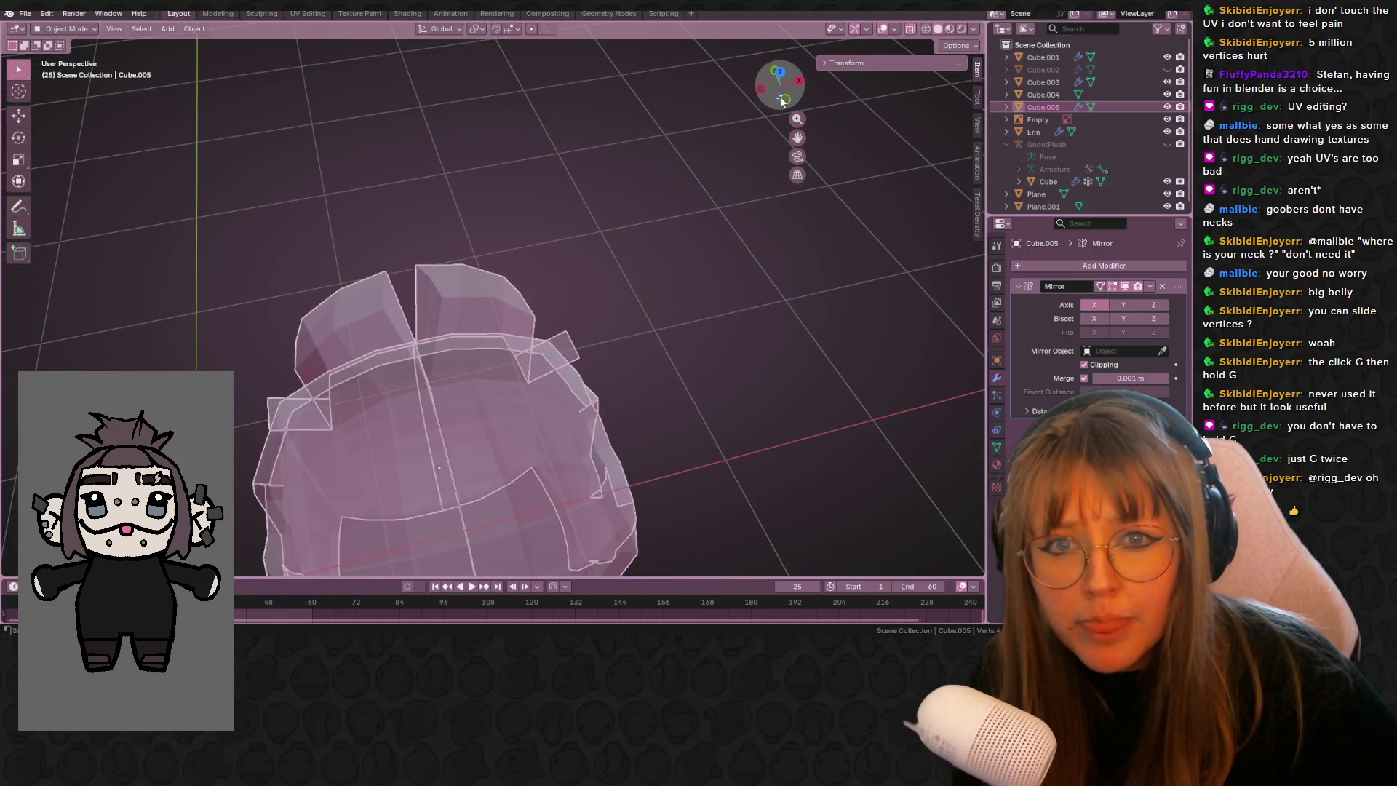
- Inspect the hair cap from below, behind and the front
left_click(779, 102)
left_click(779, 103)
left_click(777, 103)
left_click(781, 106)
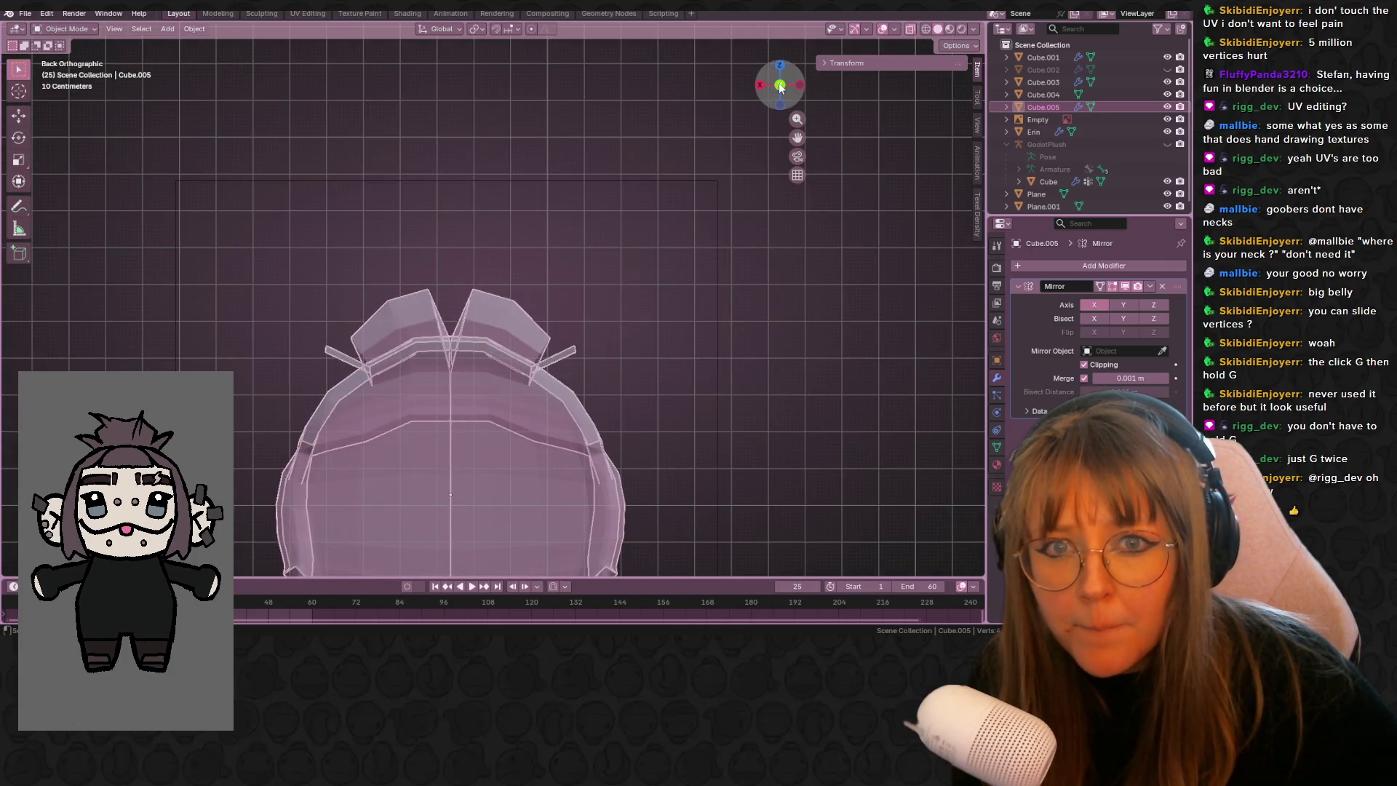
left_click(780, 87)
scroll(605, 229, "up", 4)
- Add a loop cut across the hair cap in Edit Mode and move it into position
key("Tab")
mouse_move(560, 216)
middle_mouse_down()
mouse_move(577, 240)
mouse_move(480, 207)
middle_mouse_up()
key("ctrl+r")
left_click(474, 205)
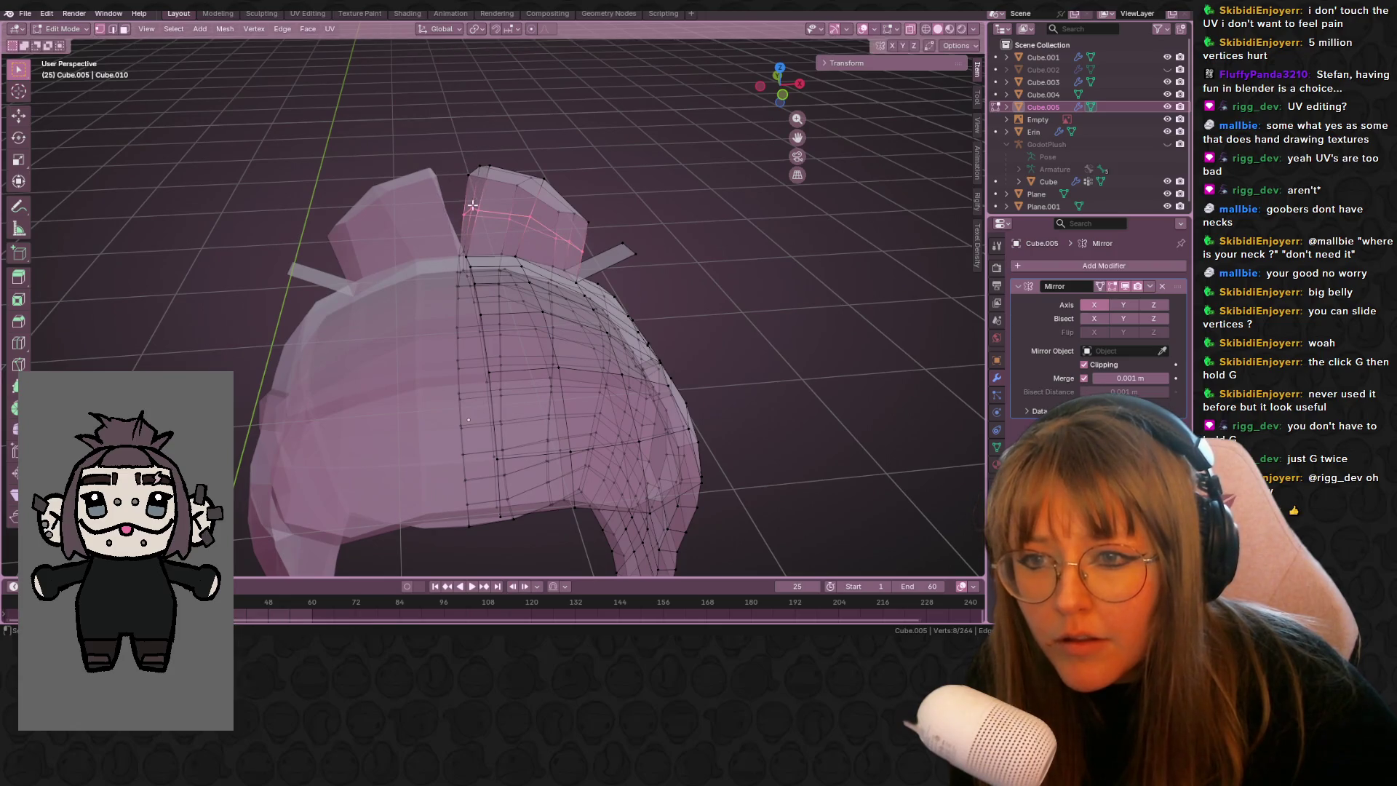
left_click(785, 95)
key("g")
left_click(663, 123)
- Back in Object Mode, turn X-ray off so the cap shows solid, and reselect the hair cap
key("Tab")
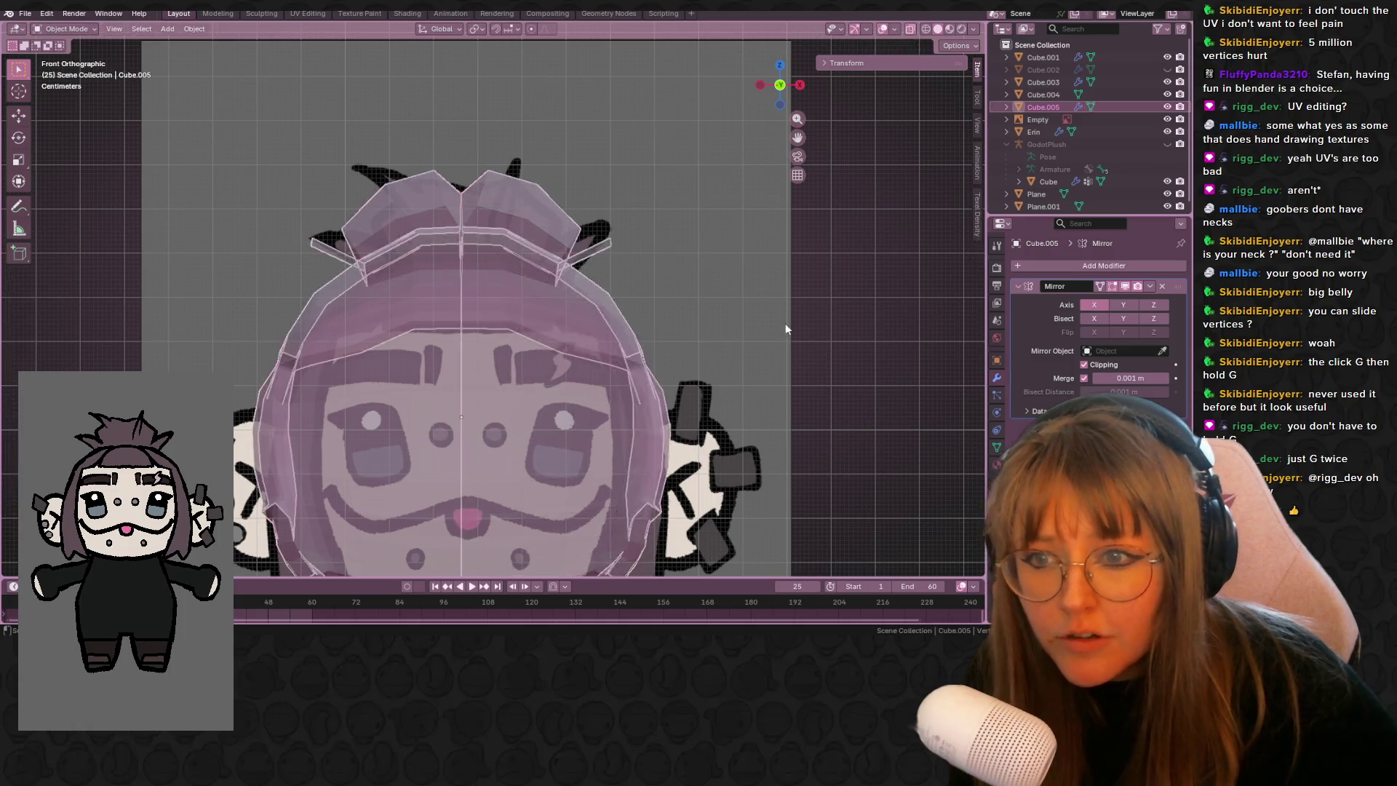
left_click(779, 307)
scroll(822, 269, "down", 3)
left_click(909, 29)
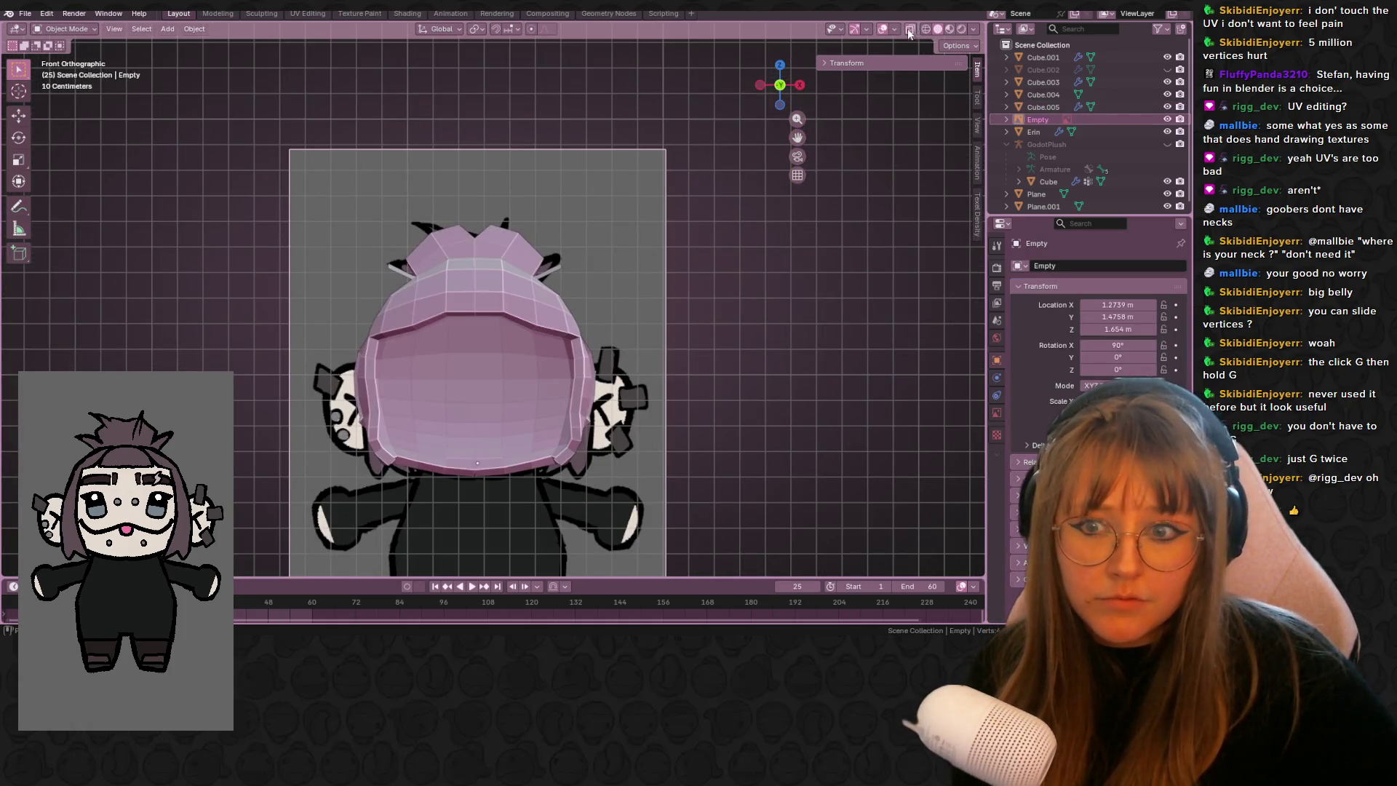
mouse_move(653, 282)
middle_mouse_down()
mouse_move(695, 234)
mouse_move(516, 275)
mouse_move(311, 272)
mouse_move(686, 269)
middle_mouse_up()
left_click(487, 251)
mouse_move(487, 251)
middle_mouse_down()
mouse_move(629, 288)
mouse_move(508, 314)
mouse_move(473, 276)
mouse_move(499, 239)
mouse_move(514, 248)
middle_mouse_up()
- Edge-slide the new loop to refine the cap shape, exit Edit Mode, and unhide the body pieces
key("Tab")
scroll(514, 248, "up", 2)
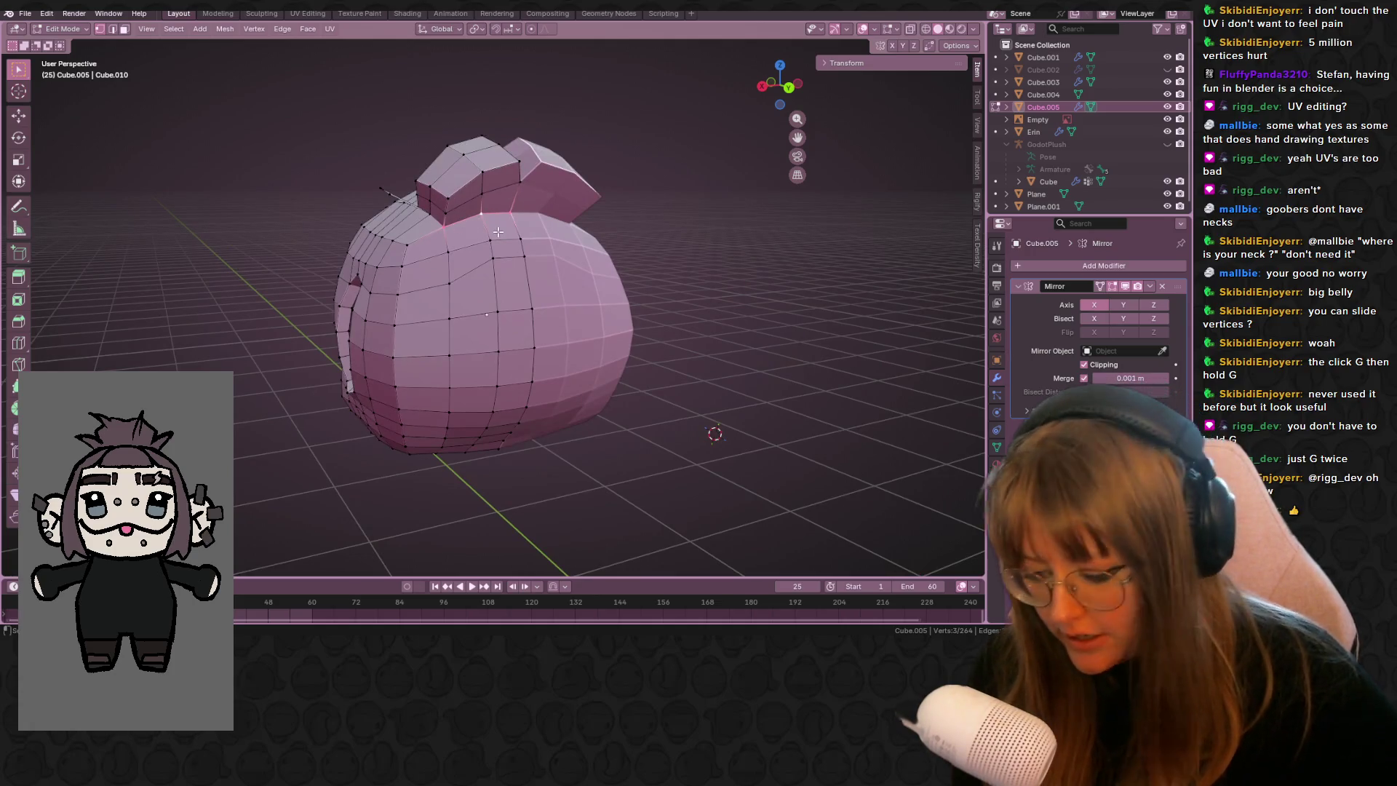
key("g")
key("g")
left_click(488, 240)
mouse_move(489, 240)
middle_mouse_down()
mouse_move(623, 218)
mouse_move(571, 212)
mouse_move(655, 233)
mouse_move(551, 248)
mouse_move(462, 236)
mouse_move(404, 170)
mouse_move(676, 272)
middle_mouse_up()
scroll(550, 248, "up", 2)
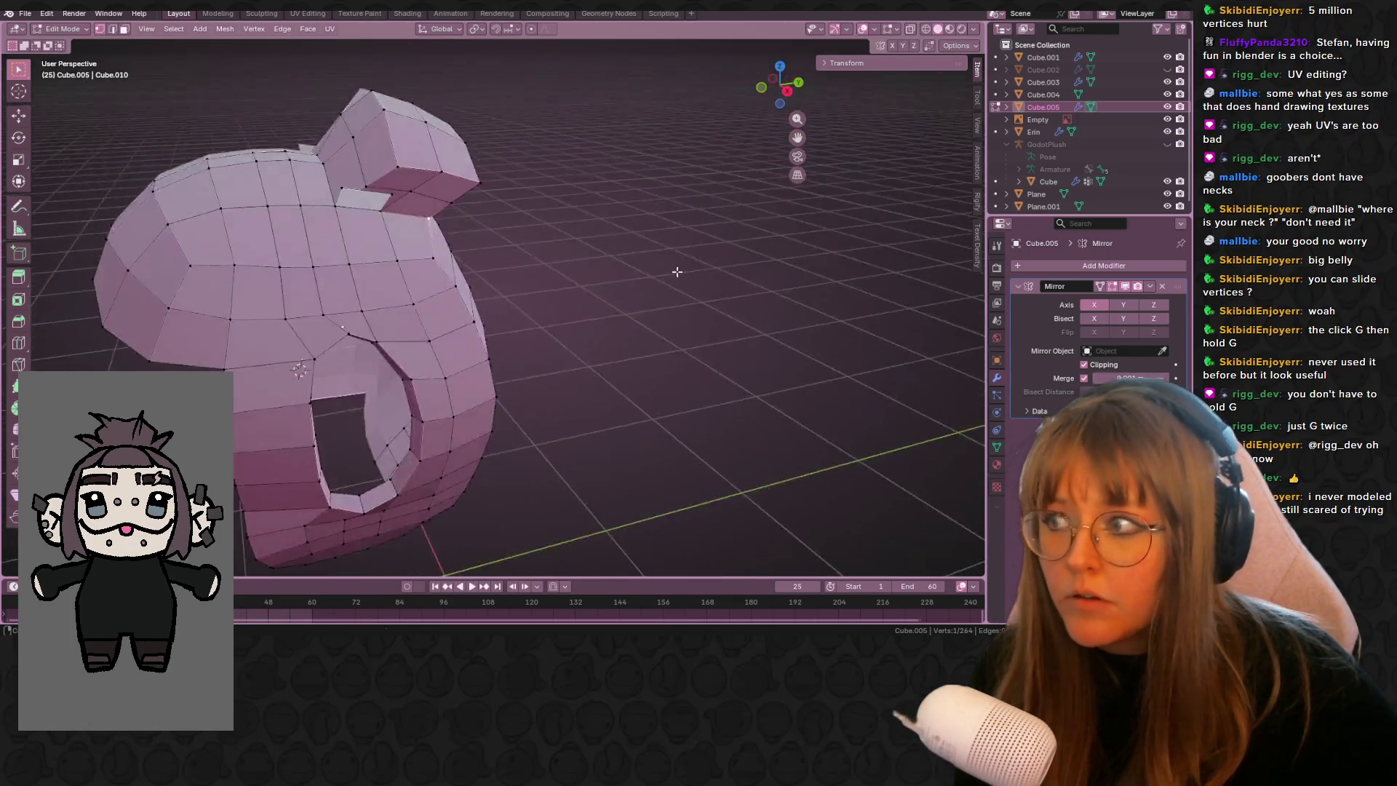
key("Tab")
scroll(595, 337, "down", 5)
mouse_move(595, 337)
middle_mouse_down()
mouse_move(742, 371)
mouse_move(745, 398)
mouse_move(522, 254)
mouse_move(259, 256)
mouse_move(381, 316)
mouse_move(683, 327)
mouse_move(748, 306)
mouse_move(738, 390)
mouse_move(677, 343)
middle_mouse_up()
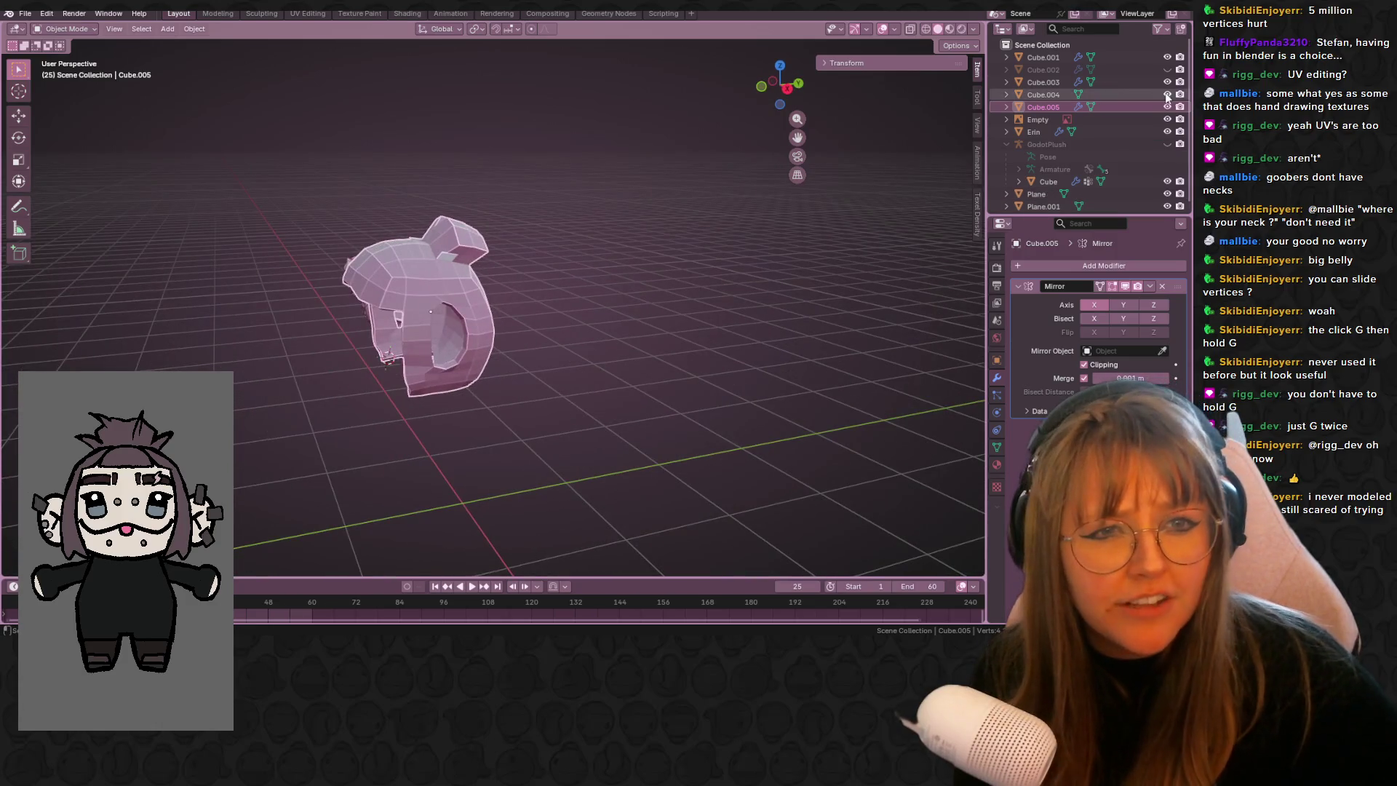
left_click_drag(1166, 95, 1166, 69)
- Start editing the Cube.002 head and body mesh and scale up the selected ear faces
mouse_move(582, 232)
middle_mouse_down()
mouse_move(563, 223)
mouse_move(798, 293)
middle_mouse_up()
mouse_move(707, 283)
middle_mouse_down()
mouse_move(639, 221)
mouse_move(704, 281)
mouse_move(560, 272)
mouse_move(598, 408)
mouse_move(326, 242)
mouse_move(215, 243)
mouse_move(190, 290)
mouse_move(243, 255)
mouse_move(350, 273)
mouse_move(177, 271)
mouse_move(426, 427)
mouse_move(644, 299)
mouse_move(465, 319)
mouse_move(520, 348)
mouse_move(482, 343)
middle_mouse_up()
key("Tab")
key("Tab")
left_click(426, 426)
key("Tab")
scroll(583, 301, "up", 3)
scroll(465, 318, "up", 3)
mouse_move(578, 355)
middle_mouse_down()
mouse_move(514, 355)
mouse_move(567, 363)
mouse_move(623, 400)
mouse_move(718, 393)
mouse_move(717, 321)
mouse_move(699, 337)
mouse_move(739, 400)
mouse_move(804, 437)
mouse_move(687, 348)
mouse_move(495, 336)
middle_mouse_up()
key("s")
left_click(672, 413)
- Select a face on the ear piece and scale it larger
mouse_move(478, 288)
middle_mouse_down()
mouse_move(515, 314)
mouse_move(711, 290)
mouse_move(632, 310)
mouse_move(633, 396)
mouse_move(611, 390)
middle_mouse_up()
scroll(516, 314, "up", 4)
left_click(516, 313, "alt")
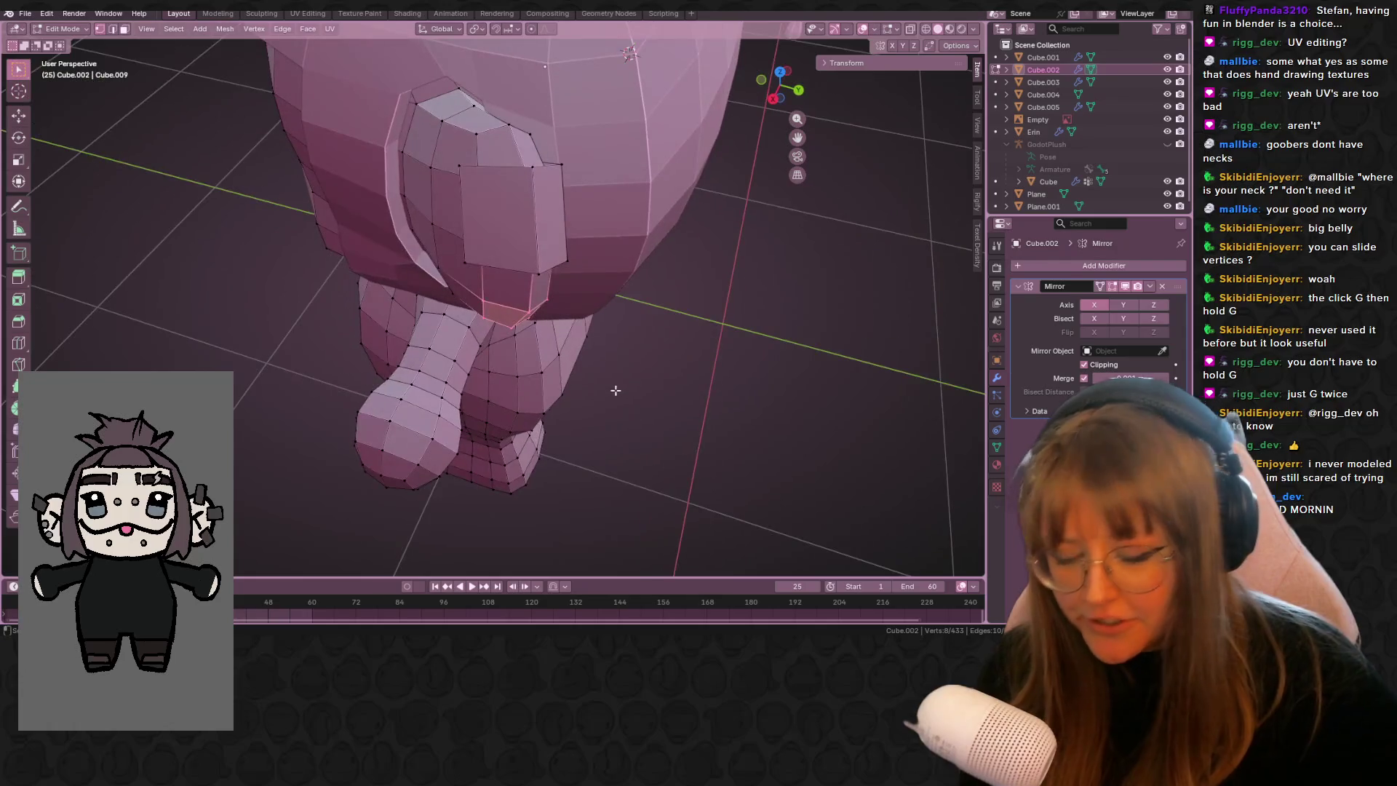
middle_click_drag(673, 352, 567, 346)
key("g")
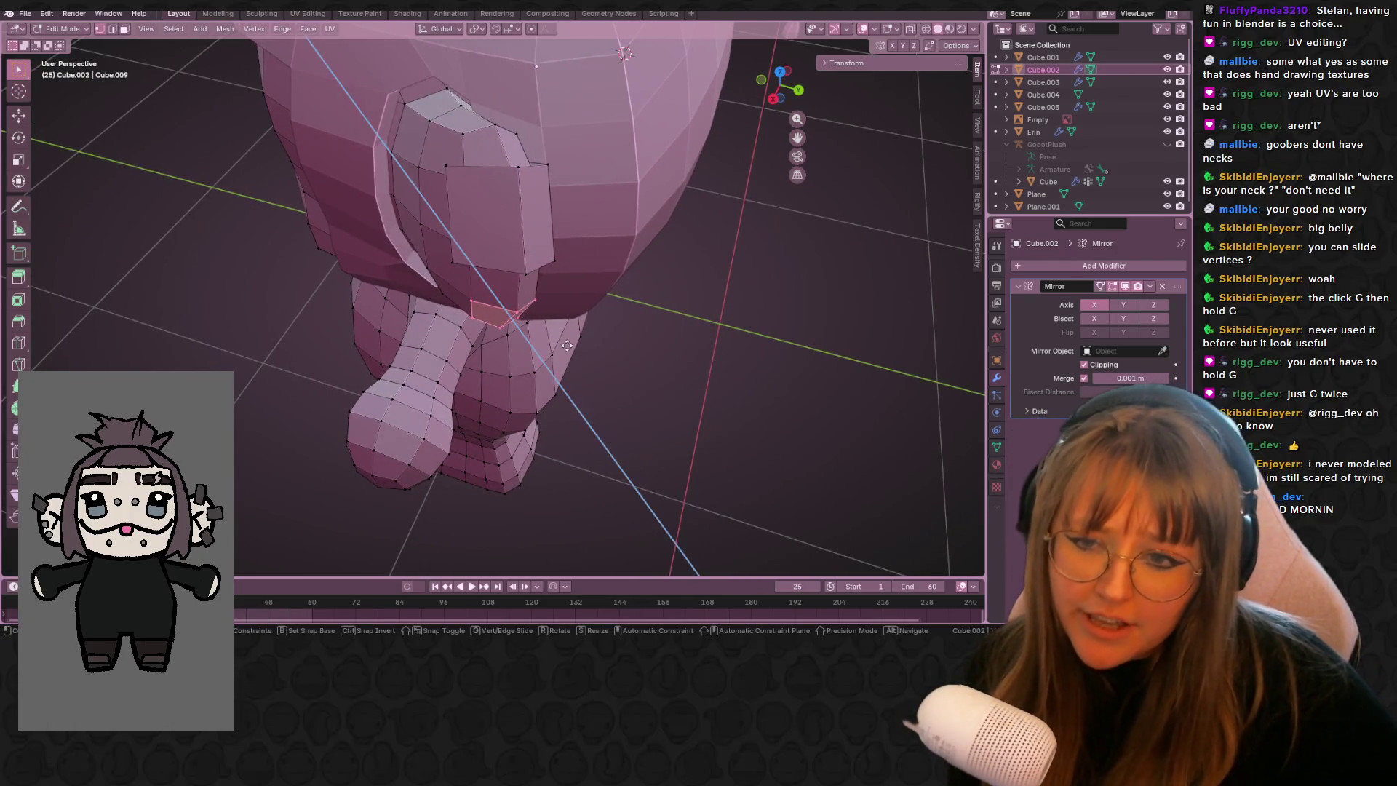
key("z")
key("z")
key("s")
left_click(608, 372)
- Reframe the character in a perspective front view and cancel the pending edge options
middle_click_drag(608, 373, 827, 269)
left_click(764, 86)
mouse_move(602, 216)
middle_mouse_down("shift")
mouse_move(654, 290)
mouse_move(751, 212)
mouse_move(771, 145)
middle_mouse_up("shift")
left_click(775, 90)
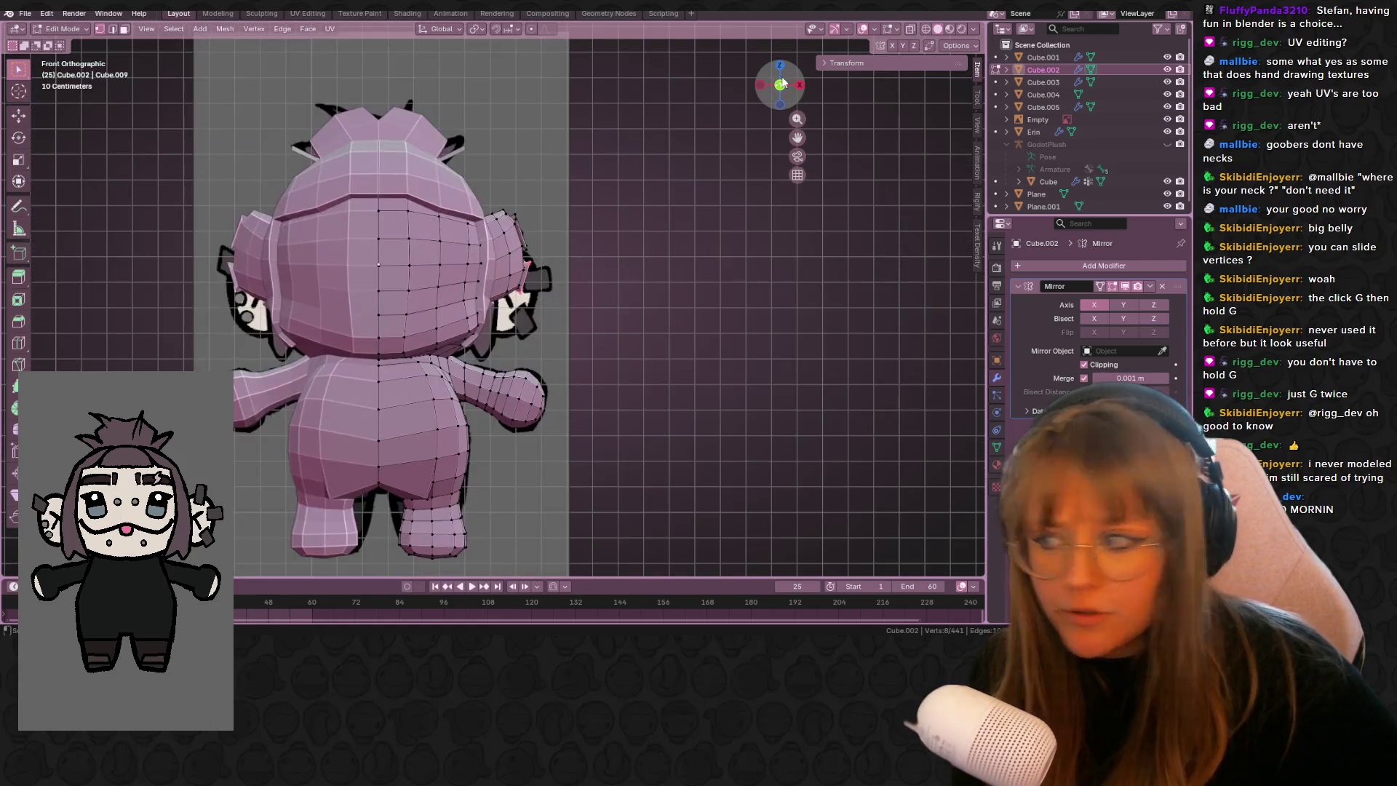
key("KP_5")
mouse_move(605, 220)
middle_mouse_down()
mouse_move(522, 286)
mouse_move(436, 302)
mouse_move(497, 295)
mouse_move(553, 238)
mouse_move(593, 306)
mouse_move(555, 234)
mouse_move(546, 248)
mouse_move(580, 290)
mouse_move(480, 260)
middle_mouse_up()
scroll(601, 314, "up", 3)
key("Escape")
- Cut a new centred edge loop across the head mesh with Ctrl+R
middle_click_drag(609, 270, 593, 267)
middle_click_drag(477, 277, 509, 273)
key("g")
key("g")
left_click(515, 271)
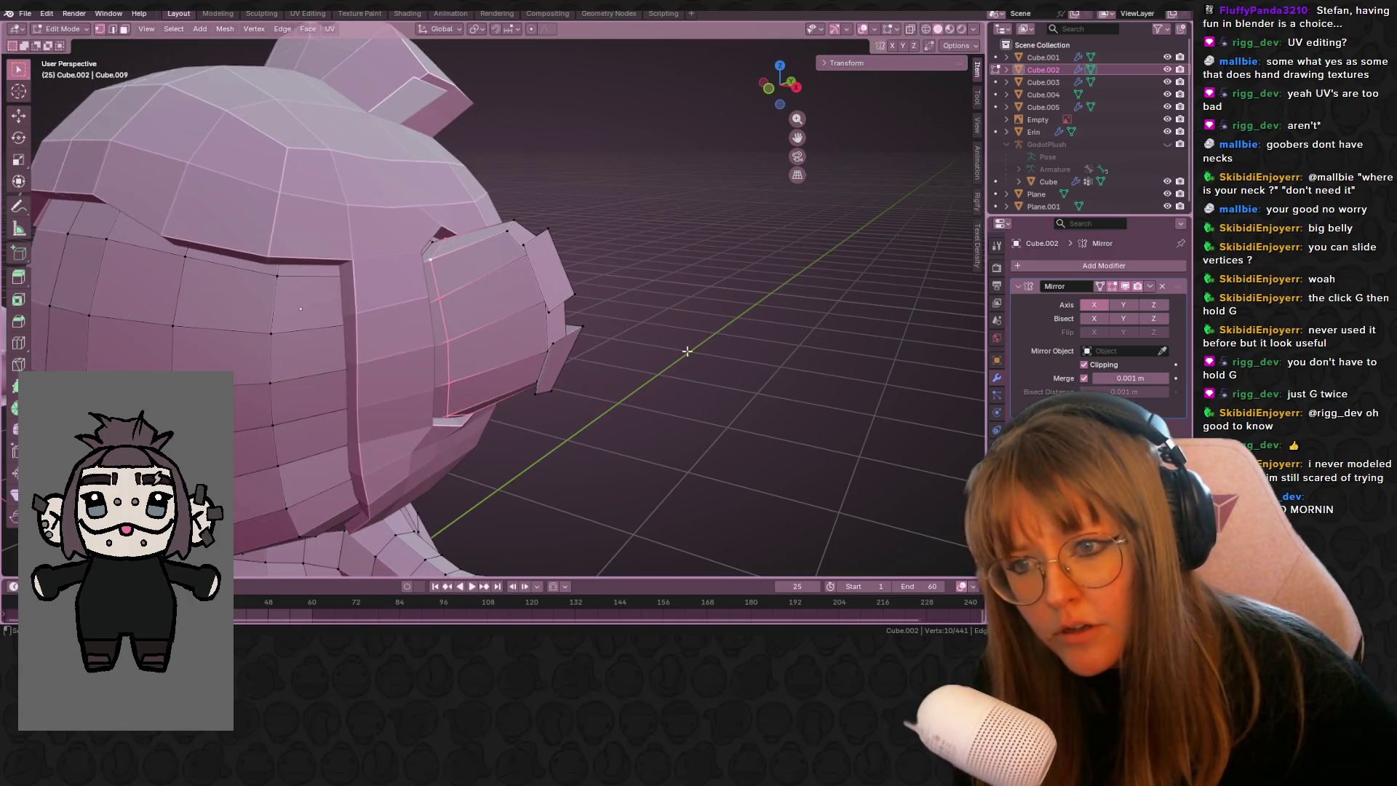
key("ctrl+r")
left_click(489, 237)
left_click(488, 236)
middle_click_drag(489, 237, 579, 307)
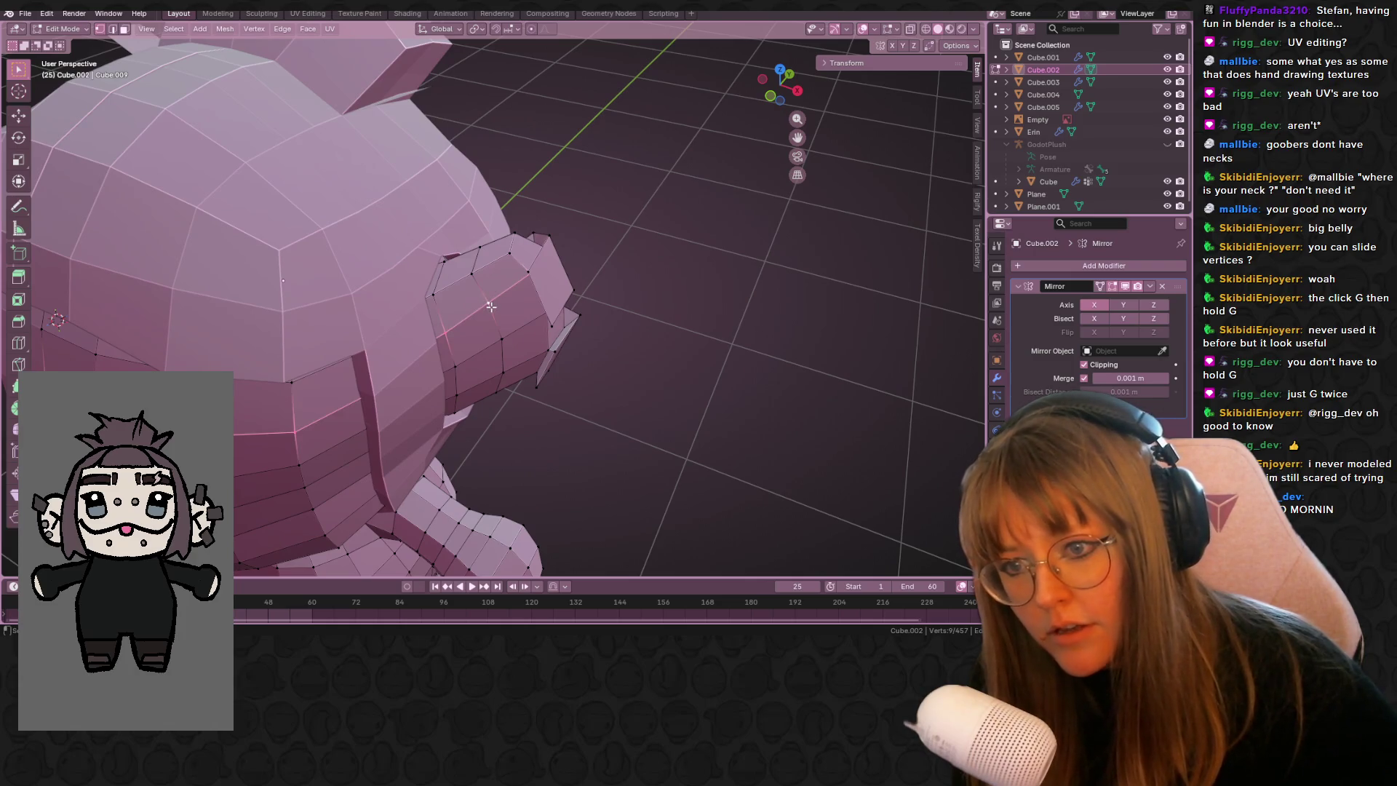
- Check the ear from the side in X-ray, then scale the ear faces to their final size
middle_click_drag(473, 277, 912, 29)
left_click(912, 30)
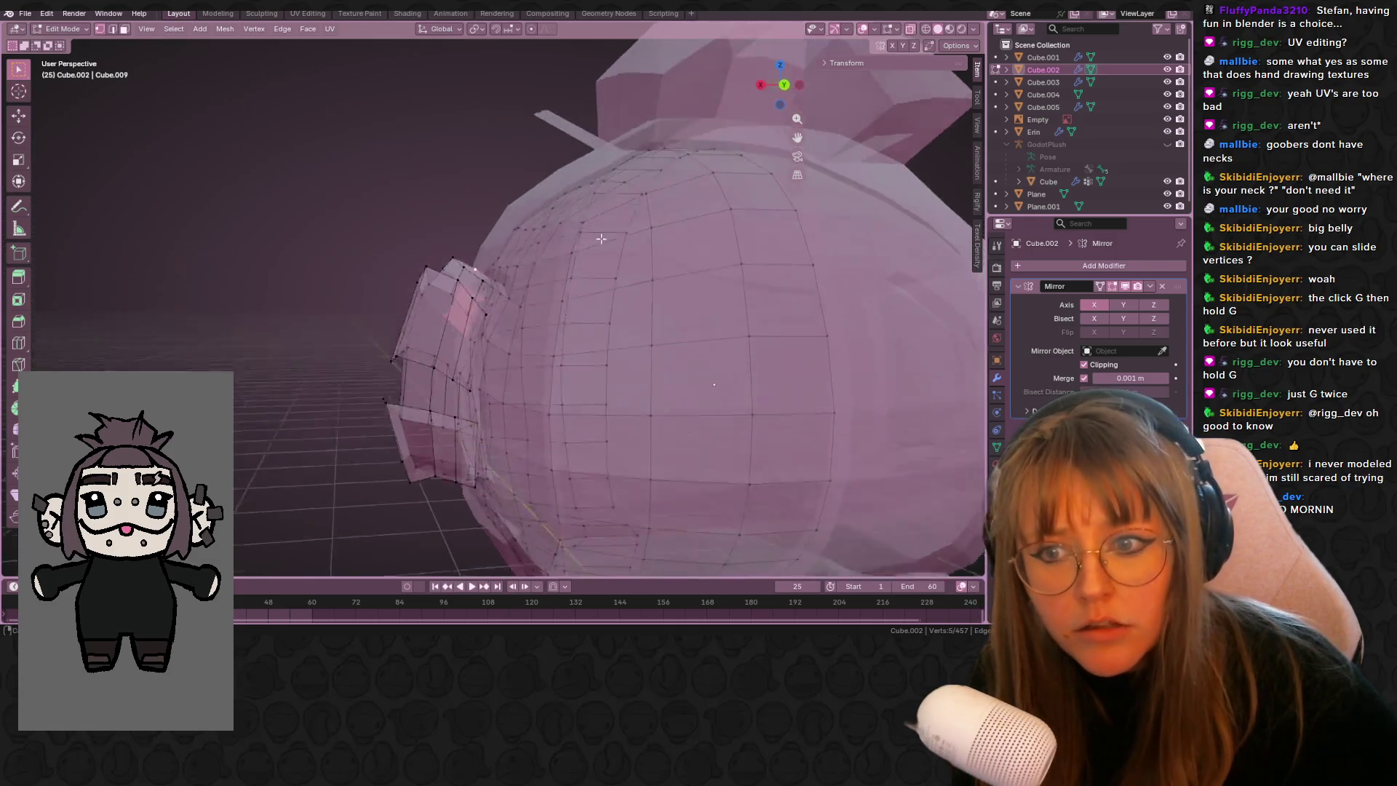
mouse_move(553, 305)
middle_mouse_down()
mouse_move(508, 365)
mouse_move(461, 314)
mouse_move(501, 313)
mouse_move(521, 266)
mouse_move(577, 230)
mouse_move(535, 271)
mouse_move(574, 305)
middle_mouse_up()
key("alt+z")
key("g")
key("z")
key("z")
key("s")
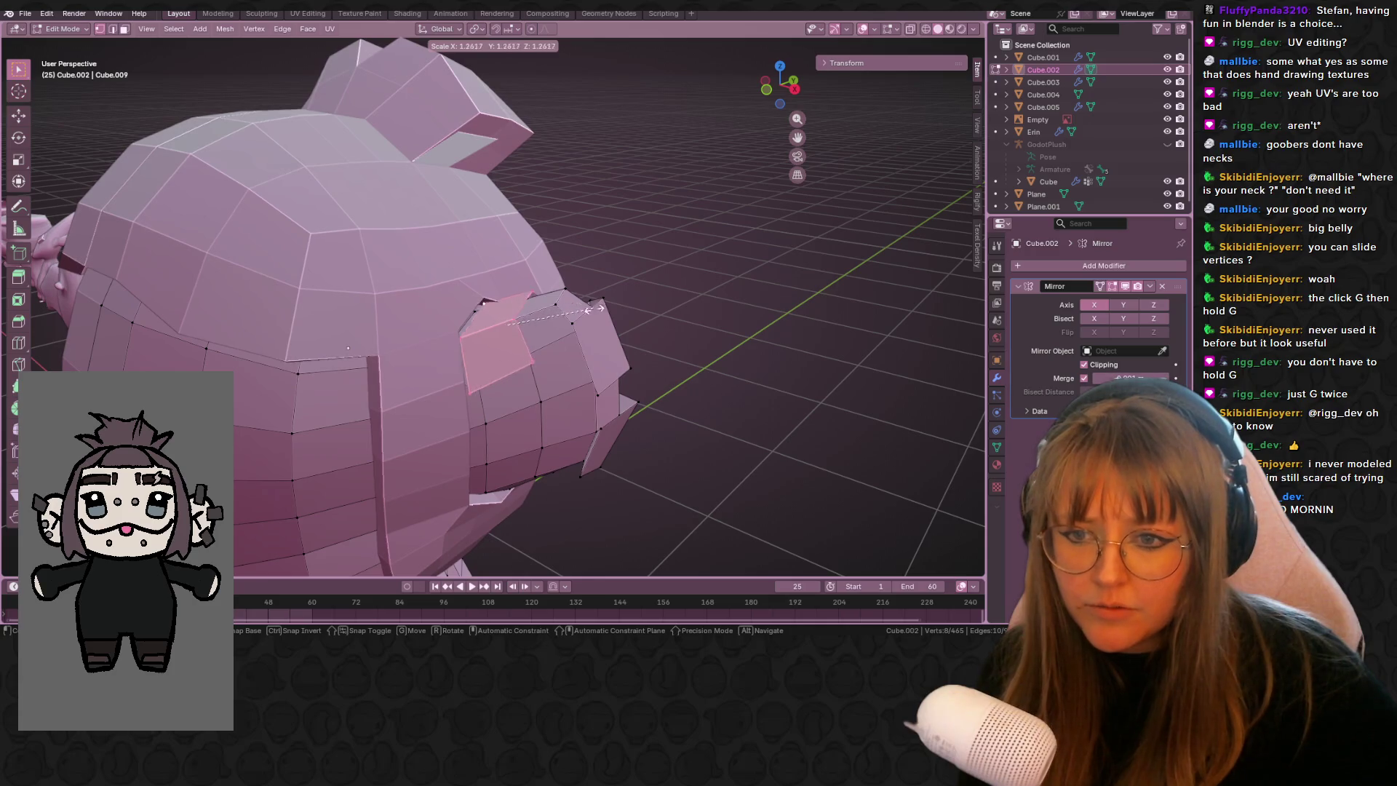
left_click(605, 313)
mouse_move(604, 314)
middle_mouse_down()
mouse_move(580, 374)
mouse_move(617, 365)
middle_mouse_up()
scroll(593, 342, "down", 4)
left_click(783, 85)
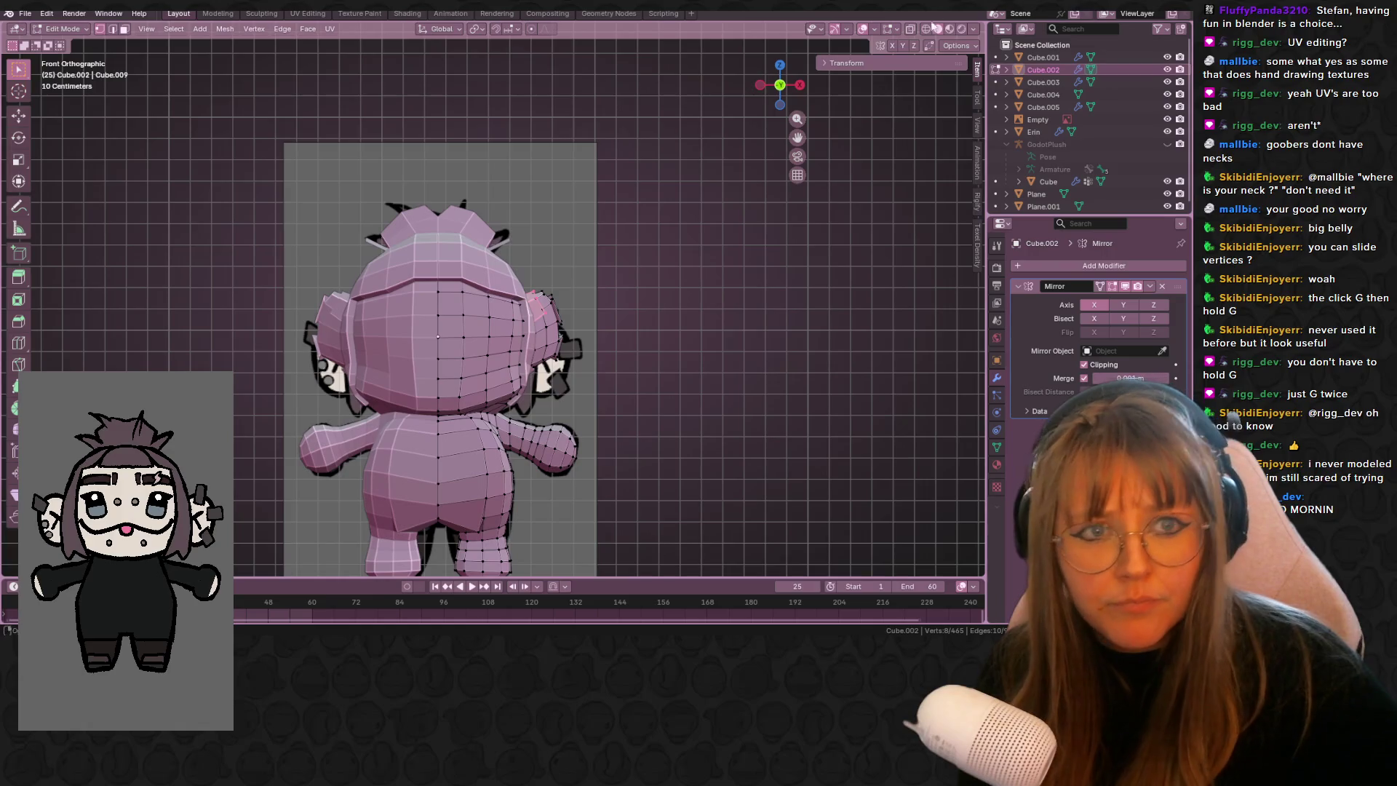
left_click(910, 33)
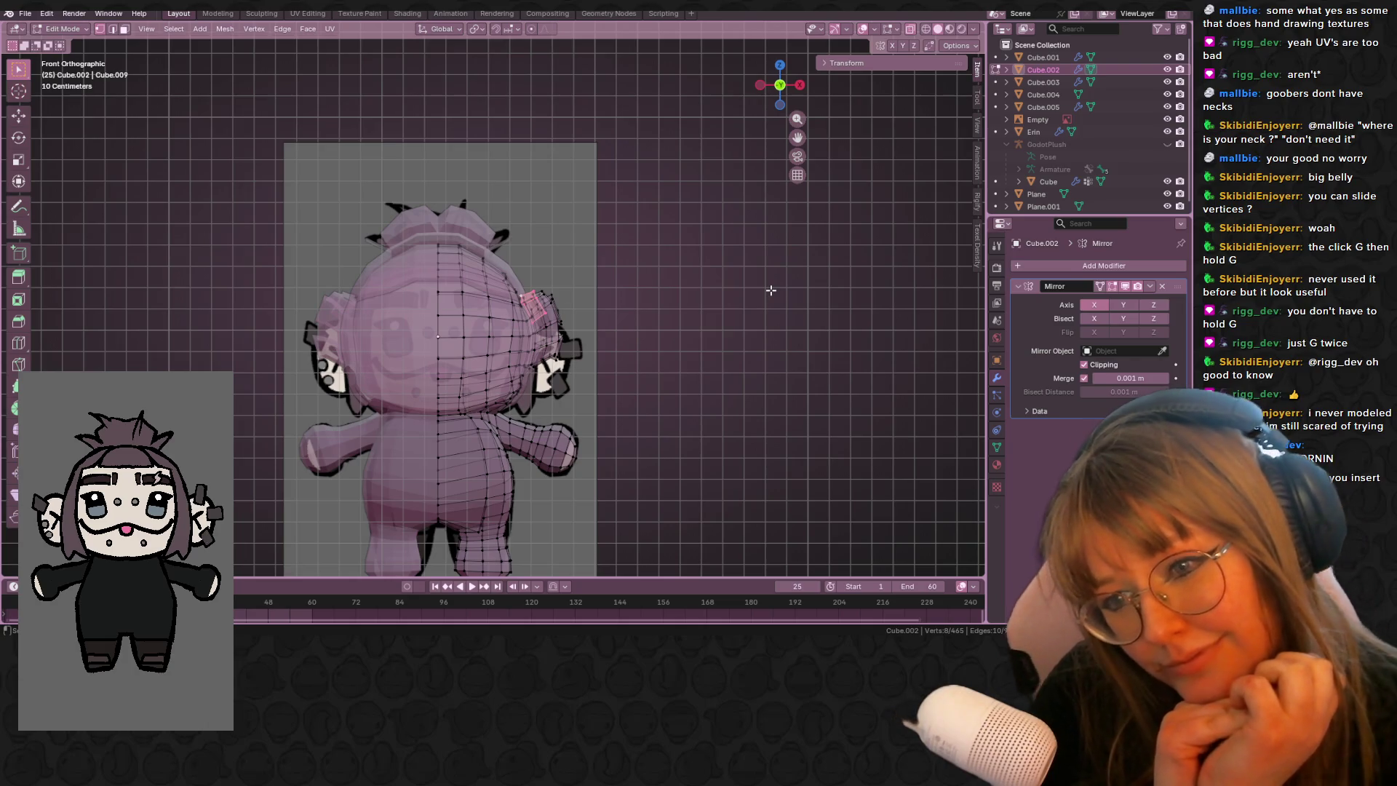
- Turn X-ray off, deselect all, return to Object Mode and select the Cube.005 hair cap
left_click(910, 29)
left_click(831, 289)
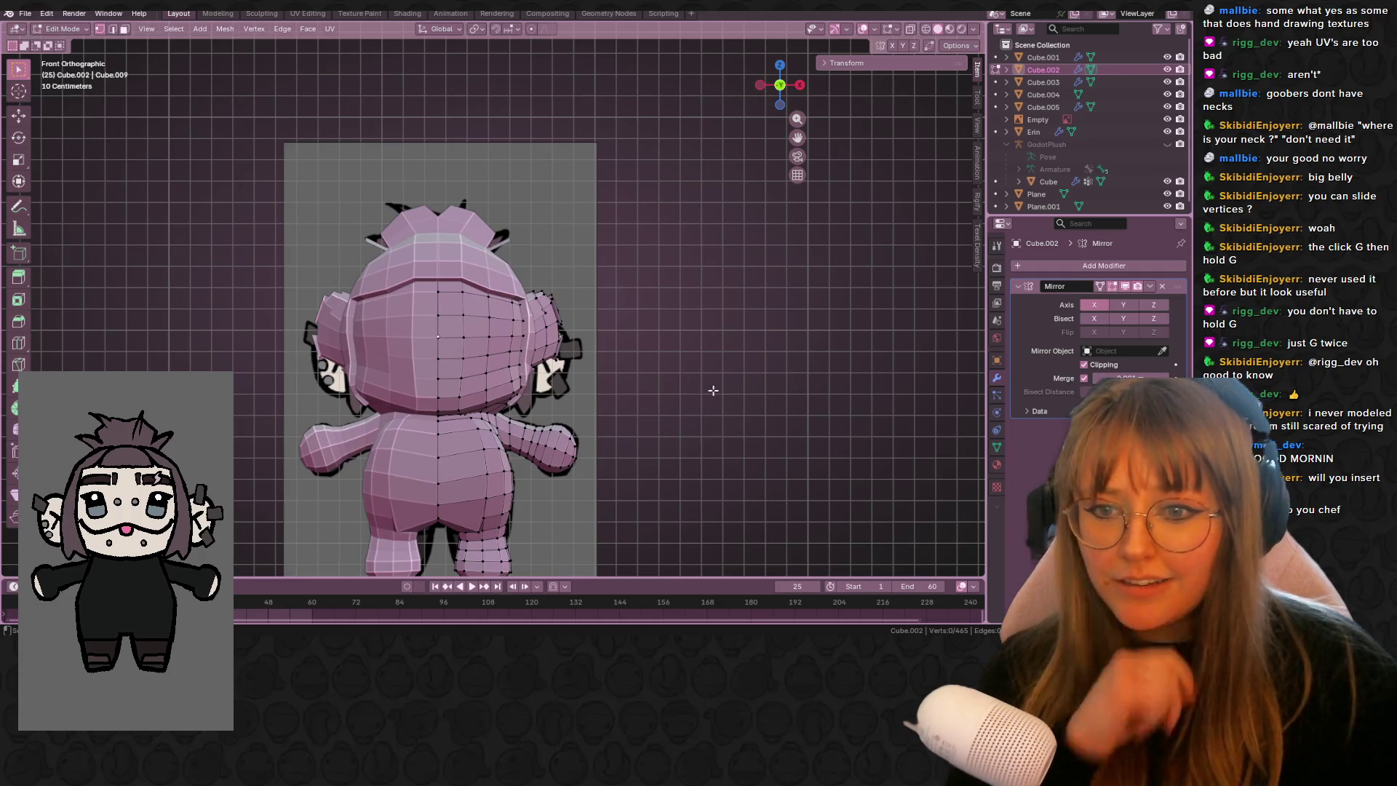
key("Tab")
mouse_move(742, 348)
middle_mouse_down()
mouse_move(684, 367)
mouse_move(618, 294)
mouse_move(477, 359)
mouse_move(335, 338)
mouse_move(627, 325)
mouse_move(735, 430)
mouse_move(609, 369)
mouse_move(567, 276)
mouse_move(664, 340)
mouse_move(565, 335)
middle_mouse_up()
left_click(478, 289)
mouse_move(478, 290)
middle_mouse_down()
mouse_move(609, 296)
mouse_move(812, 272)
mouse_move(624, 309)
mouse_move(521, 240)
mouse_move(322, 278)
mouse_move(127, 261)
mouse_move(22, 274)
mouse_move(978, 280)
middle_mouse_up()
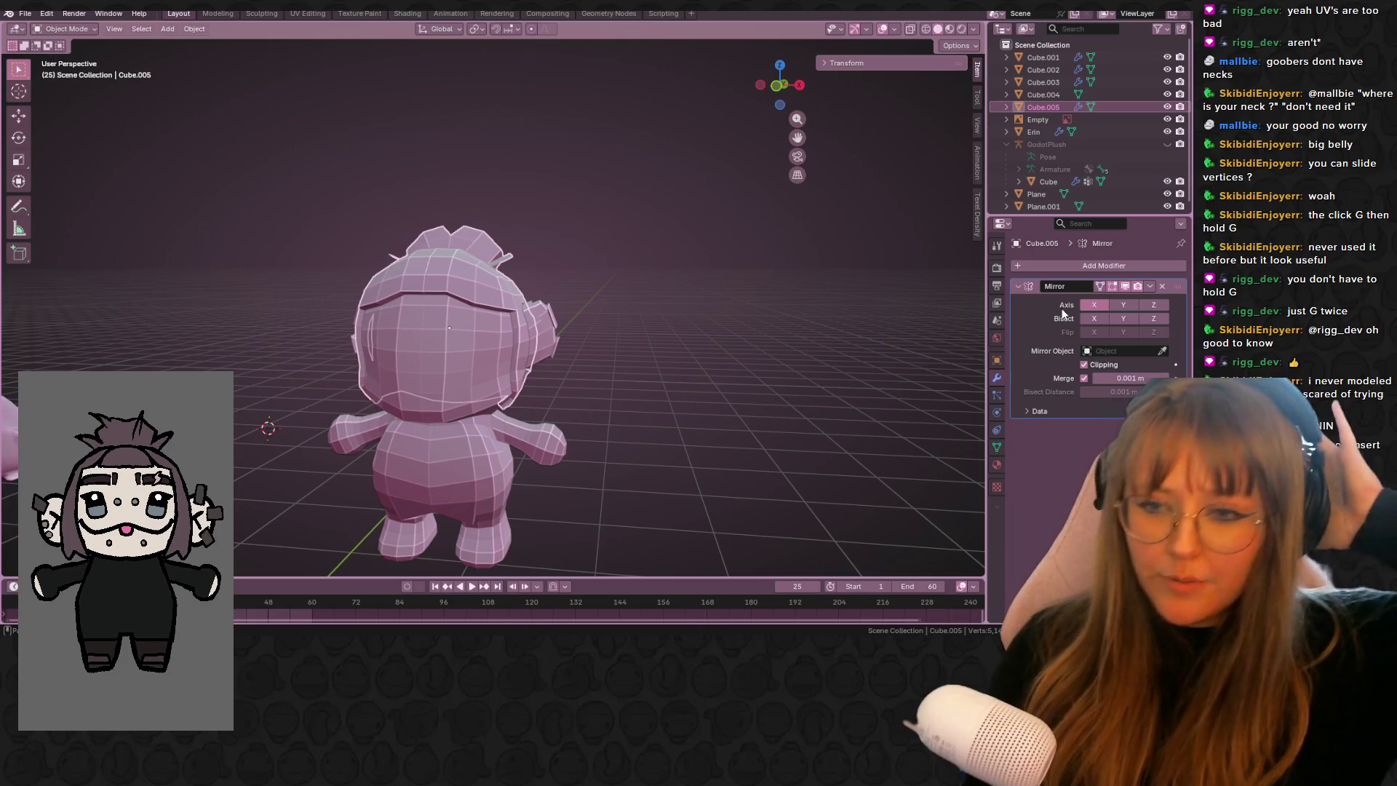
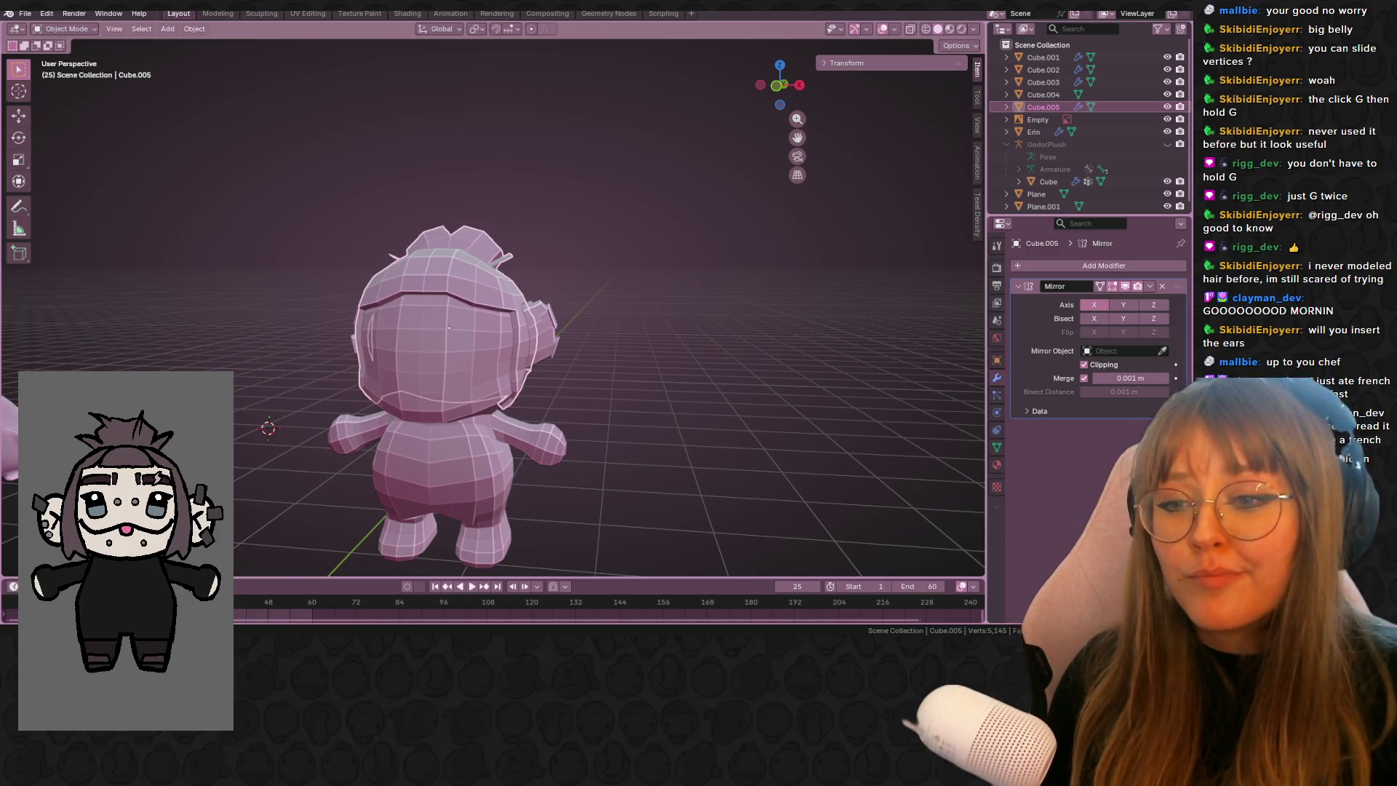
- Zoom out to the other figures and switch viewport shading to Material Preview
scroll(726, 448, "down", 5)
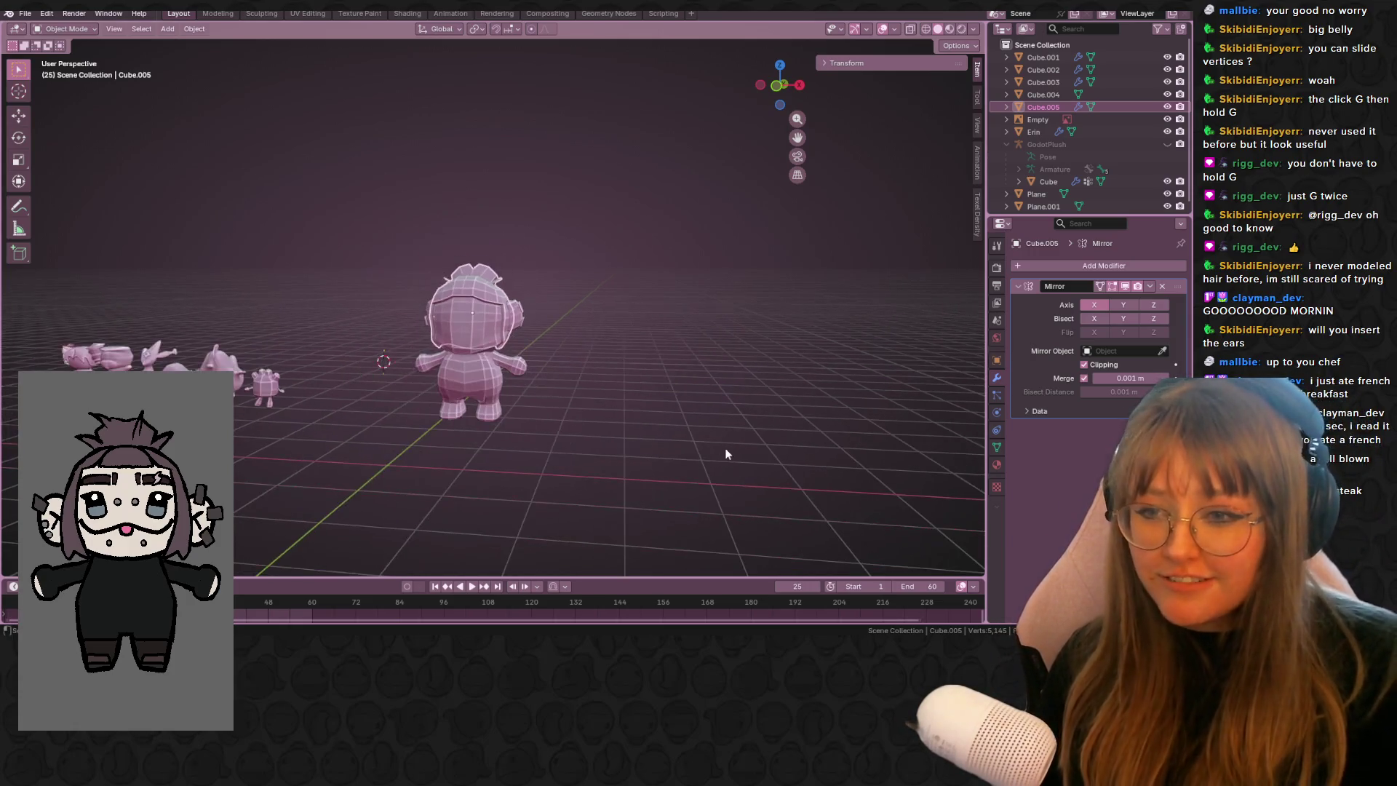
mouse_move(346, 414)
middle_mouse_down()
mouse_move(521, 324)
mouse_move(513, 304)
middle_mouse_up()
left_click(951, 29)
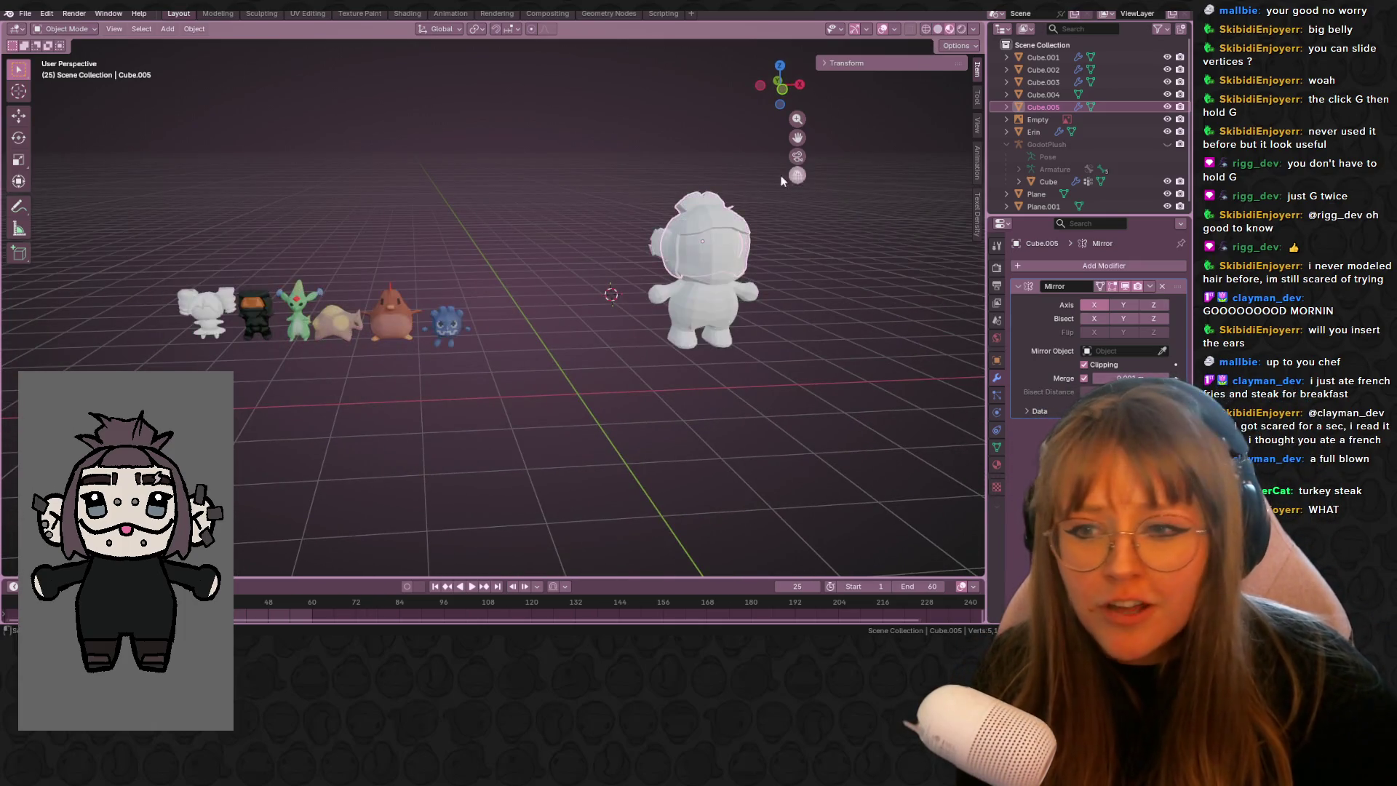
middle_click_drag(592, 192, 596, 251)
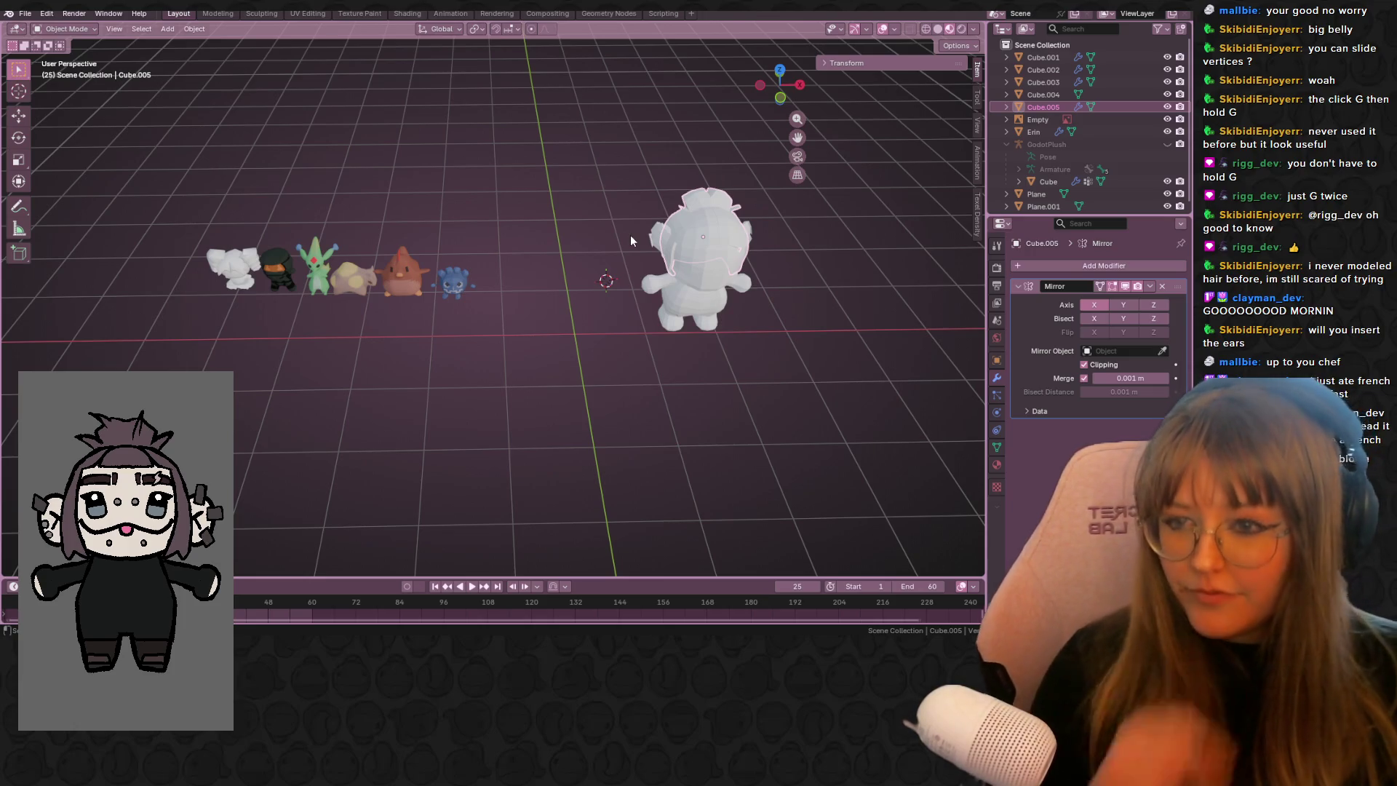
mouse_move(762, 379)
middle_mouse_down()
mouse_move(754, 282)
mouse_move(784, 304)
mouse_move(754, 328)
mouse_move(831, 350)
mouse_move(760, 295)
mouse_move(770, 289)
mouse_move(782, 329)
middle_mouse_up()
- Frame the character, select Cube.002 and orbit around it
key("KP_Decimal")
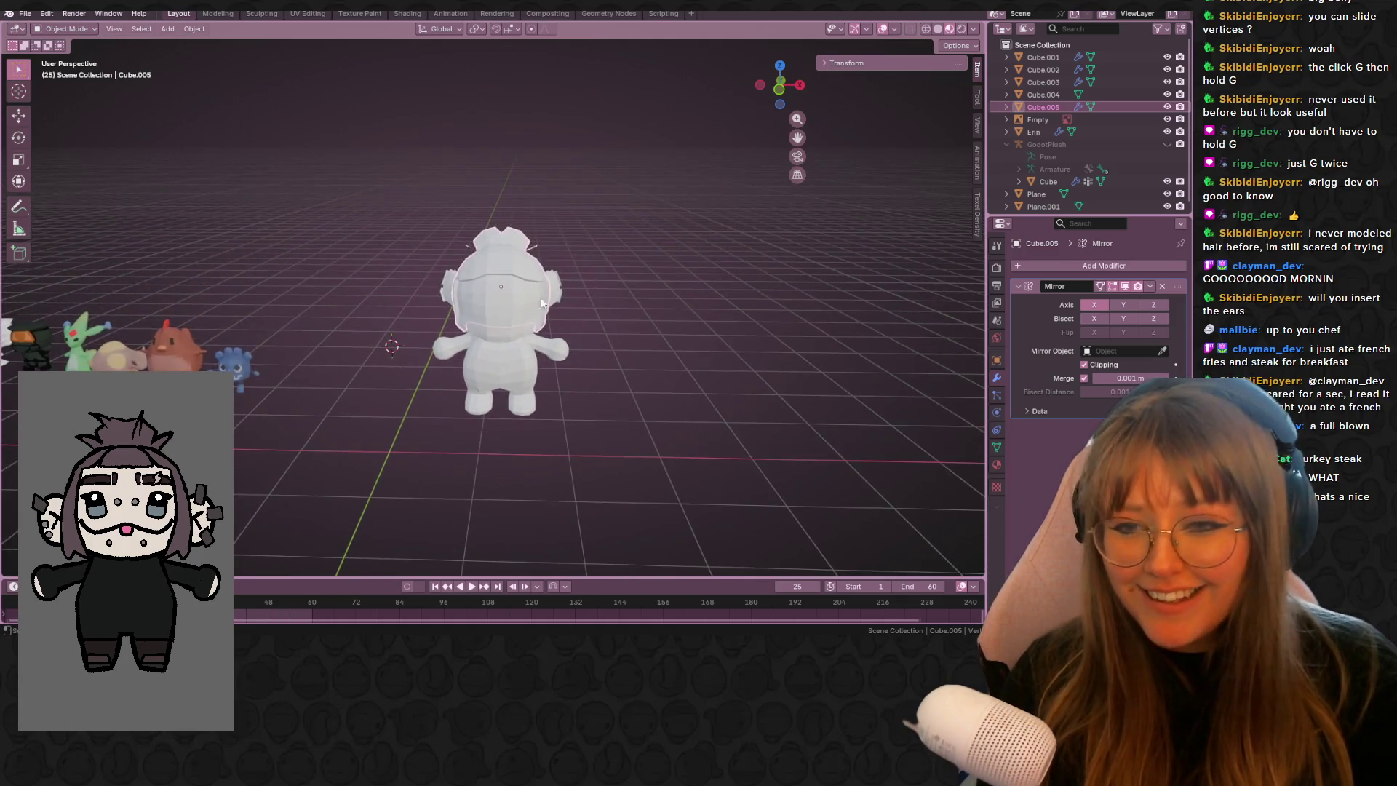
left_click(571, 312)
mouse_move(572, 318)
middle_mouse_down()
mouse_move(629, 256)
mouse_move(735, 363)
mouse_move(870, 401)
mouse_move(903, 293)
mouse_move(618, 306)
mouse_move(374, 284)
mouse_move(52, 289)
mouse_move(728, 283)
mouse_move(649, 270)
mouse_move(703, 306)
mouse_move(728, 277)
middle_mouse_up()
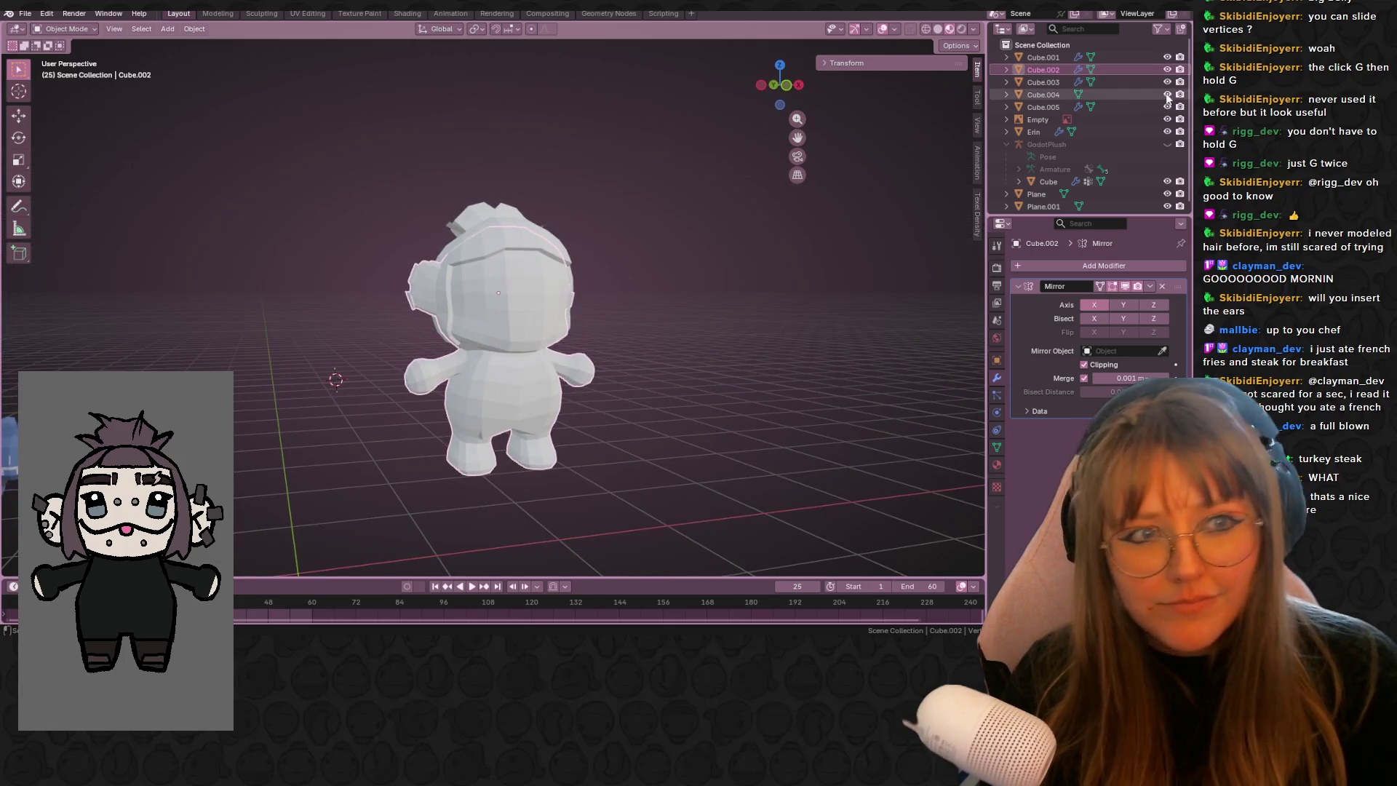
- In front view, move the character's pieces to the right of the reference drawing
left_click(774, 84)
mouse_move(393, 164)
left_mouse_down()
mouse_move(432, 291)
mouse_move(595, 519)
left_mouse_up()
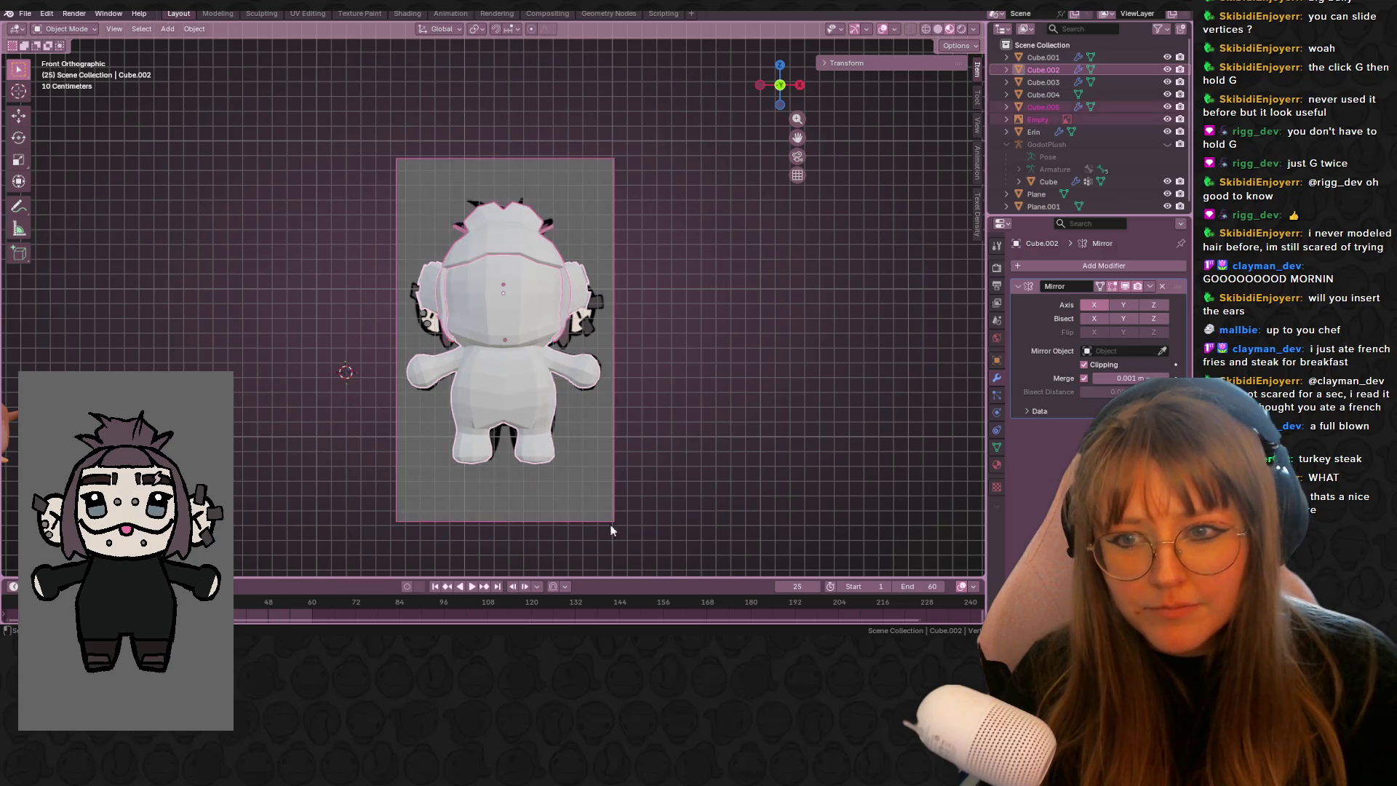
left_click(535, 281, "shift")
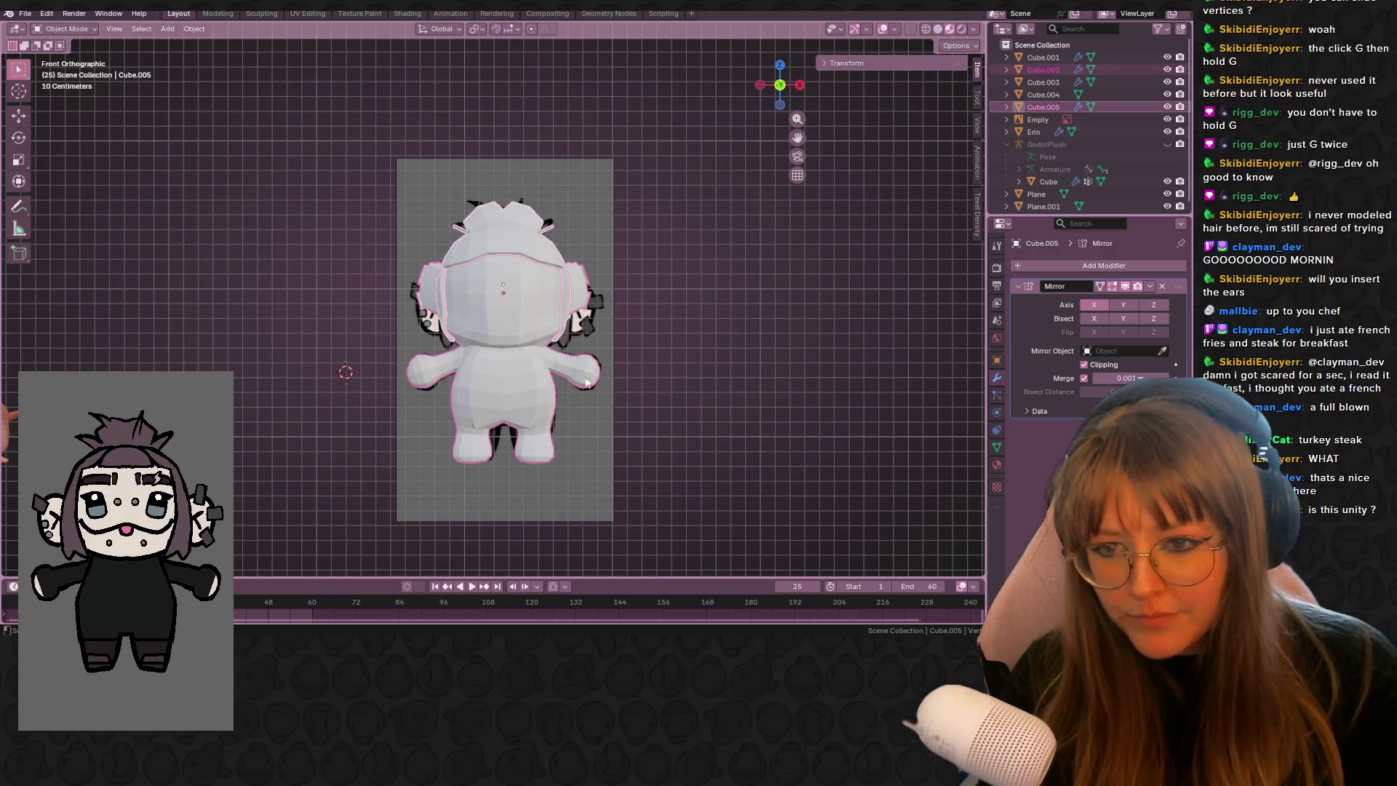
middle_click_drag(630, 395, 561, 378, "shift")
key("g")
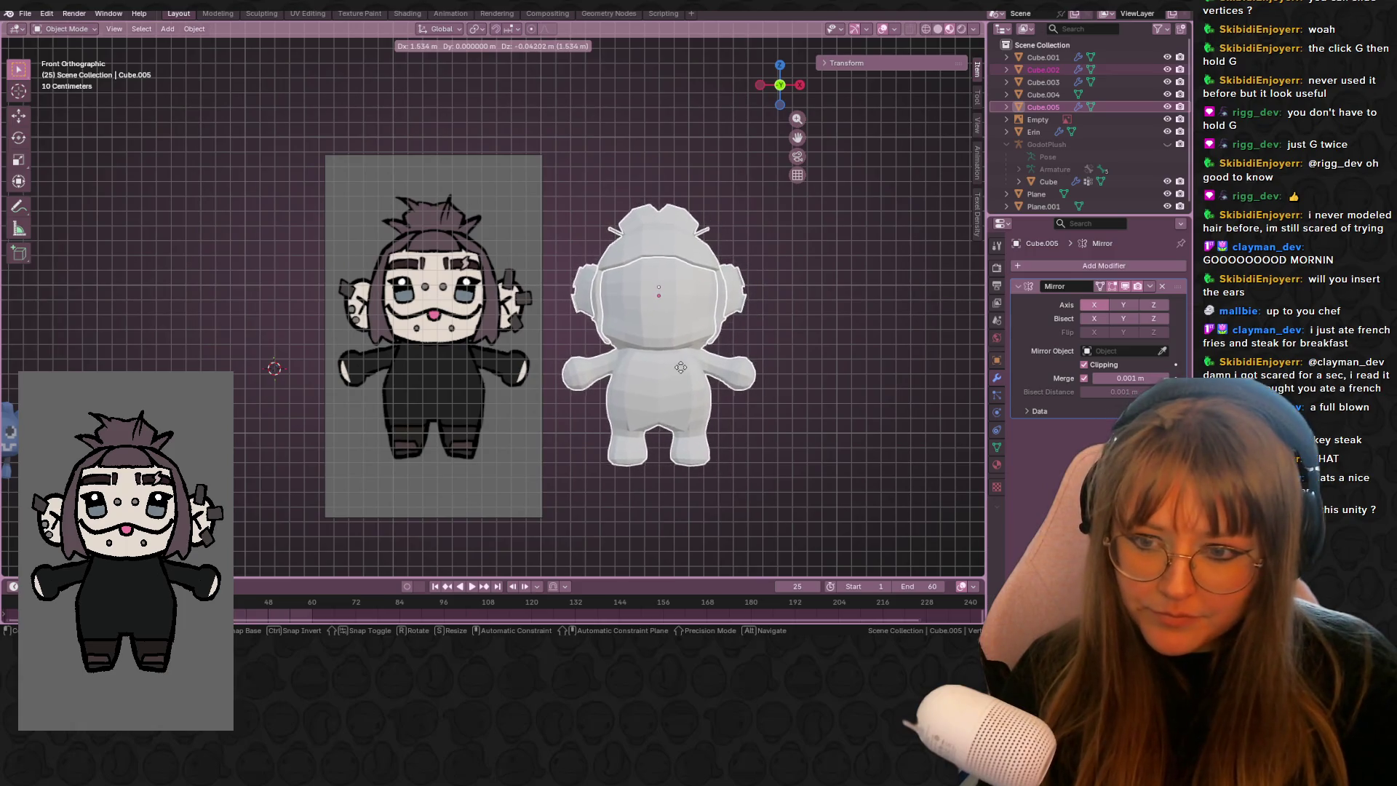
left_click(803, 375)
middle_click_drag(803, 375, 752, 355, "shift")
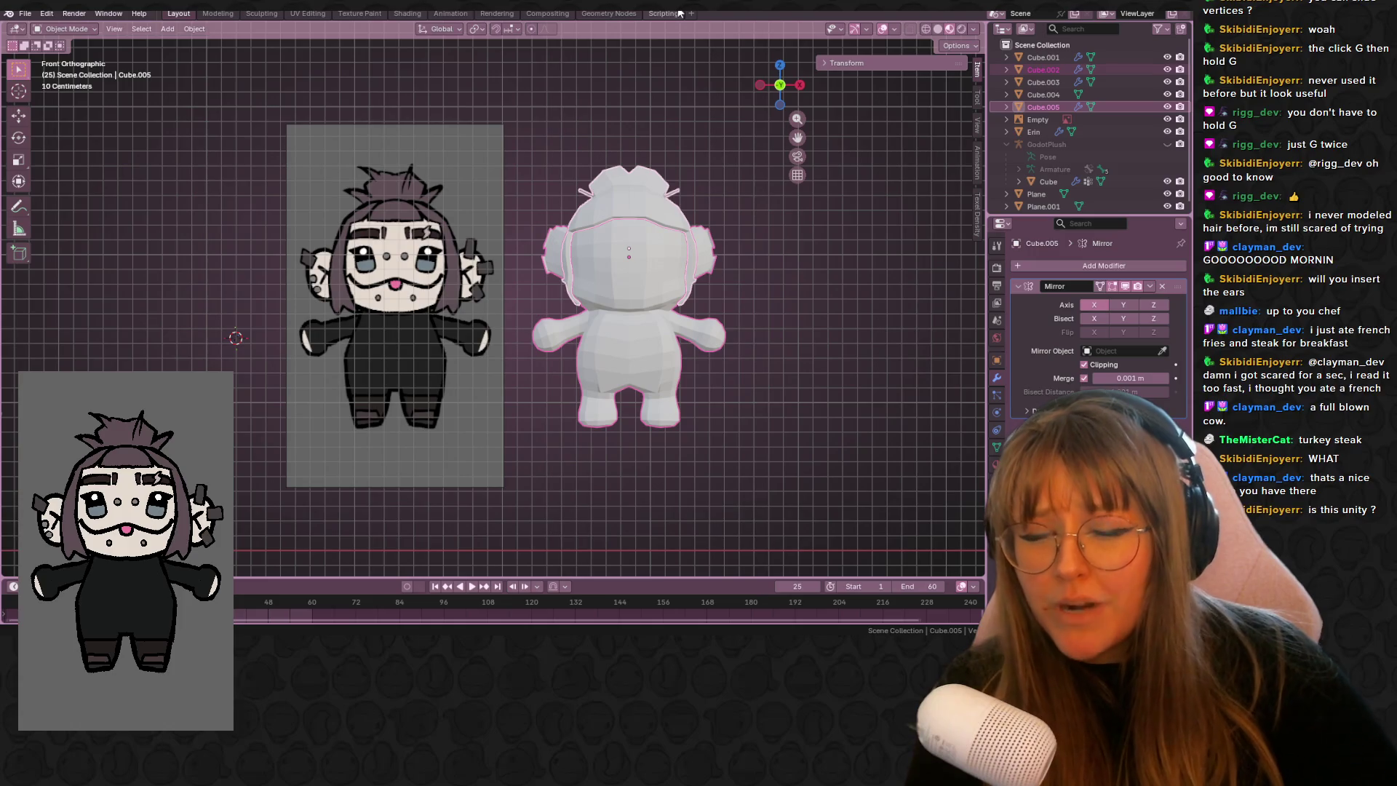
- Select Cube.002 and apply its Mirror modifier
left_click(626, 185)
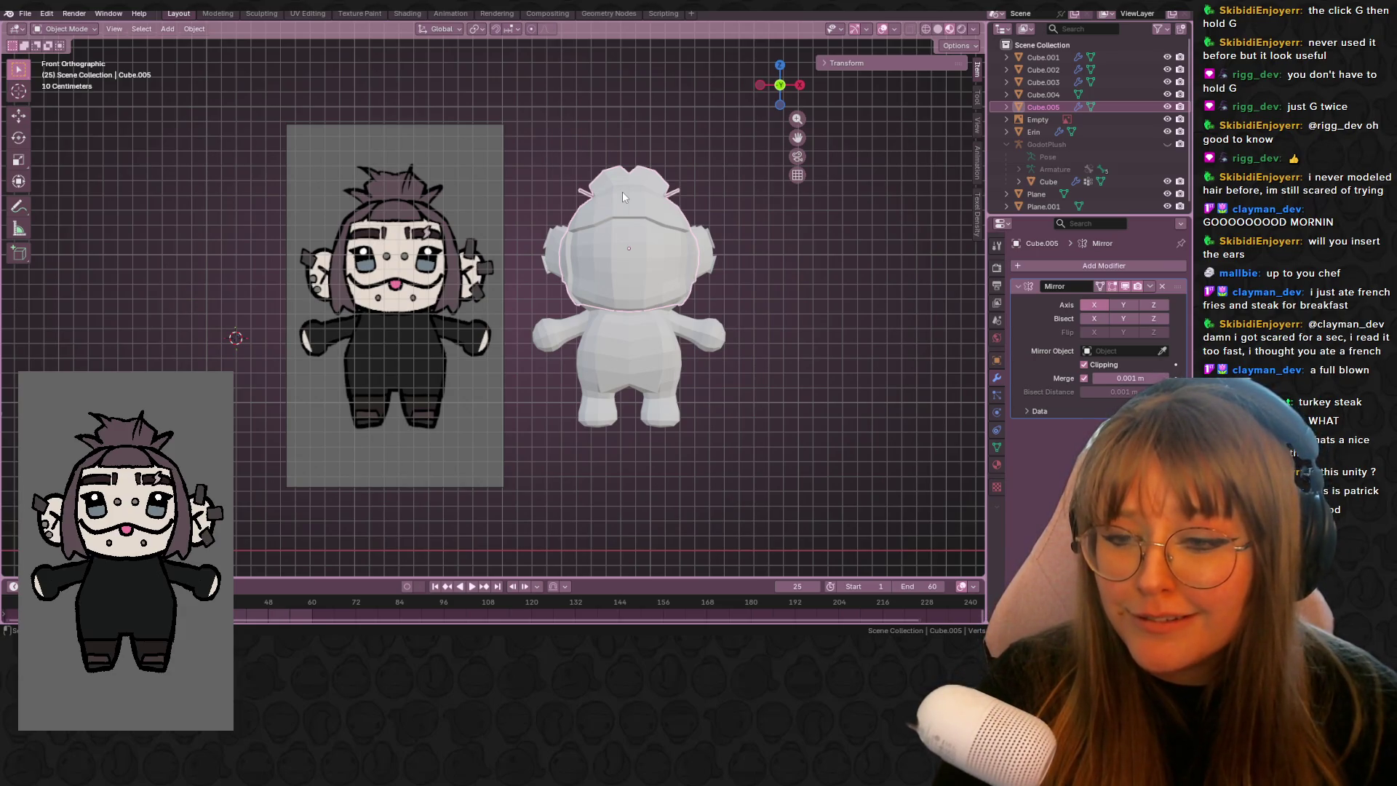
left_click(635, 339)
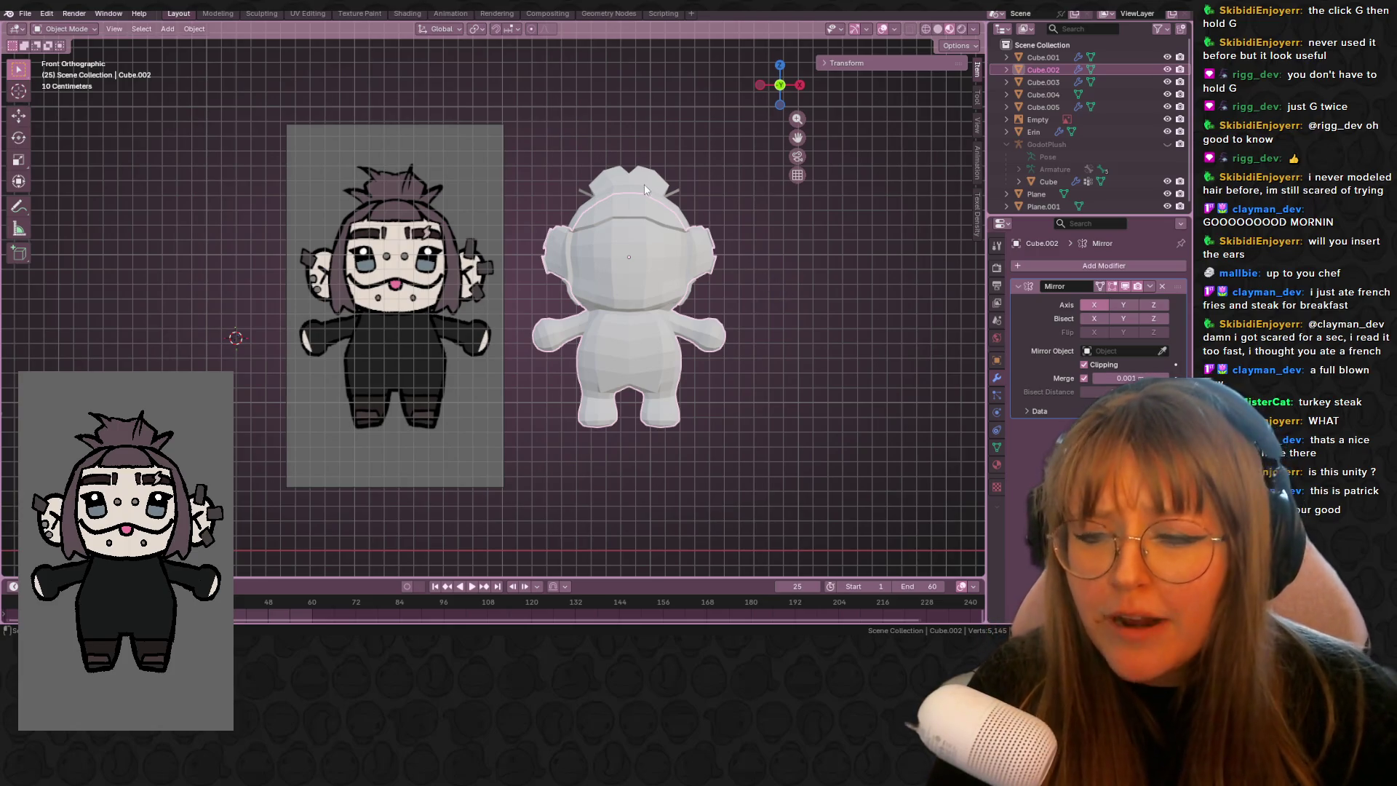
left_click(614, 268)
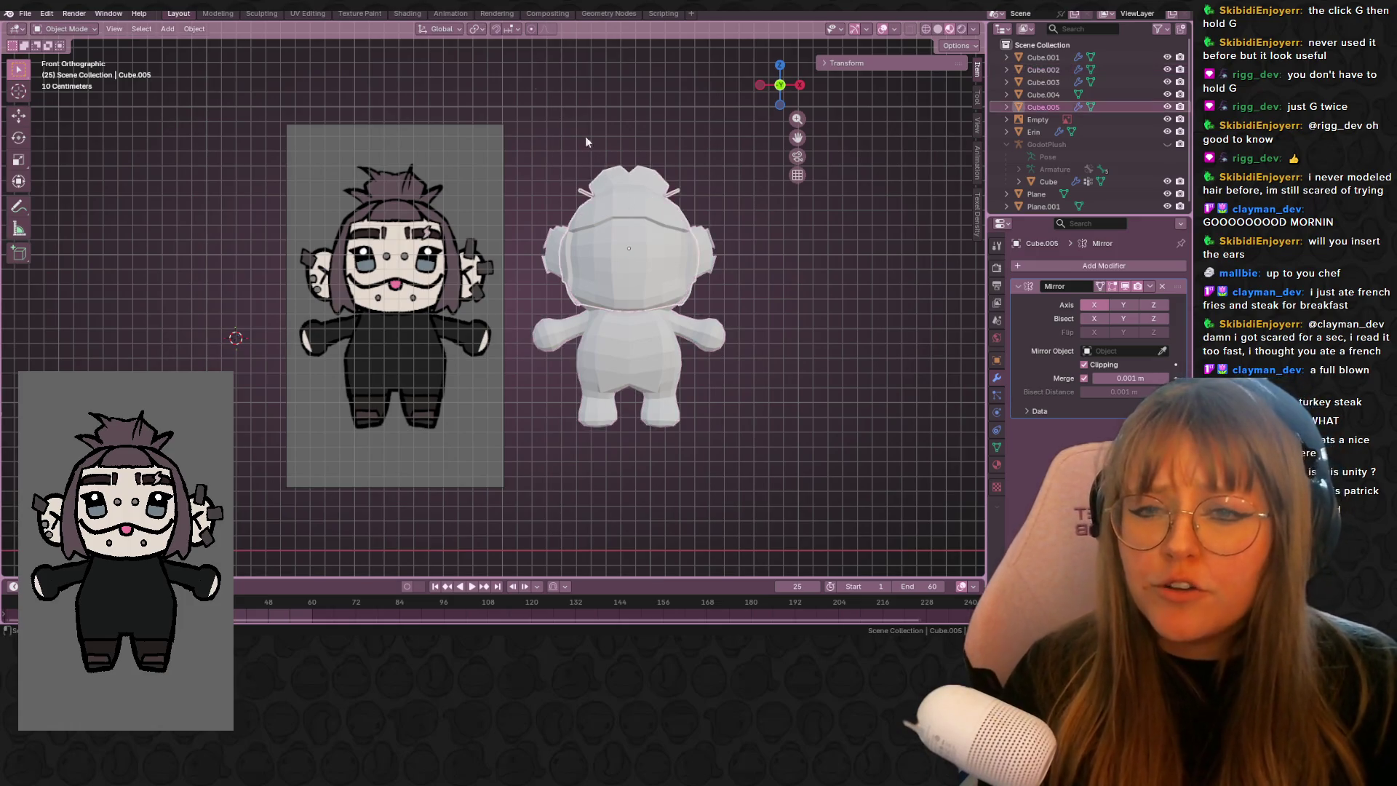
left_click(614, 269)
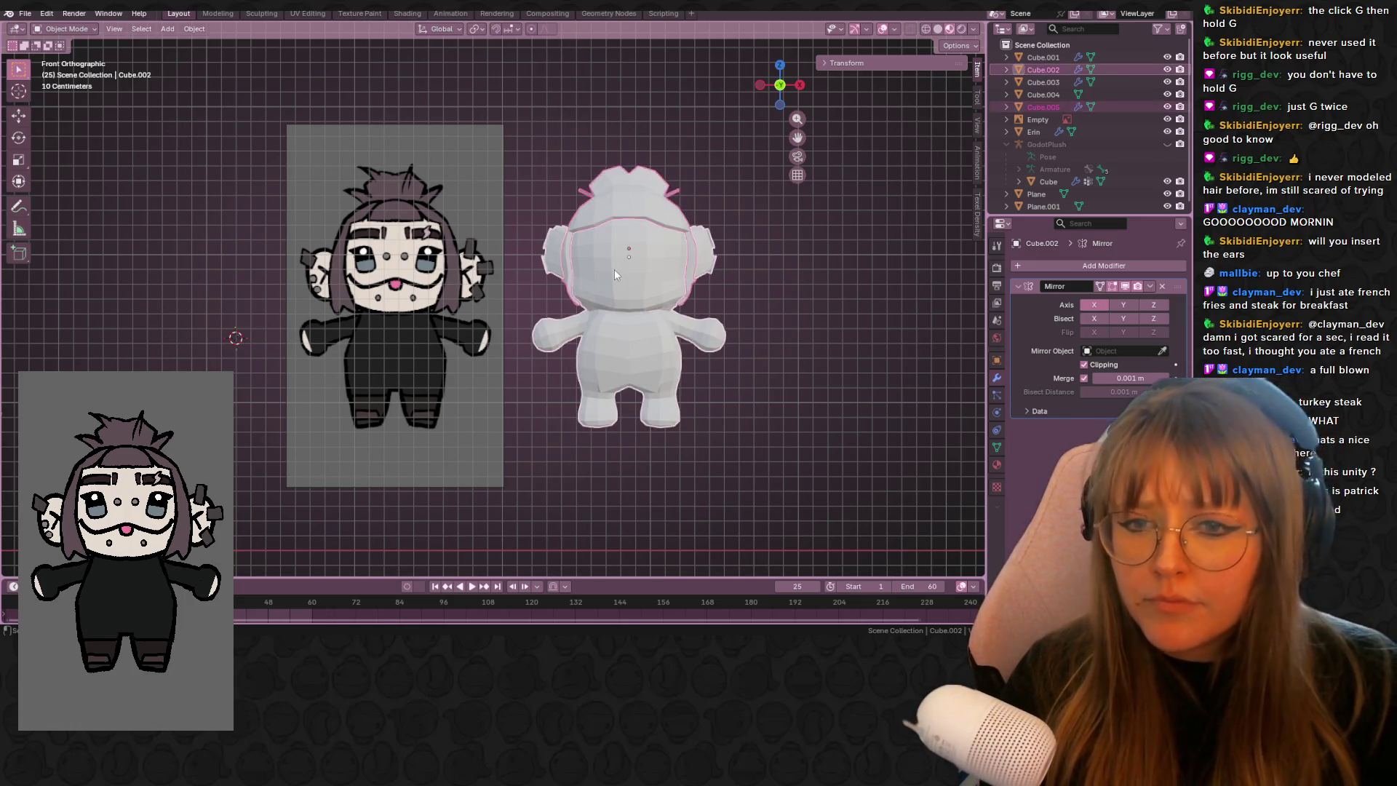
left_click(1150, 287)
left_click(1132, 300)
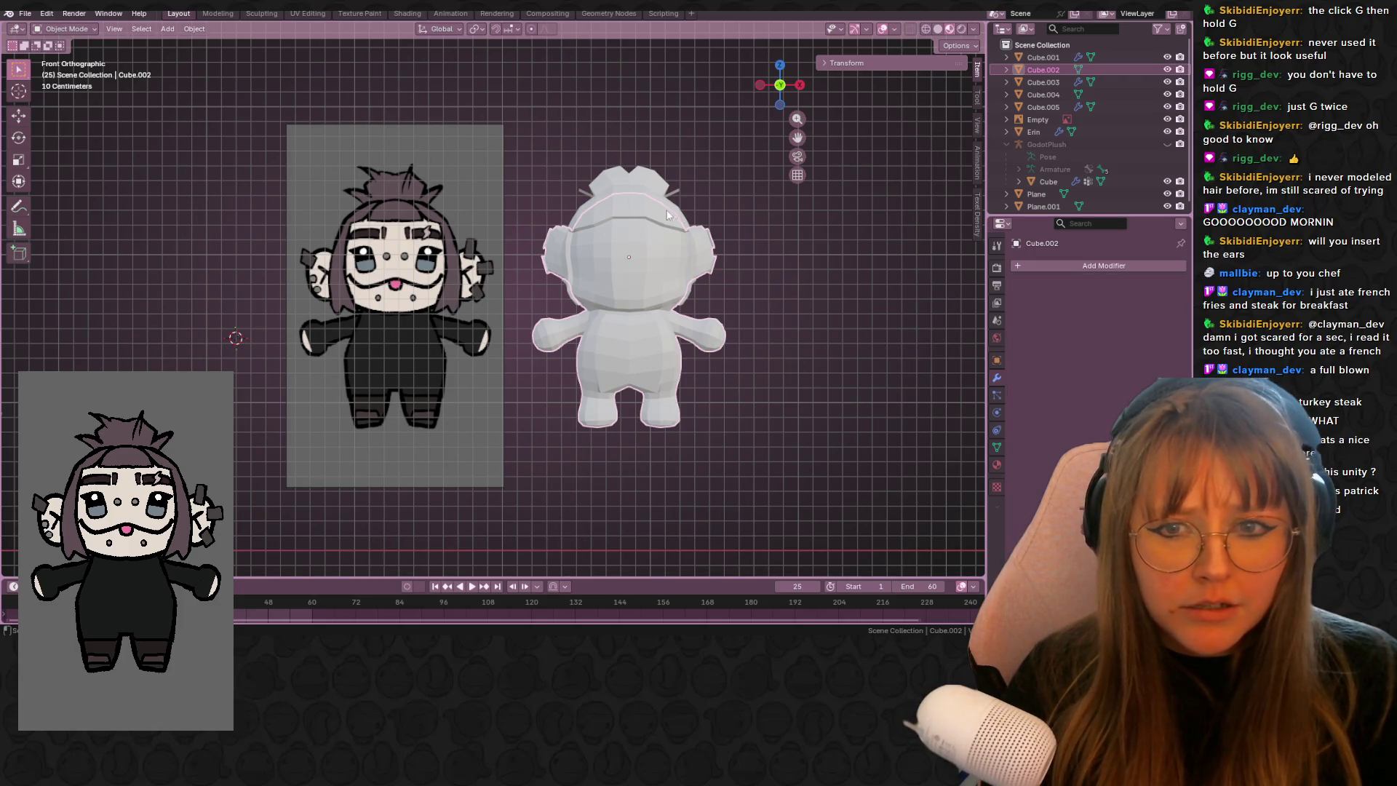
- Apply Cube.005's Mirror modifier and join Cube.002 into Cube.005
left_click(613, 269)
left_click(1148, 287)
left_click(1115, 301)
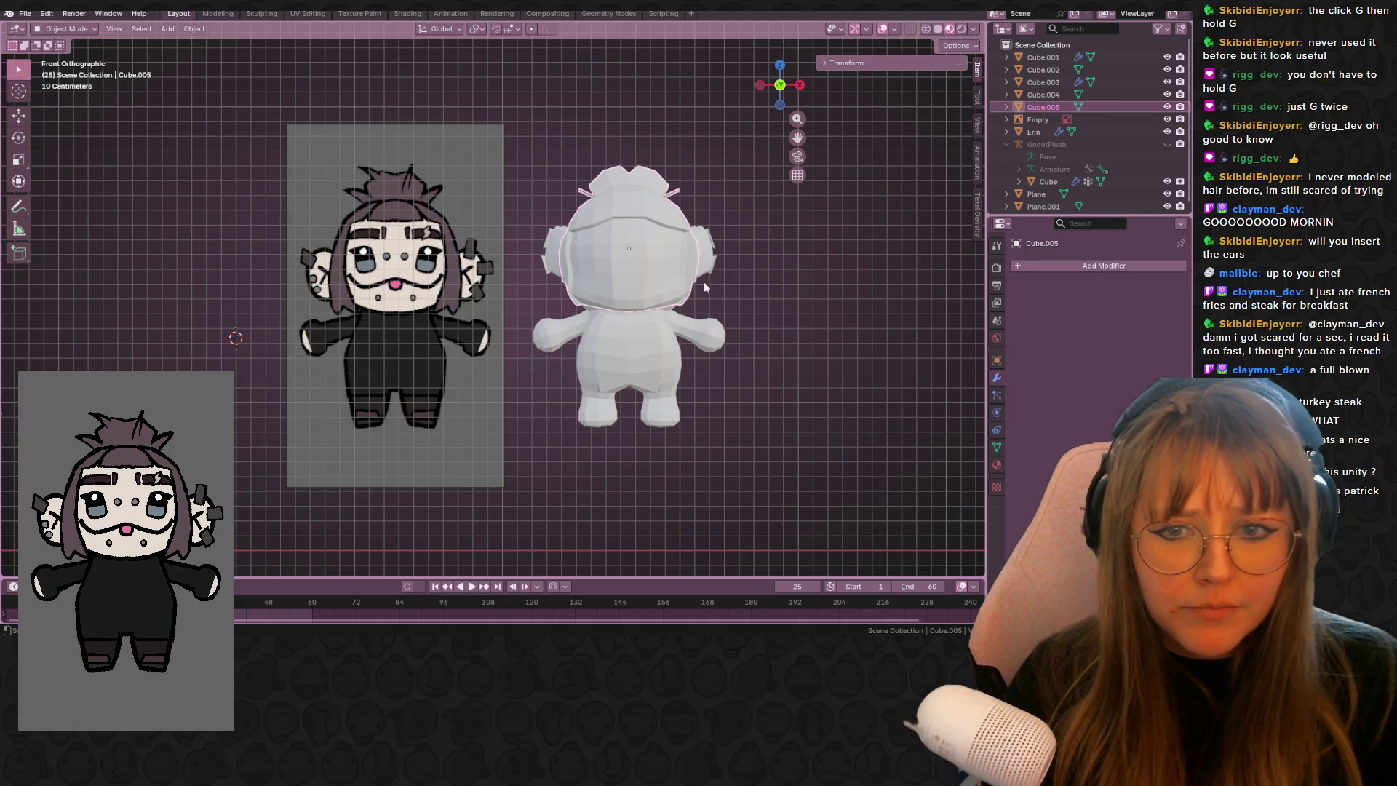
left_click(657, 241)
left_click(649, 216, "shift")
key("ctrl+j")
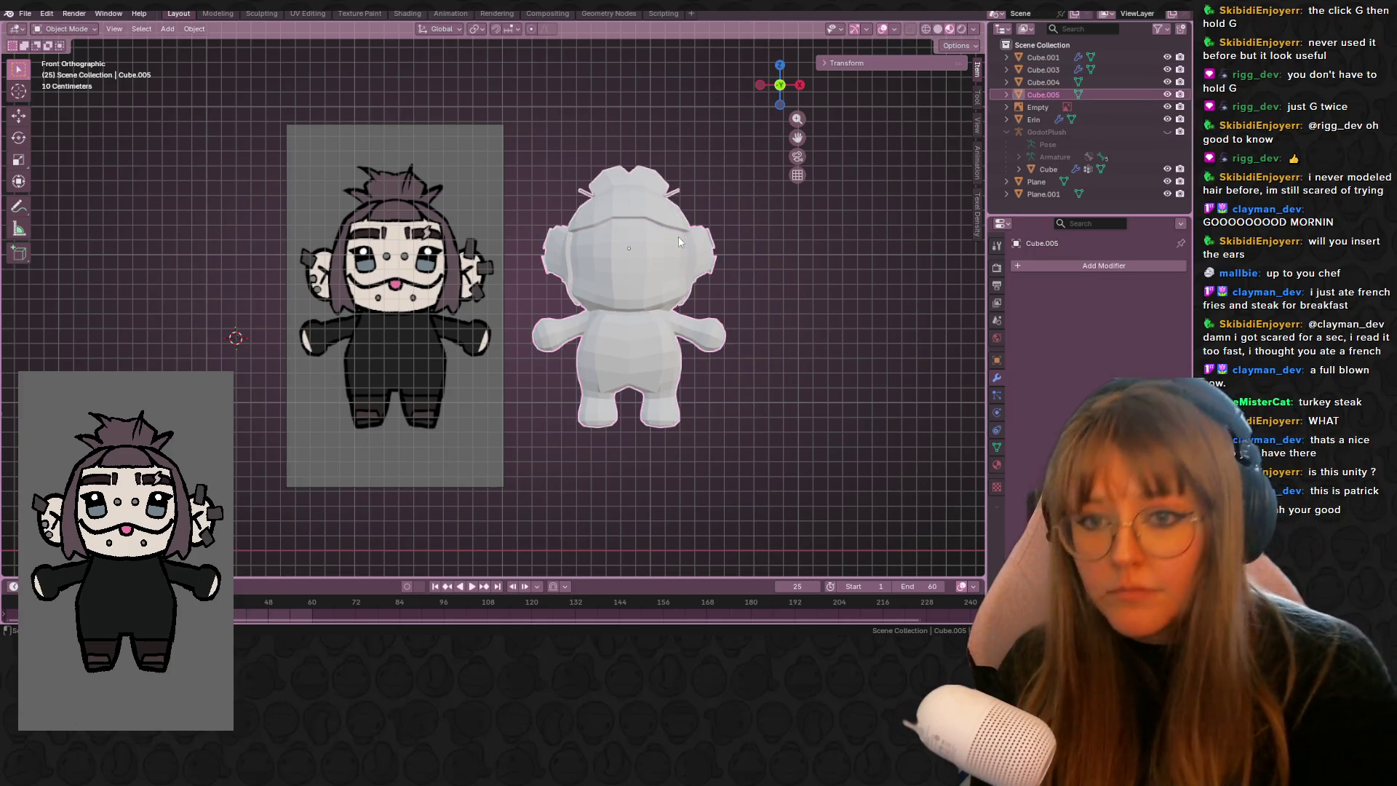
left_click(909, 290)
- Give the joined character mesh Shade Smooth and return to the front view
scroll(908, 291, "up", 1)
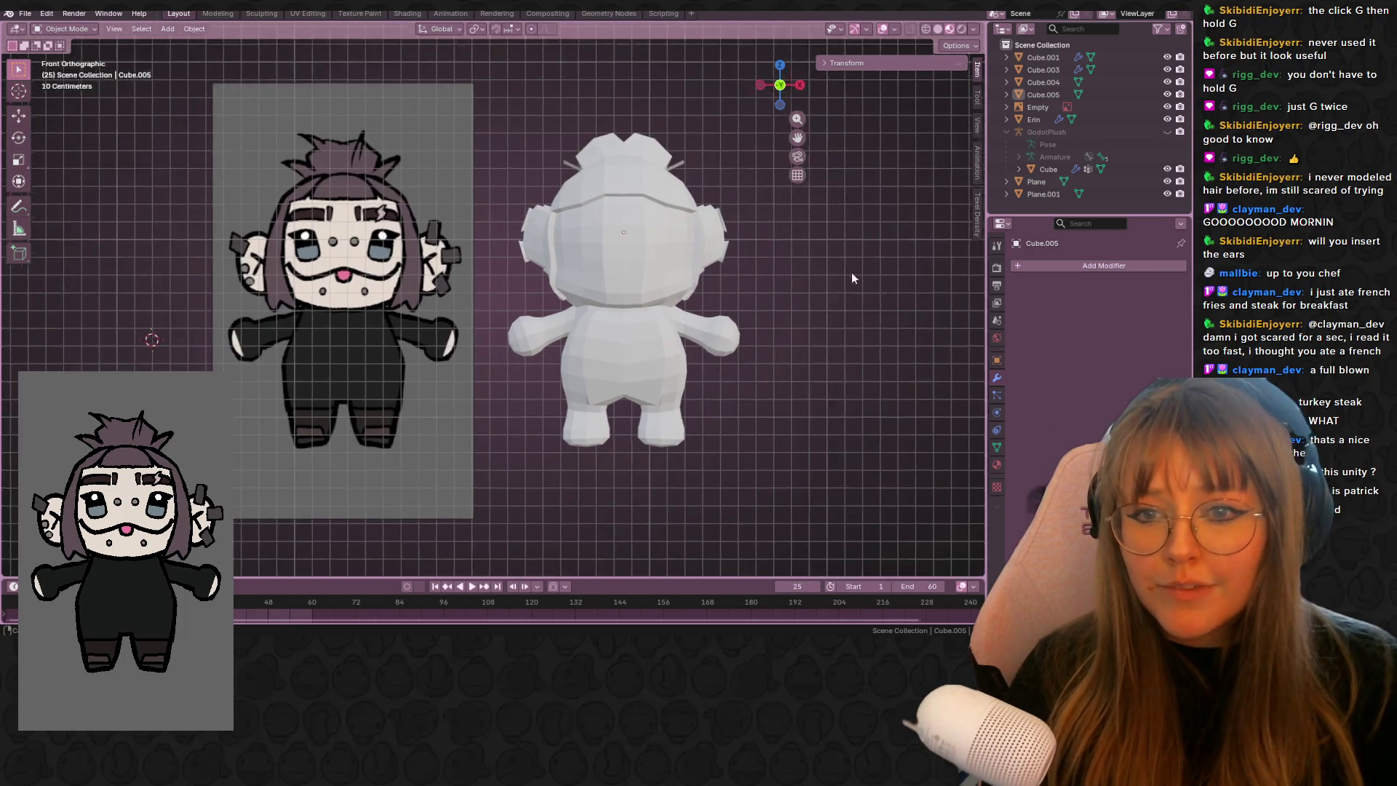
scroll(670, 208, "up", 2)
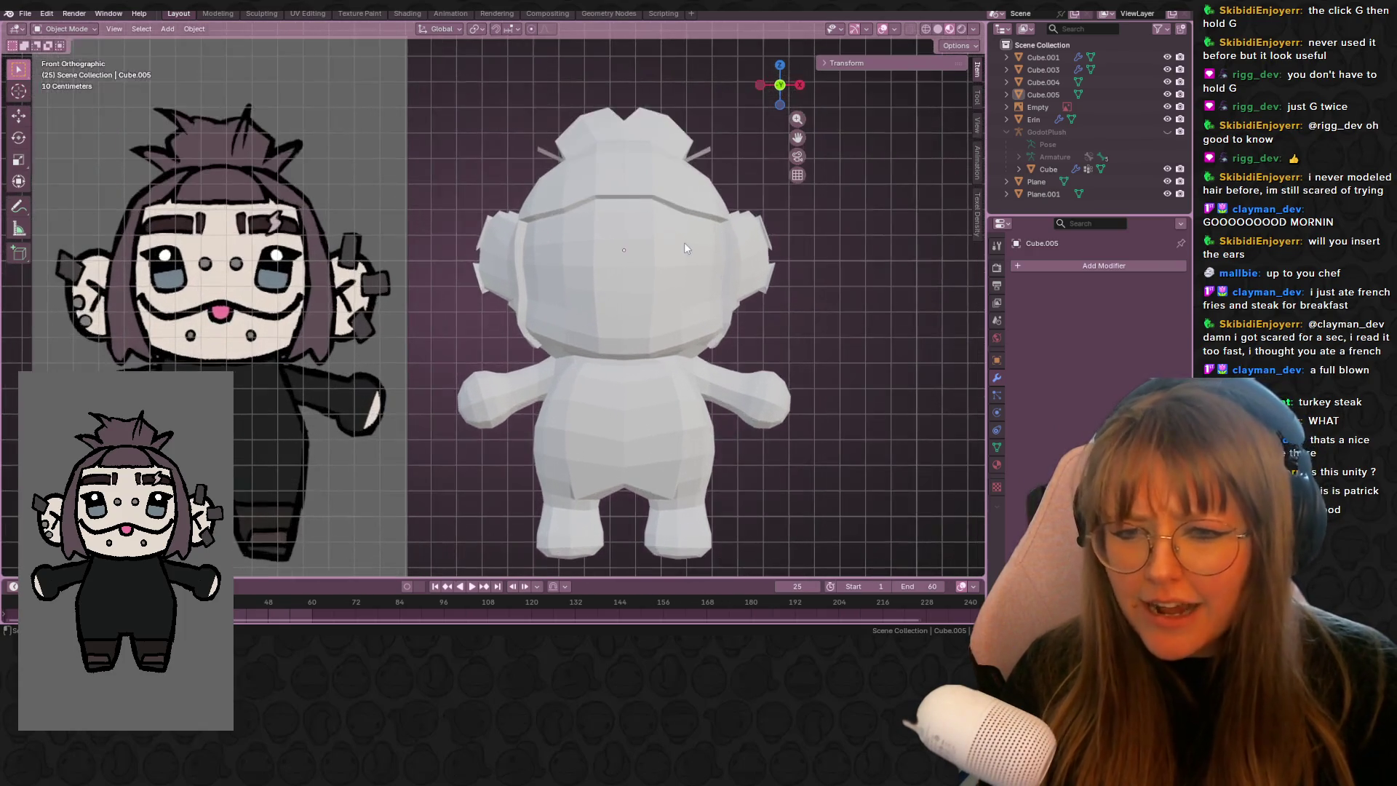
left_click(649, 251)
right_click(645, 211)
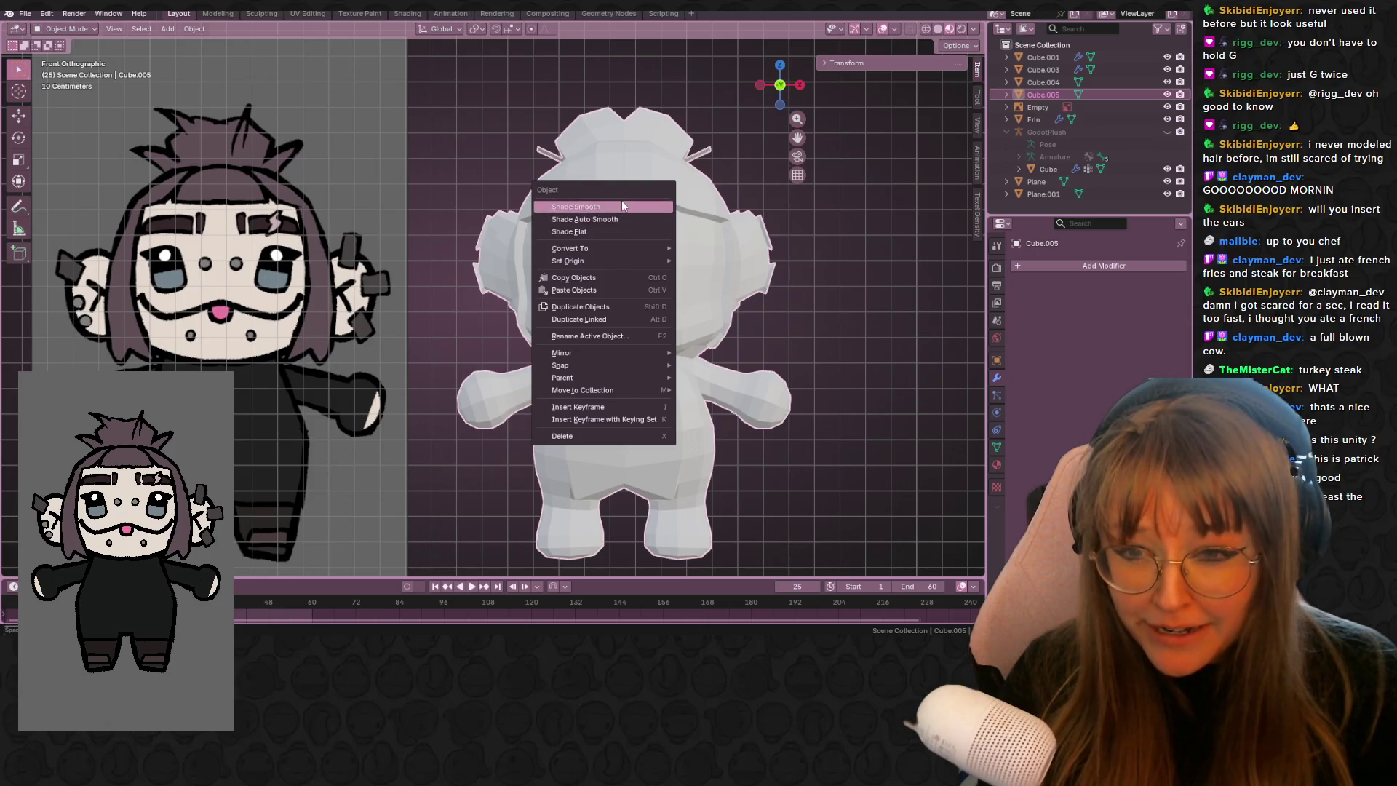
left_click(622, 207)
left_click(764, 284)
mouse_move(764, 283)
middle_mouse_down()
mouse_move(812, 311)
mouse_move(737, 299)
mouse_move(820, 307)
mouse_move(854, 288)
mouse_move(848, 262)
middle_mouse_up()
key("KP_1")
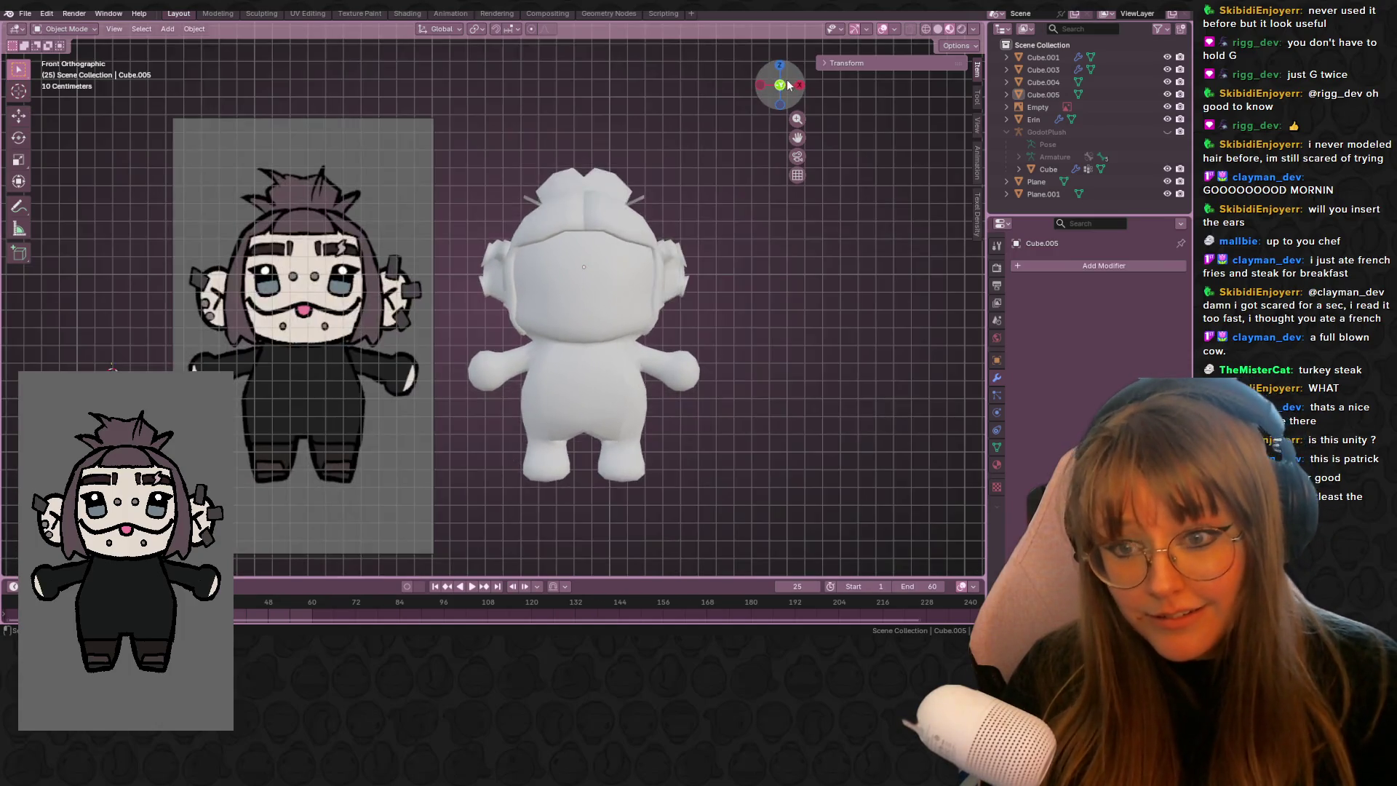
scroll(689, 209, "down", 2)
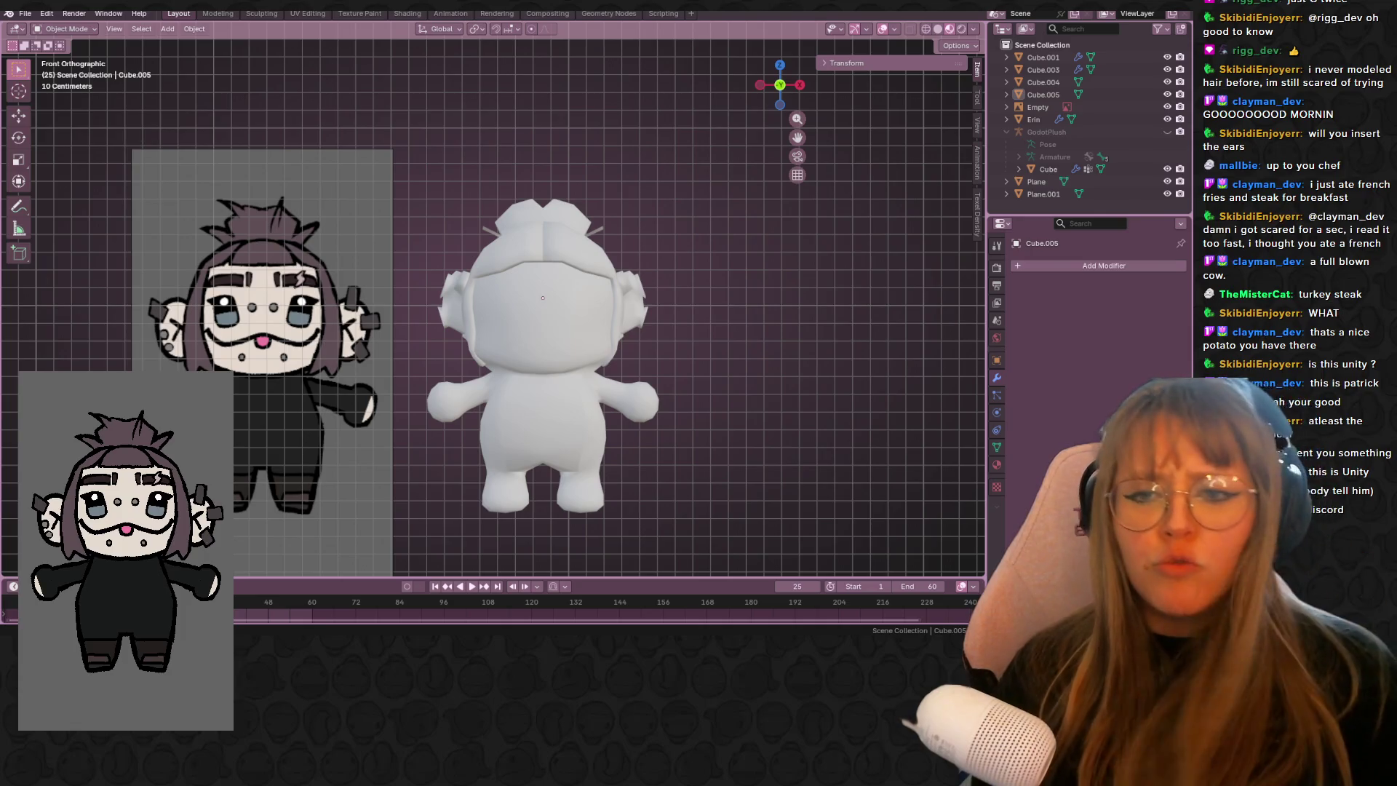
mouse_move(691, 349)
middle_mouse_down()
mouse_move(836, 407)
mouse_move(677, 258)
middle_mouse_up()
left_click(779, 85)
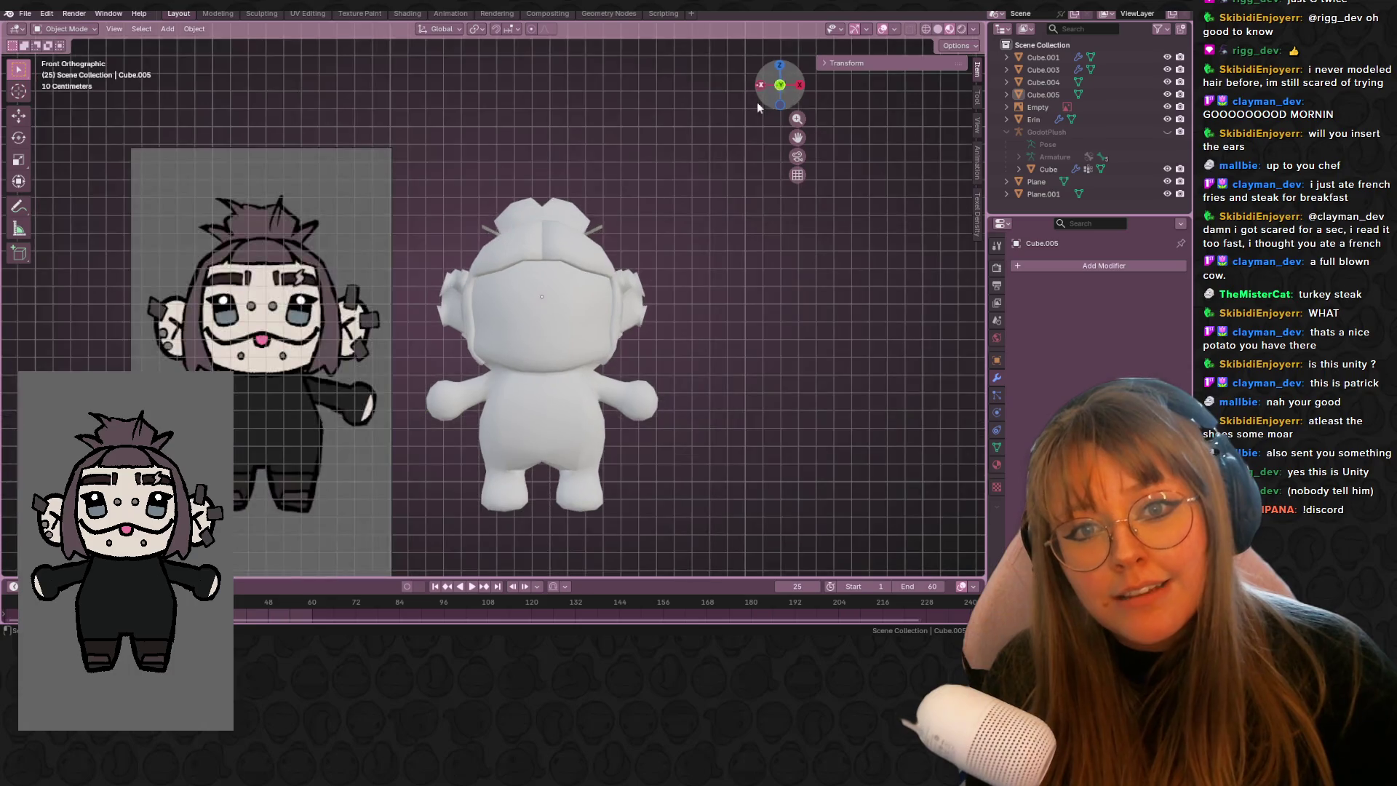
left_click(502, 256)
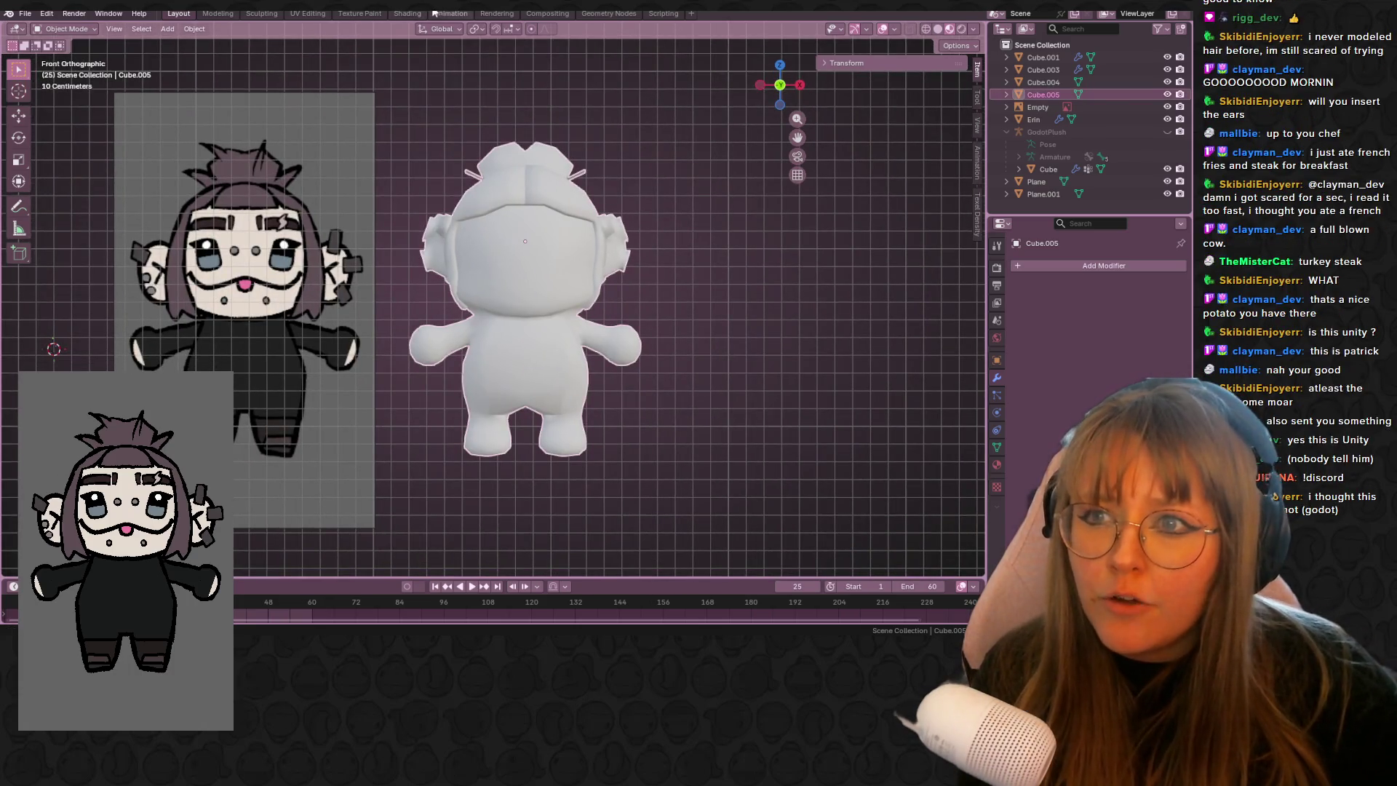
- In the Shading workspace, create a new material 'mallbie' for Cube.005 with fake user
left_click(407, 13)
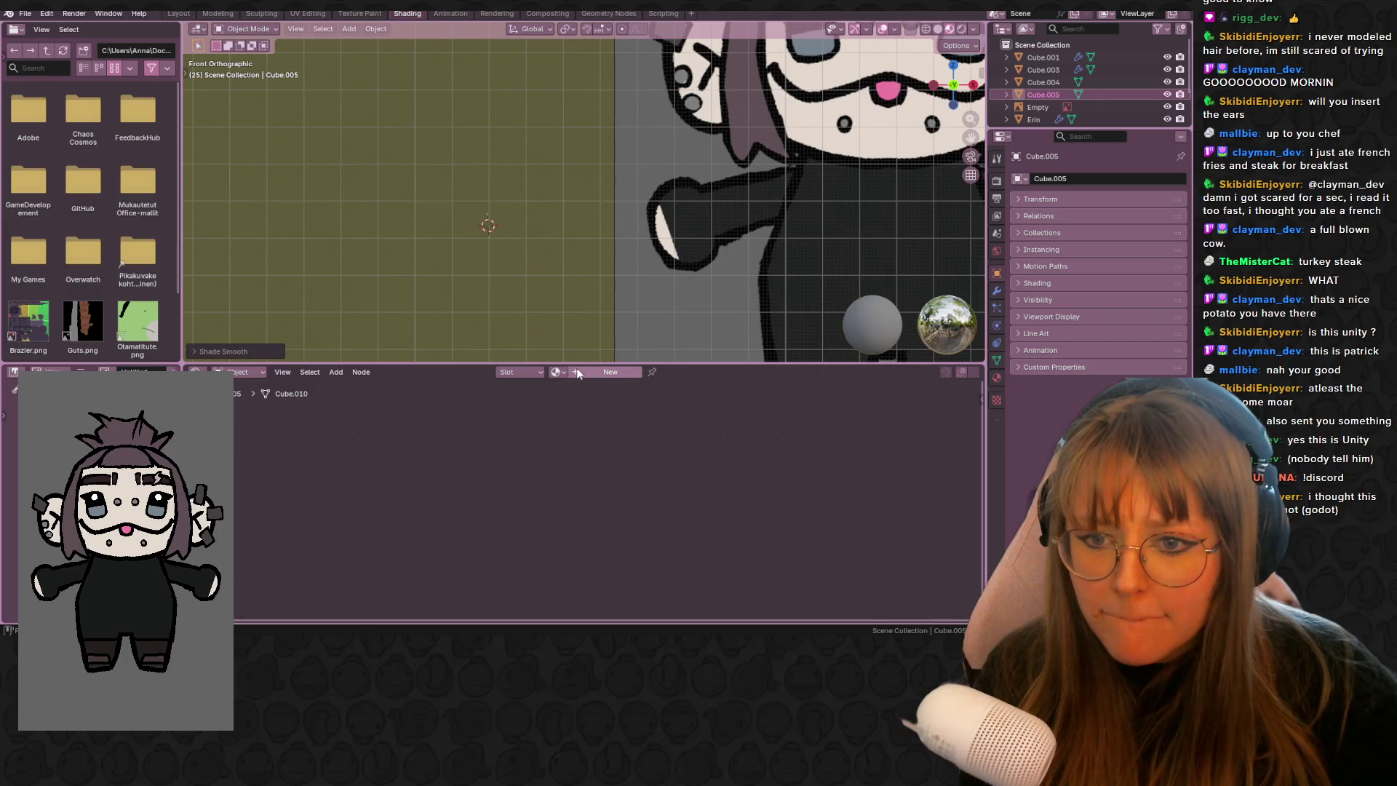
left_click(607, 372)
scroll(603, 342, "down", 5)
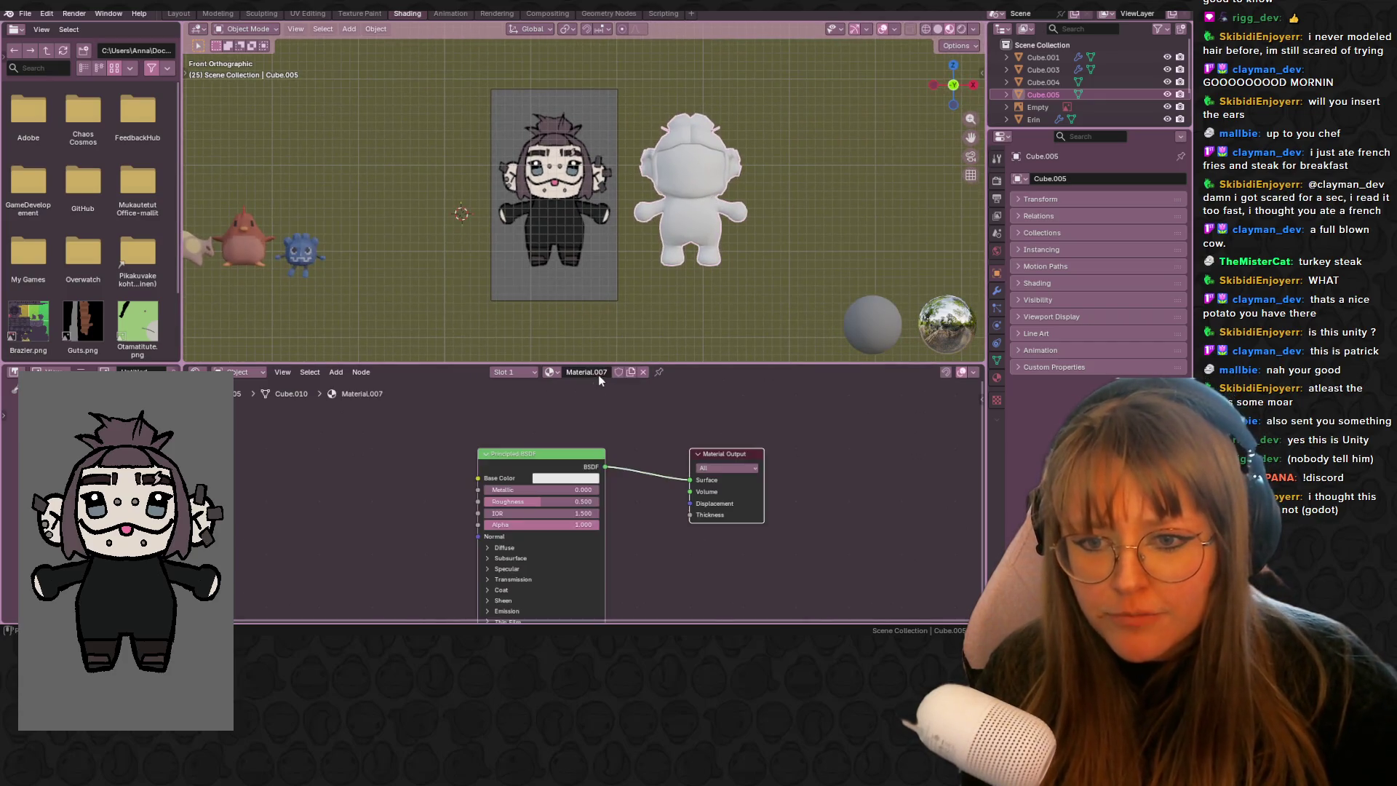
type("mallbie")
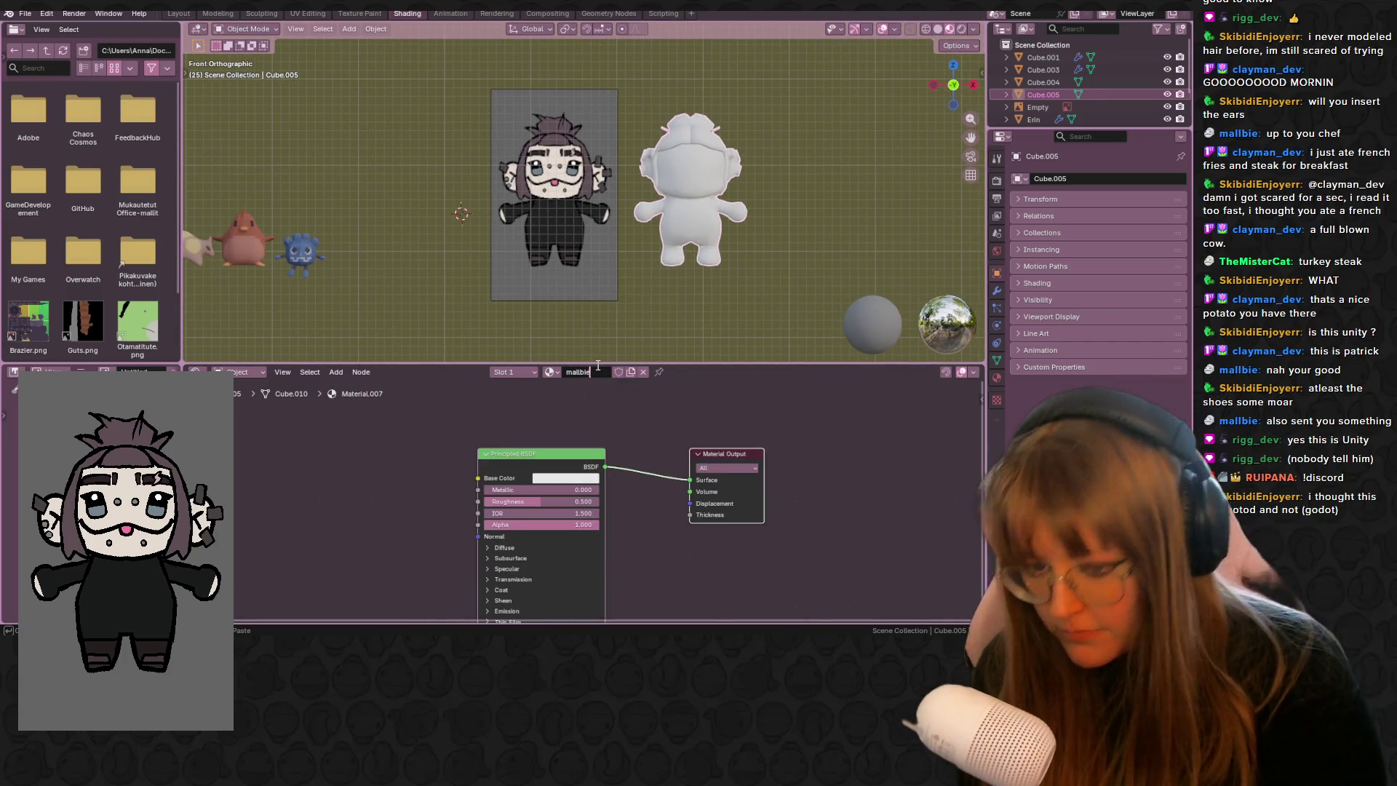
key("Return")
left_click(618, 371)
- Feed Base Color from an Image Texture node loaded with fullbody_chibi_malbie_frond.png from Downloads
left_click_drag(478, 478, 415, 480)
left_click(349, 502)
left_click(356, 483)
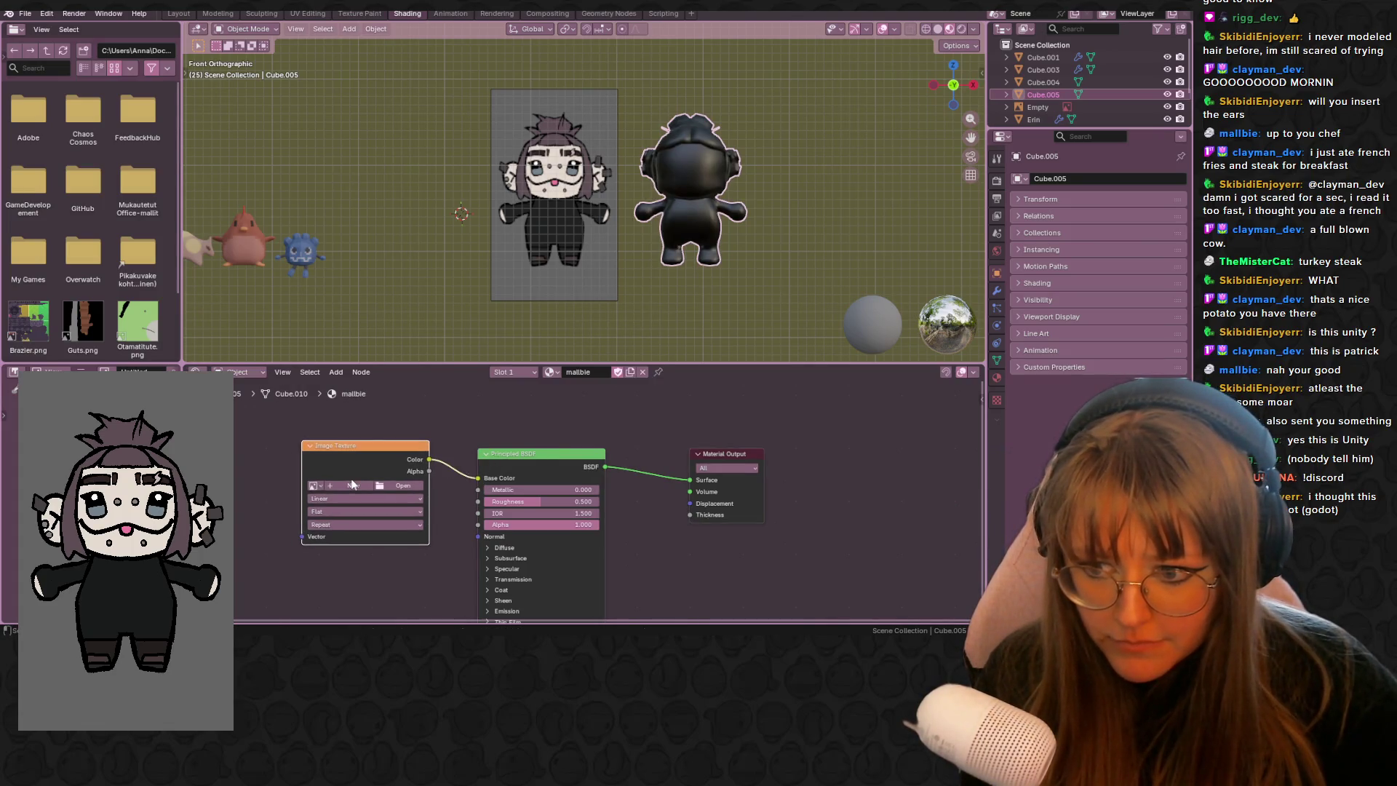
left_click(398, 484)
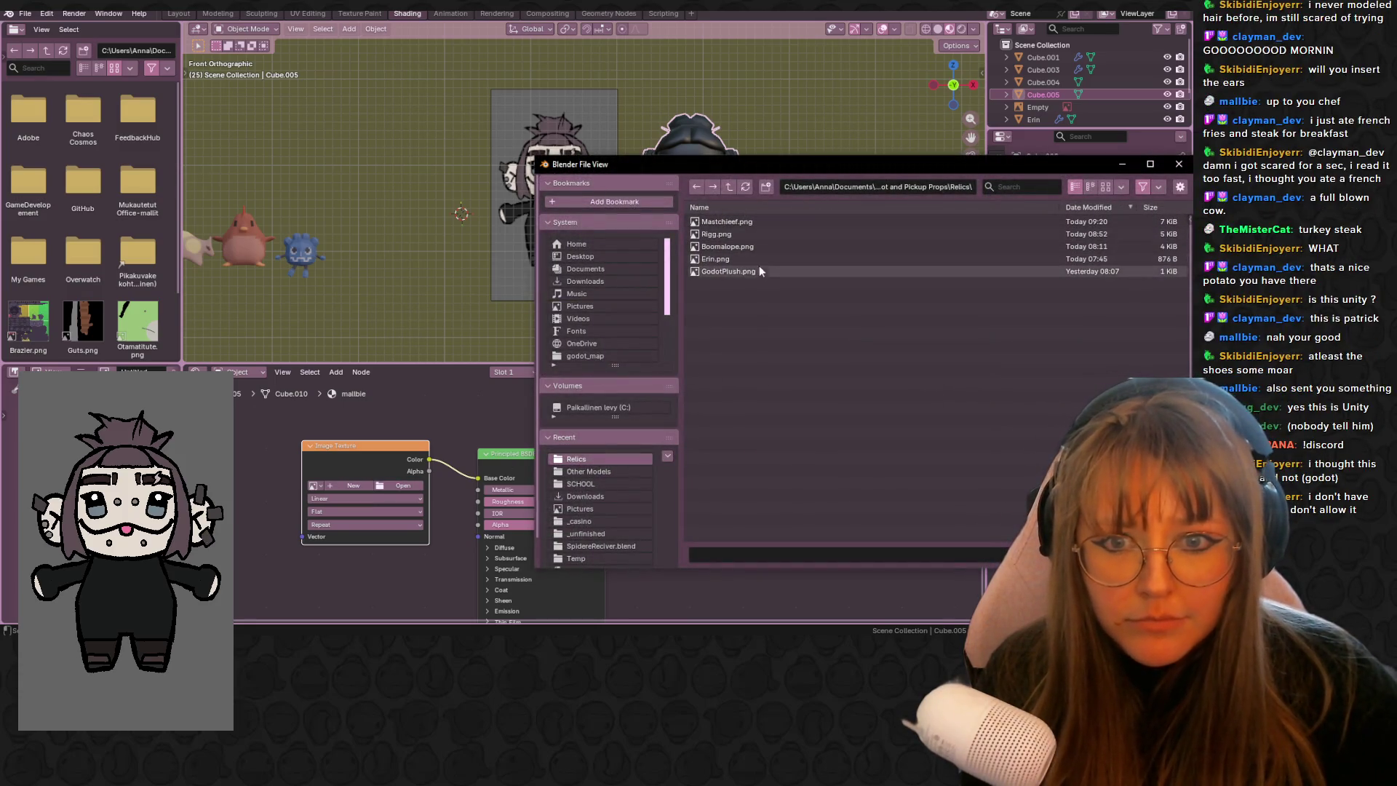
left_click(608, 247)
left_click(585, 496)
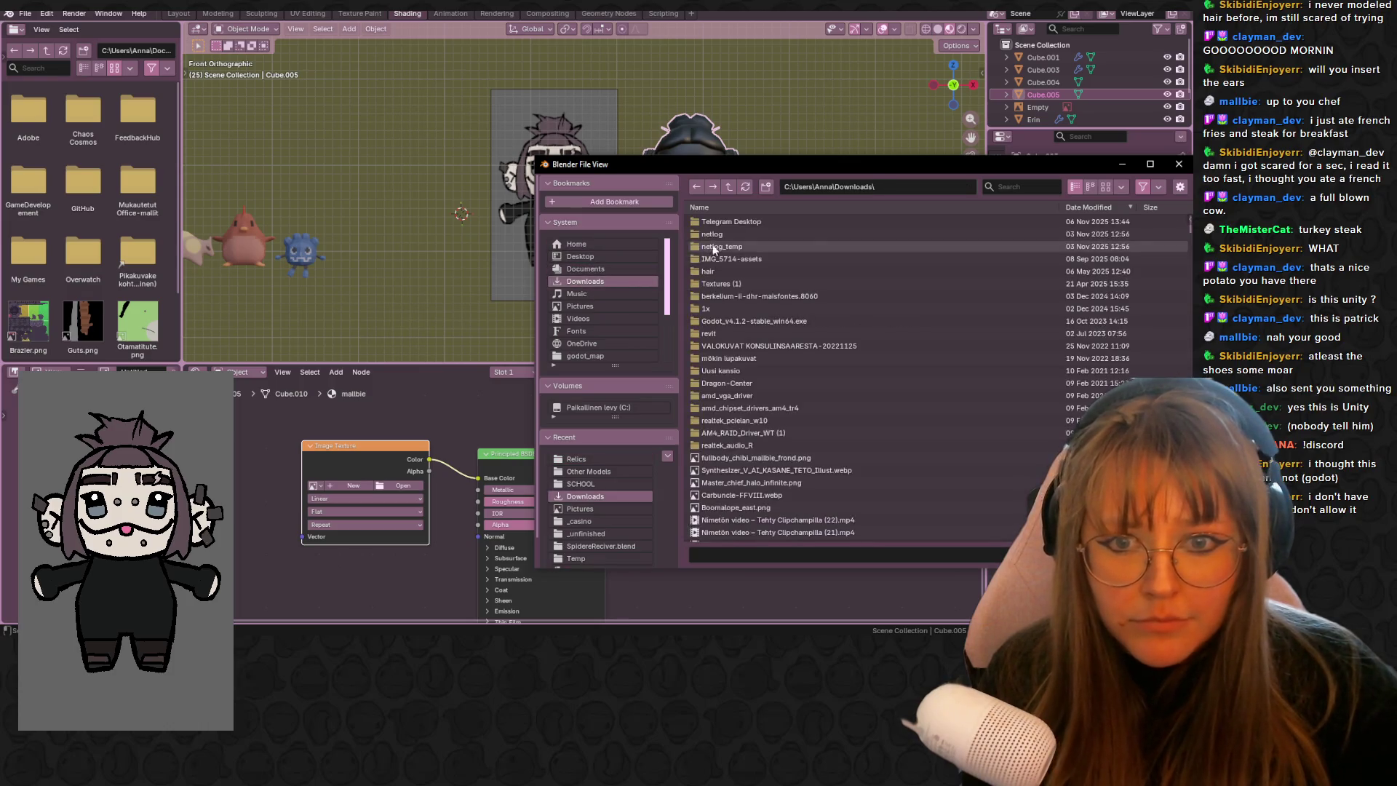
left_click(757, 457)
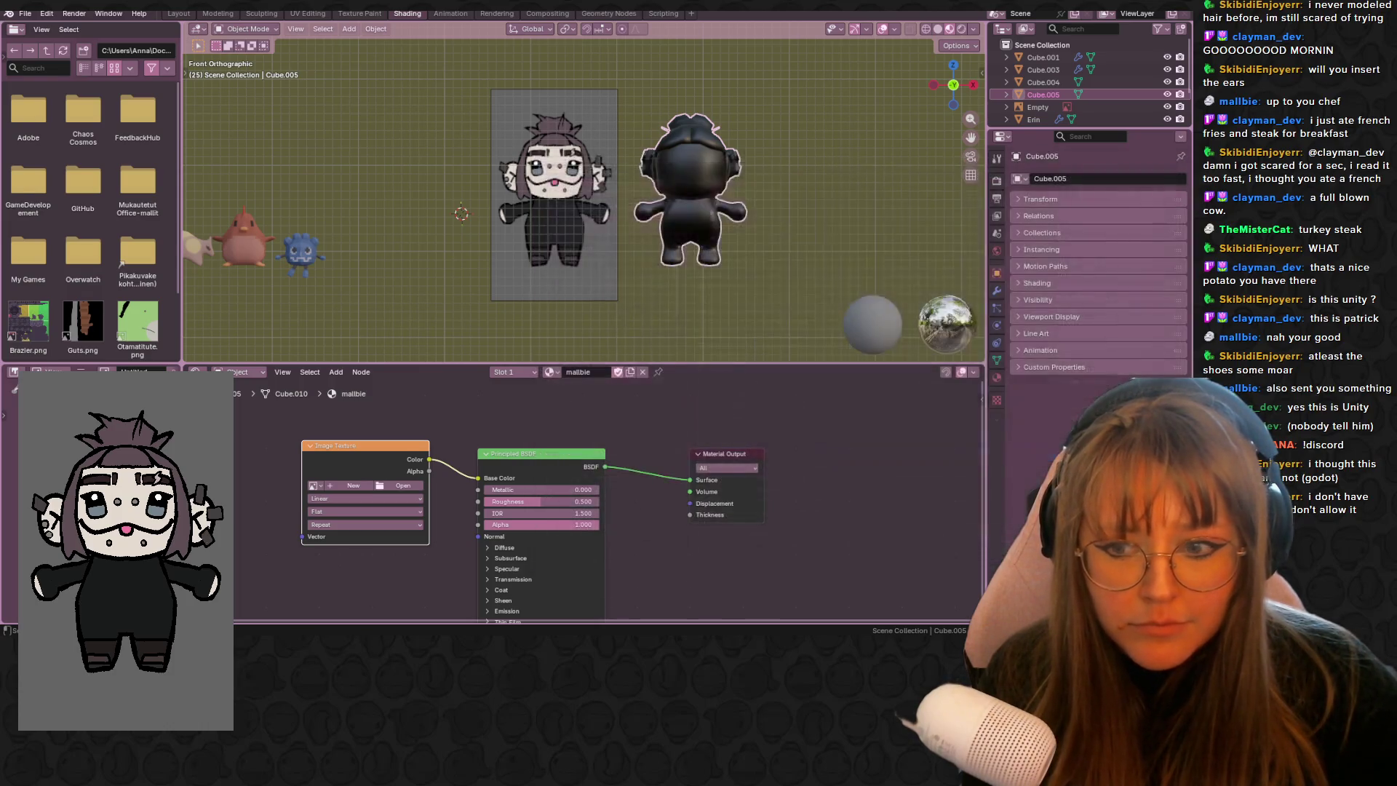
left_click(1134, 554)
- Raise the material Roughness to 1.000 and switch to the Texture Paint workspace
scroll(727, 304, "up", 4)
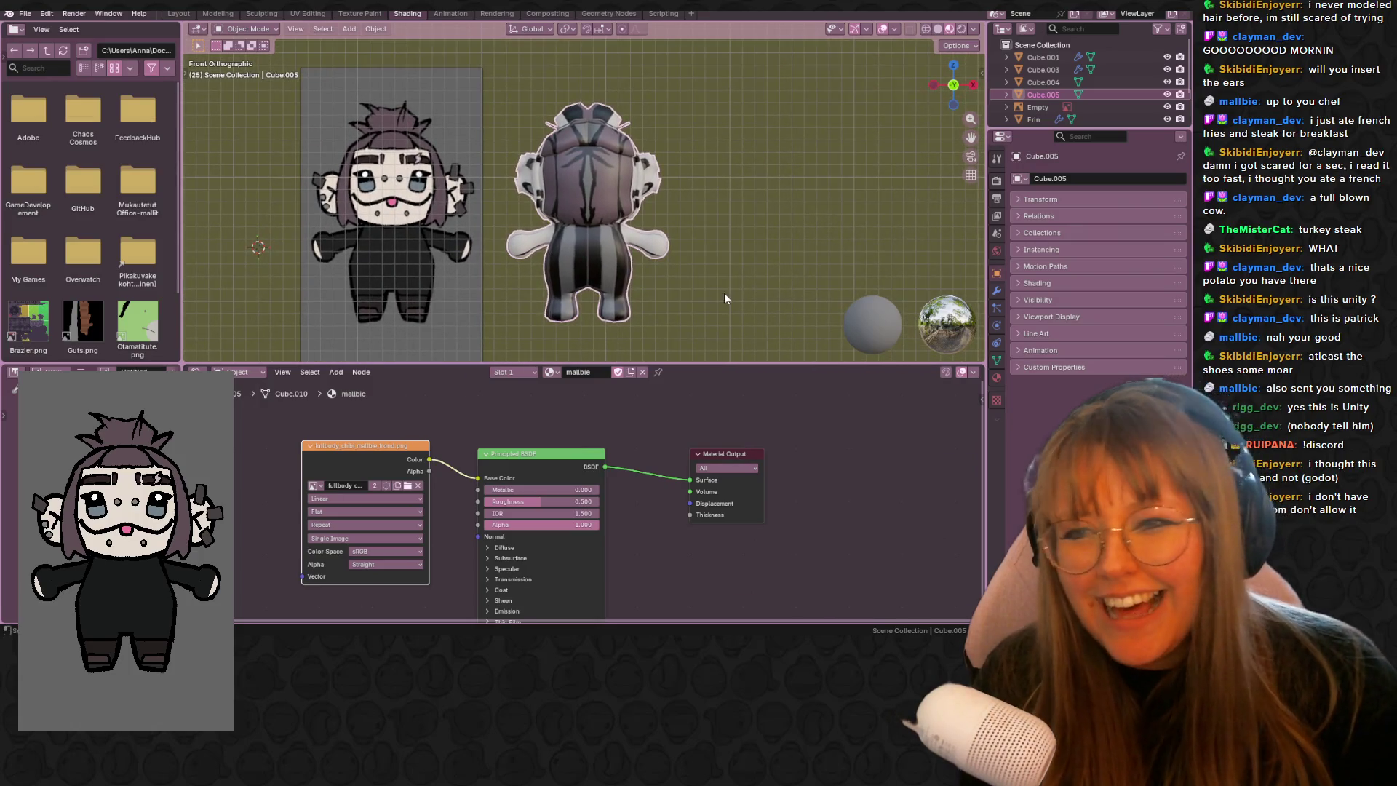
scroll(669, 287, "up", 1)
scroll(670, 286, "down", 2, "shift")
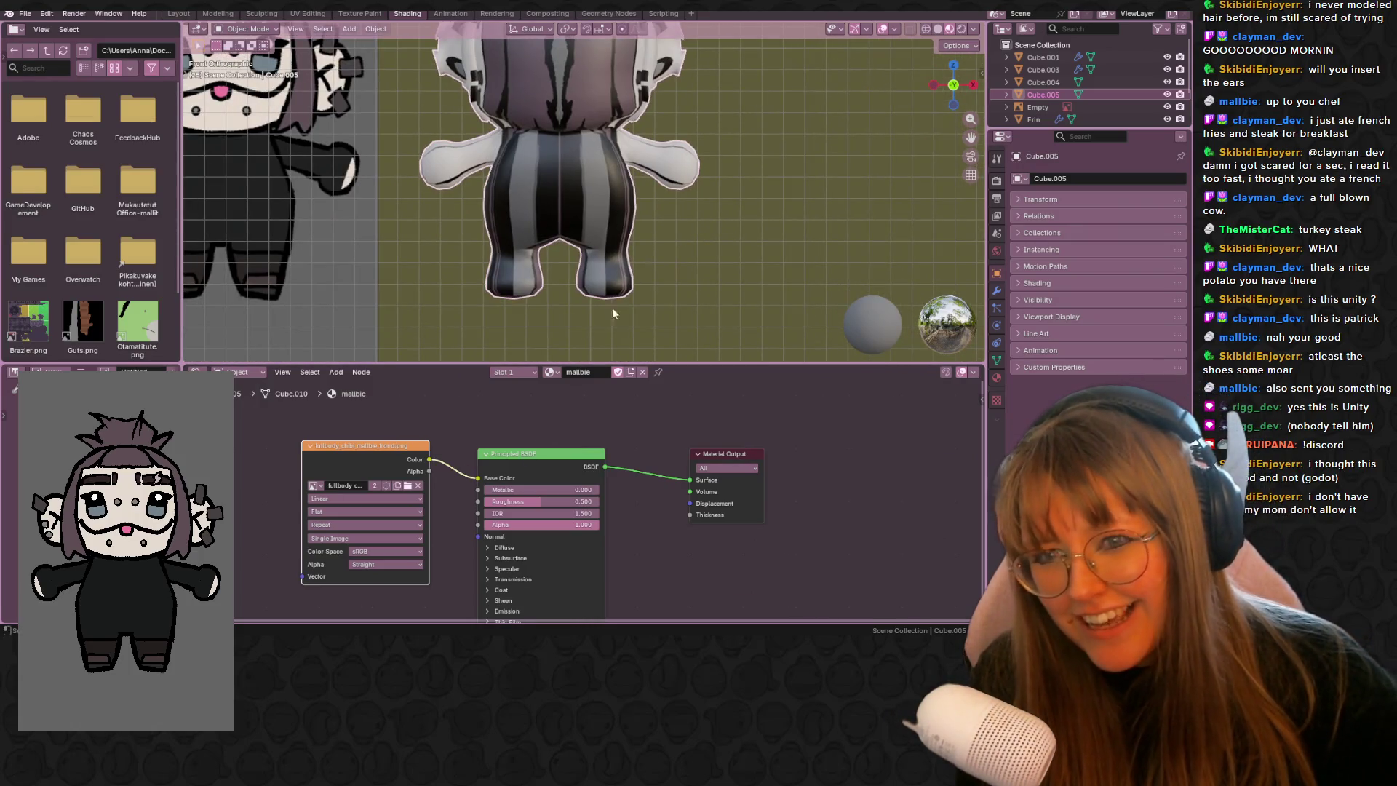
mouse_move(565, 503)
left_mouse_down()
mouse_move(625, 503)
mouse_move(539, 515)
left_mouse_up()
scroll(726, 246, "up", 1)
scroll(726, 241, "down", 2)
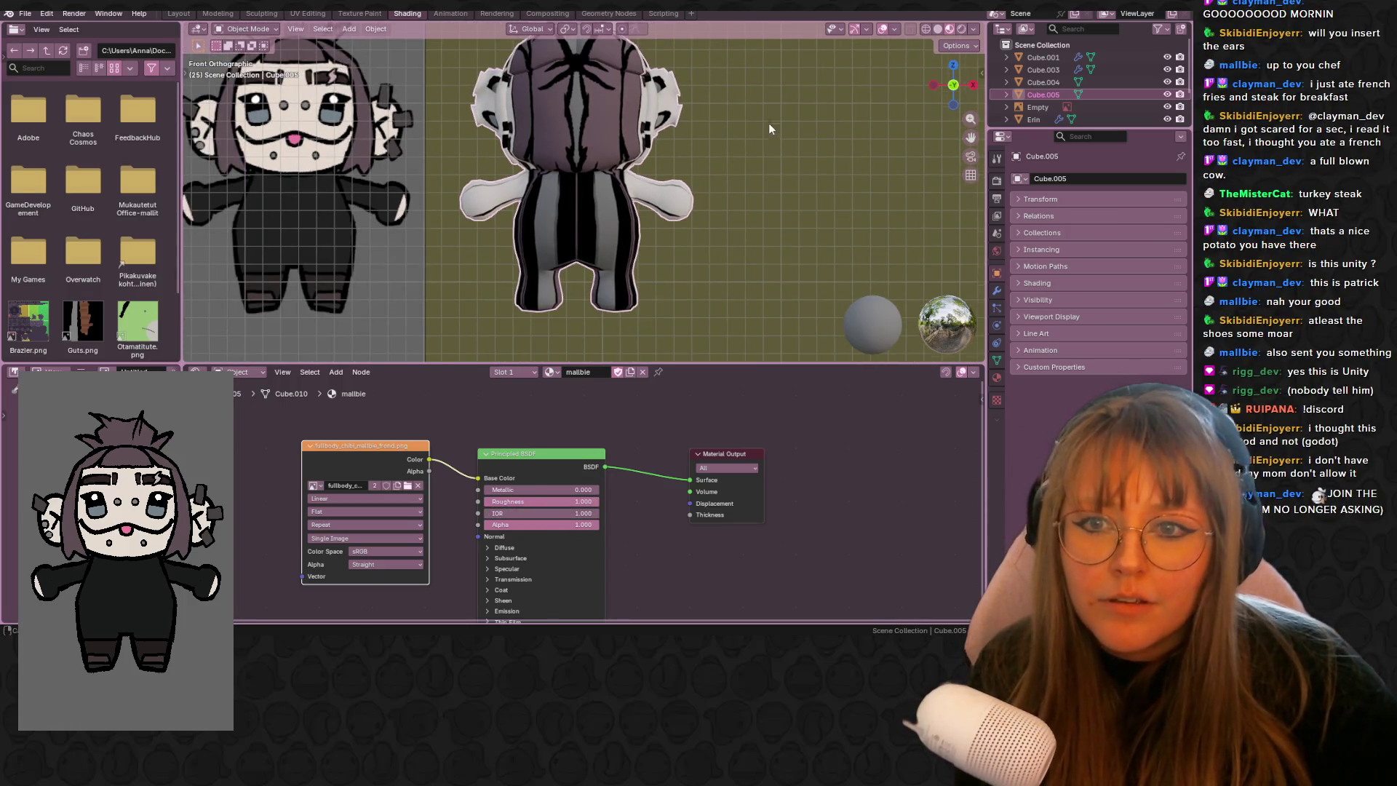
left_click(359, 13)
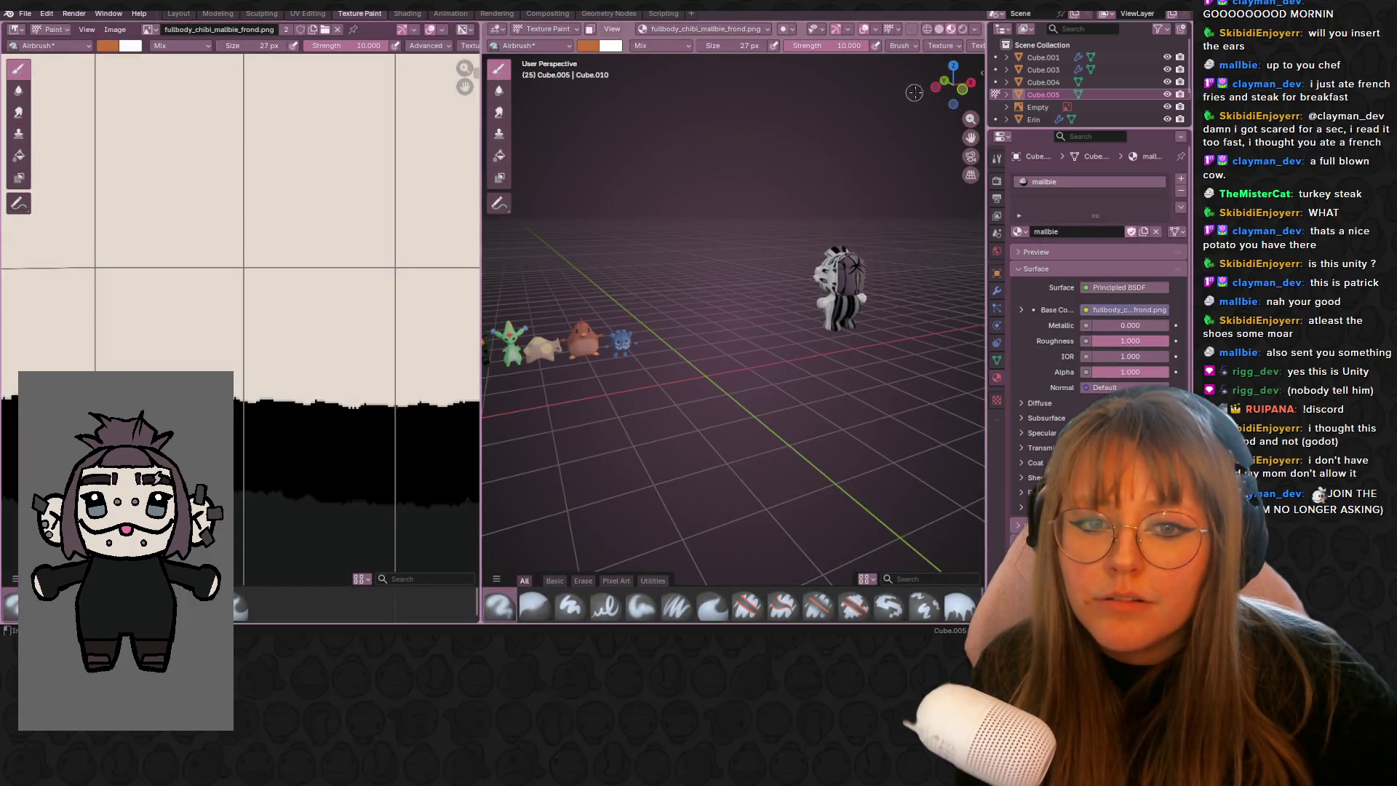
- Switch to the UV Editing workspace with the body seen from the front in Solid shading
left_click(962, 85)
scroll(895, 308, "up", 5)
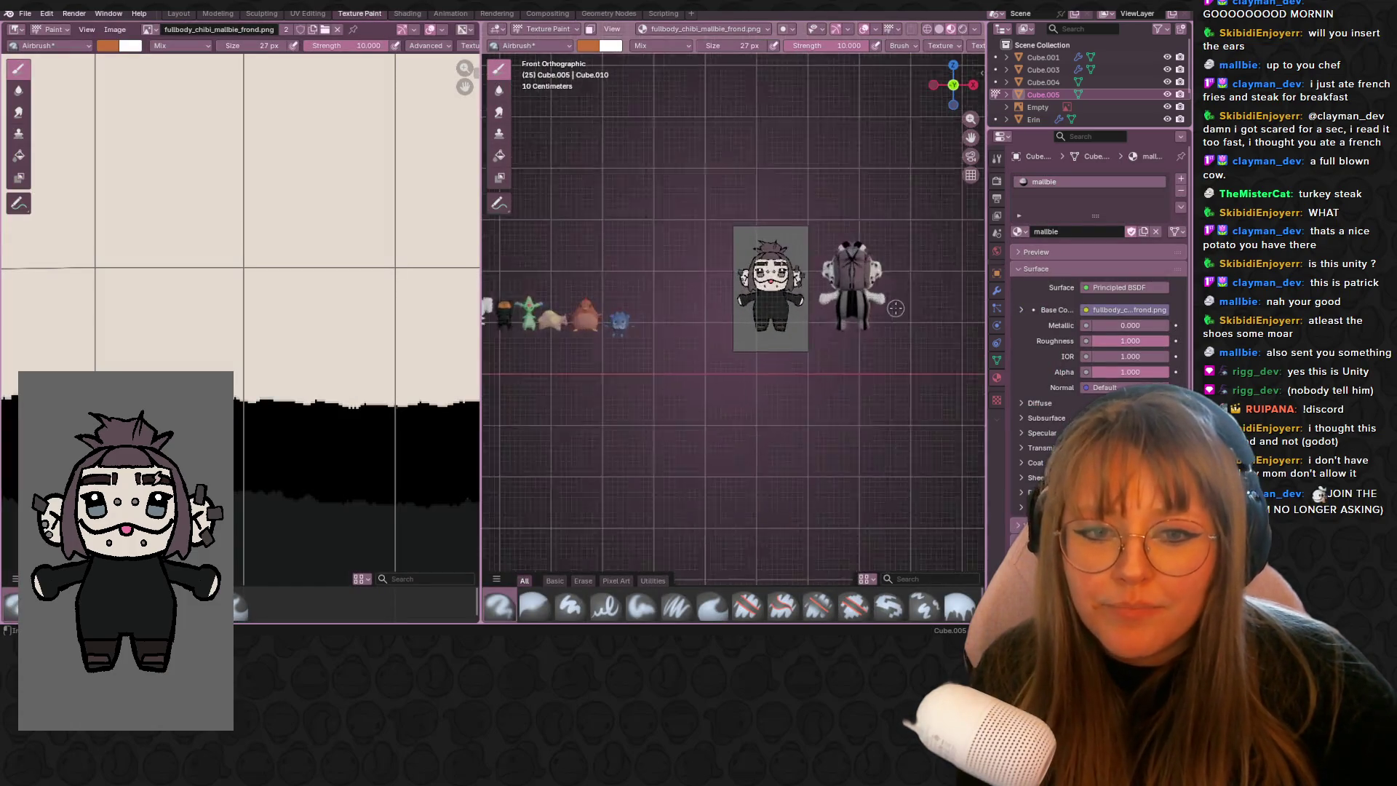
scroll(895, 308, "up", 3)
middle_click_drag(964, 298, 582, 298, "shift")
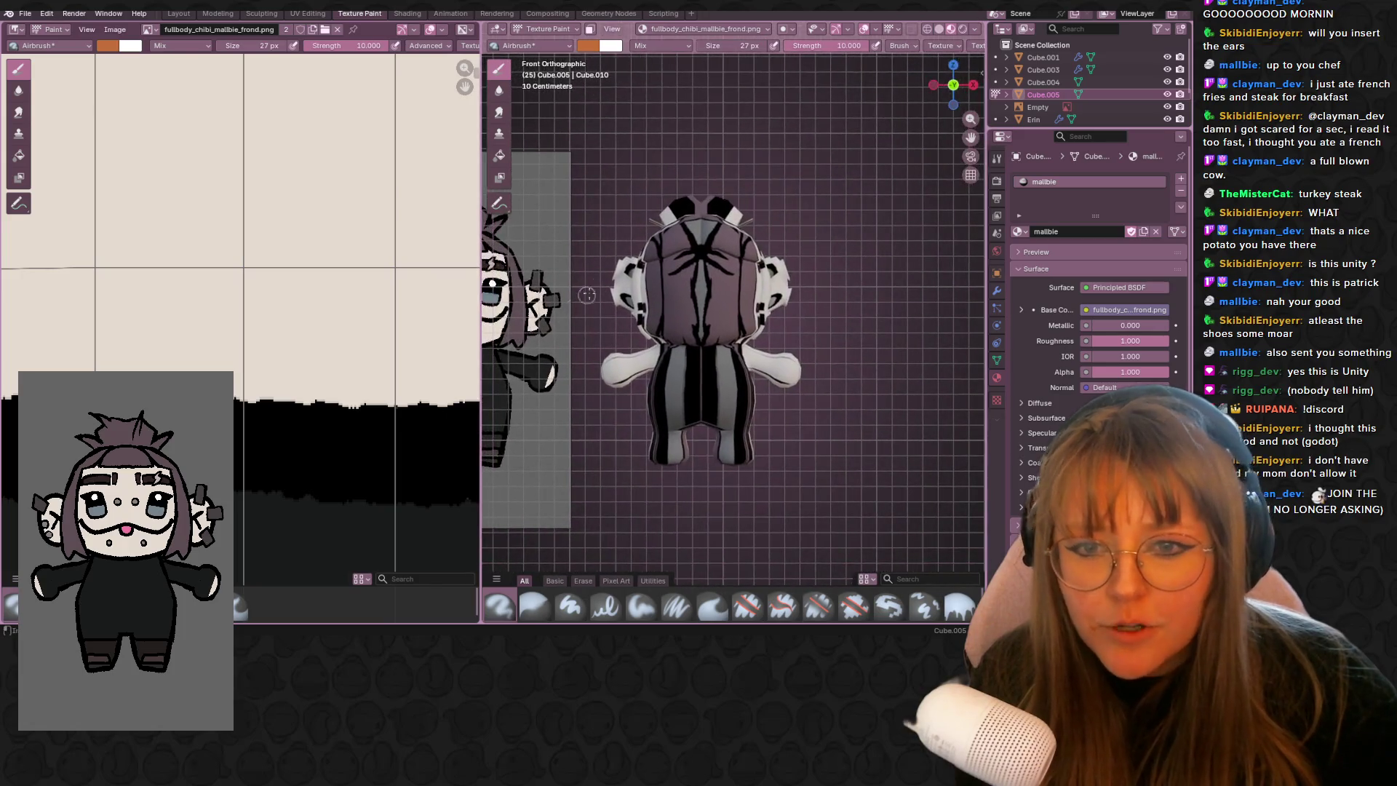
left_click(308, 14)
left_click(942, 84)
middle_click_drag(913, 247, 731, 247, "shift")
scroll(960, 33, "down", 3)
scroll(955, 33, "down", 3)
left_click(938, 29)
scroll(799, 185, "up", 4)
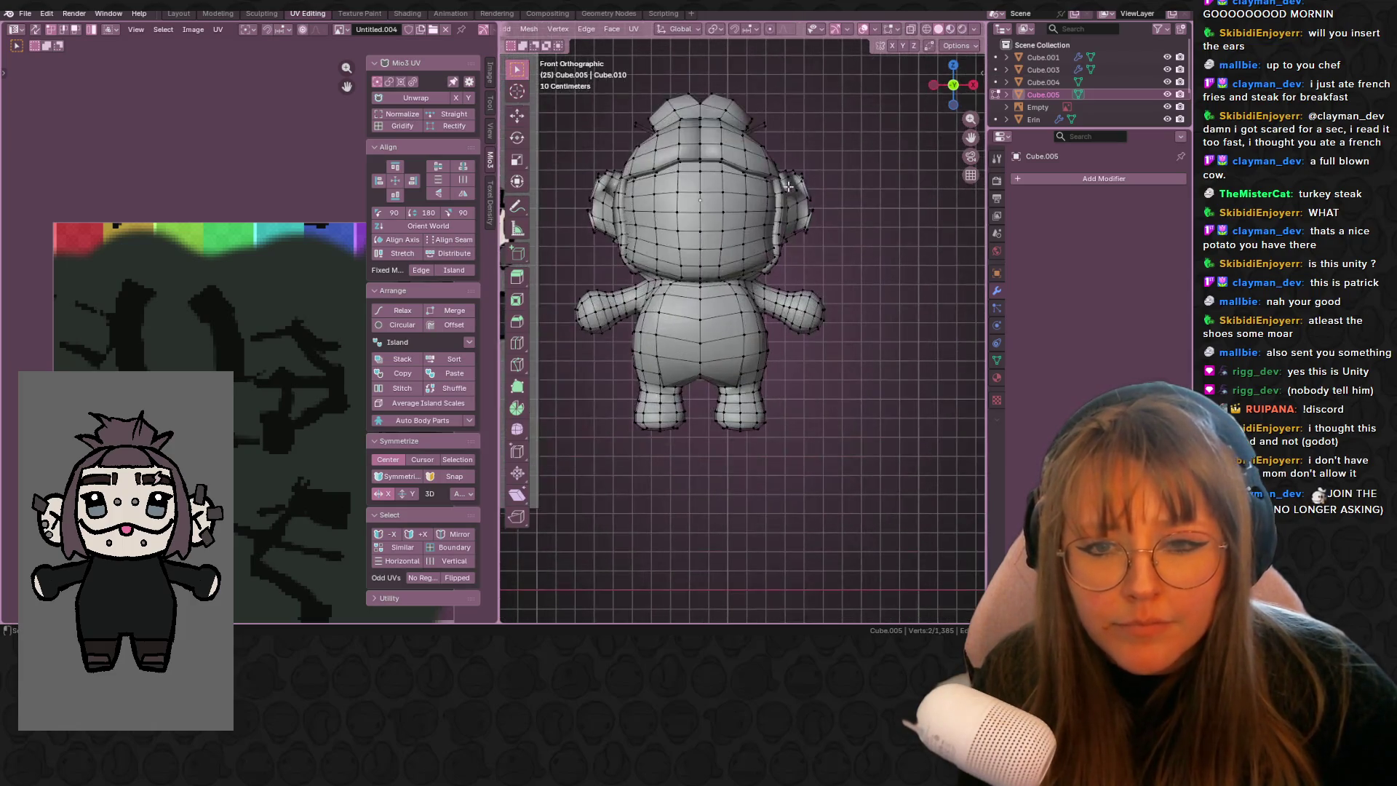
- Try several vertex and loop selections on the head, ending with a couple of vertices selected
left_click(653, 192)
left_click_drag(527, 70, 574, 110)
mouse_move(691, 185)
left_mouse_down()
mouse_move(641, 193)
mouse_move(647, 247)
left_mouse_up()
key("ctrl+z")
left_click(686, 174, "alt")
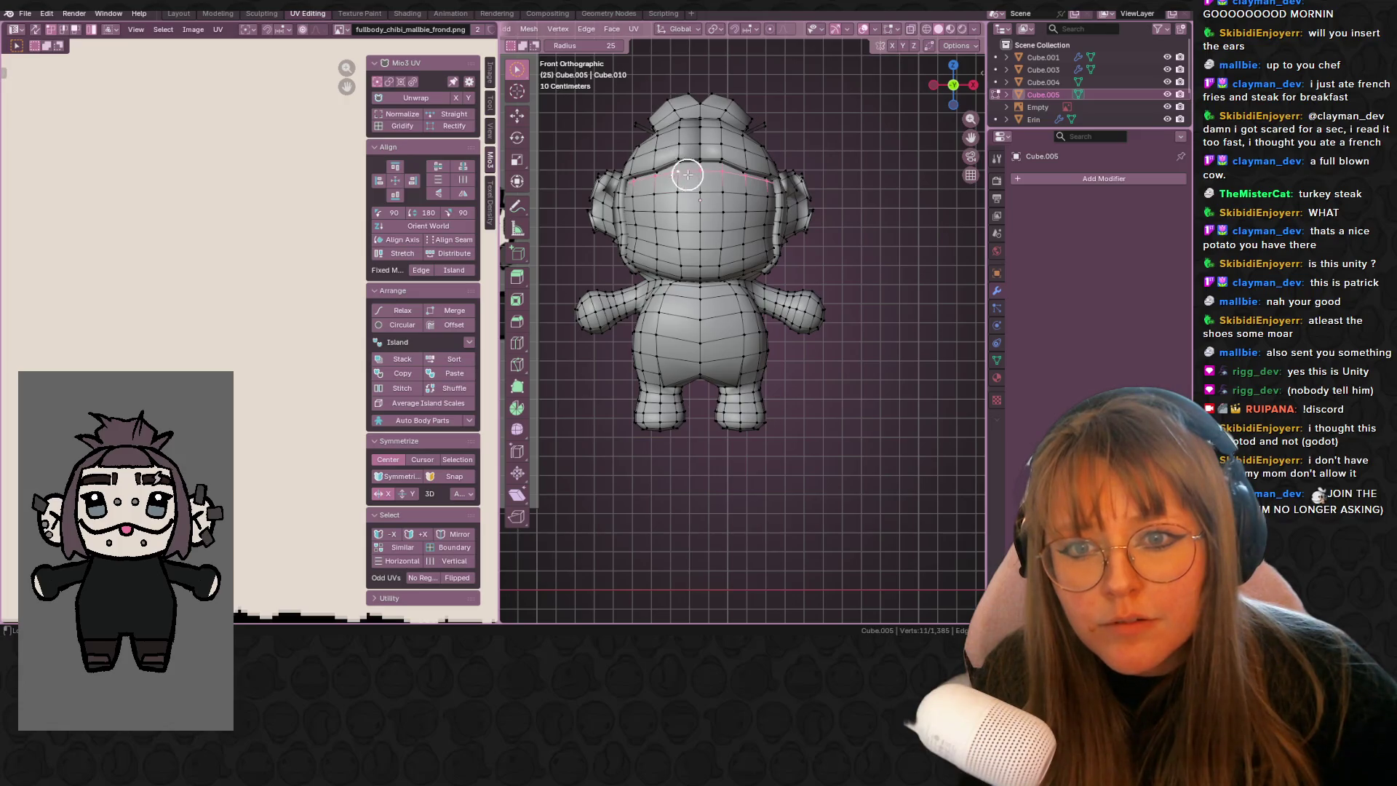
left_click_drag(711, 193, 673, 195)
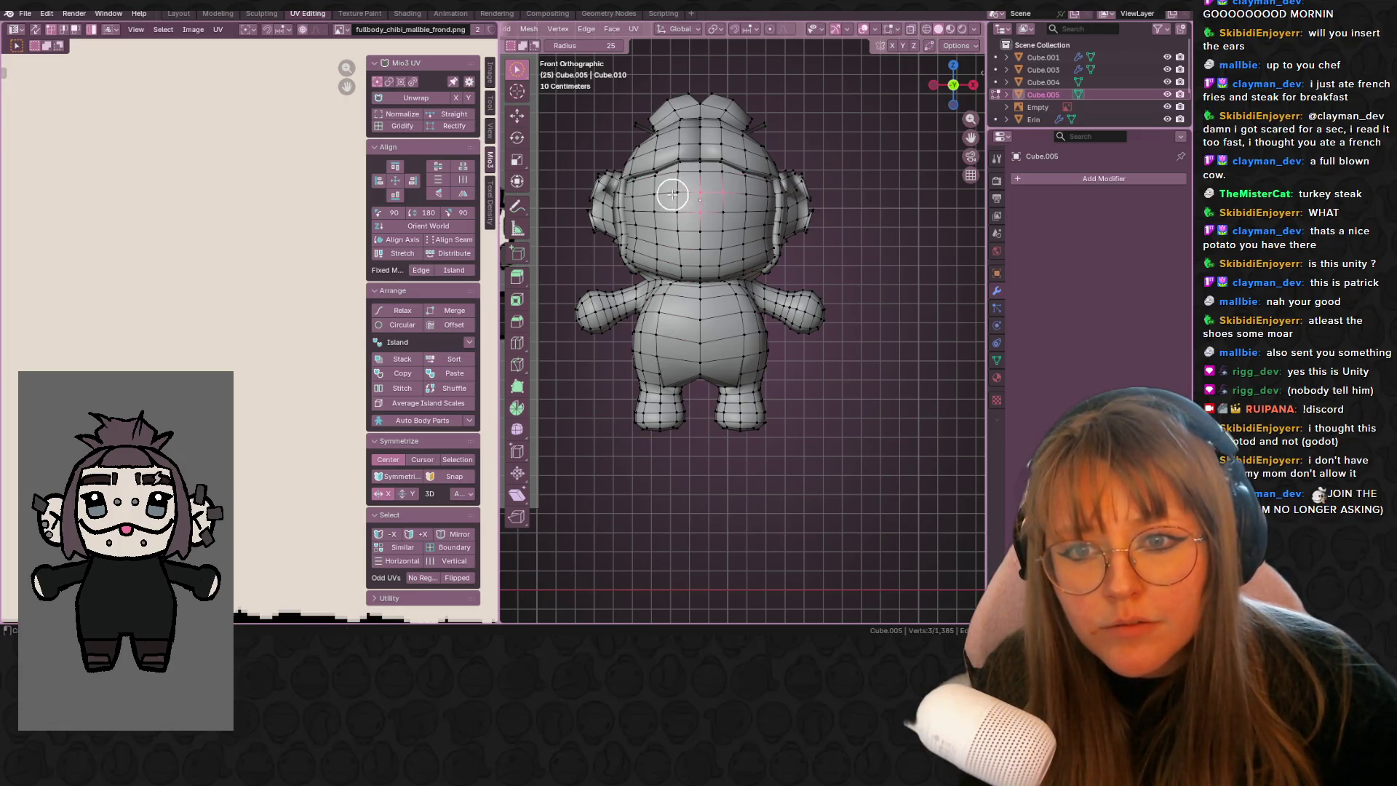
key("a")
scroll(760, 237, "down", 3)
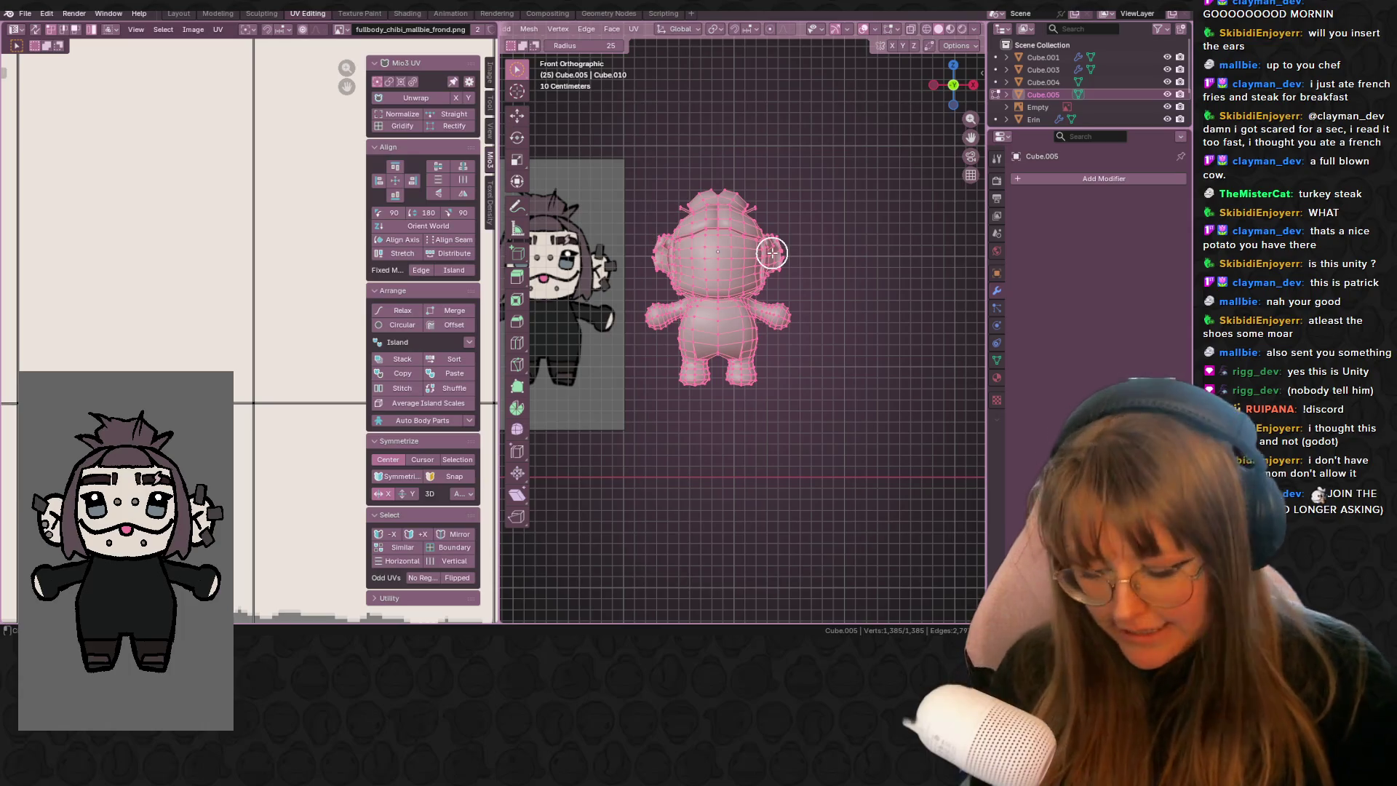
key("u")
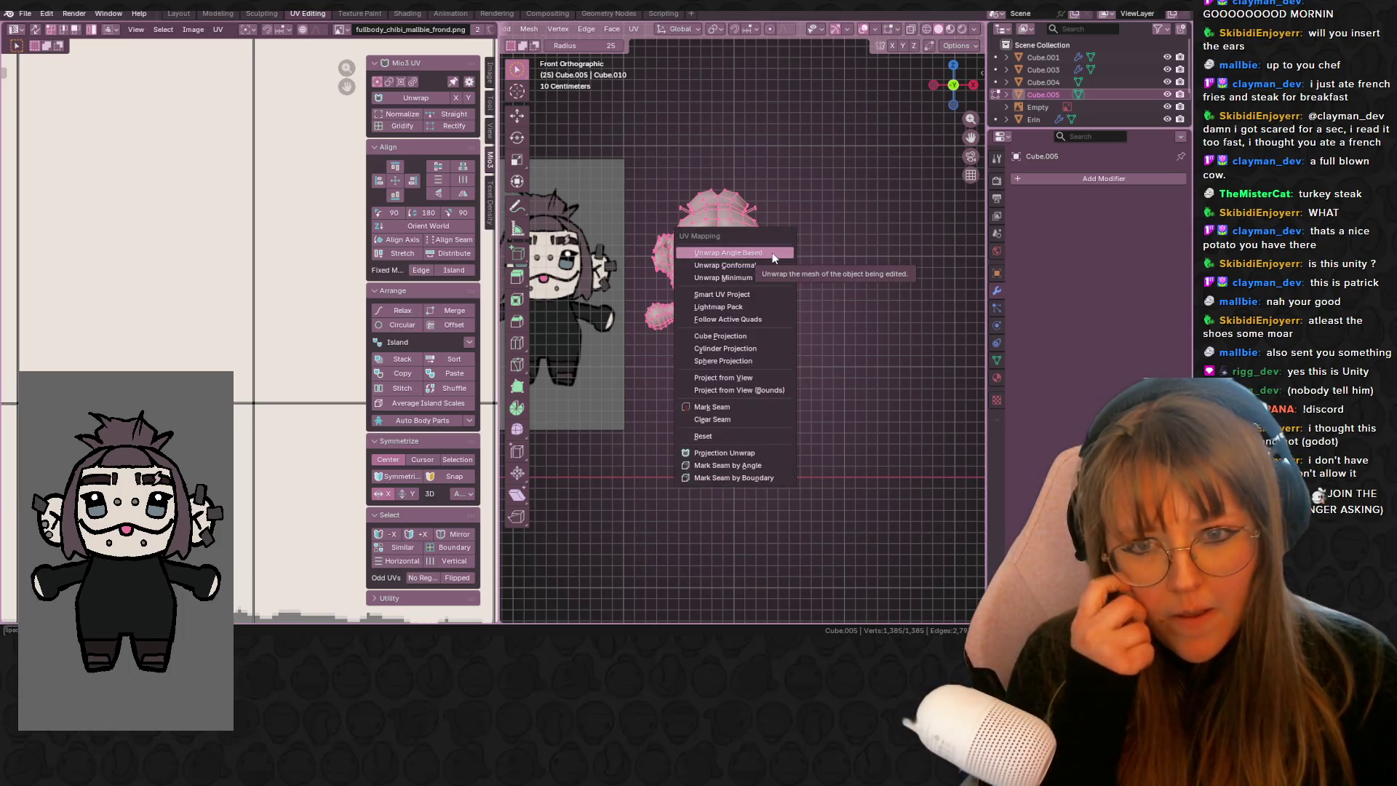
key("Escape")
scroll(889, 296, "up", 4)
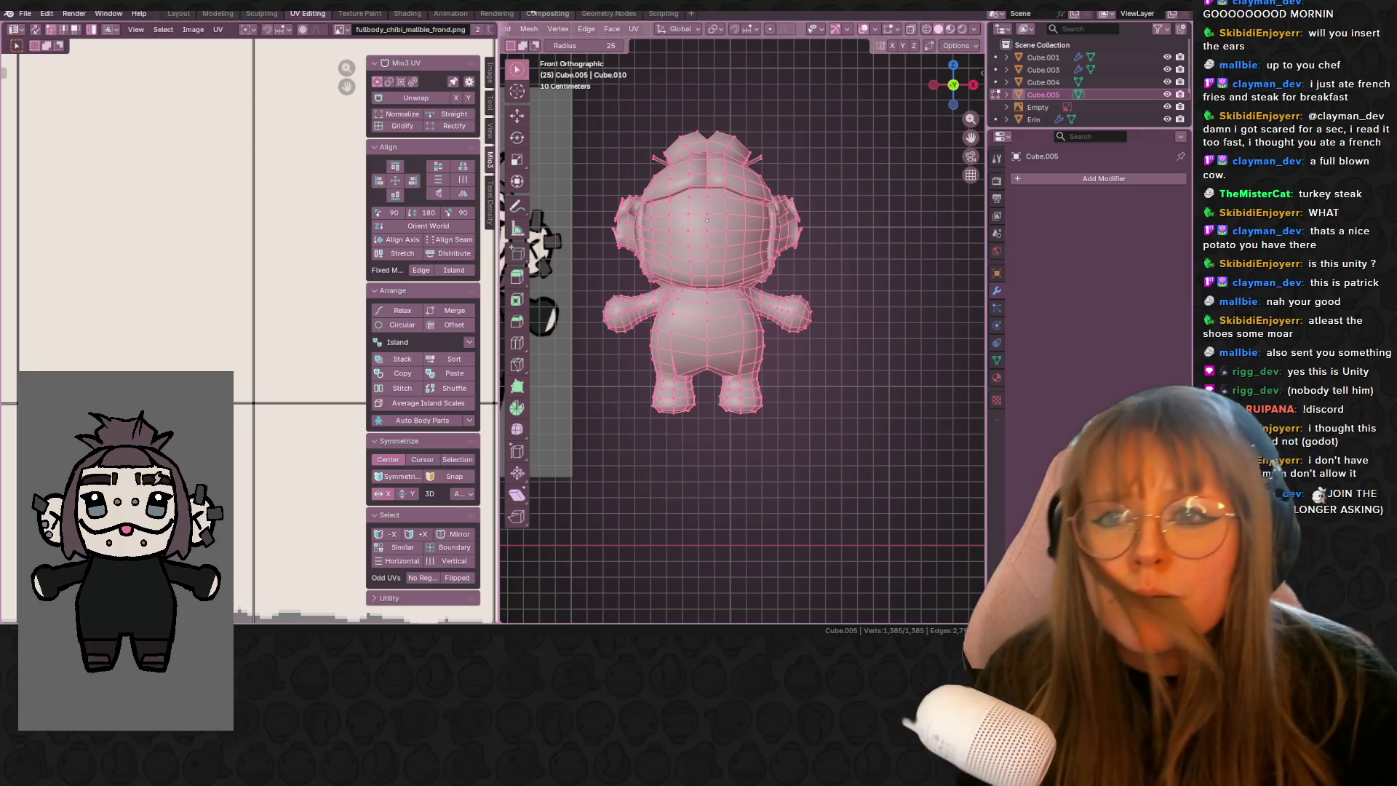
left_click(698, 217)
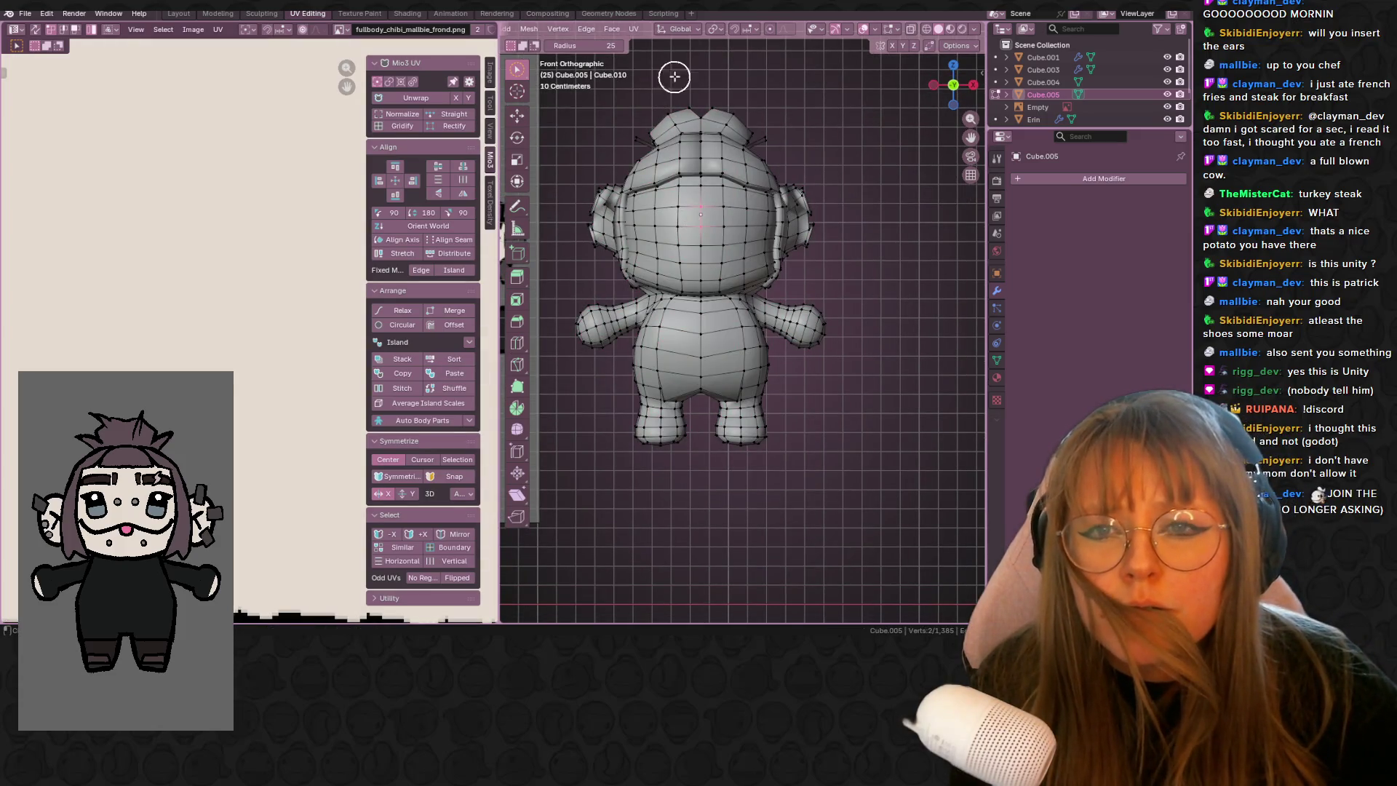
scroll(604, 29, "left", 5)
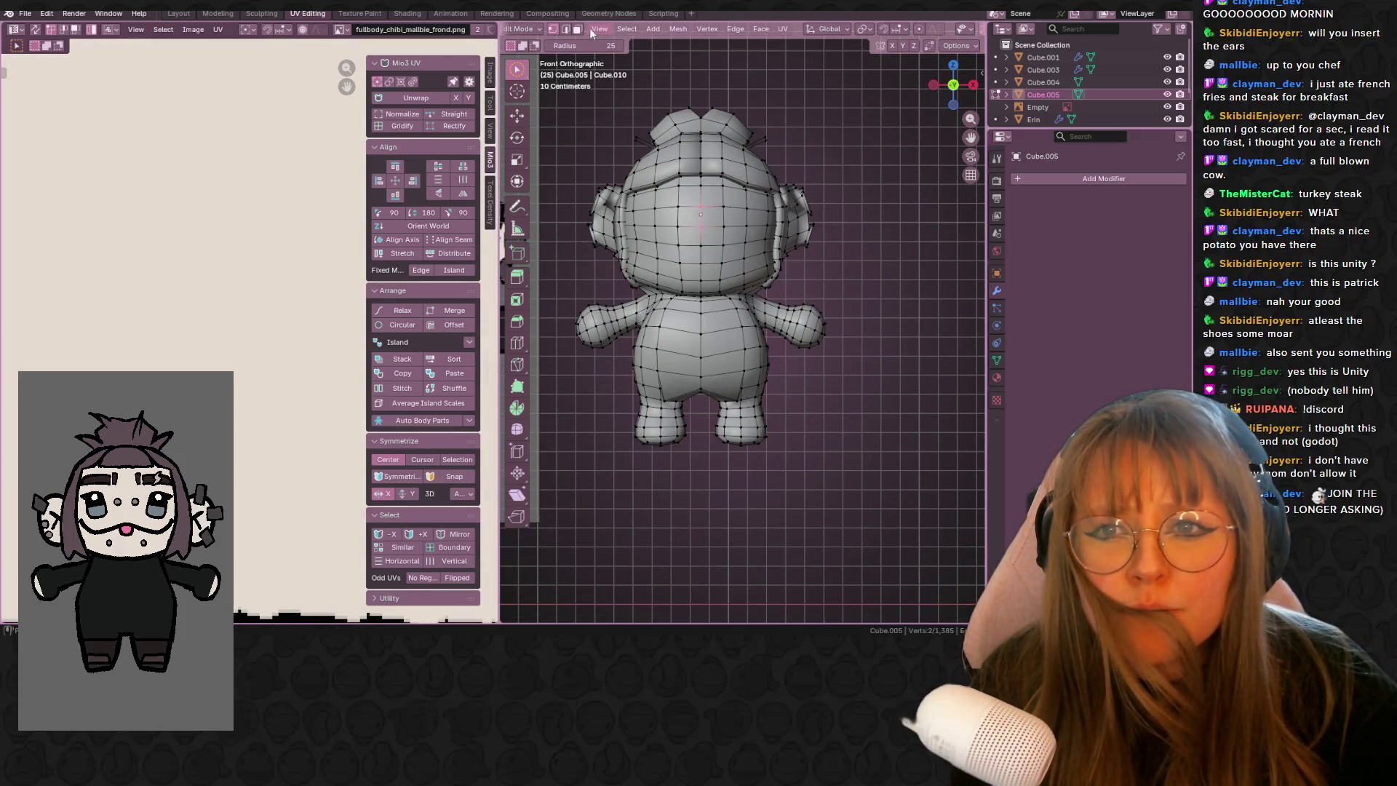
- Switch to edge select mode with the Tweak selection tool
left_click(566, 30)
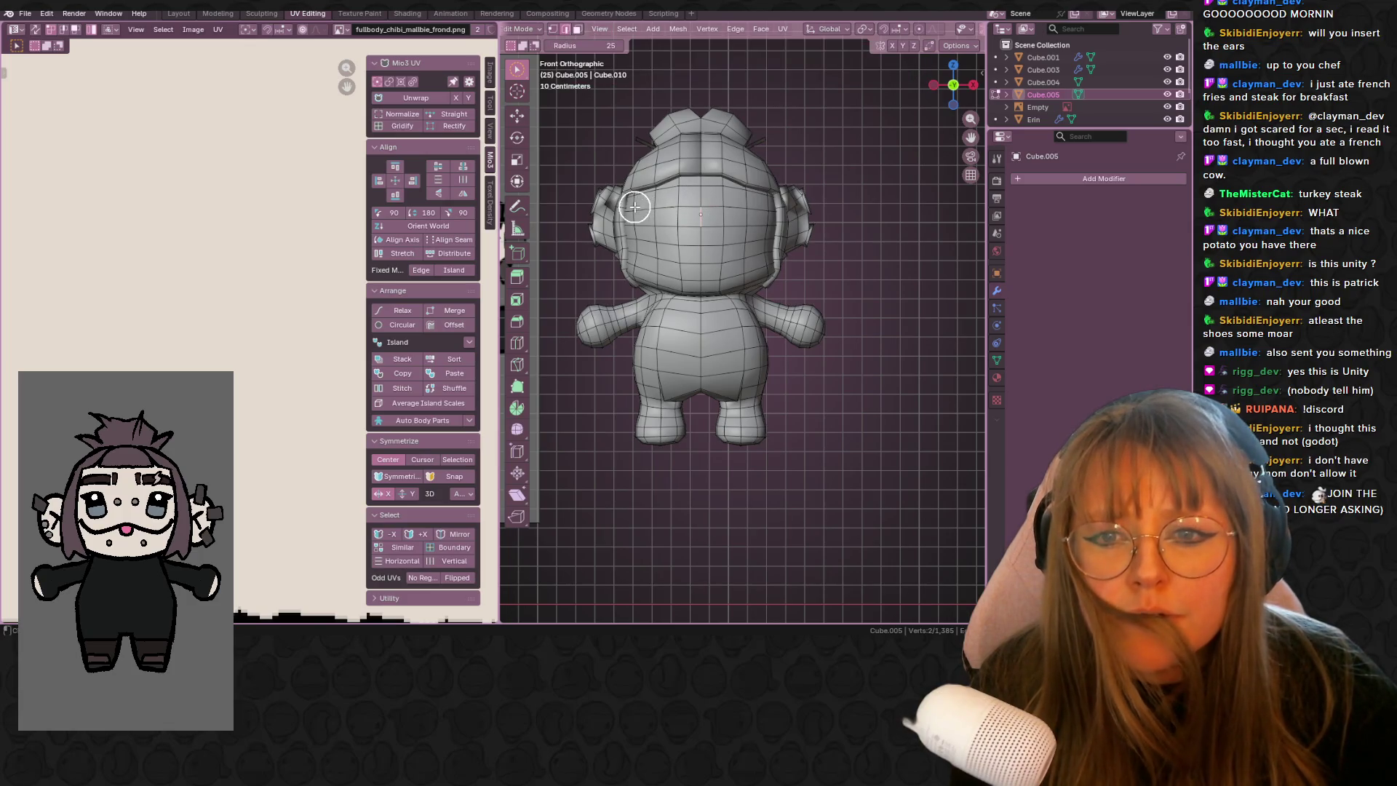
left_click(523, 70)
left_click(572, 81)
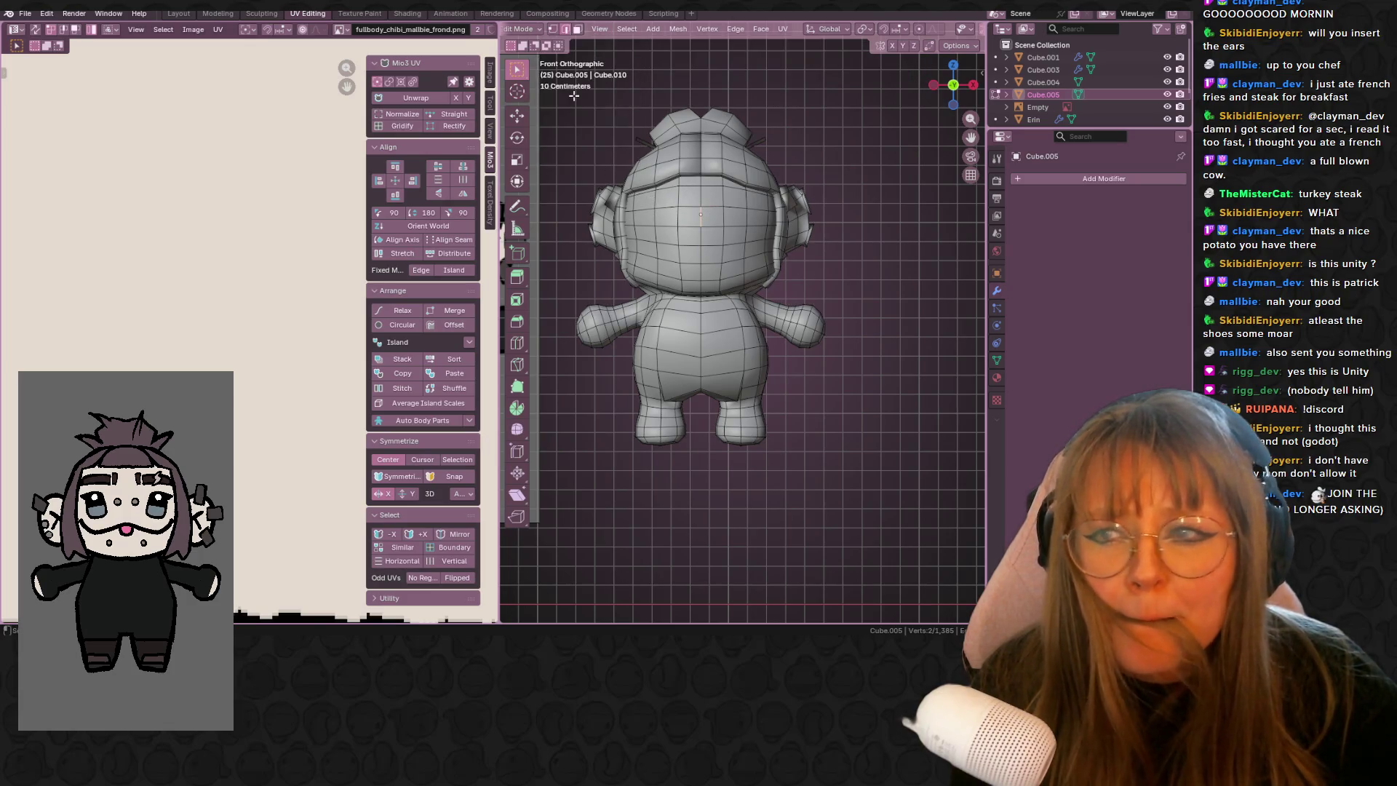
scroll(682, 226, "up", 1)
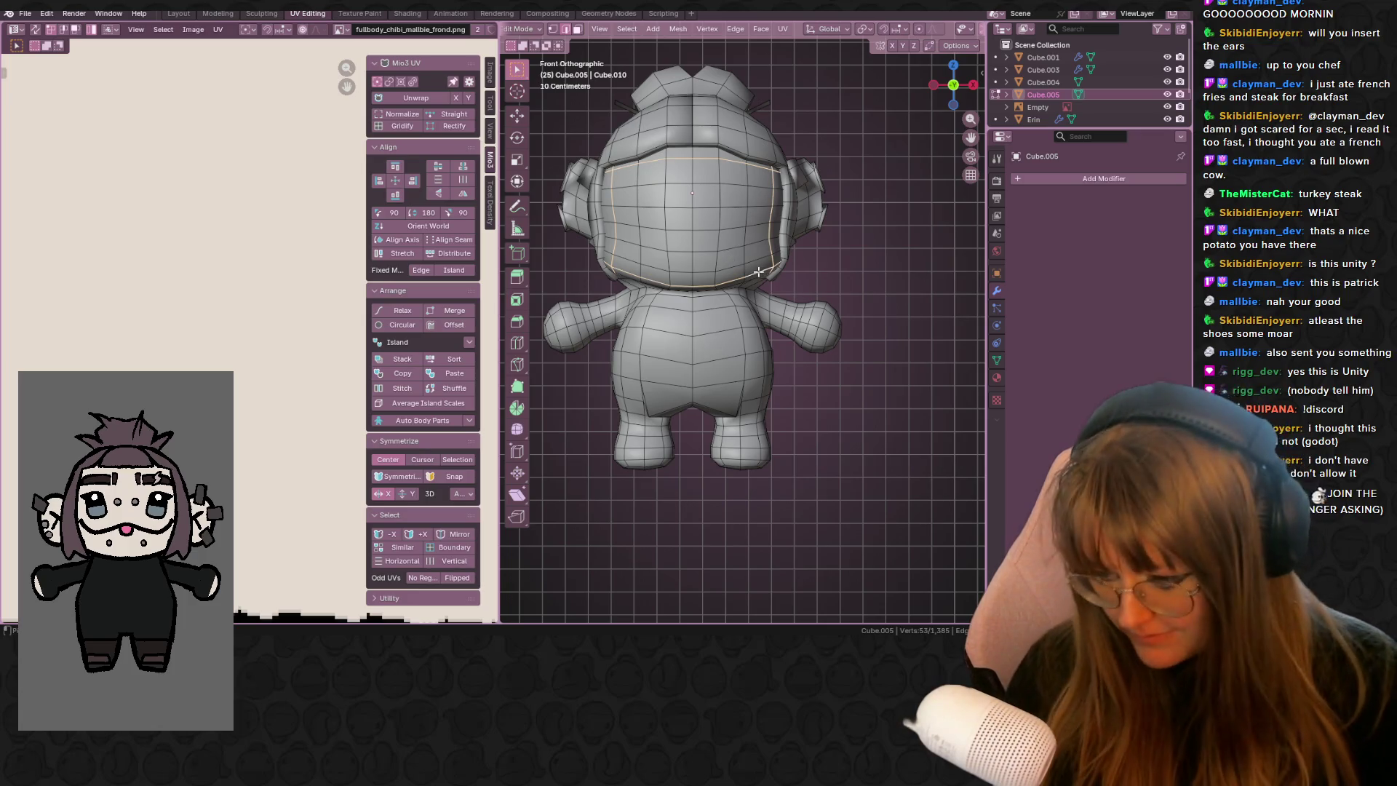
- Mark the face outline loop as a seam and unwrap the enclosed face region
right_click(758, 270)
left_click(758, 272)
key("alt+a")
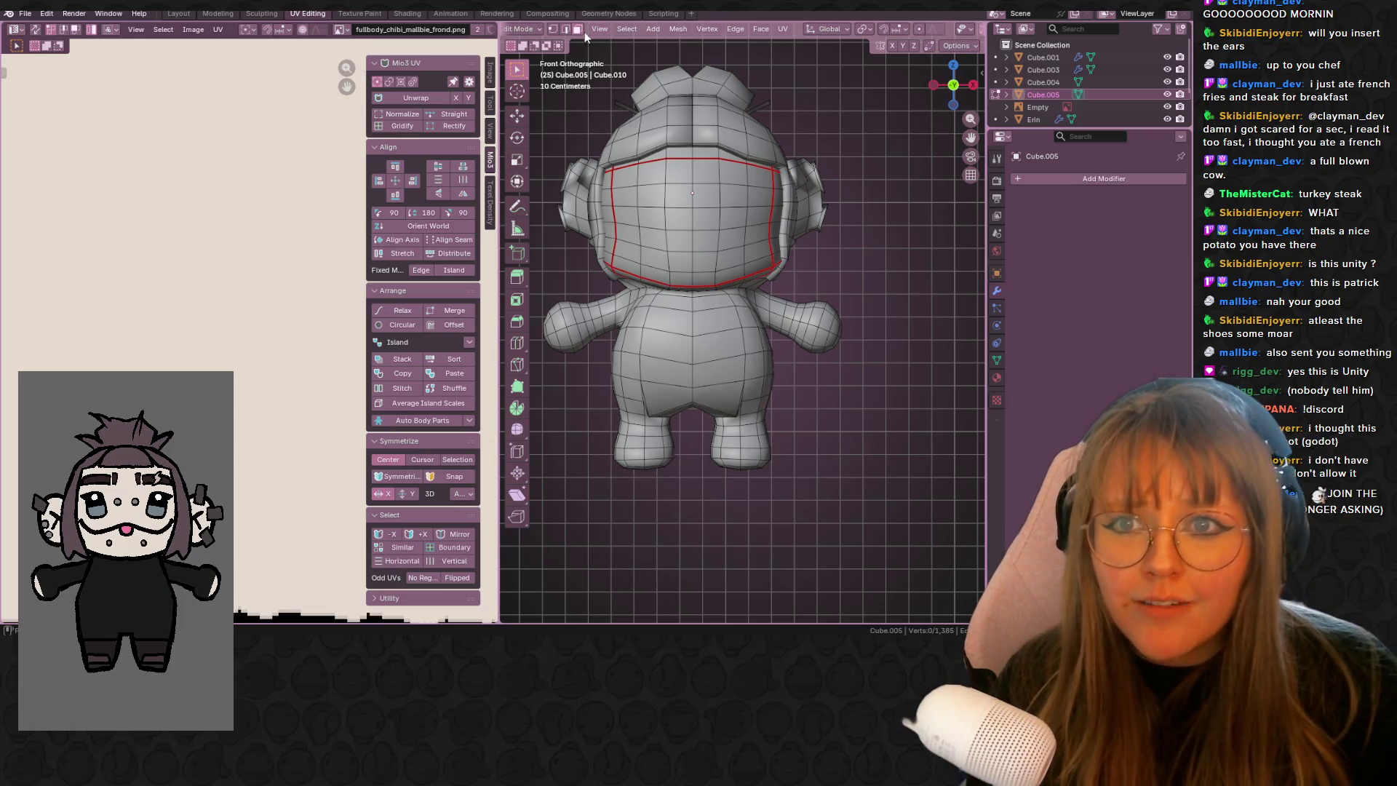
key("ctrl+l")
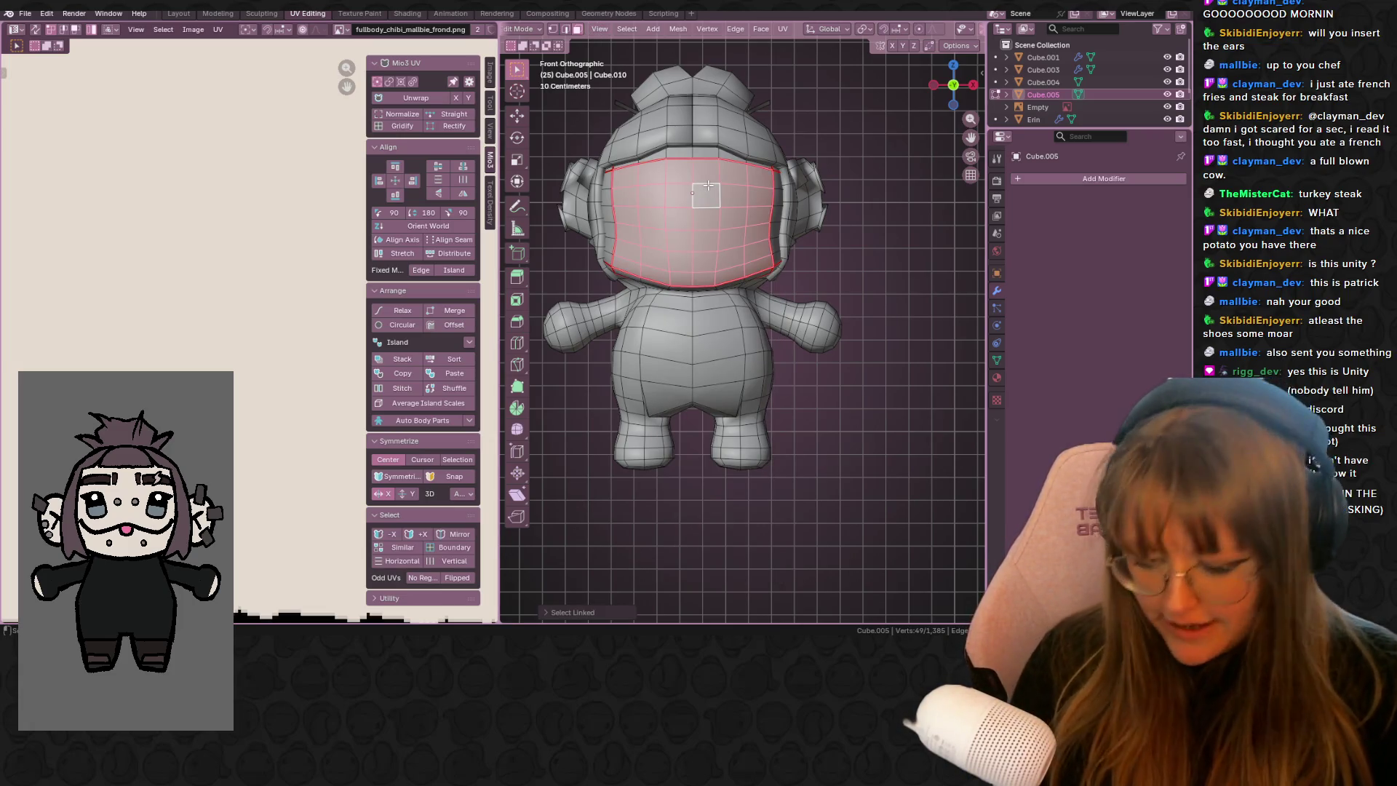
key("u")
left_click(709, 188)
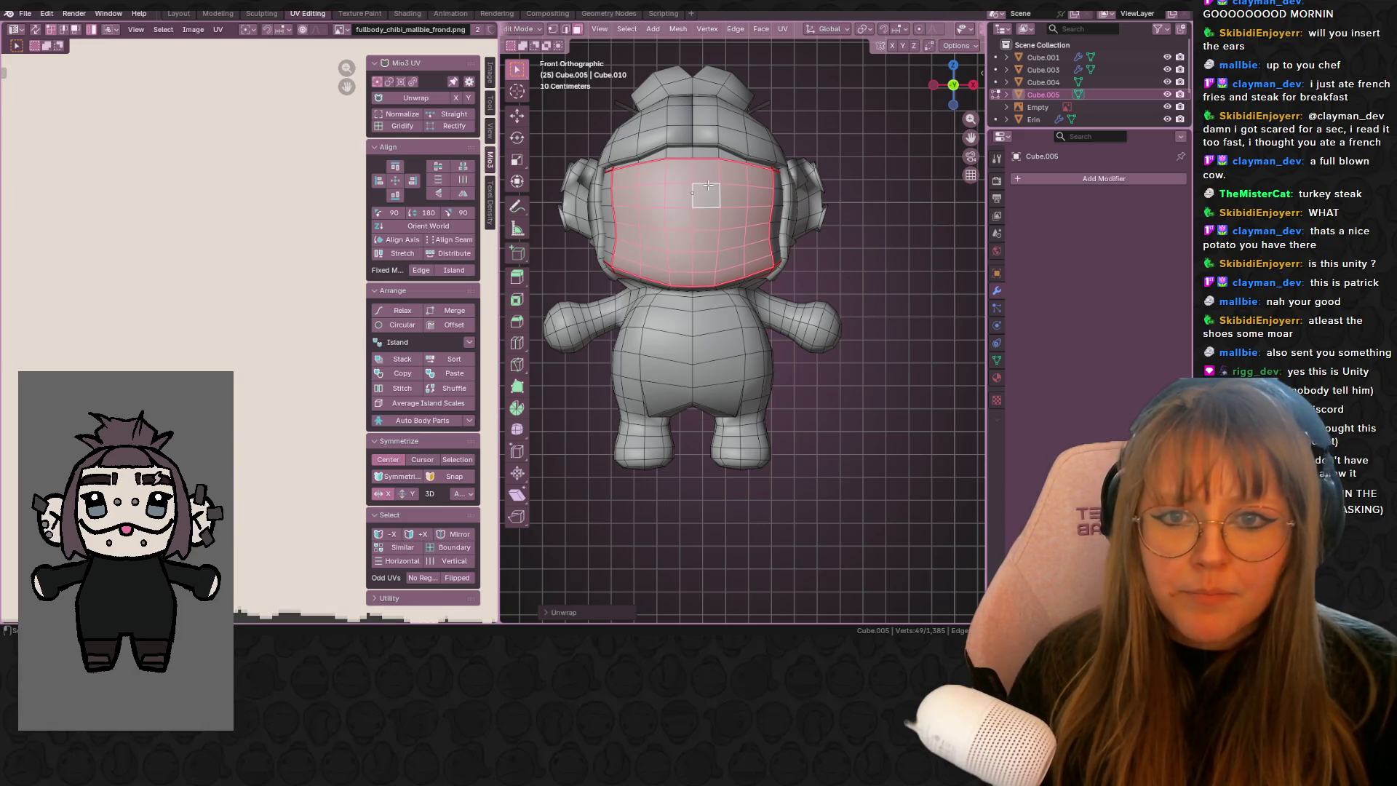
- Switch the viewport to Material Preview to show the textured model
scroll(742, 210, "down", 1)
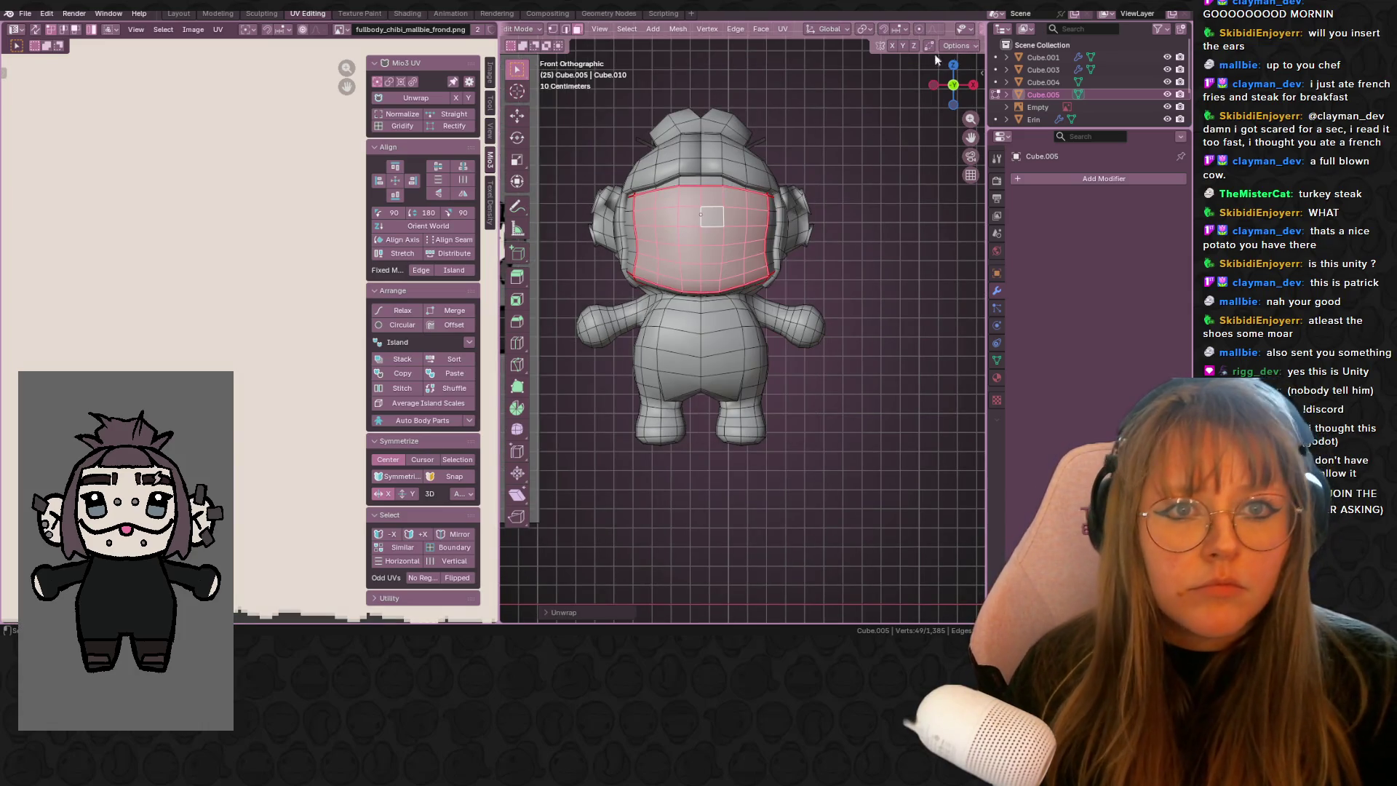
key("j")
scroll(926, 30, "down", 5)
left_click(950, 29)
scroll(871, 152, "down", 2)
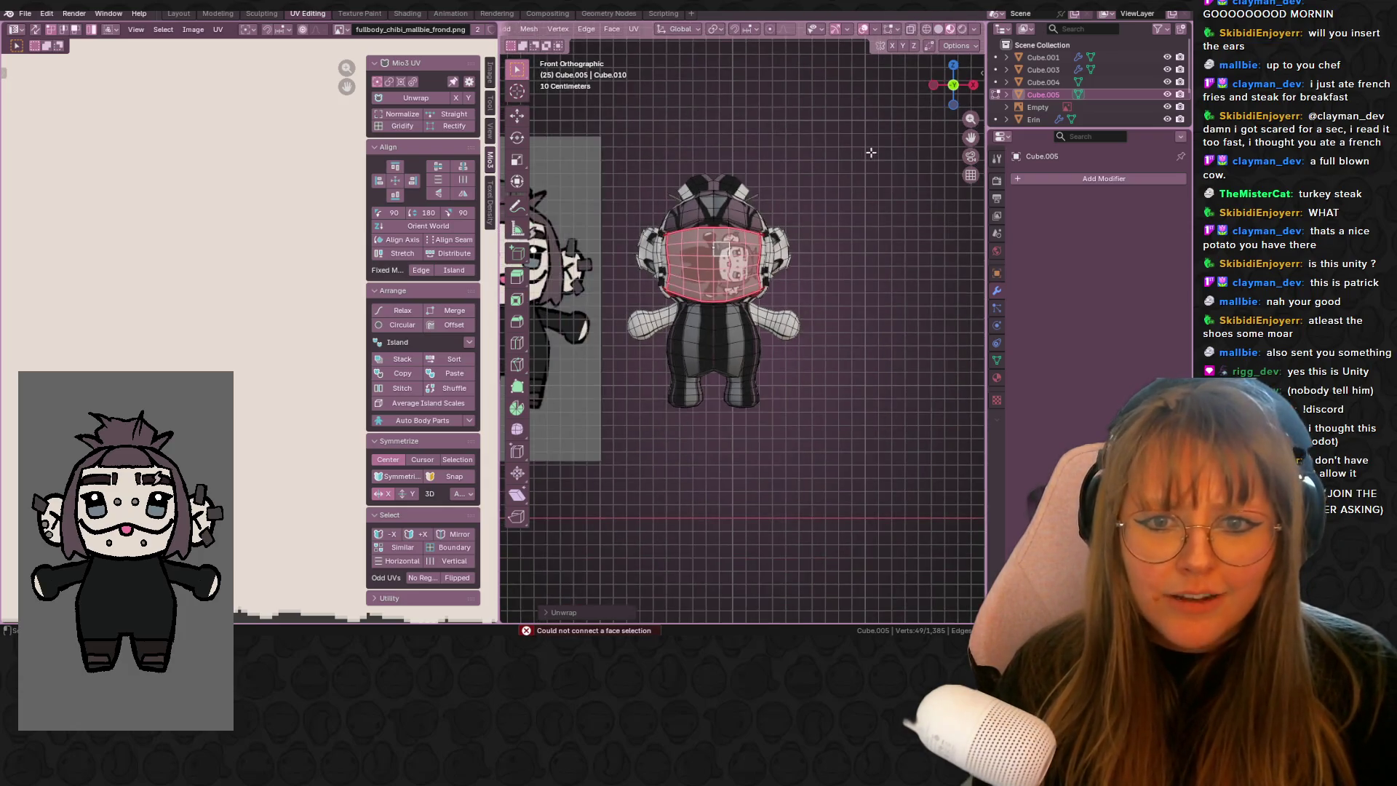
- Rotate the face UV island upright, move it up and shrink it onto the drawn face
scroll(592, 301, "down", 2)
scroll(282, 266, "down", 6)
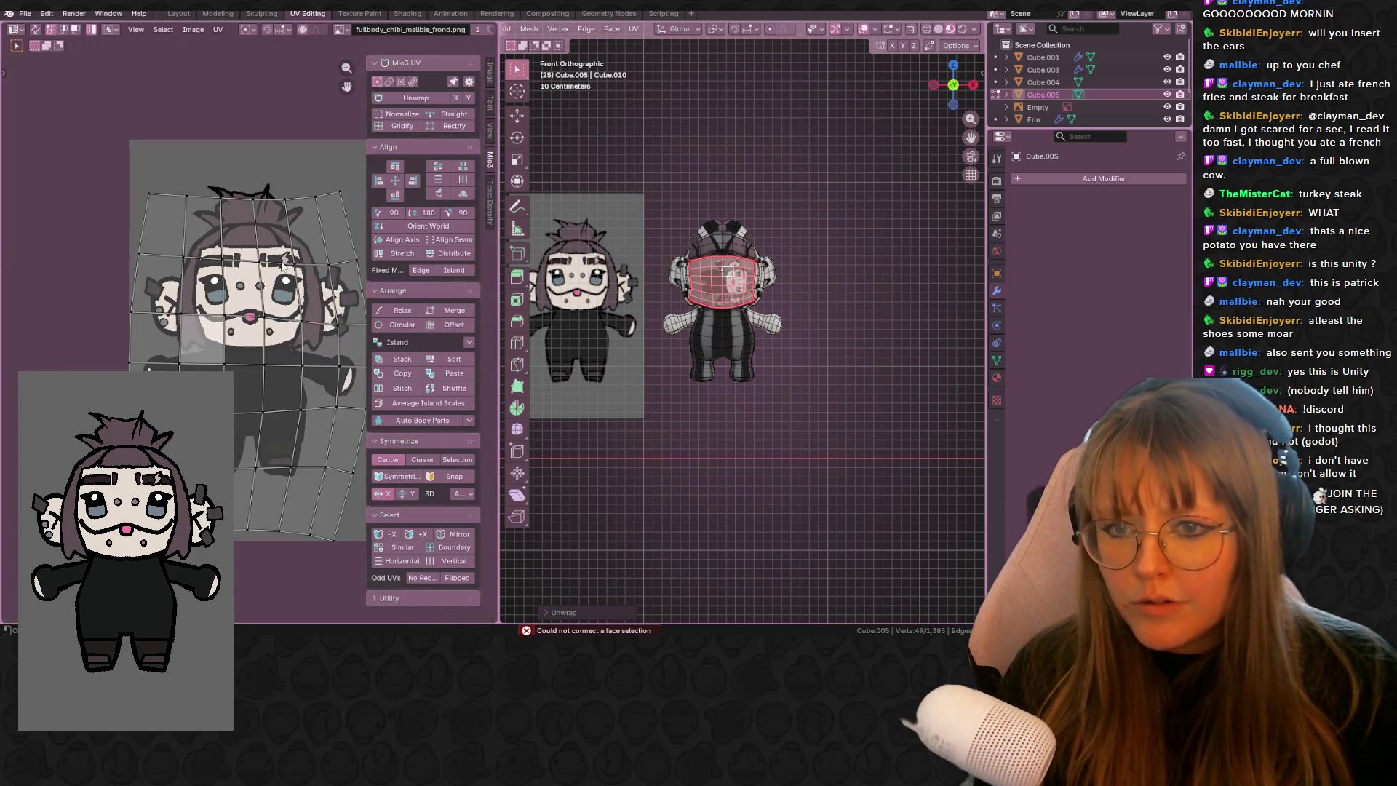
key("a")
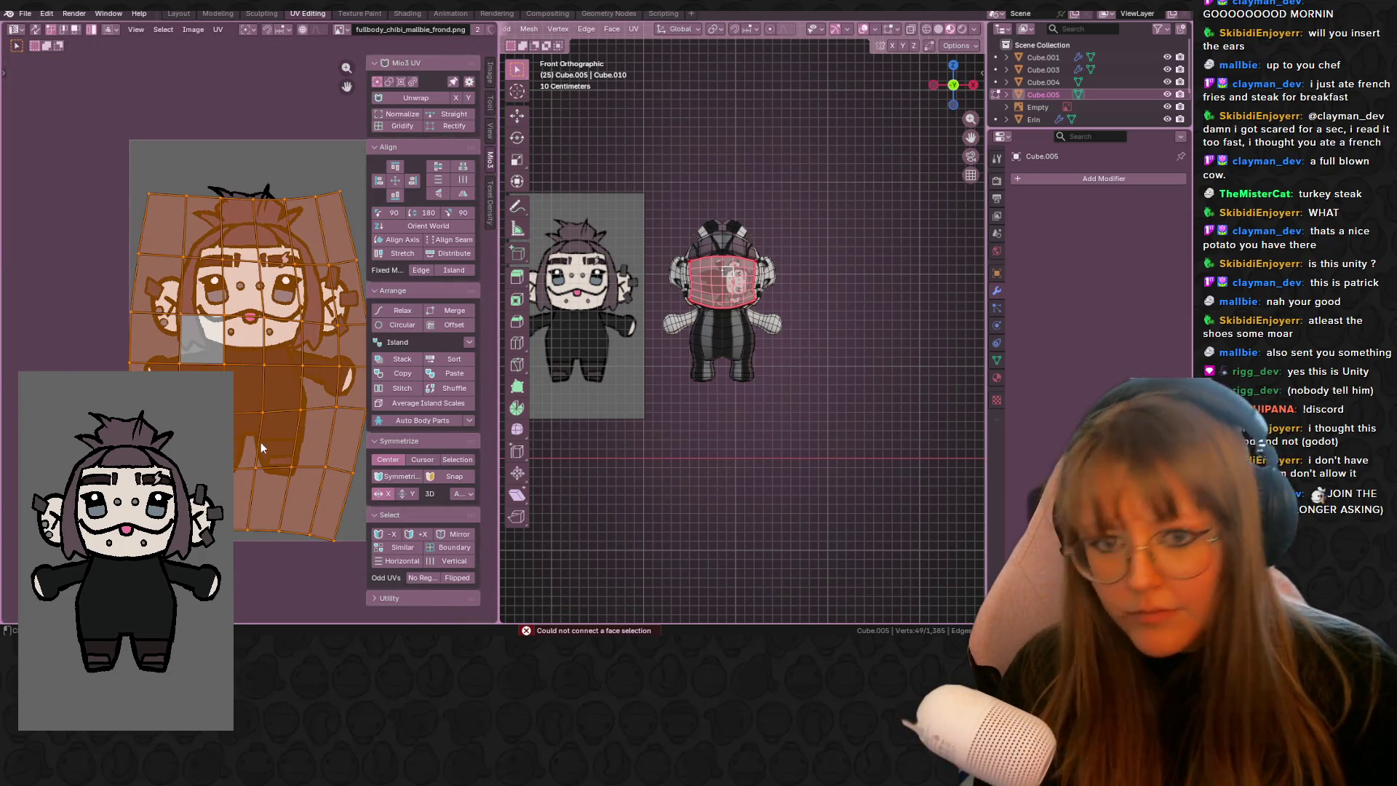
middle_click_drag(263, 361, 222, 433)
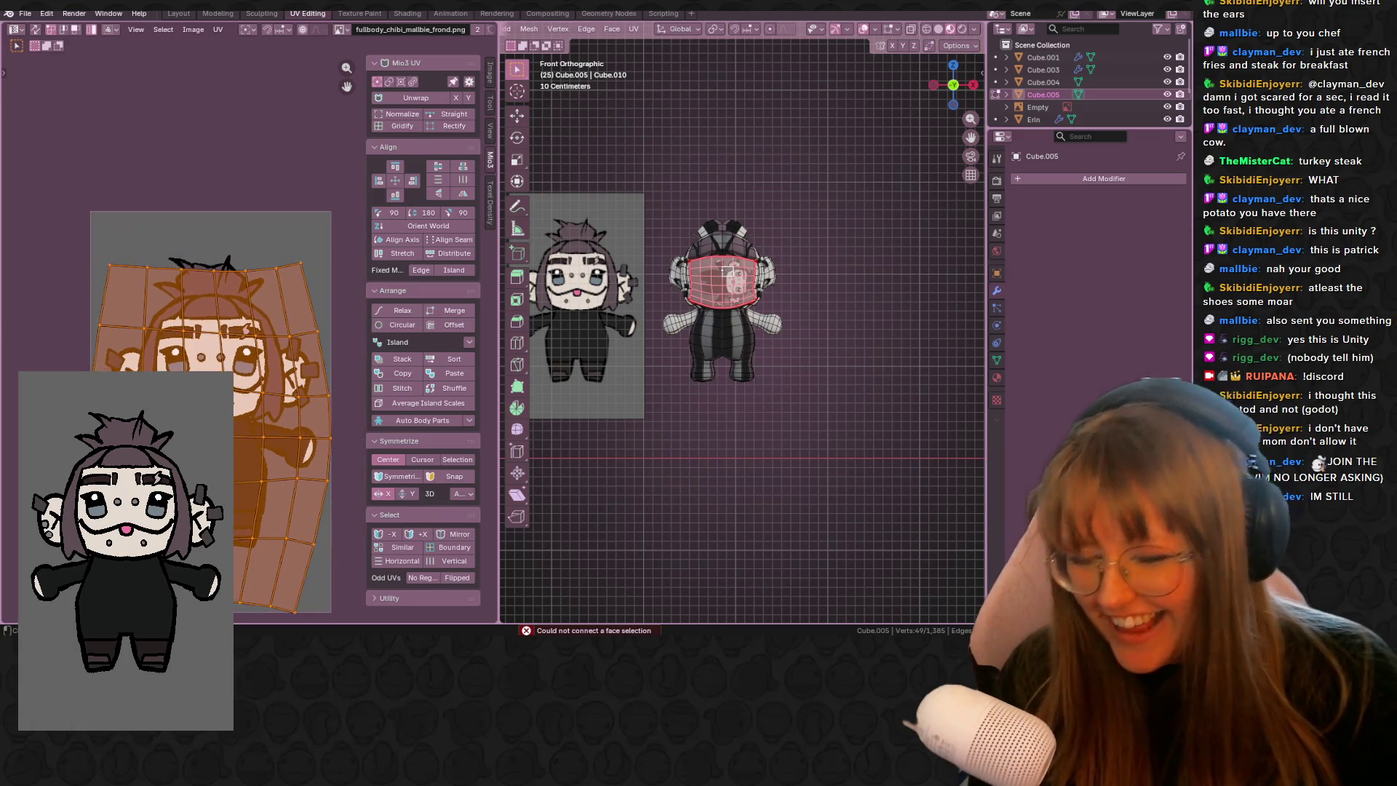
key("r")
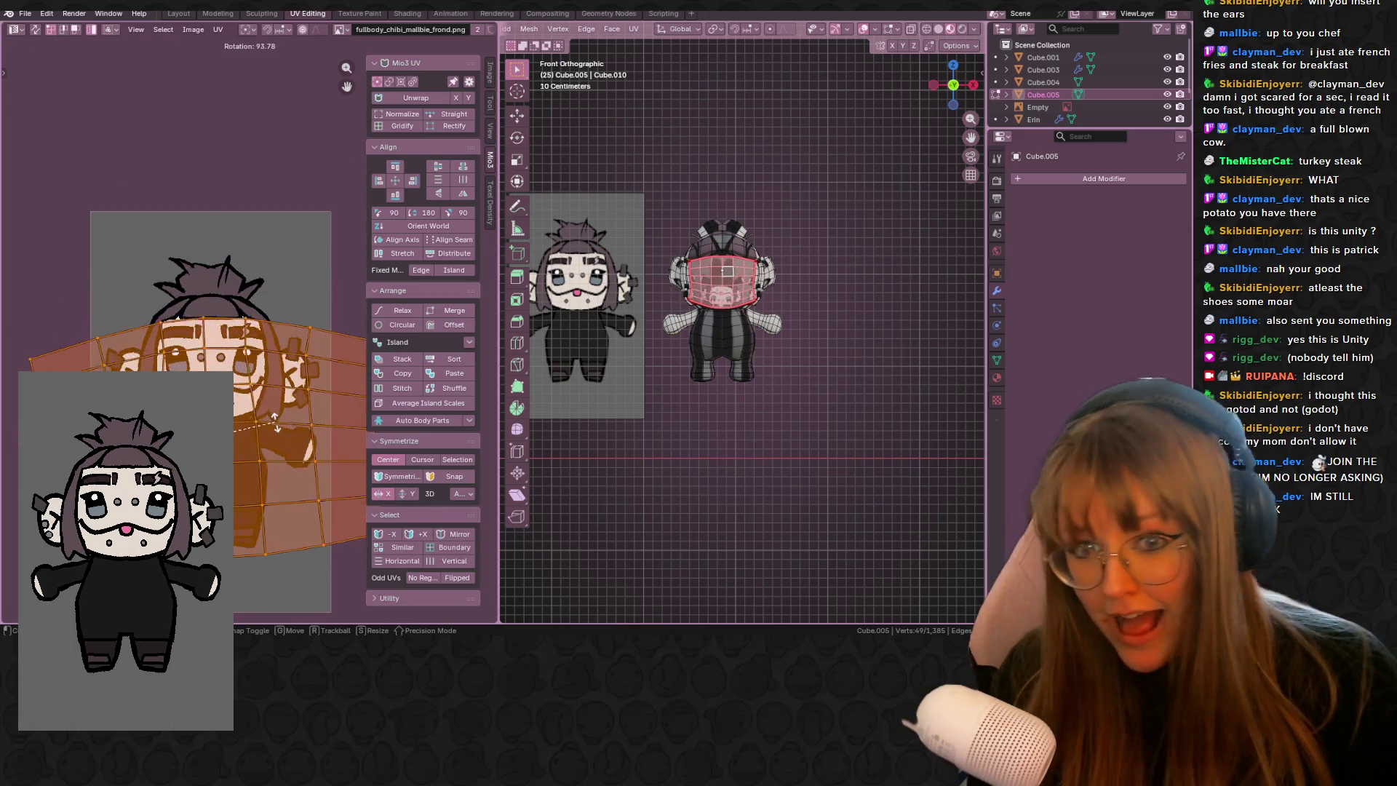
key("Return")
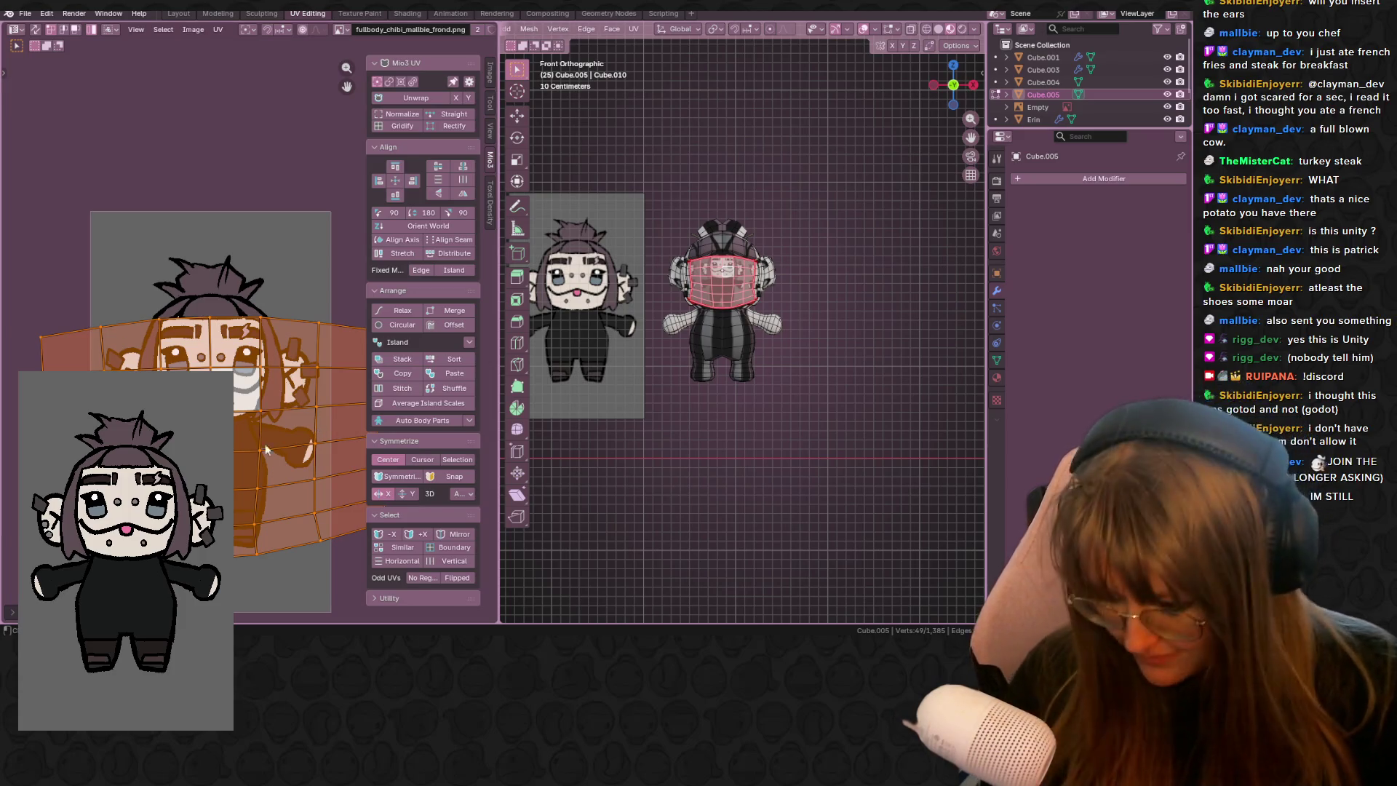
middle_click_drag(295, 469, 261, 456)
left_click_drag(262, 475, 301, 439)
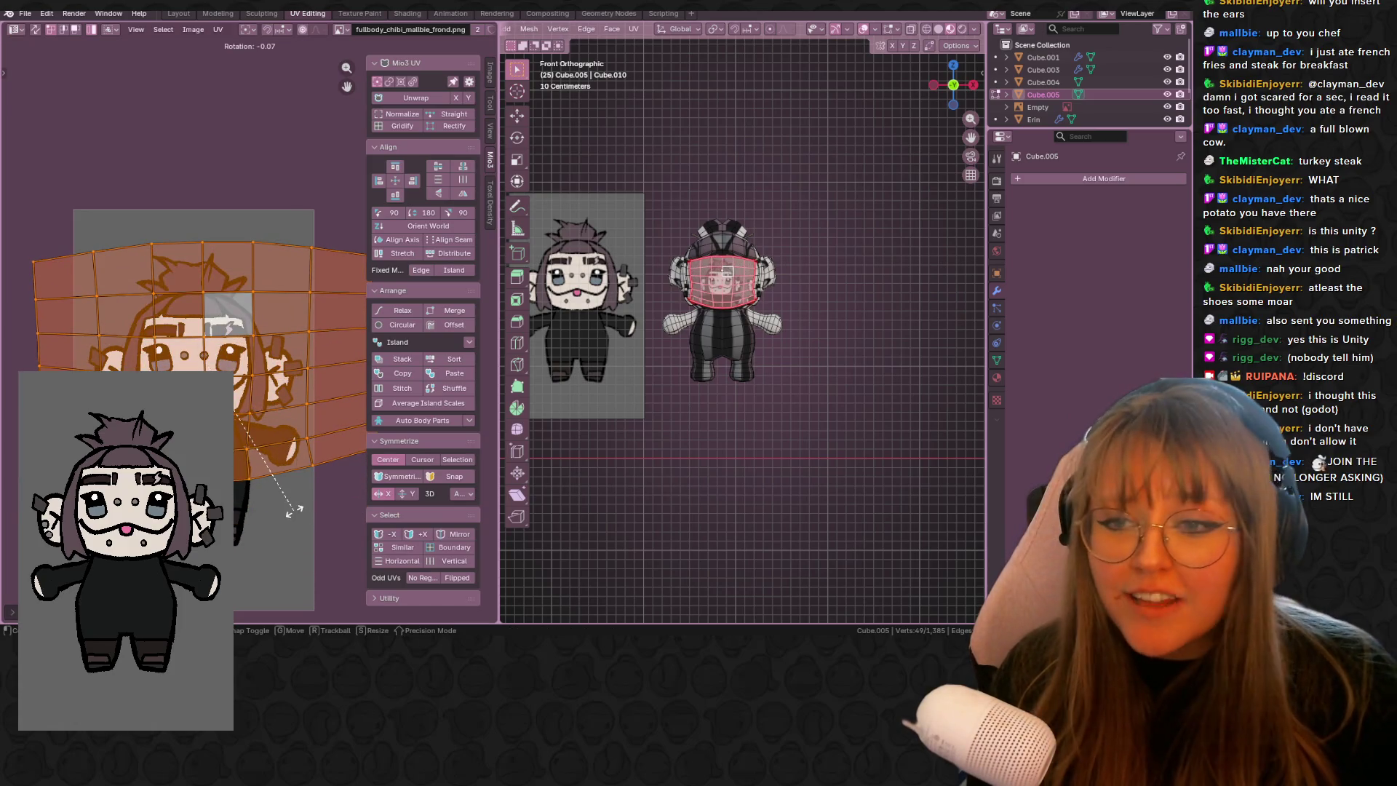
key("s")
key("Return")
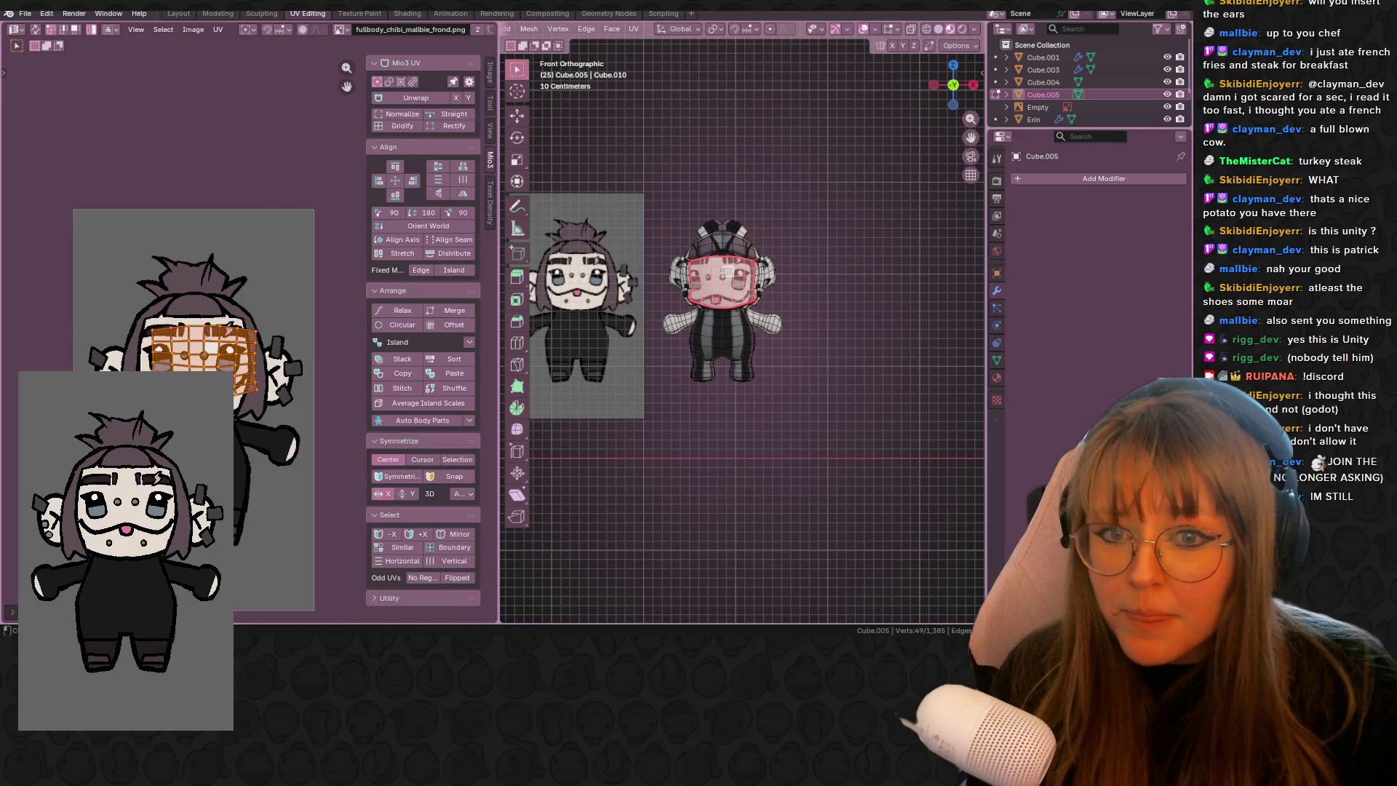
- Nudge and enlarge the face UV island until the drawn eyes, mouth and tongue fit the head
scroll(218, 341, "up", 6)
key("g")
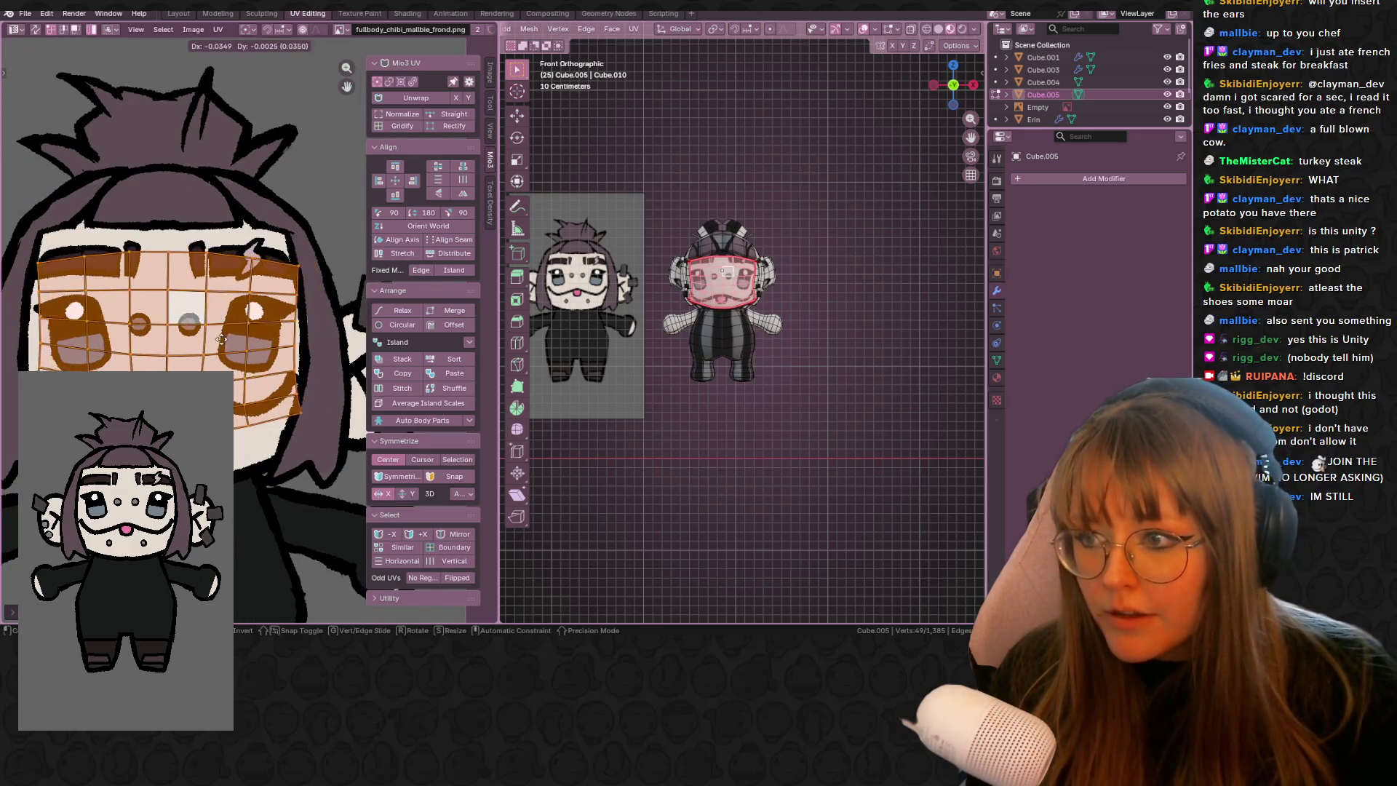
left_click(223, 350)
scroll(700, 248, "up", 2)
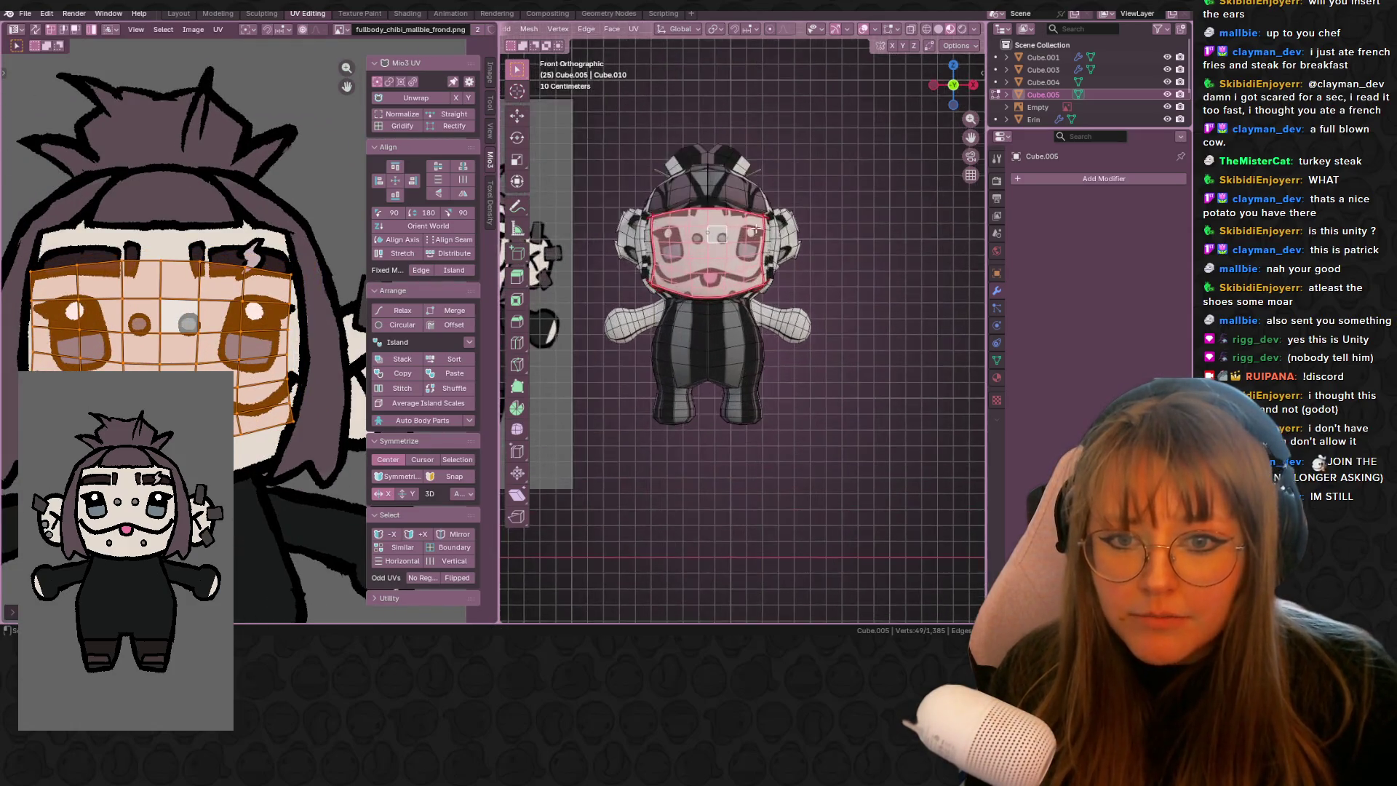
scroll(701, 248, "up", 1)
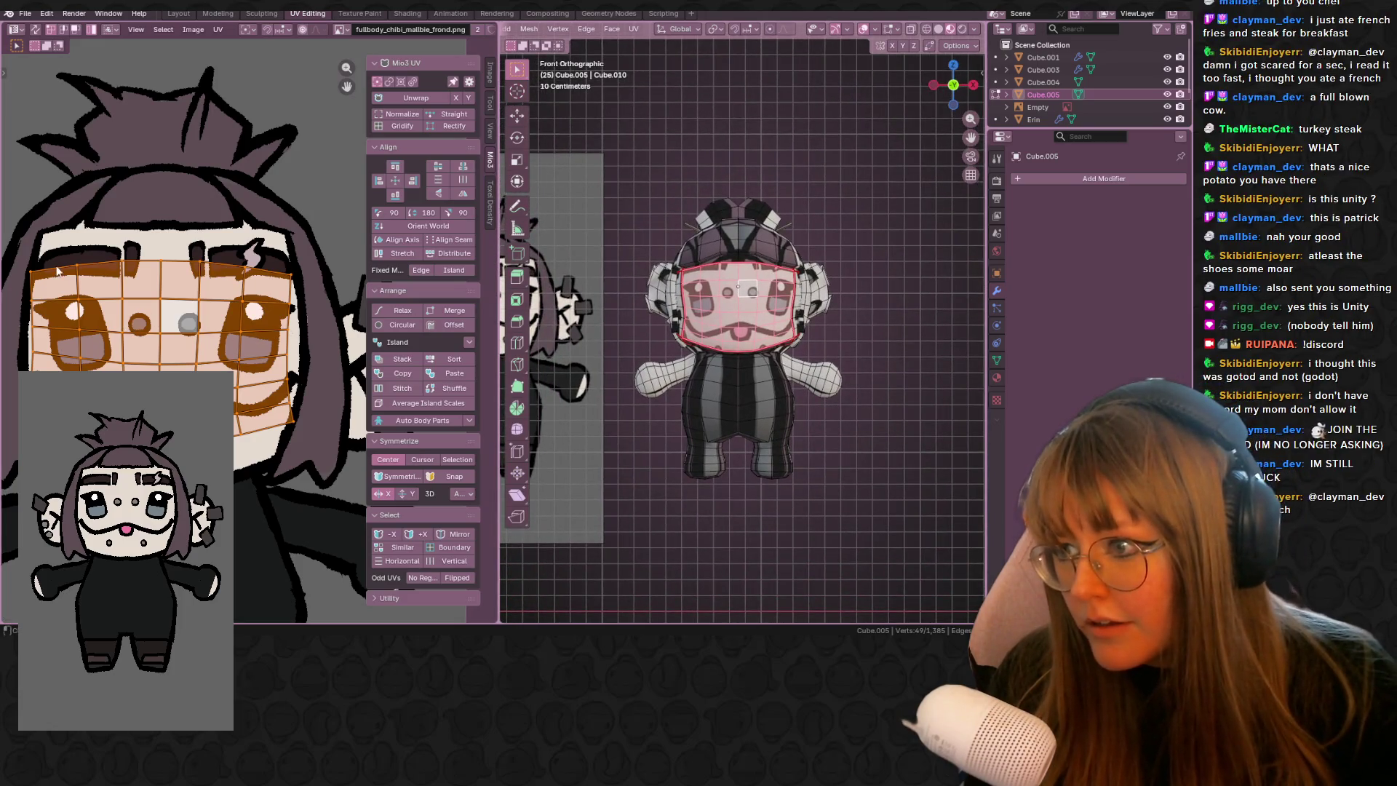
key("g")
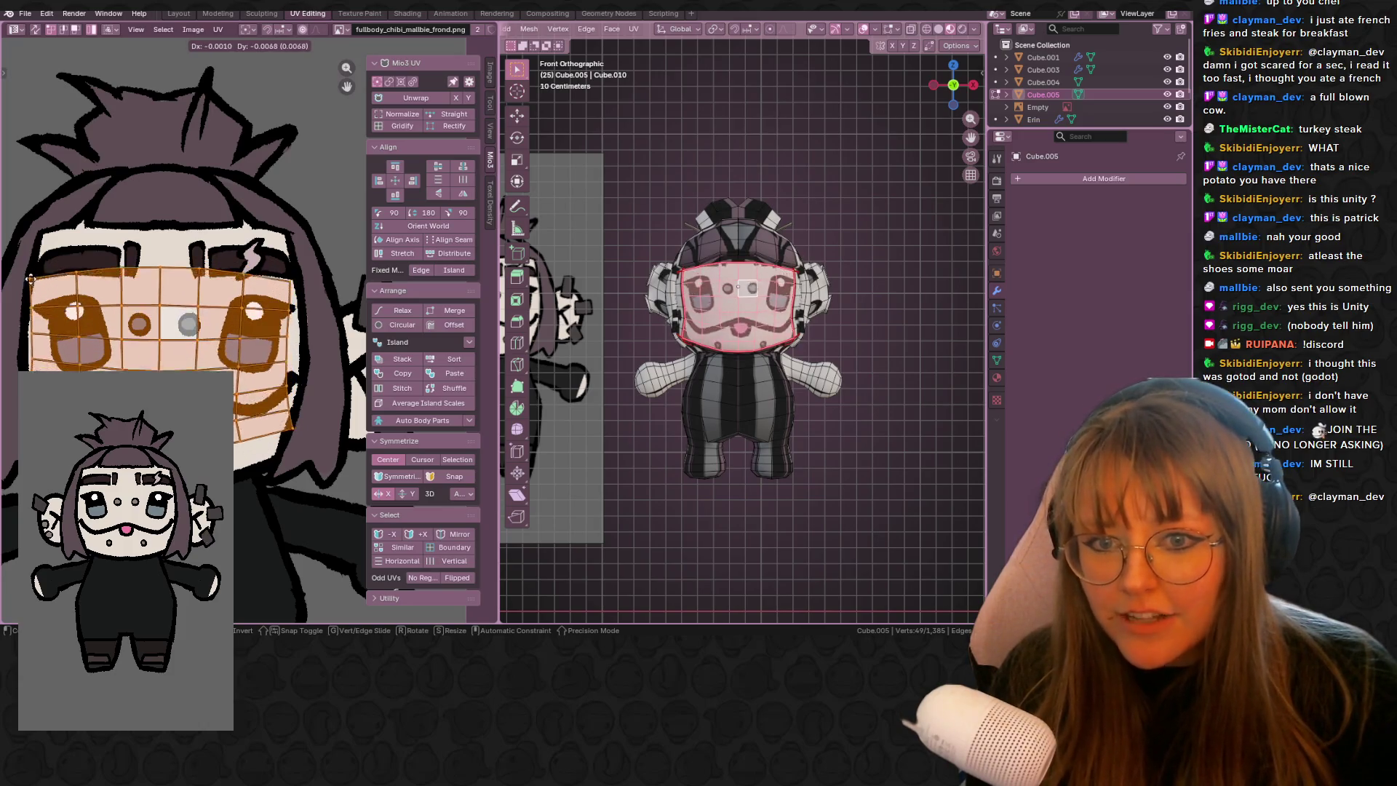
key("s")
left_click(178, 358)
middle_click_drag(124, 368, 171, 378)
key("g")
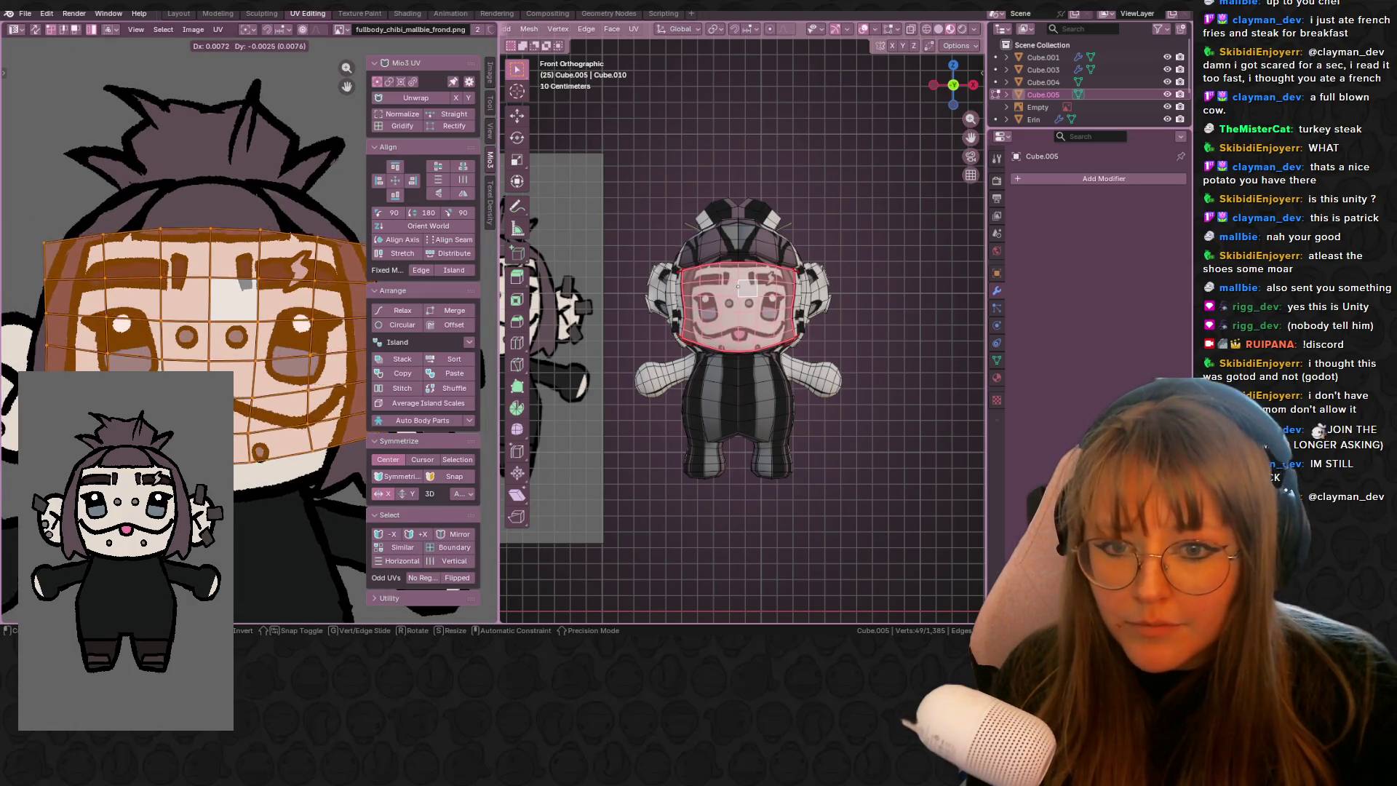
key("s")
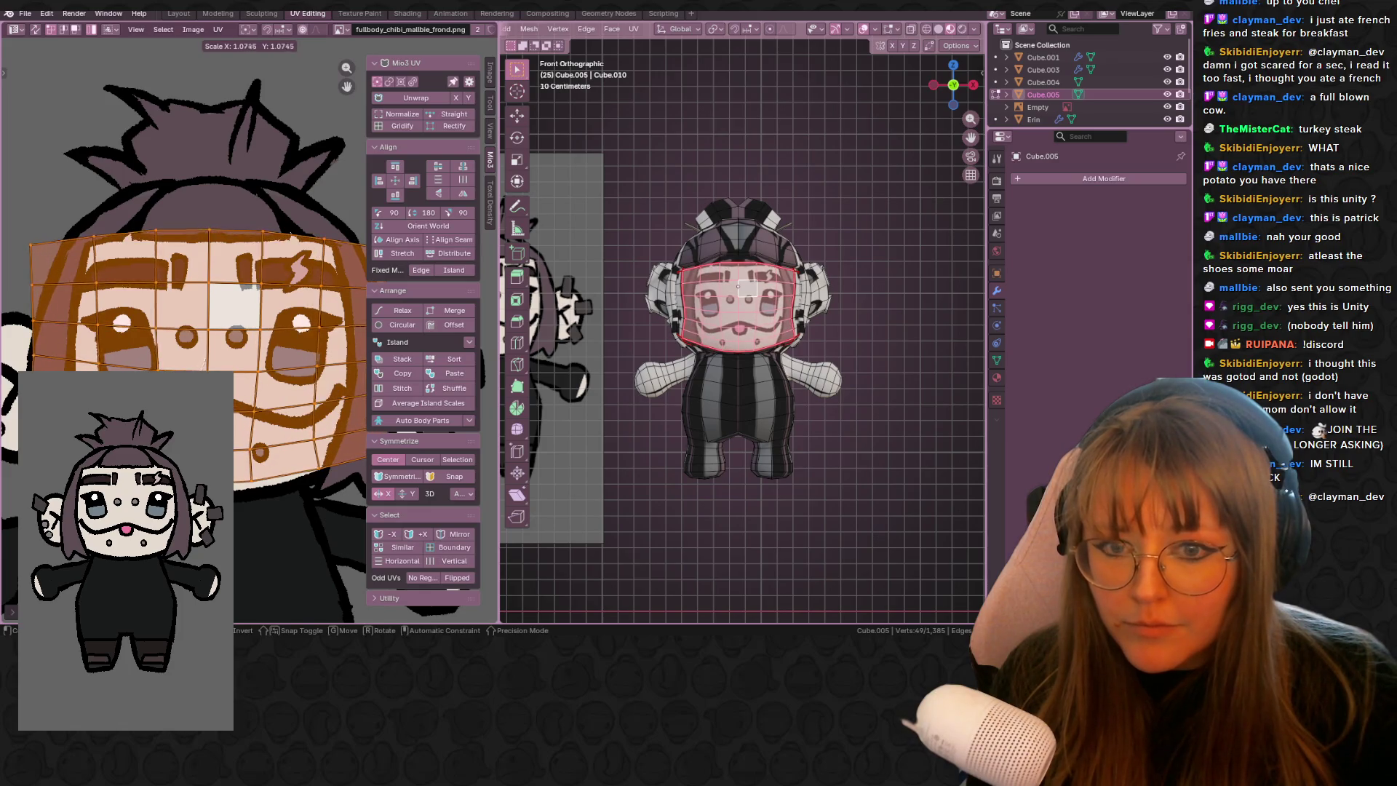
left_click(747, 289)
- Orbit to a perspective view and select faces on the head to check the result
mouse_move(748, 289)
middle_mouse_down()
mouse_move(825, 396)
mouse_move(801, 396)
mouse_move(787, 333)
mouse_move(841, 336)
mouse_move(521, 288)
middle_mouse_up()
left_click(787, 333)
scroll(787, 334, "up", 6)
left_click(779, 328)
scroll(269, 314, "down", 3)
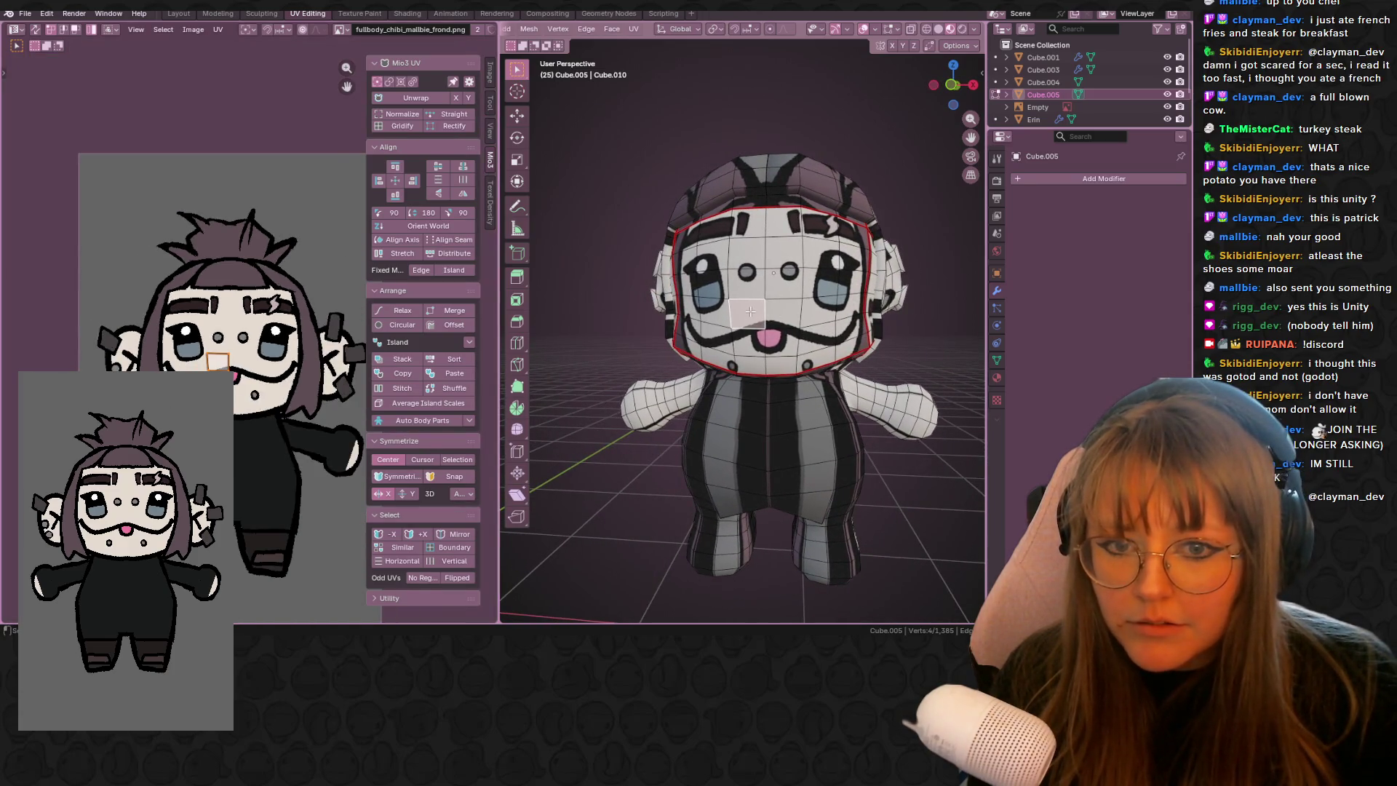
- Select the linked face UV island and enlarge it twice over the face texture
key("ctrl+l")
key("s")
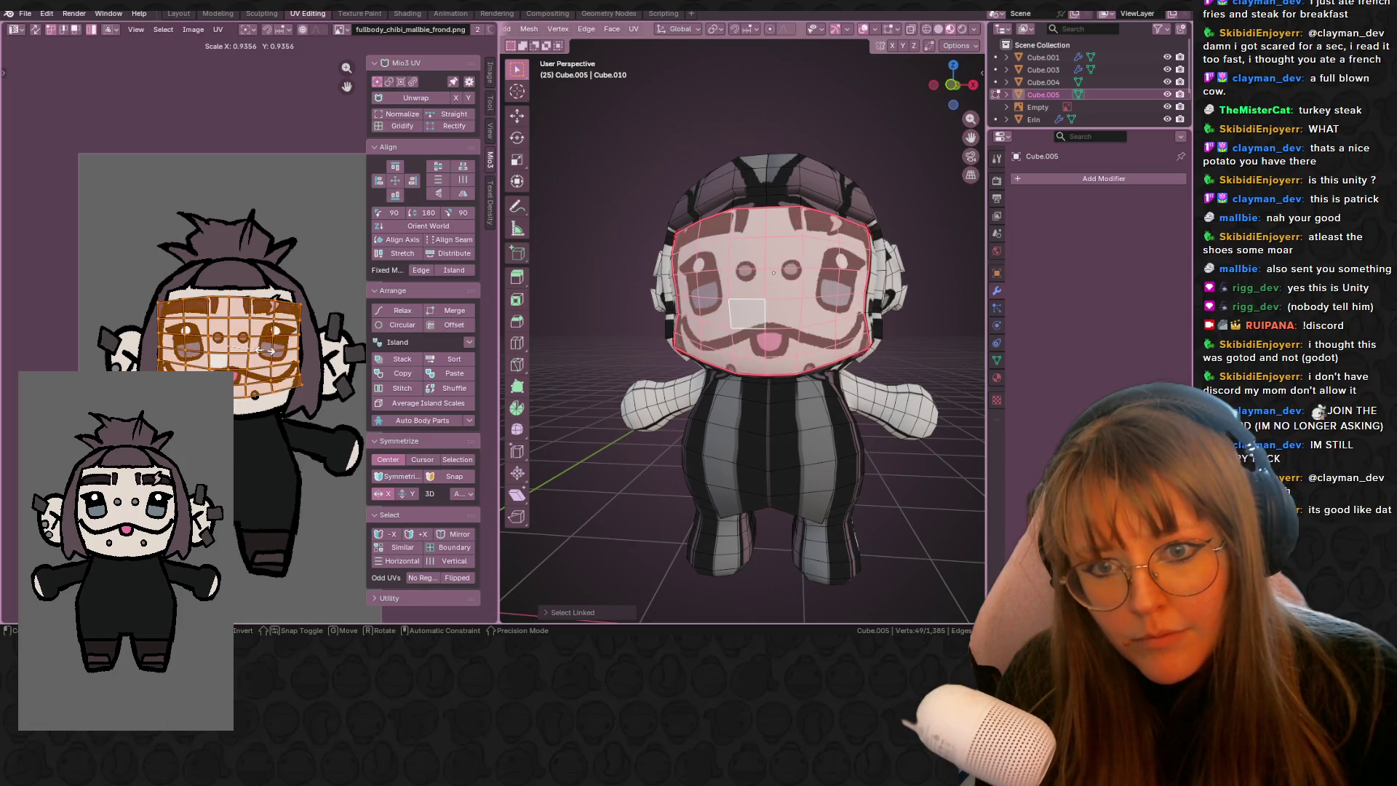
left_click(269, 357)
middle_click_drag(607, 357, 771, 358)
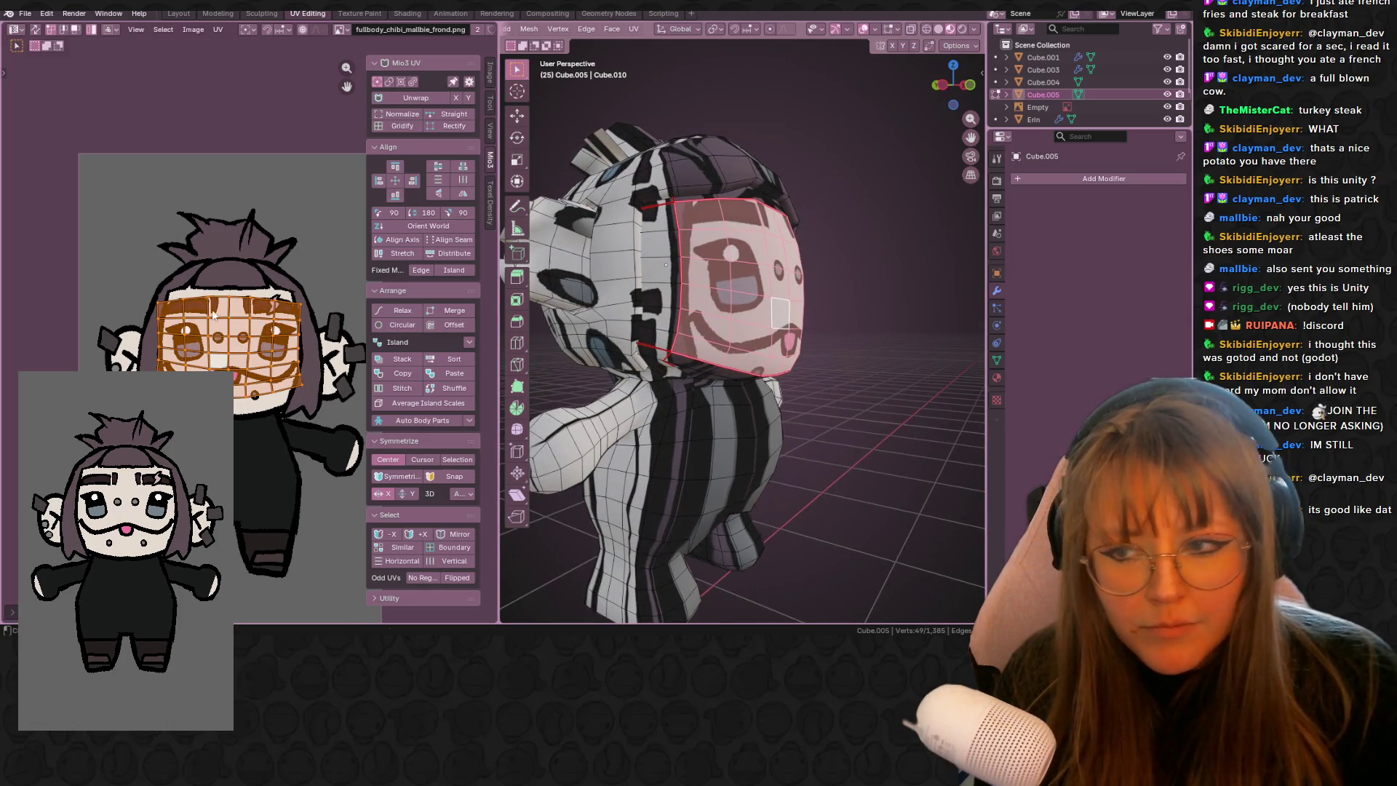
scroll(291, 370, "up", 3)
key("s")
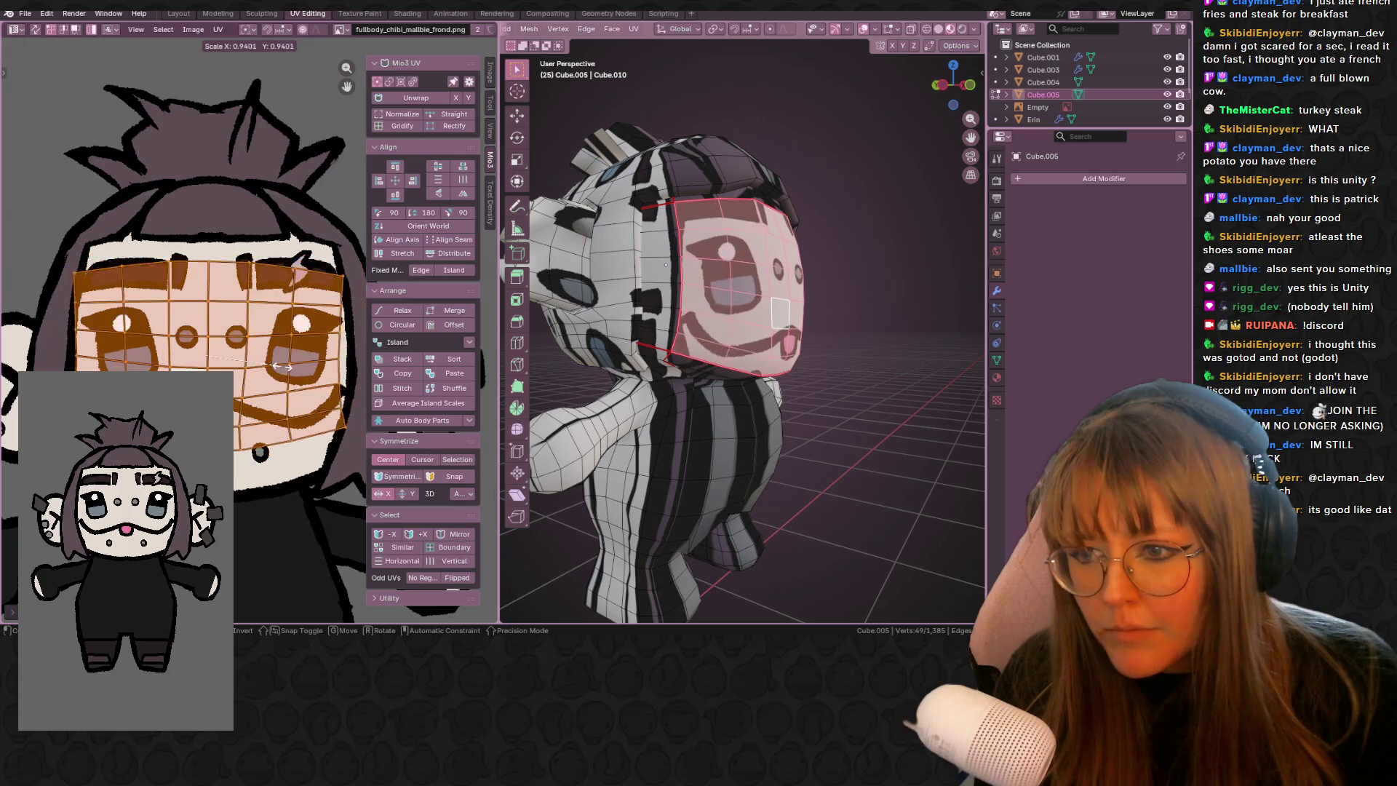
left_click(289, 374)
- Restore the face selection and move the face UV island into position
key("alt+a")
key("ctrl+z")
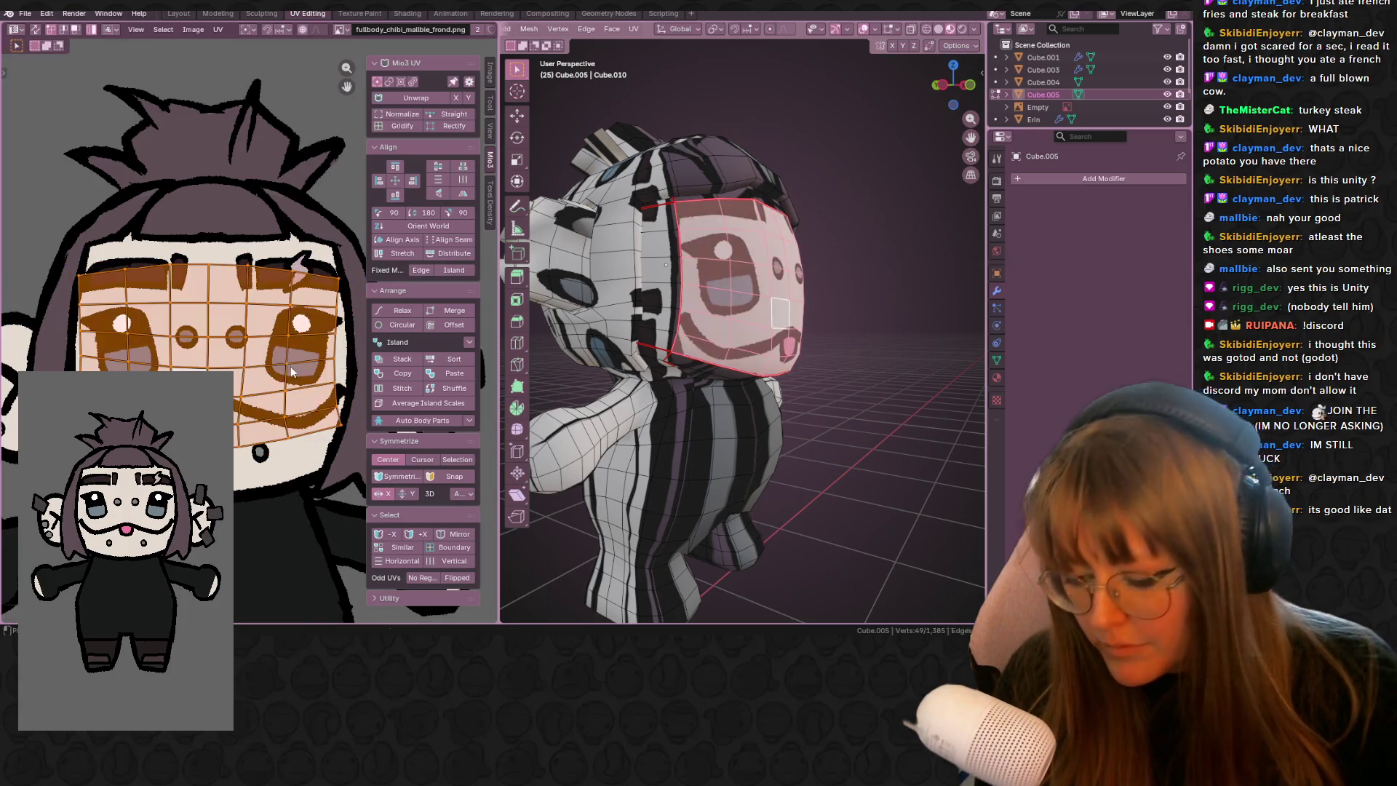
middle_click_drag(249, 314, 220, 326)
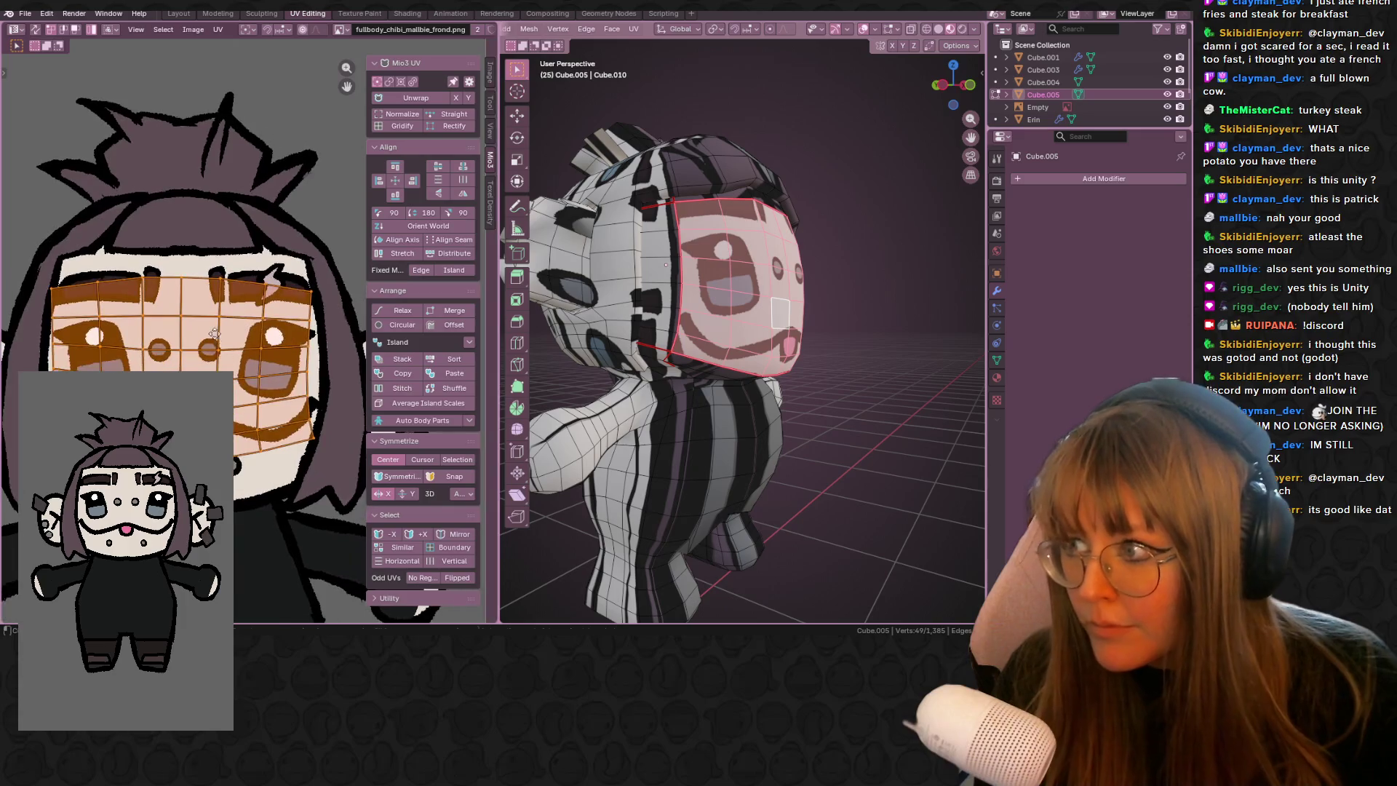
key("g")
left_click(218, 343)
- Check the face on the head and nudge the face UVs slightly right
mouse_move(821, 321)
middle_mouse_down()
mouse_move(763, 291)
mouse_move(810, 273)
mouse_move(913, 321)
mouse_move(611, 313)
mouse_move(716, 309)
middle_mouse_up()
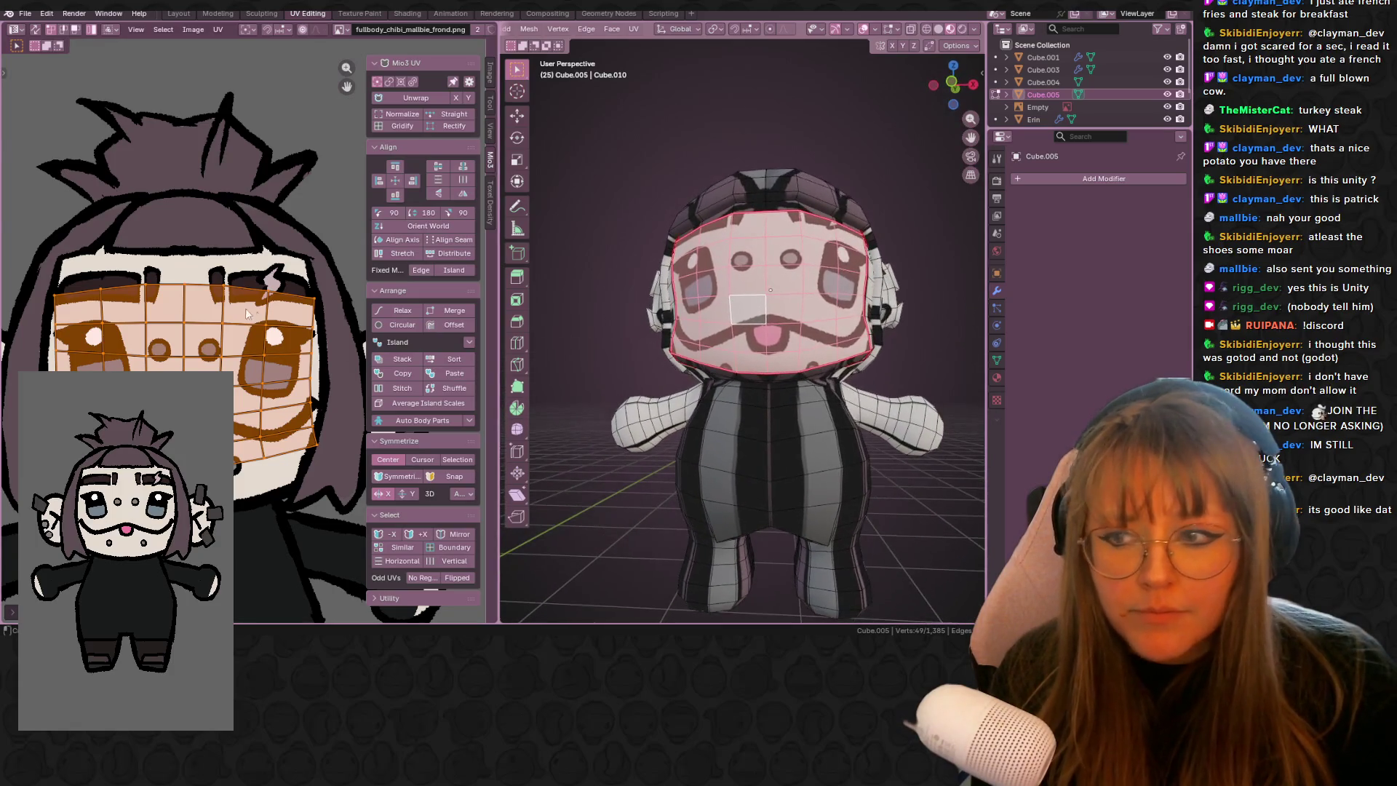
scroll(258, 315, "up", 2)
mouse_move(800, 342)
middle_mouse_down()
mouse_move(830, 345)
mouse_move(804, 342)
middle_mouse_up()
left_click_drag(202, 352, 206, 352)
scroll(864, 357, "down", 5)
- From a side view, select a horizontal face loop on the head
mouse_move(864, 357)
middle_mouse_down()
mouse_move(701, 344)
mouse_move(771, 353)
mouse_move(701, 349)
mouse_move(772, 355)
mouse_move(729, 361)
middle_mouse_up()
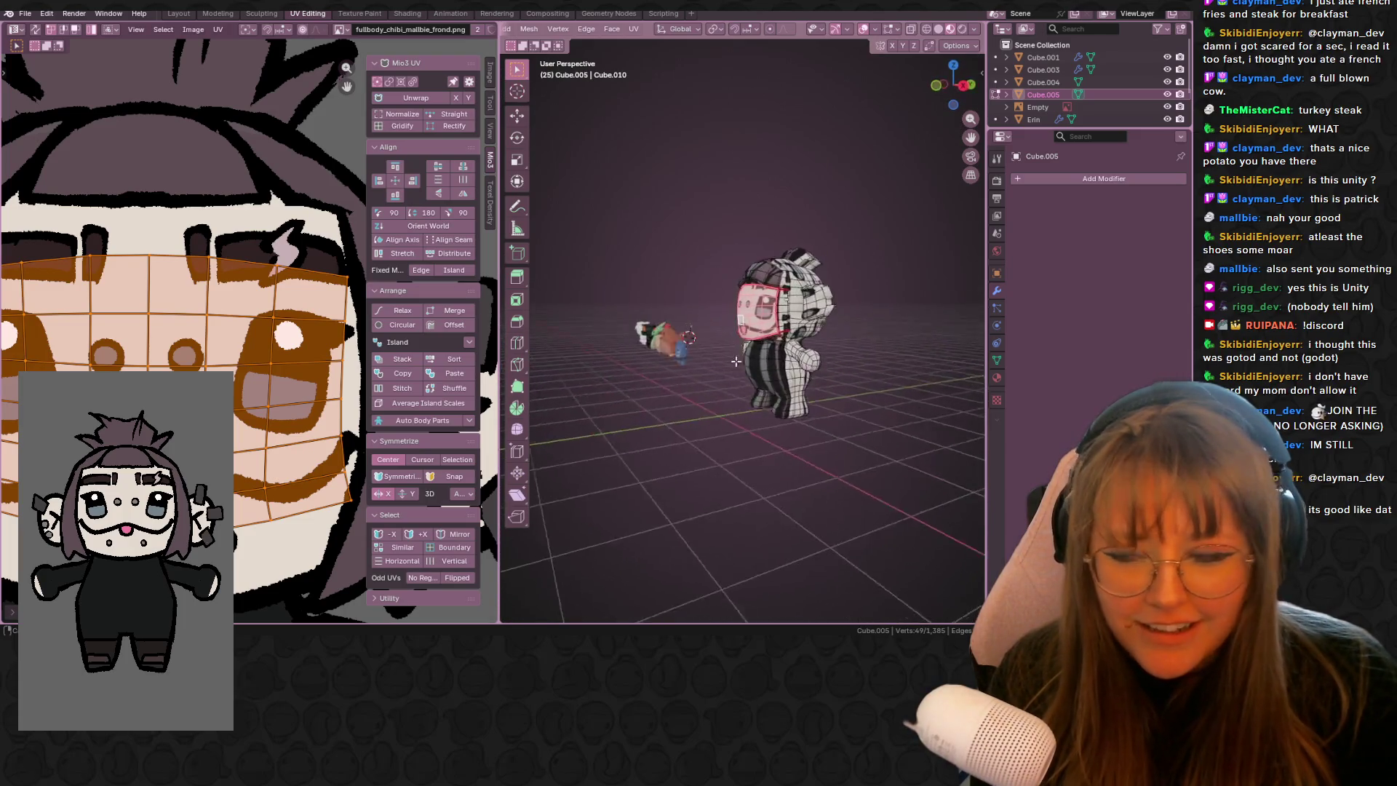
scroll(738, 361, "up", 3)
middle_click_drag(869, 320, 804, 323)
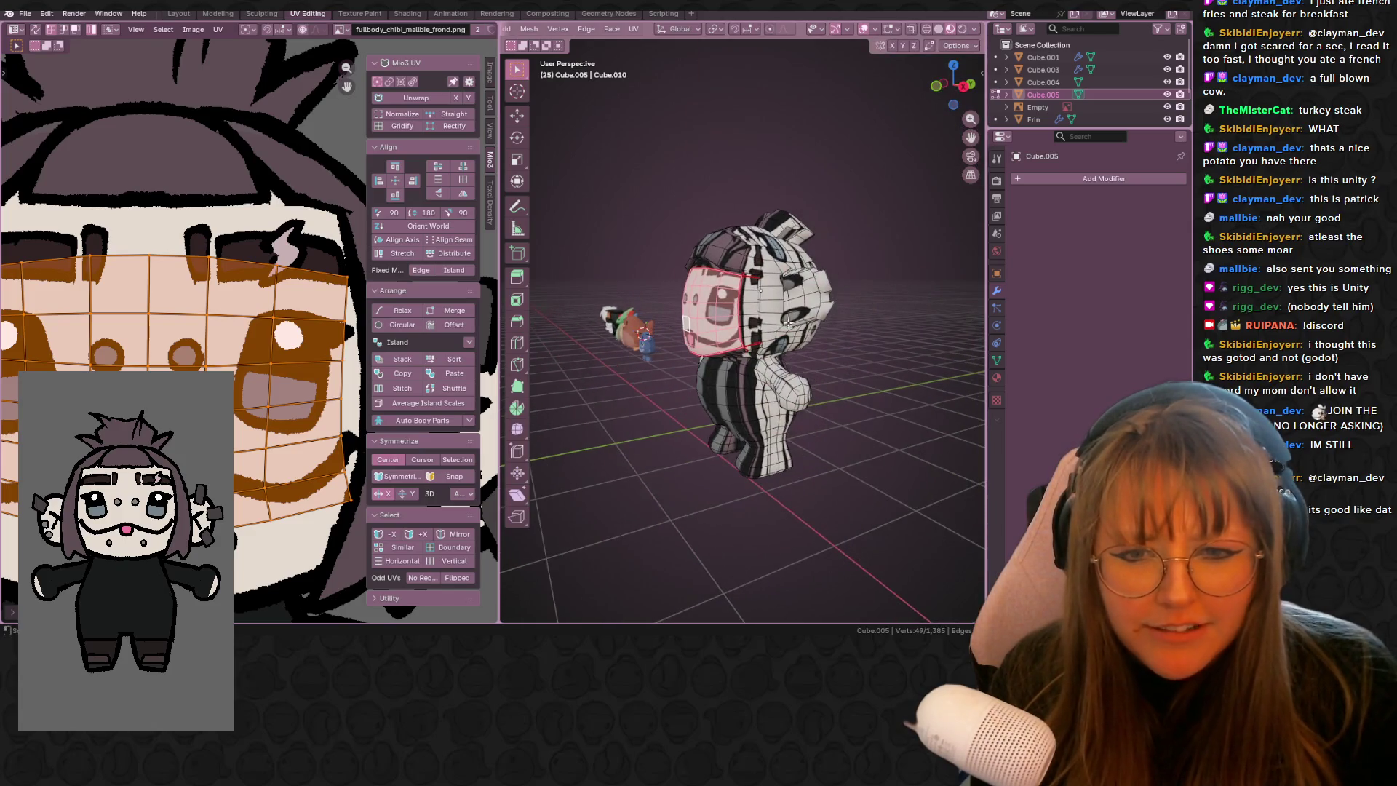
scroll(735, 291, "up", 3)
left_click(737, 242, "alt")
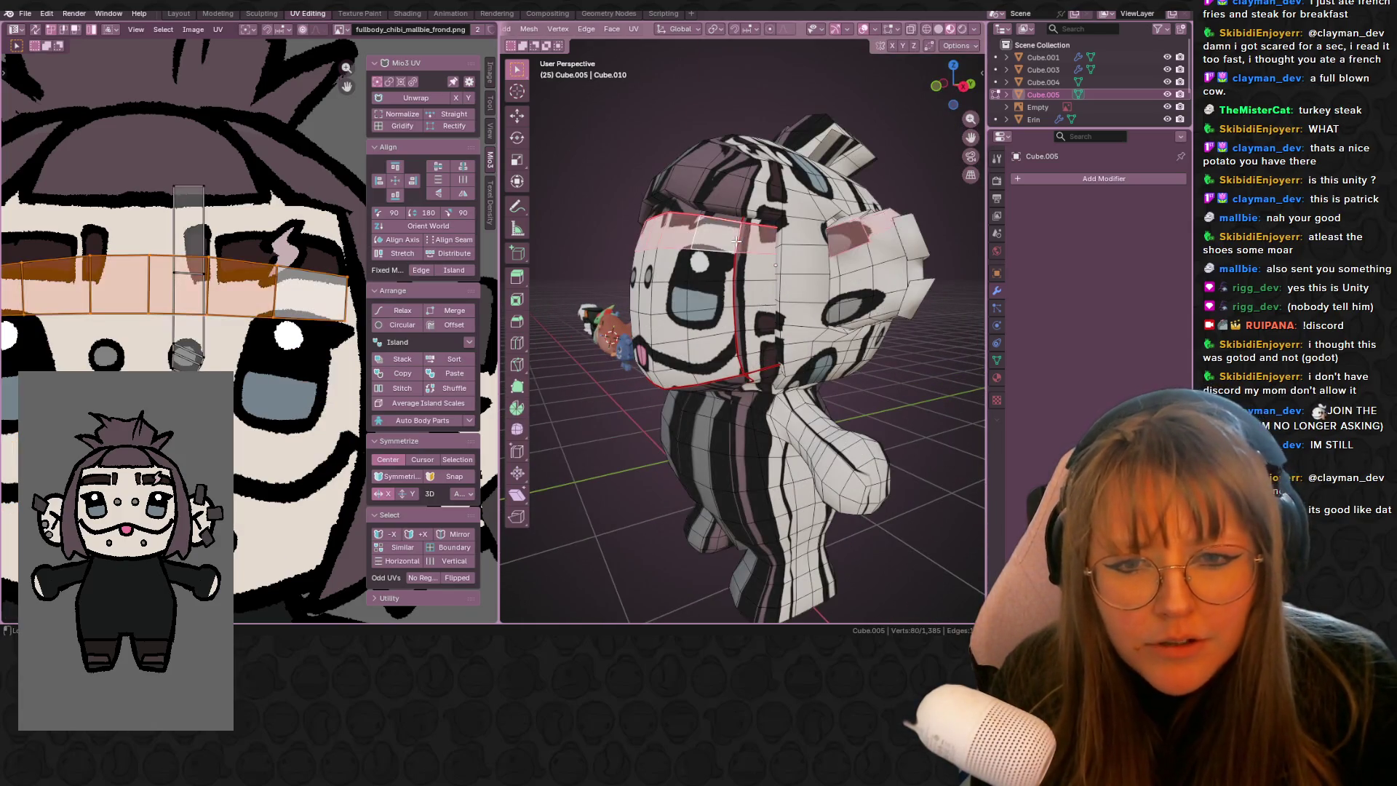
scroll(576, 37, "up", 3)
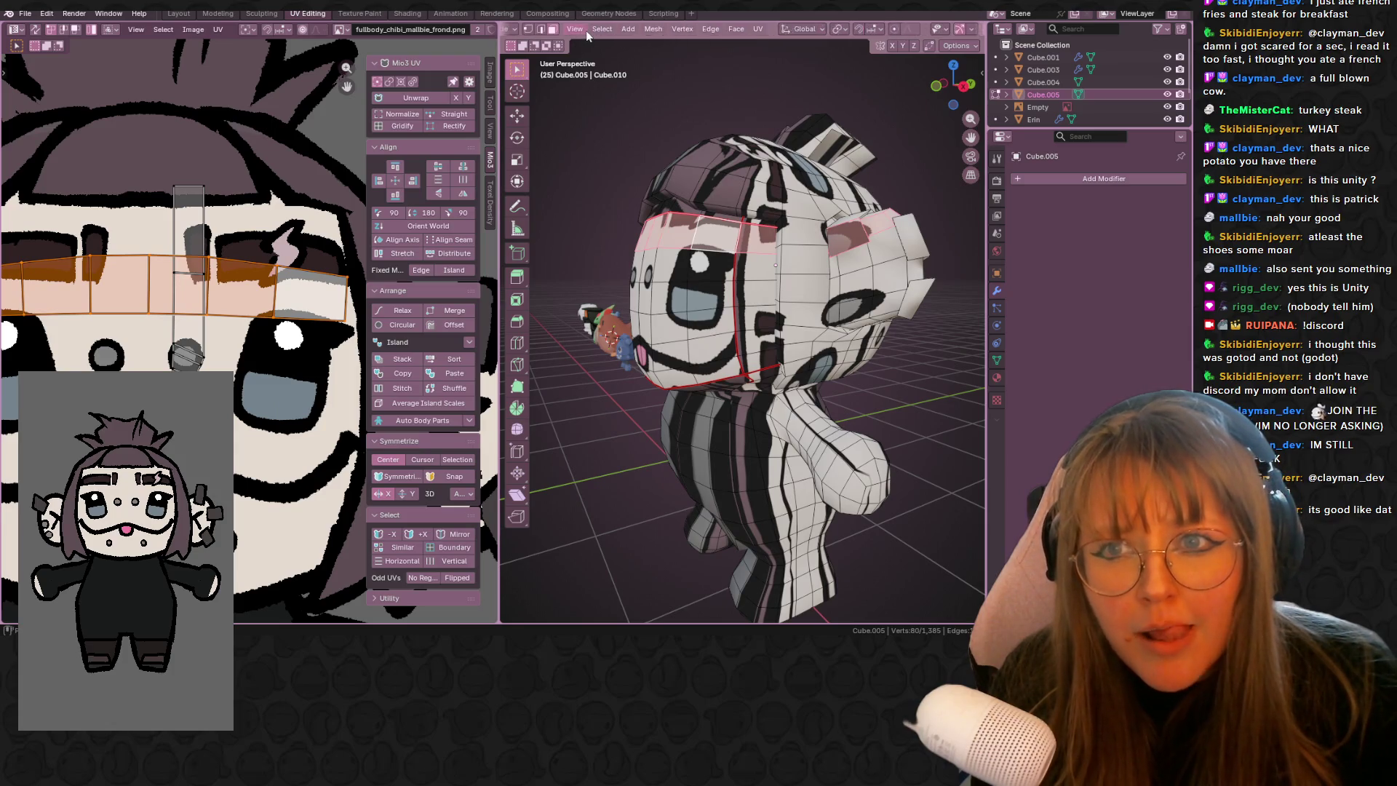
- Clear the seams from the selected head edge loops using Clear Seam twice
left_click(737, 242, "alt")
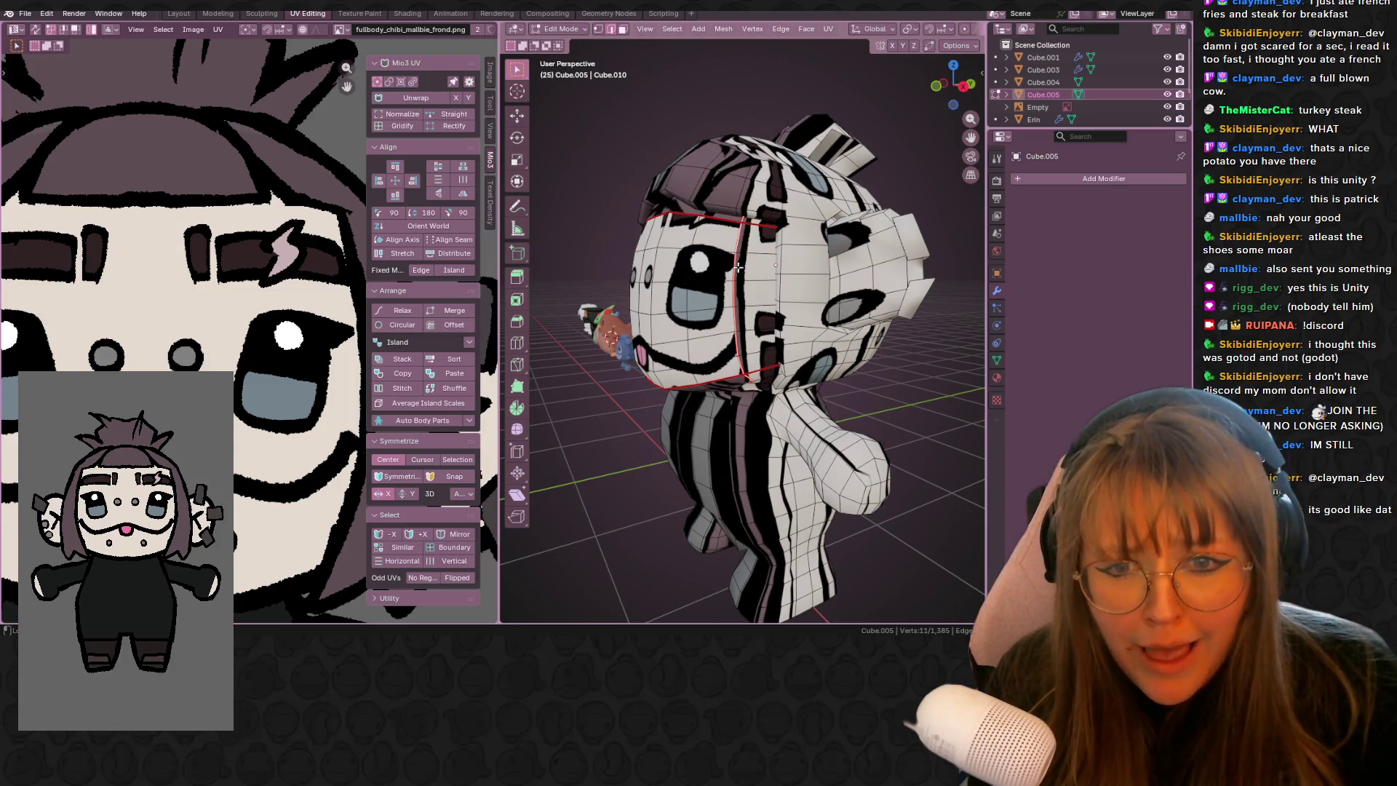
key("ctrl+e")
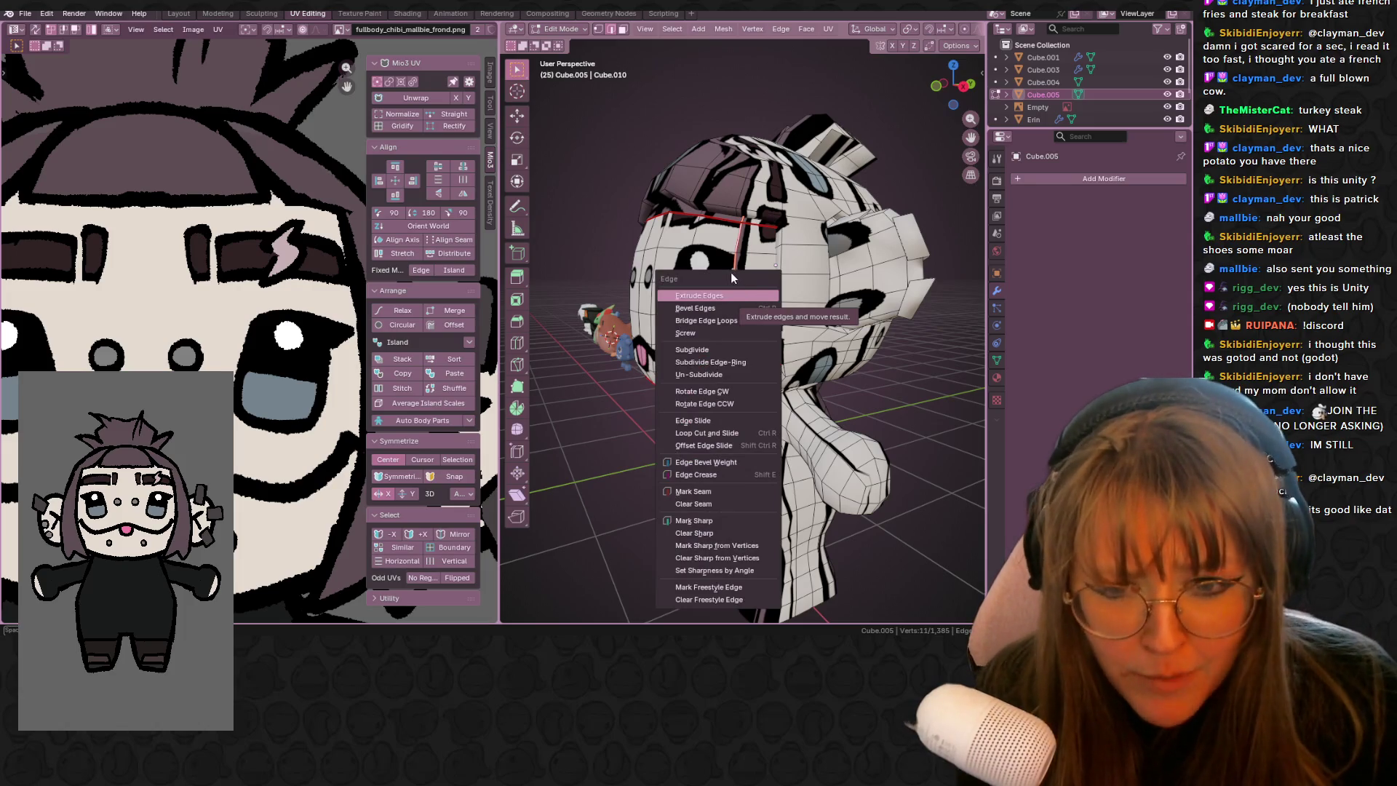
left_click(715, 503)
middle_click_drag(715, 503, 780, 289)
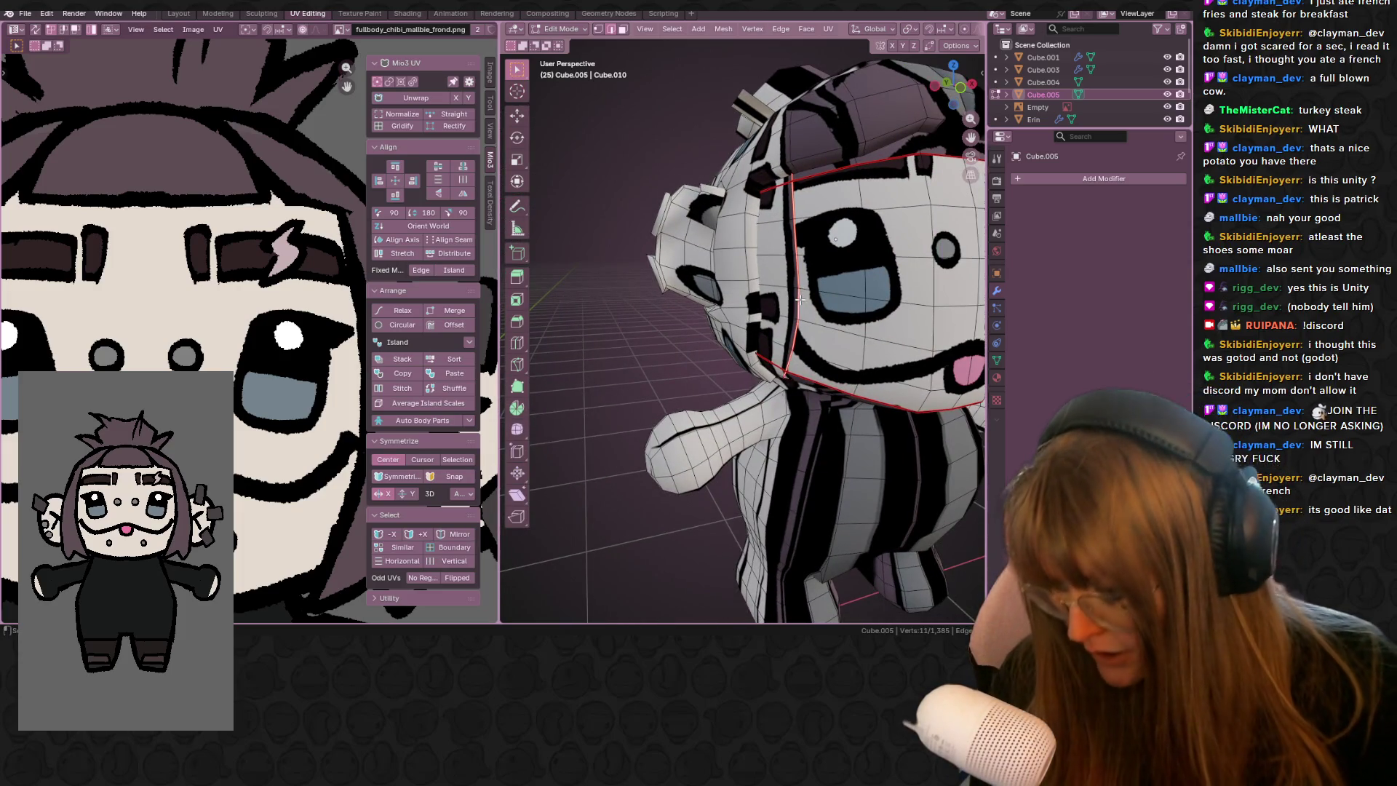
key("ctrl+e")
left_click(780, 304)
- Turn on X-ray so the mesh becomes see-through
mouse_move(781, 304)
middle_mouse_down()
mouse_move(922, 57)
mouse_move(843, 181)
mouse_move(884, 192)
mouse_move(818, 218)
mouse_move(713, 189)
mouse_move(677, 209)
mouse_move(728, 204)
mouse_move(654, 187)
middle_mouse_up()
scroll(935, 38, "down", 5)
left_click(934, 32)
scroll(727, 211, "up", 6)
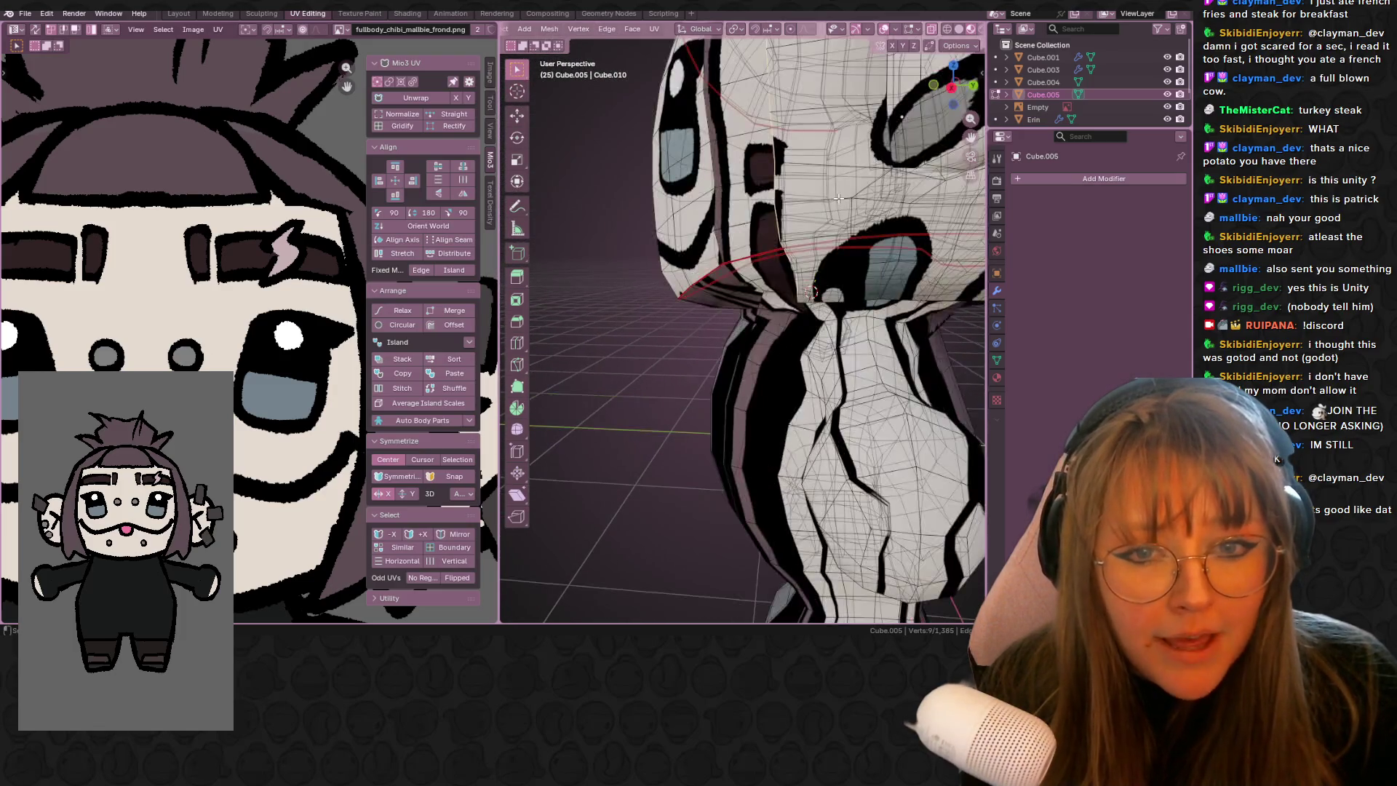
scroll(826, 230, "down", 6)
- Snap to the character's front view and switch to Solid shading
mouse_move(826, 230)
middle_mouse_down()
mouse_move(786, 218)
mouse_move(742, 269)
middle_mouse_up()
scroll(742, 270, "up", 5)
scroll(742, 269, "down", 5)
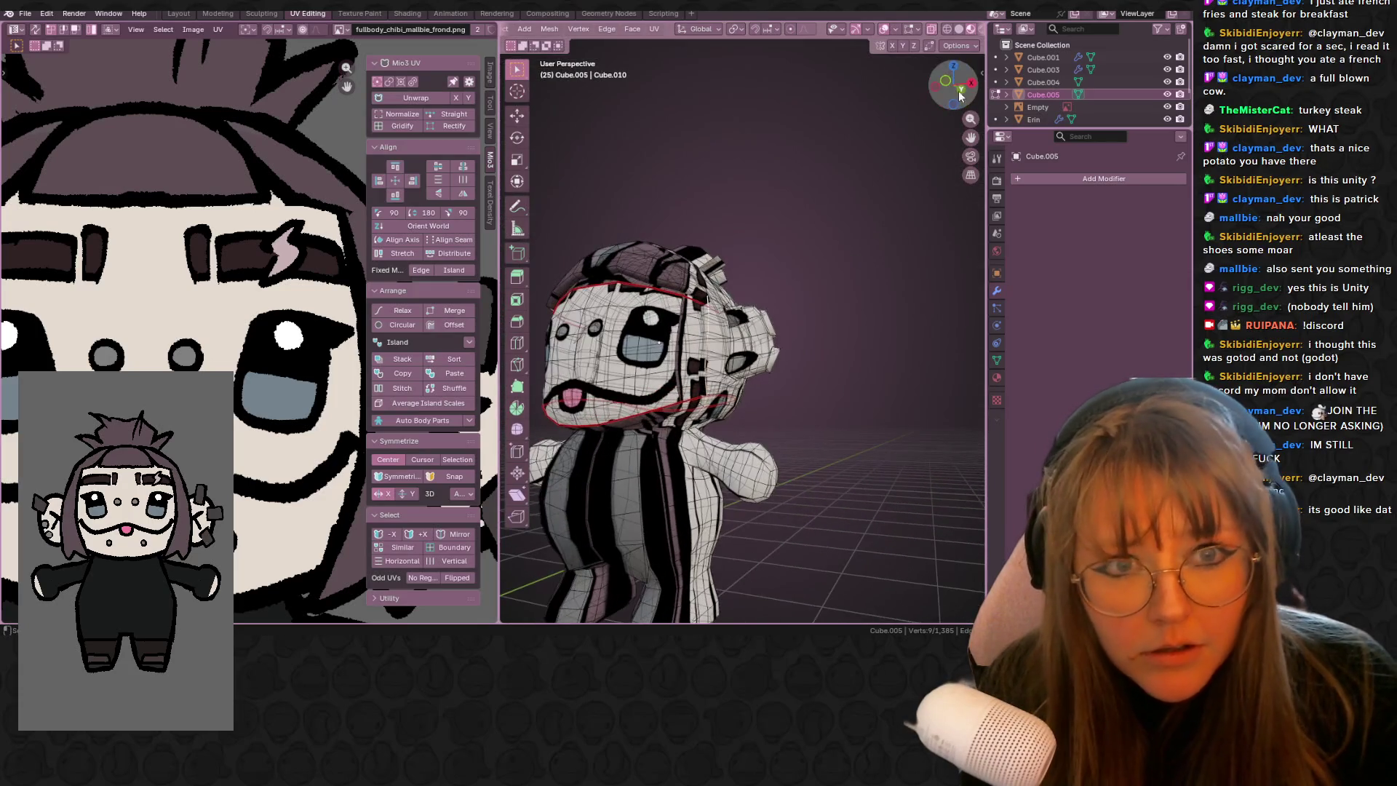
left_click_drag(953, 84, 949, 87)
left_click(949, 88)
scroll(671, 331, "up", 5)
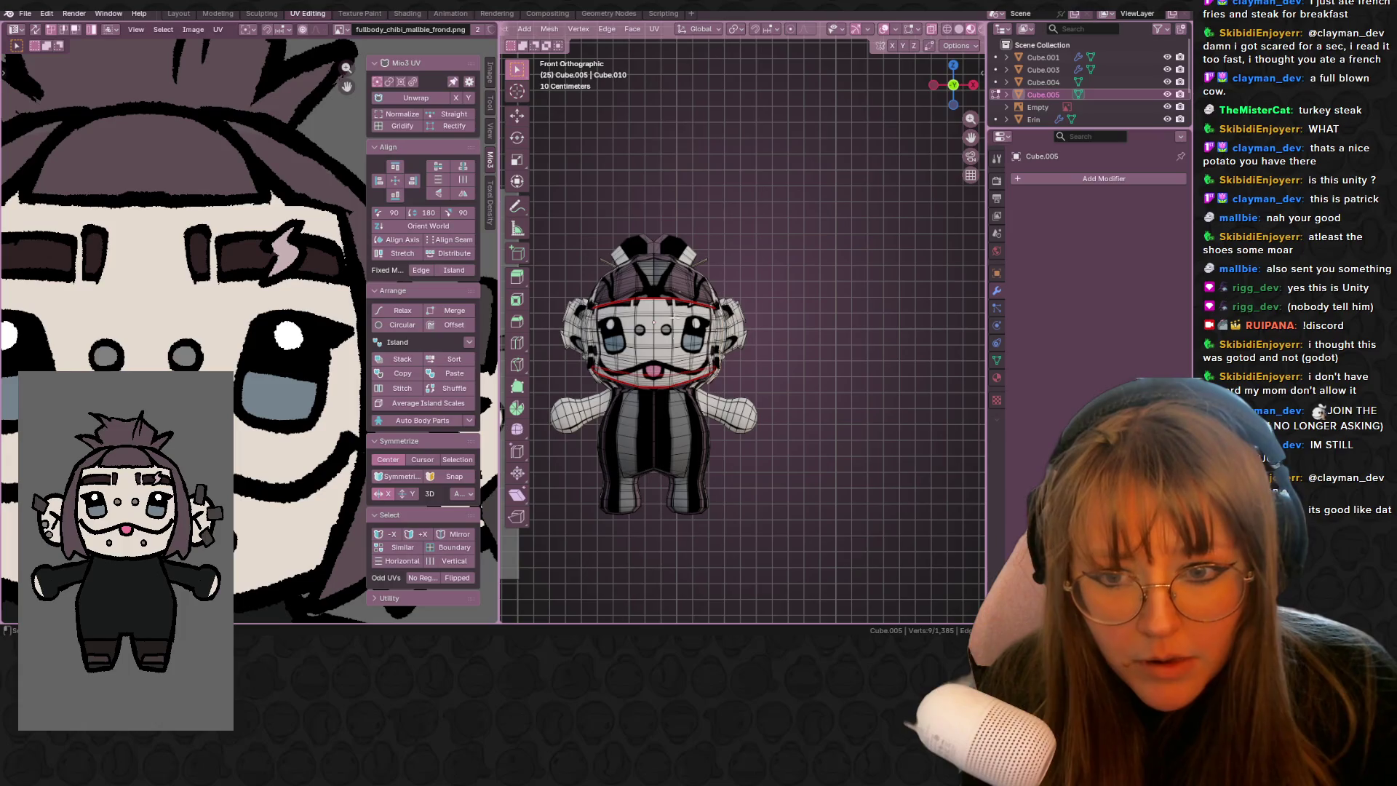
left_click(961, 29)
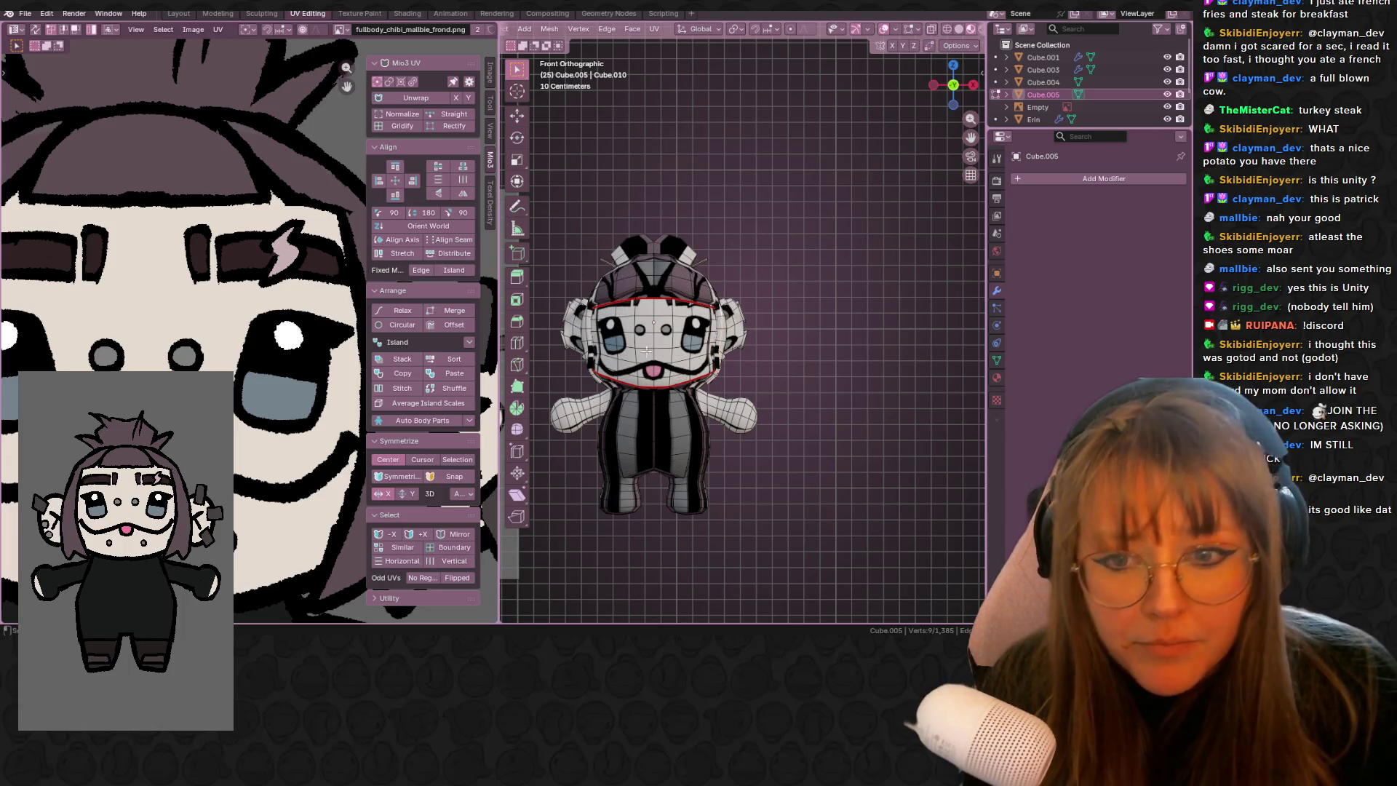
- Select the connected body mesh, then narrow the selection to a single edge
key("ctrl+l")
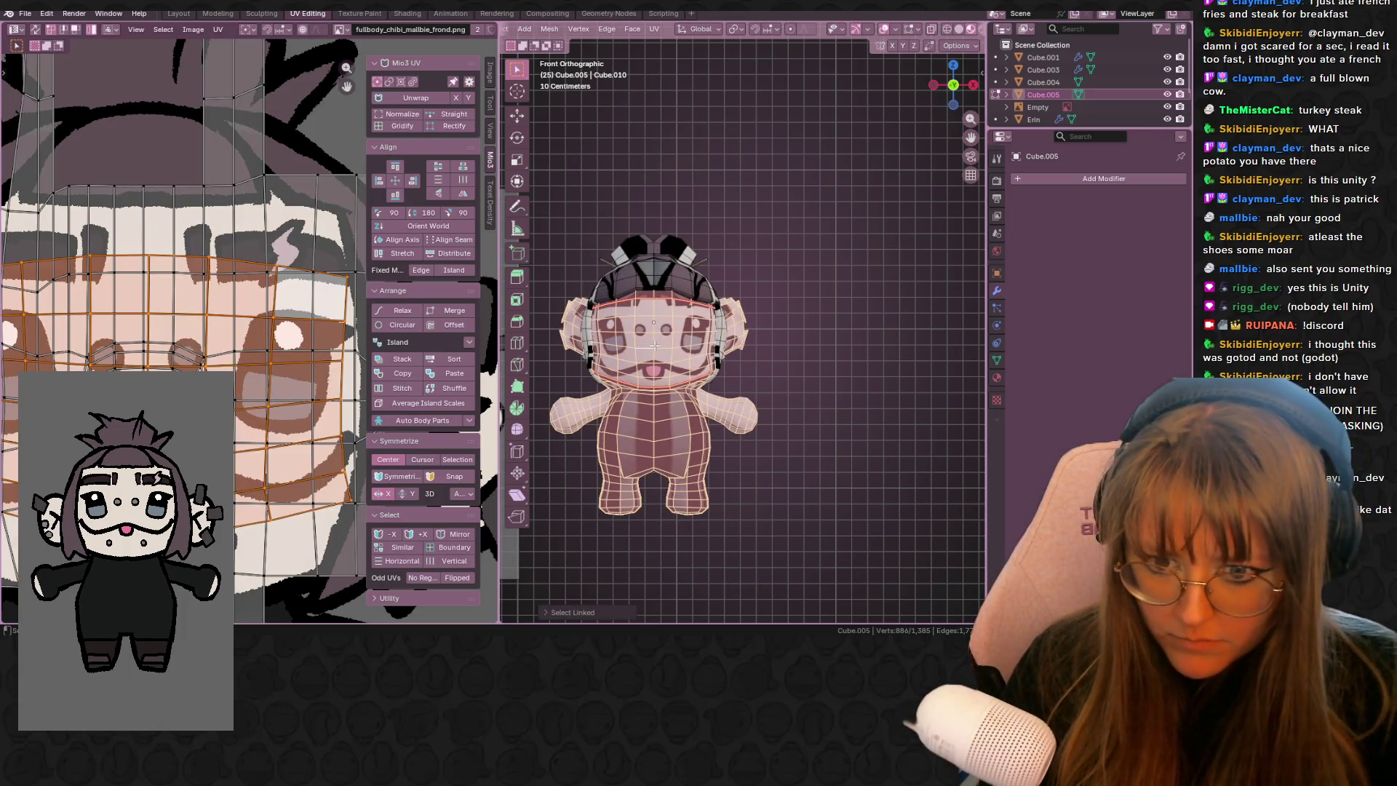
left_click(669, 343)
scroll(735, 334, "up", 1)
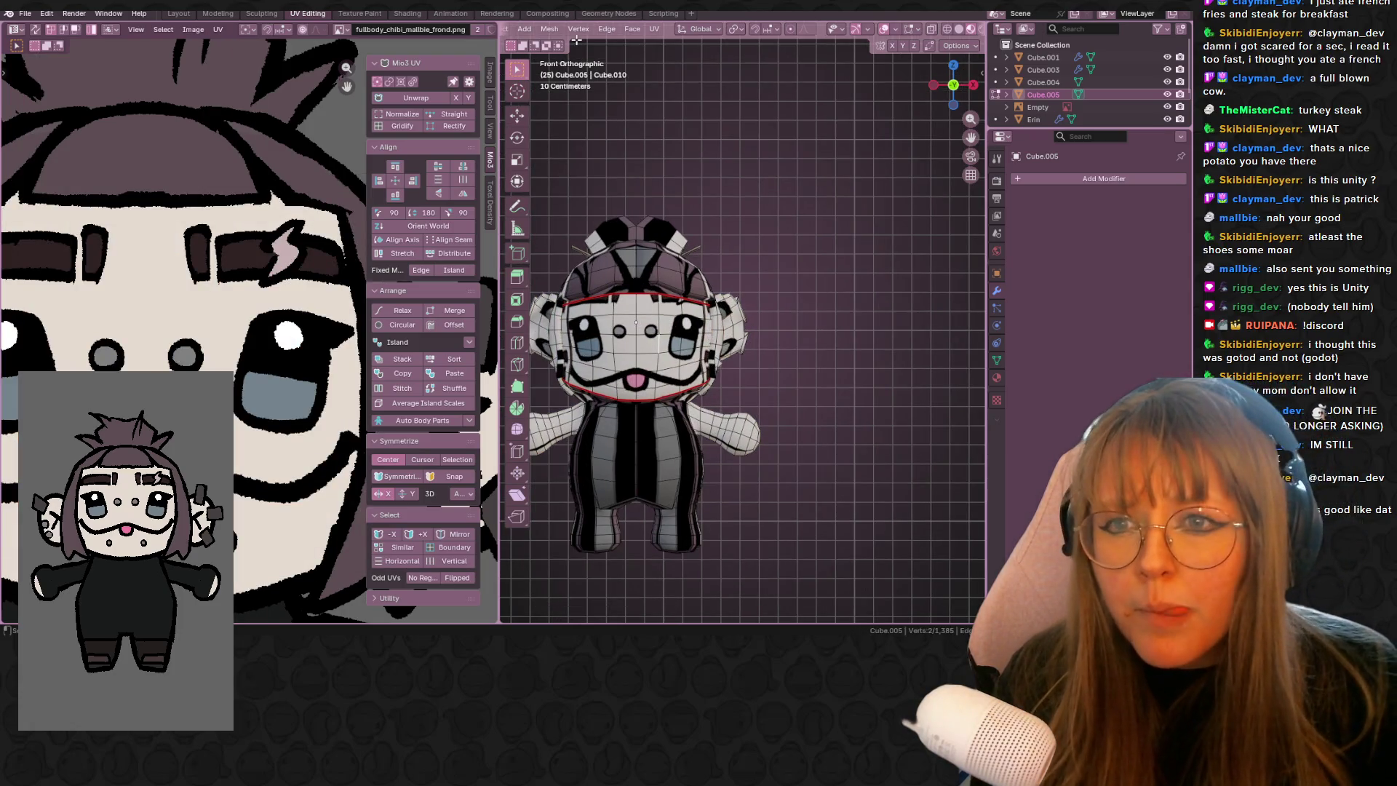
scroll(609, 28, "left", 3)
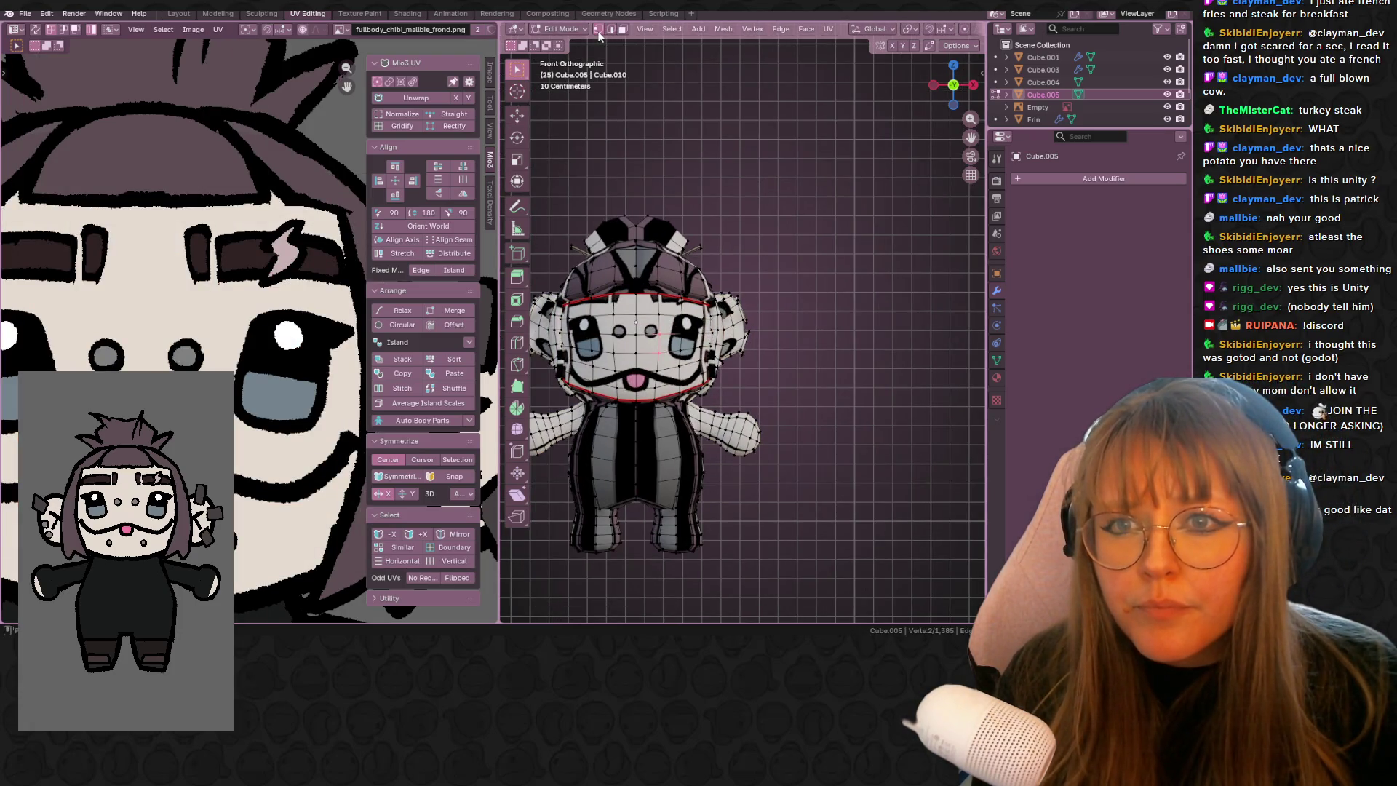
- In face select mode, select the linked head region and project its UVs from view
left_click(623, 30)
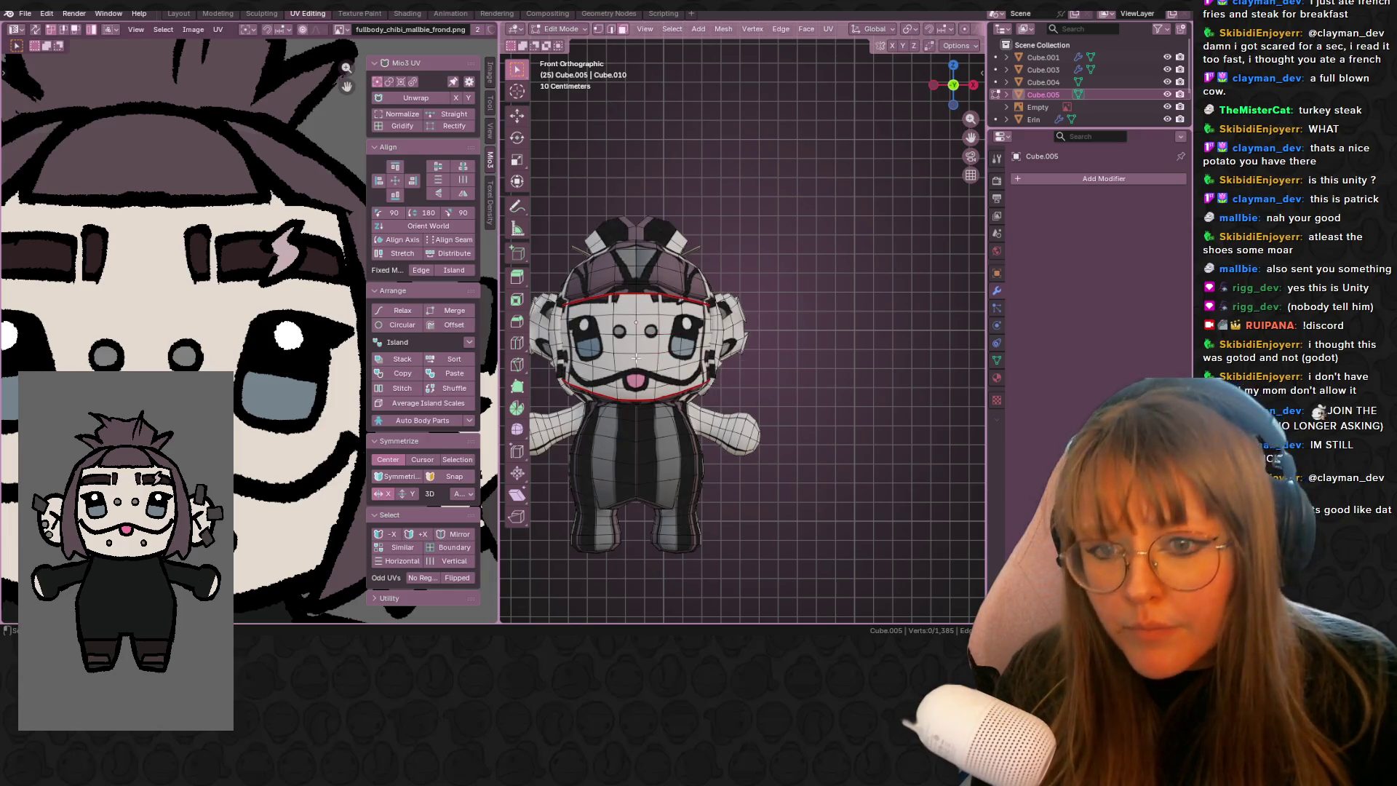
key("l")
key("KP_Decimal")
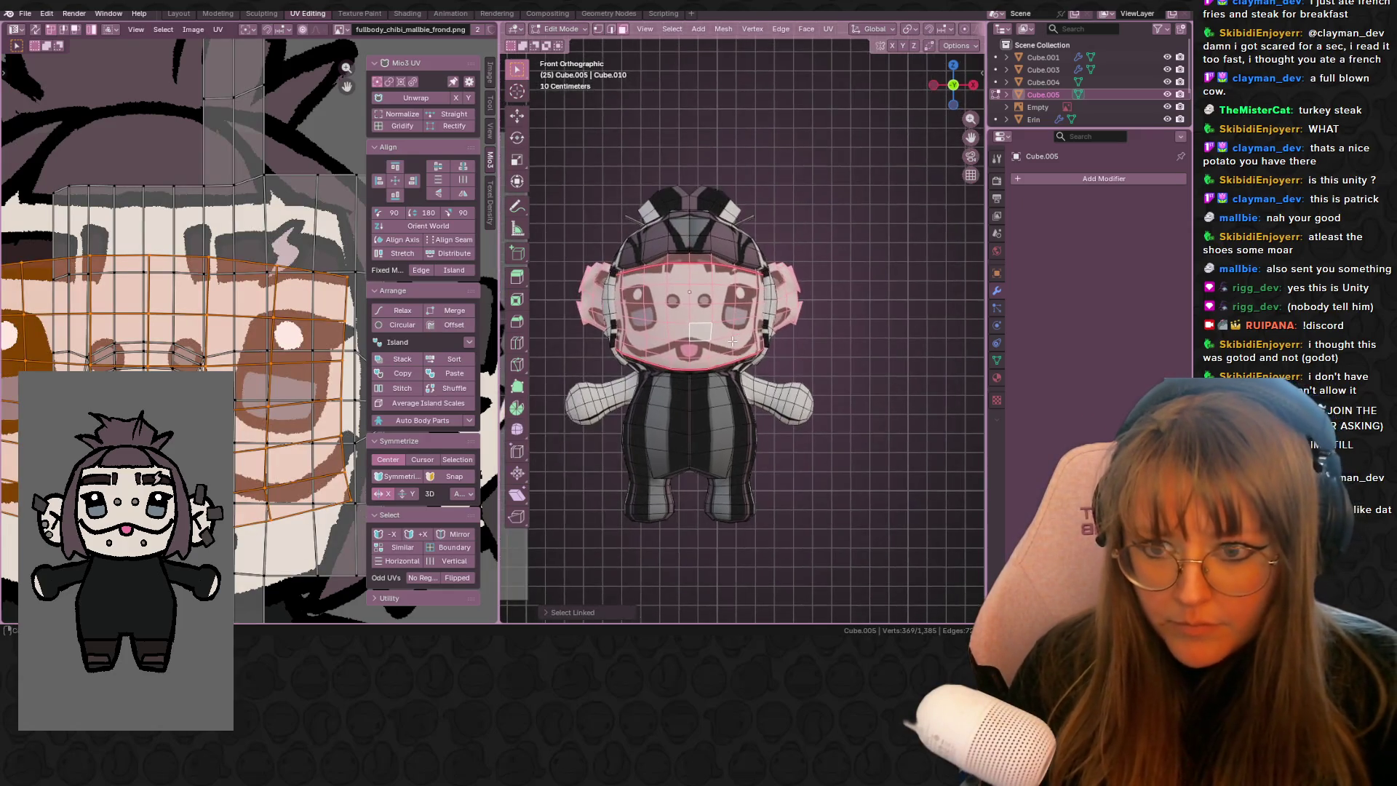
key("u")
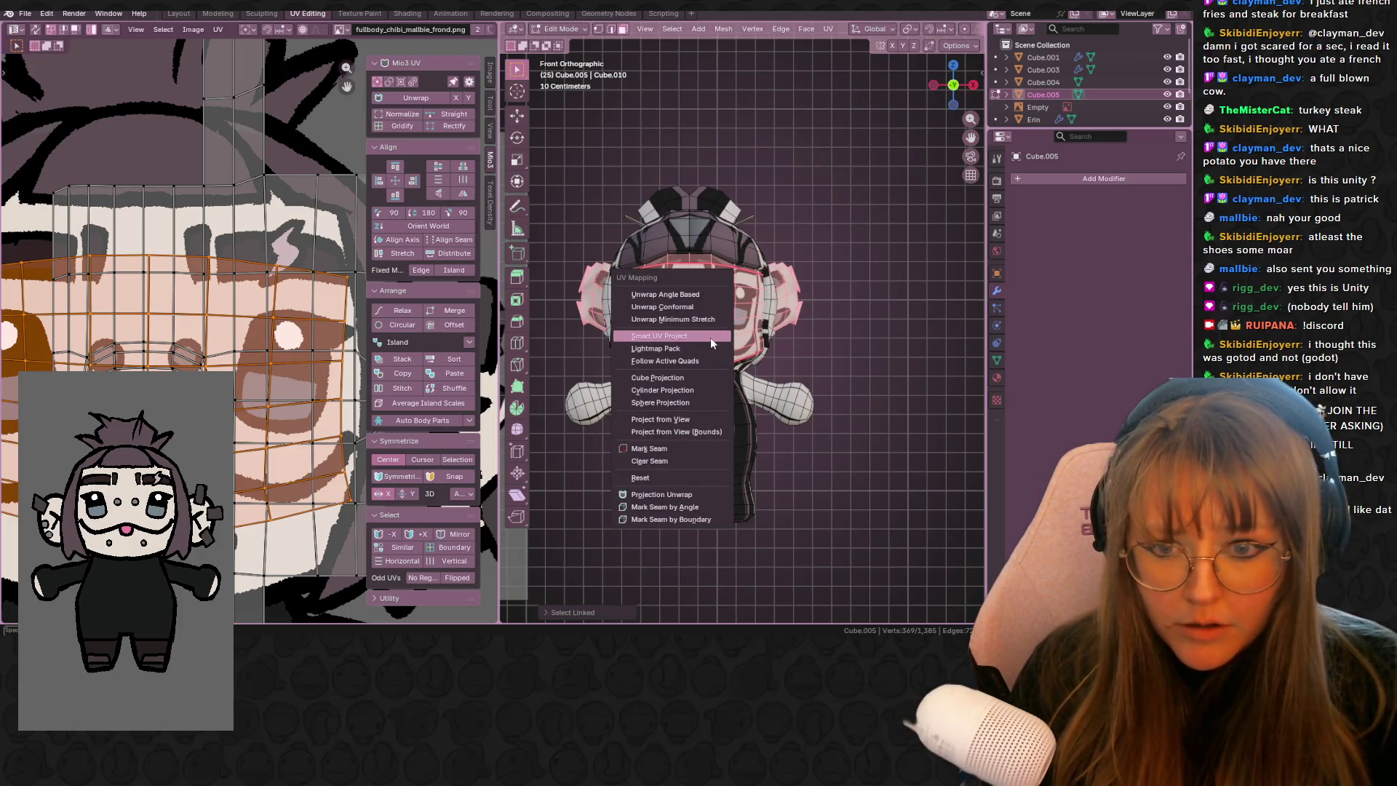
left_click(687, 422)
- Scale and move the face UV island until it matches the painted face
scroll(237, 387, "down", 4)
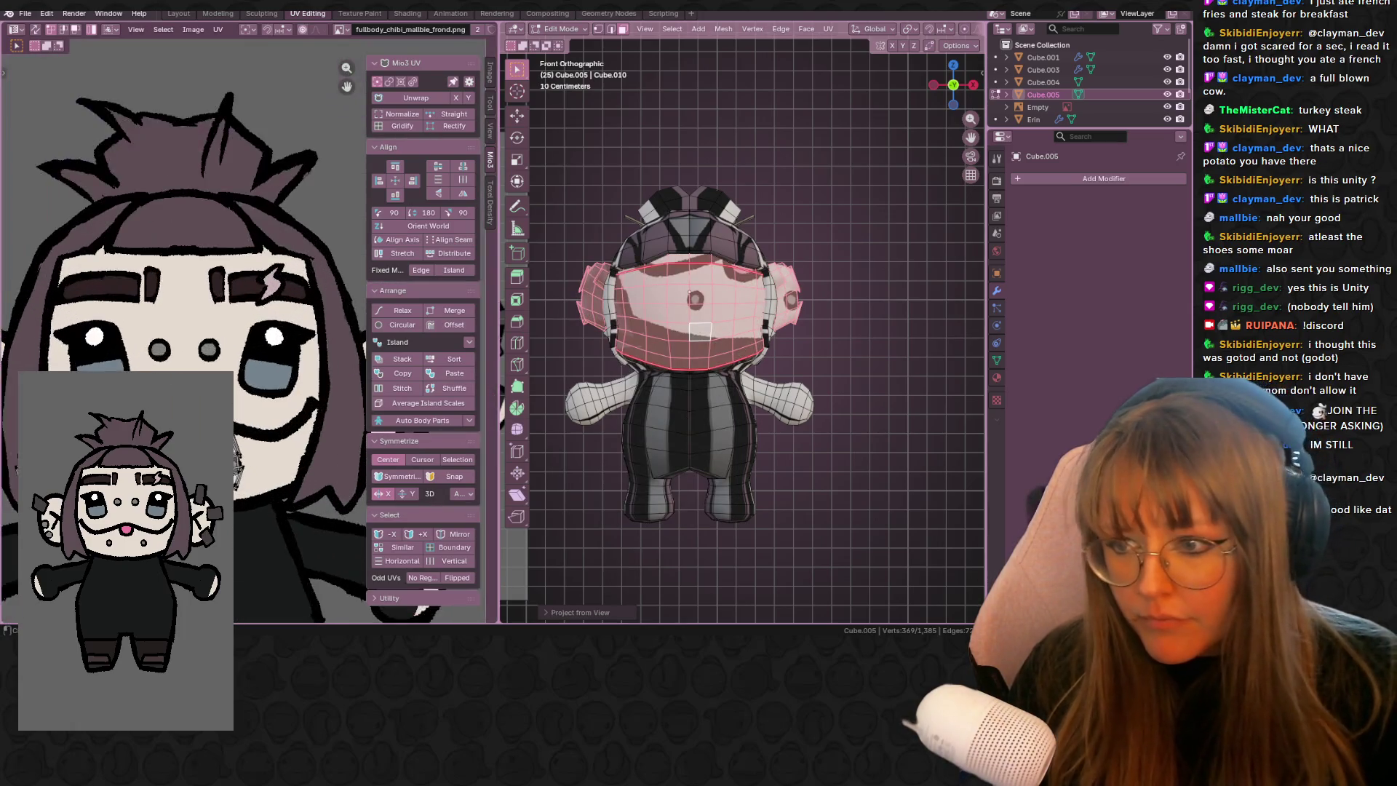
key("s")
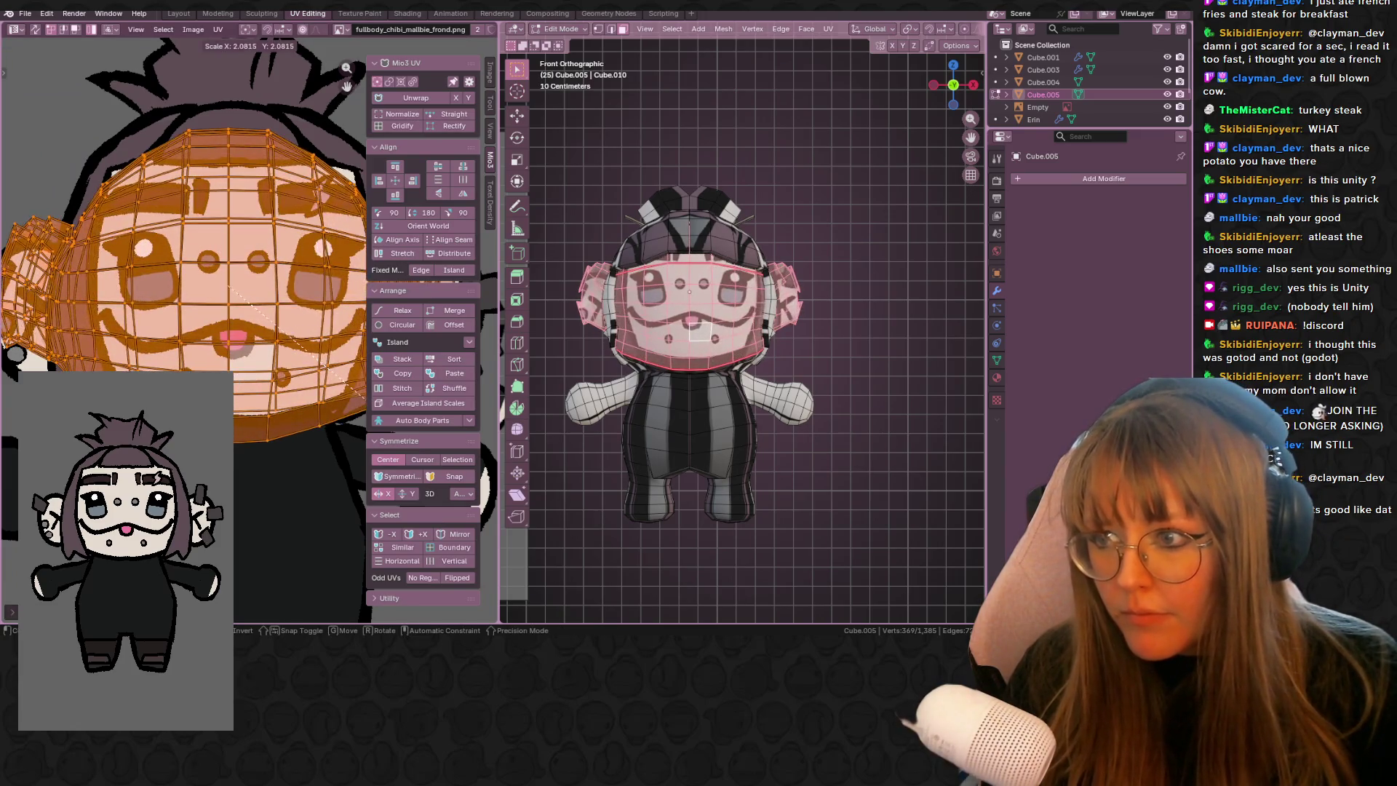
left_click(336, 397)
middle_click_drag(775, 334, 775, 307, "shift")
key("s")
left_click(298, 304)
key("g")
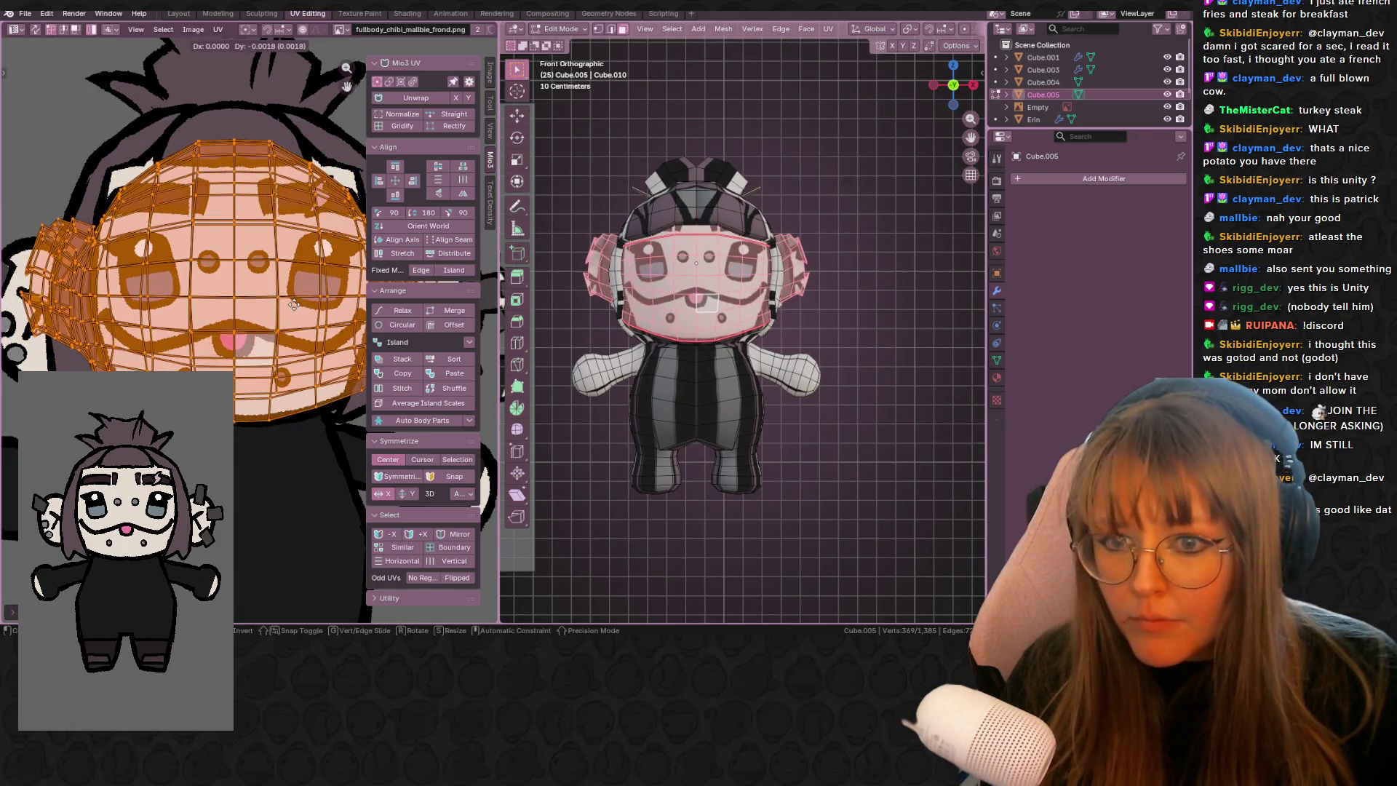
left_click(302, 306)
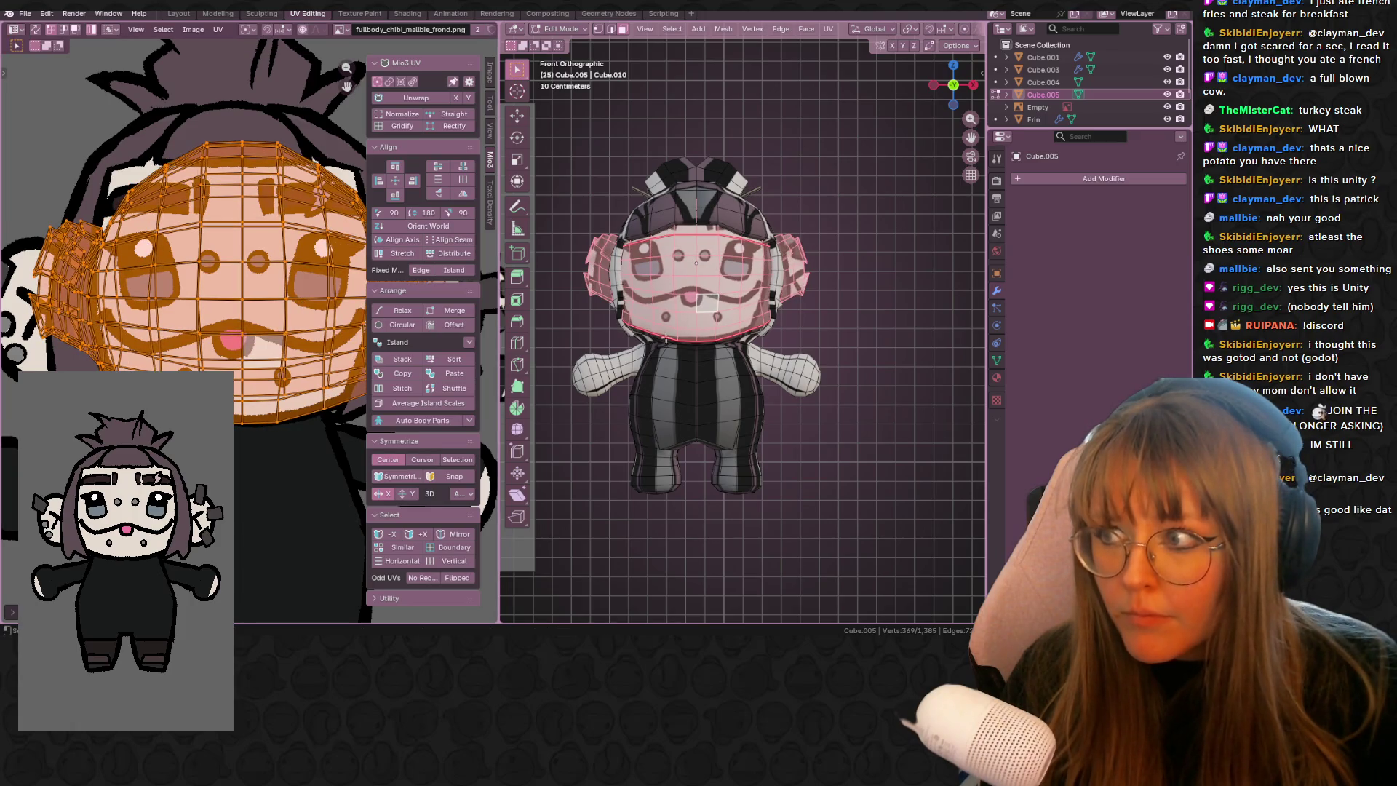
key("g")
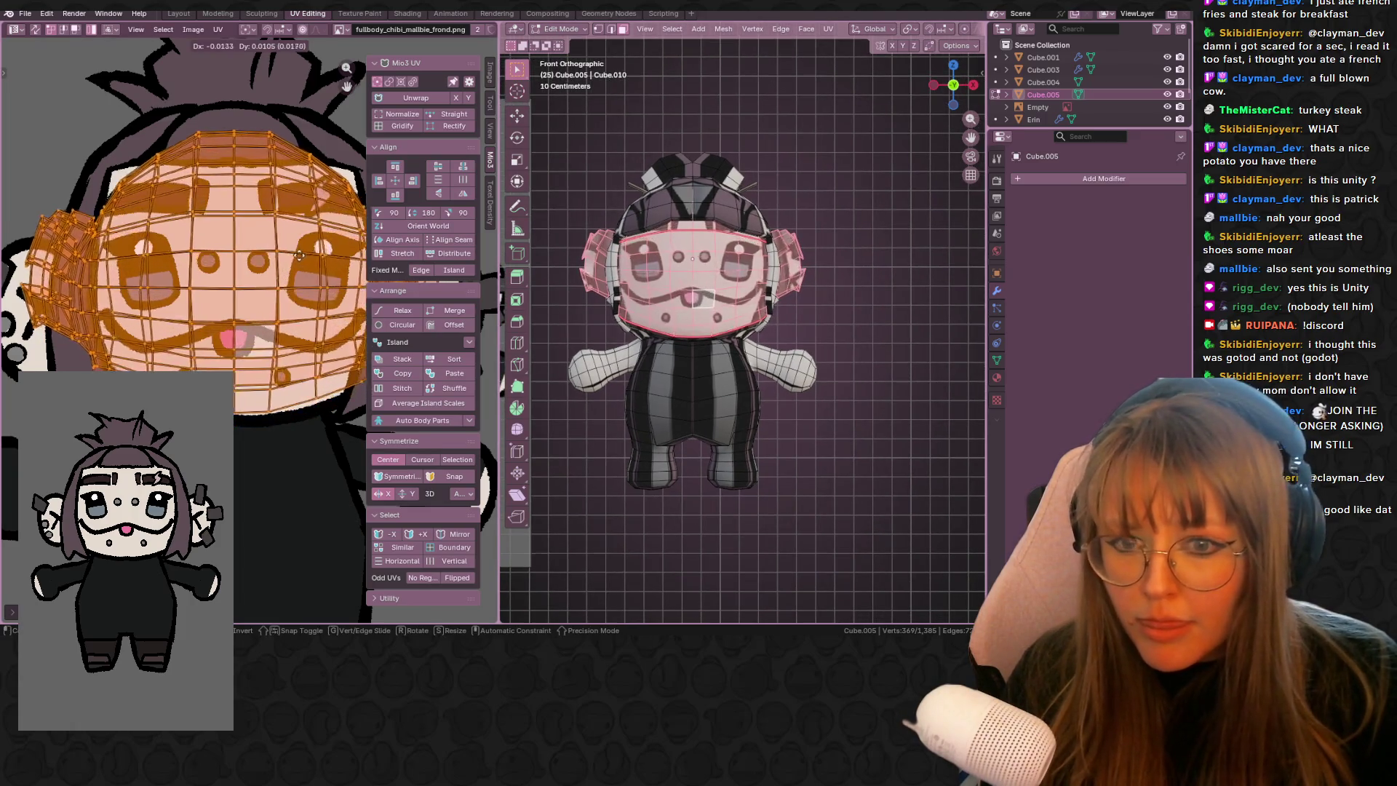
left_click(300, 251)
- Check the face texture around the character, toggling out of Edit Mode and back
mouse_move(727, 327)
middle_mouse_down()
mouse_move(759, 313)
mouse_move(811, 323)
mouse_move(630, 311)
mouse_move(574, 291)
mouse_move(715, 334)
middle_mouse_up()
scroll(759, 313, "up", 3)
scroll(759, 313, "down", 5)
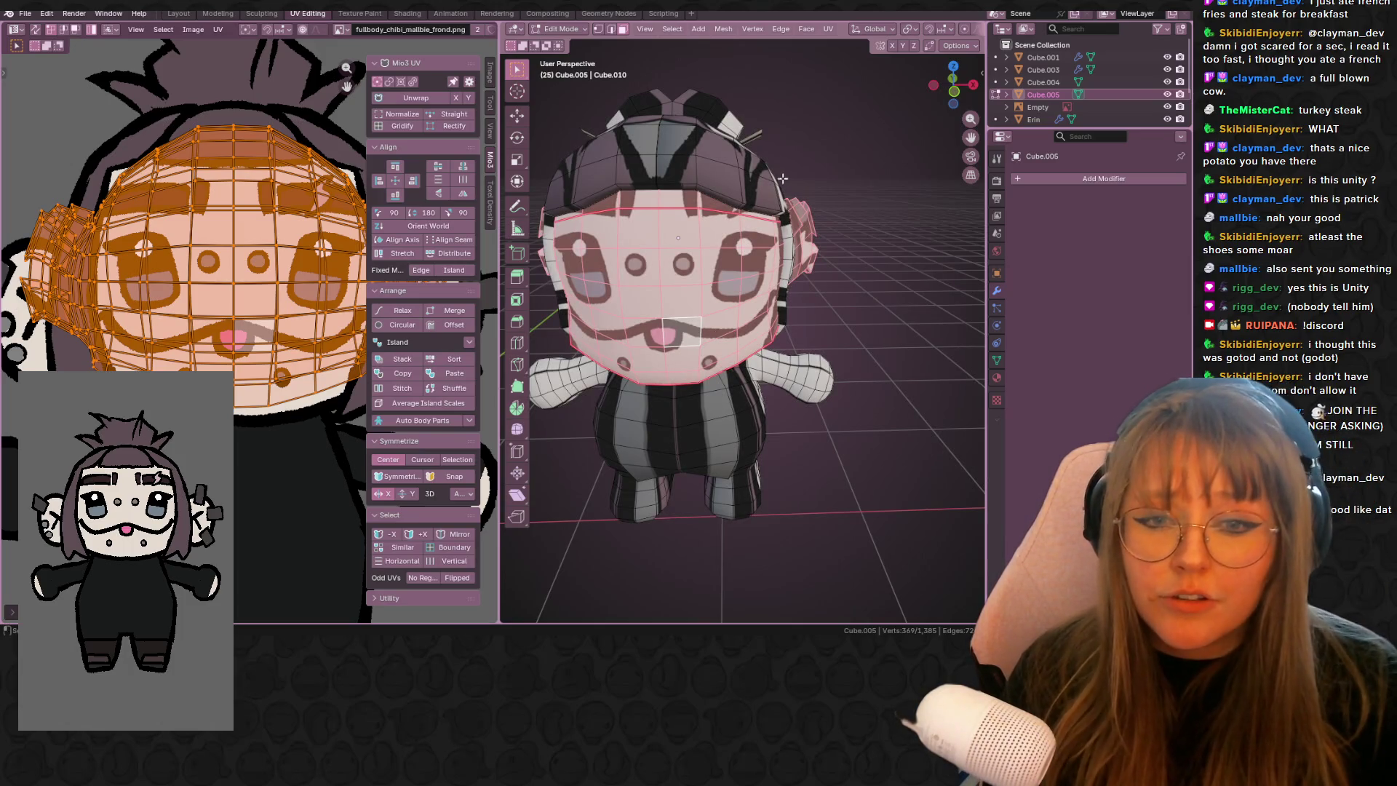
scroll(859, 237, "down", 3)
mouse_move(860, 237)
middle_mouse_down()
mouse_move(755, 317)
mouse_move(815, 277)
mouse_move(798, 225)
mouse_move(799, 261)
mouse_move(820, 274)
middle_mouse_up()
key("ctrl+z")
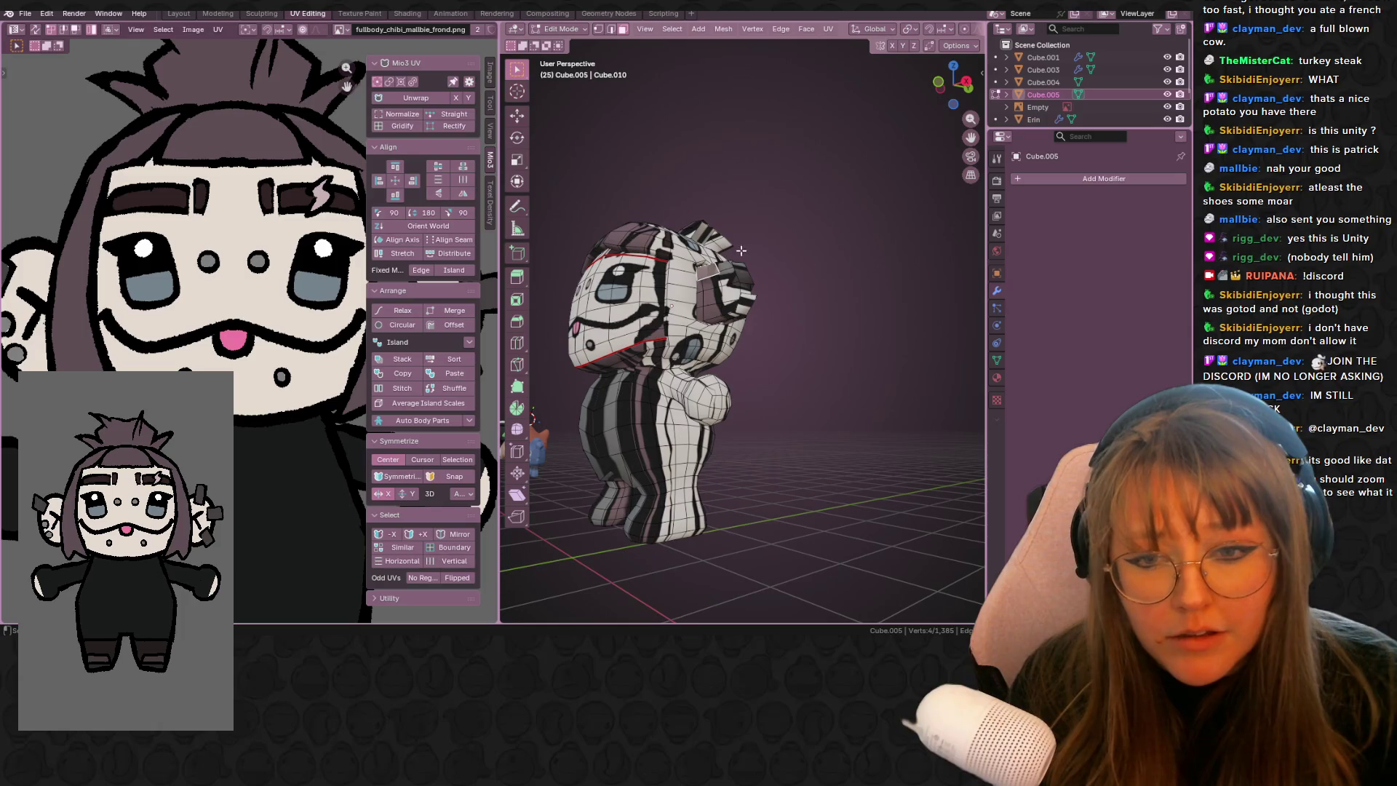
mouse_move(730, 276)
middle_mouse_down()
mouse_move(591, 521)
mouse_move(866, 567)
mouse_move(733, 553)
middle_mouse_up()
key("Tab")
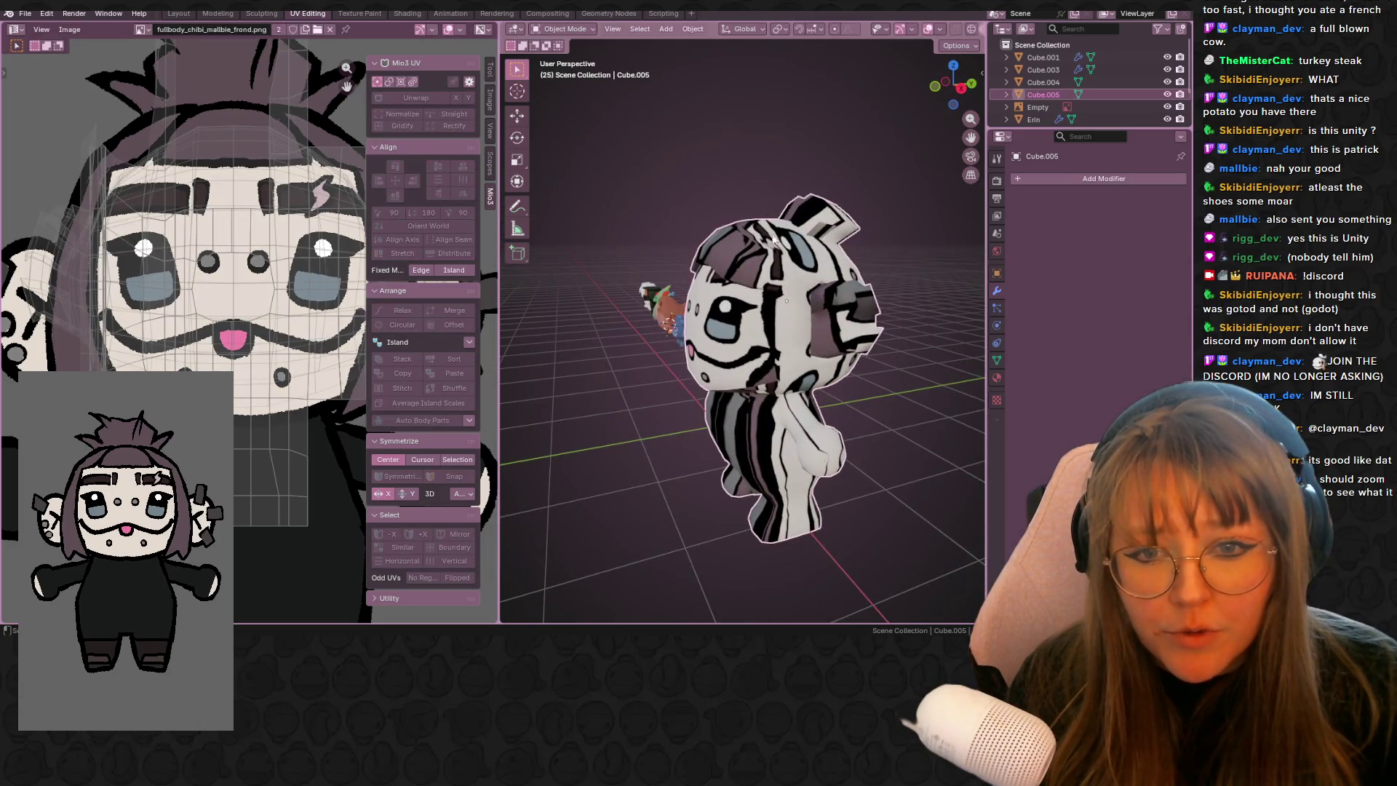
key("Tab")
- Unwrap the hair and shrink its UVs toward the hair colour in the texture
key("l")
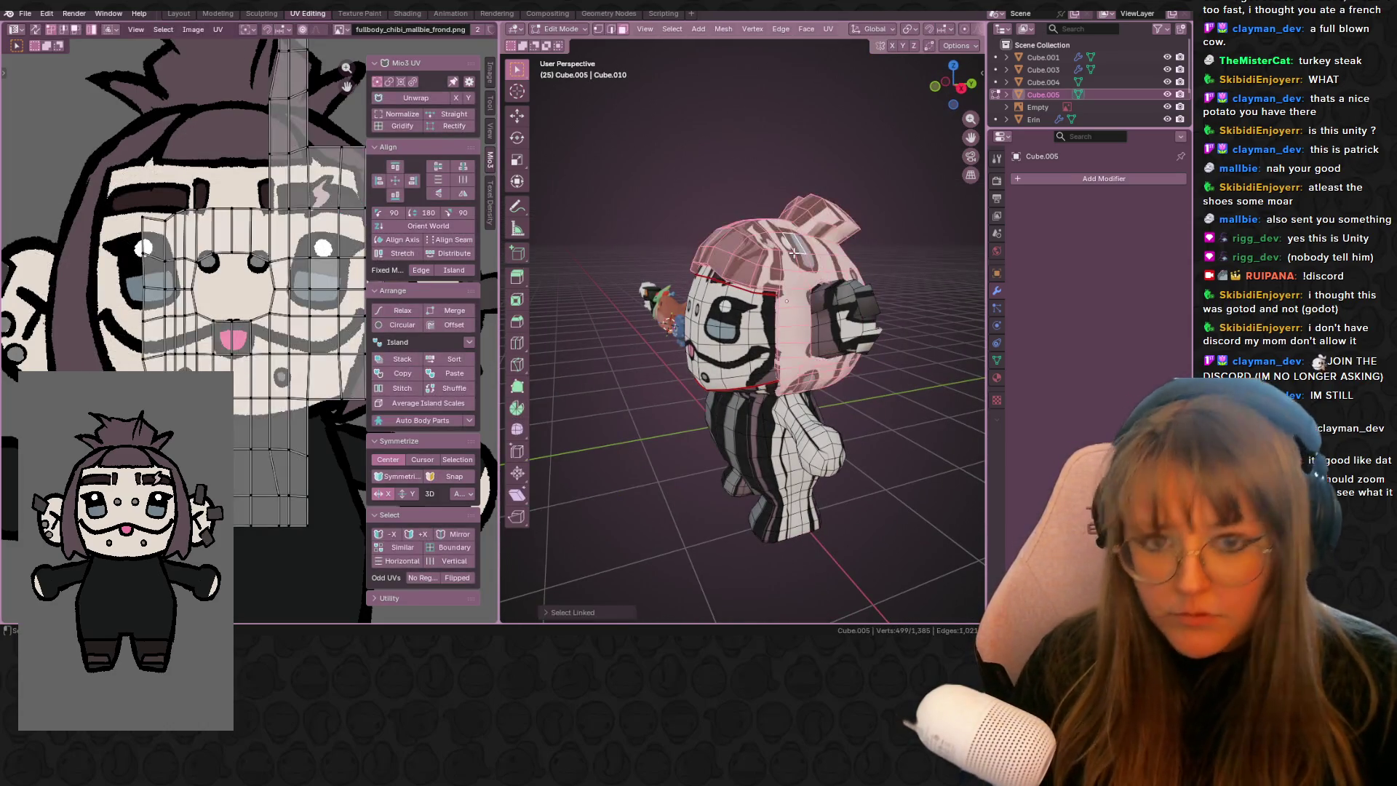
key("u")
left_click(795, 249)
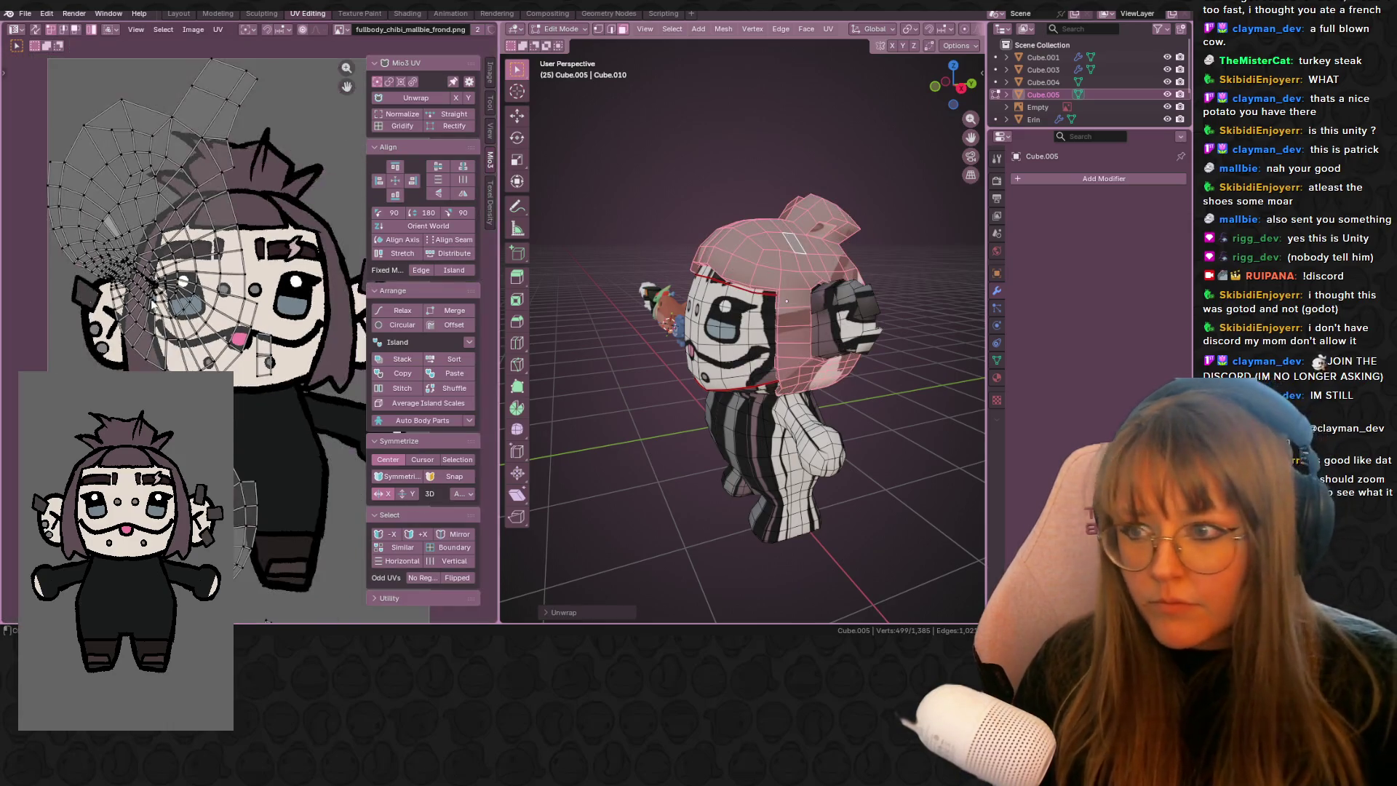
key("a")
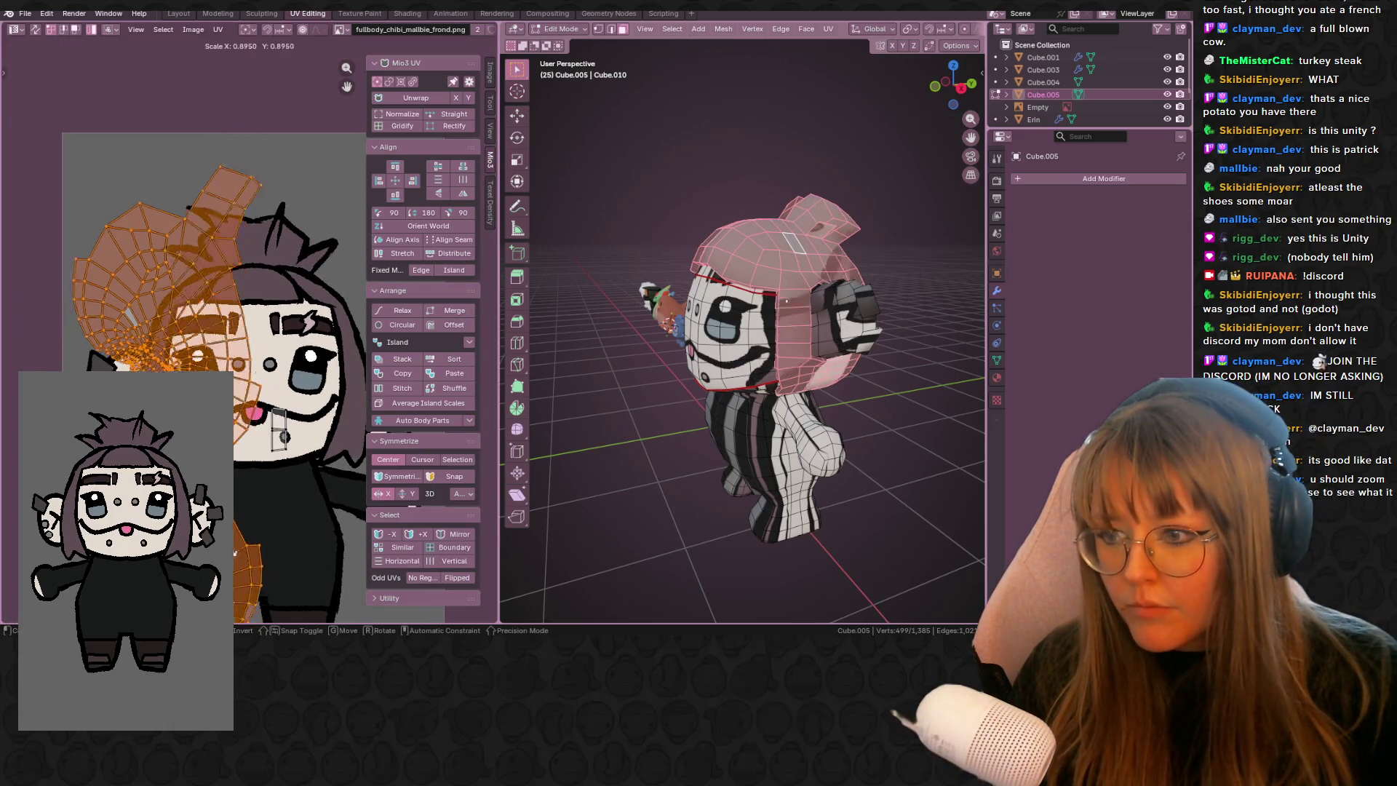
key("g")
left_click(235, 432)
key("g")
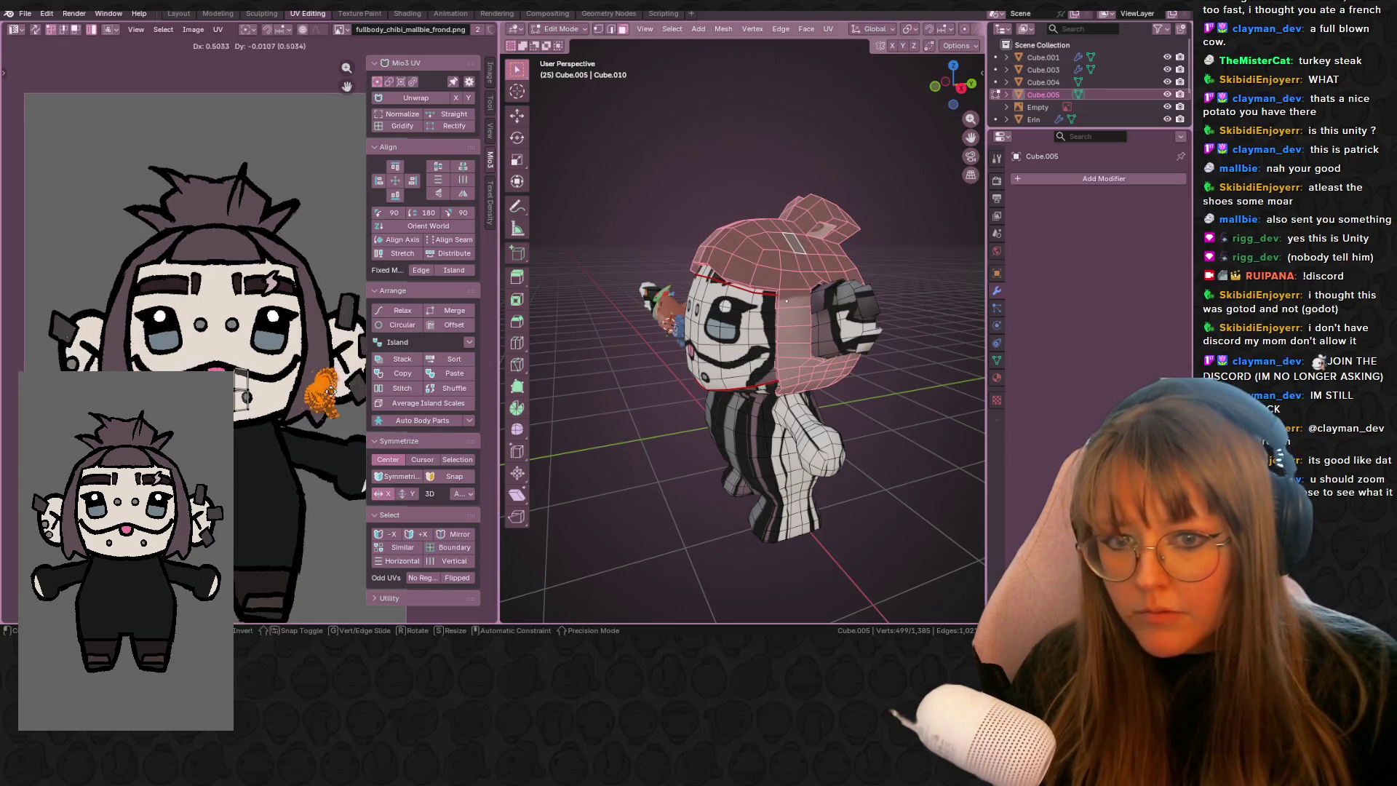
key("s")
left_click(328, 397)
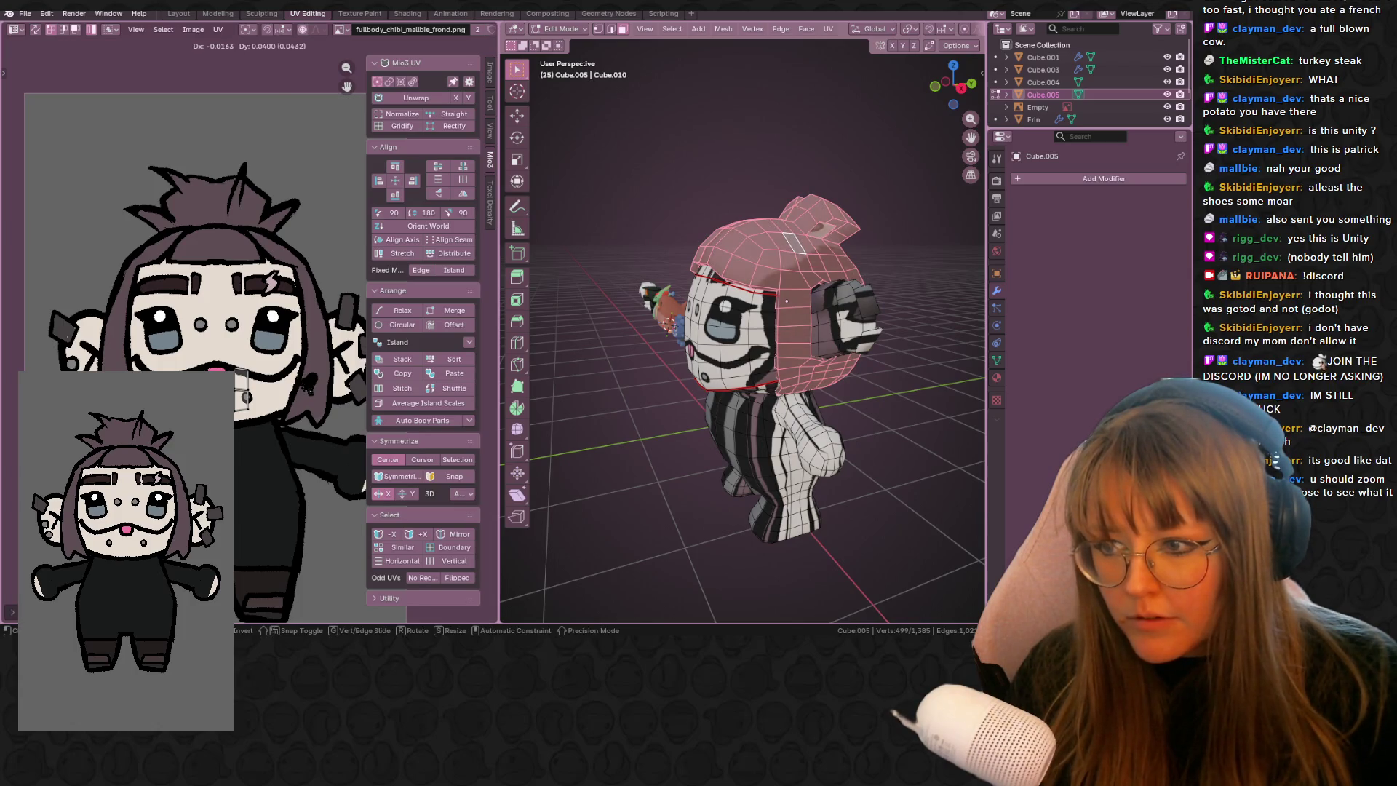
- Move and resize the hair UV island onto the dark purple hair area
middle_click_drag(645, 363, 509, 349)
scroll(249, 345, "up", 2)
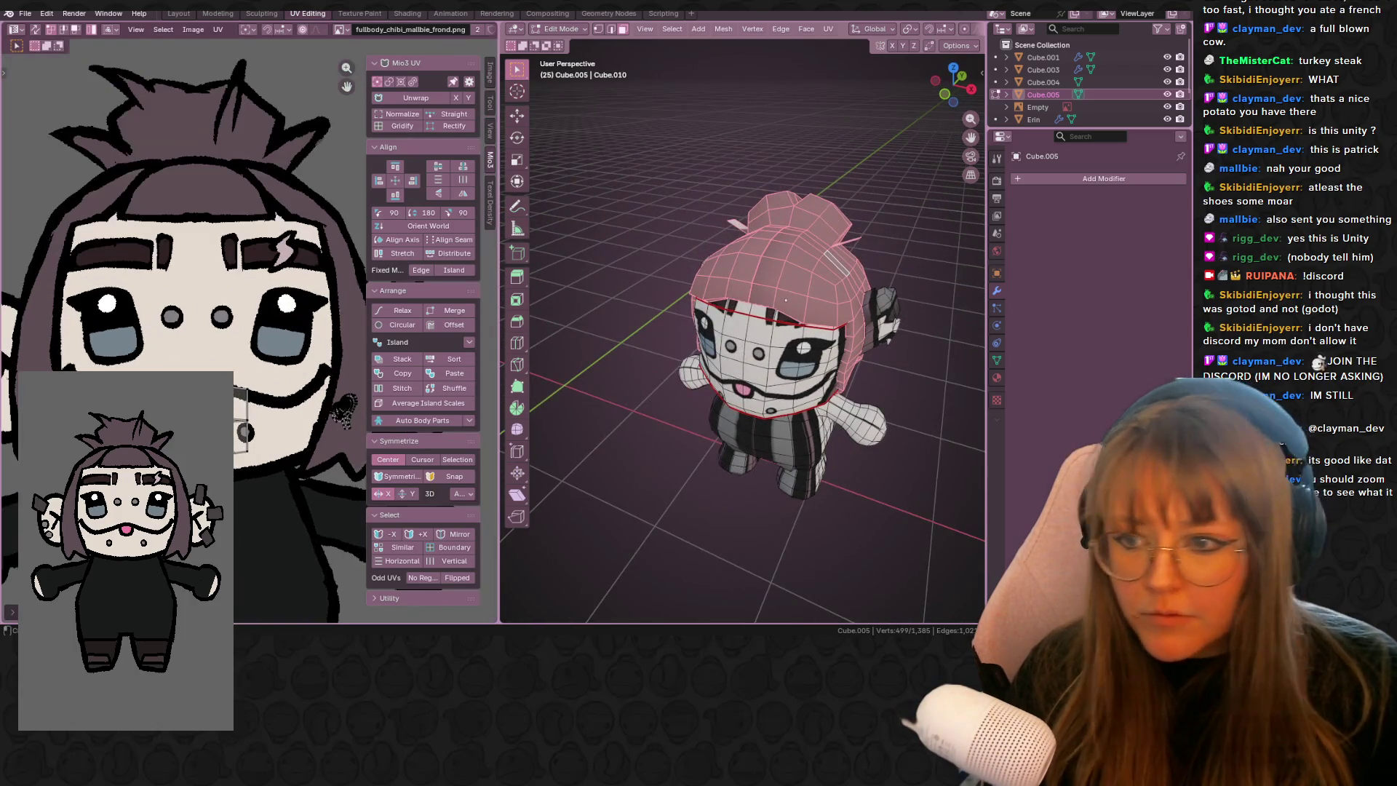
key("g")
left_click(201, 151)
key("s")
left_click(194, 148)
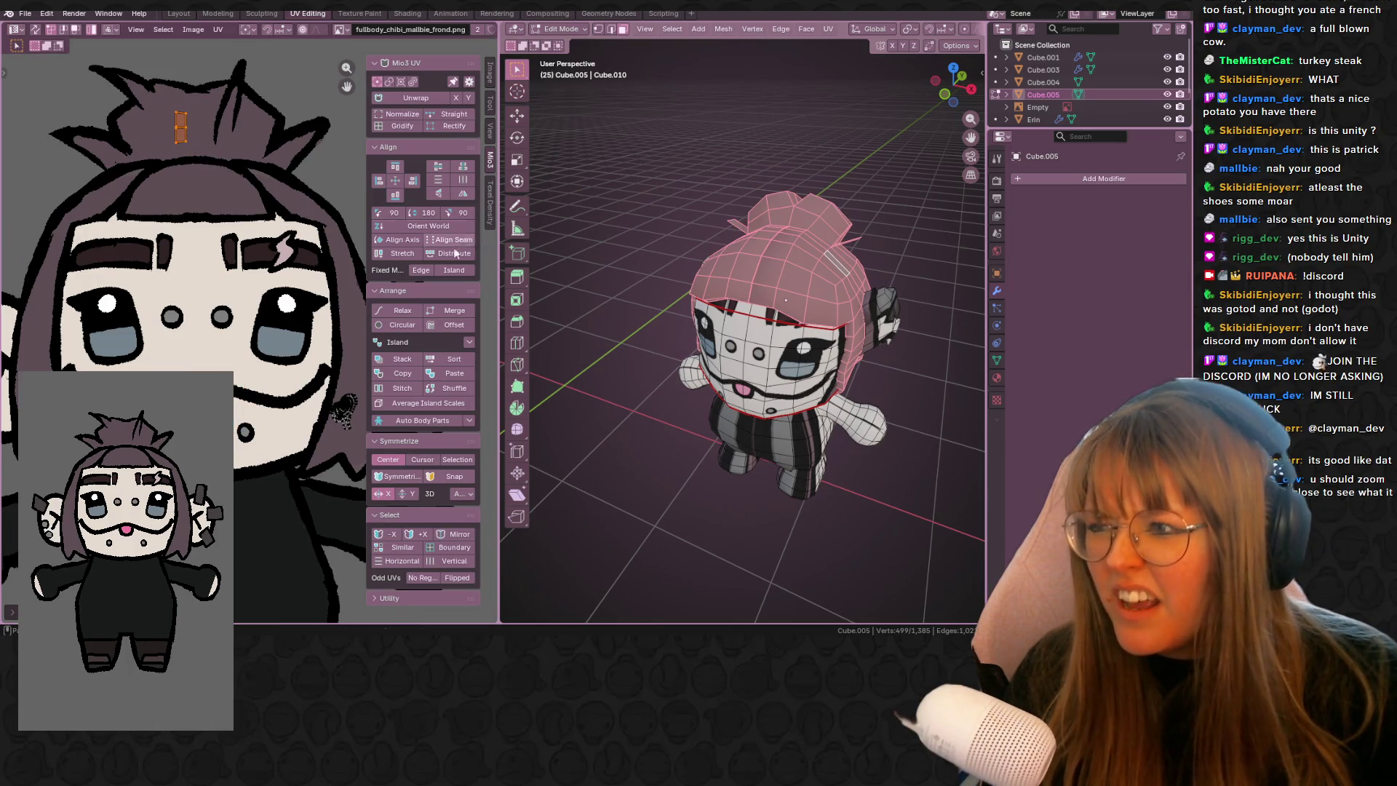
- Preview the dark purple hair in Object Mode from several angles, then return to Edit Mode
middle_click_drag(837, 363, 943, 404)
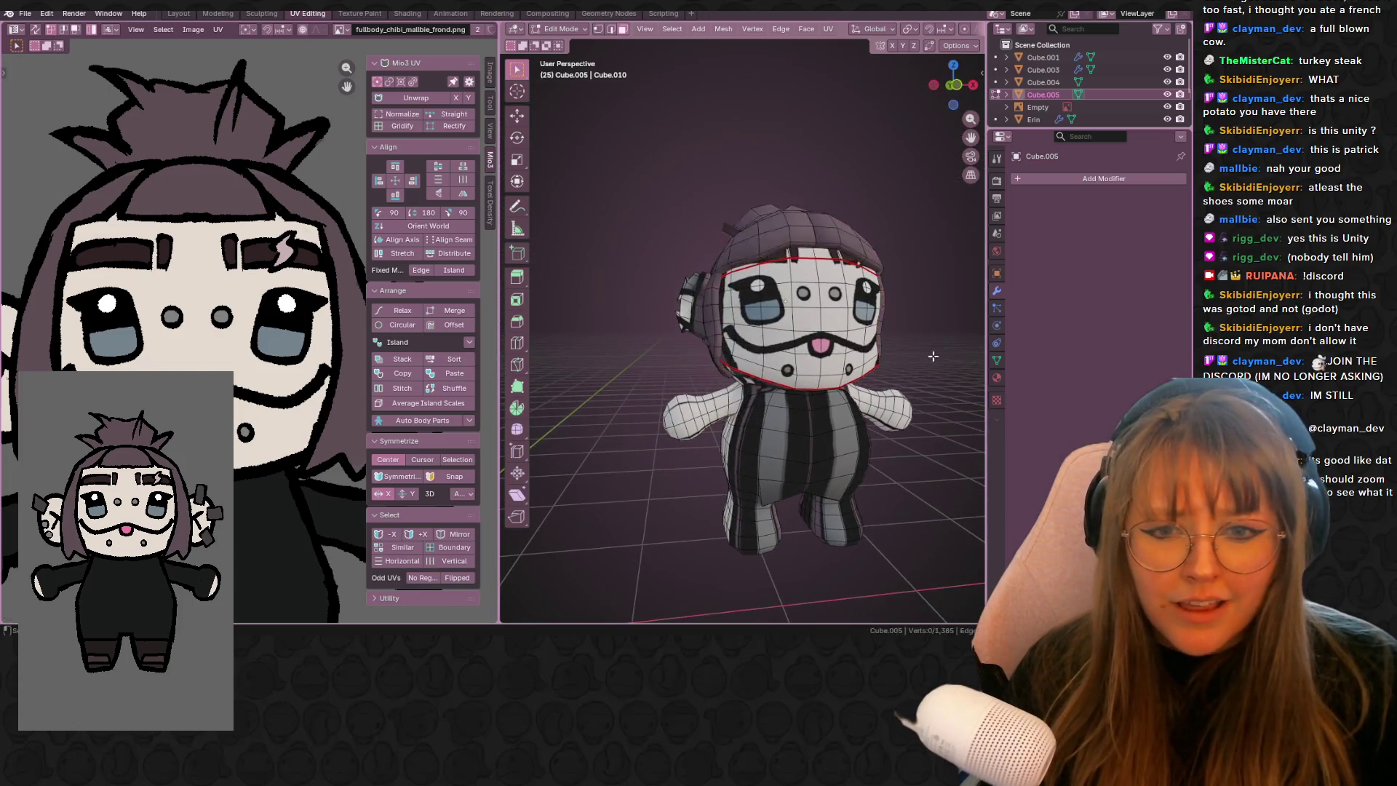
key("Tab")
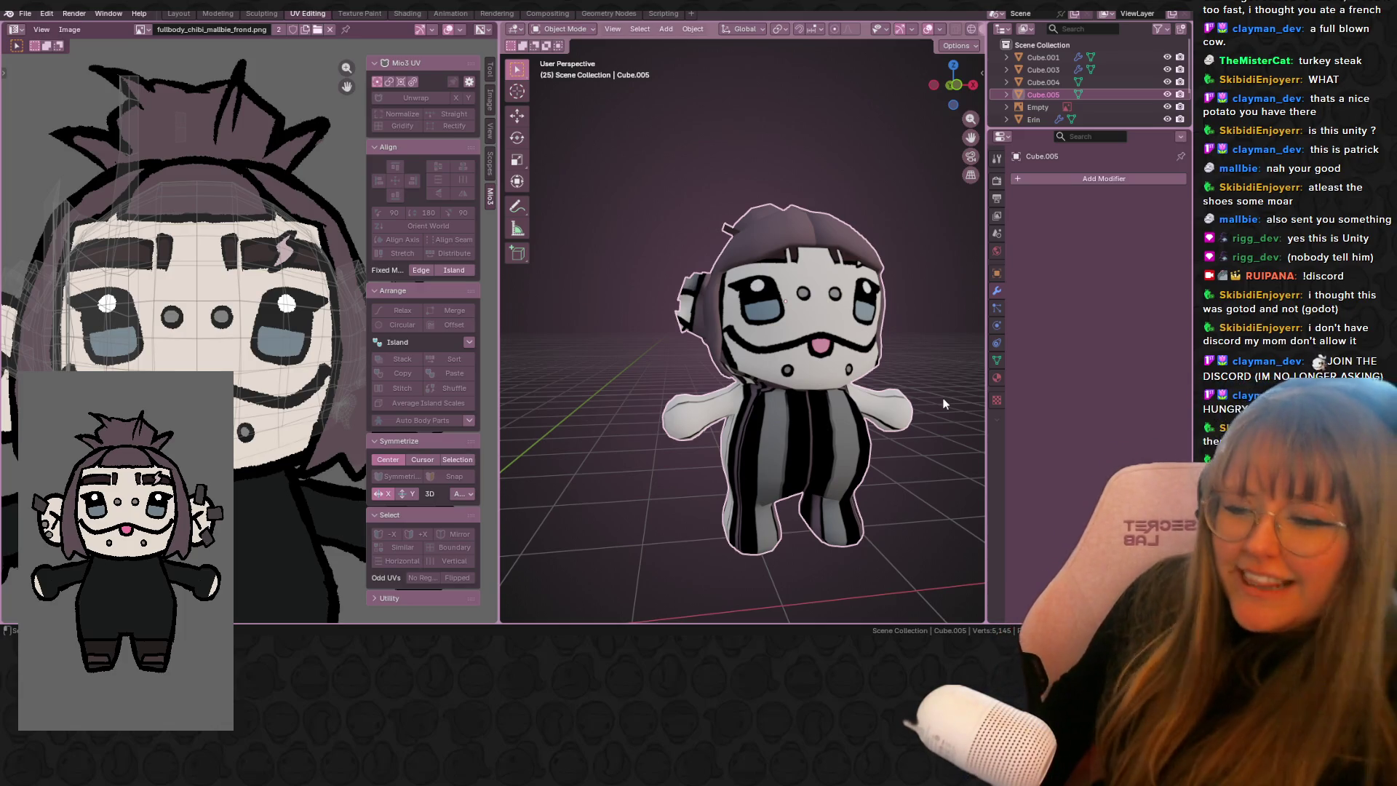
mouse_move(813, 494)
middle_mouse_down()
mouse_move(879, 443)
mouse_move(855, 422)
middle_mouse_up()
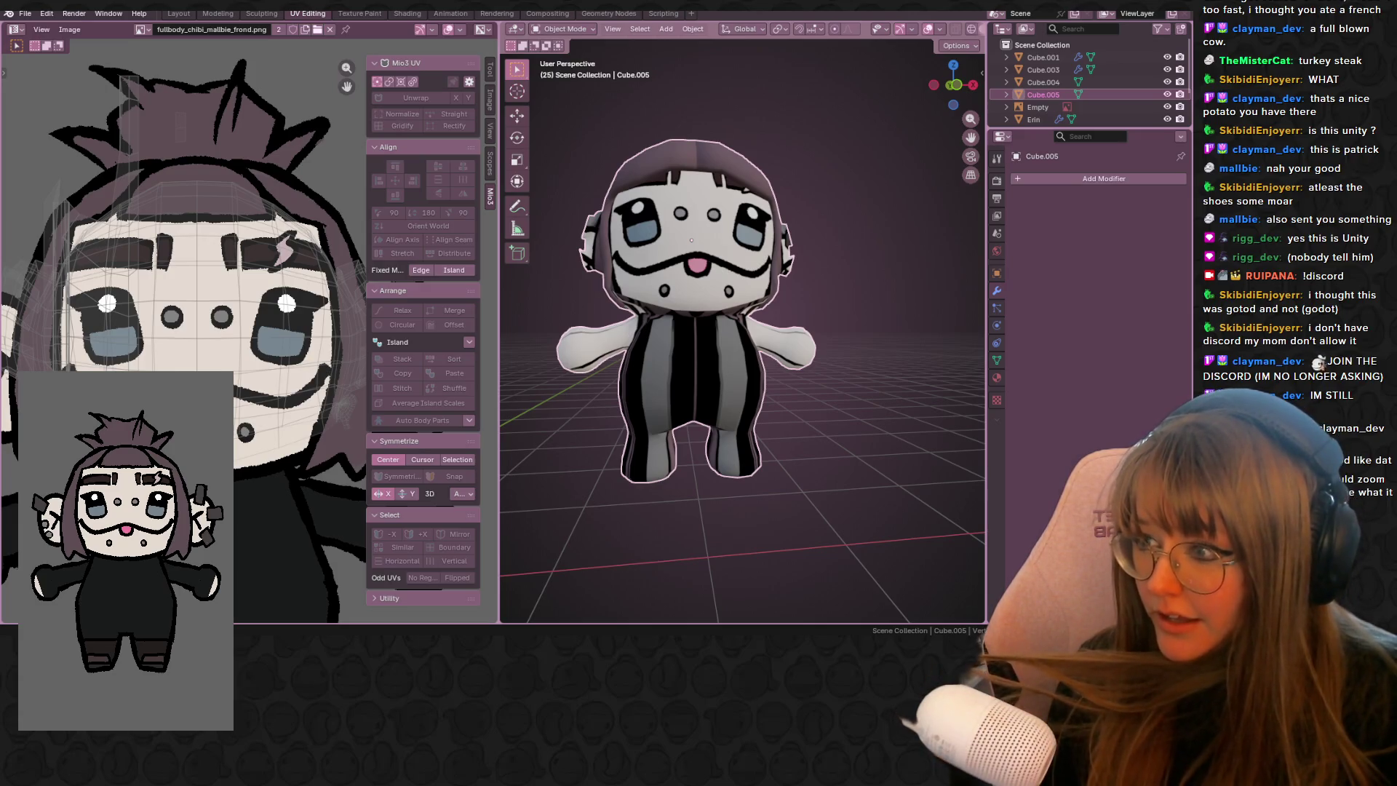
scroll(735, 354, "down", 2)
mouse_move(871, 412)
middle_mouse_down()
mouse_move(963, 434)
mouse_move(830, 419)
mouse_move(722, 329)
mouse_move(588, 341)
mouse_move(677, 290)
mouse_move(697, 312)
mouse_move(674, 317)
mouse_move(778, 292)
mouse_move(699, 282)
middle_mouse_up()
key("Tab")
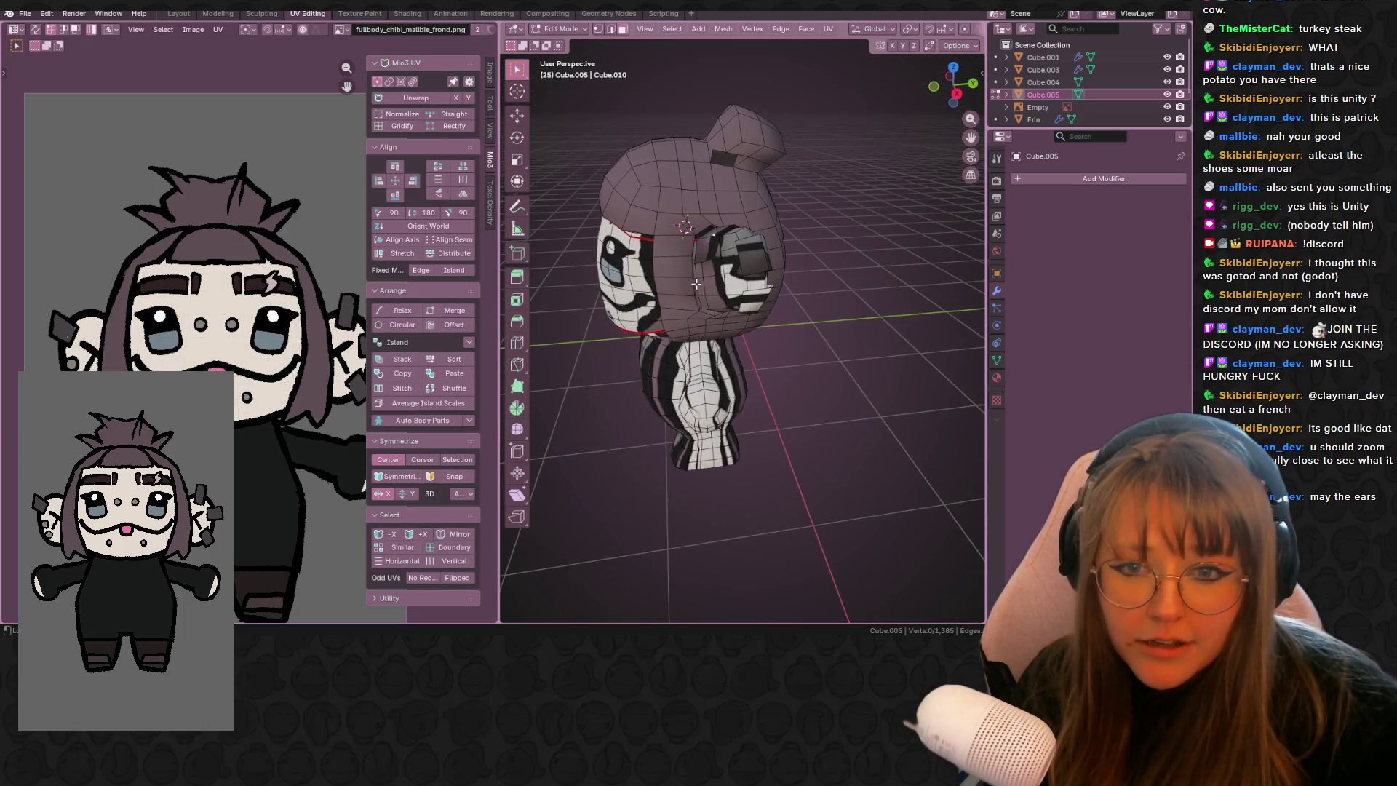
- Select a face loop, then a few vertices on the head, viewing it from another side
left_click(697, 273, "alt")
scroll(684, 266, "up", 2)
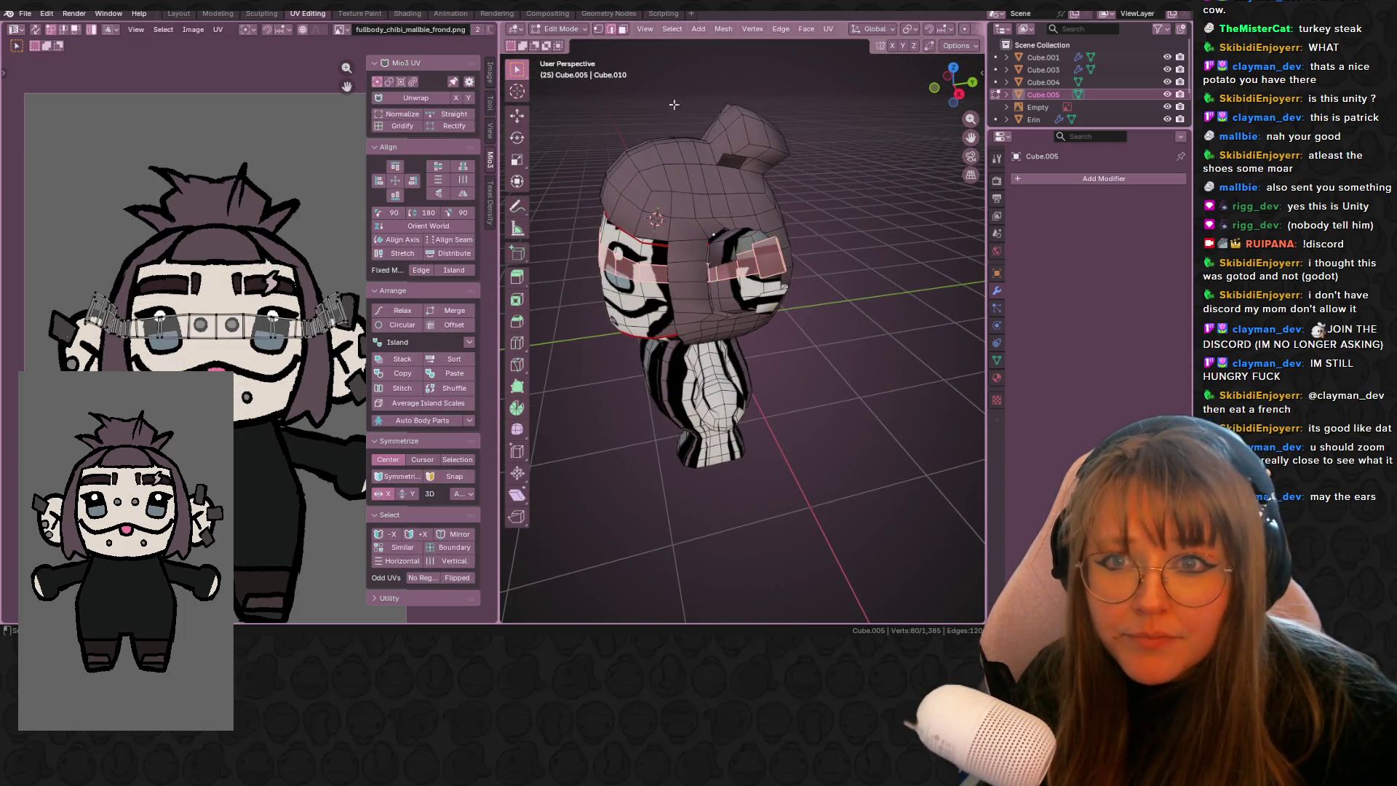
scroll(666, 255, "up", 2)
left_click(668, 257)
scroll(655, 248, "up", 3)
scroll(640, 240, "down", 4)
mouse_move(640, 240)
middle_mouse_down()
mouse_move(619, 227)
mouse_move(764, 278)
middle_mouse_up()
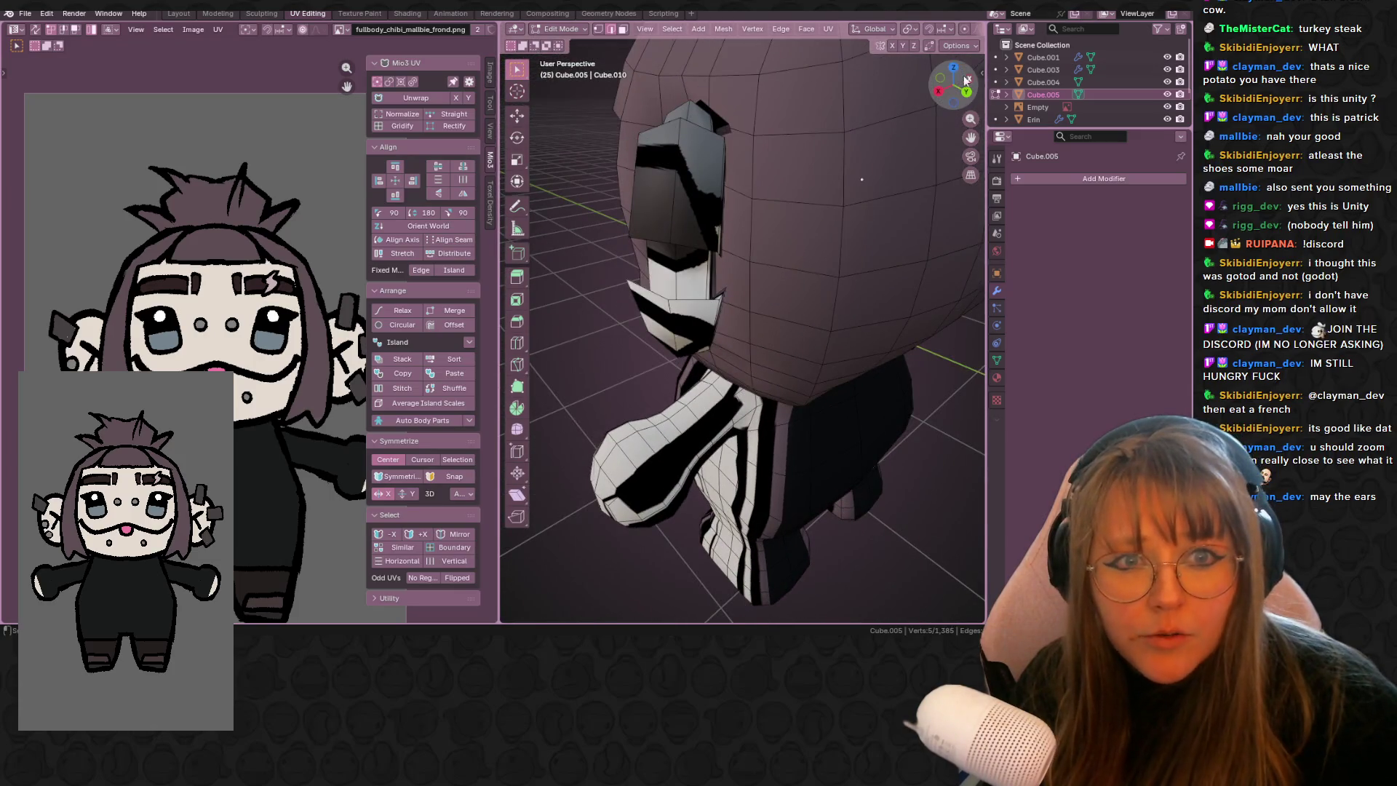
scroll(950, 22, "down", 5)
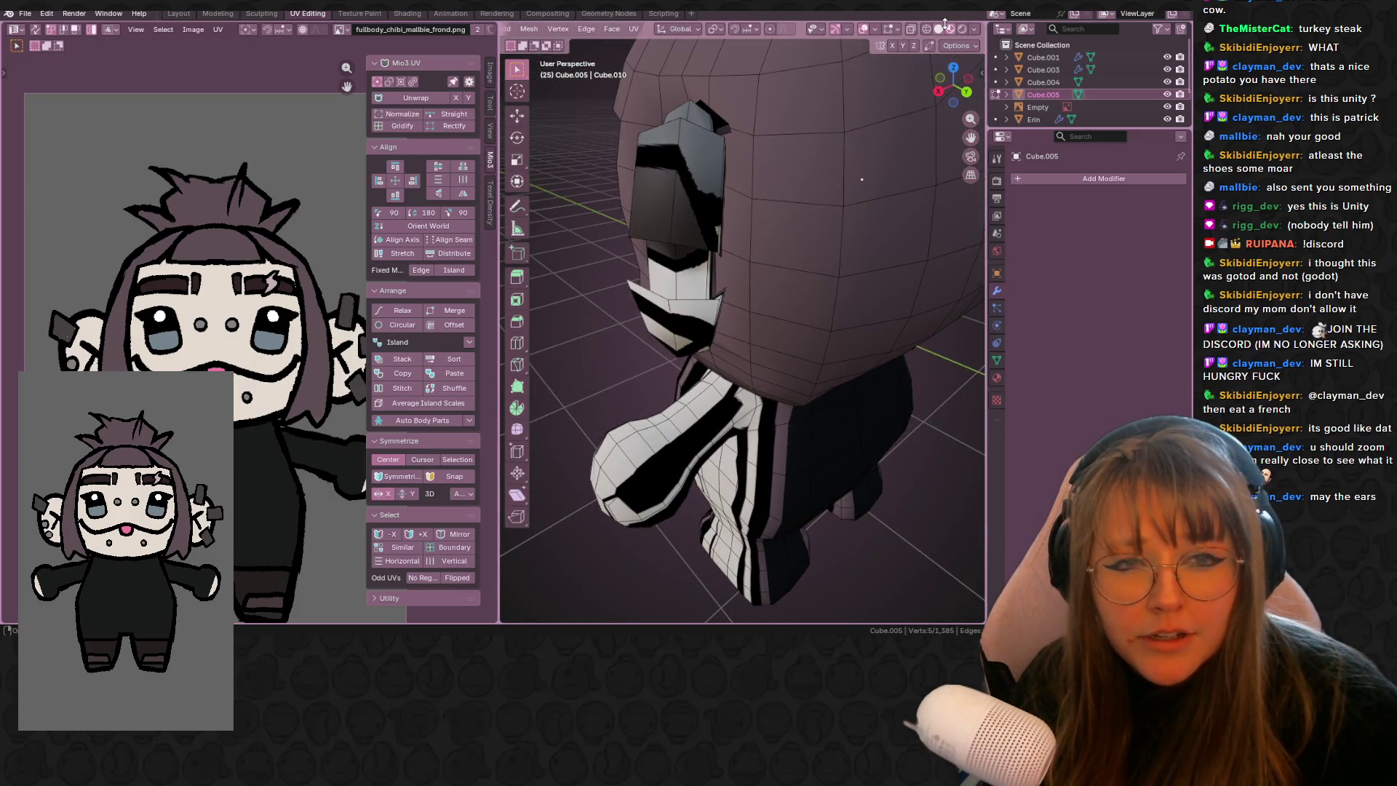
- Enable X-ray and zoom inside the head to inspect the hidden seams
left_click(911, 30)
scroll(739, 145, "up", 5)
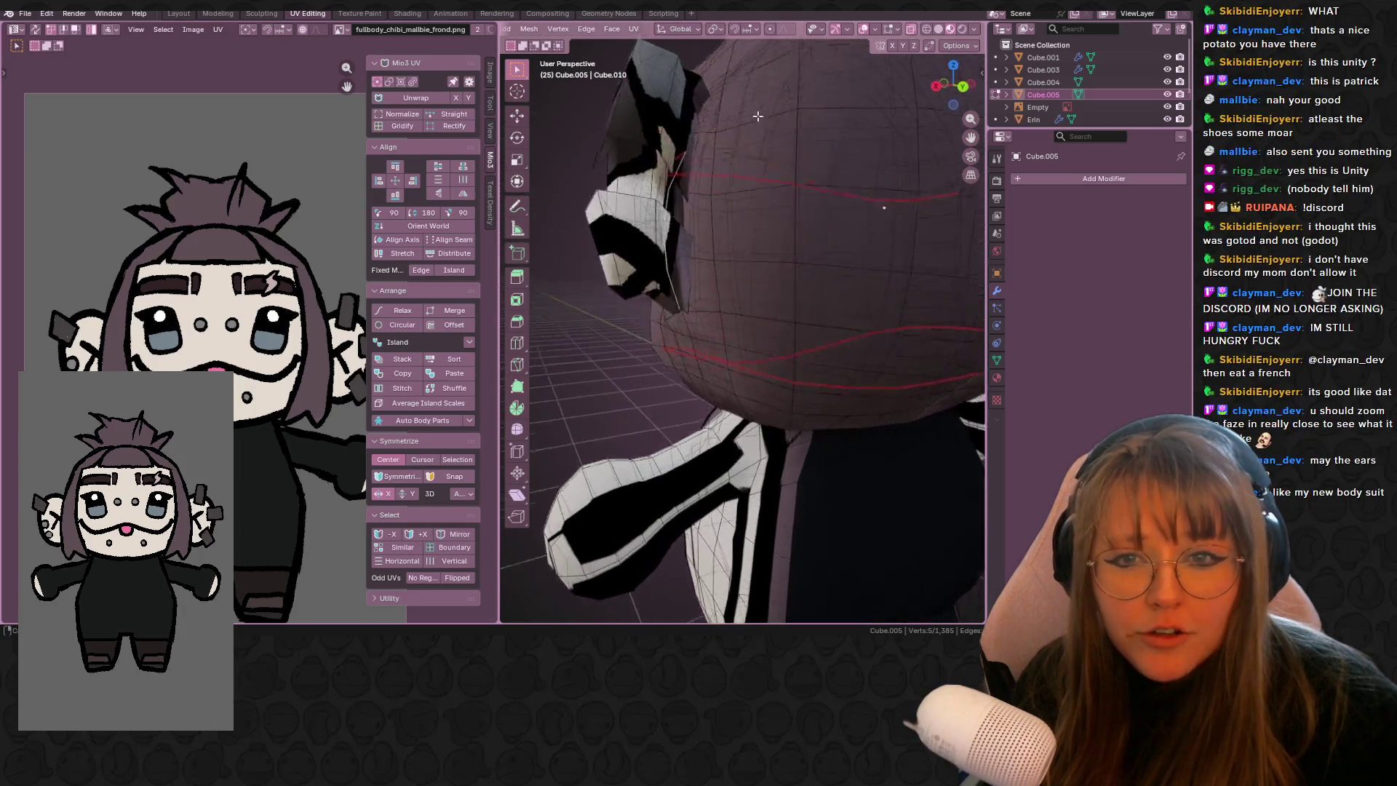
mouse_move(738, 131)
middle_mouse_down()
mouse_move(739, 151)
mouse_move(654, 153)
mouse_move(691, 146)
middle_mouse_up()
scroll(739, 151, "up", 5)
scroll(668, 141, "down", 5)
scroll(676, 144, "up", 5)
scroll(690, 147, "up", 3)
scroll(713, 182, "down", 5)
scroll(735, 212, "up", 5)
- Follow the seam across the head, then leave Edit Mode
middle_click_drag(736, 212, 739, 216)
scroll(753, 280, "down", 3)
mouse_move(754, 281)
middle_mouse_down()
mouse_move(755, 296)
mouse_move(684, 306)
mouse_move(593, 347)
mouse_move(671, 331)
middle_mouse_up()
scroll(754, 296, "up", 5)
scroll(737, 282, "down", 6)
key("Tab")
scroll(553, 29, "up", 2)
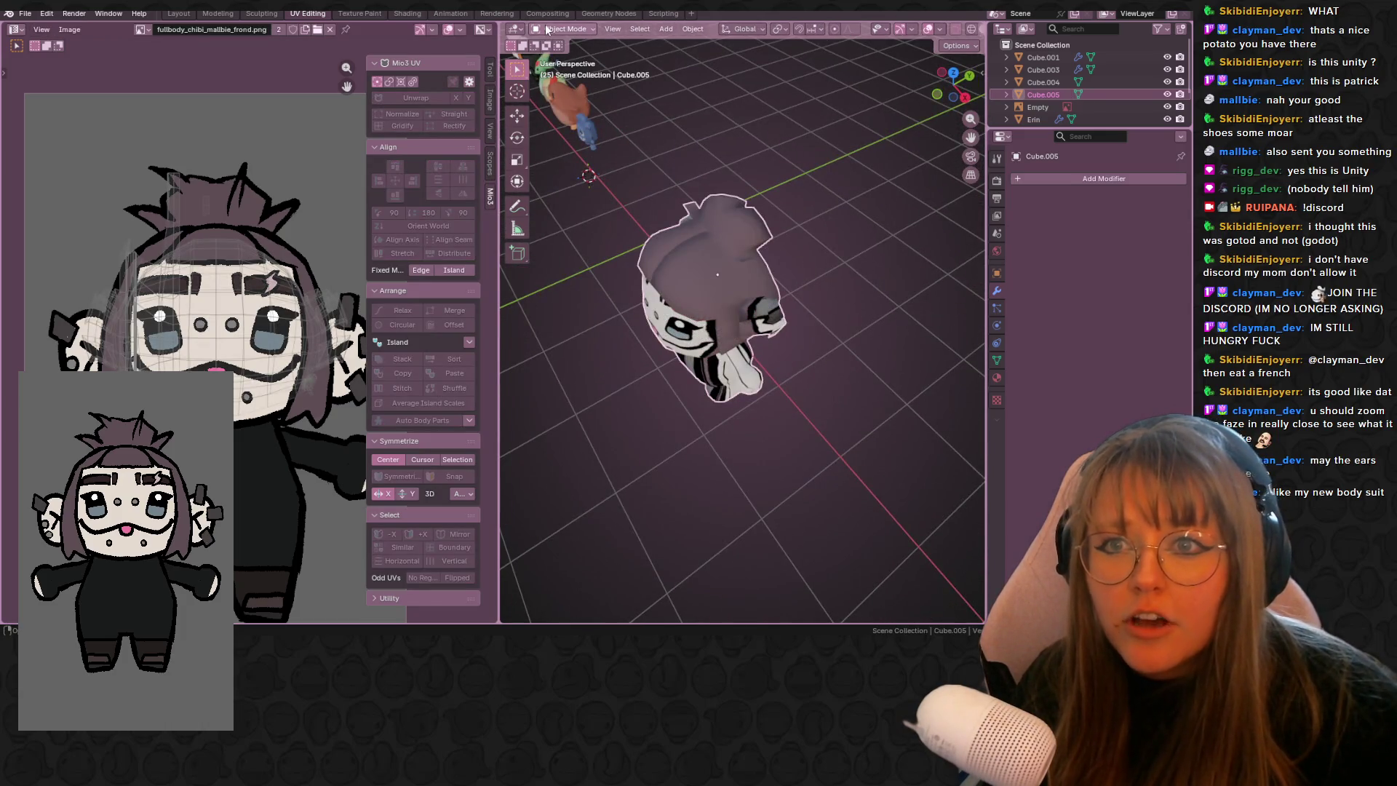
- Select the whole hair piece and separate it into its own object
key("Tab")
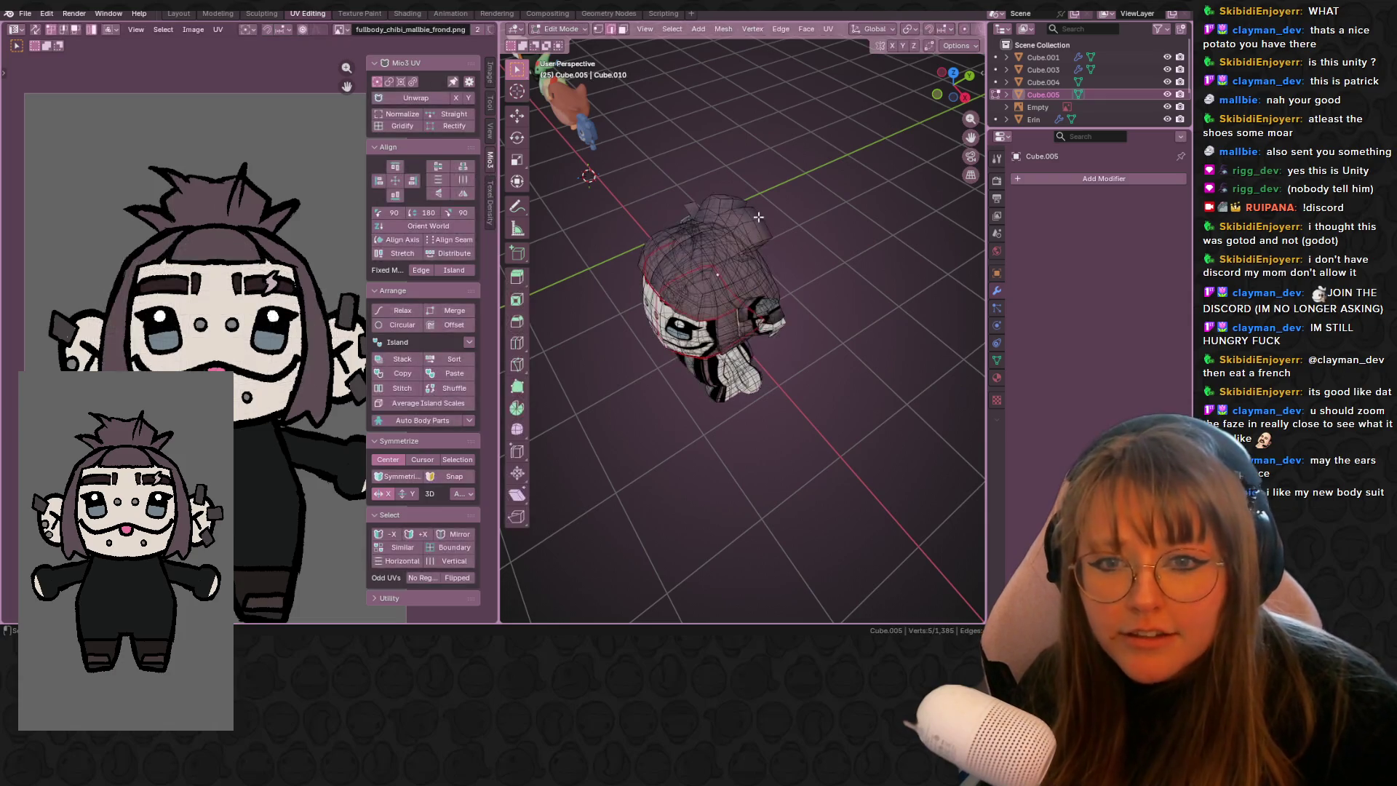
left_click(705, 248)
mouse_move(705, 248)
middle_mouse_down()
mouse_move(793, 156)
mouse_move(591, 127)
mouse_move(779, 204)
middle_mouse_up()
key("l")
key("ctrl+p")
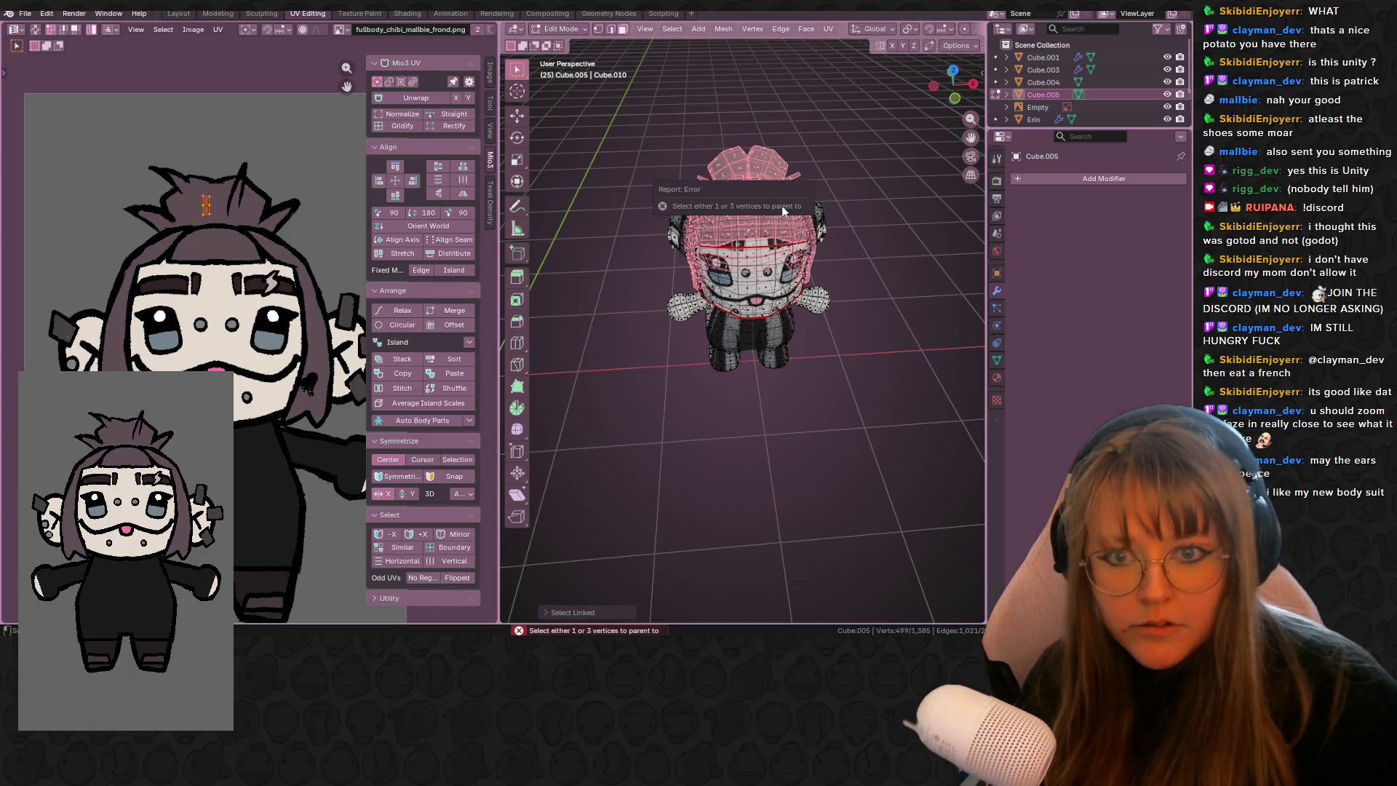
key("p")
left_click(875, 360)
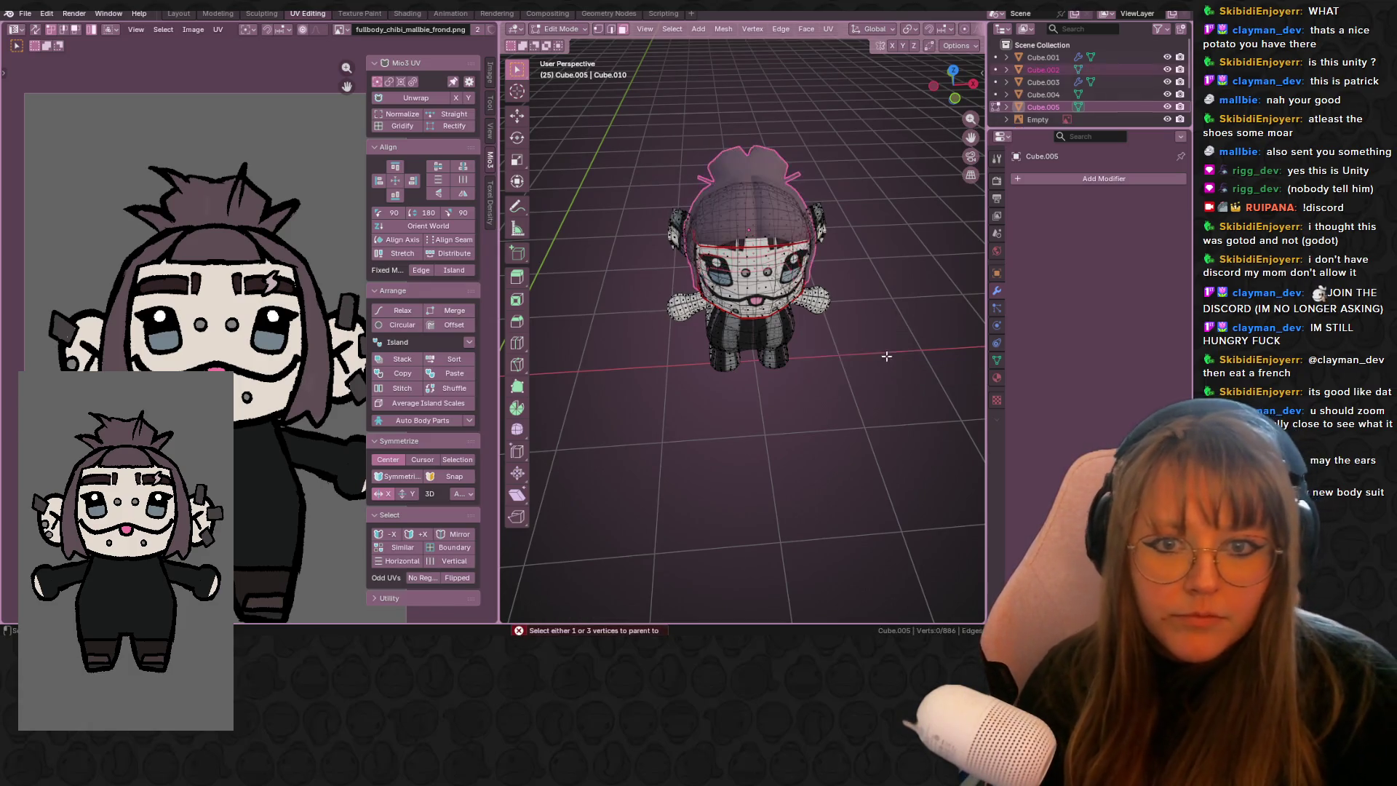
- Hide the separated hair object Cube.002 and make Cube.005 active again
key("Tab")
middle_click_drag(854, 495, 850, 412)
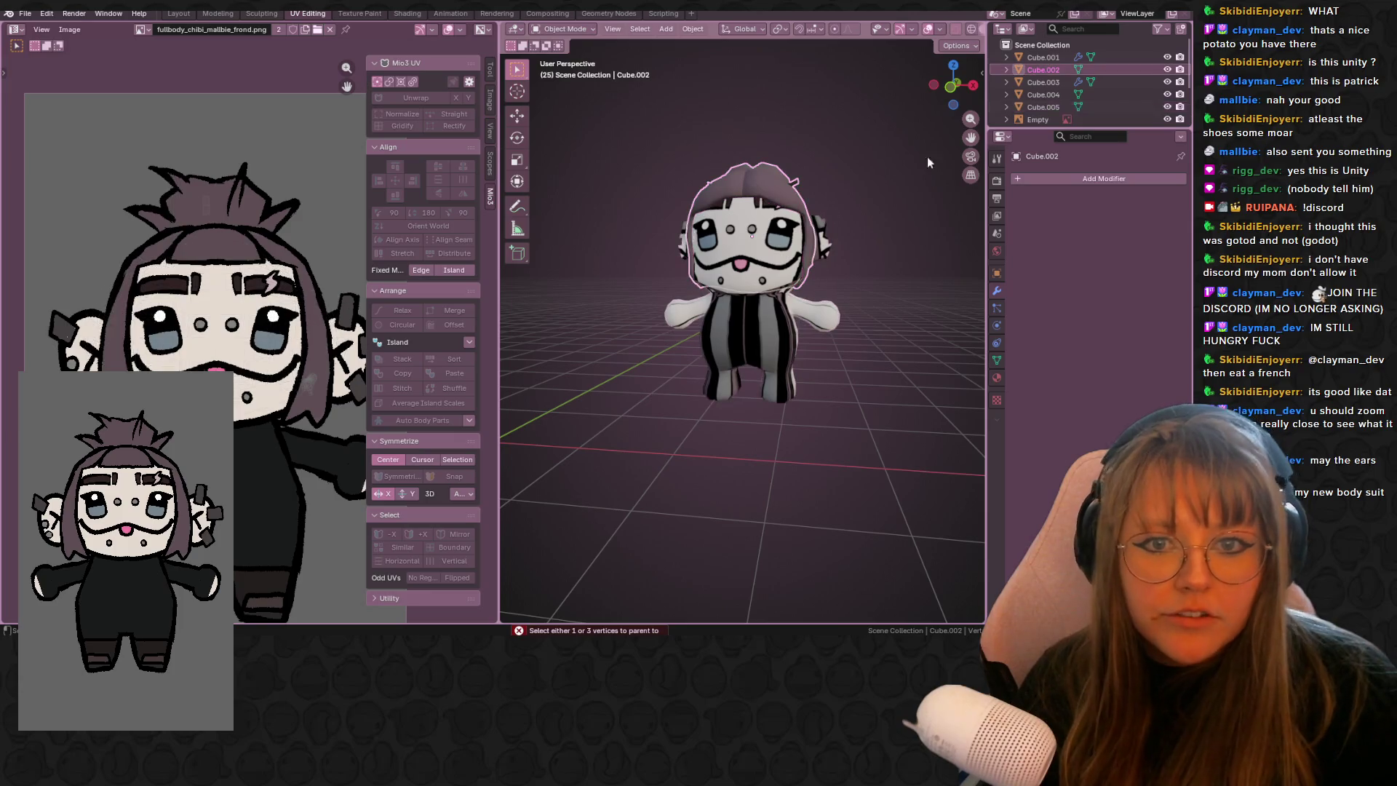
left_click(1043, 69)
left_click(1167, 69)
left_click(1042, 107)
- Re-enter Edit Mode on Cube.005 and view the bare head close-up
mouse_move(815, 219)
middle_mouse_down()
mouse_move(856, 247)
mouse_move(771, 155)
mouse_move(862, 250)
middle_mouse_up()
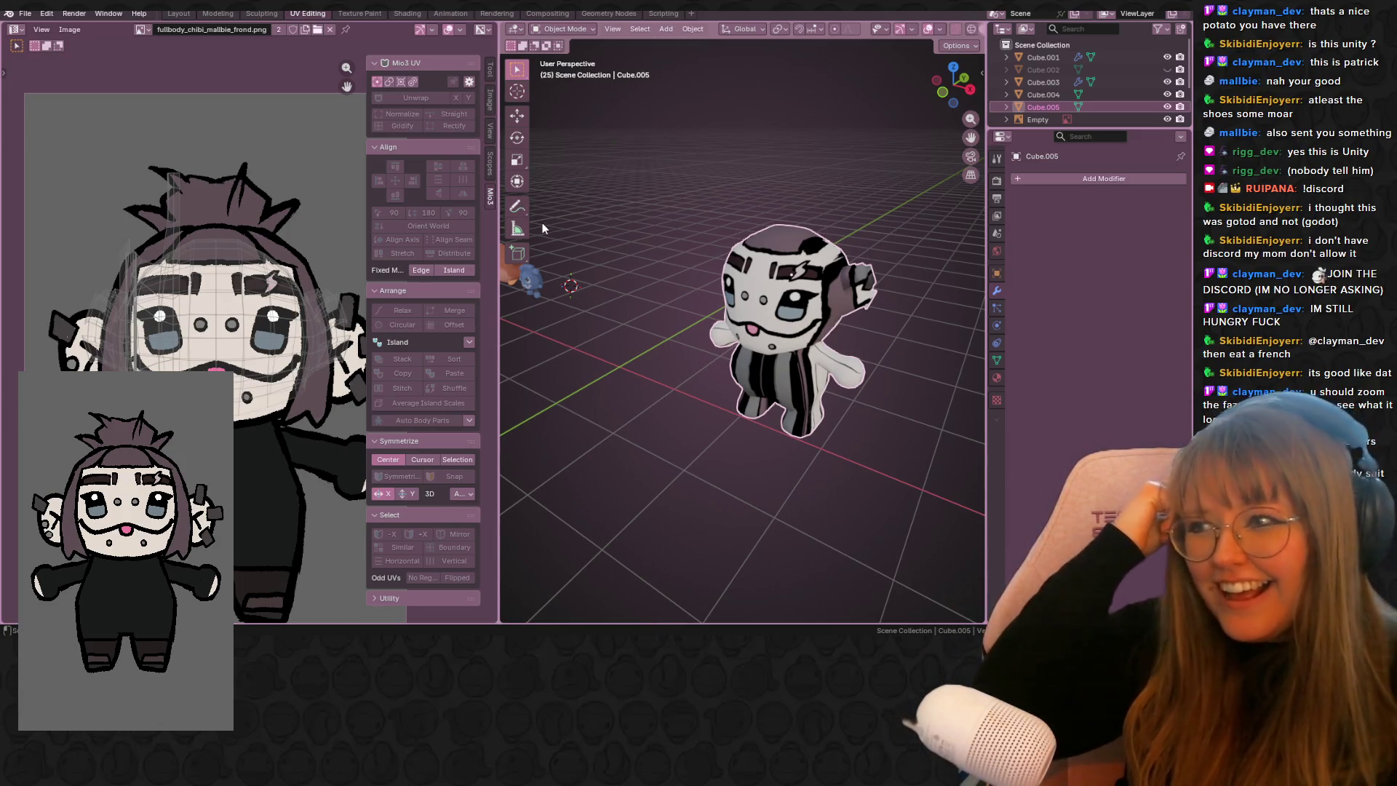
mouse_move(588, 275)
middle_mouse_down()
mouse_move(666, 259)
mouse_move(690, 217)
mouse_move(638, 239)
mouse_move(627, 192)
mouse_move(814, 112)
mouse_move(879, 230)
mouse_move(936, 252)
mouse_move(947, 296)
mouse_move(893, 294)
mouse_move(850, 344)
mouse_move(725, 269)
middle_mouse_up()
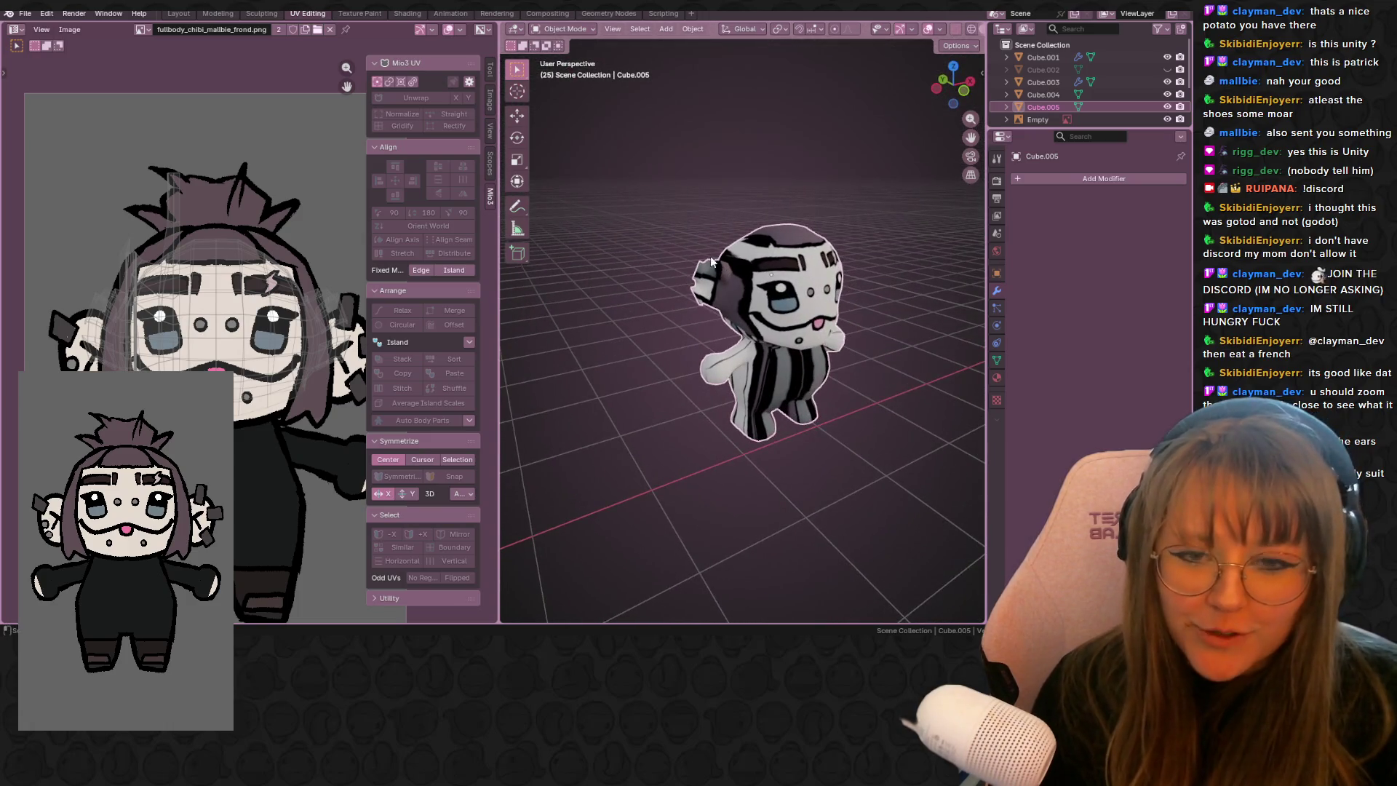
scroll(707, 242, "up", 8)
key("Tab")
middle_click_drag(686, 233, 906, 44)
scroll(921, 33, "down", 5)
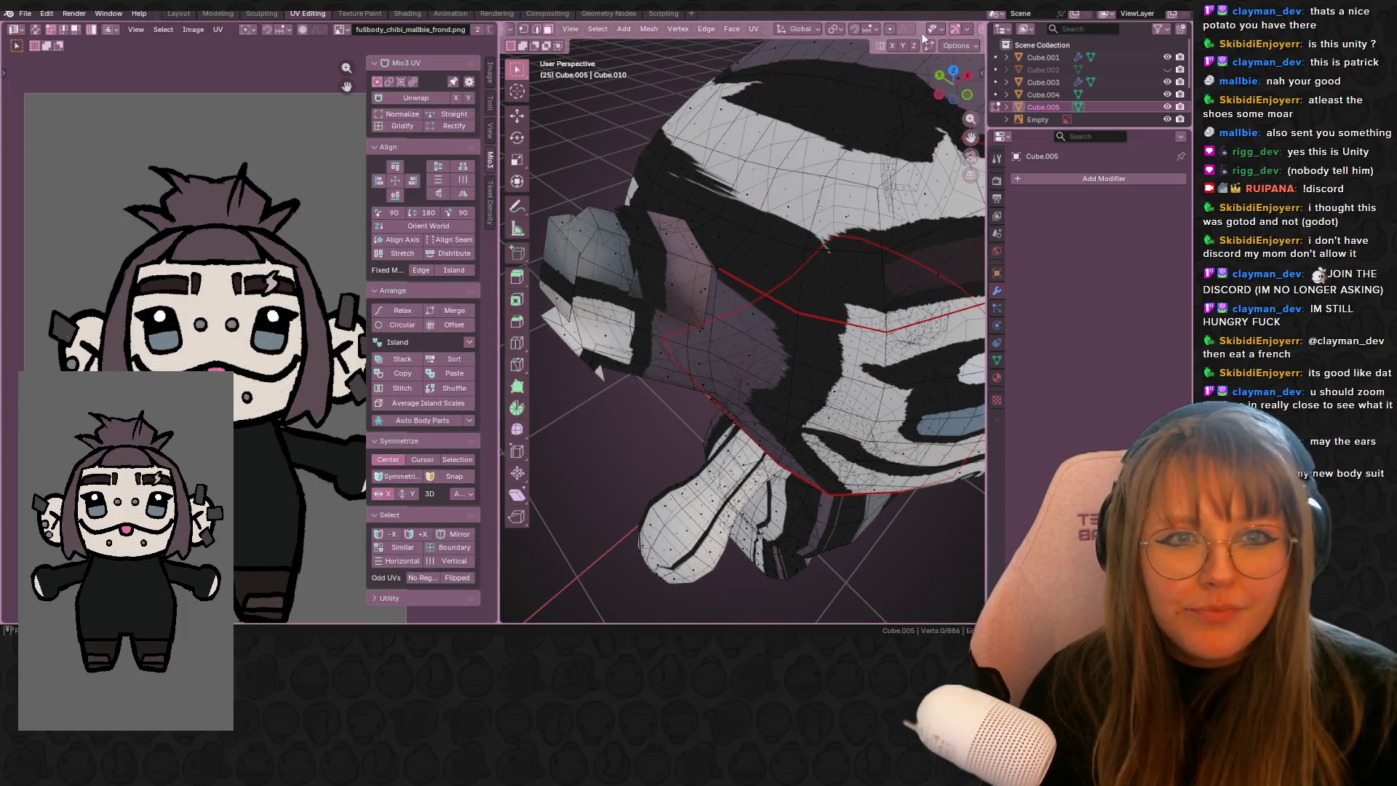
- Turn off X-ray, switch to face select and begin an edge path around the head
left_click(910, 28)
scroll(799, 192, "down", 5)
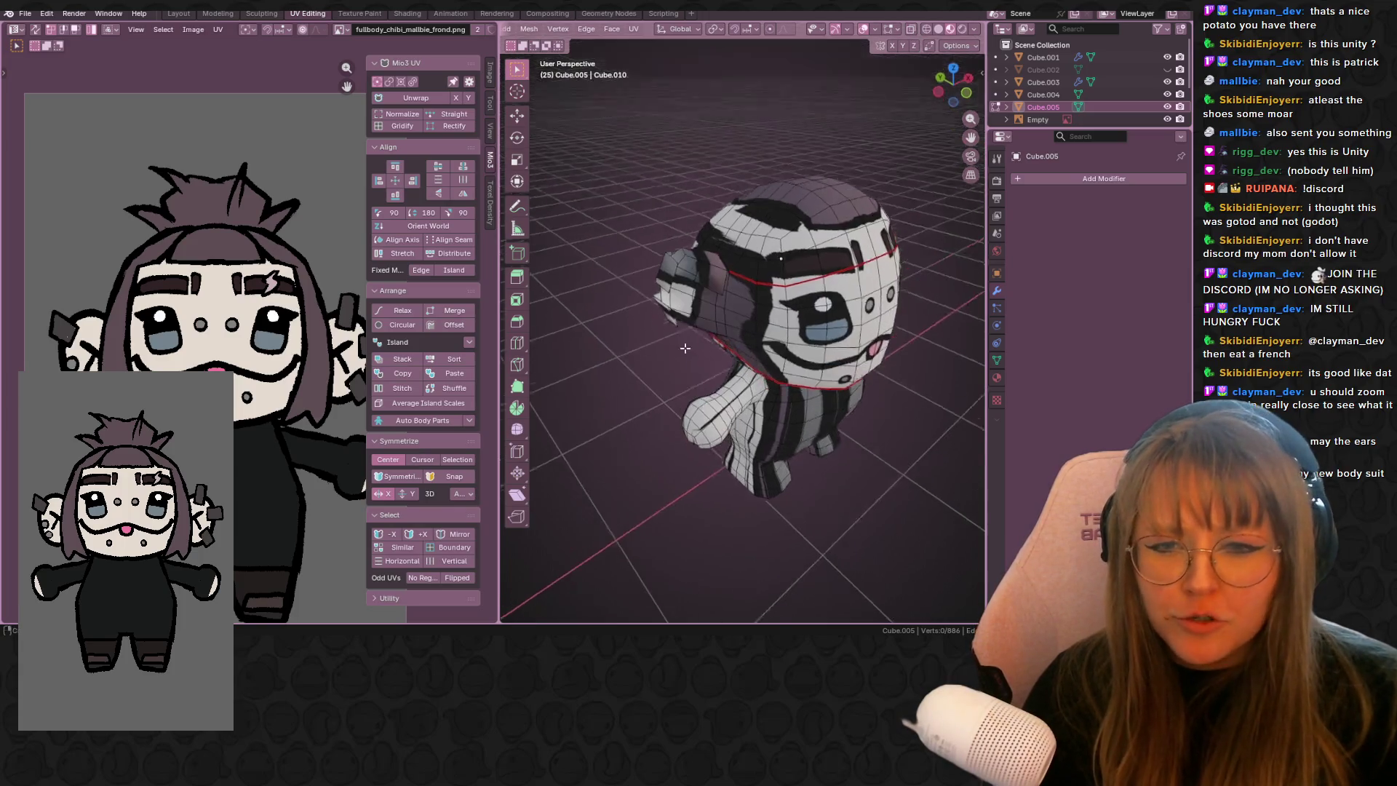
scroll(799, 192, "up", 6)
middle_click_drag(799, 192, 732, 269)
left_click(755, 264, "alt")
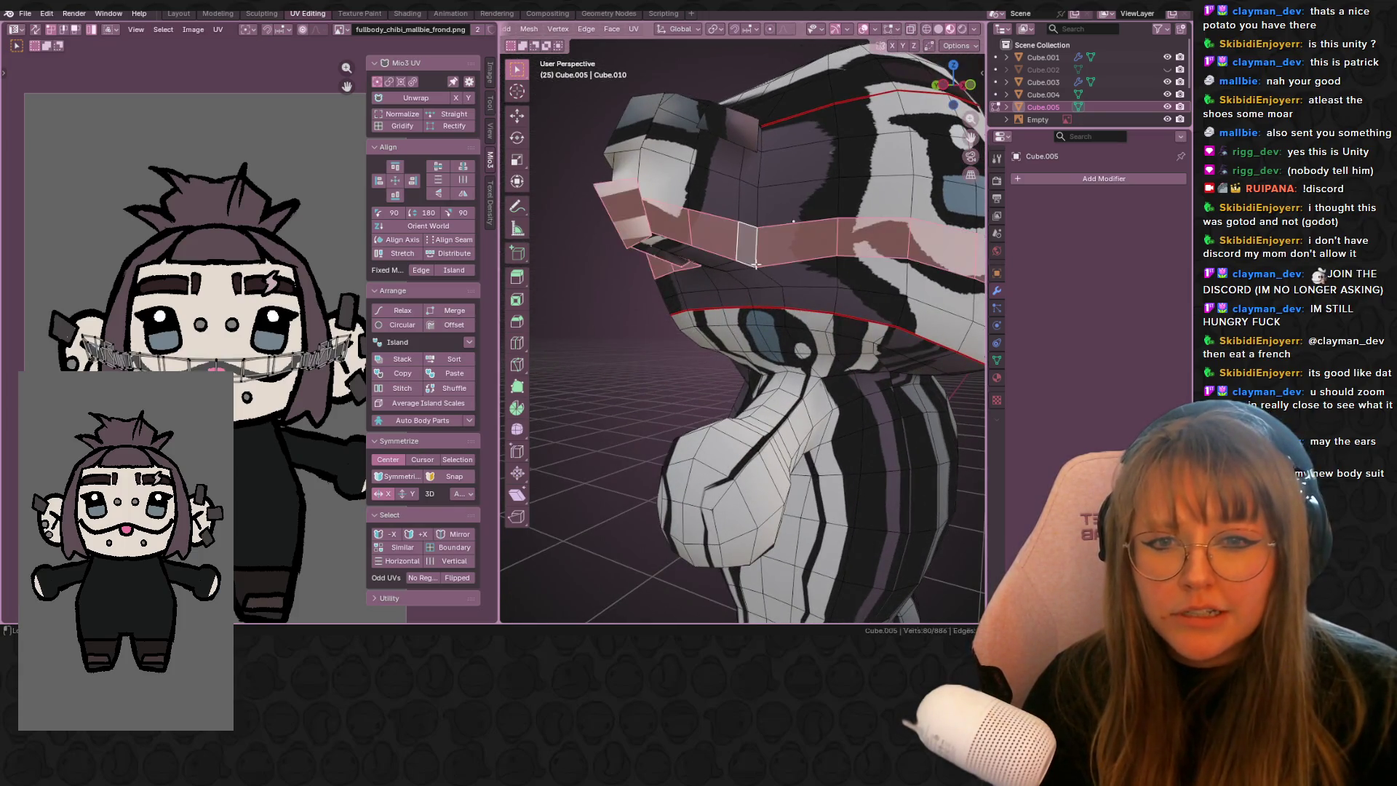
scroll(593, 26, "up", 5)
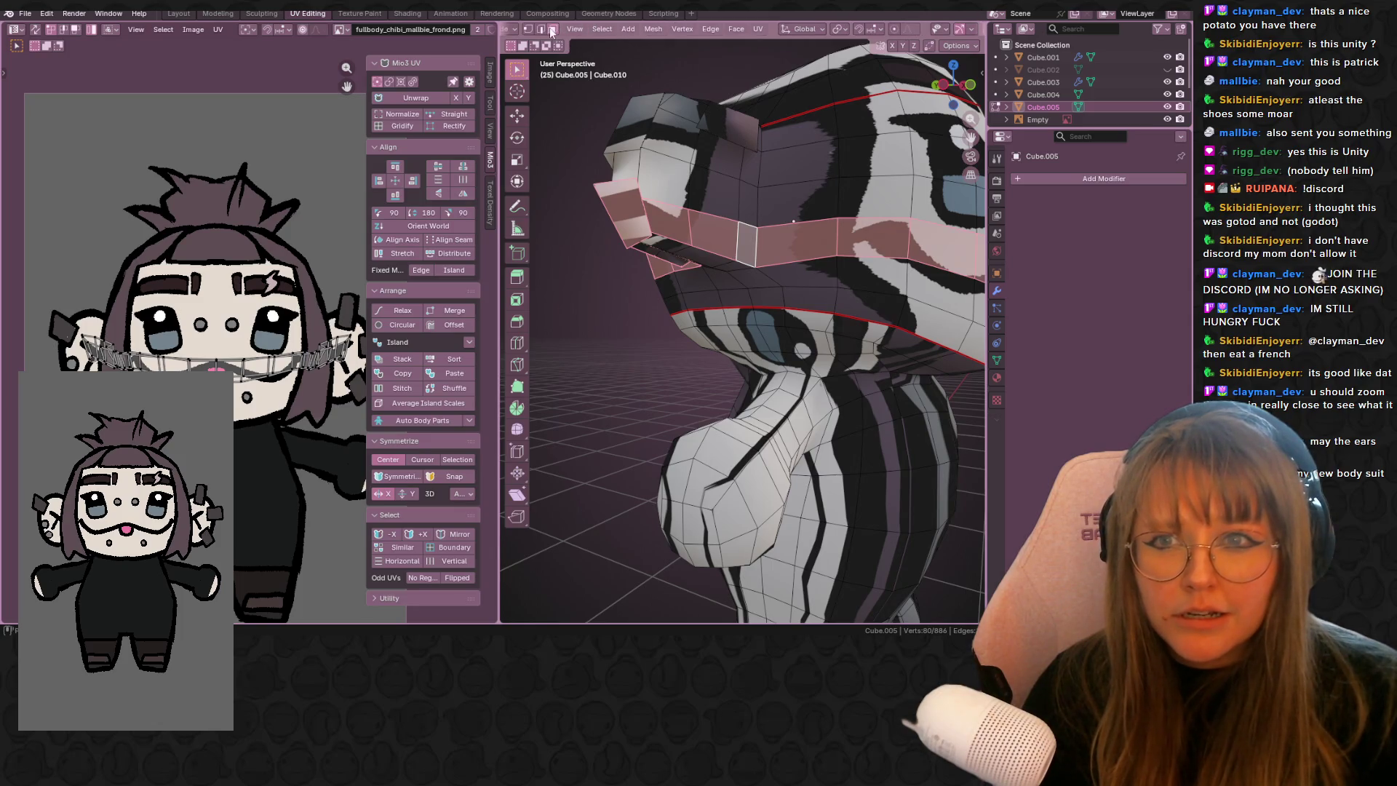
left_click(551, 30)
left_click(757, 232)
mouse_move(757, 233)
middle_mouse_down()
mouse_move(784, 193)
mouse_move(844, 247)
middle_mouse_up()
key("ctrl+e")
scroll(861, 273, "up", 4)
left_click(716, 236, "alt+shift")
- Add edges near the ears and around the face to the seam selection
middle_click_drag(716, 236, 750, 189)
scroll(746, 201, "down", 5)
mouse_move(746, 201)
middle_mouse_down()
mouse_move(734, 245)
mouse_move(684, 278)
mouse_move(525, 273)
middle_mouse_up()
scroll(745, 229, "up", 5)
left_click(761, 281, "shift")
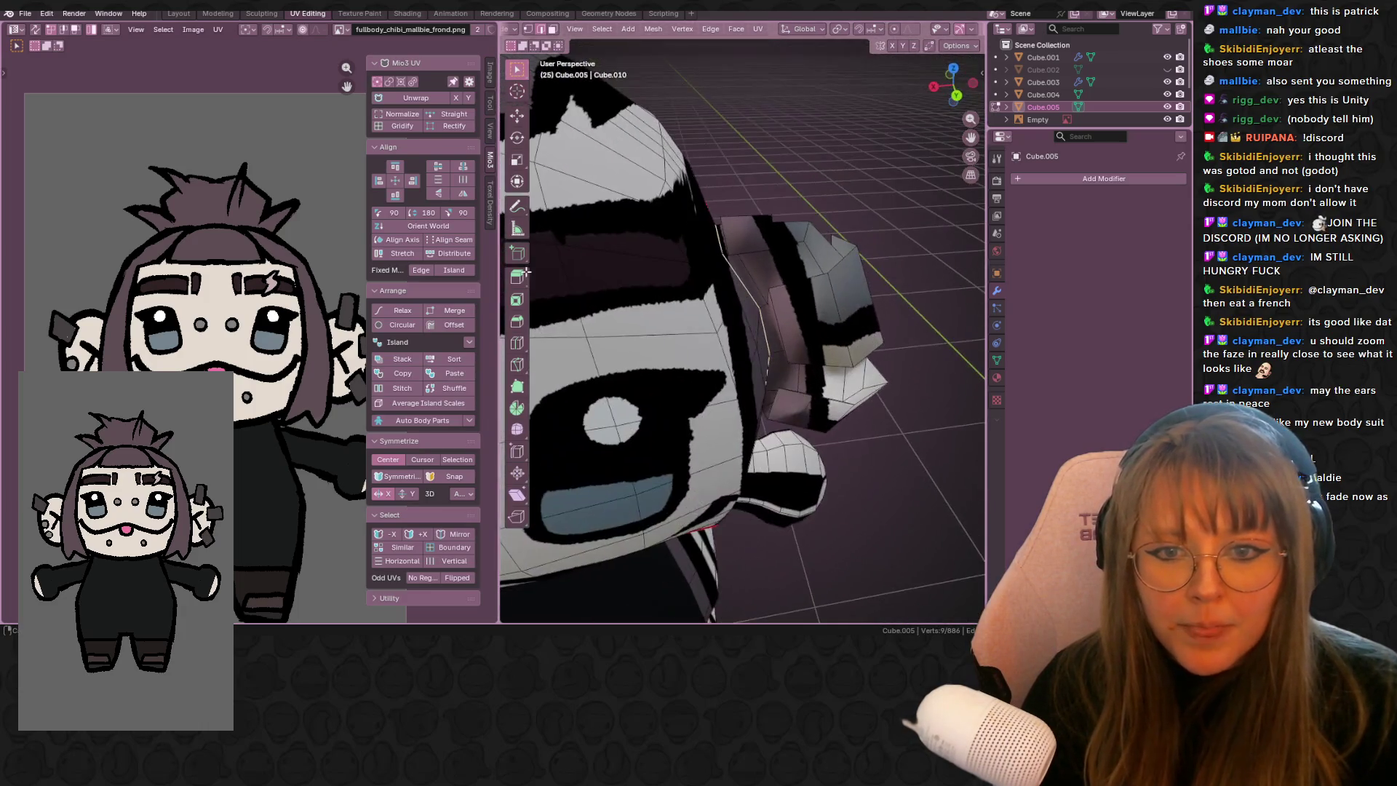
scroll(699, 301, "down", 8)
mouse_move(699, 301)
middle_mouse_down()
mouse_move(759, 323)
mouse_move(687, 287)
middle_mouse_up()
scroll(702, 287, "up", 6)
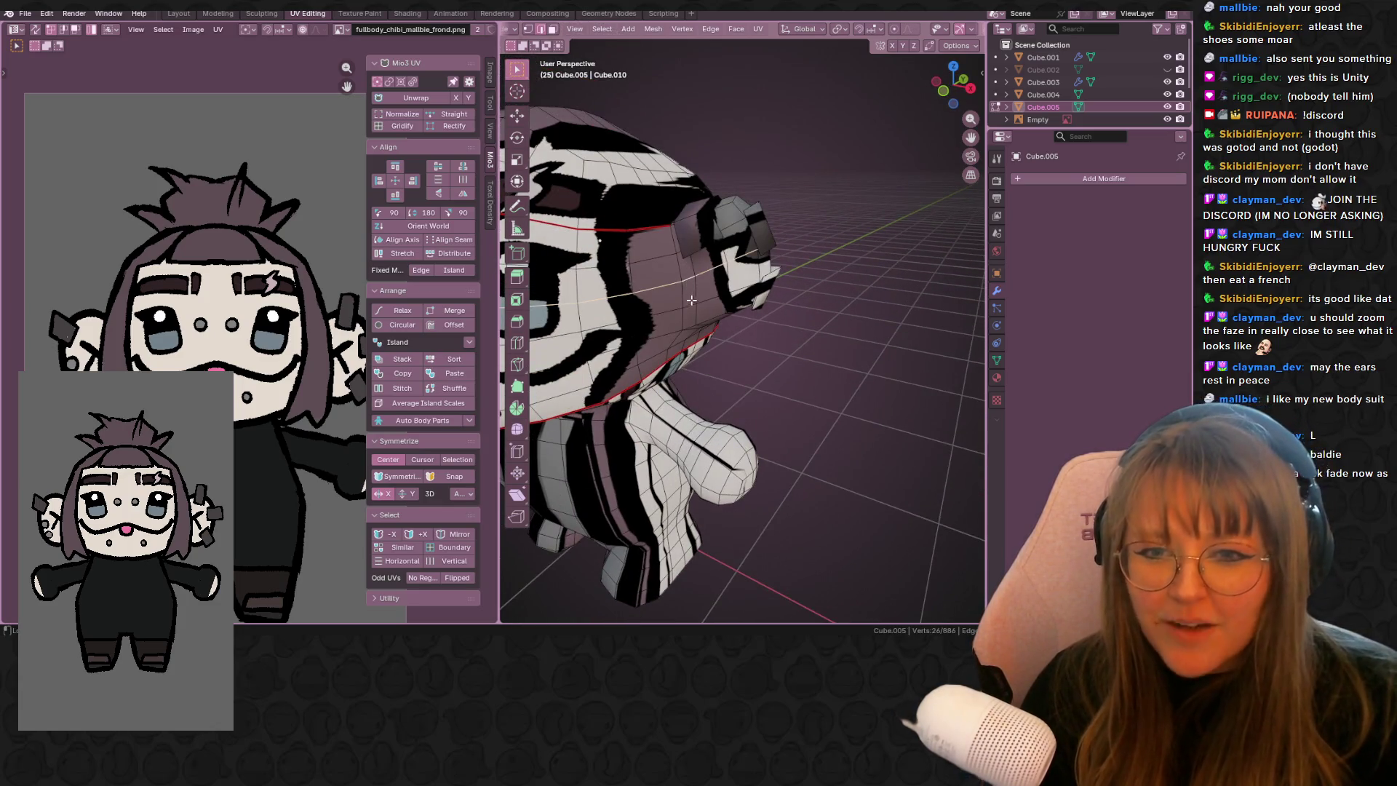
middle_click_drag(821, 400, 796, 272)
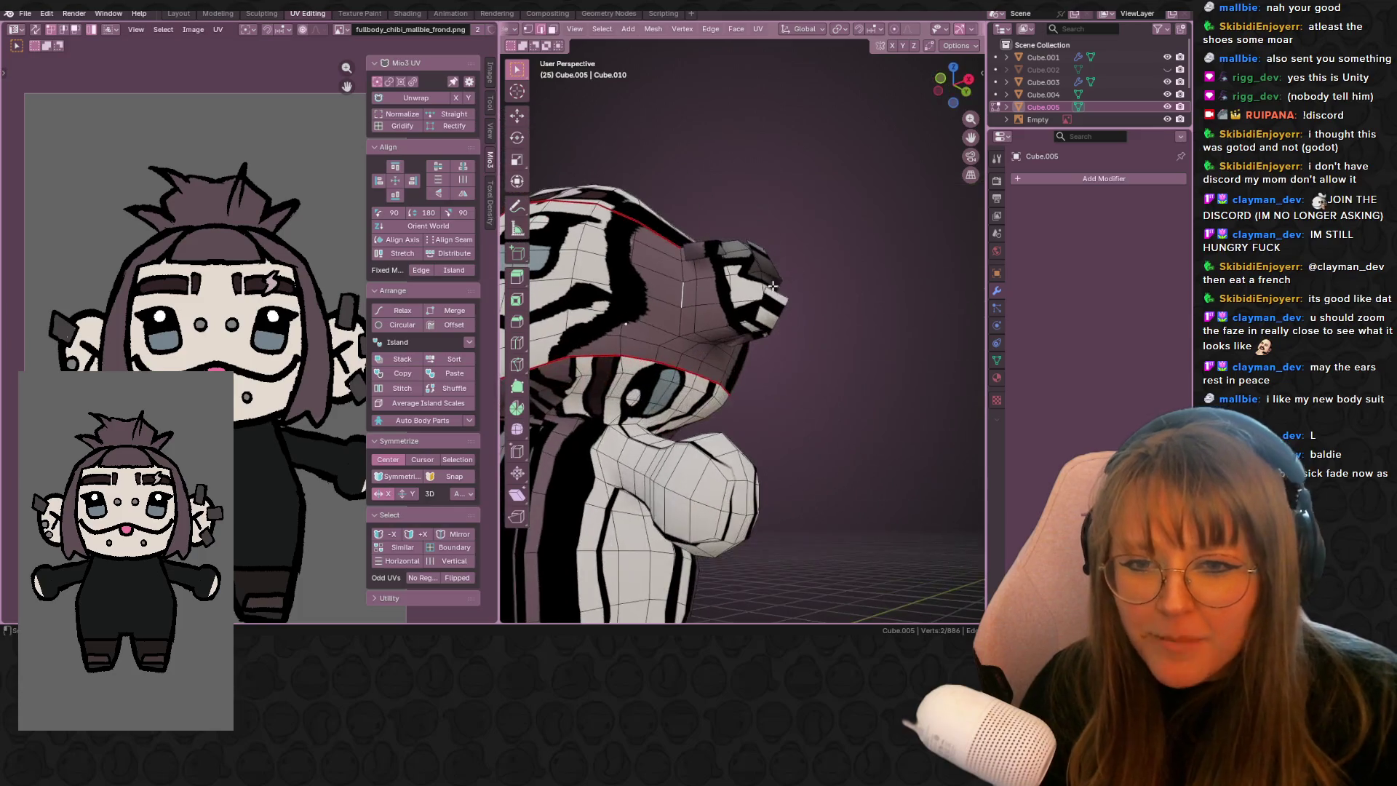
middle_click_drag(691, 318, 717, 305)
scroll(714, 312, "up", 5)
scroll(714, 312, "down", 10)
scroll(776, 254, "up", 8)
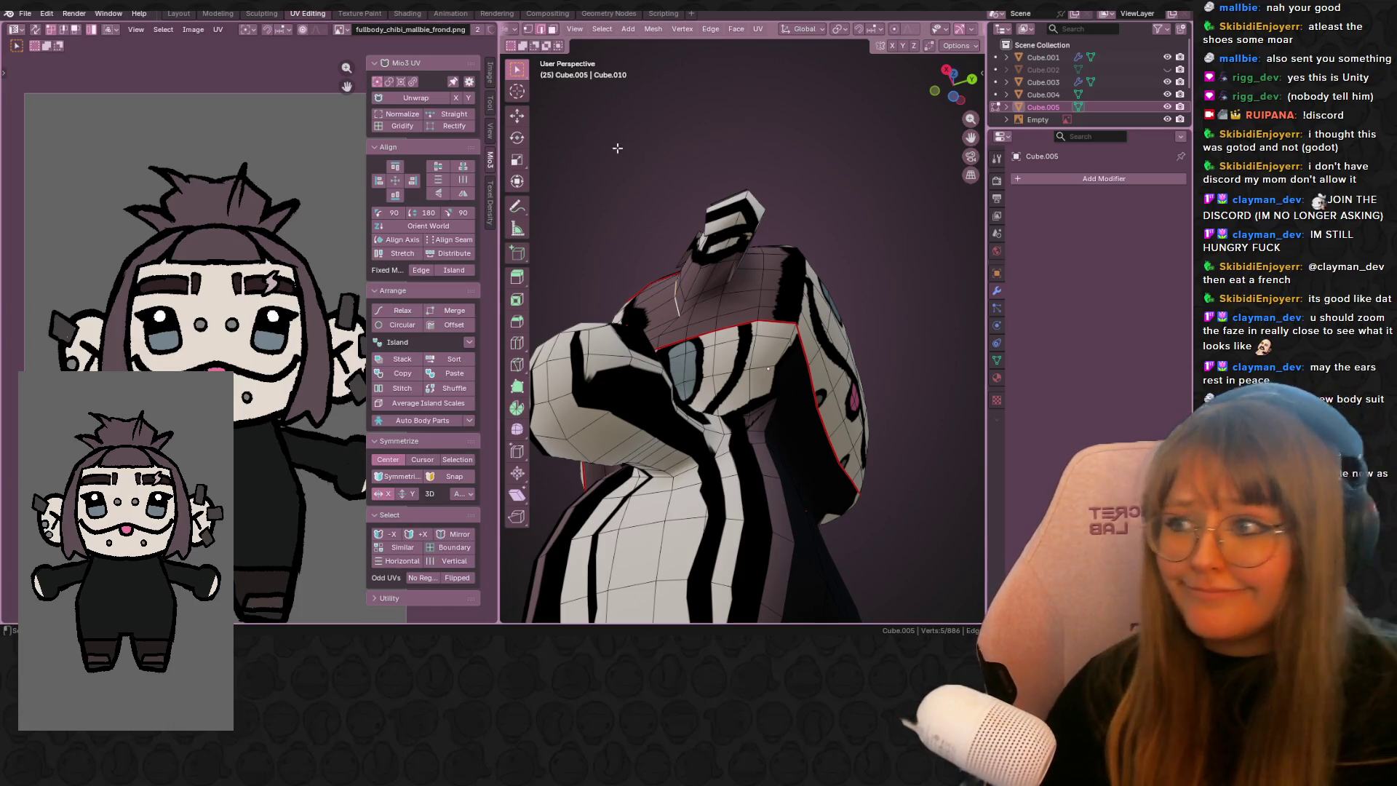
scroll(835, 233, "up", 5)
scroll(813, 238, "down", 5)
mouse_move(684, 315)
middle_mouse_down()
mouse_move(720, 299)
mouse_move(691, 267)
mouse_move(780, 251)
middle_mouse_up()
left_click(626, 270, "shift")
mouse_move(626, 270)
middle_mouse_down()
mouse_move(679, 157)
mouse_move(626, 137)
mouse_move(713, 247)
middle_mouse_up()
scroll(714, 247, "down", 8)
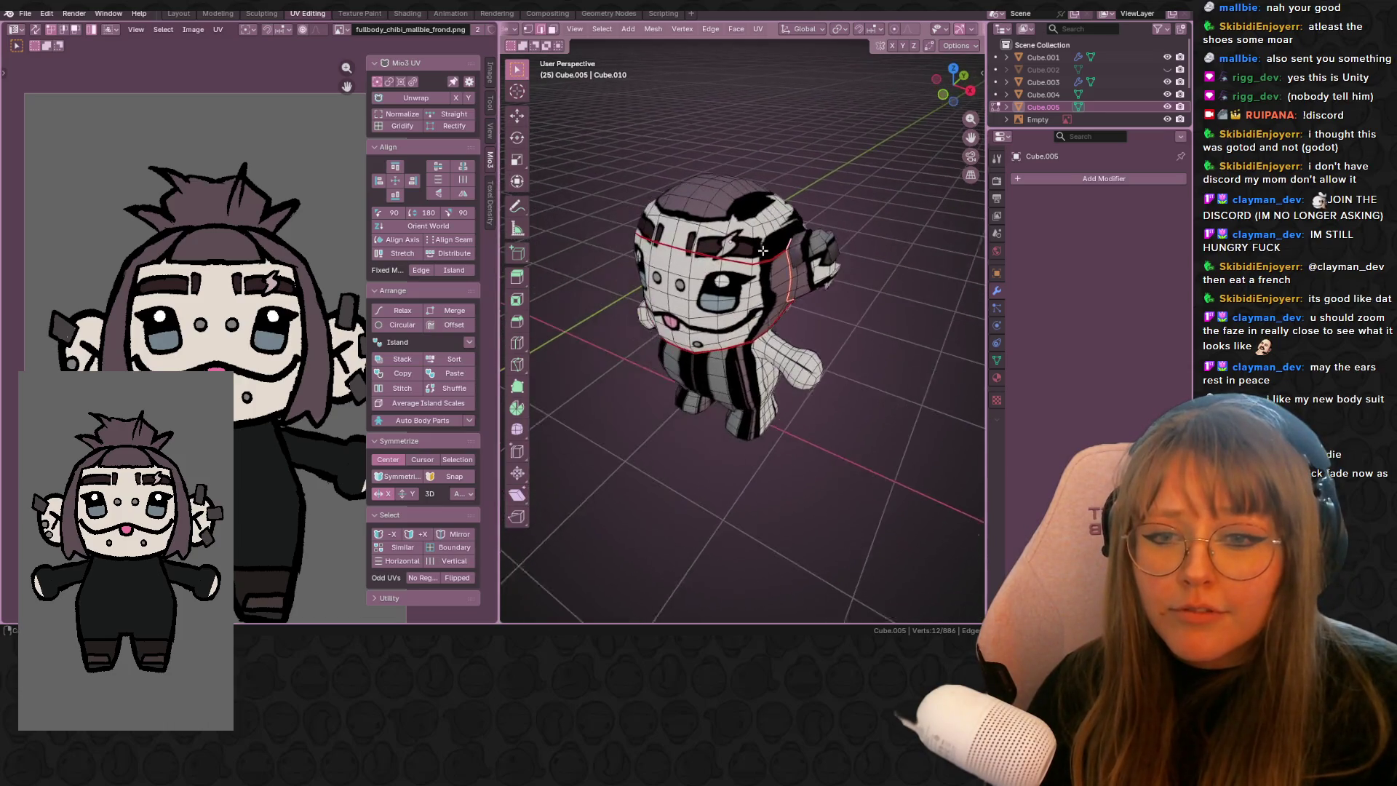
- Select both ear stubs, unwrap them and scale their UVs down to about a third
left_click(551, 29)
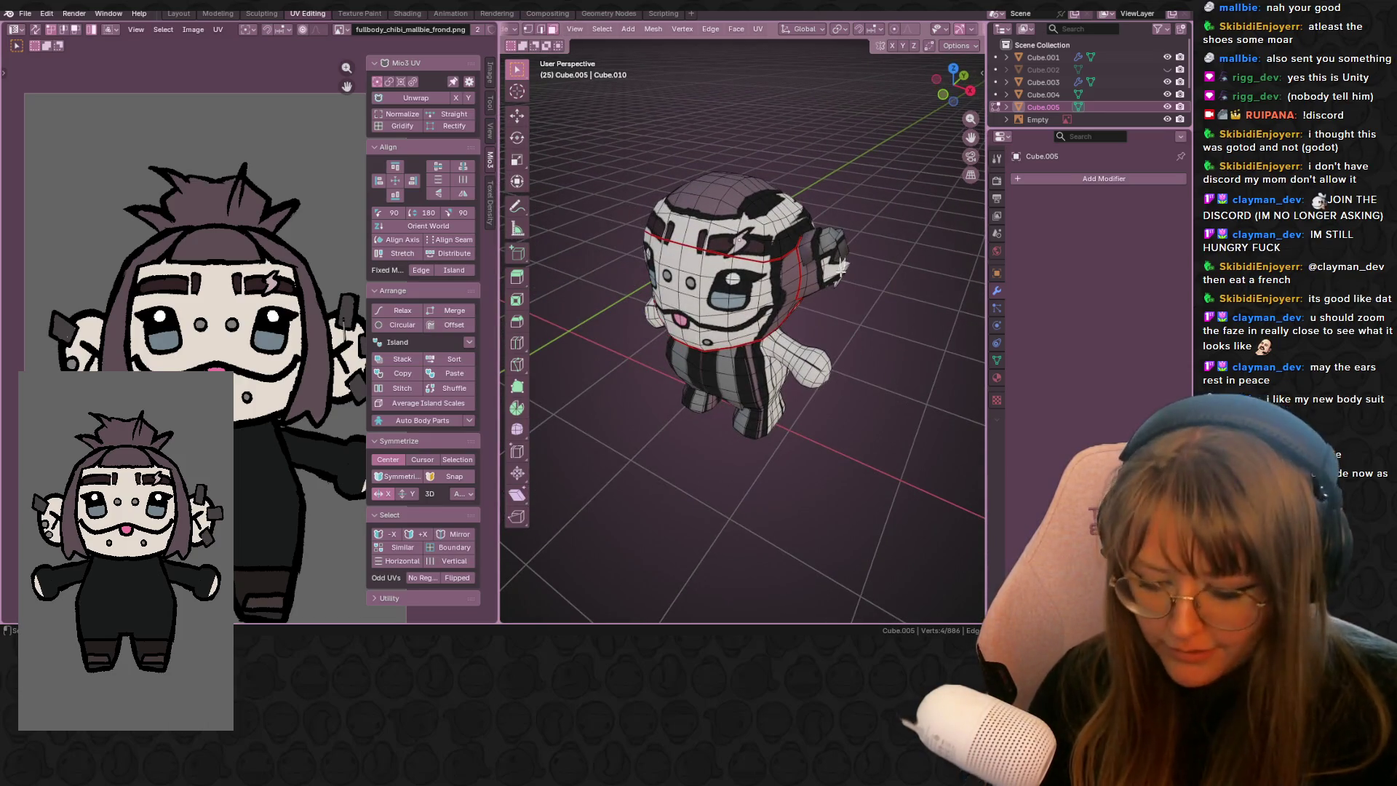
key("ctrl+l")
middle_click_drag(841, 268, 819, 271)
key("l")
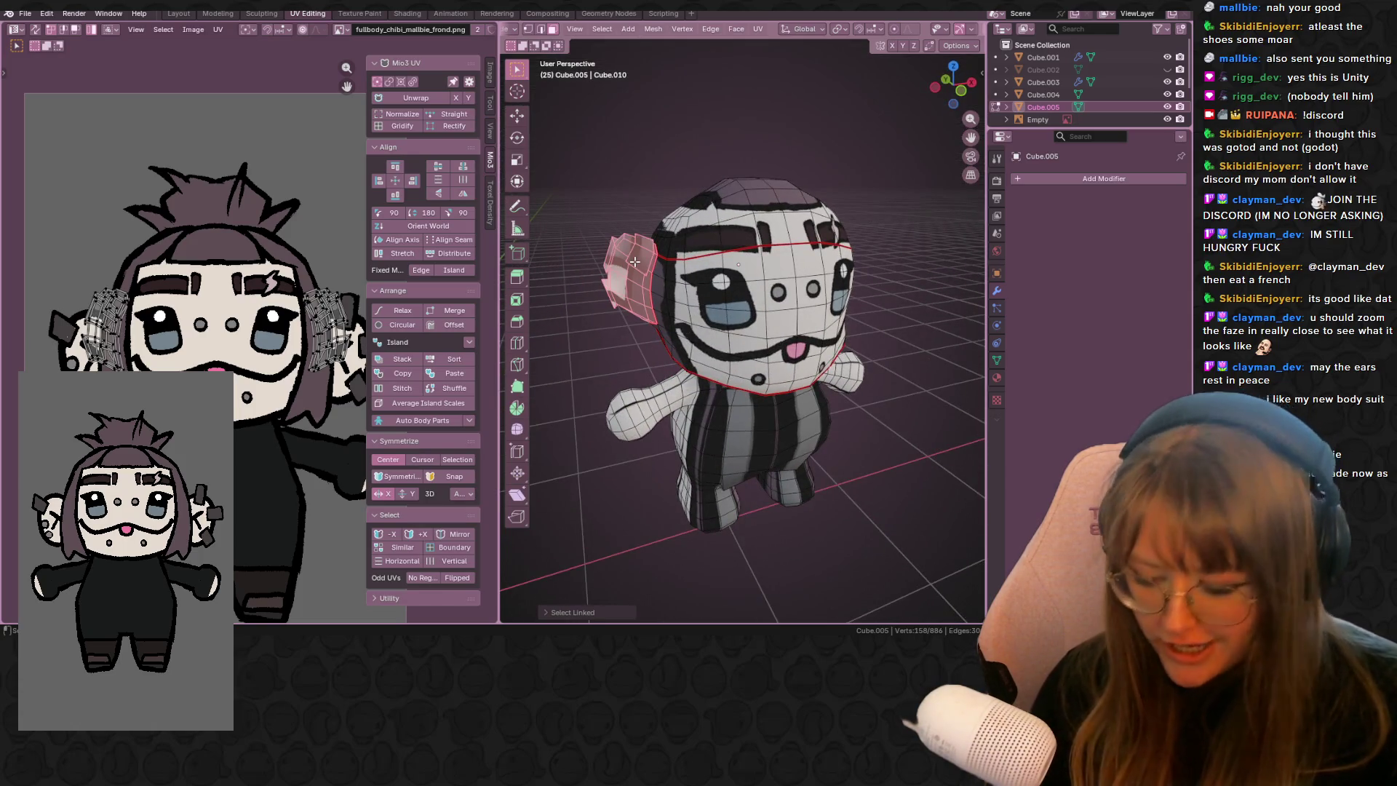
key("u")
key("u")
middle_click_drag(834, 222, 826, 253)
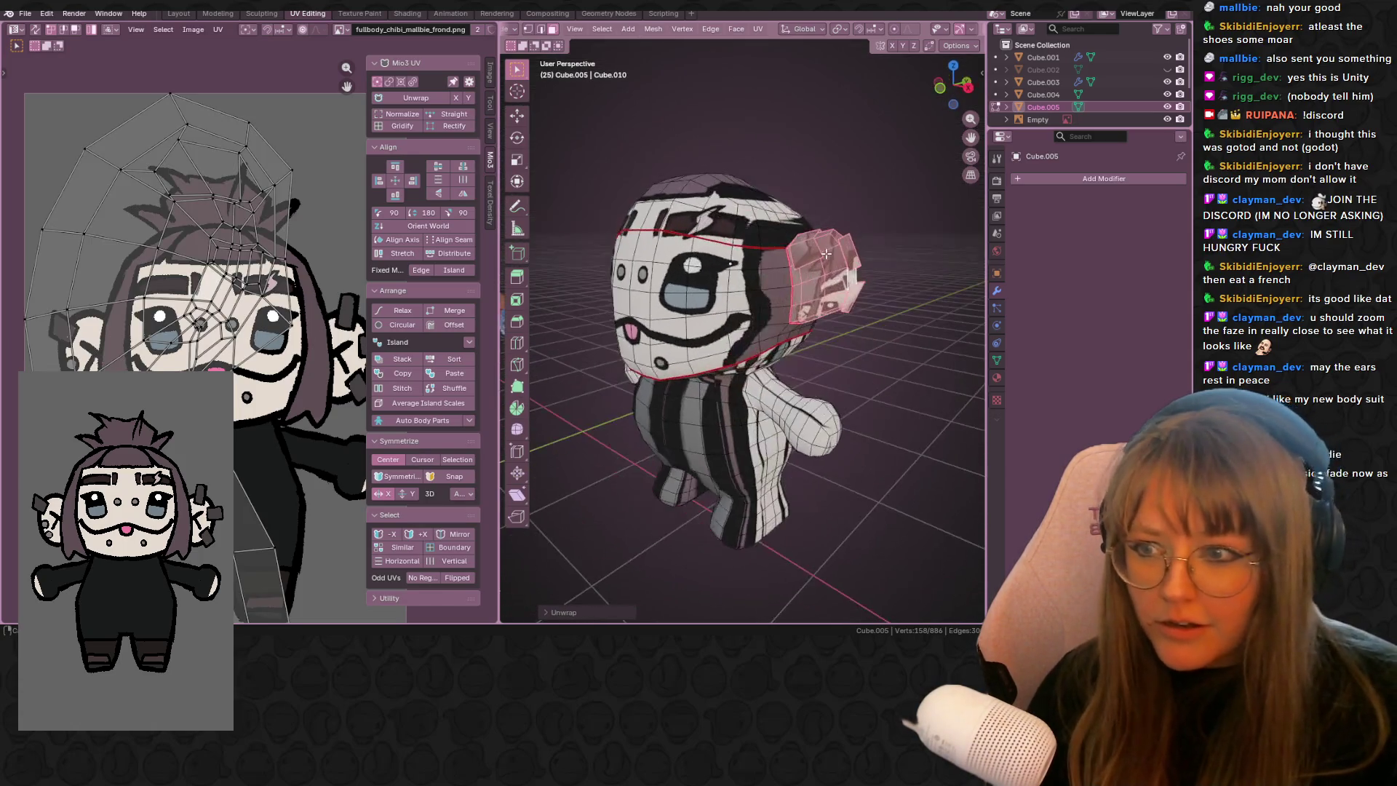
scroll(185, 312, "up", 3)
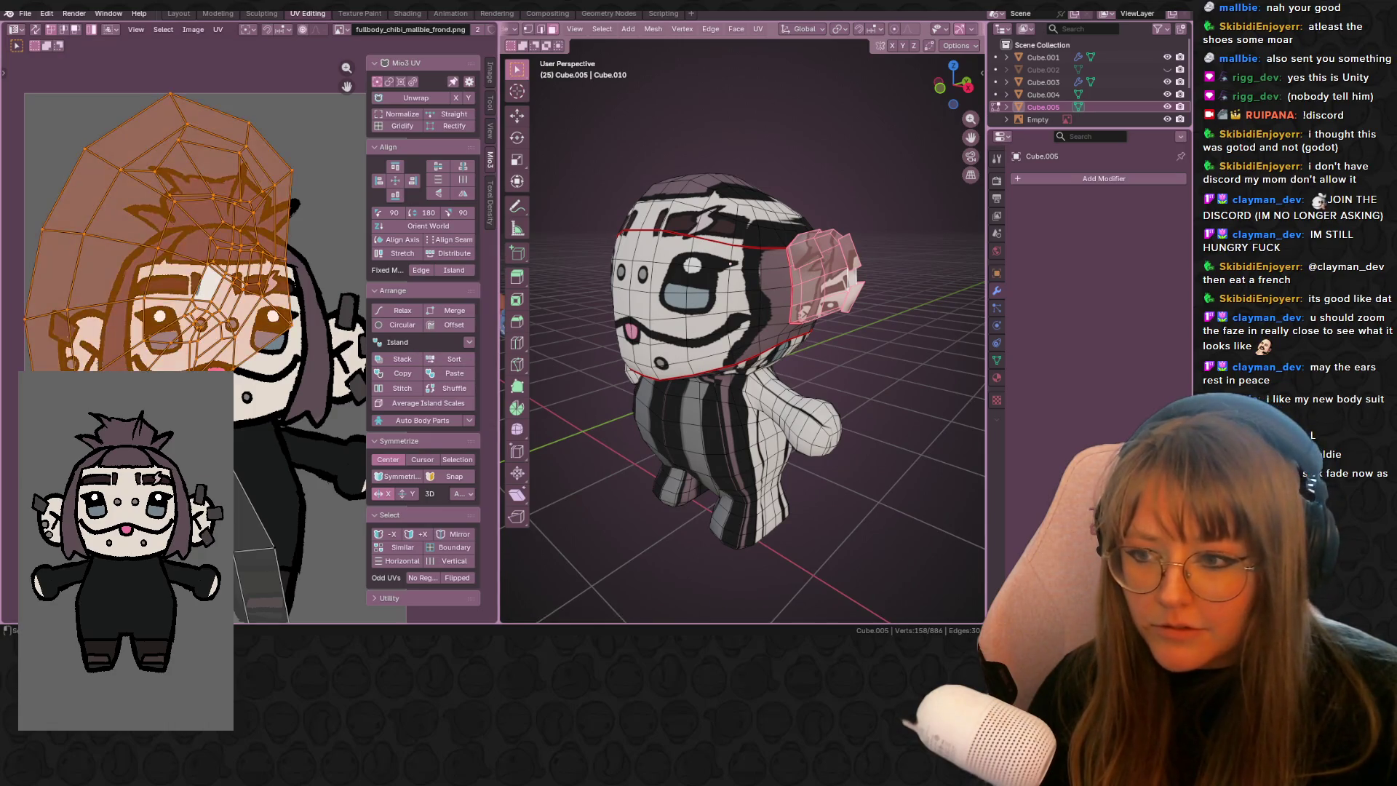
key("a")
key("s")
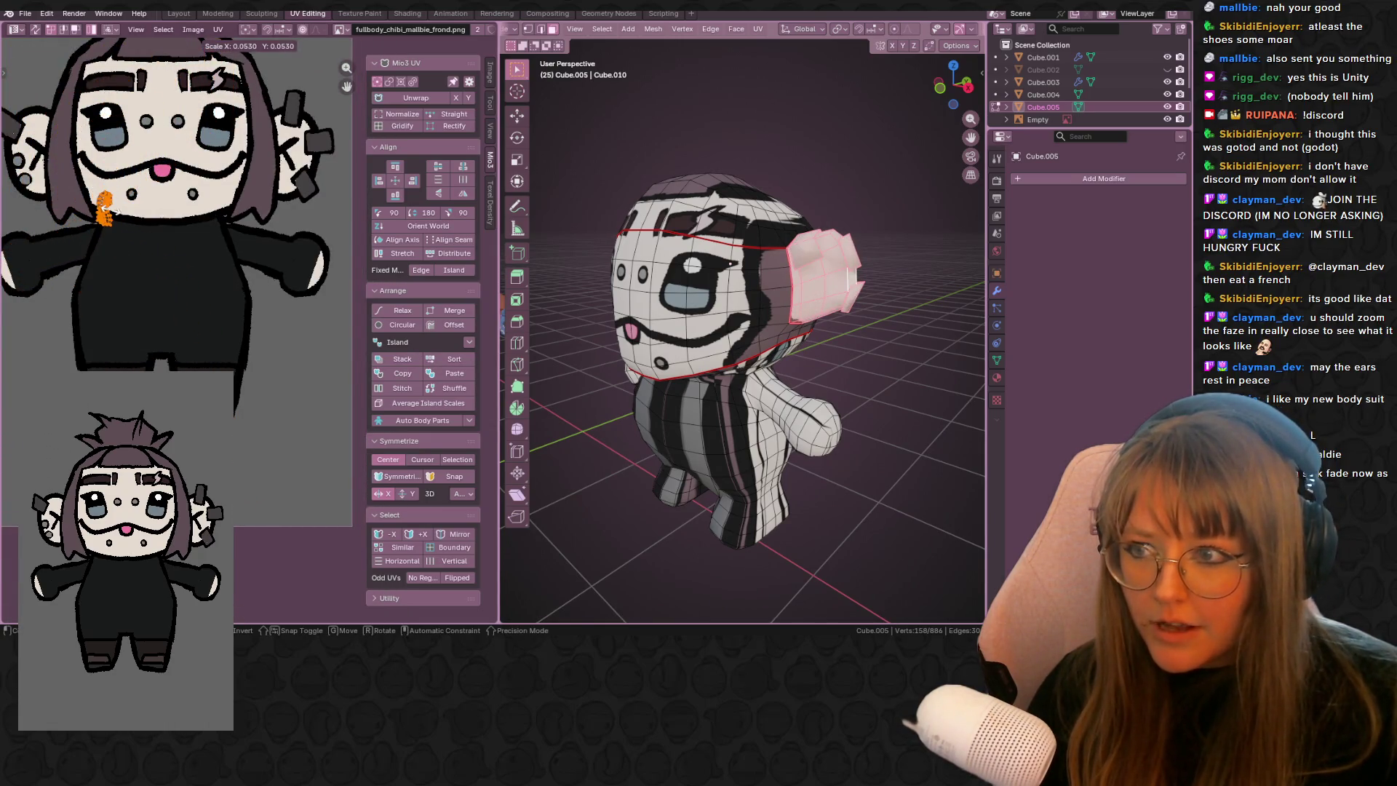
left_click(111, 208)
- Move an ear UV island onto the texture's ear area
left_click(104, 207)
key("g")
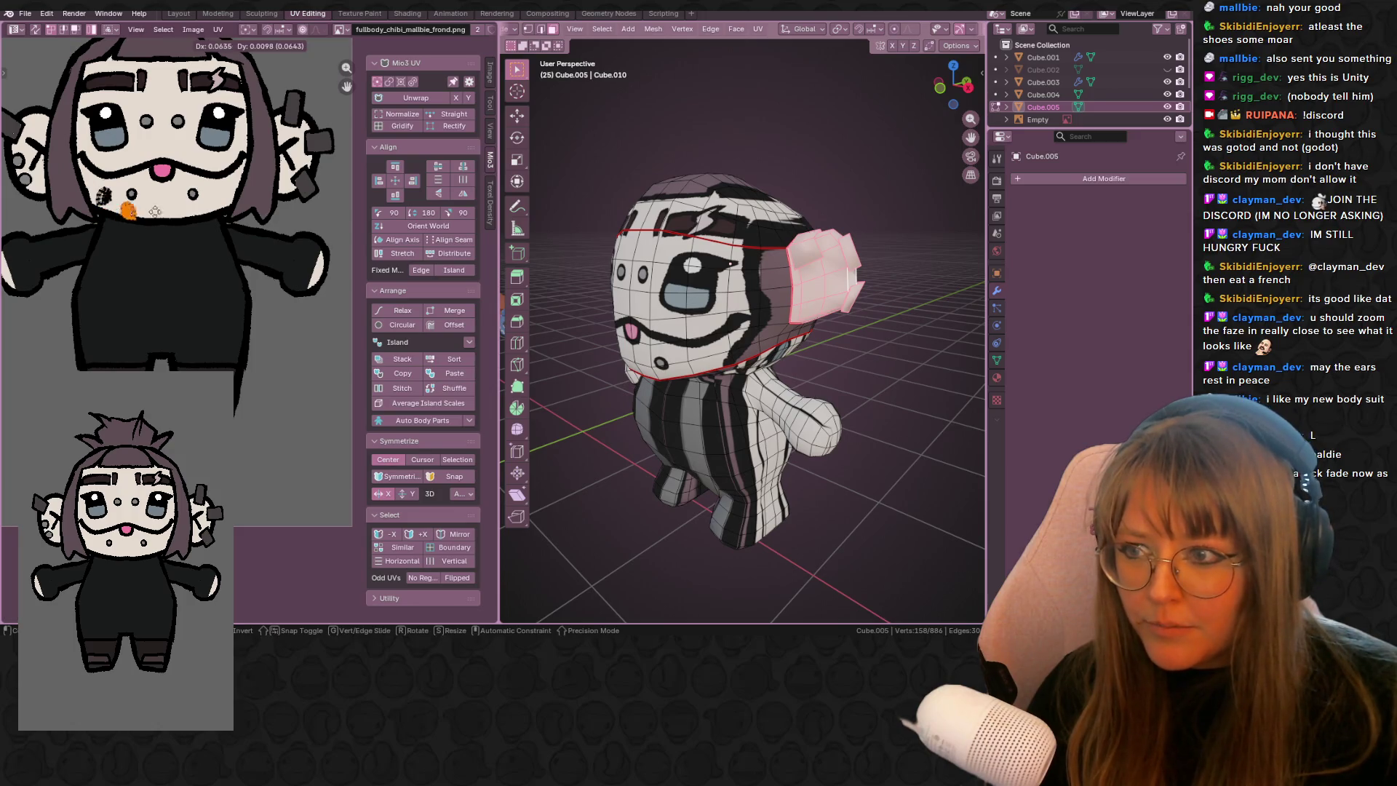
mouse_move(728, 328)
middle_mouse_down()
mouse_move(913, 312)
mouse_move(800, 291)
mouse_move(800, 251)
mouse_move(829, 245)
middle_mouse_up()
- Deselect the mesh, select a face loop band around the head and frame the view on it
key("alt+a")
scroll(749, 256, "up", 6)
scroll(750, 256, "down", 5)
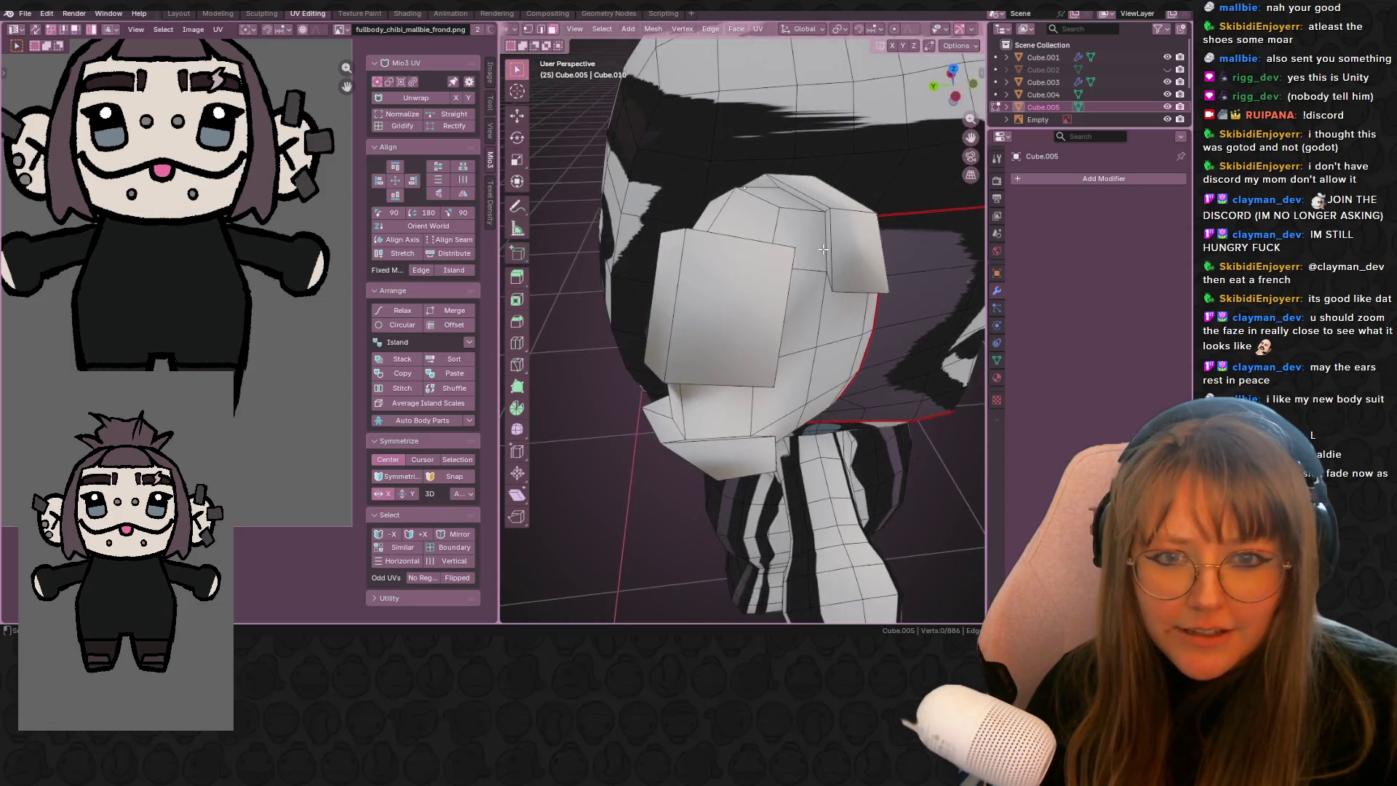
left_click(829, 245, "alt")
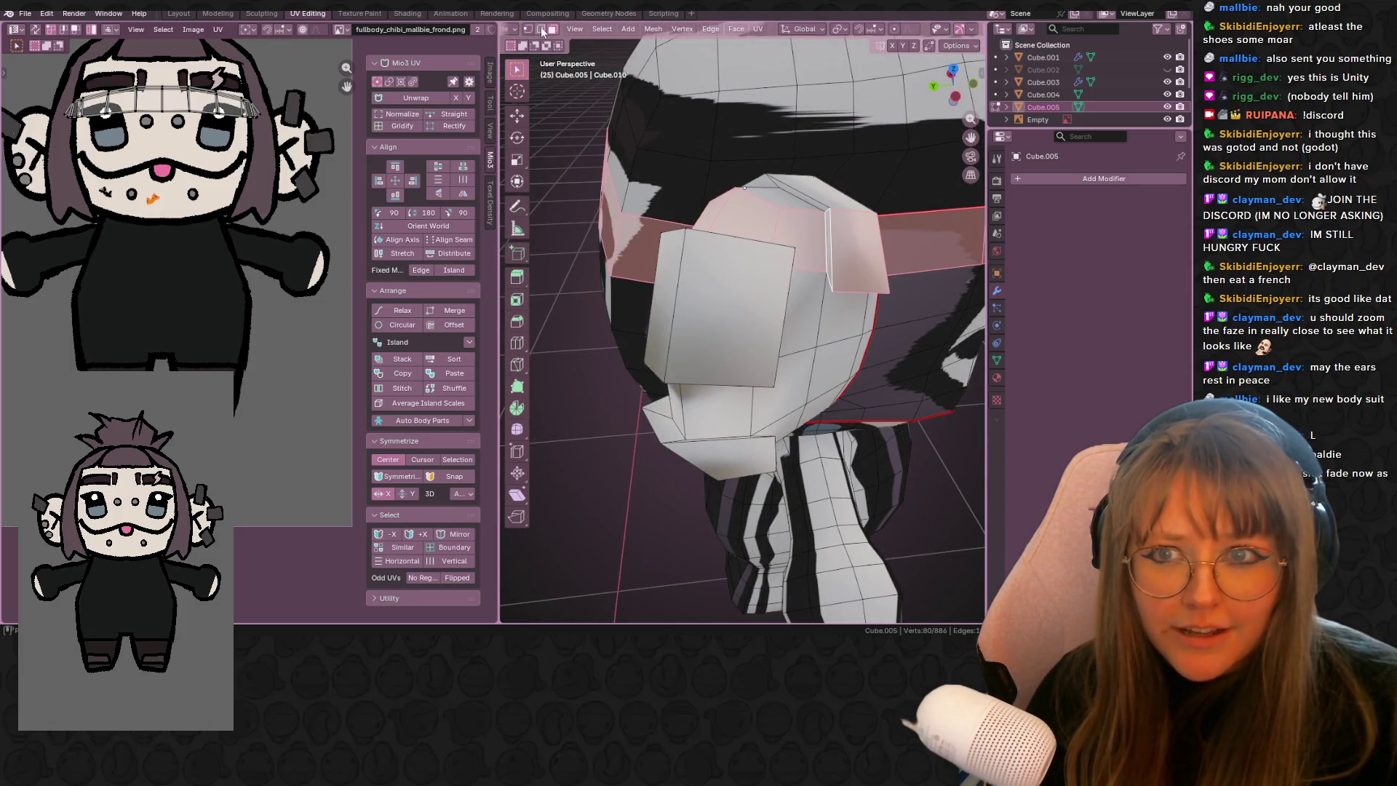
mouse_move(802, 200)
middle_mouse_down()
mouse_move(855, 246)
mouse_move(858, 206)
mouse_move(901, 208)
middle_mouse_up()
key("KP_Decimal")
scroll(955, 238, "down", 5)
scroll(955, 237, "down", 3)
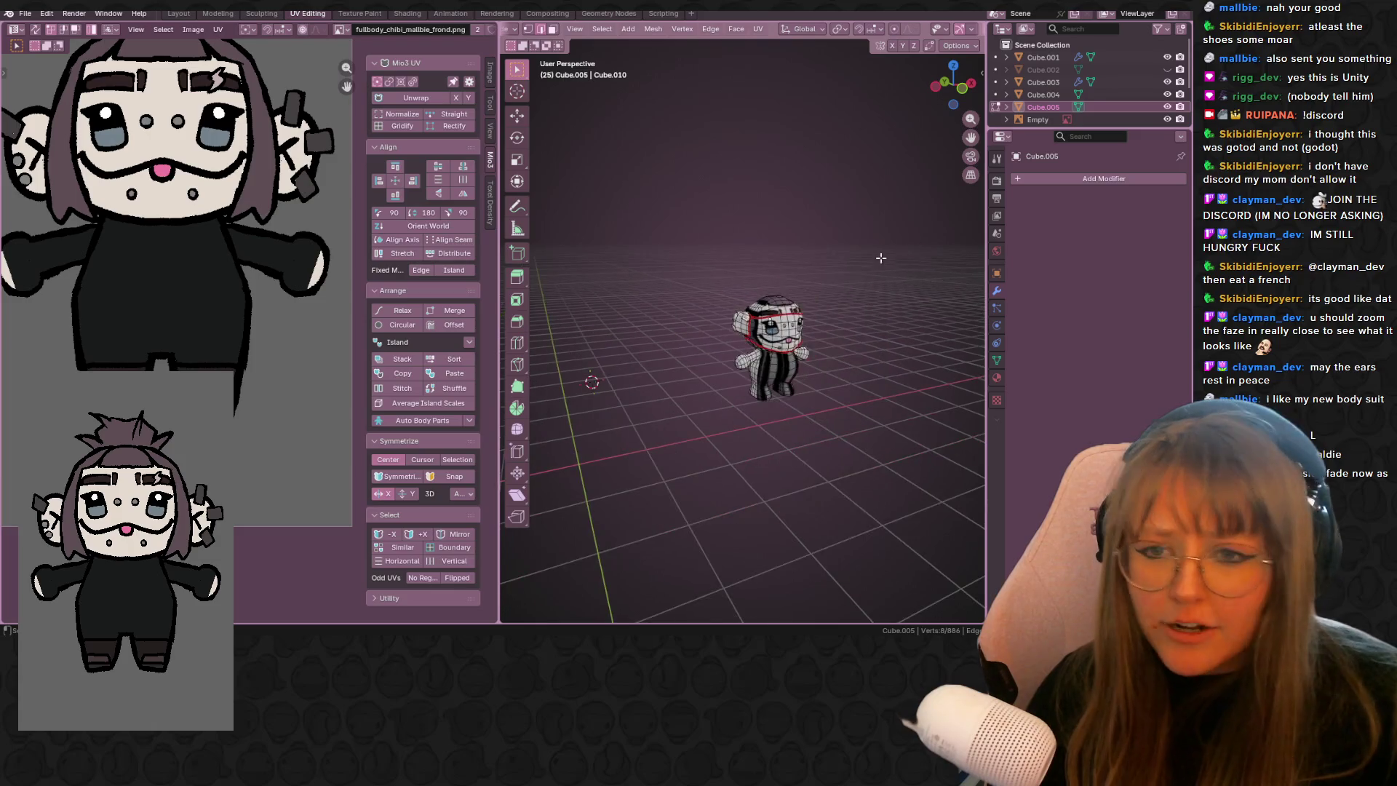
- Move and rotate the first ear face into place on the side of the head
key("Tab")
scroll(729, 319, "up", 6)
scroll(729, 319, "up", 3)
middle_click_drag(767, 292, 596, 218)
key("Tab")
scroll(688, 239, "down", 4)
left_click_drag(771, 347, 776, 349)
mouse_move(776, 350)
middle_mouse_down()
mouse_move(745, 326)
mouse_move(922, 430)
middle_mouse_up()
key("g")
left_click(745, 323)
key("r")
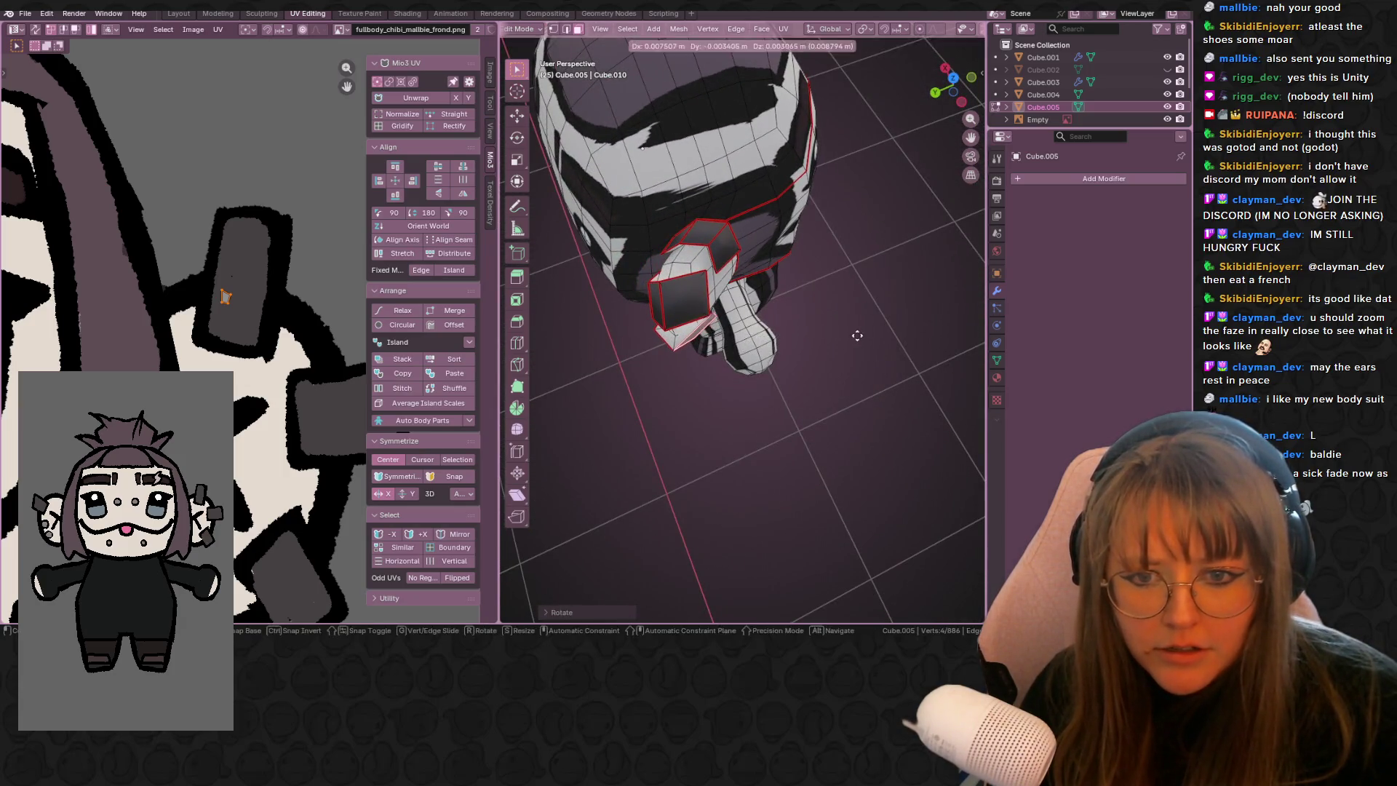
mouse_move(841, 334)
middle_mouse_down()
mouse_move(720, 342)
mouse_move(728, 359)
mouse_move(800, 262)
mouse_move(902, 185)
mouse_move(833, 387)
middle_mouse_up()
left_click(722, 338)
- Rotate another ear face to angle the ear outward
scroll(902, 185, "down", 5)
scroll(902, 185, "up", 4)
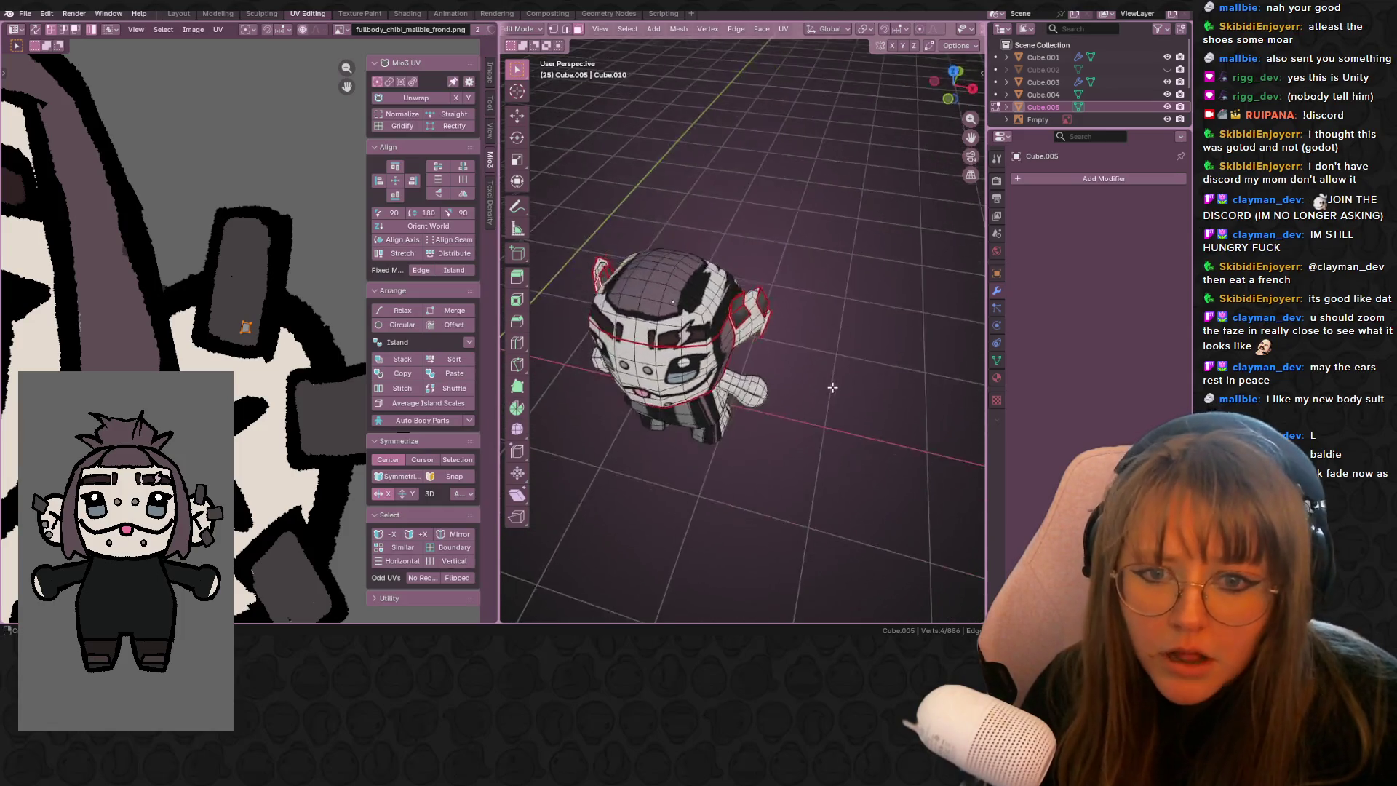
scroll(832, 388, "up", 2)
left_click(785, 303)
mouse_move(786, 303)
middle_mouse_down()
mouse_move(923, 324)
mouse_move(837, 352)
middle_mouse_up()
key("r")
left_click(872, 296)
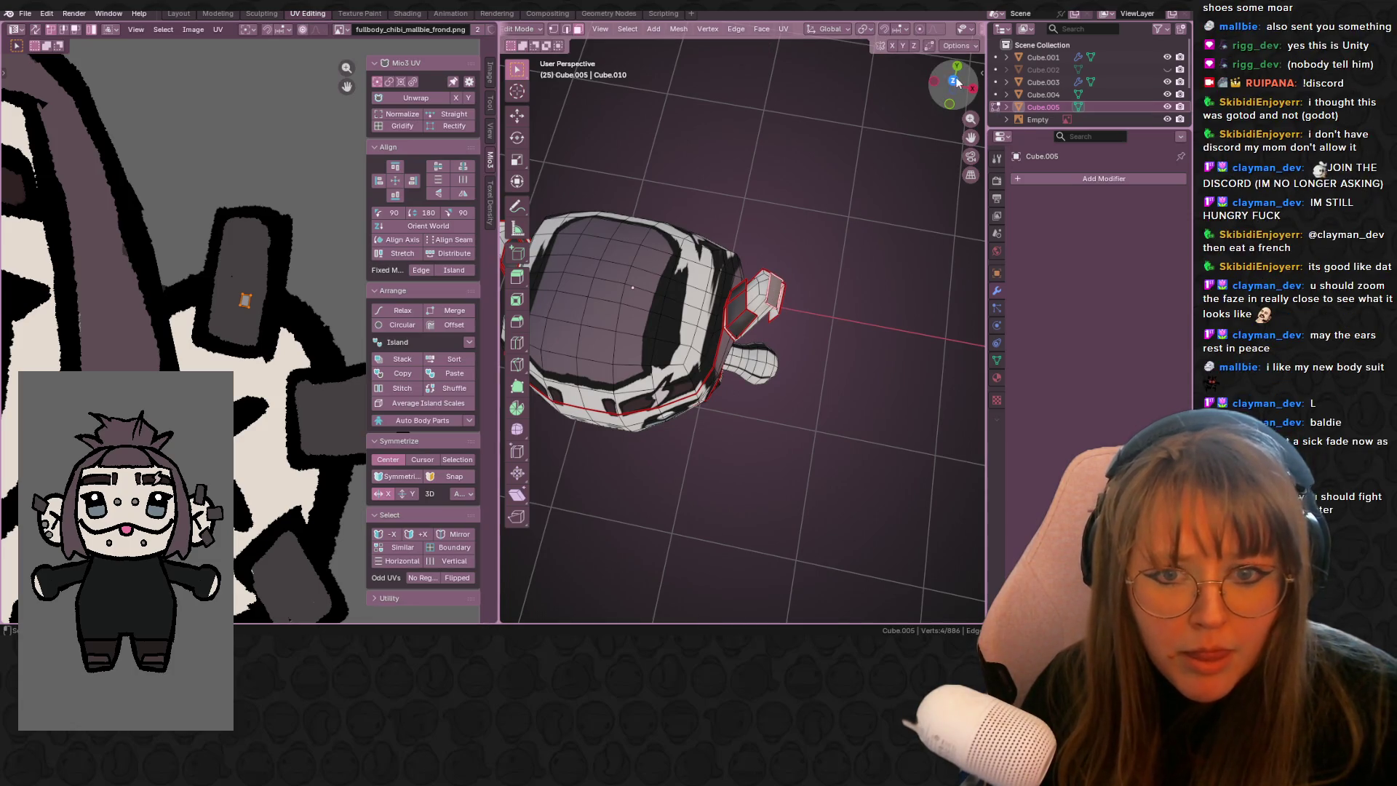
middle_click_drag(910, 256, 821, 353)
- Check the ears in Object Mode from the front view
key("Tab")
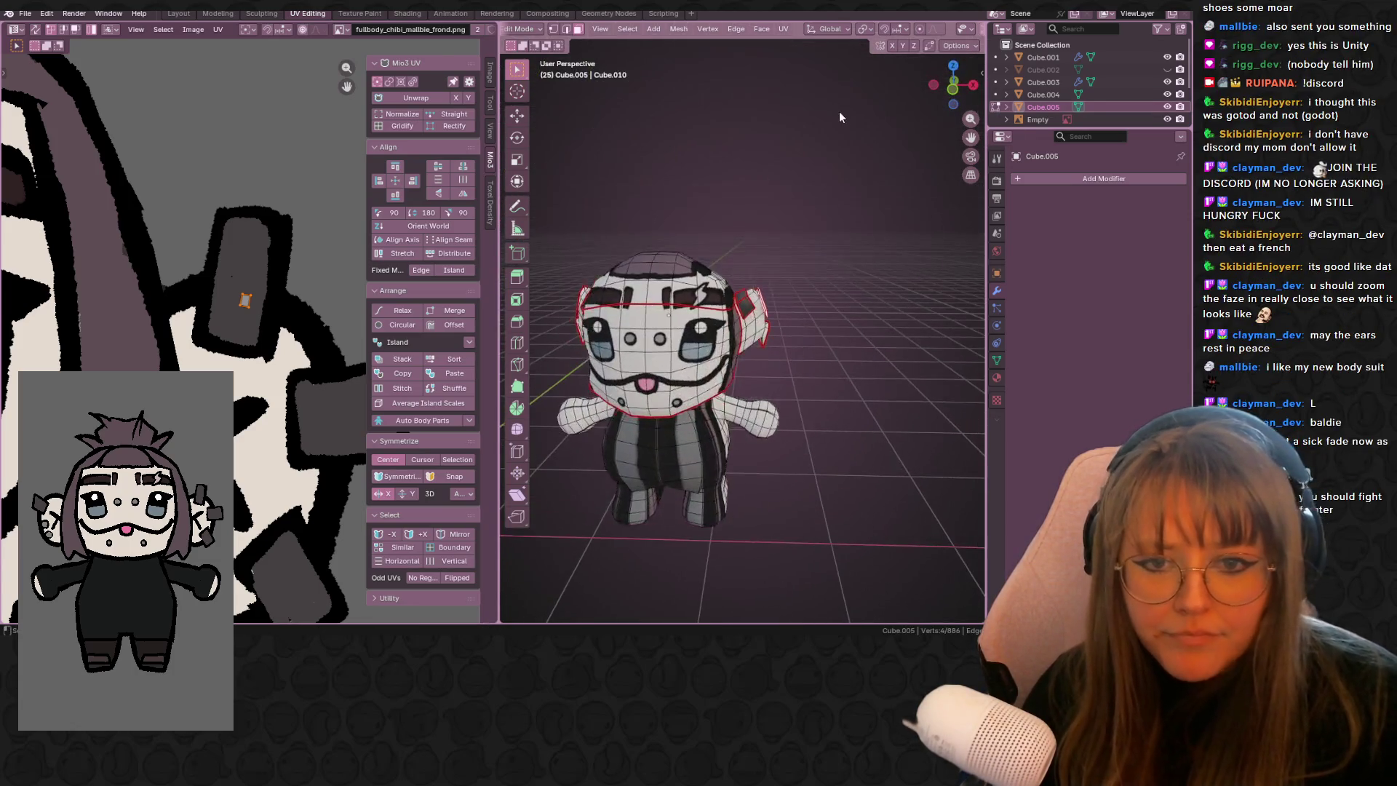
left_click(958, 91)
scroll(826, 247, "up", 6)
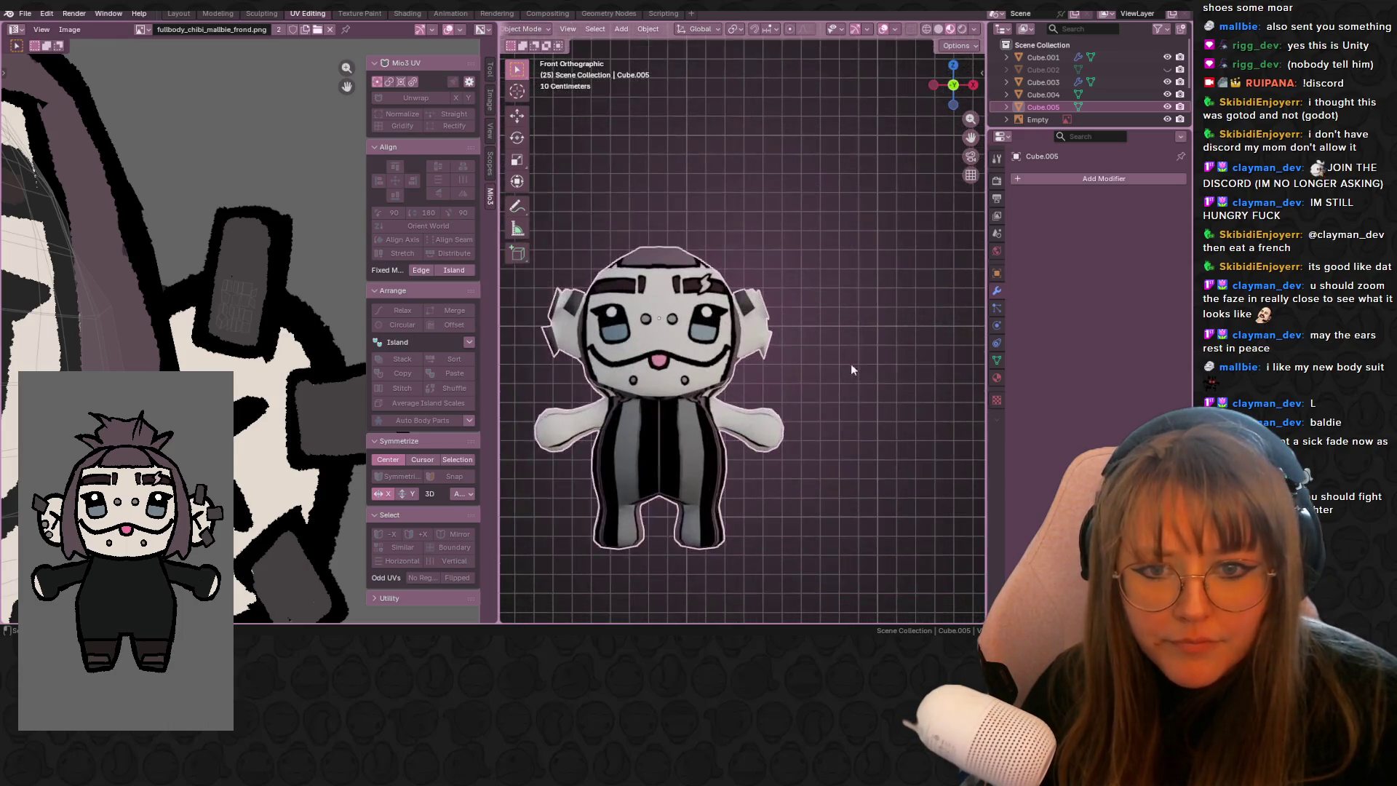
mouse_move(849, 308)
middle_mouse_down()
mouse_move(748, 301)
mouse_move(754, 455)
middle_mouse_up()
scroll(748, 300, "down", 6)
- Re-rotate and reposition the selected ear faces from a top-down angle
key("Tab")
key("r")
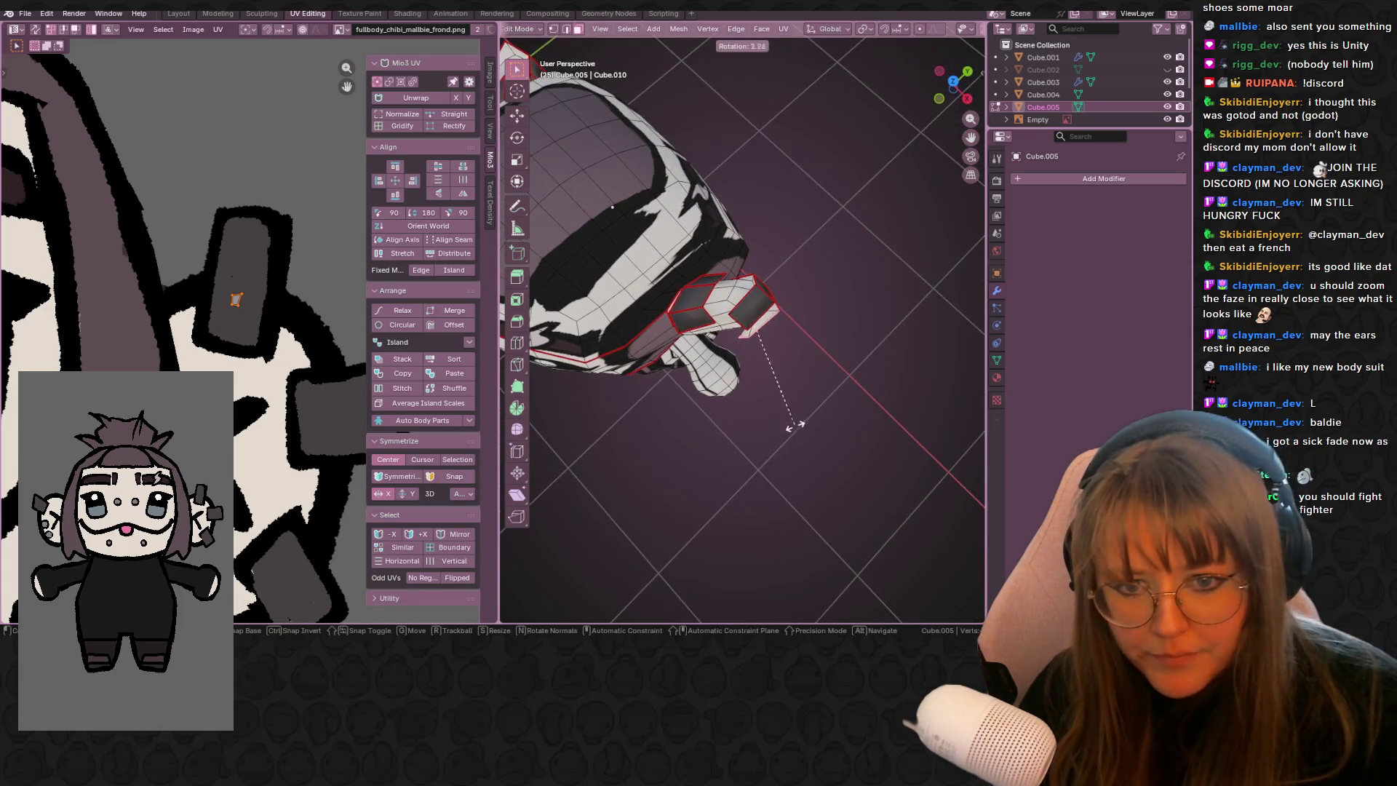
right_click(755, 453)
middle_click_drag(755, 307, 764, 378)
key("r")
left_click(816, 365)
key("g")
left_click(801, 382)
- Nudge the ear's top vertices, then return to Object Mode
mouse_move(800, 382)
middle_mouse_down()
mouse_move(774, 204)
mouse_move(701, 320)
mouse_move(692, 371)
mouse_move(736, 297)
middle_mouse_up()
key("g")
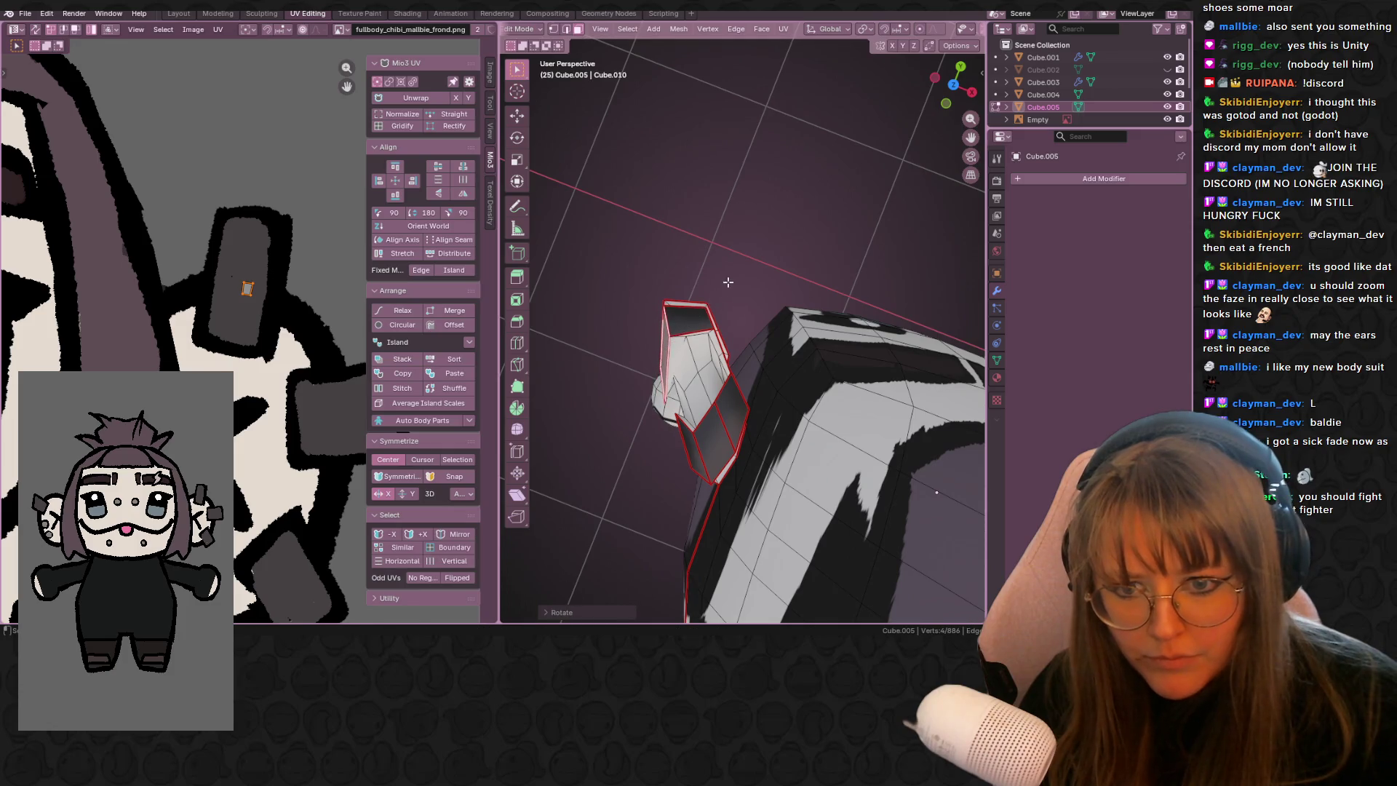
left_click(714, 278)
middle_click_drag(714, 278, 815, 378)
scroll(815, 379, "down", 6)
key("Tab")
middle_click_drag(910, 461, 899, 218)
- Unhide Cube.002, box-select it with Cube.005 and join them with Ctrl+J
left_click(962, 89)
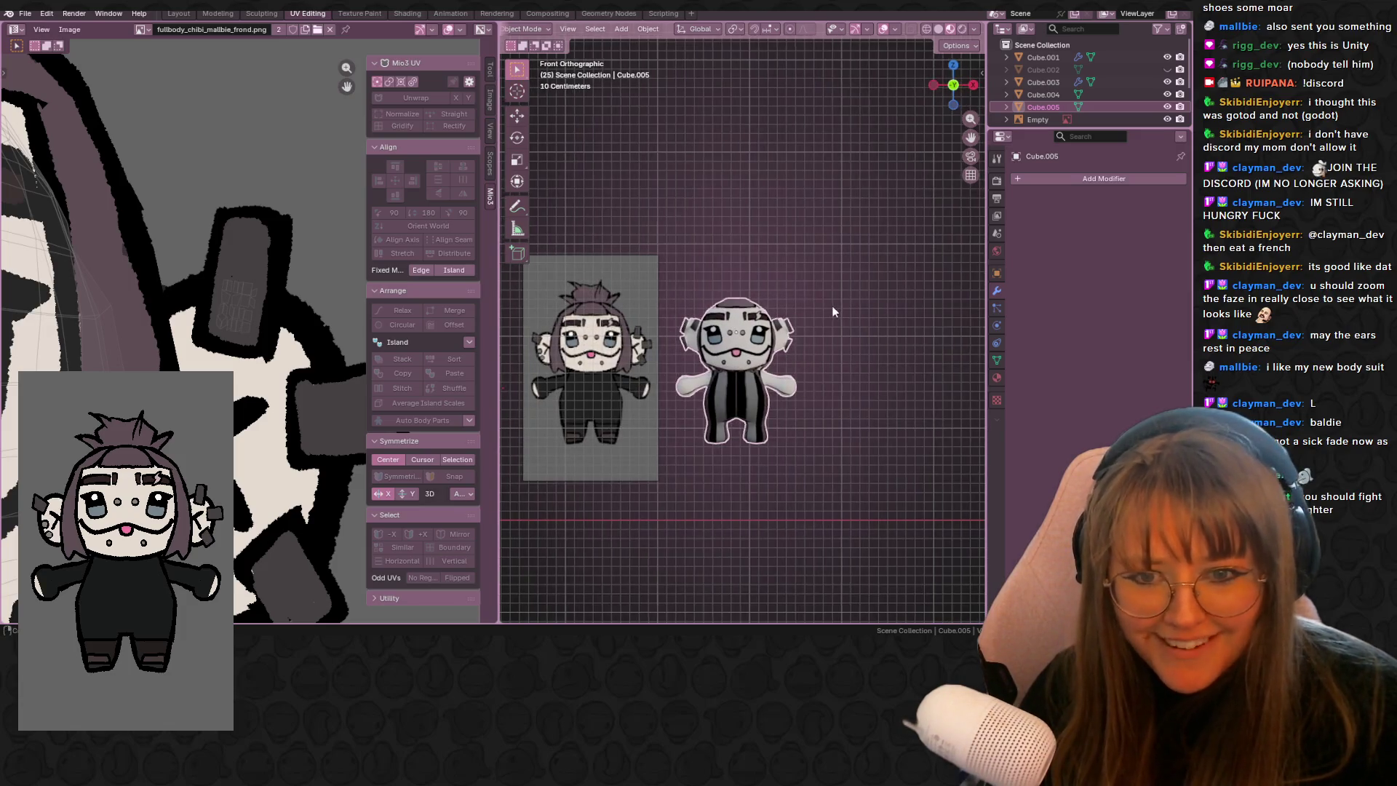
scroll(832, 308, "up", 2)
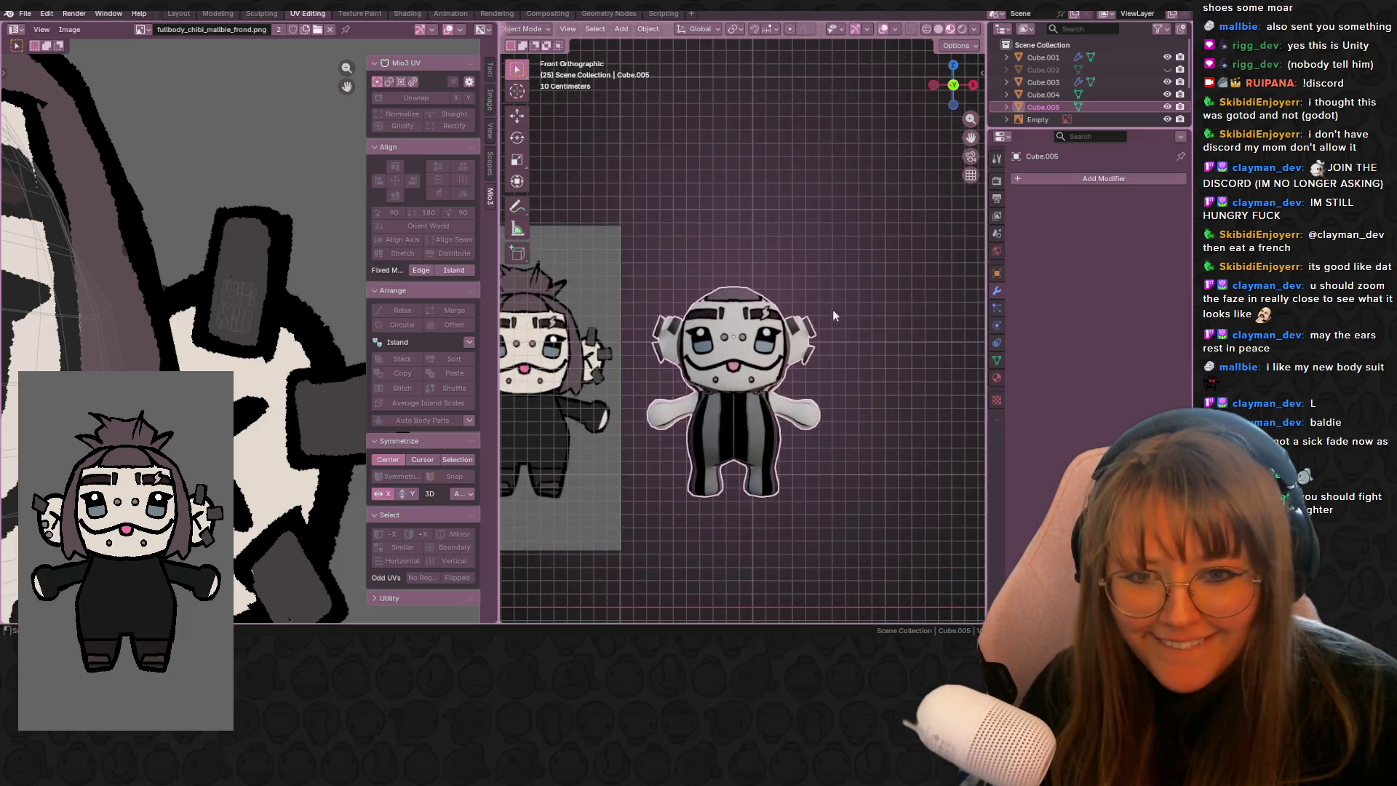
left_click(1167, 69)
scroll(835, 268, "down", 3)
left_click(835, 268)
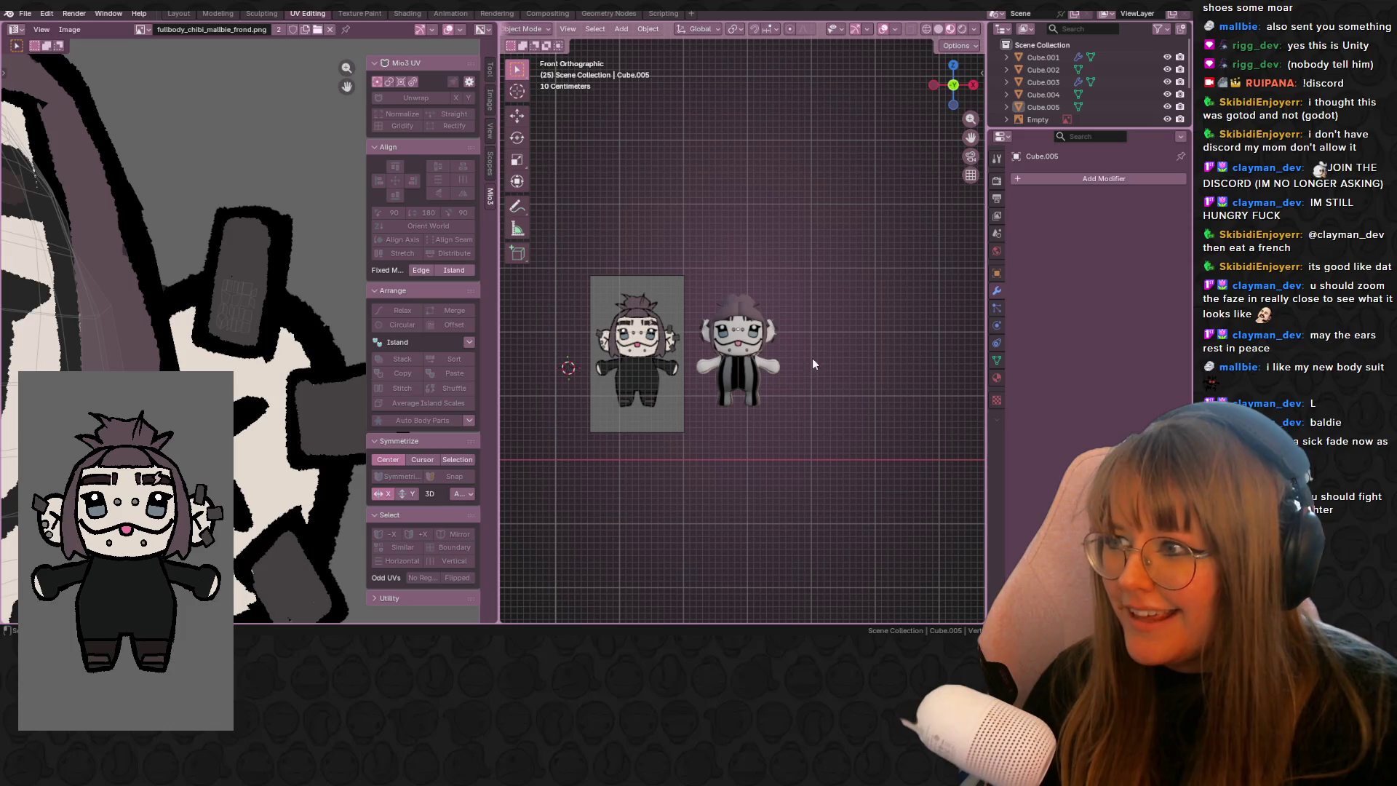
scroll(811, 358, "up", 3)
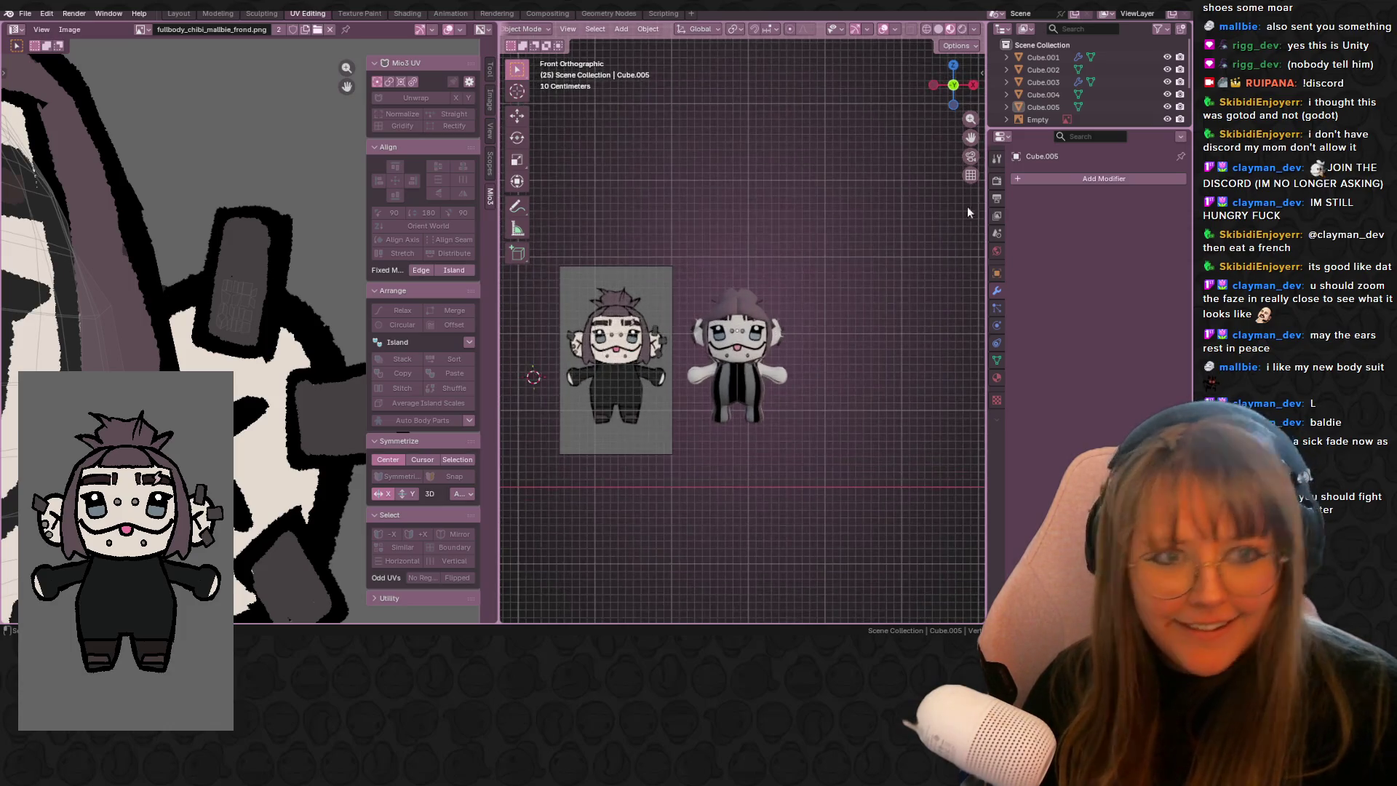
left_click_drag(751, 323, 817, 429)
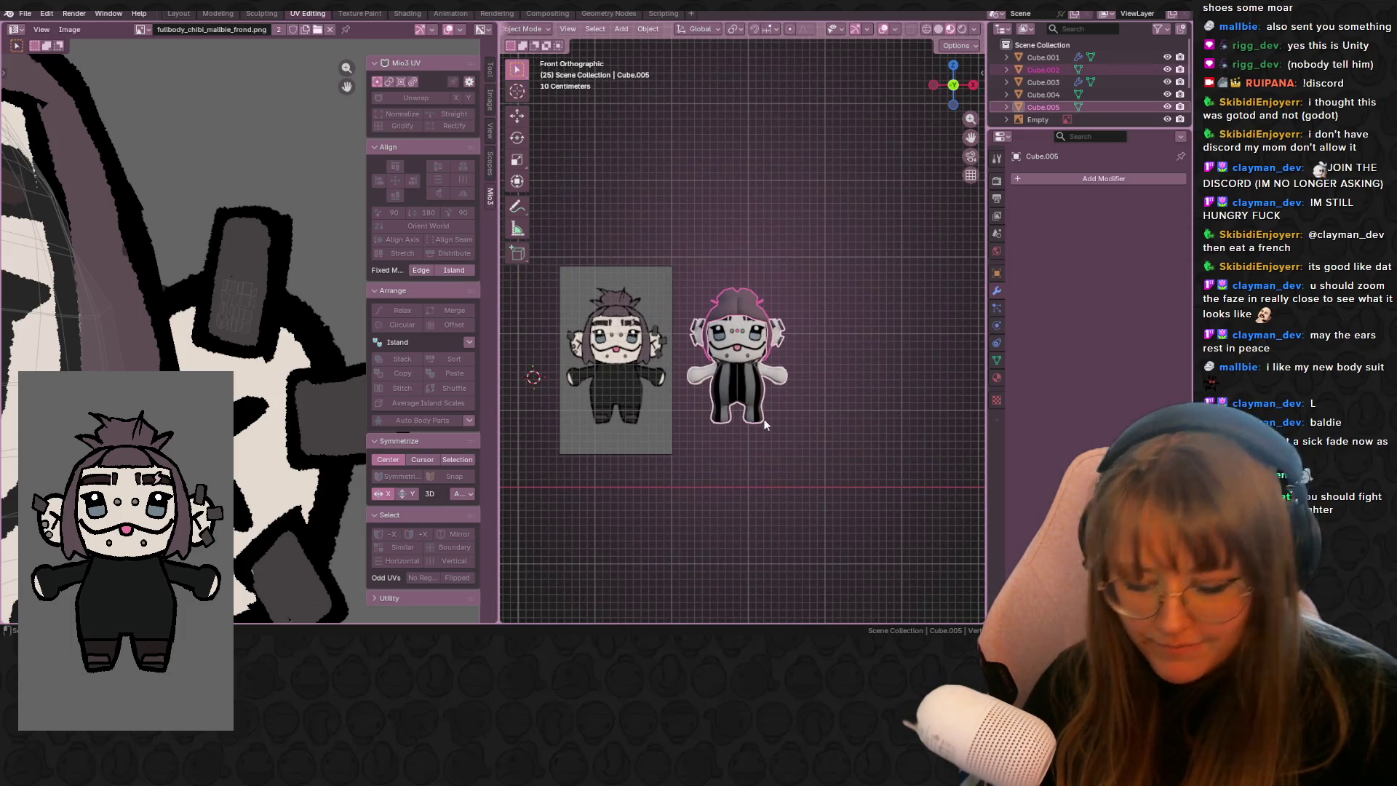
key("ctrl+j")
middle_click_drag(764, 424, 937, 451)
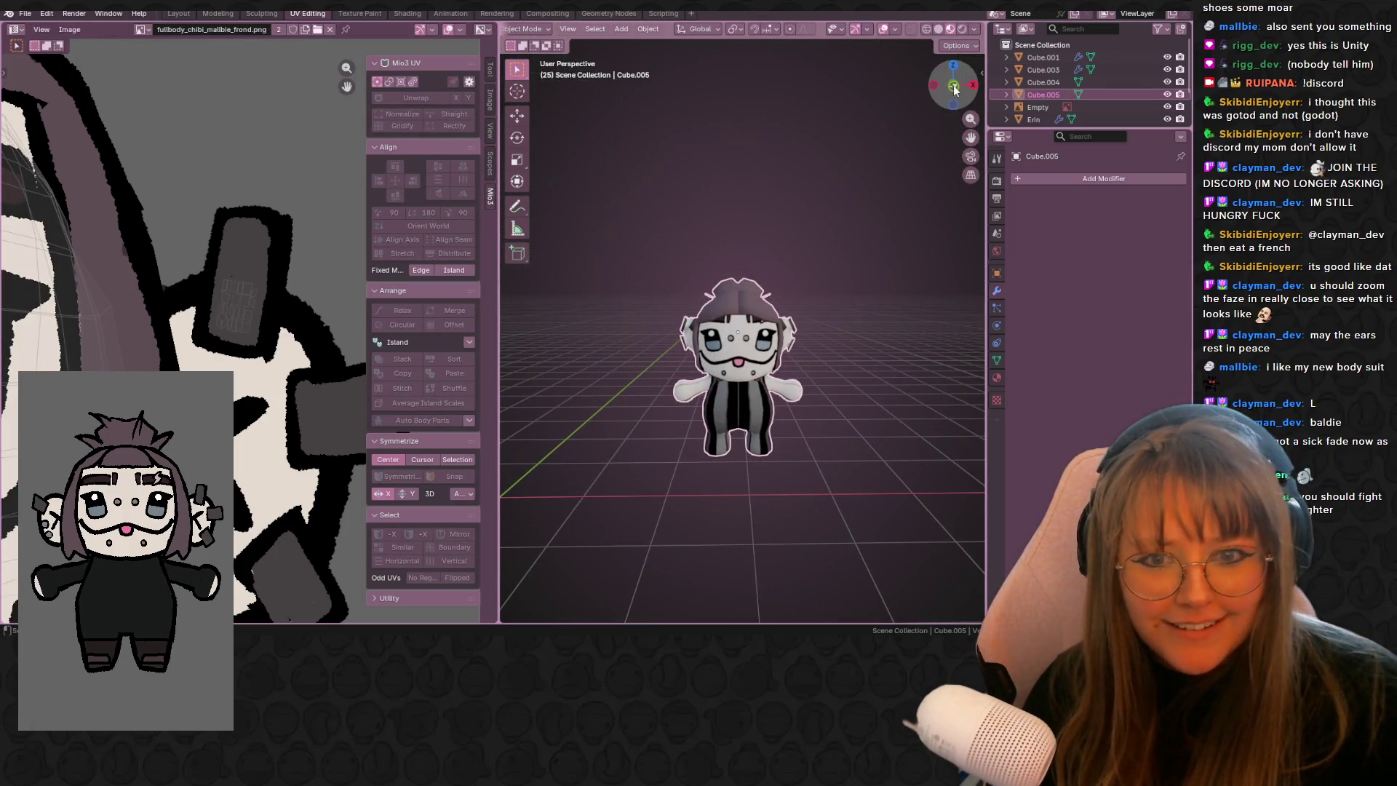
- In front view, shrink the chibi and move it beside the white plush
left_click(954, 88)
key("g")
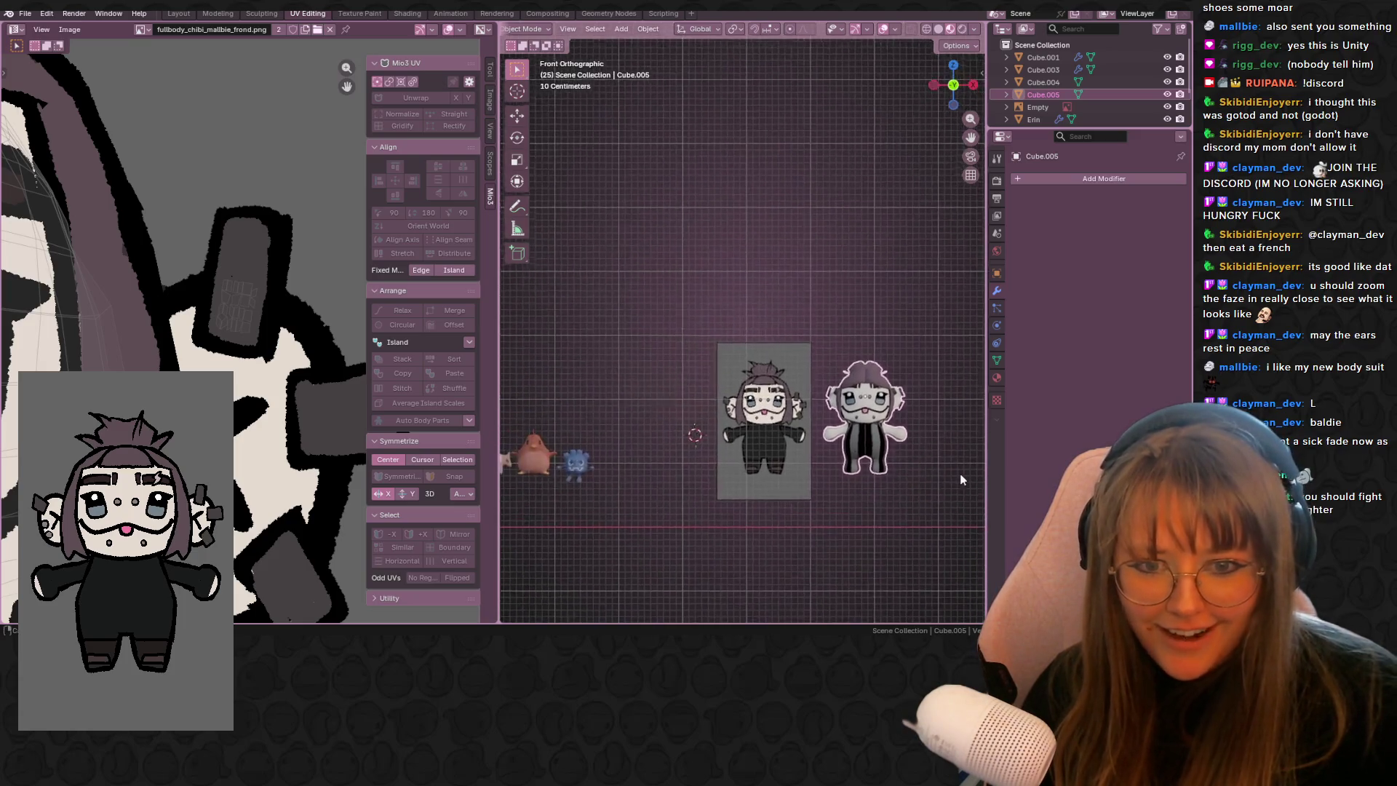
key("s")
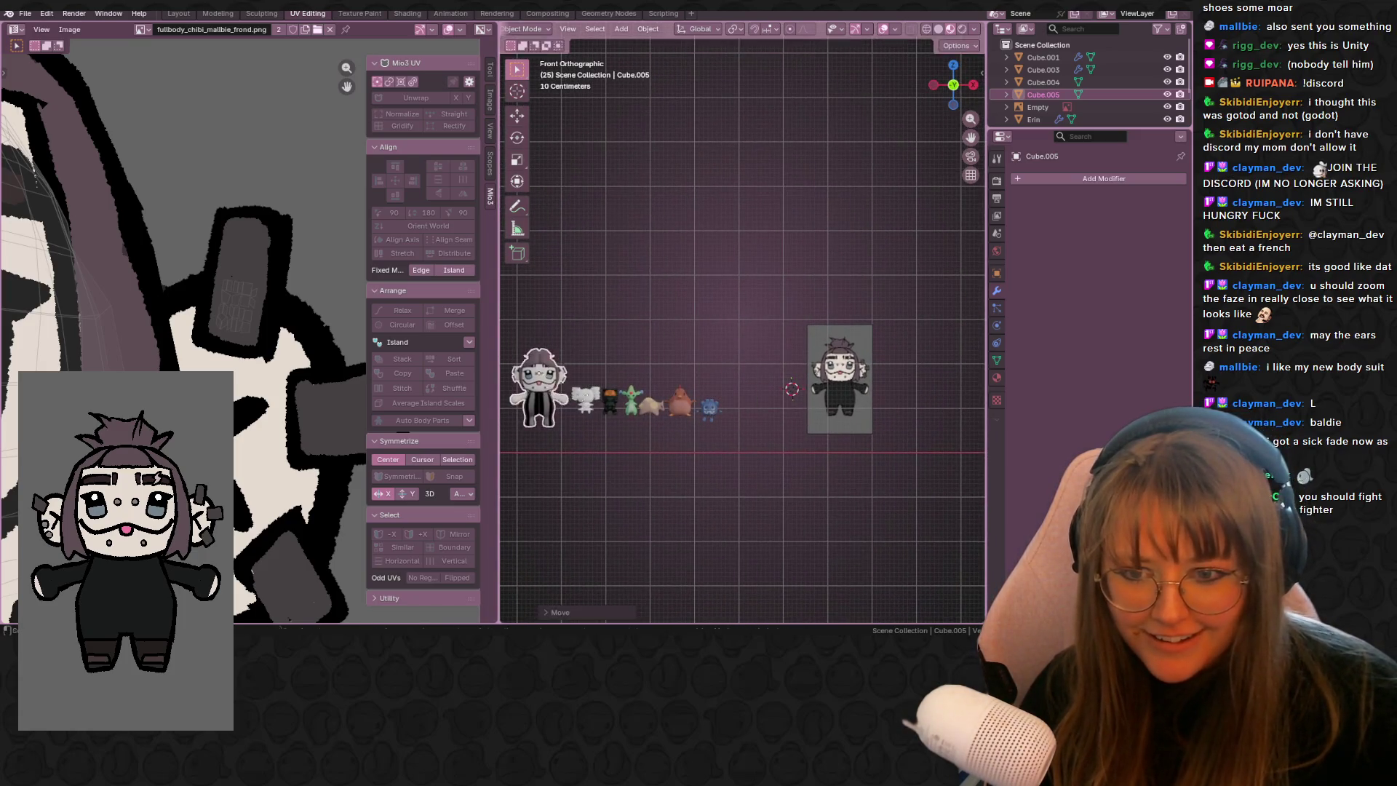
left_click(662, 382)
scroll(662, 382, "up", 3)
scroll(662, 382, "up", 3)
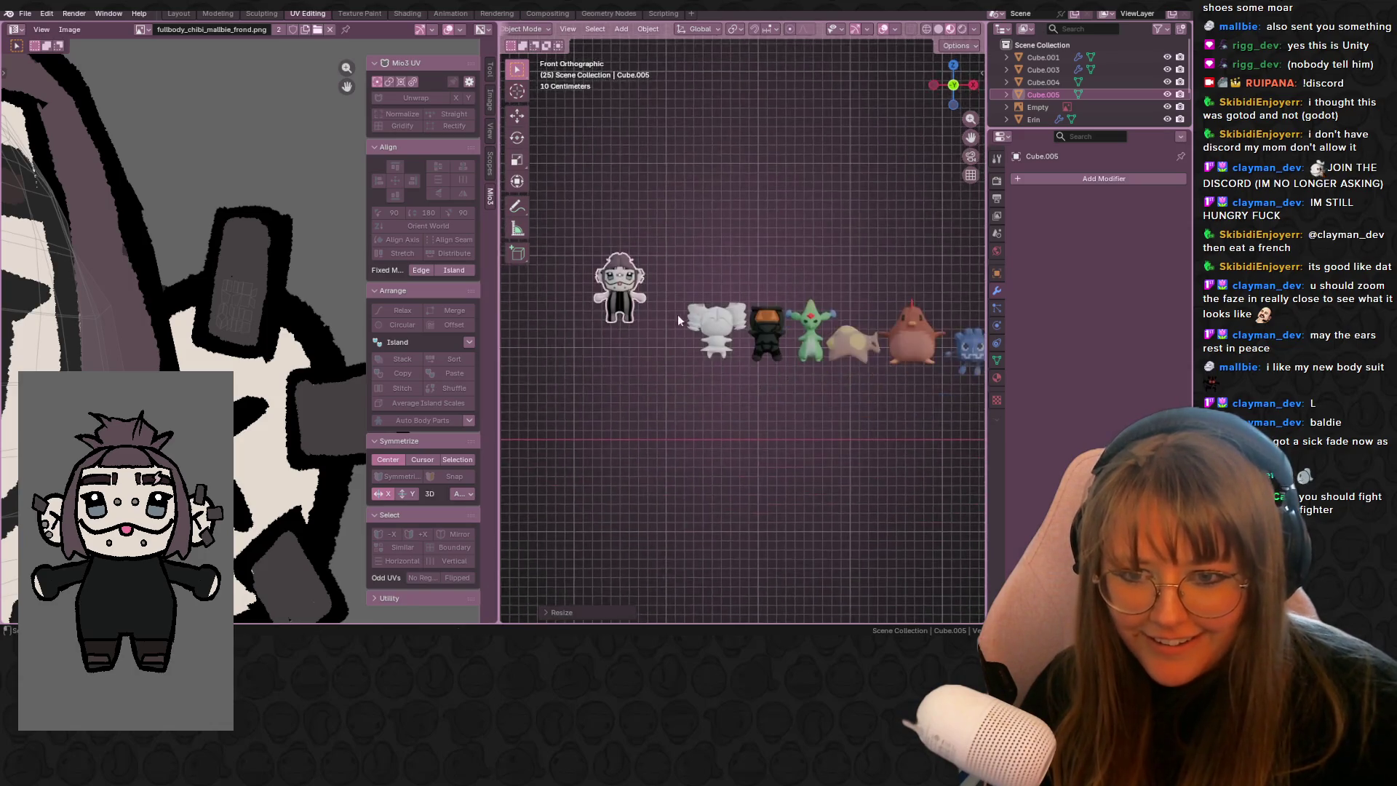
key("g")
left_click(627, 348)
key("s")
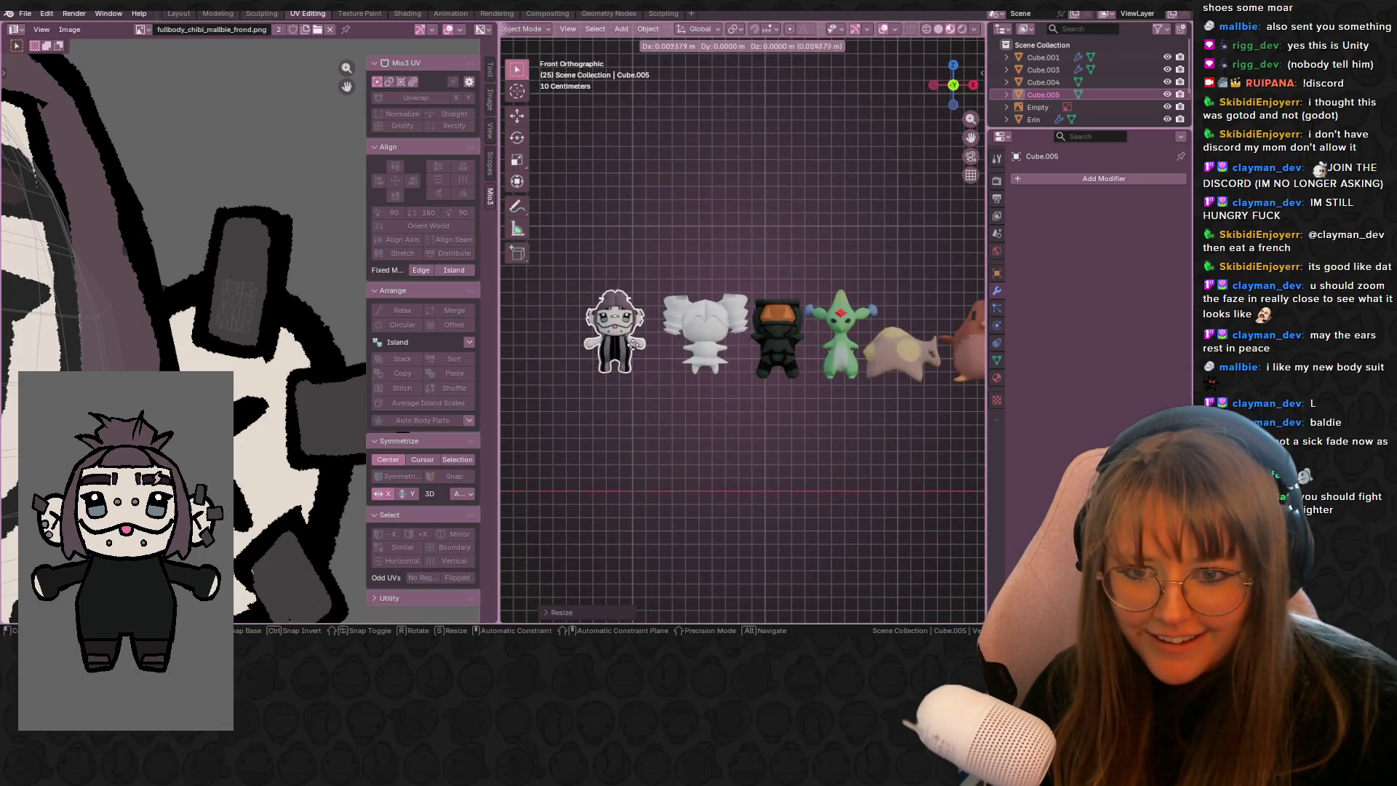
left_click(653, 349)
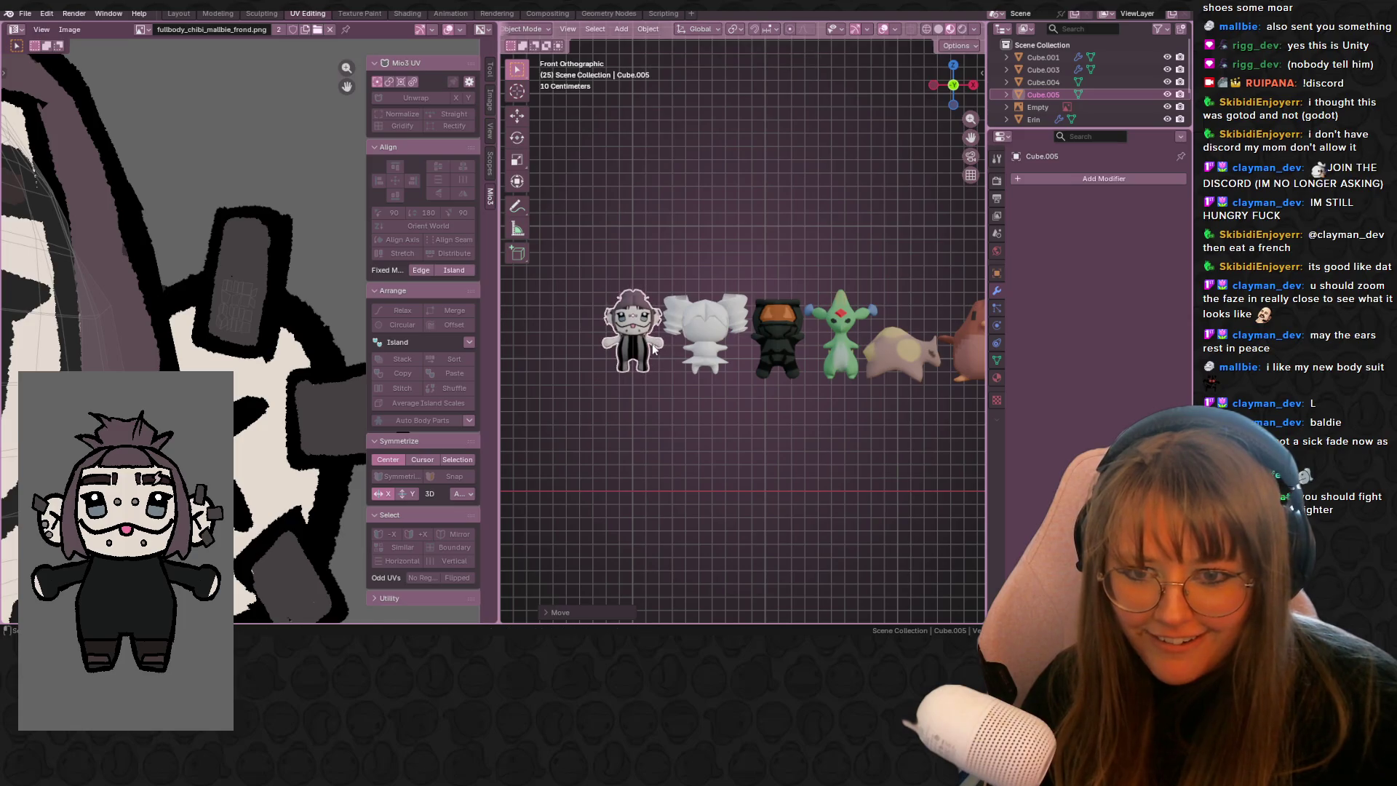
- Line the chibi up with the plush row, select the white and black plushes, then switch to Layout
left_click(757, 453)
scroll(793, 455, "down", 1)
scroll(824, 340, "down", 1)
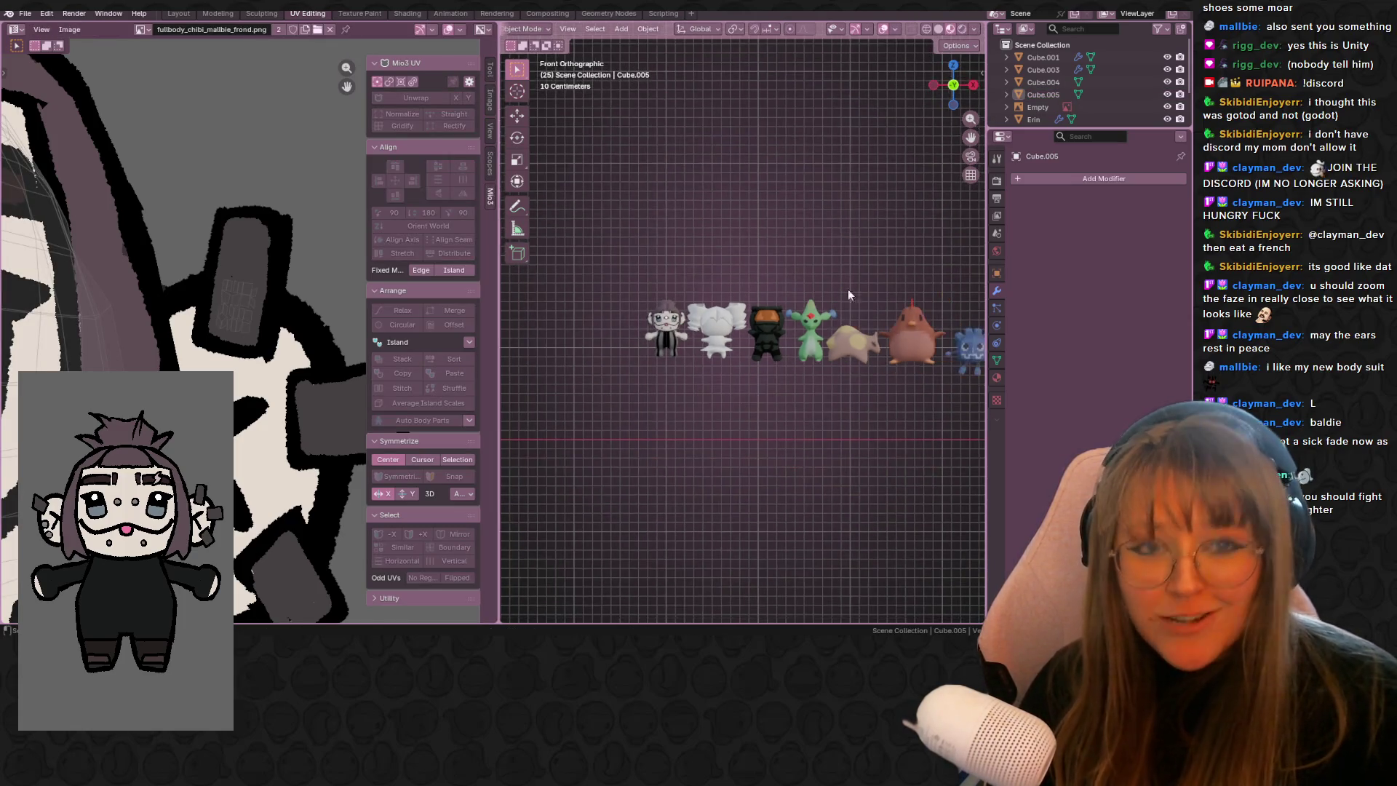
middle_click_drag(846, 318, 753, 273, "shift")
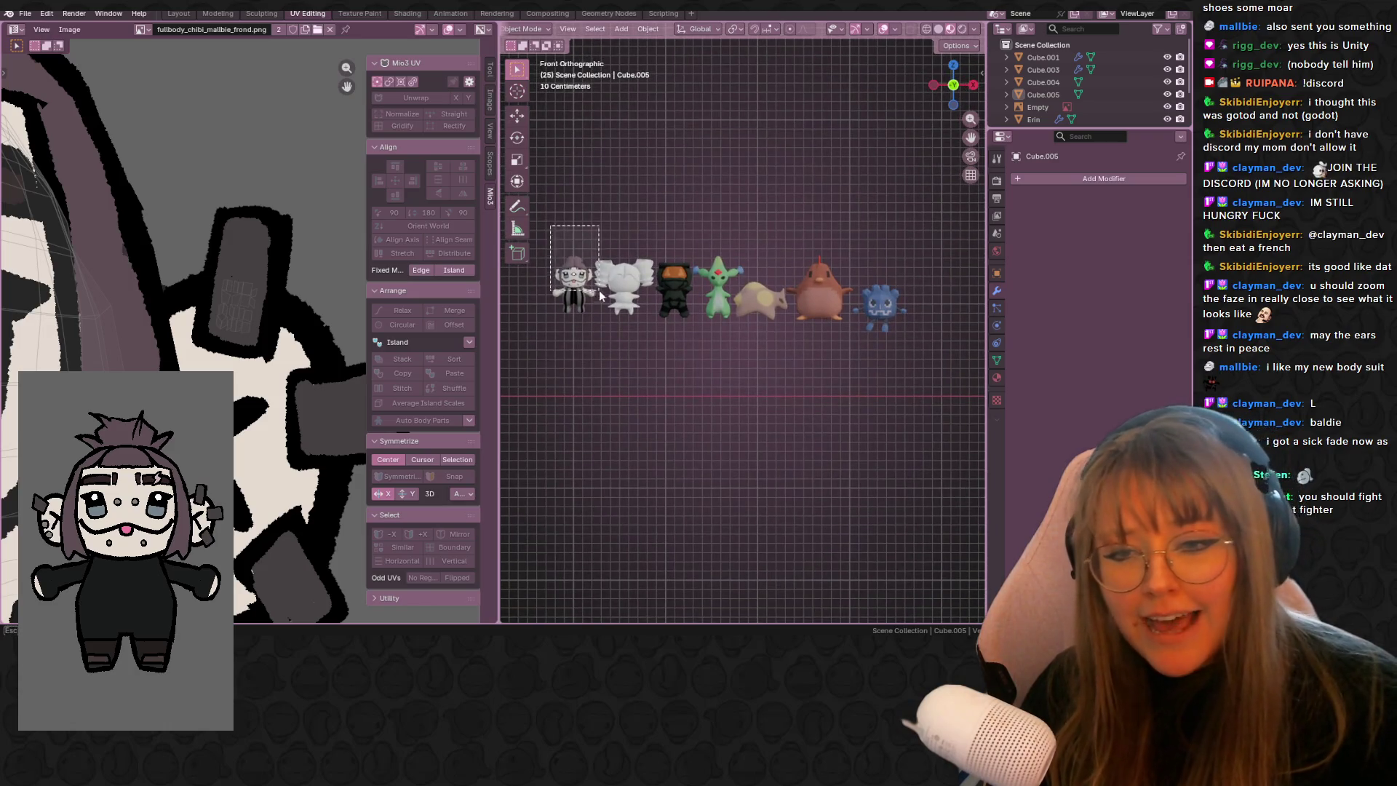
key("g")
left_click(585, 331)
left_click(620, 288)
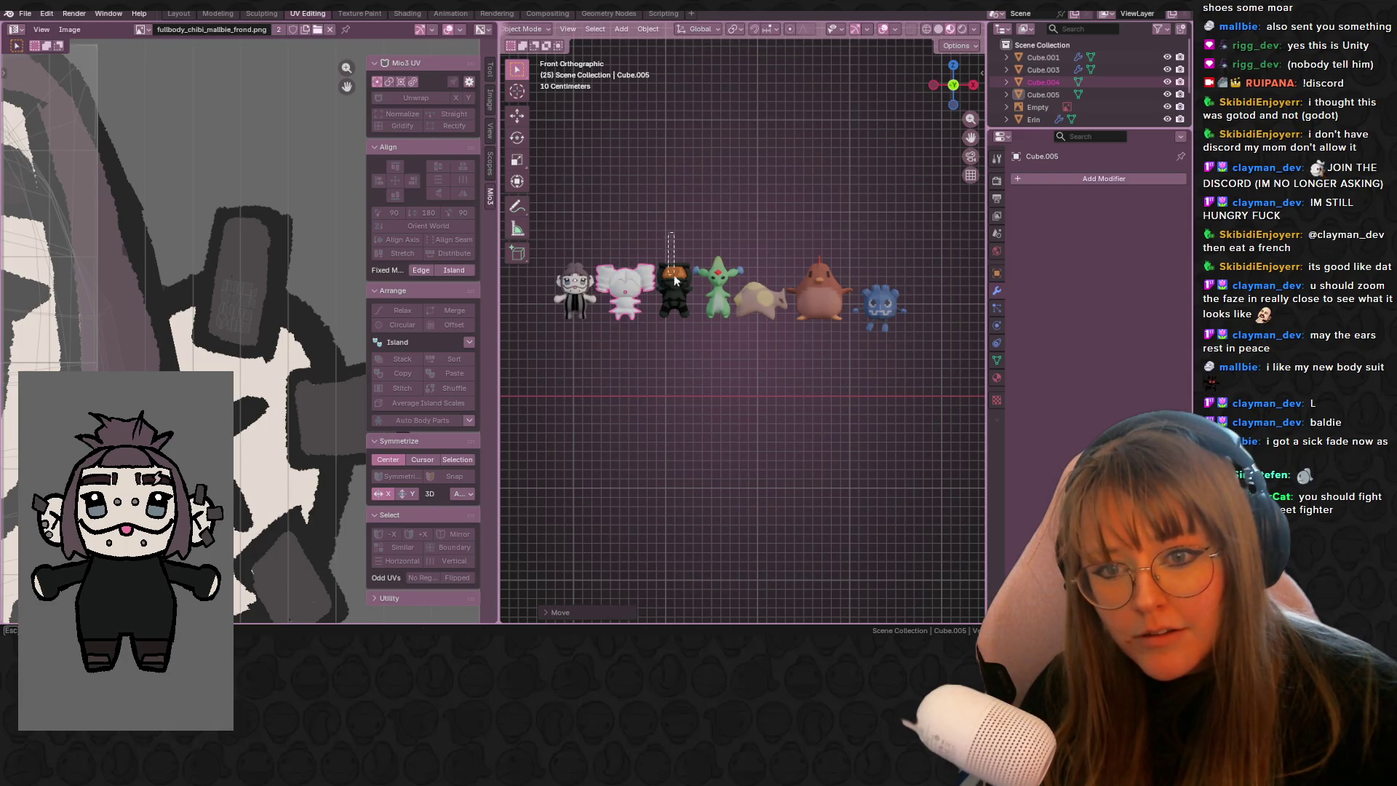
left_click(672, 273)
left_click(178, 14)
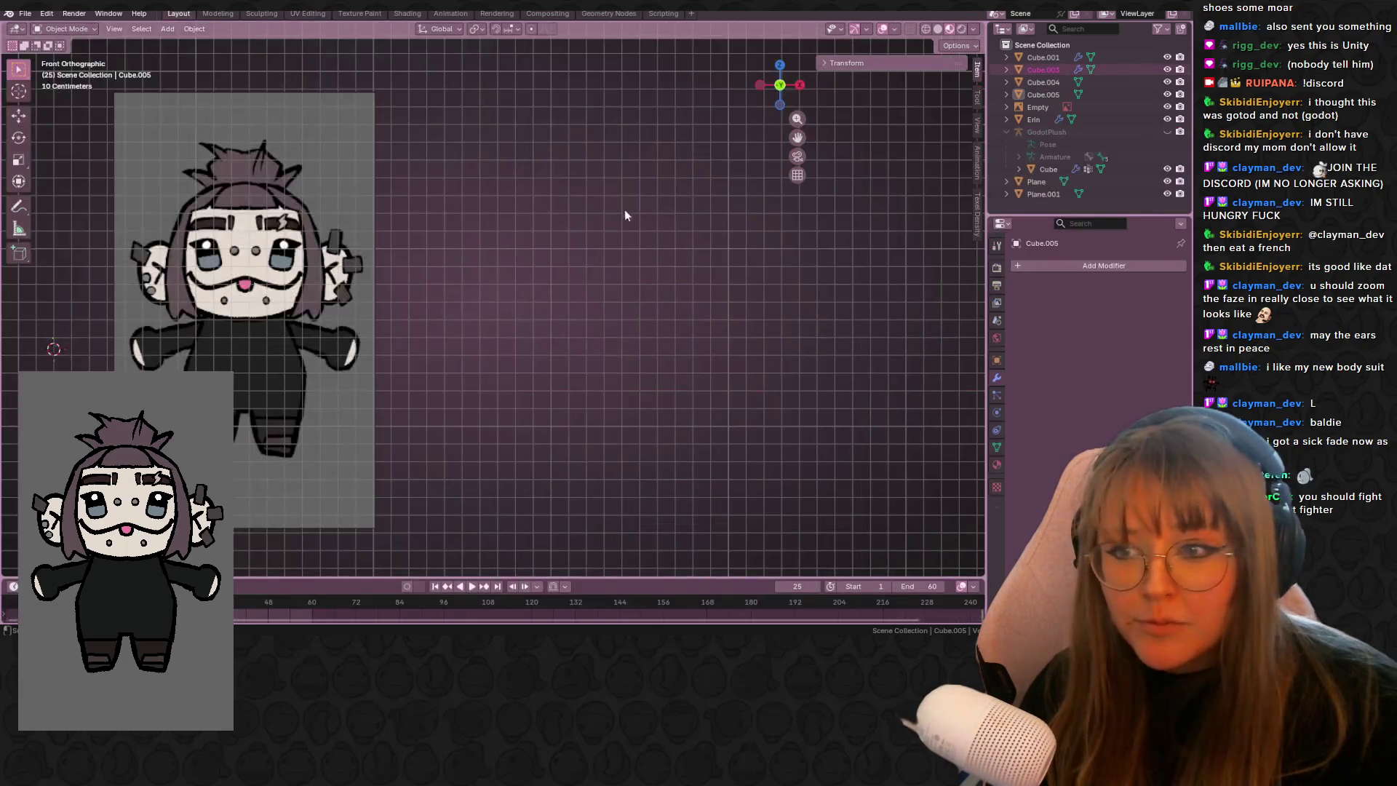
- Delete the reference image Empty and frame all the plush models in view
scroll(631, 207, "down", 3)
left_click(428, 276)
key("Delete")
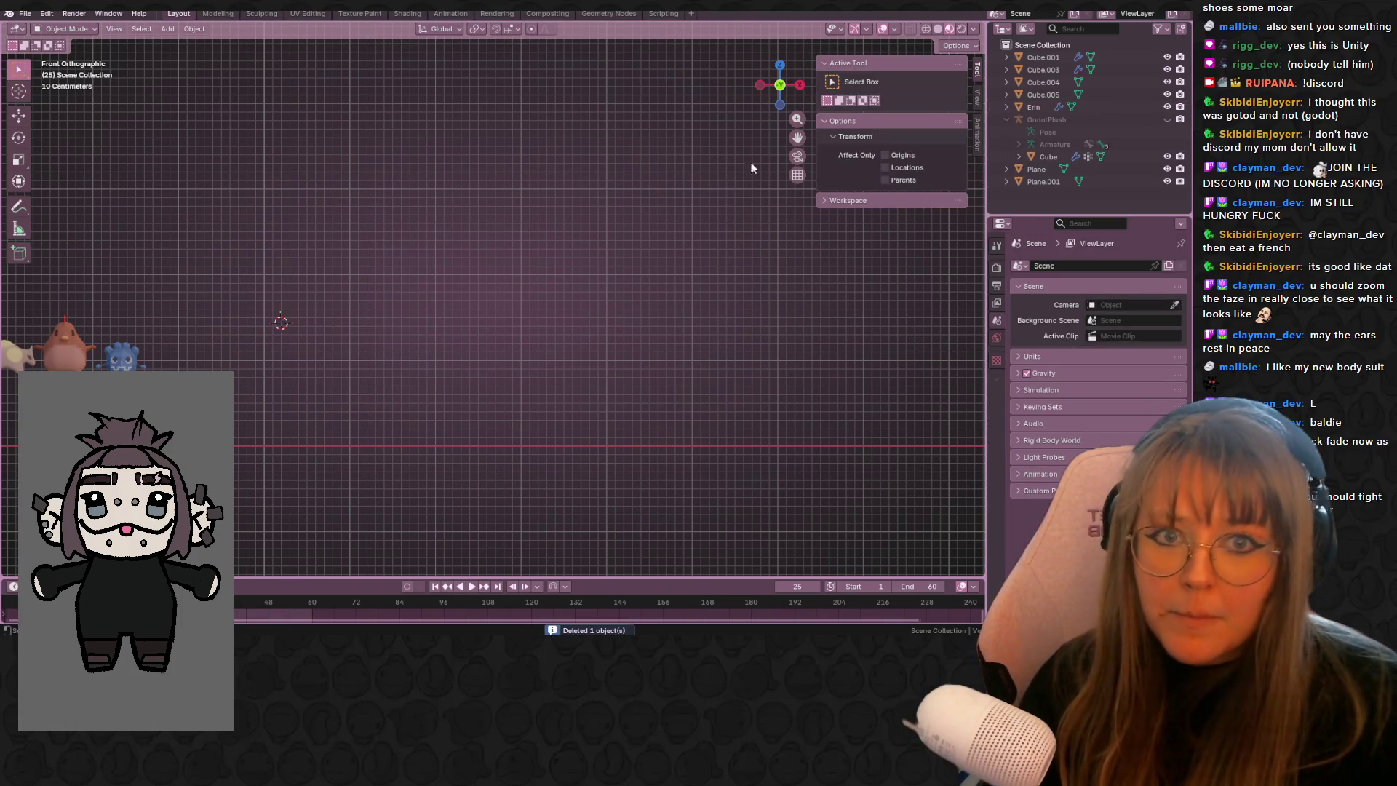
key("Home")
- Zoom in and pan along the row past the chicken, cow, black and white-haired models
scroll(658, 358, "up", 7)
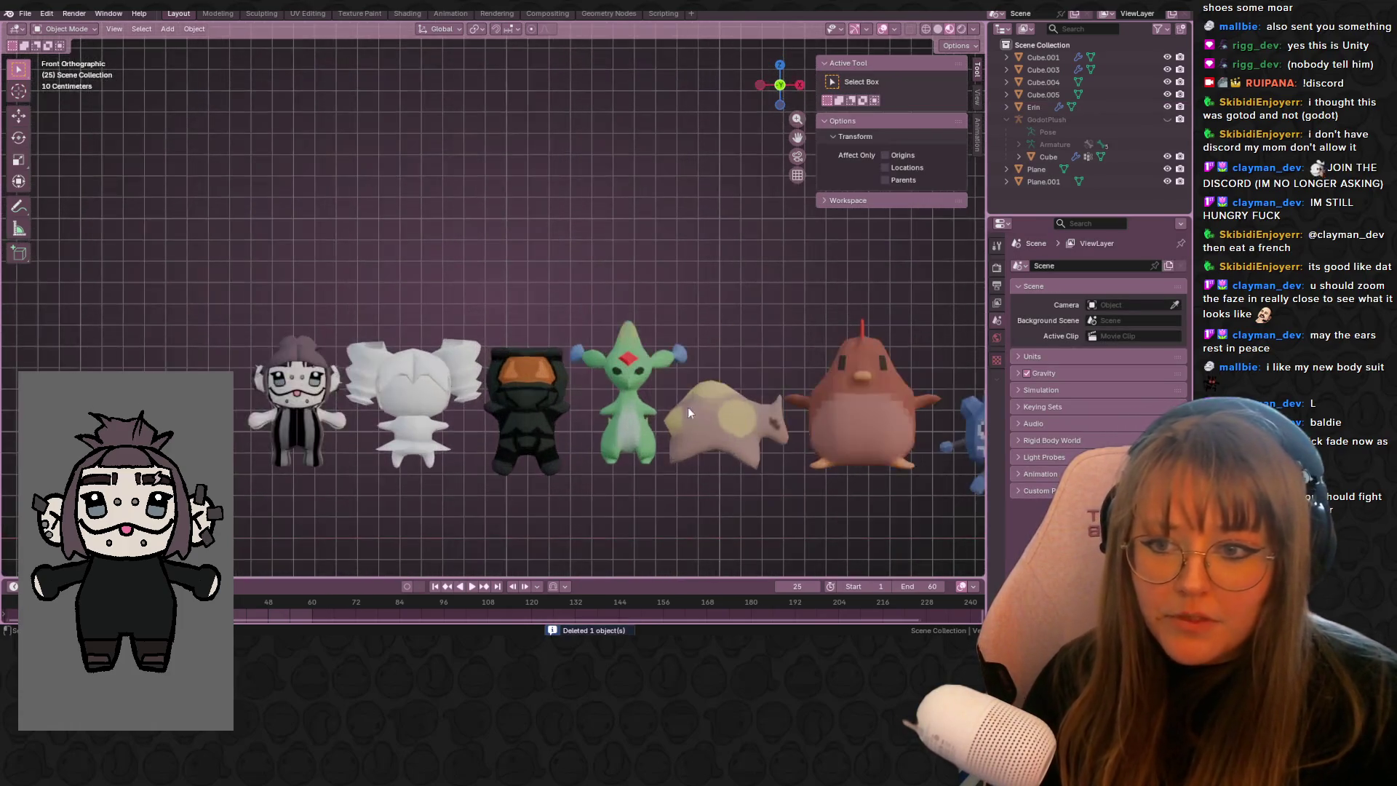
scroll(428, 313, "up", 3)
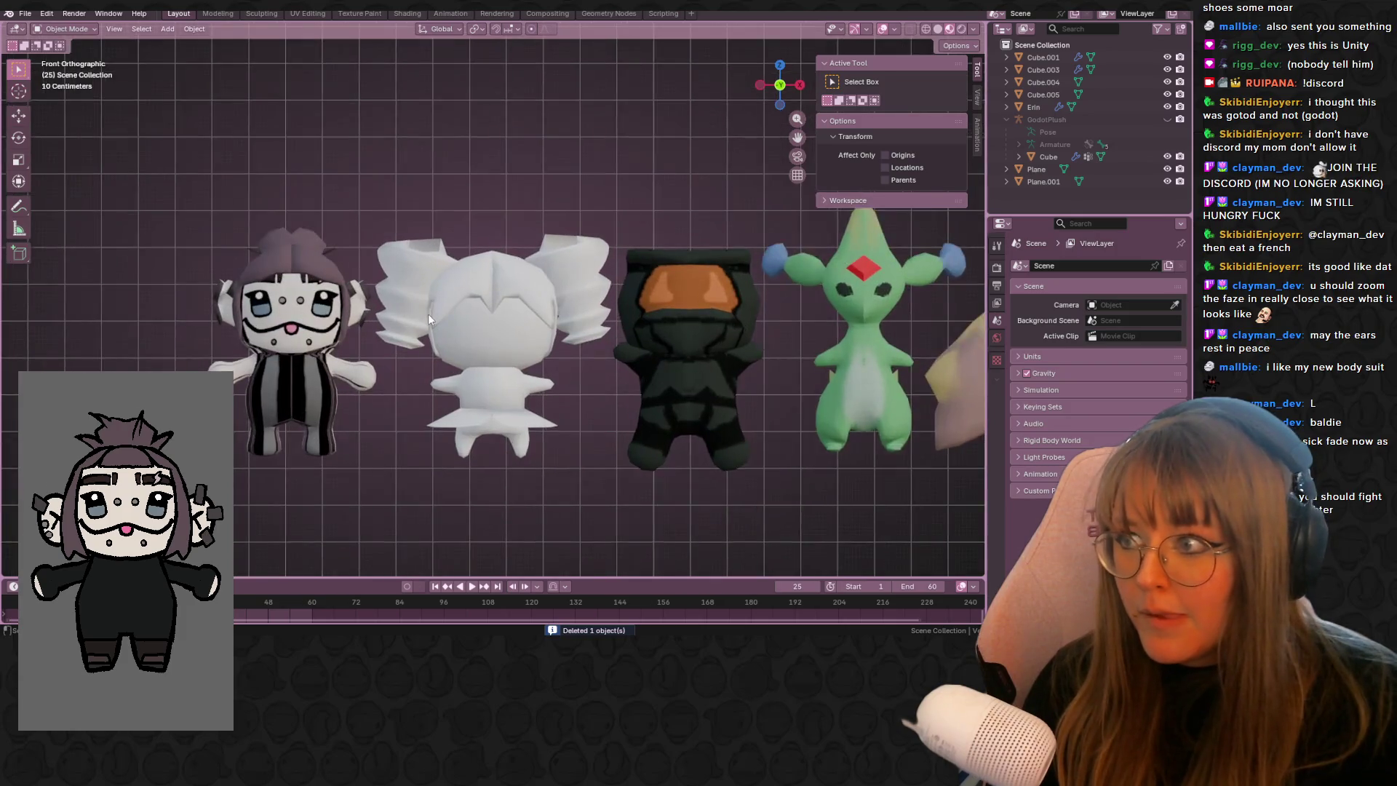
mouse_move(514, 341)
middle_mouse_down("shift")
mouse_move(76, 328)
mouse_move(844, 323)
mouse_move(813, 323)
middle_mouse_up("shift")
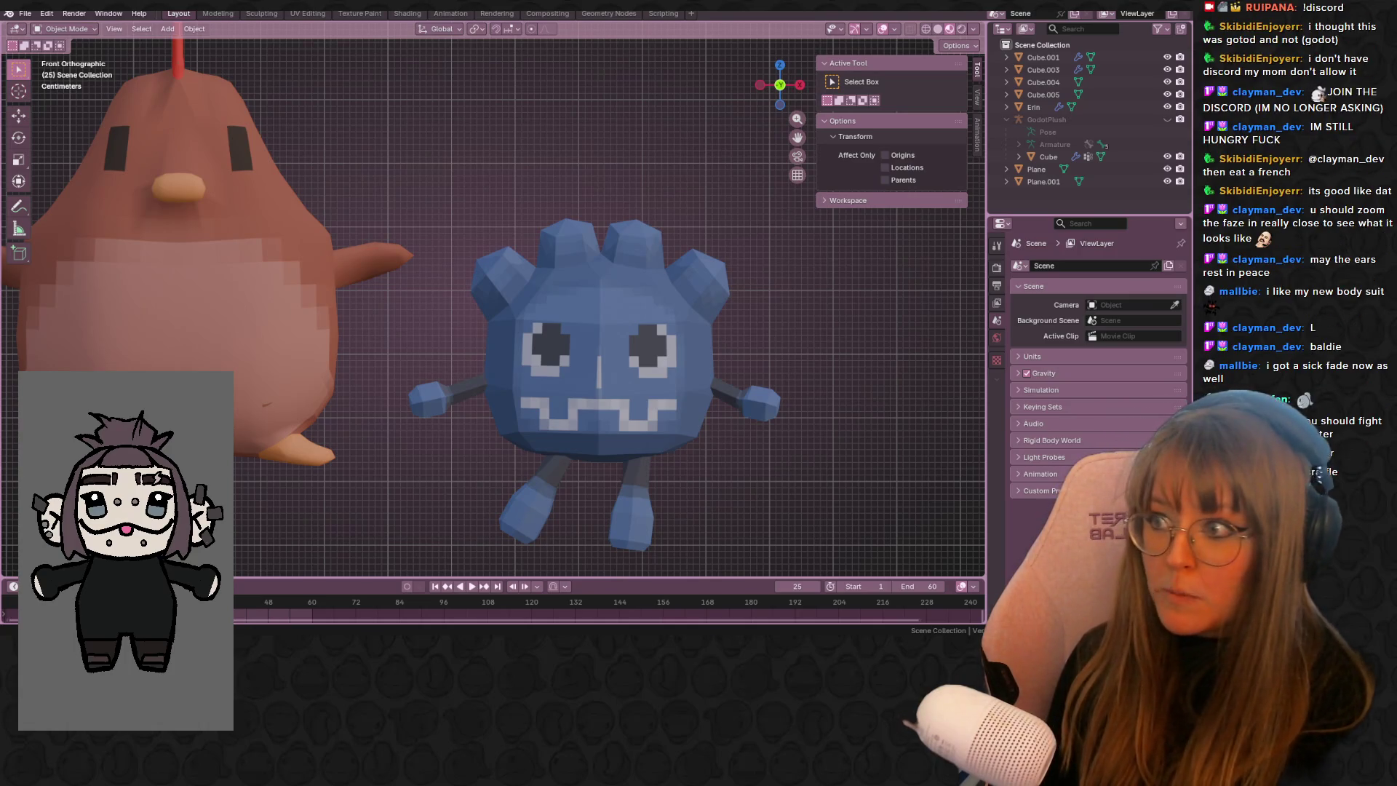
scroll(547, 330, "up", 1)
middle_click_drag(550, 400, 696, 375, "shift")
scroll(353, 322, "up", 2)
mouse_move(353, 321)
middle_mouse_down("shift")
mouse_move(522, 295)
mouse_move(633, 321)
middle_mouse_up("shift")
middle_click_drag(399, 309, 701, 387, "shift")
middle_click_drag(168, 342, 516, 353, "shift")
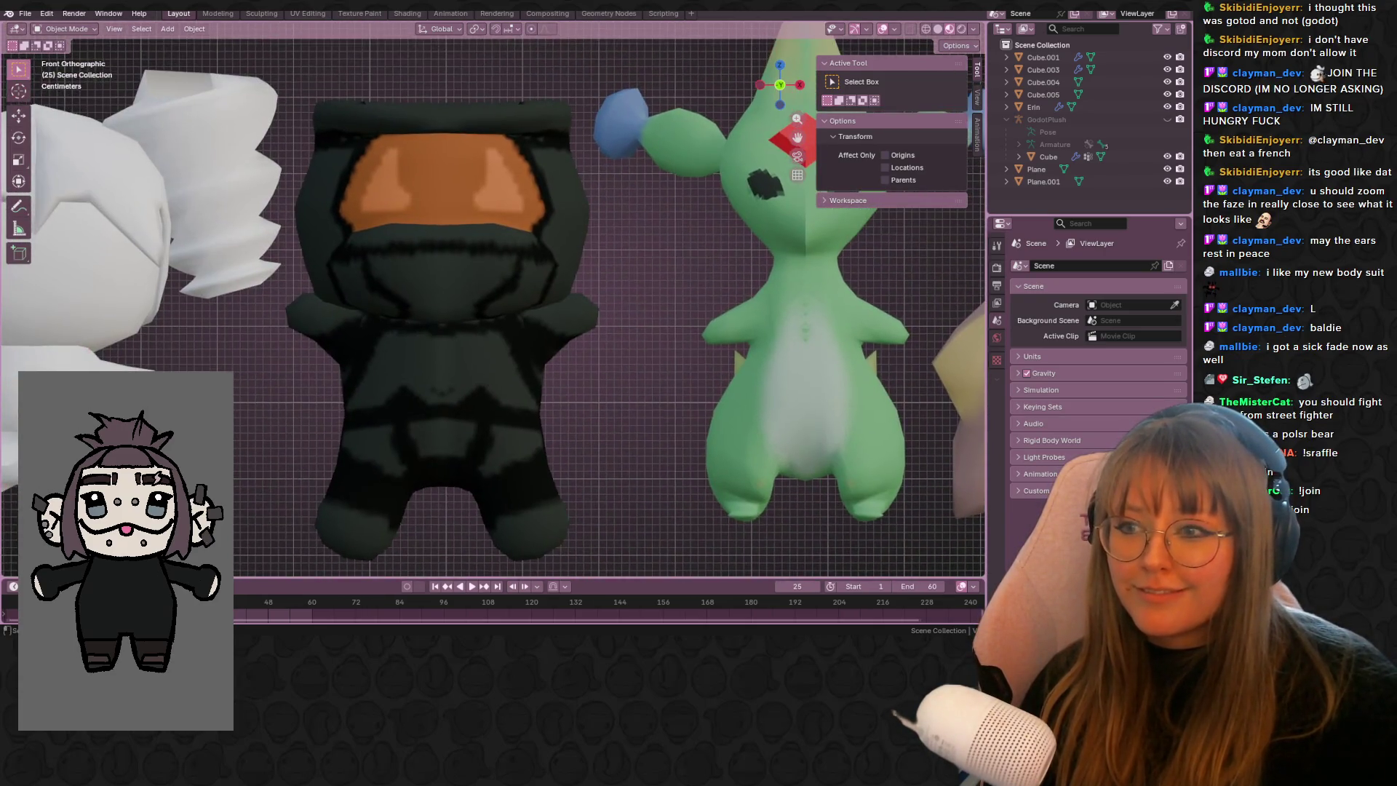
middle_click_drag(232, 291, 361, 291, "shift")
middle_click_drag(207, 368, 454, 369, "shift")
scroll(258, 337, "up", 1)
mouse_move(258, 337)
middle_mouse_down("shift")
mouse_move(562, 360)
mouse_move(566, 376)
middle_mouse_up("shift")
- Pan back over the green, yellow, chicken and striped chibi models, then zoom out
mouse_move(730, 384)
middle_mouse_down("shift")
mouse_move(701, 321)
mouse_move(343, 409)
middle_mouse_up("shift")
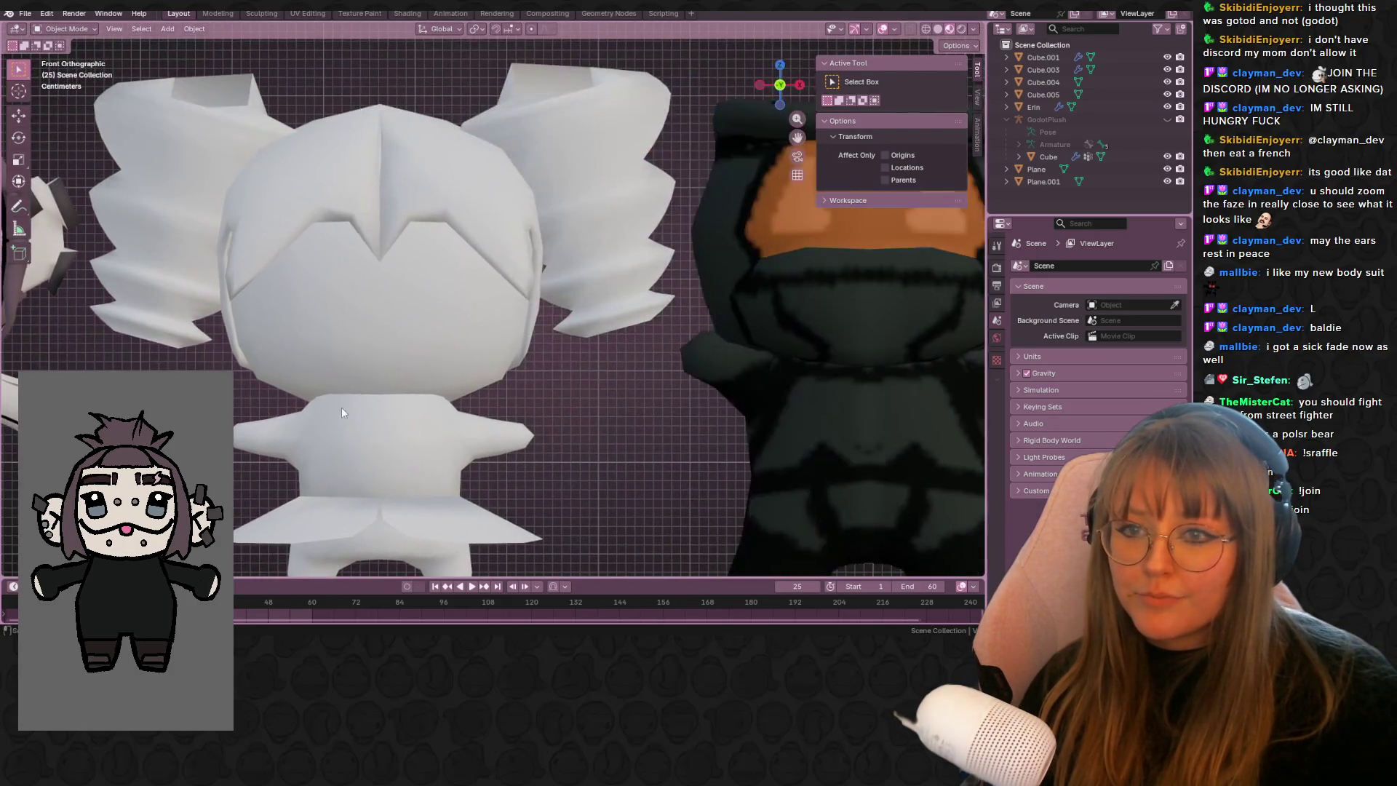
middle_click_drag(758, 334, 384, 393, "shift")
middle_click_drag(844, 412, 380, 303, "shift")
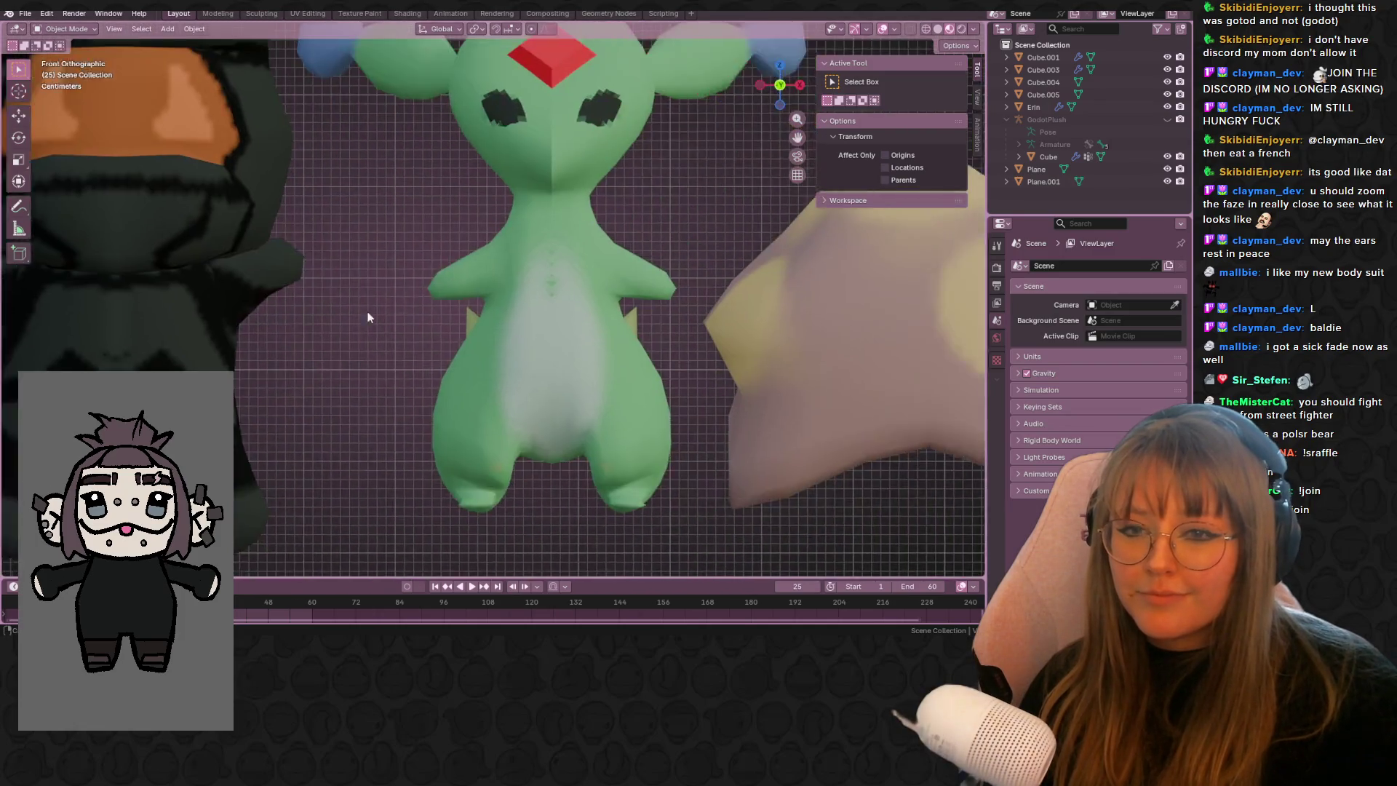
mouse_move(913, 389)
middle_mouse_down("shift")
mouse_move(502, 343)
mouse_move(363, 276)
middle_mouse_up("shift")
mouse_move(905, 360)
middle_mouse_down("shift")
mouse_move(565, 296)
mouse_move(404, 416)
mouse_move(422, 277)
middle_mouse_up("shift")
mouse_move(739, 320)
middle_mouse_down("shift")
mouse_move(208, 281)
mouse_move(740, 368)
middle_mouse_up("shift")
middle_click_drag(253, 298, 823, 294, "shift")
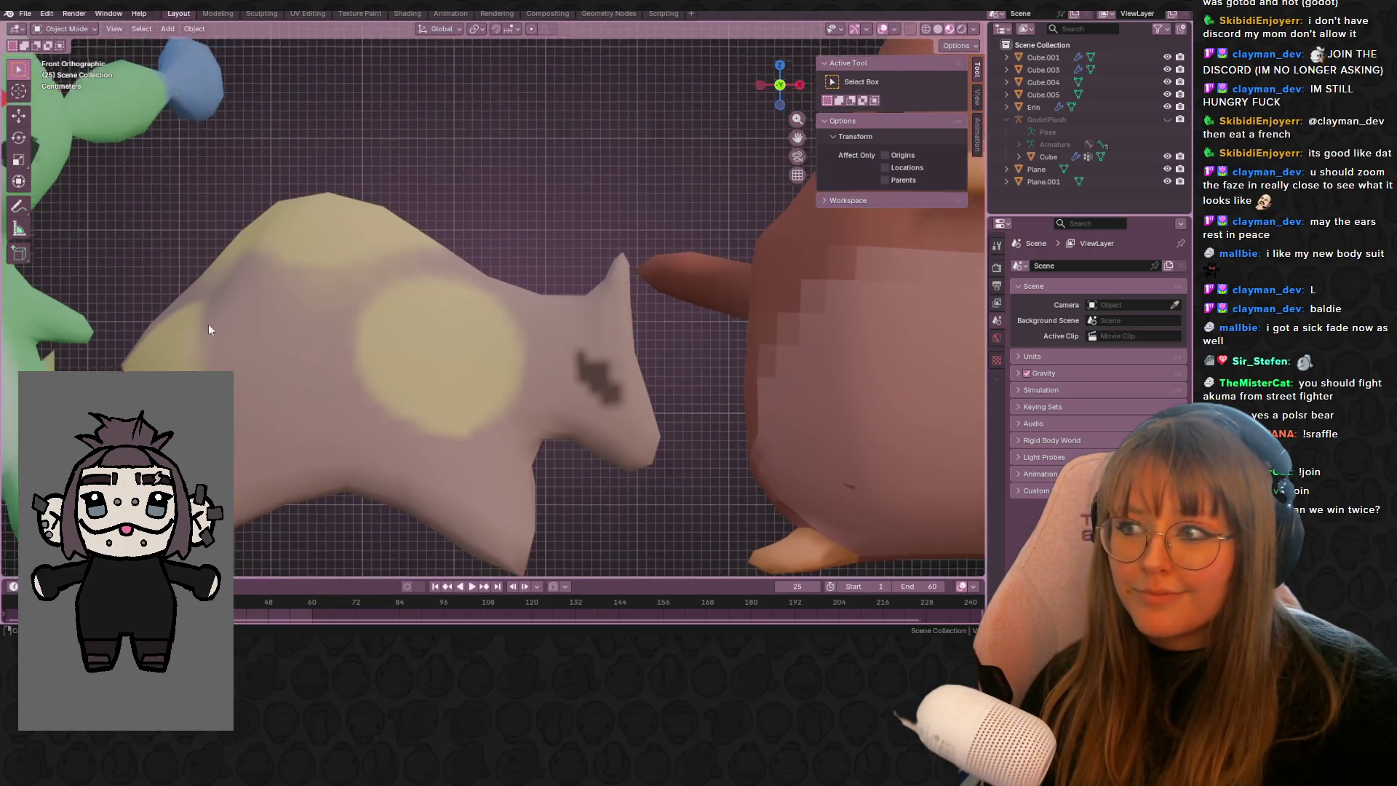
middle_click_drag(205, 333, 723, 251, "shift")
mouse_move(195, 298)
middle_mouse_down("shift")
mouse_move(350, 302)
mouse_move(611, 239)
middle_mouse_up("shift")
mouse_move(109, 320)
middle_mouse_down("shift")
mouse_move(292, 339)
mouse_move(527, 255)
middle_mouse_up("shift")
middle_click_drag(79, 378, 501, 351, "shift")
middle_click_drag(907, 371, 737, 386, "shift")
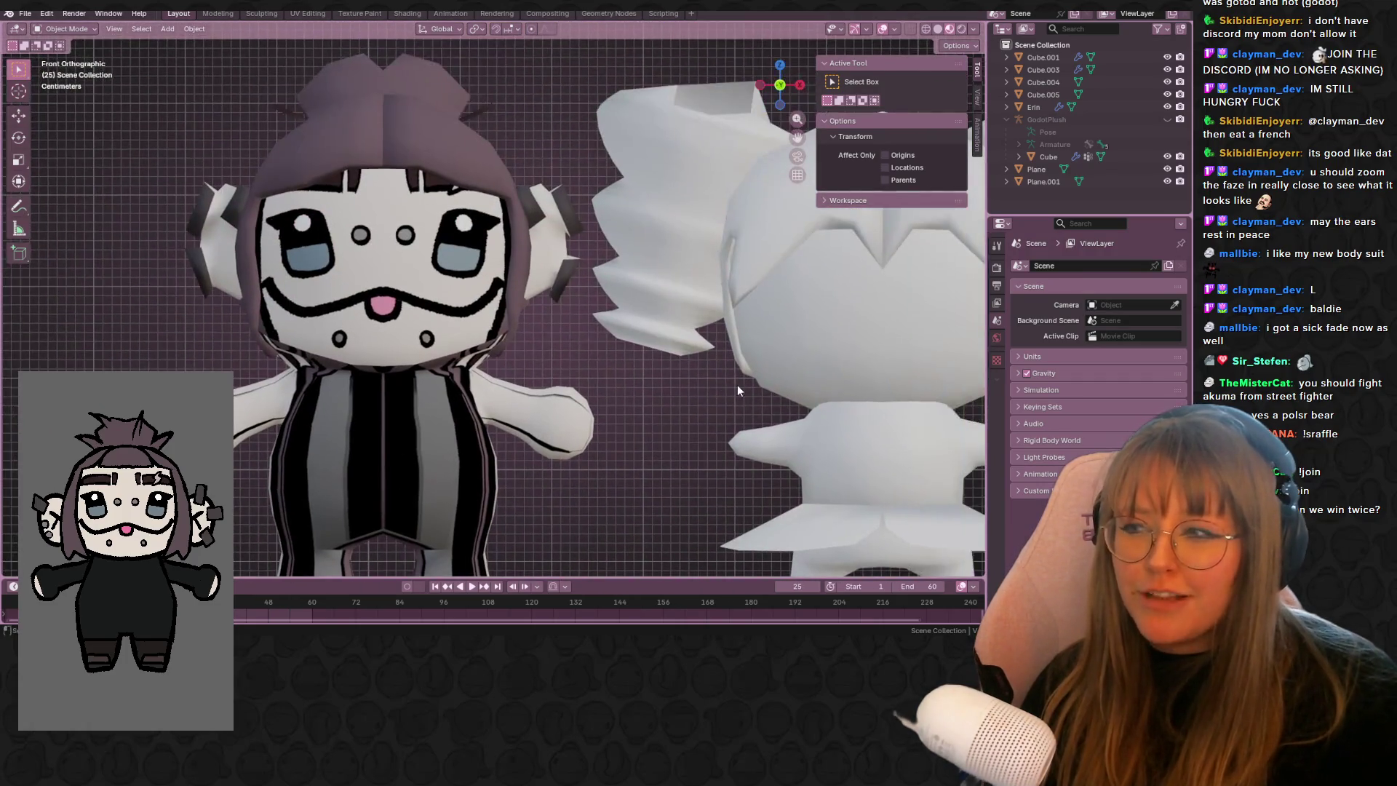
middle_click_drag(659, 406, 425, 220, "shift")
mouse_move(758, 368)
middle_mouse_down("shift")
mouse_move(518, 368)
mouse_move(530, 243)
mouse_move(218, 305)
middle_mouse_up("shift")
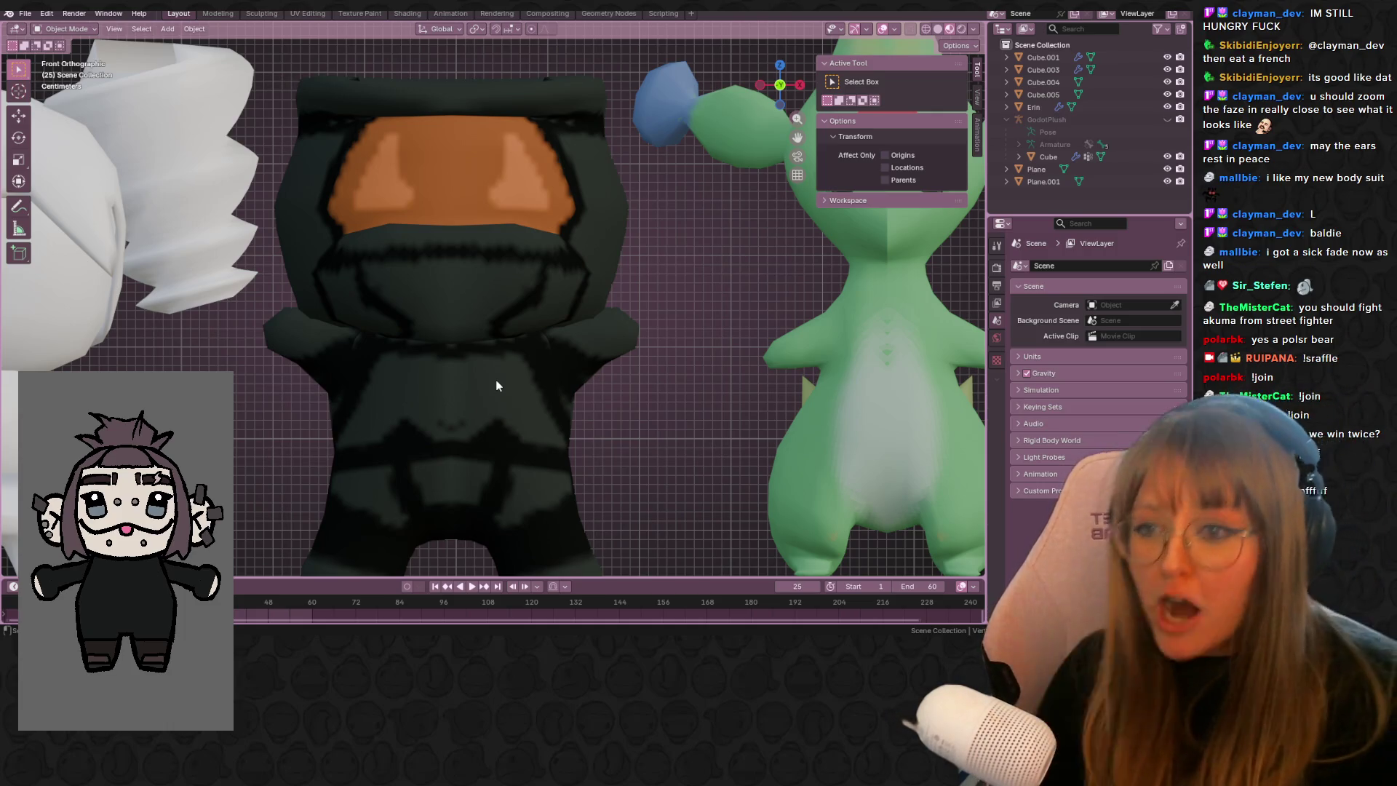
scroll(613, 346, "down", 5)
scroll(614, 347, "down", 3)
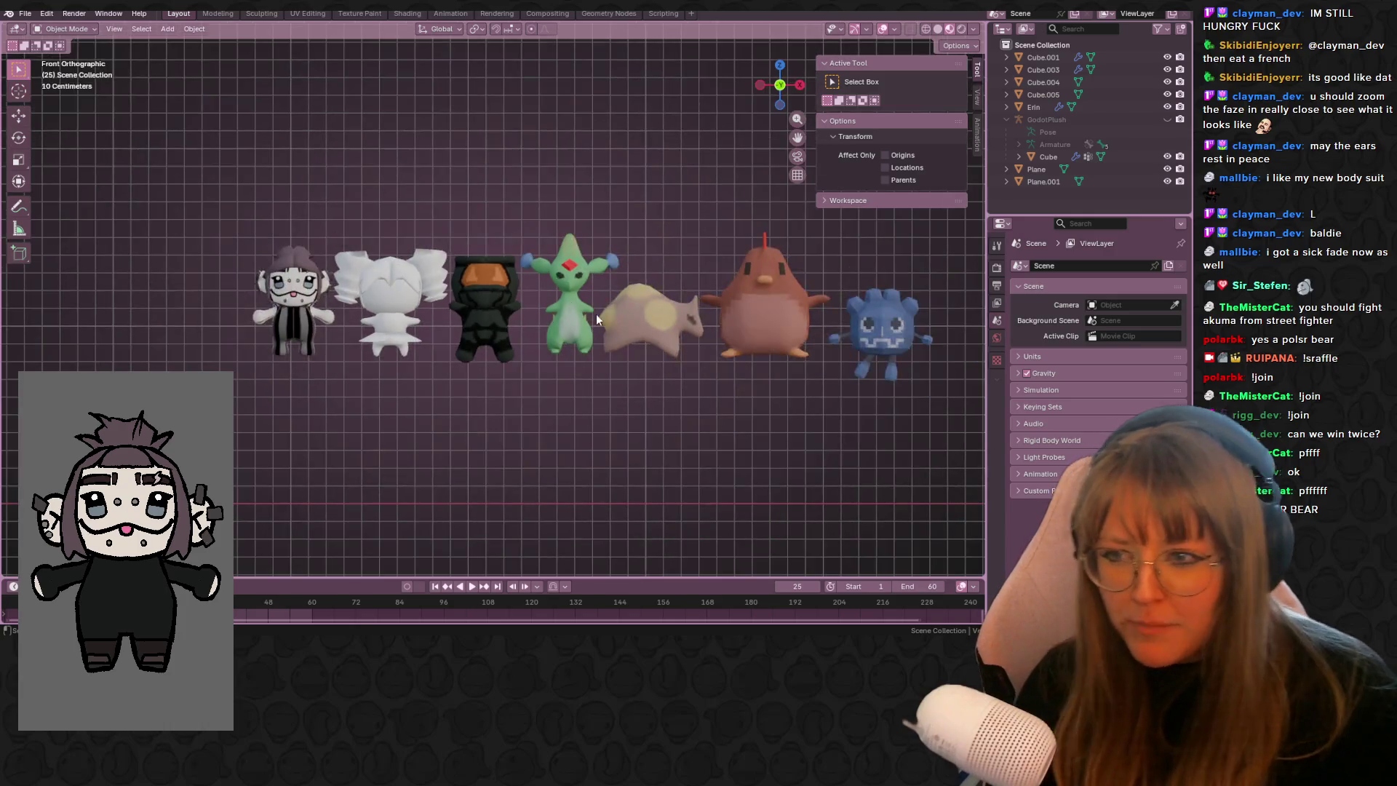
- Reframe the view and select the blue Godot plush to reveal its Armature modifier
scroll(596, 313, "up", 1)
scroll(687, 313, "down", 2)
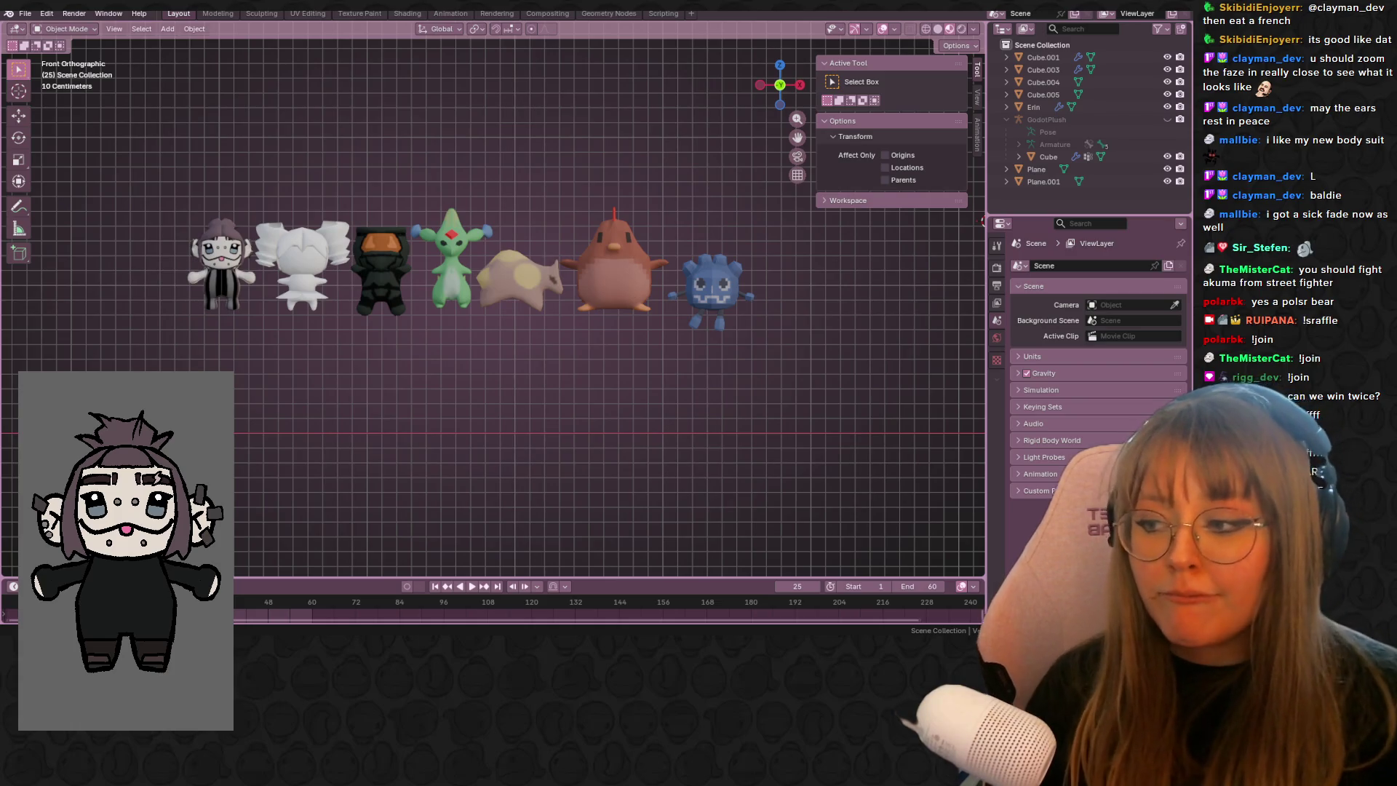
middle_click_drag(810, 396, 714, 344, "shift")
scroll(648, 275, "up", 2)
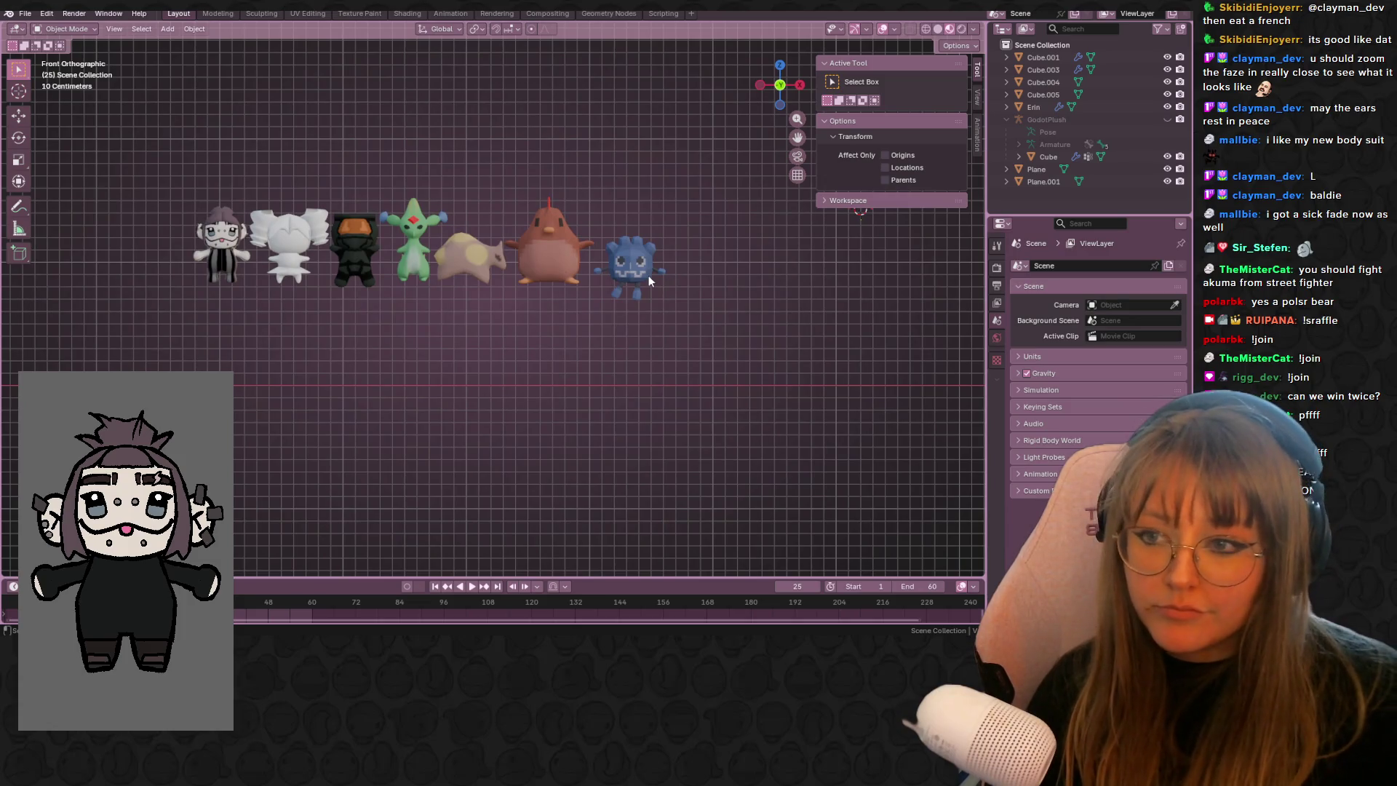
scroll(649, 278, "down", 2)
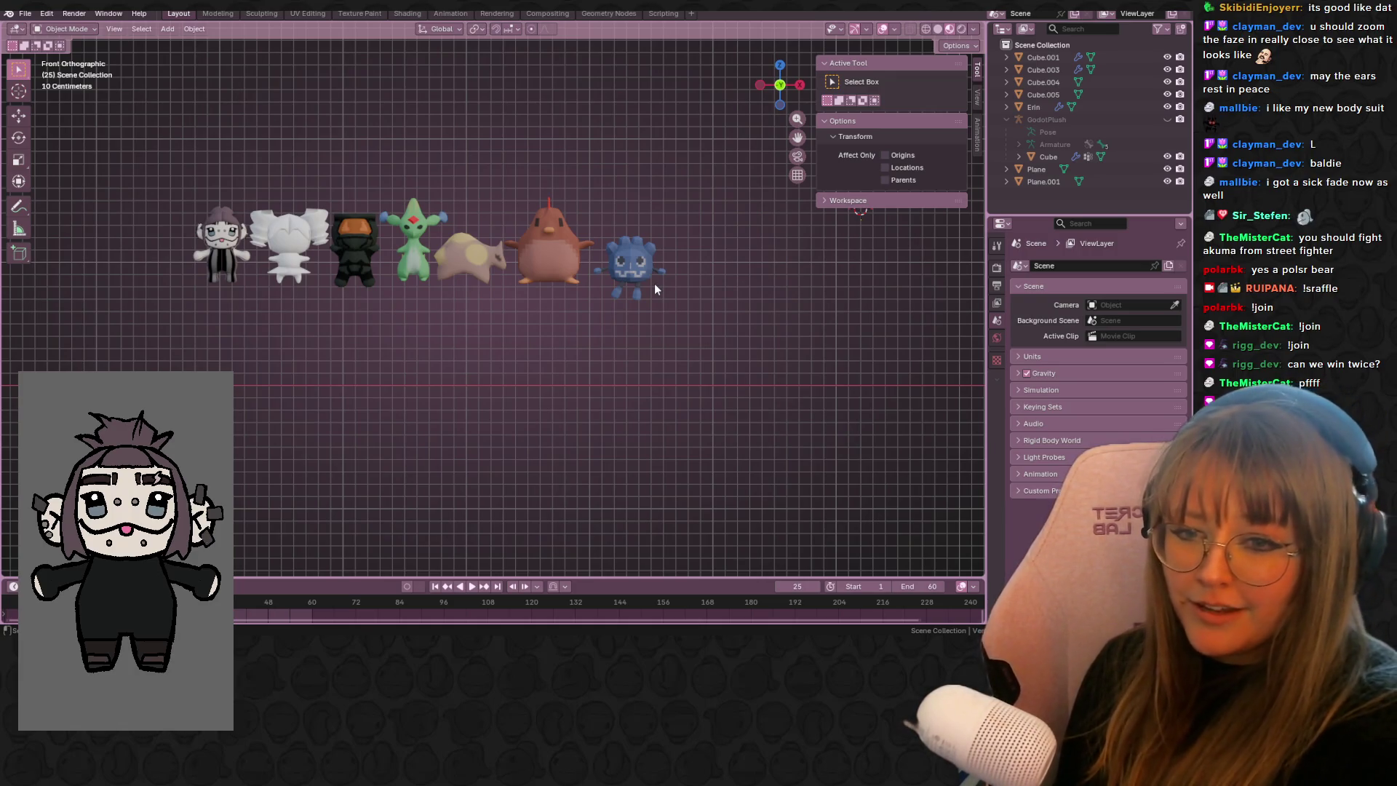
left_click(657, 272)
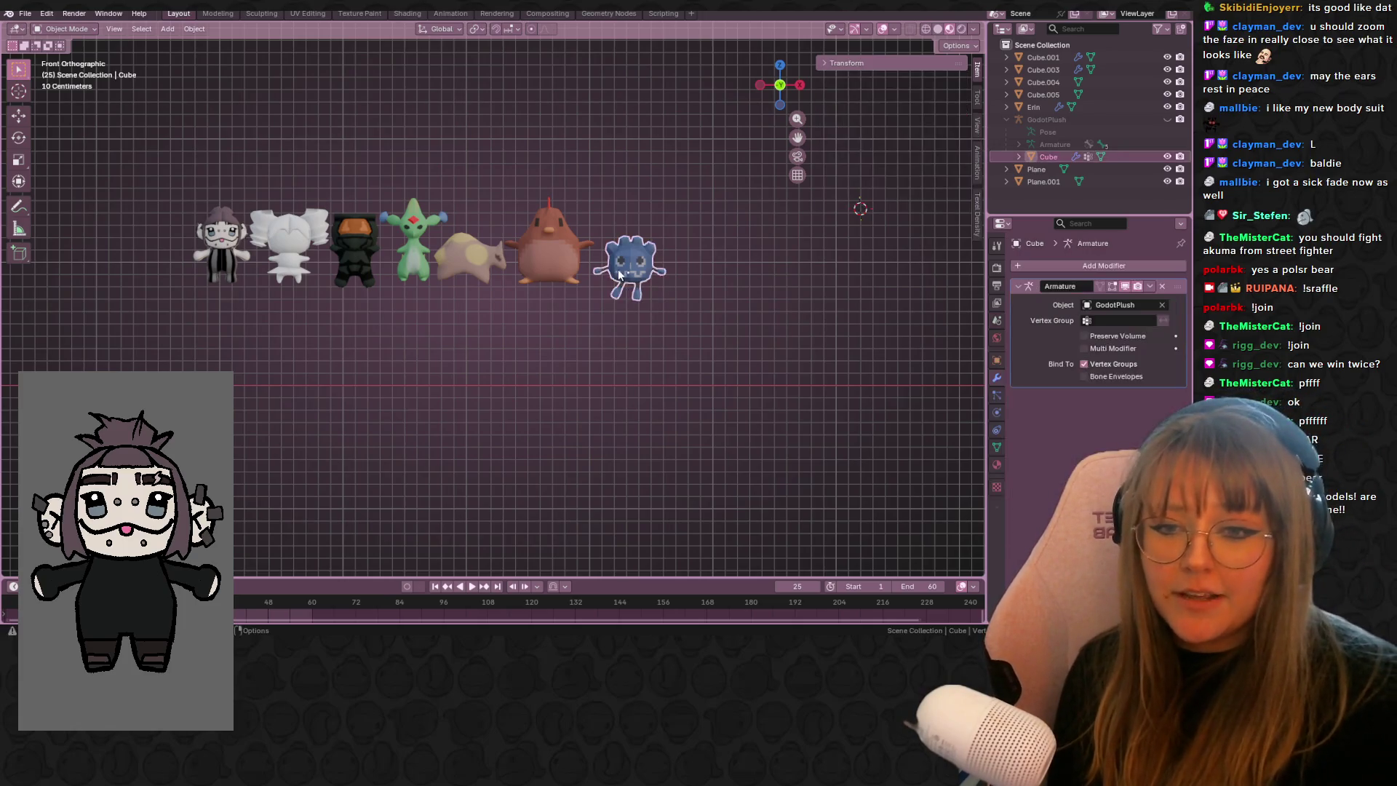
scroll(653, 269, "up", 4)
scroll(650, 272, "down", 2)
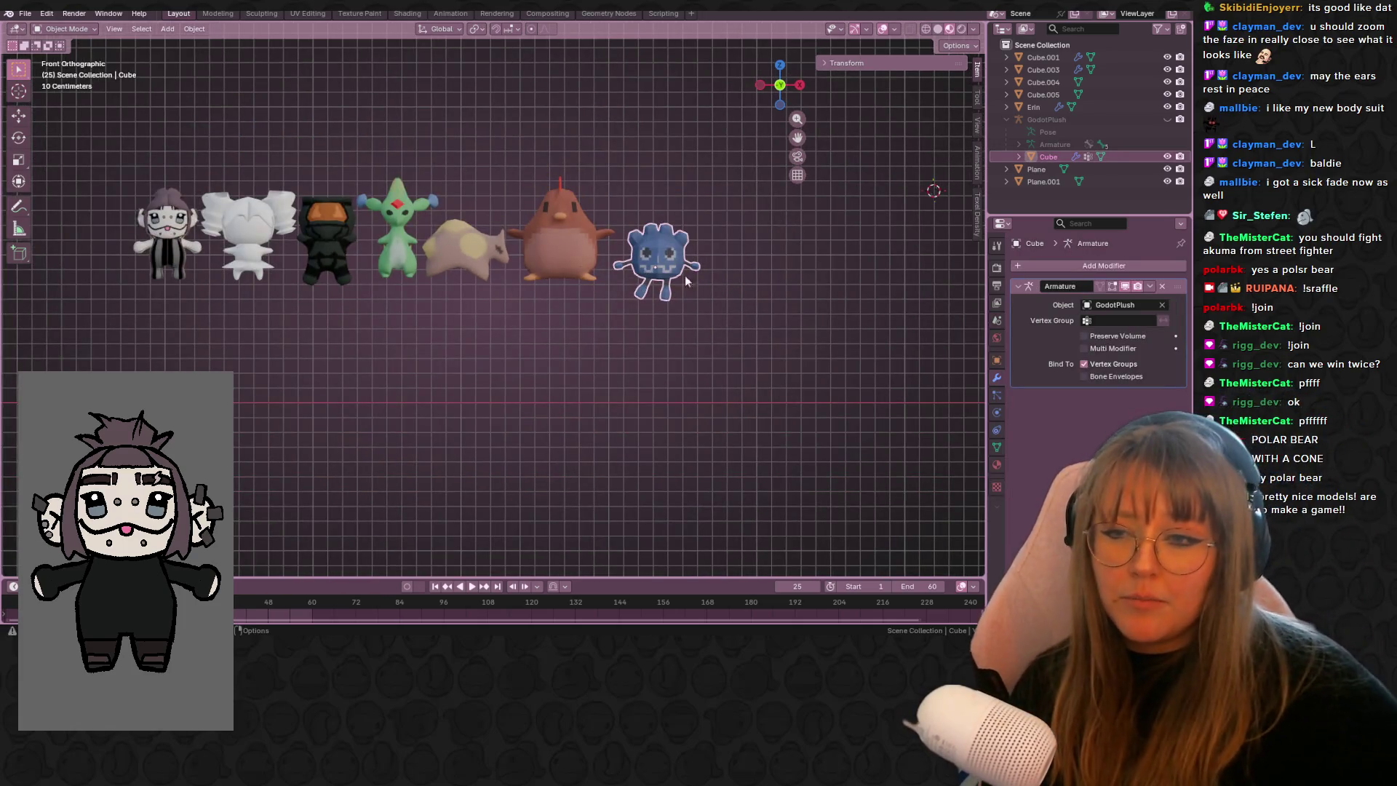
scroll(632, 284, "up", 1)
mouse_move(662, 216)
middle_mouse_down("shift")
mouse_move(701, 245)
mouse_move(657, 281)
mouse_move(658, 241)
mouse_move(667, 314)
mouse_move(688, 209)
mouse_move(754, 111)
mouse_move(659, 167)
mouse_move(760, 164)
mouse_move(644, 167)
middle_mouse_up("shift")
left_click(781, 95)
scroll(673, 275, "down", 3)
left_click(673, 275)
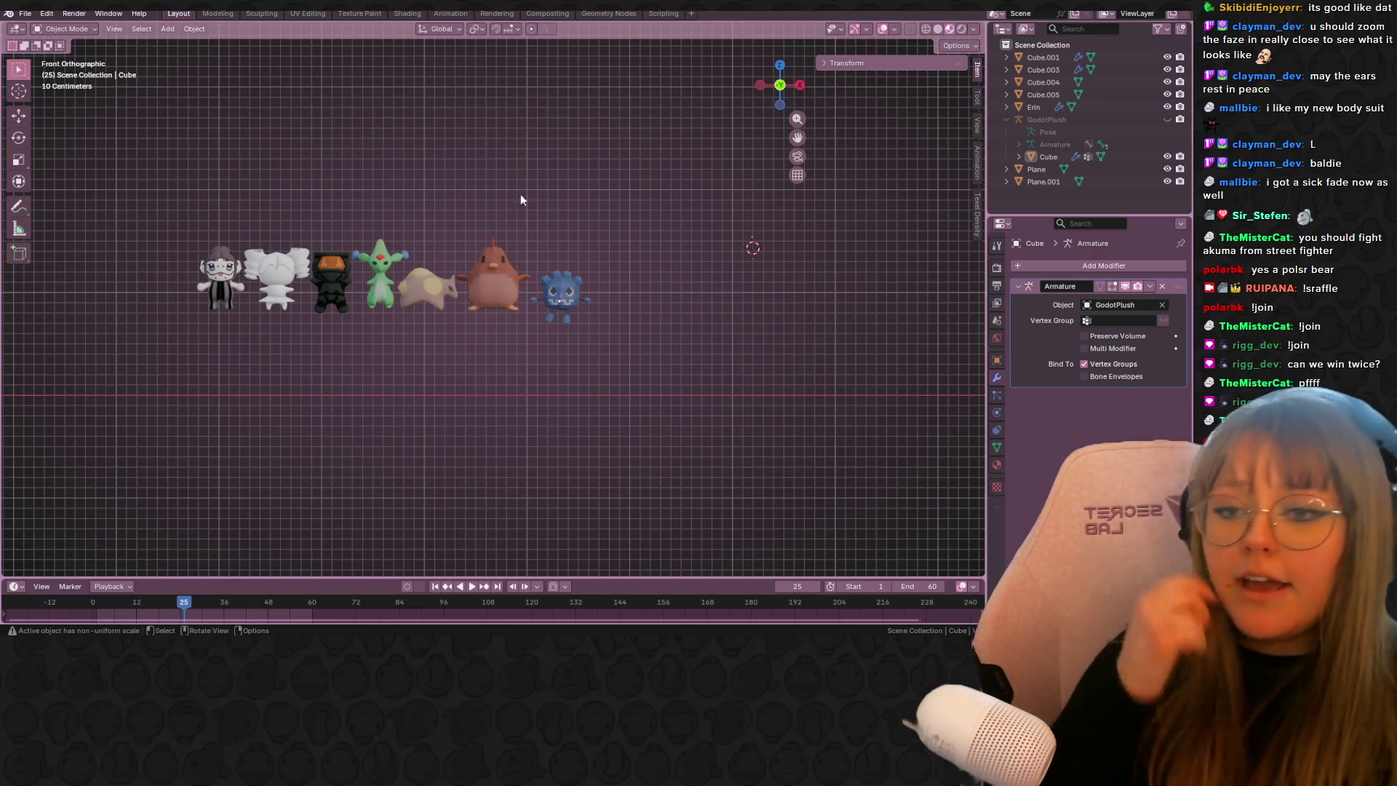
scroll(666, 215, "up", 1)
scroll(684, 216, "down", 2)
scroll(646, 230, "down", 1)
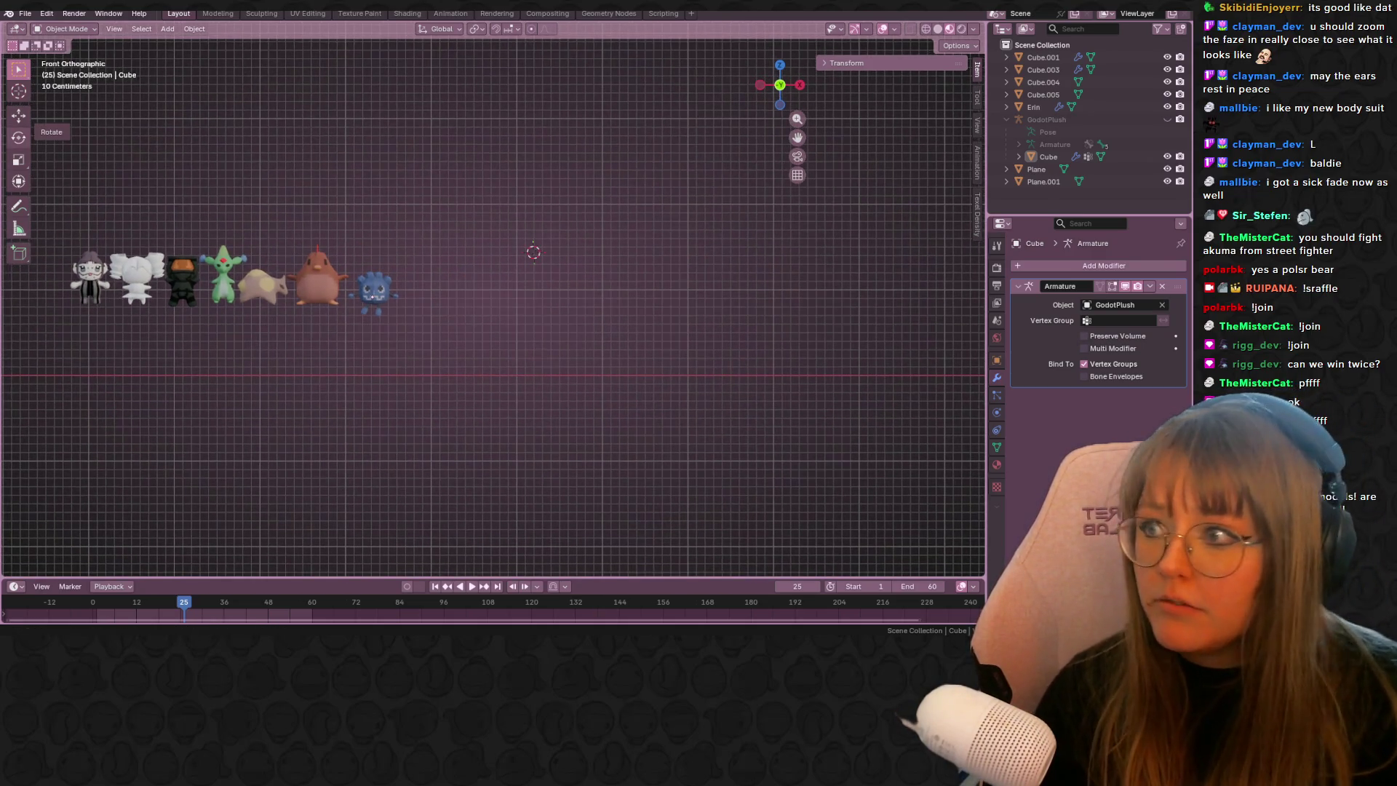
mouse_move(633, 306)
middle_mouse_down("shift")
mouse_move(605, 318)
mouse_move(577, 304)
middle_mouse_up("shift")
- Add a new cube, place it, and shrink it to 0.398
key("shift+a")
mouse_move(578, 301)
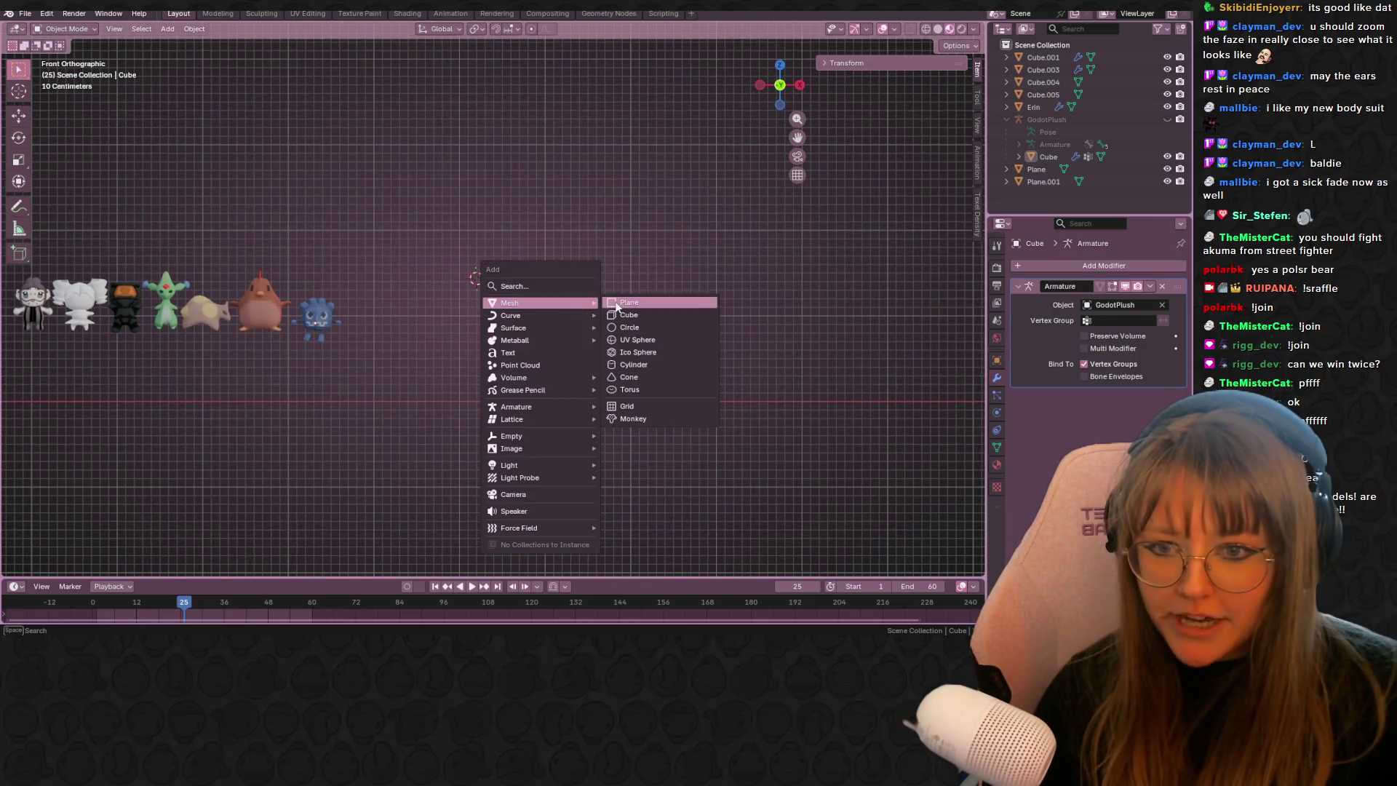
left_click(654, 319)
key("g")
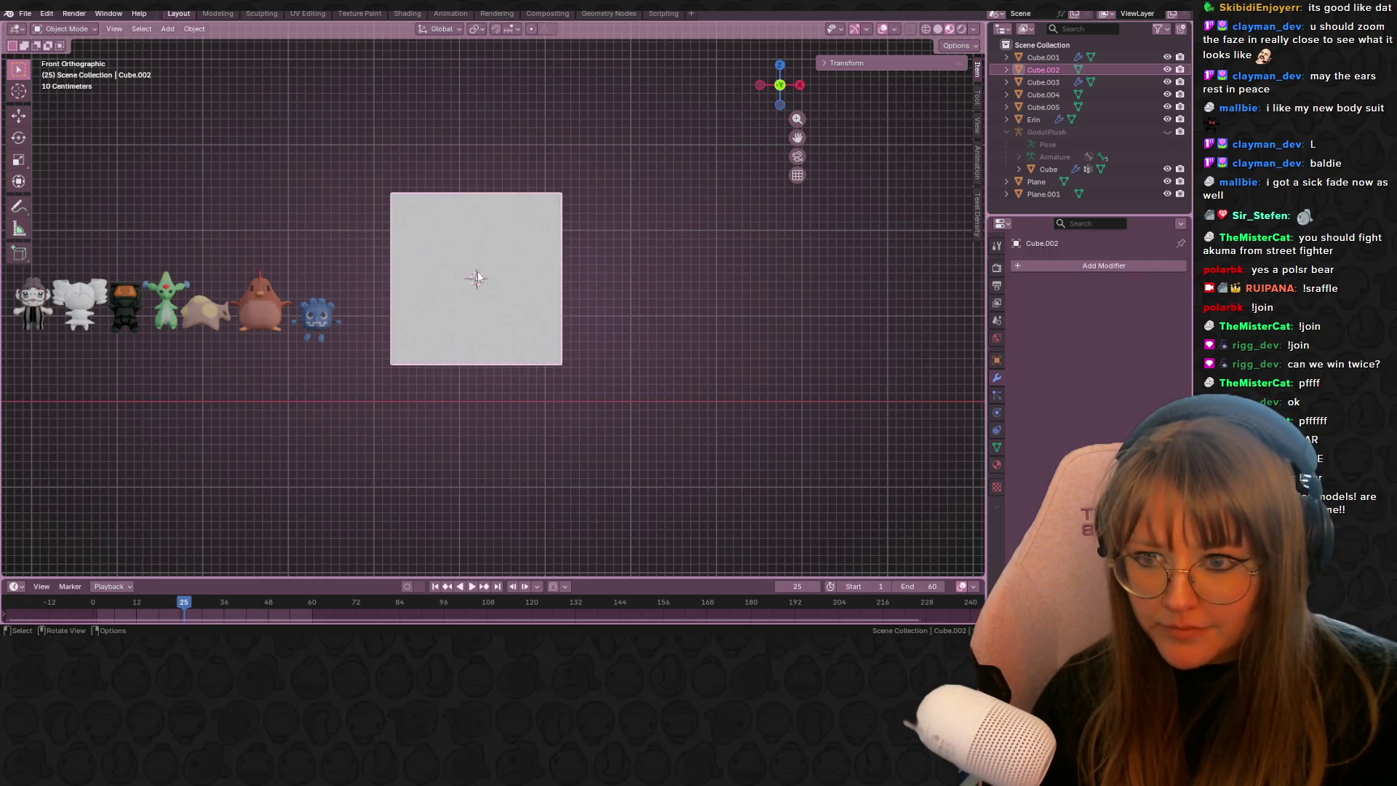
left_click(556, 283)
key("s")
left_click(596, 284)
middle_click_drag(597, 283, 579, 303, "shift")
- Give the cube a Subdivision Surface modifier
left_click(1044, 268)
key("space")
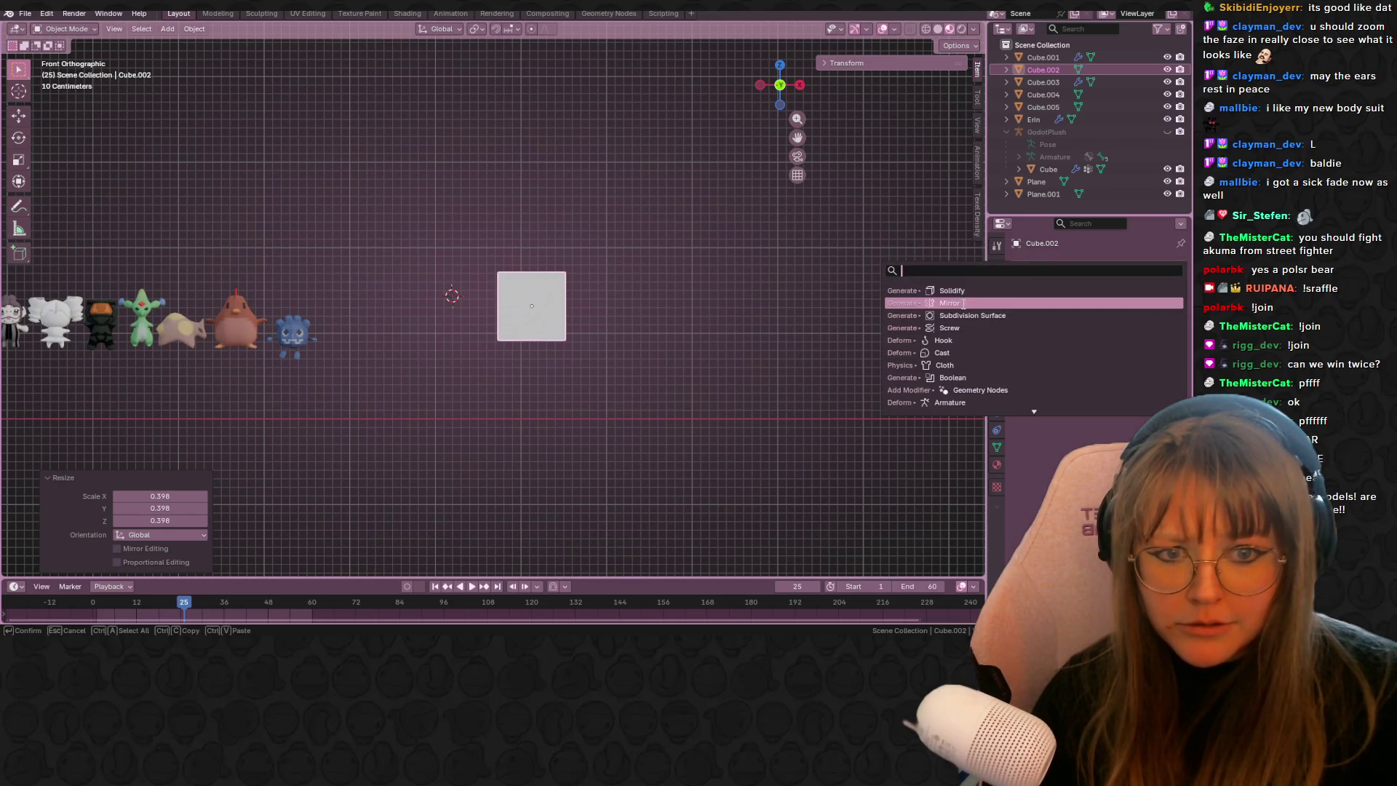
left_click(975, 317)
scroll(653, 316, "up", 2)
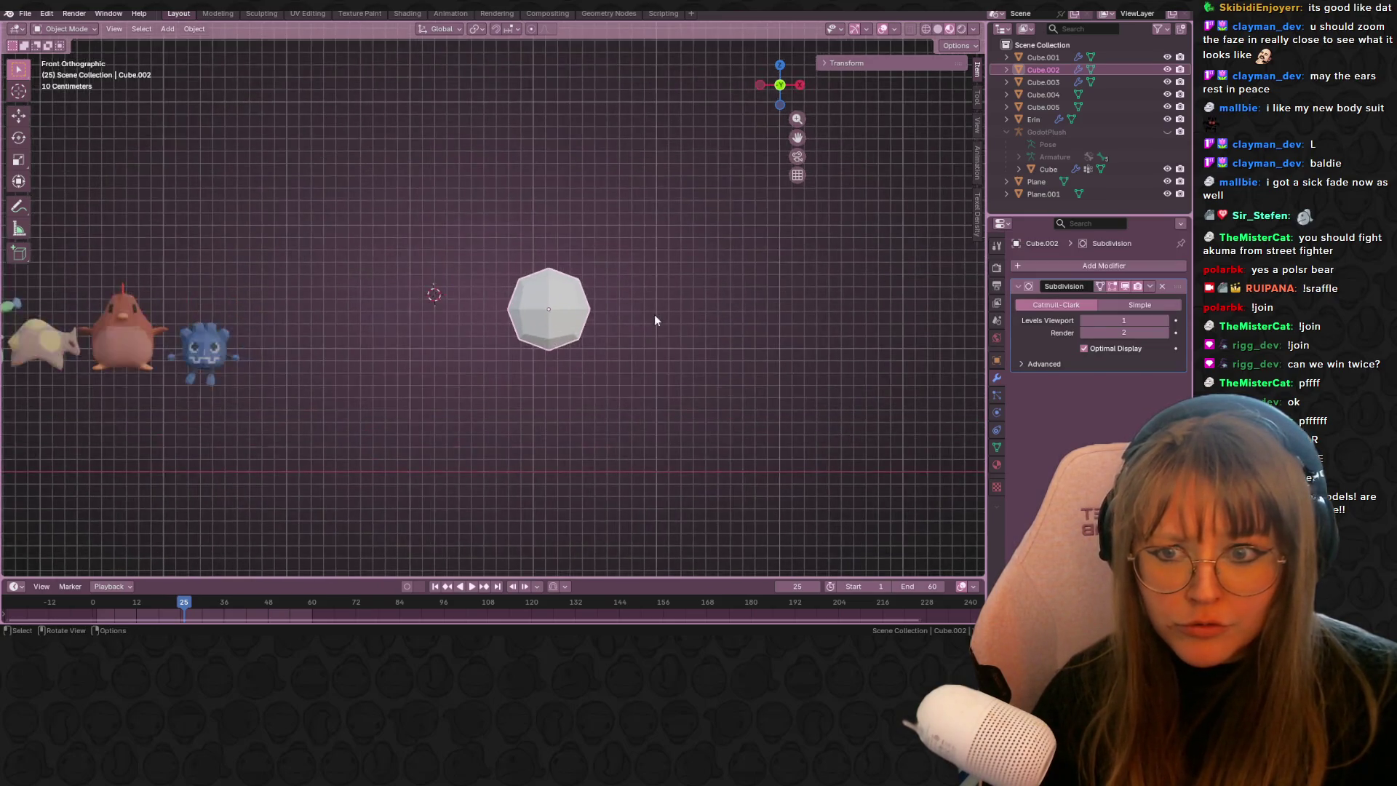
middle_click_drag(654, 316, 432, 321, "shift")
- Enlarge and reposition the rounded cube, then enter Edit Mode
key("s")
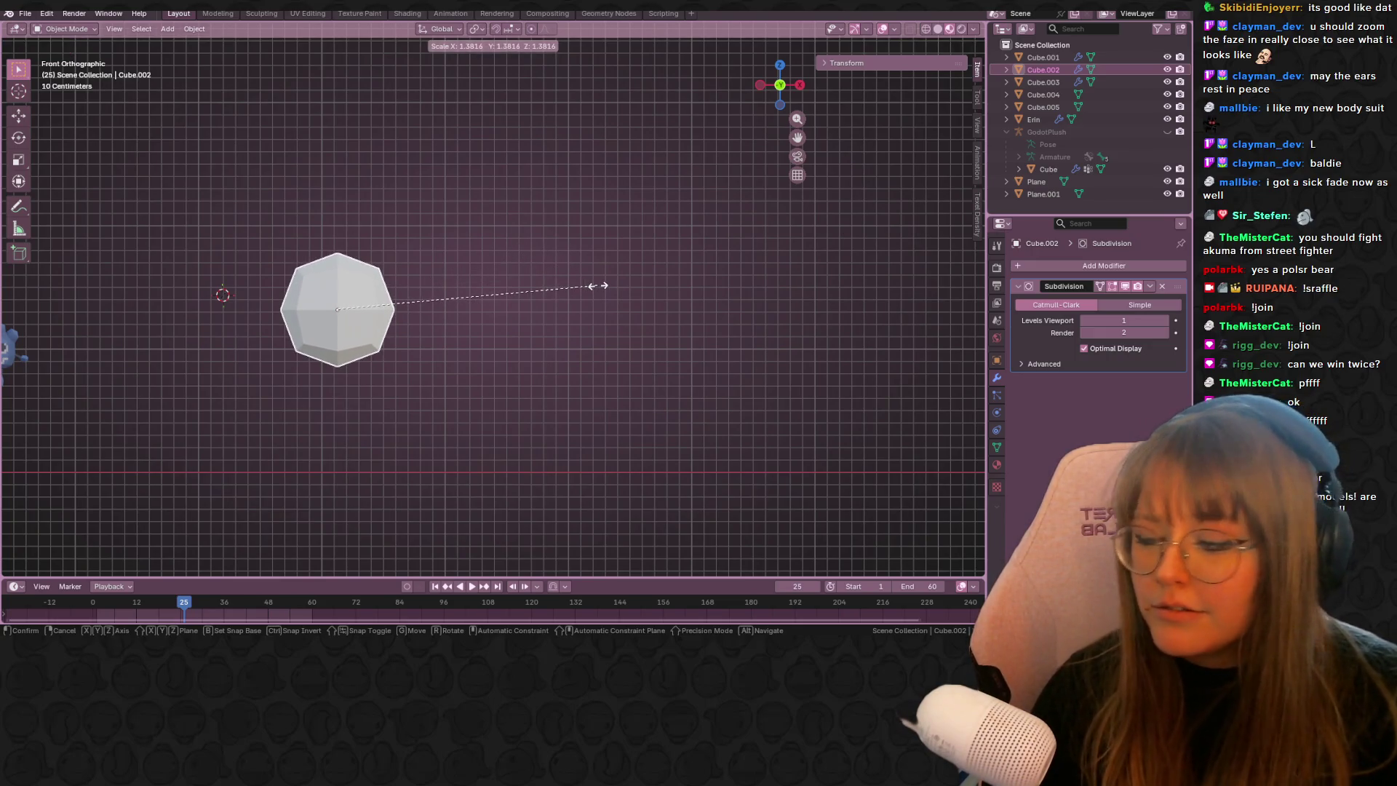
left_click(647, 272)
middle_click_drag(512, 281, 621, 205, "shift")
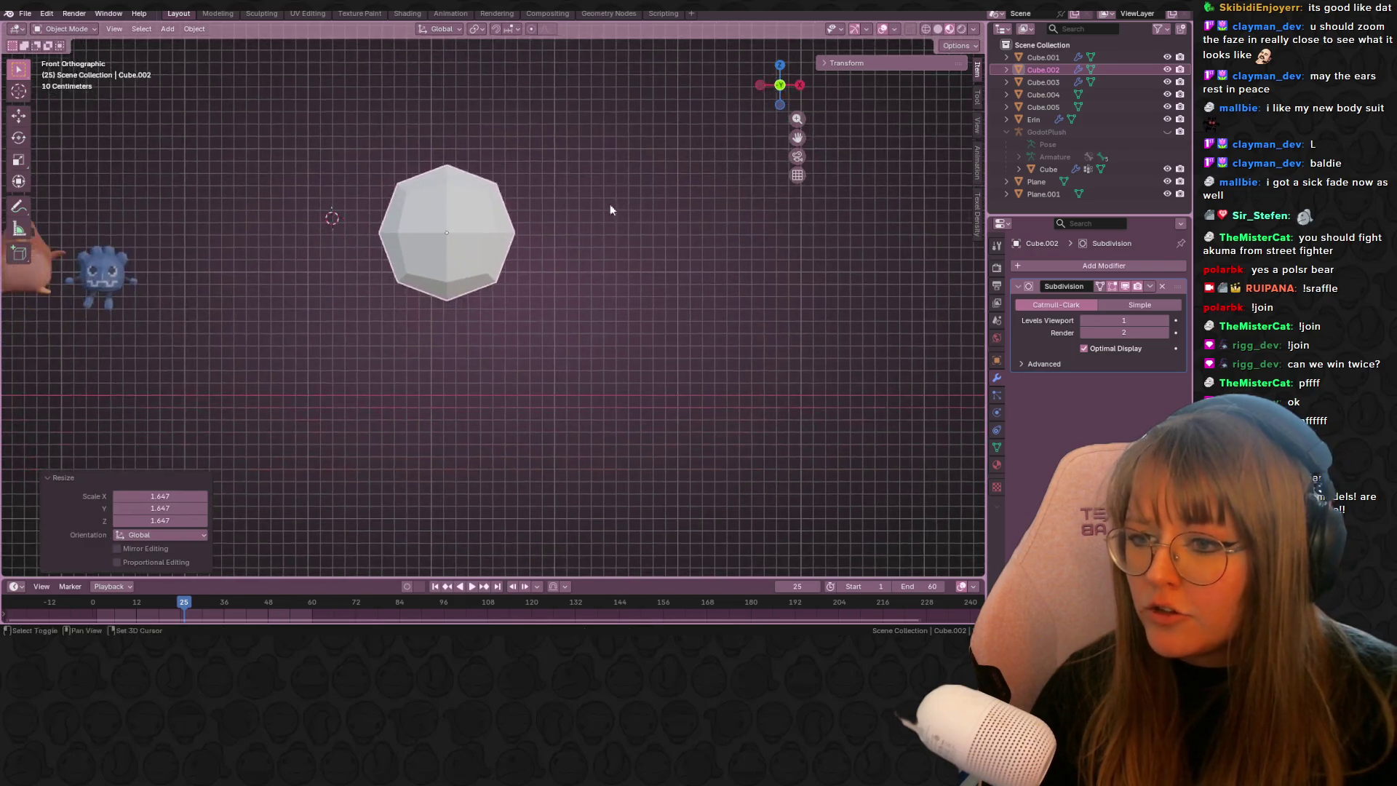
key("g")
left_click(553, 251)
key("s")
left_click(536, 255)
middle_click_drag(550, 284, 550, 333, "shift")
key("Tab")
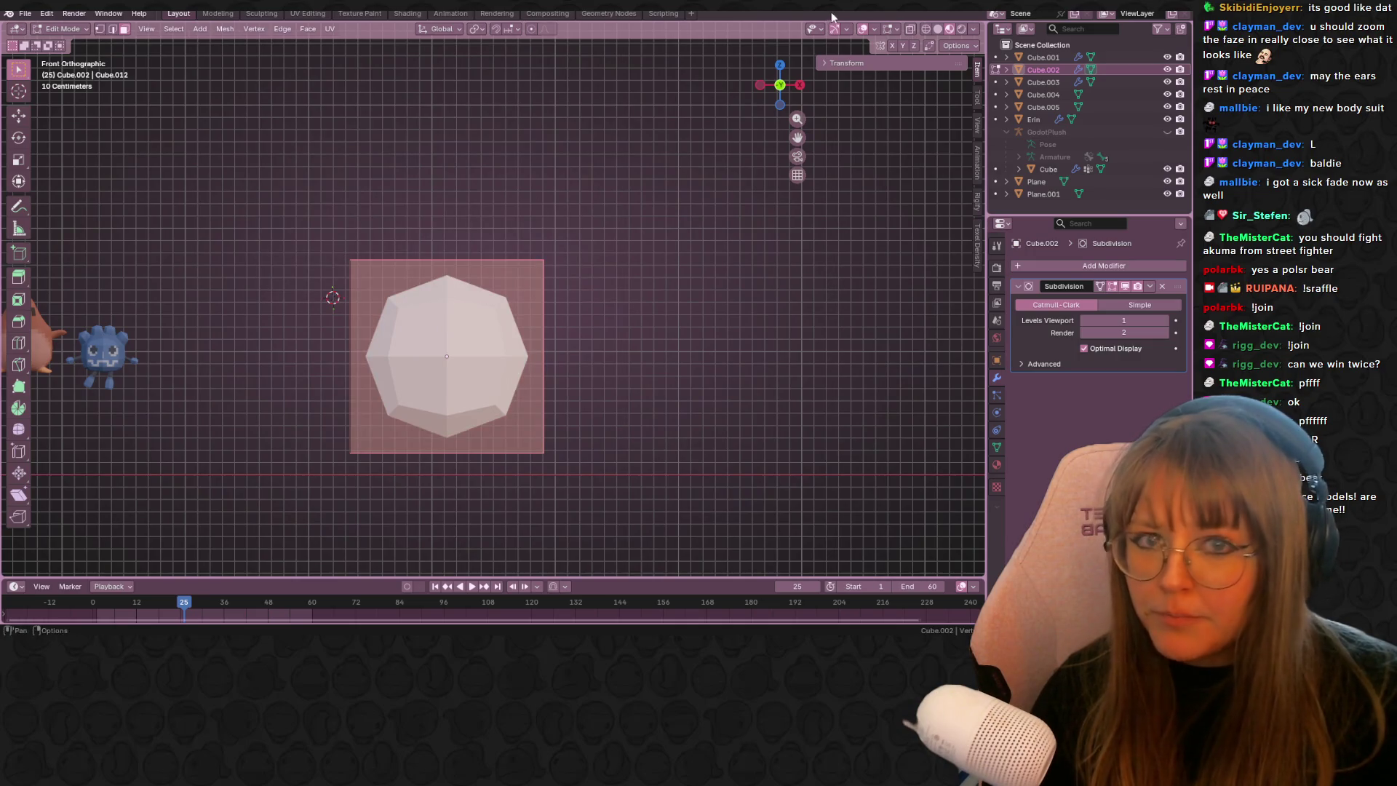
- In X-ray view, slide the top edge down, extrude the top upward and narrow it
left_click_drag(275, 131, 905, 312)
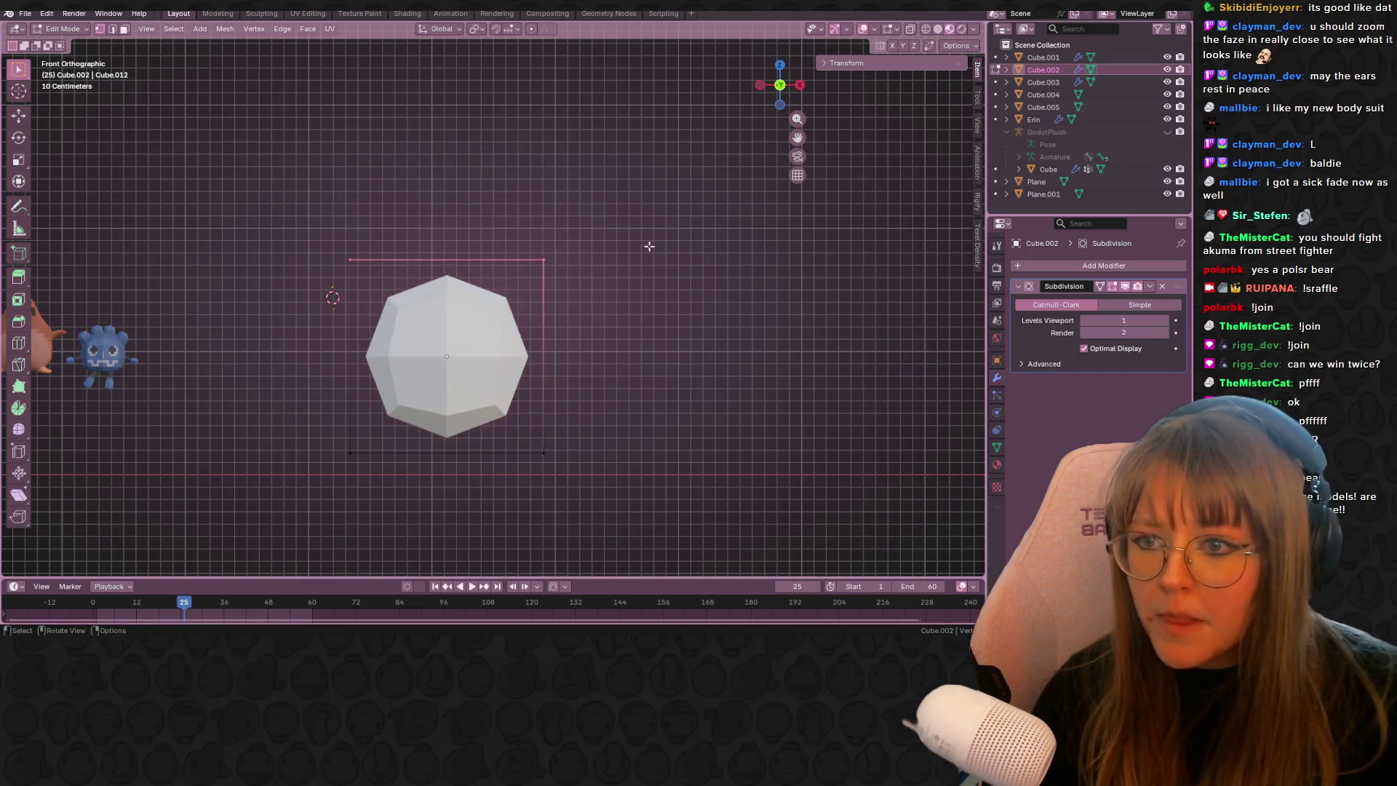
left_click(938, 29)
mouse_move(482, 272)
middle_mouse_down("shift")
mouse_move(543, 266)
mouse_move(483, 270)
mouse_move(500, 238)
middle_mouse_up("shift")
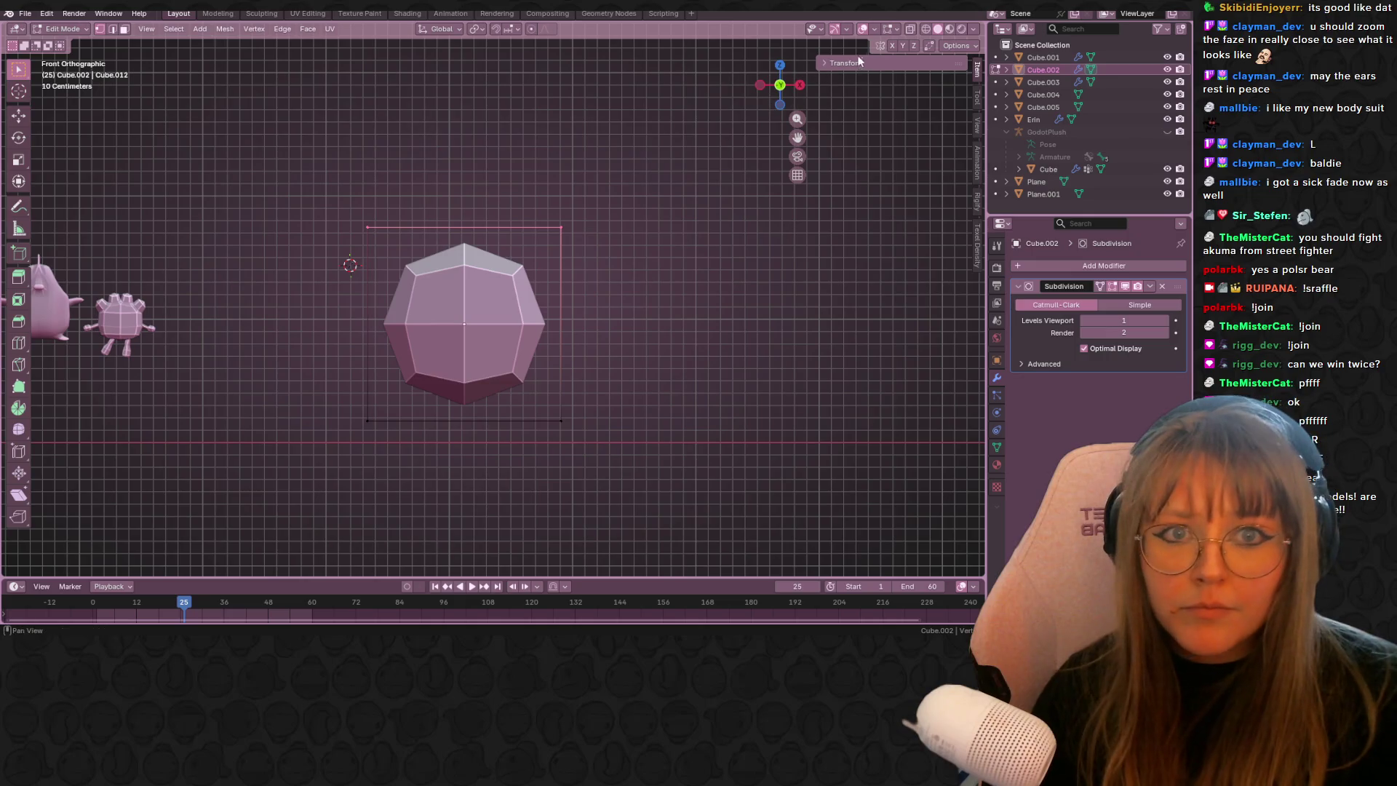
left_click(910, 29)
key("g")
key("g")
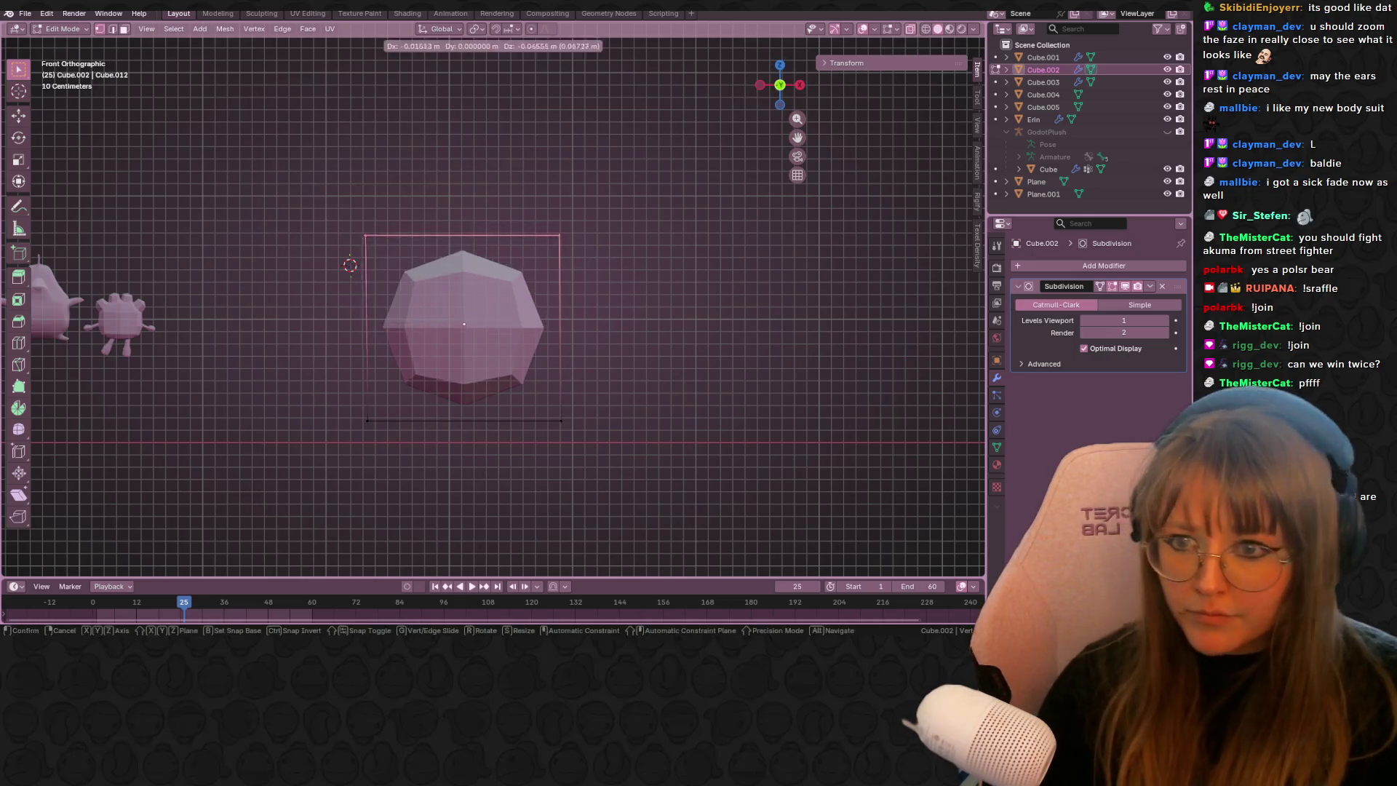
left_click(622, 293)
key("e")
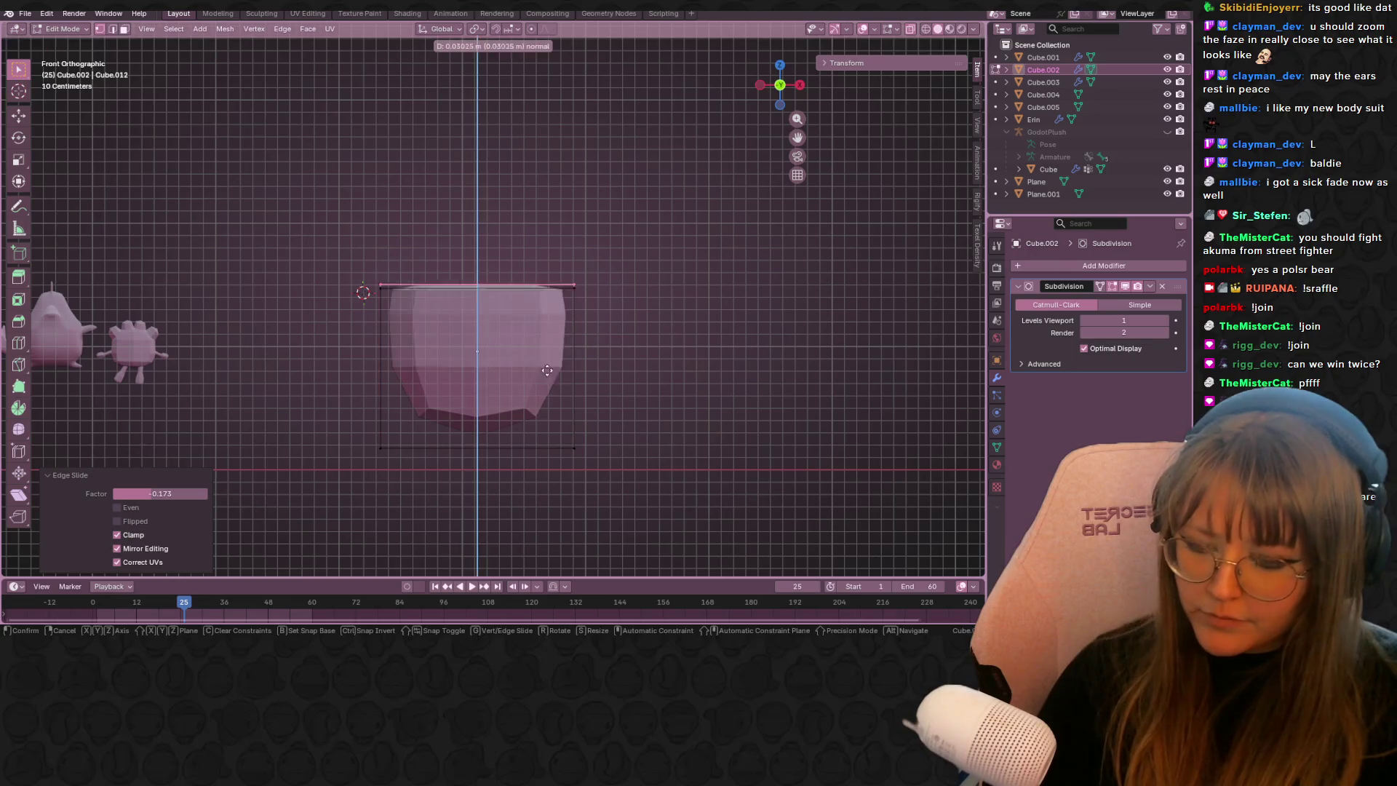
left_click(707, 260)
left_click_drag(342, 212, 670, 327)
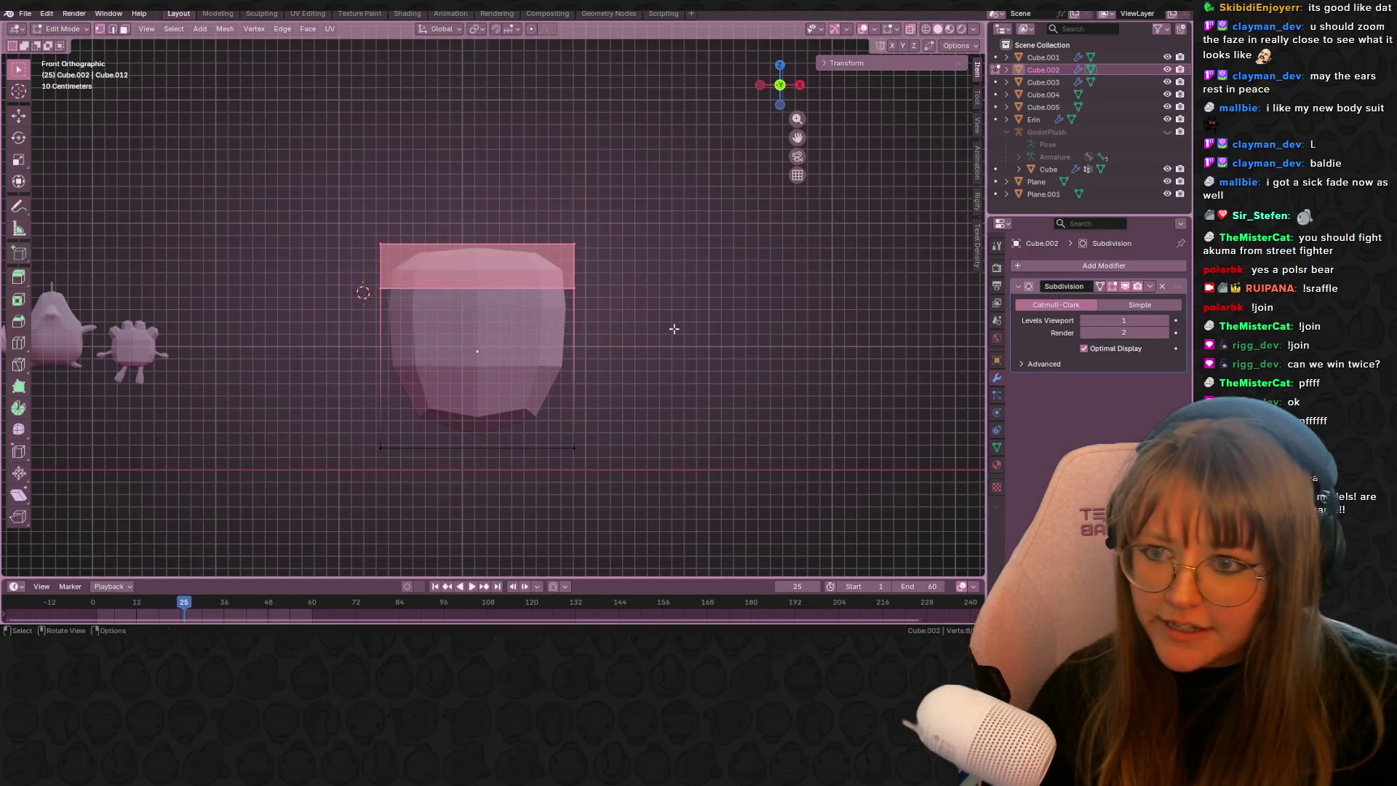
key("g")
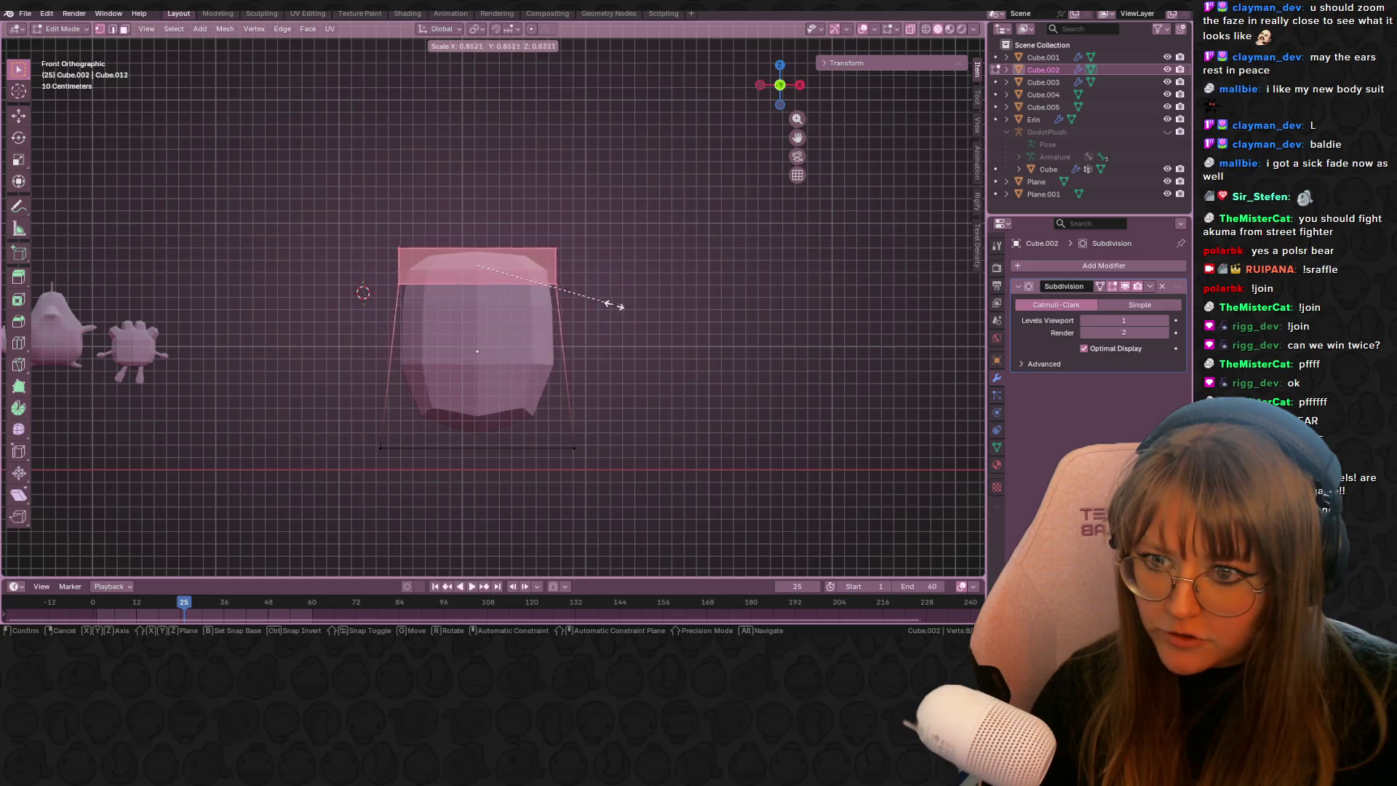
left_click(580, 307)
- Add a horizontal loop cut around the middle, then widen and raise it
key("ctrl+r")
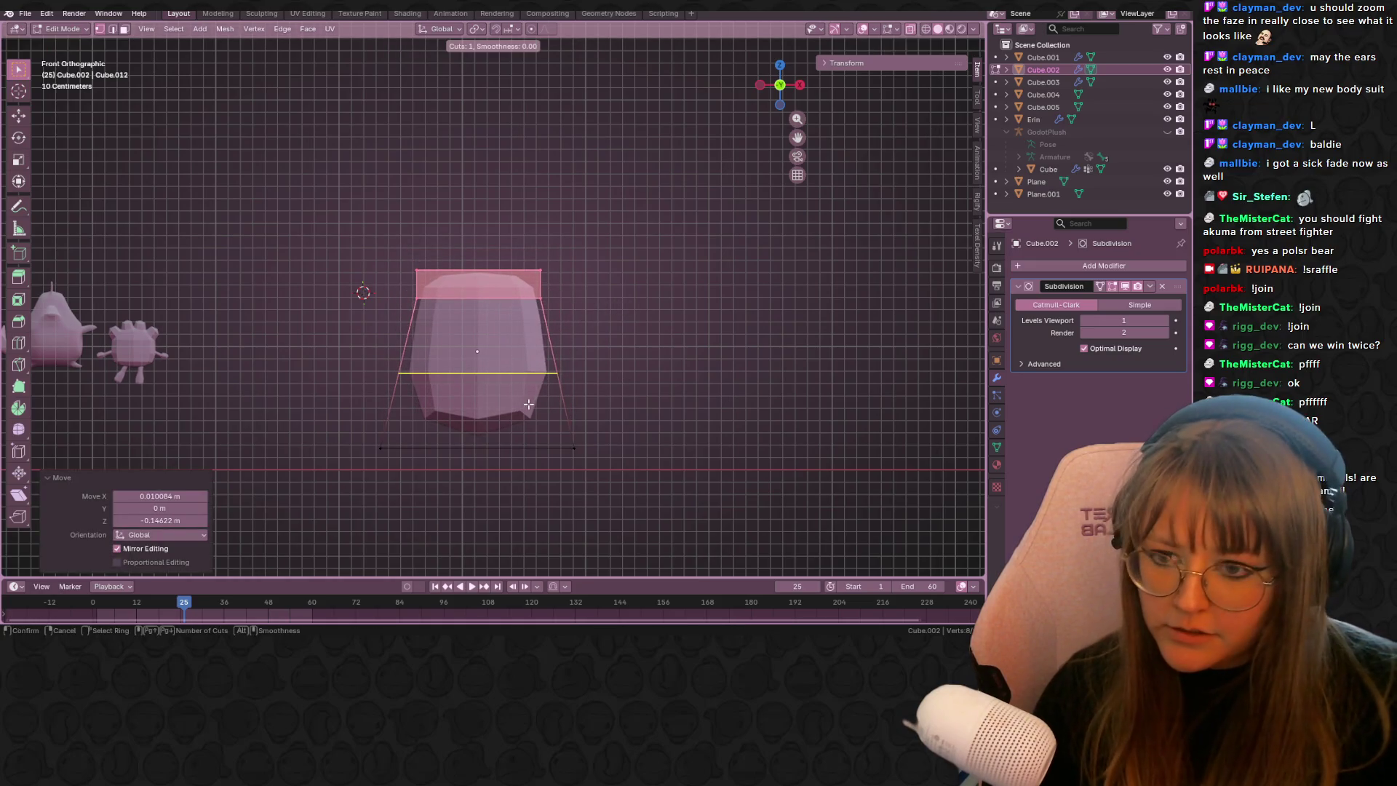
left_click(576, 375)
left_click(586, 380)
key("s")
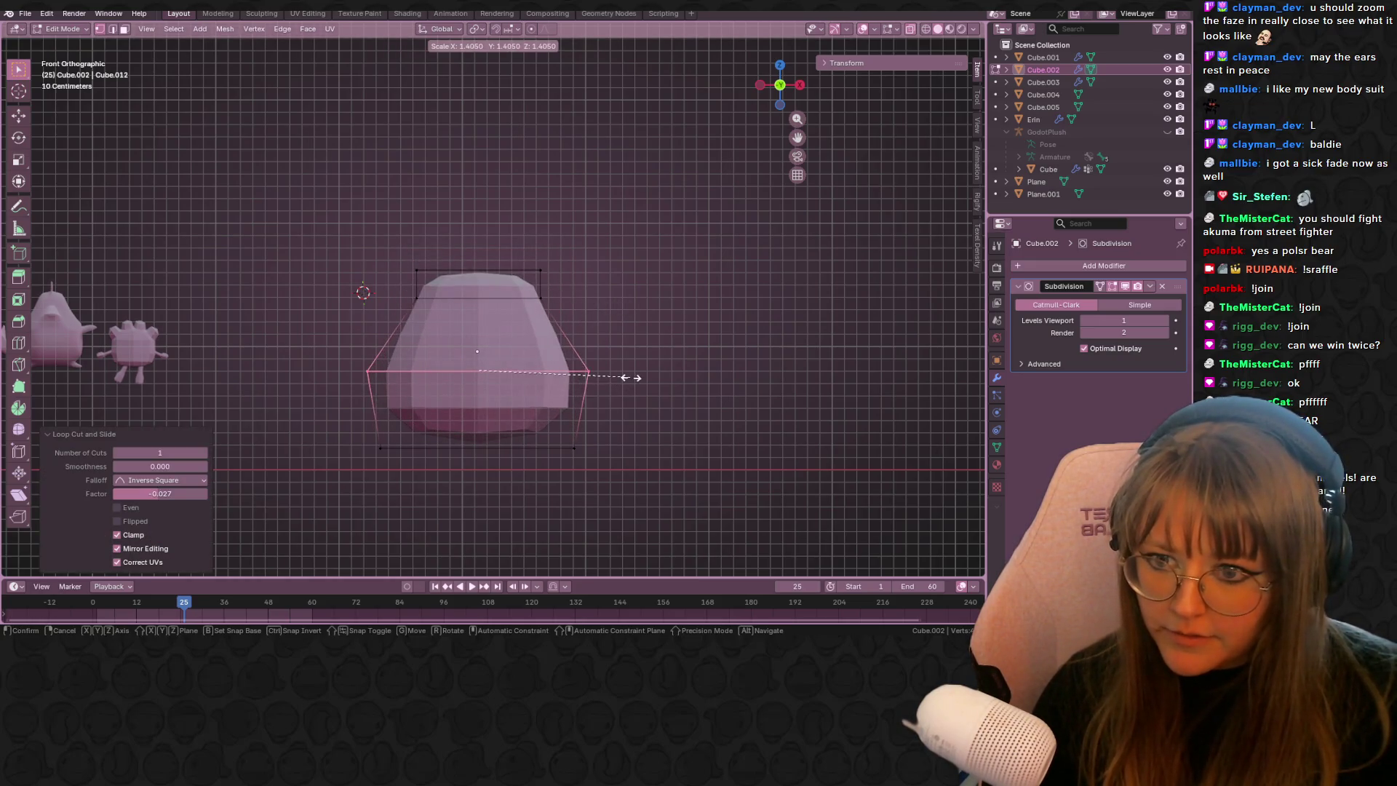
left_click(627, 376)
key("g")
key("z")
left_click(638, 366)
key("s")
left_click(643, 363)
key("g")
left_click(647, 360)
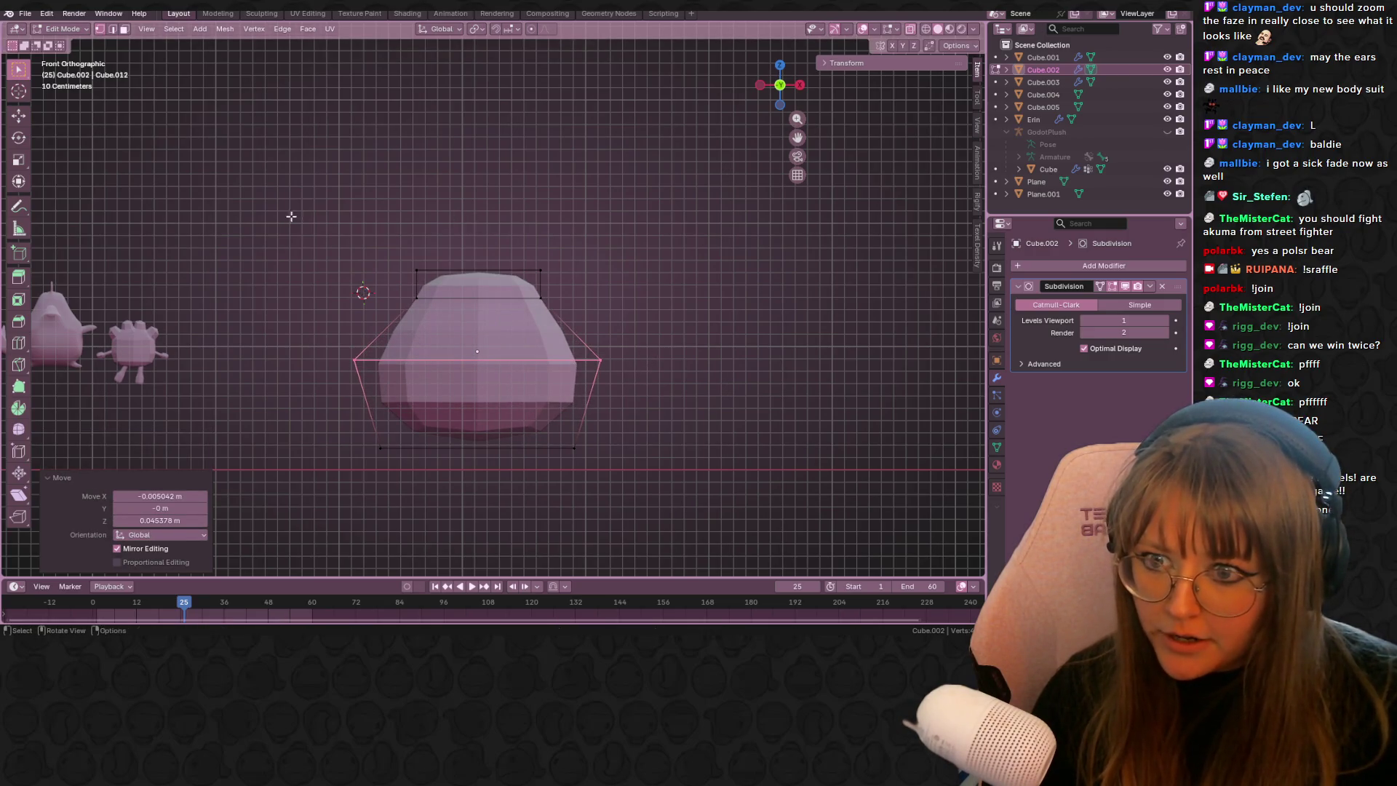
- Select the top loop of vertices and triangulate the top faces
left_click_drag(291, 216, 622, 318)
key("g")
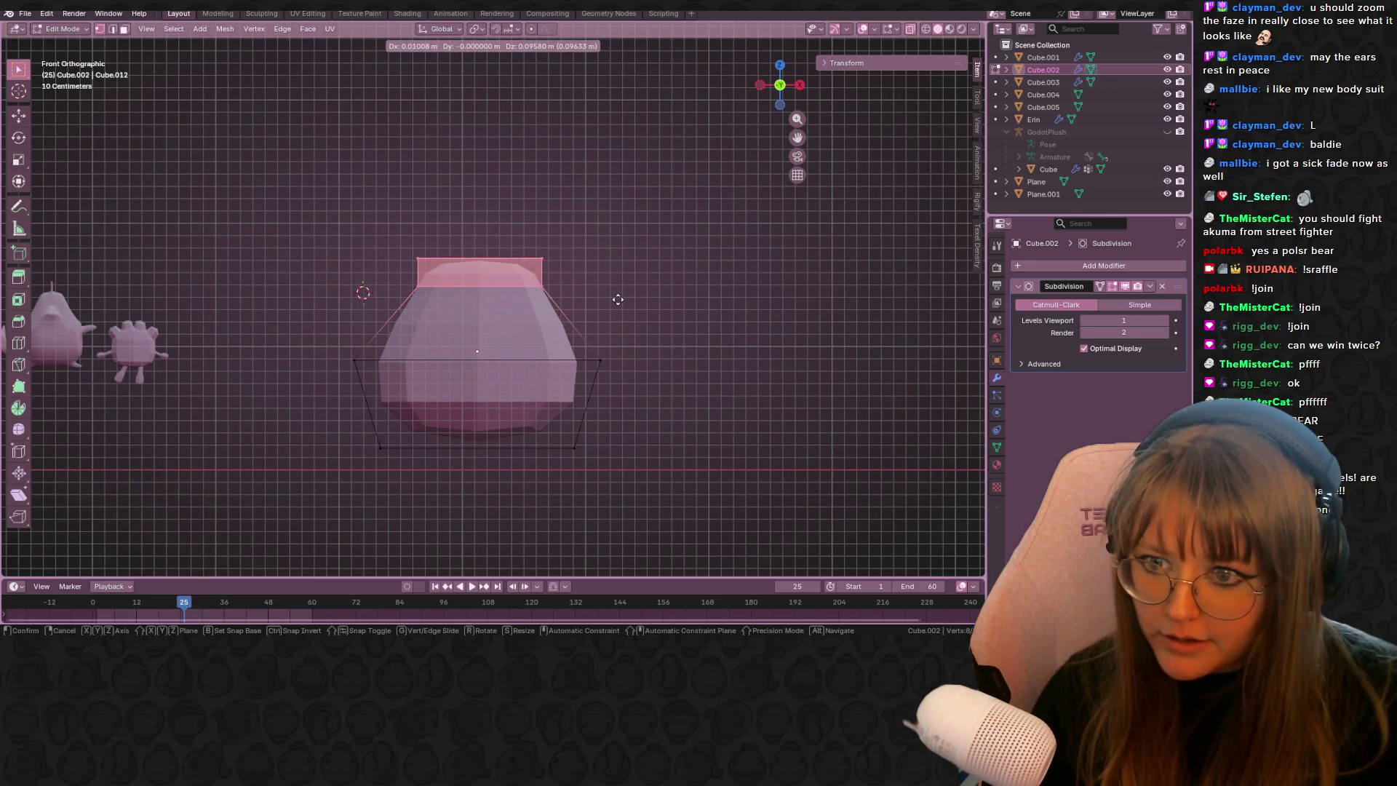
right_click(618, 299)
key("ctrl+t")
- Add a vertical centre loop cut and delete the left half's vertices
key("ctrl+r")
left_click(500, 289)
right_click(500, 290)
left_click_drag(220, 216, 443, 449)
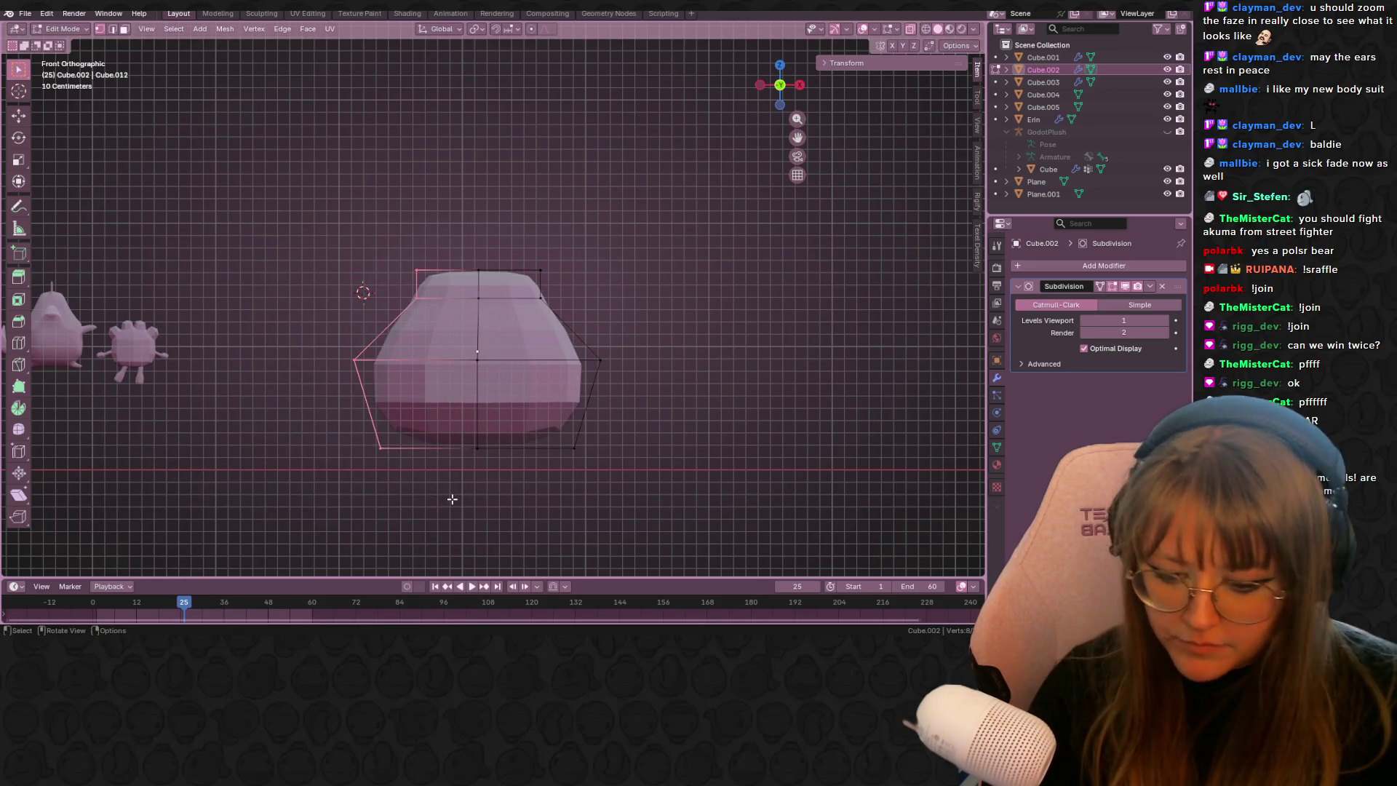
key("x")
left_click(408, 576)
left_click(1099, 265)
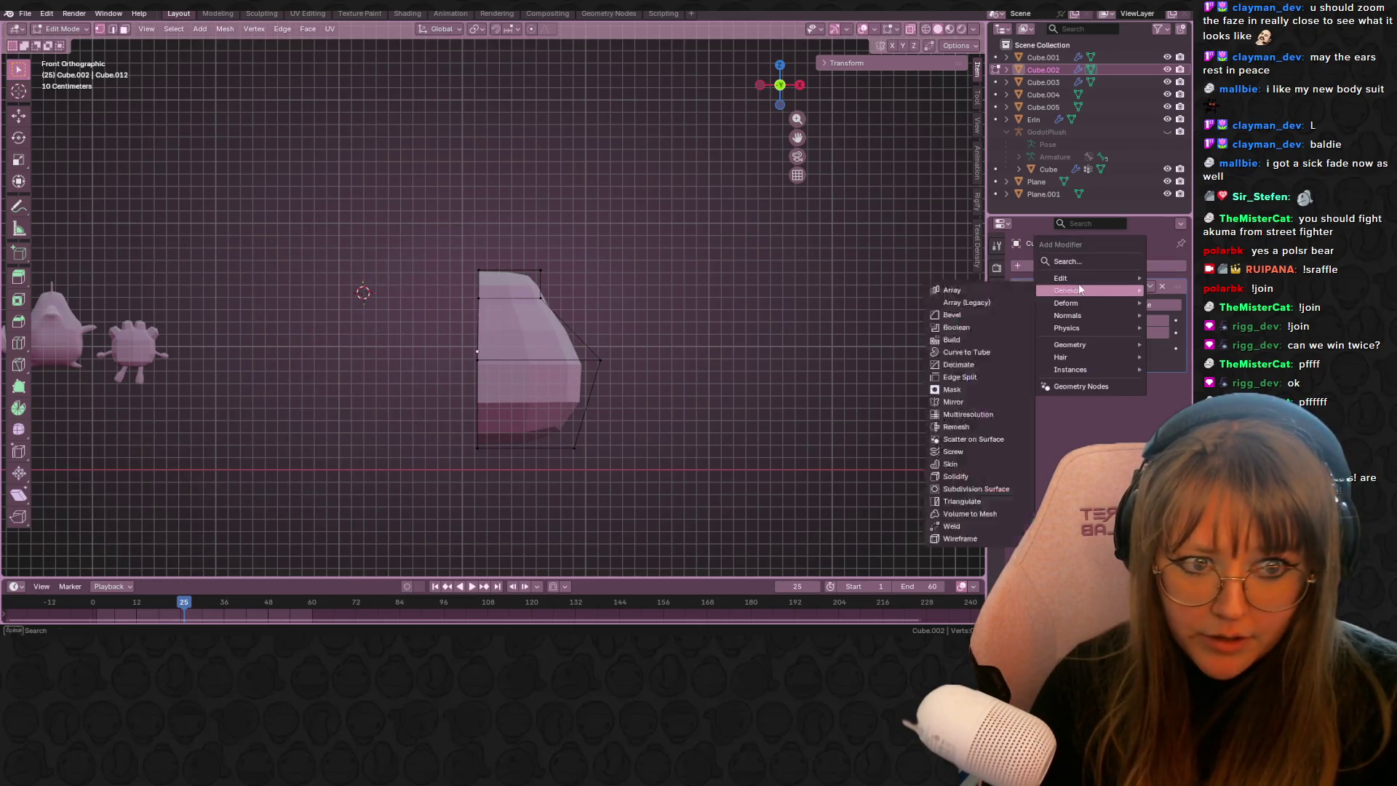
- Add a Mirror modifier and shift the right half of the mesh outward
left_click(974, 347)
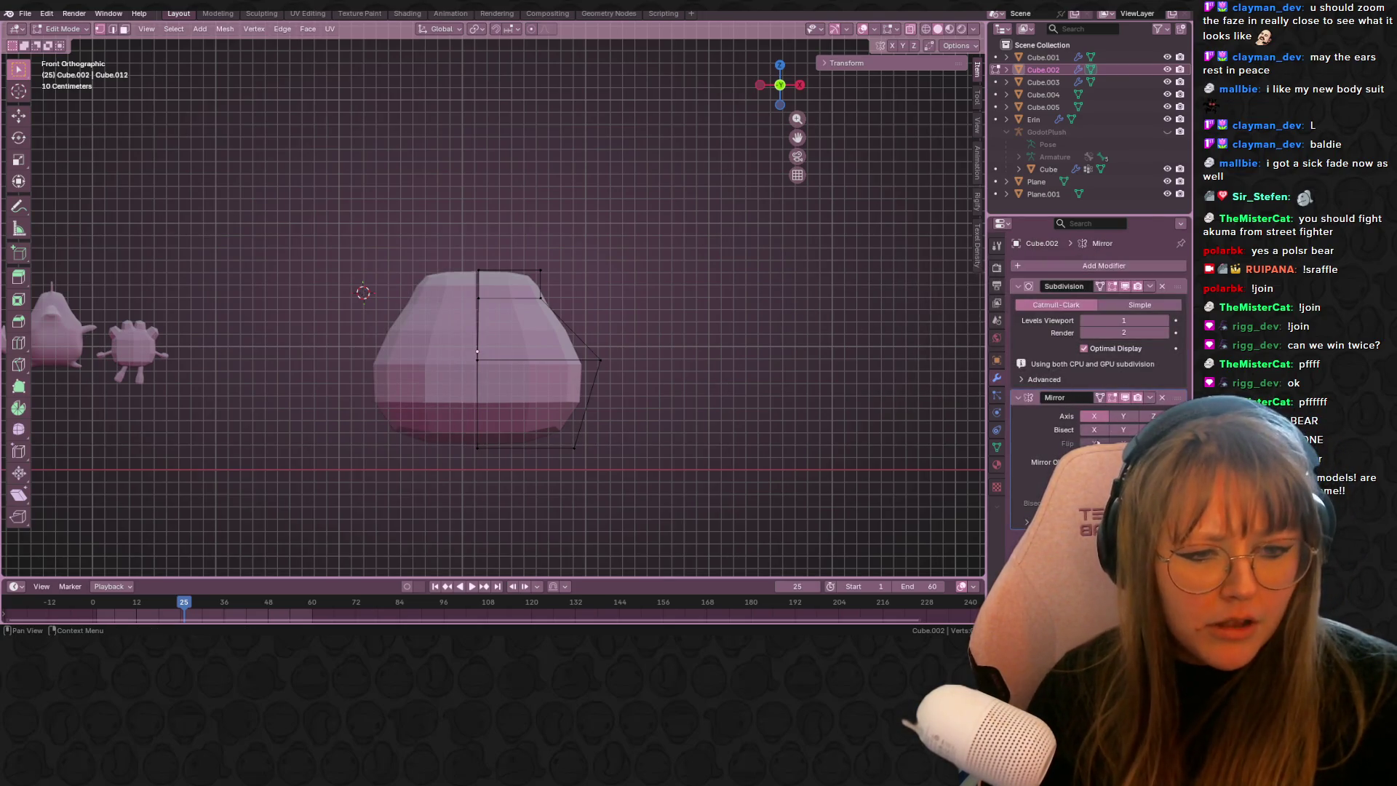
mouse_move(361, 149)
left_mouse_down()
mouse_move(391, 264)
mouse_move(693, 550)
left_mouse_up()
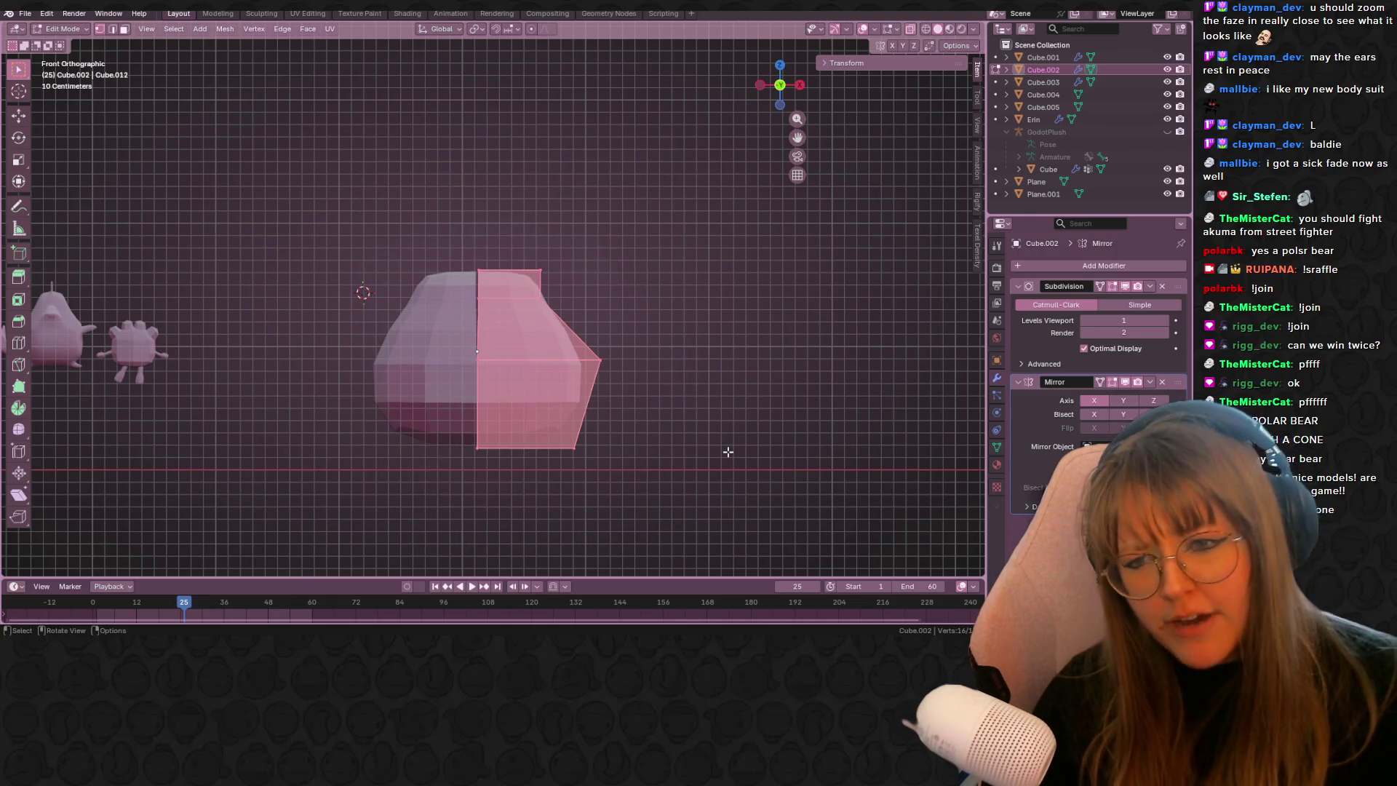
key("g")
left_click(742, 300)
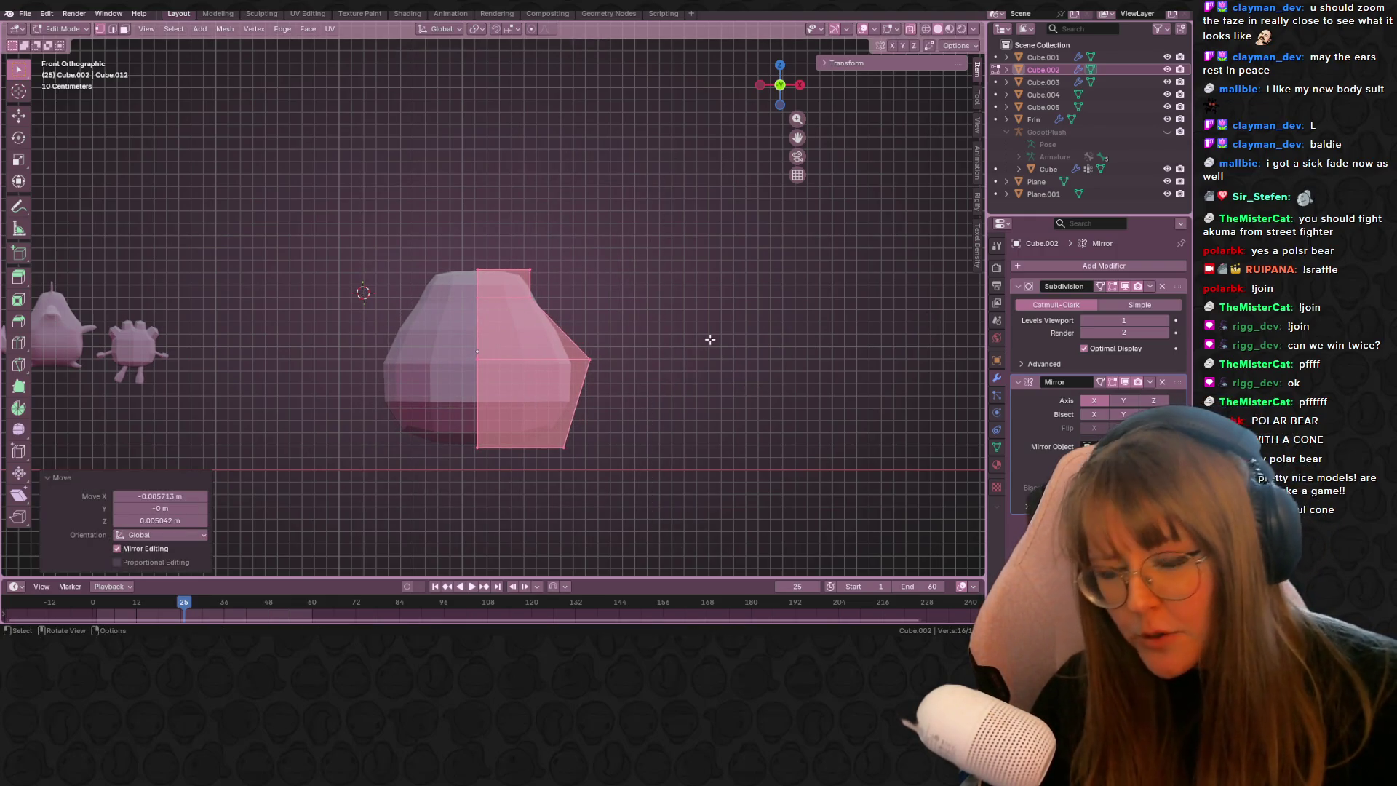
- Move the top, side and bottom-right vertices individually into a pear-shaped outline
left_click(529, 269)
key("g")
left_click(542, 264)
left_click(530, 296)
key("g")
left_click(557, 329)
key("g")
left_click(576, 390)
left_click(591, 483)
key("g")
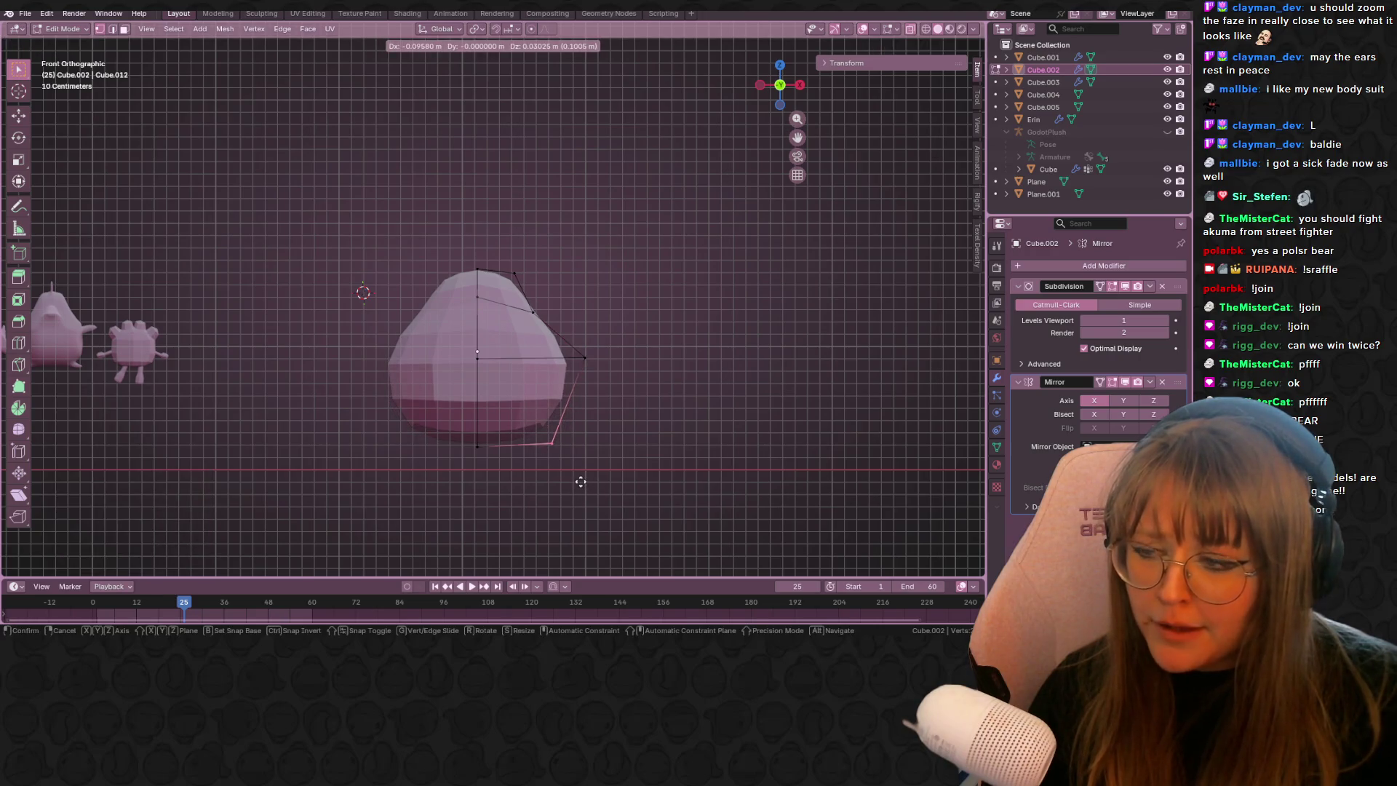
left_click(581, 481)
middle_click_drag(601, 317, 615, 374, "shift")
- Select the top vertices and extrude them 0.549 m straight upward
mouse_move(447, 268)
left_mouse_down()
mouse_move(458, 305)
mouse_move(546, 332)
left_mouse_up()
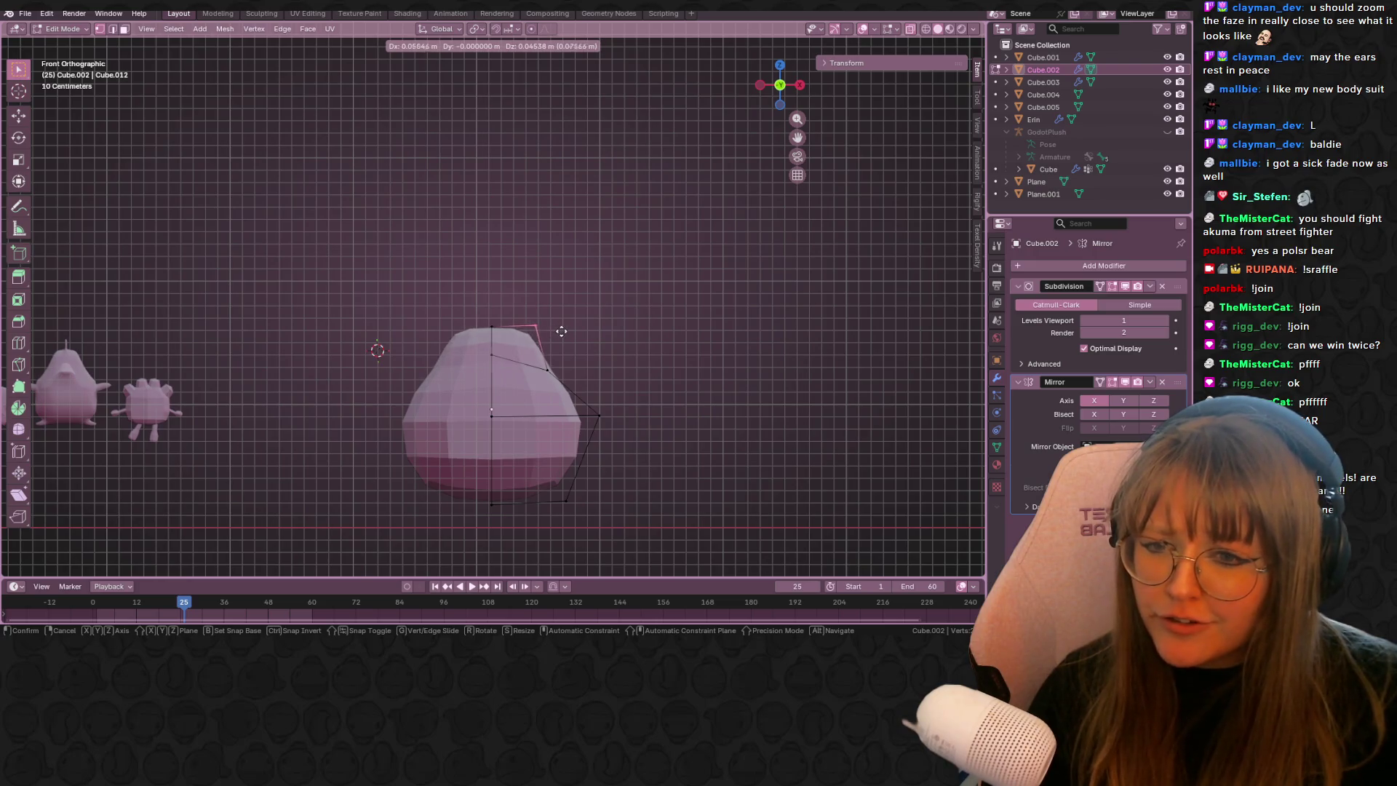
left_click(551, 345)
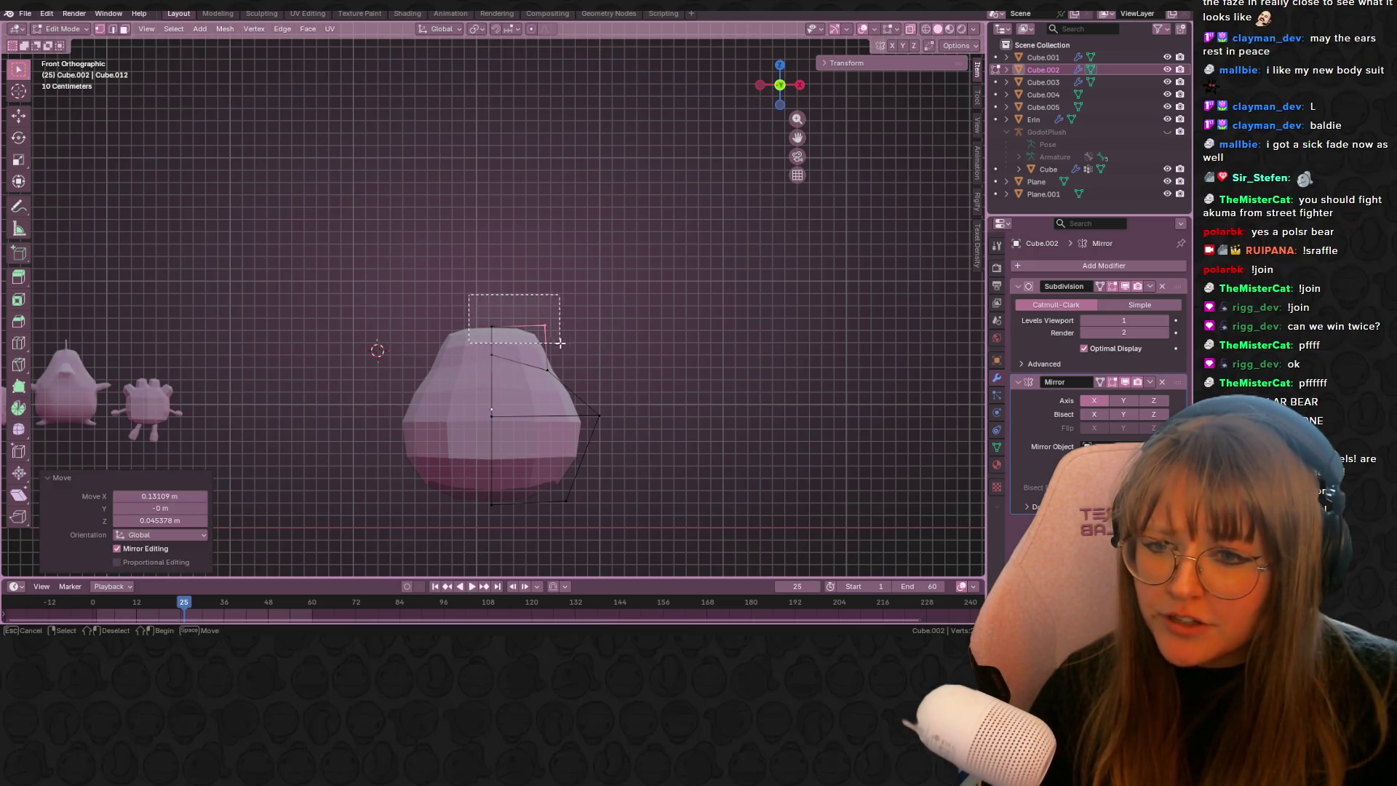
left_click_drag(560, 342, 559, 342)
middle_click_drag(553, 317, 571, 368, "shift")
key("g")
key("z")
key("z")
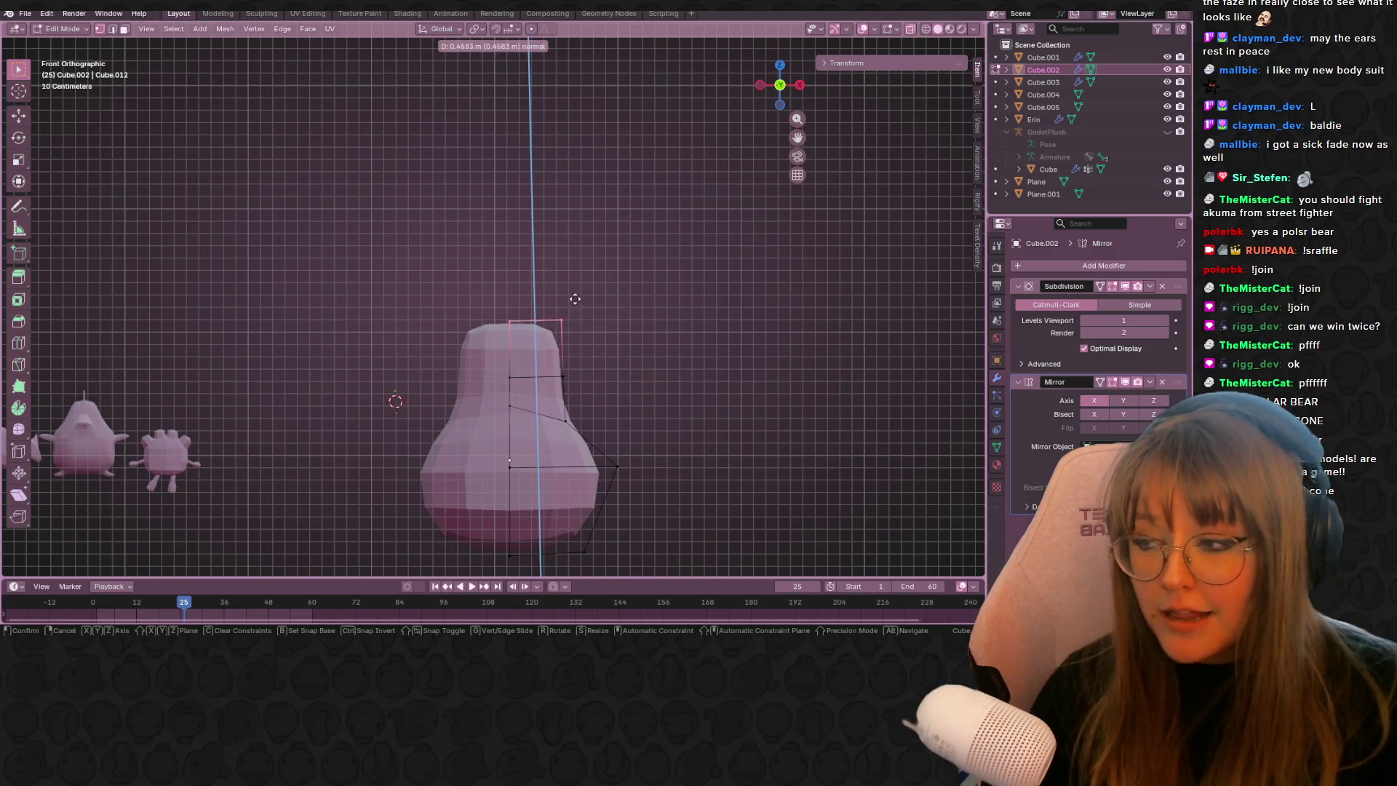
left_click(575, 288)
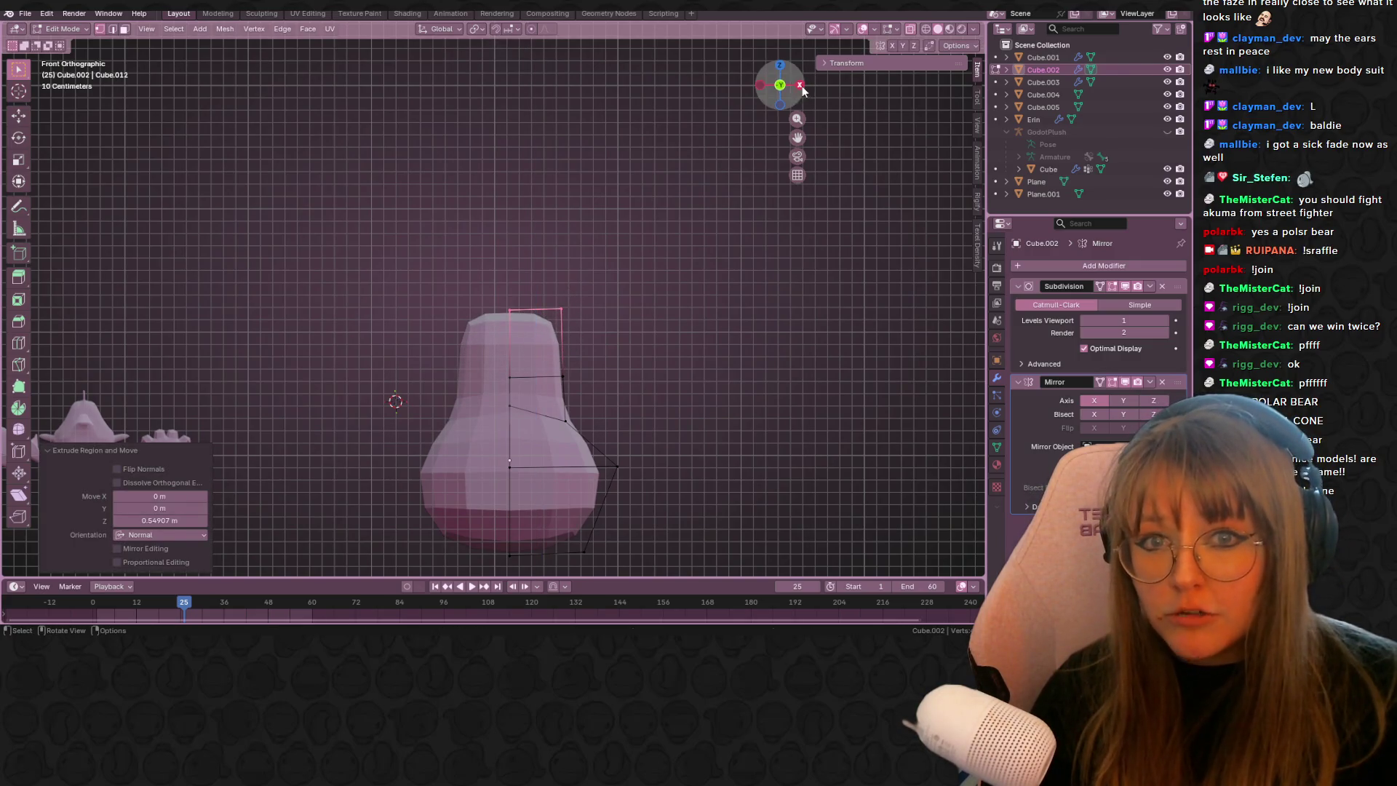
- In side view, reposition the body's top-right vertex up and back
left_click(800, 86)
left_click(597, 309)
key("g")
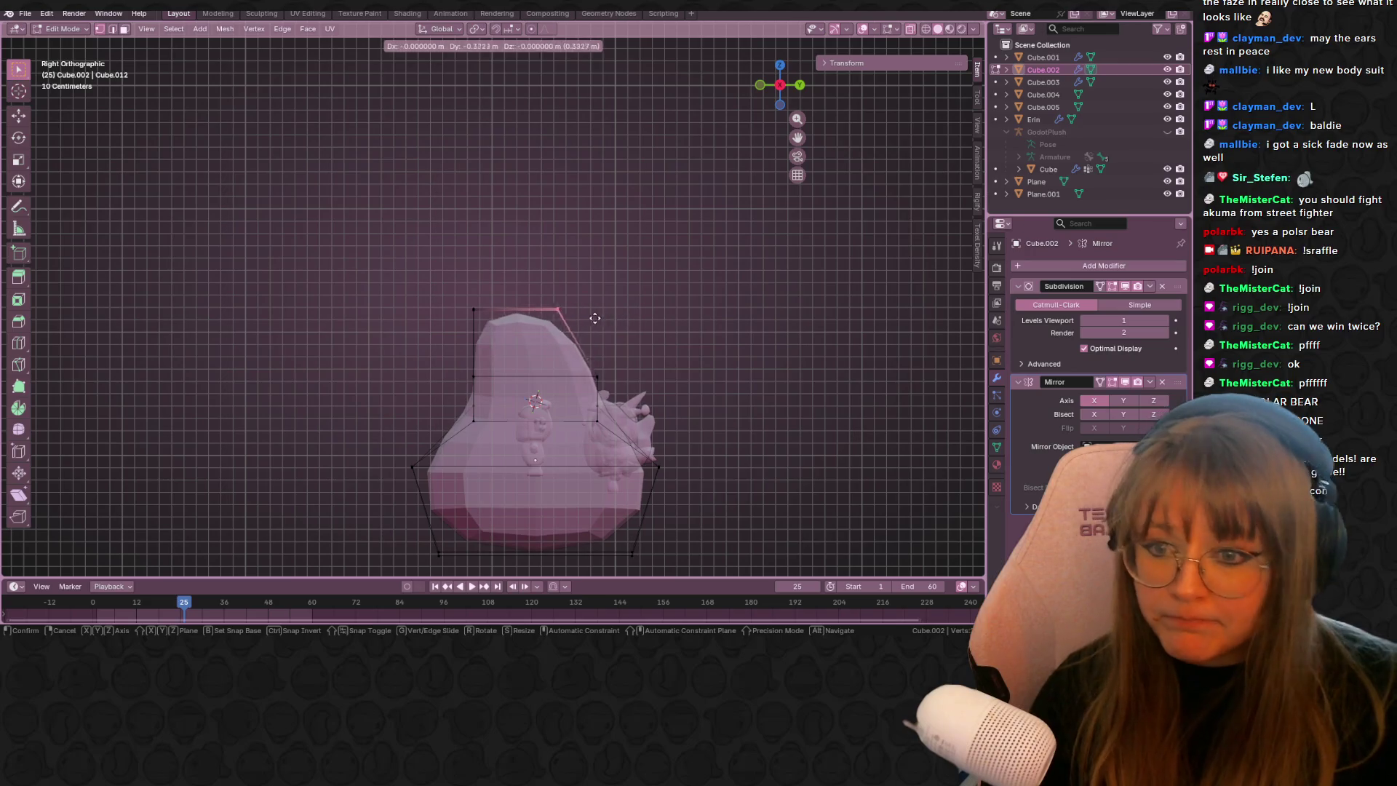
left_click(595, 339)
middle_click_drag(597, 316, 566, 248, "shift")
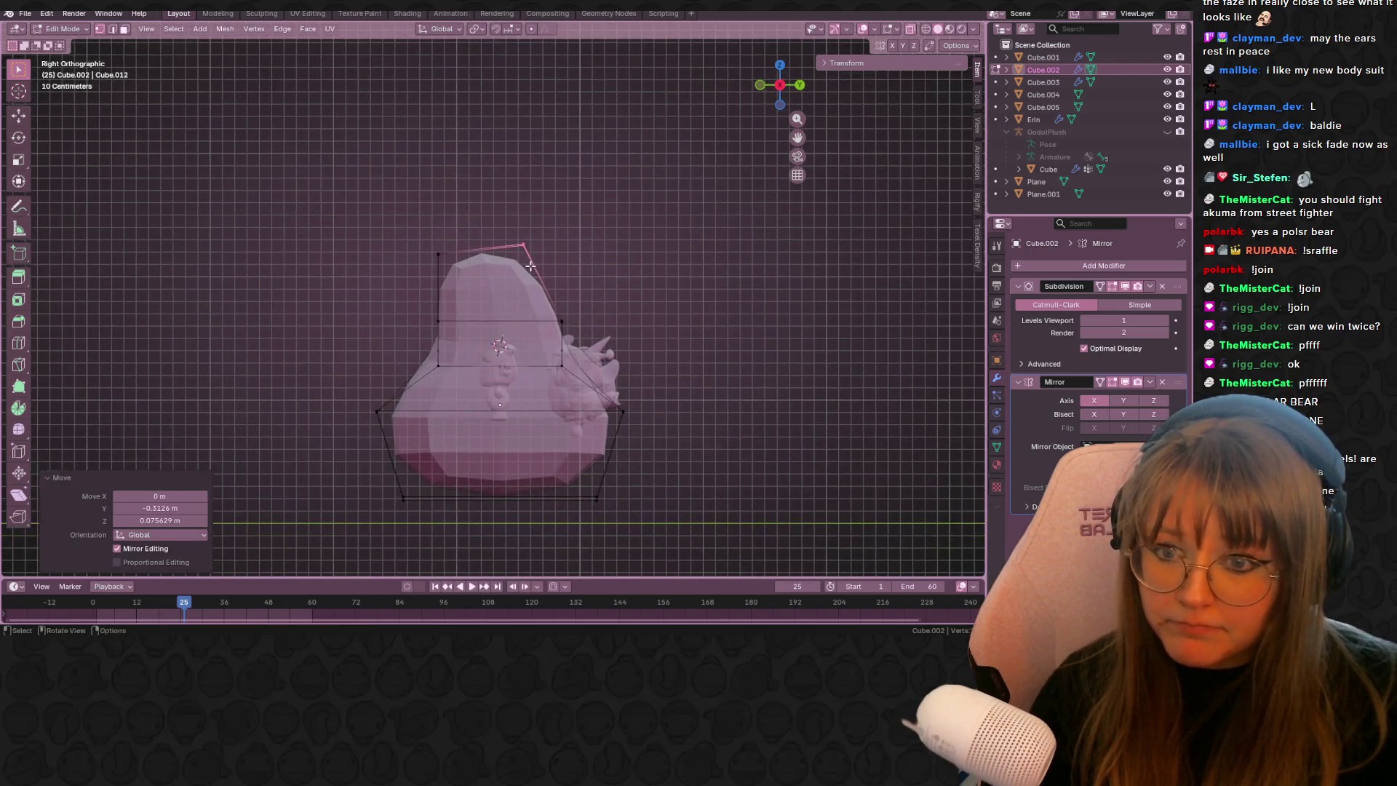
key("g")
left_click(613, 306)
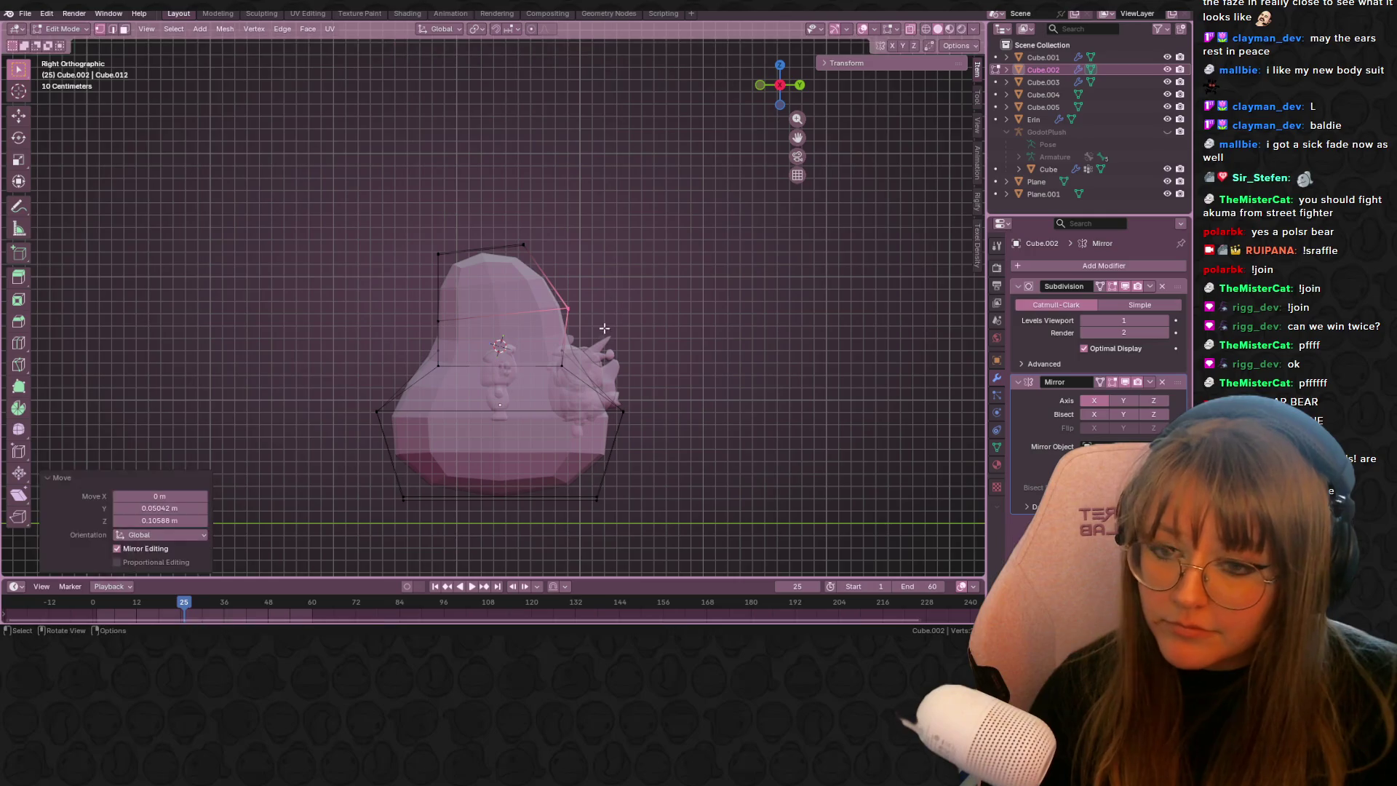
key("g")
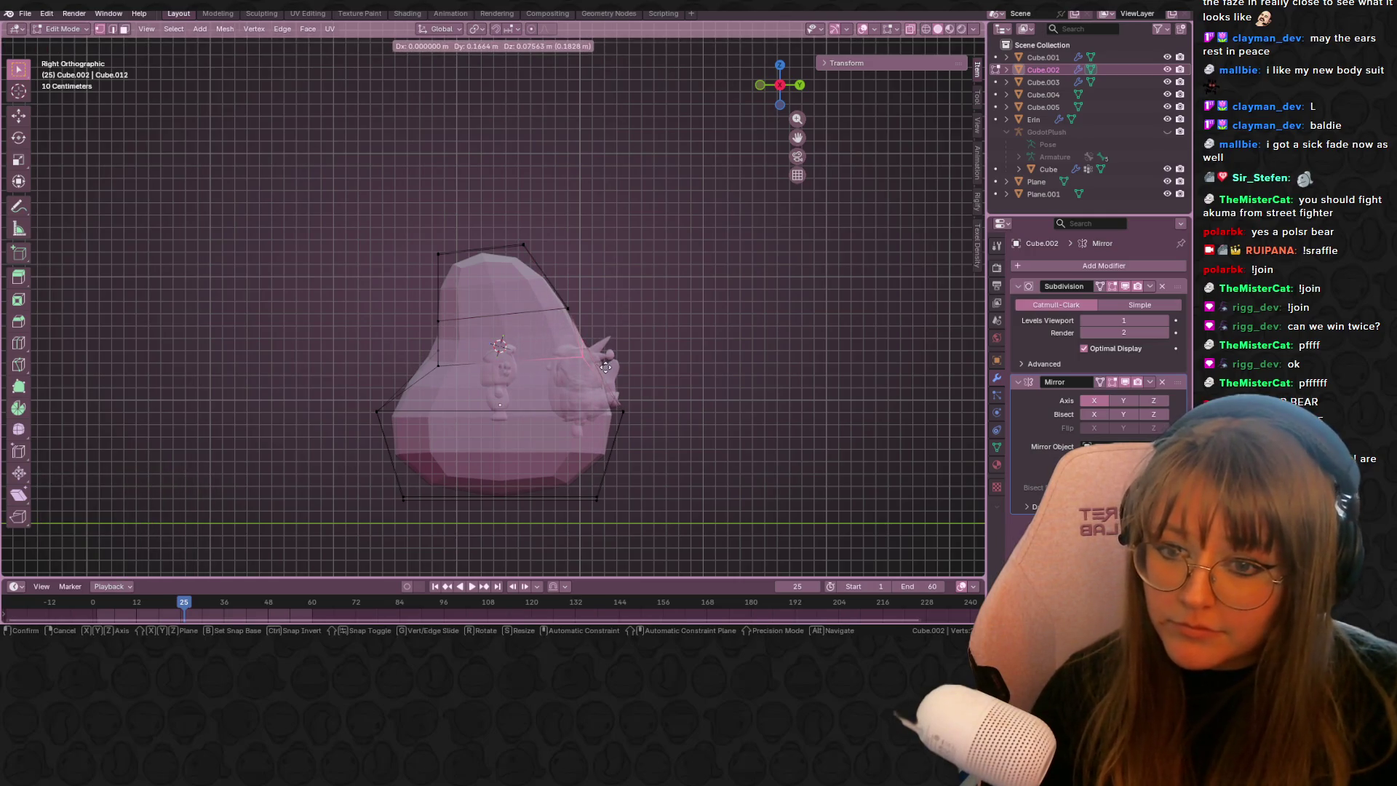
left_click(604, 364)
mouse_move(604, 364)
middle_mouse_down()
mouse_move(624, 334)
mouse_move(661, 349)
mouse_move(559, 329)
mouse_move(554, 351)
middle_mouse_up()
- Add a loop cut around the body, then move the bottom edges and tilt the rear edge
key("ctrl+r")
left_click(549, 342)
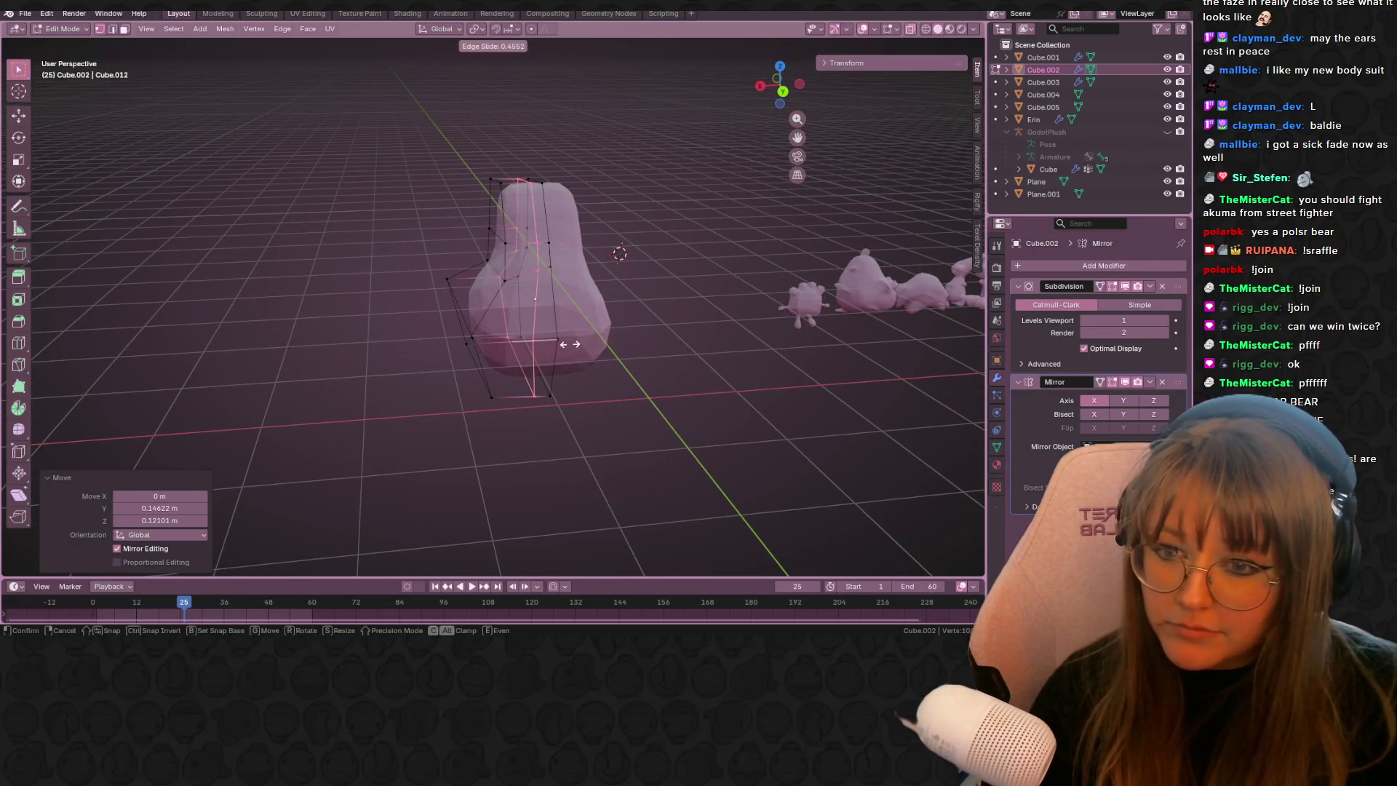
left_click(567, 349)
left_click_drag(530, 393, 519, 374)
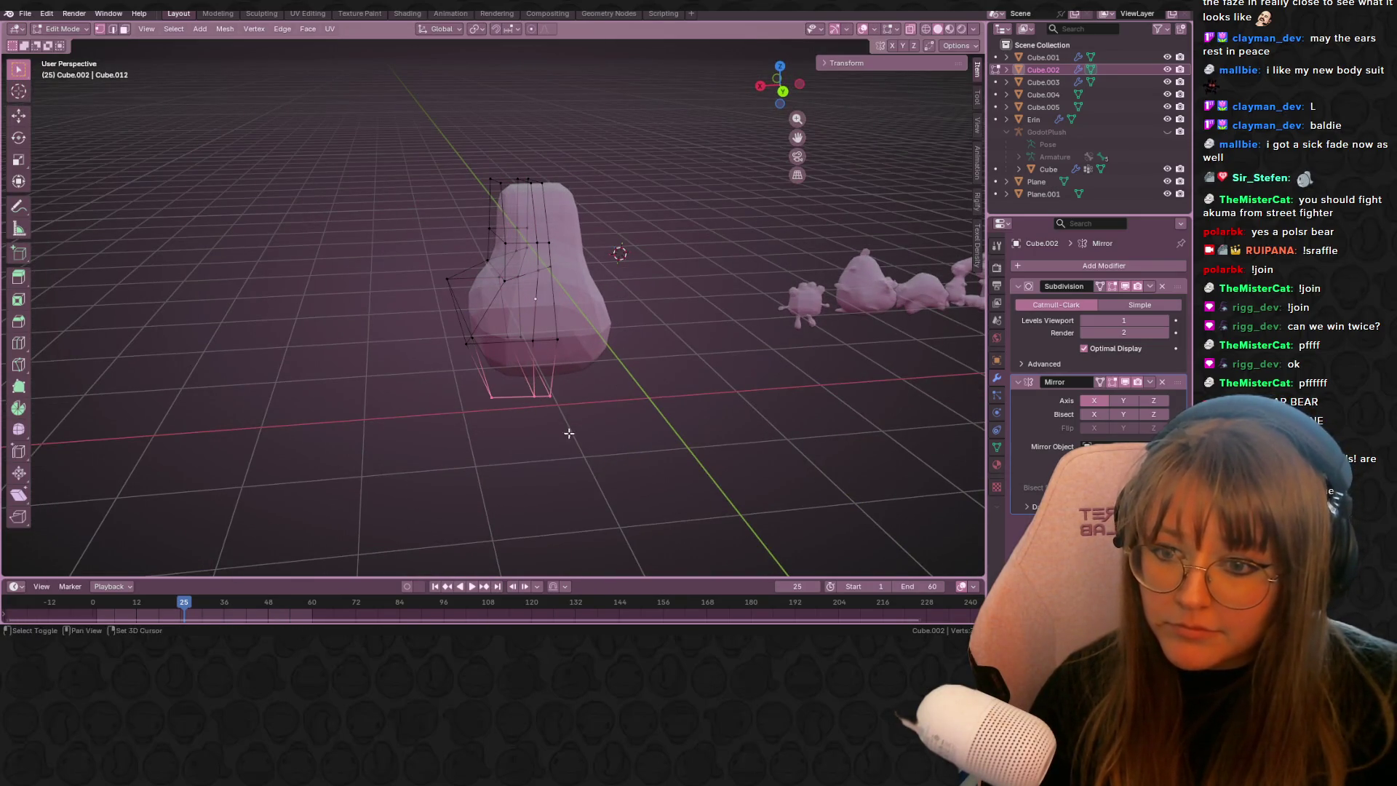
left_click(759, 87)
key("g")
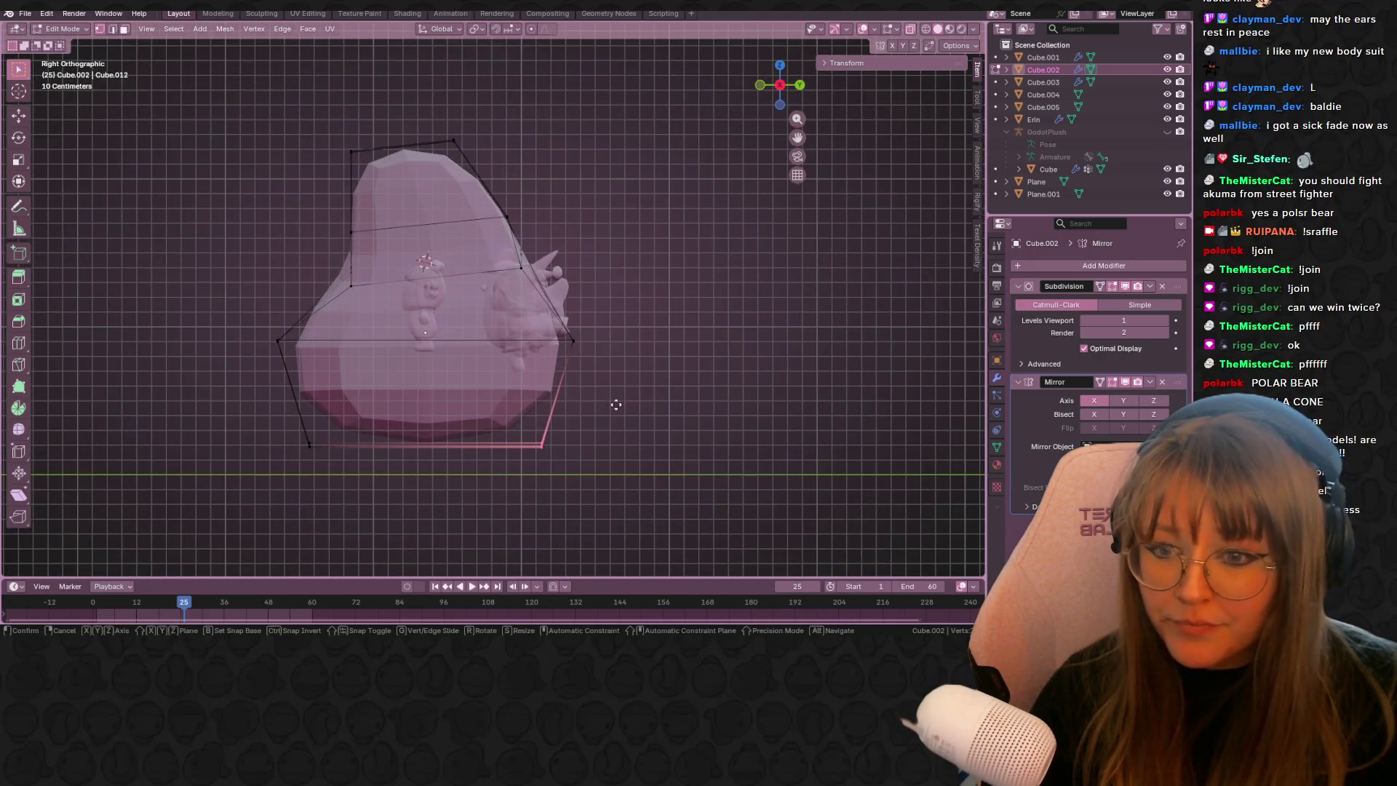
left_click(604, 396)
mouse_move(604, 396)
middle_mouse_down()
mouse_move(652, 380)
mouse_move(570, 431)
middle_mouse_up()
left_click(761, 86)
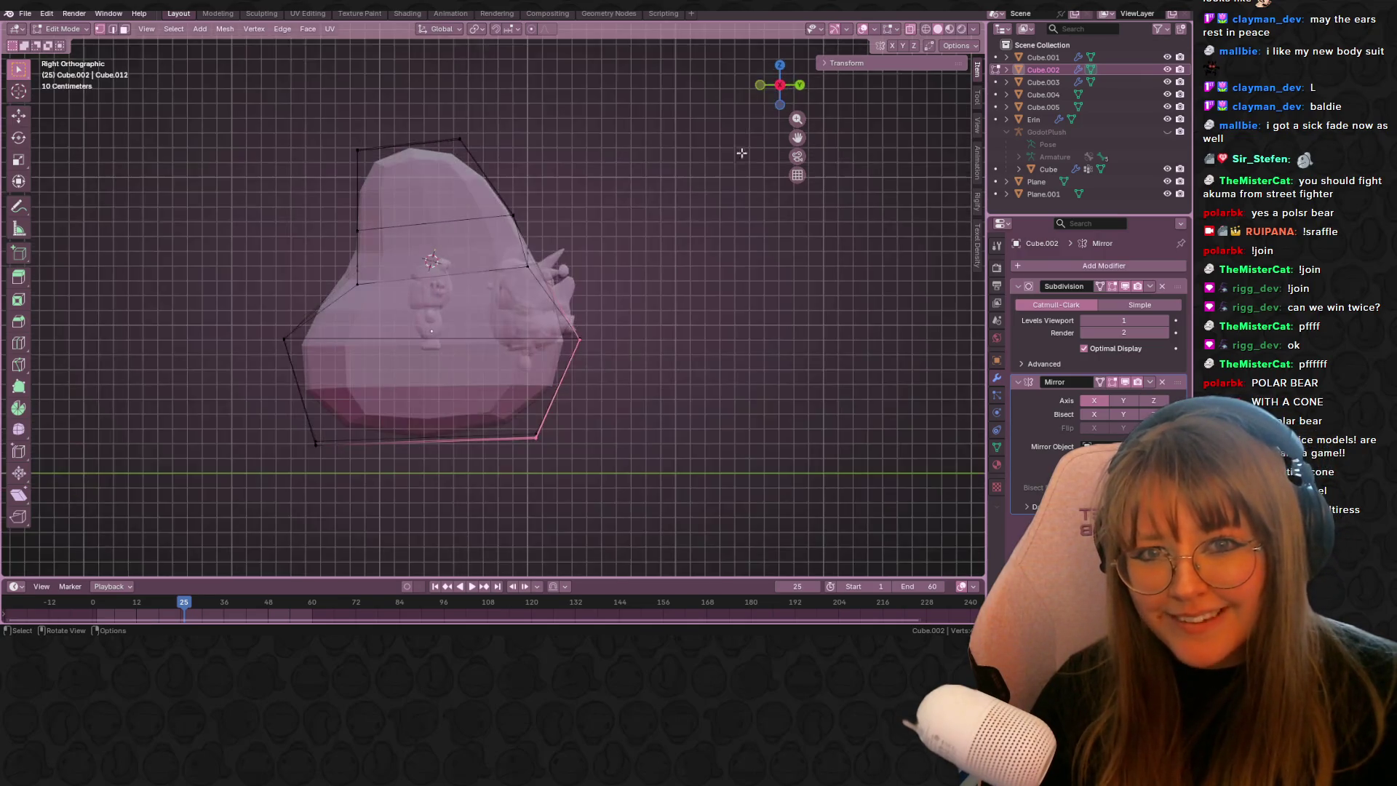
key("r")
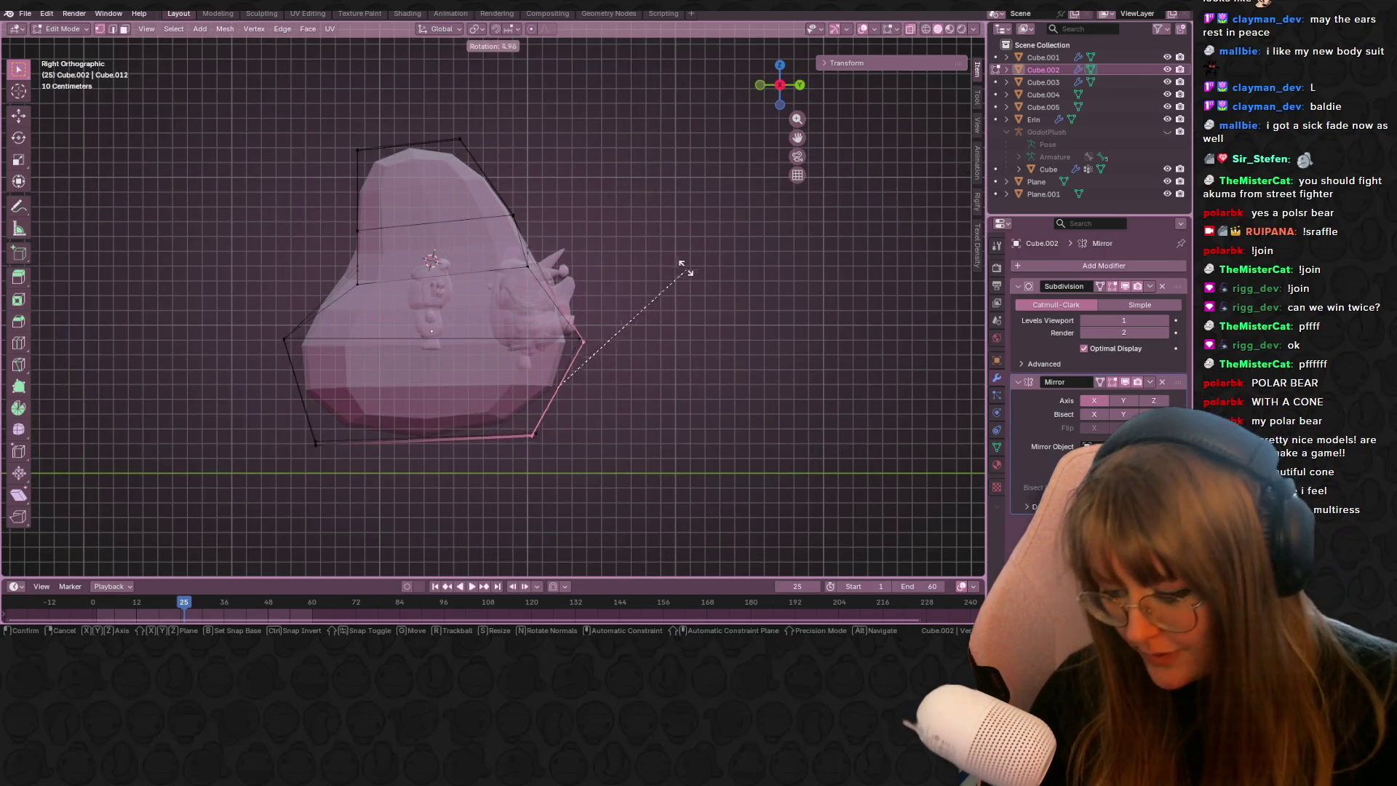
left_click(640, 281)
- Extrude the rear face into a tail stub, shrink its end and push it back
key("e")
left_click(704, 295)
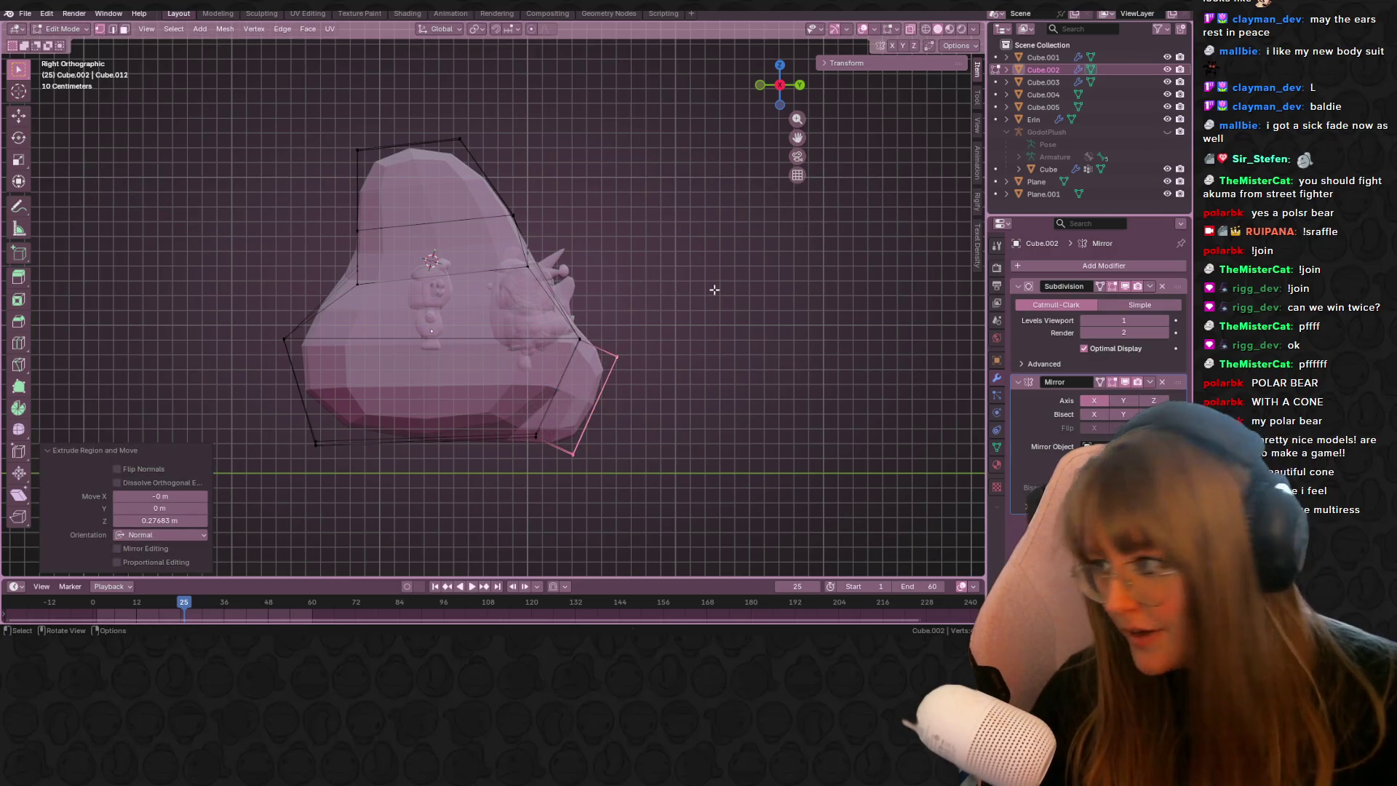
key("s")
left_click(660, 368)
mouse_move(661, 368)
middle_mouse_down()
mouse_move(680, 352)
mouse_move(576, 357)
mouse_move(664, 390)
mouse_move(872, 47)
middle_mouse_up()
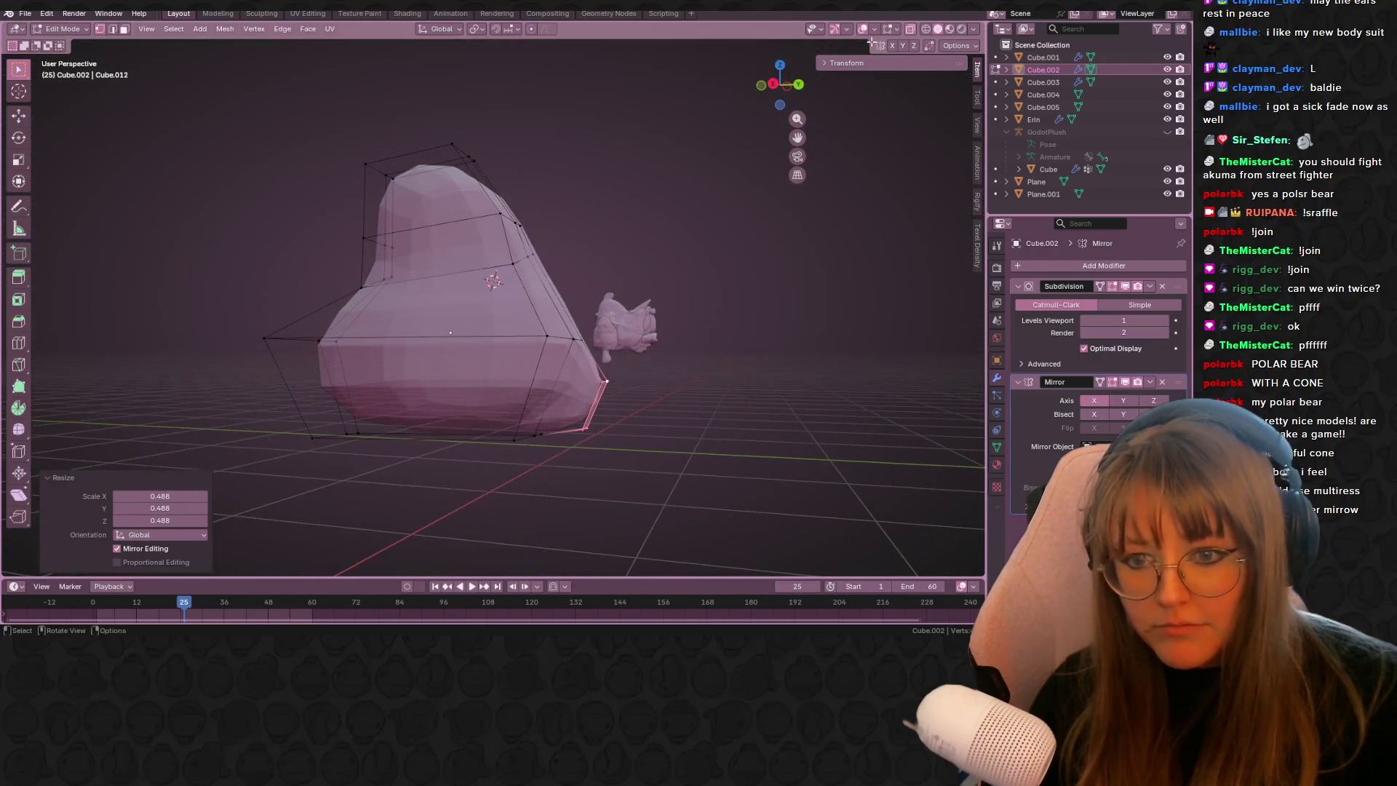
left_click(780, 76)
key("r")
key("g")
left_click(711, 217)
key("r")
key("Escape")
key("g")
left_click(720, 250)
- Slide a side vertex along its edge and fine-tune the tail face position
mouse_move(720, 250)
middle_mouse_down()
mouse_move(578, 329)
mouse_move(580, 344)
middle_mouse_up()
left_click(580, 345)
key("shift+v")
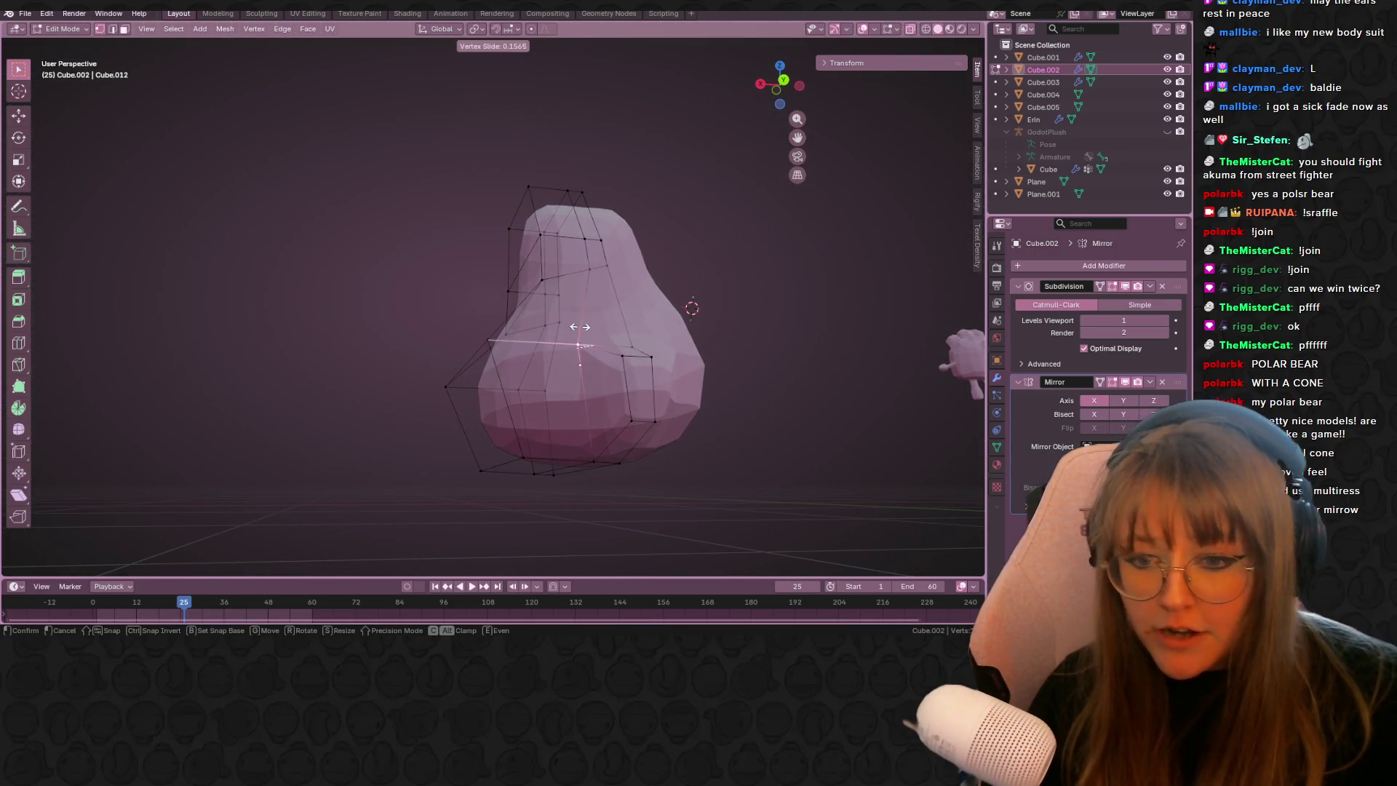
left_click(580, 326)
mouse_move(593, 462)
middle_mouse_down()
mouse_move(648, 530)
mouse_move(626, 507)
mouse_move(655, 328)
middle_mouse_up()
left_click(694, 379)
key("g")
left_click(688, 422)
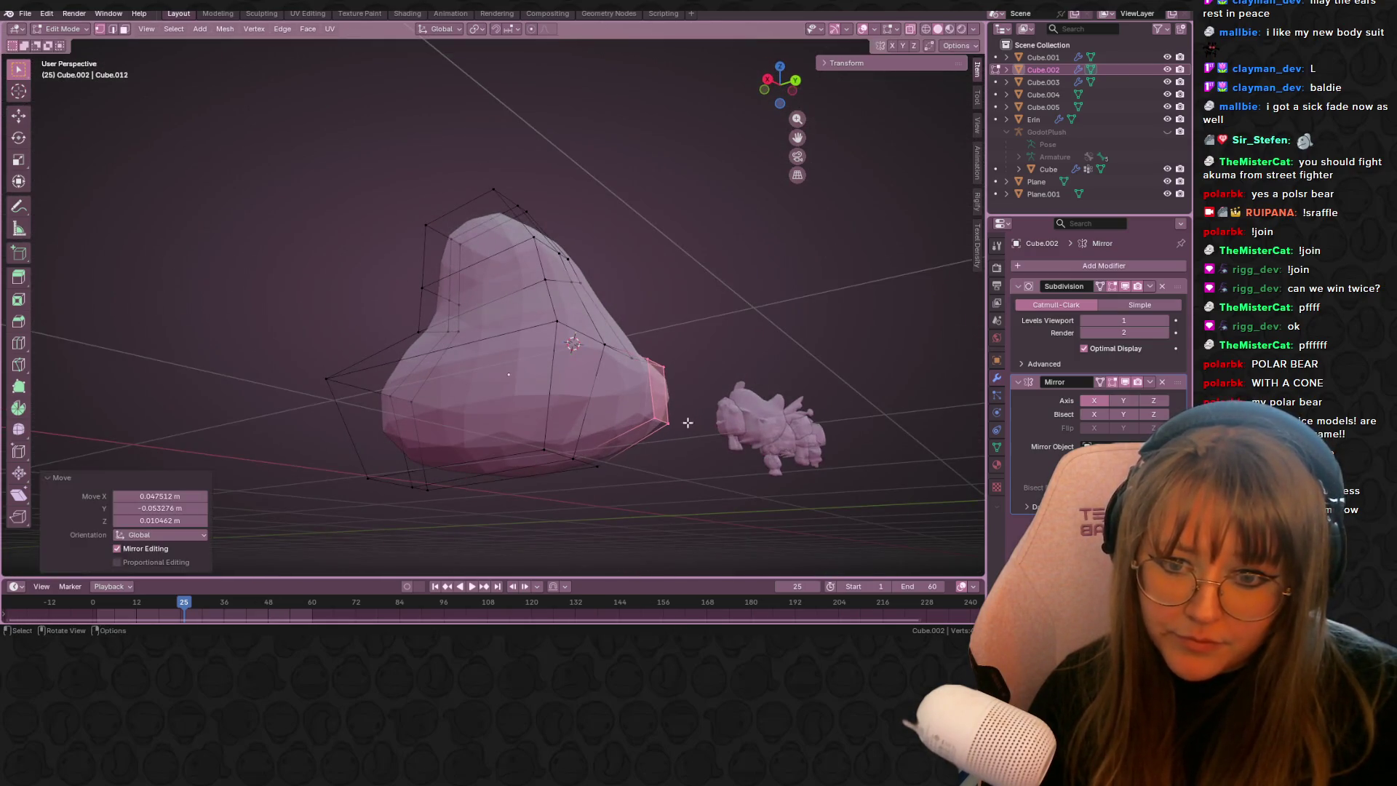
middle_click_drag(688, 422, 662, 548)
key("g")
left_click(661, 548)
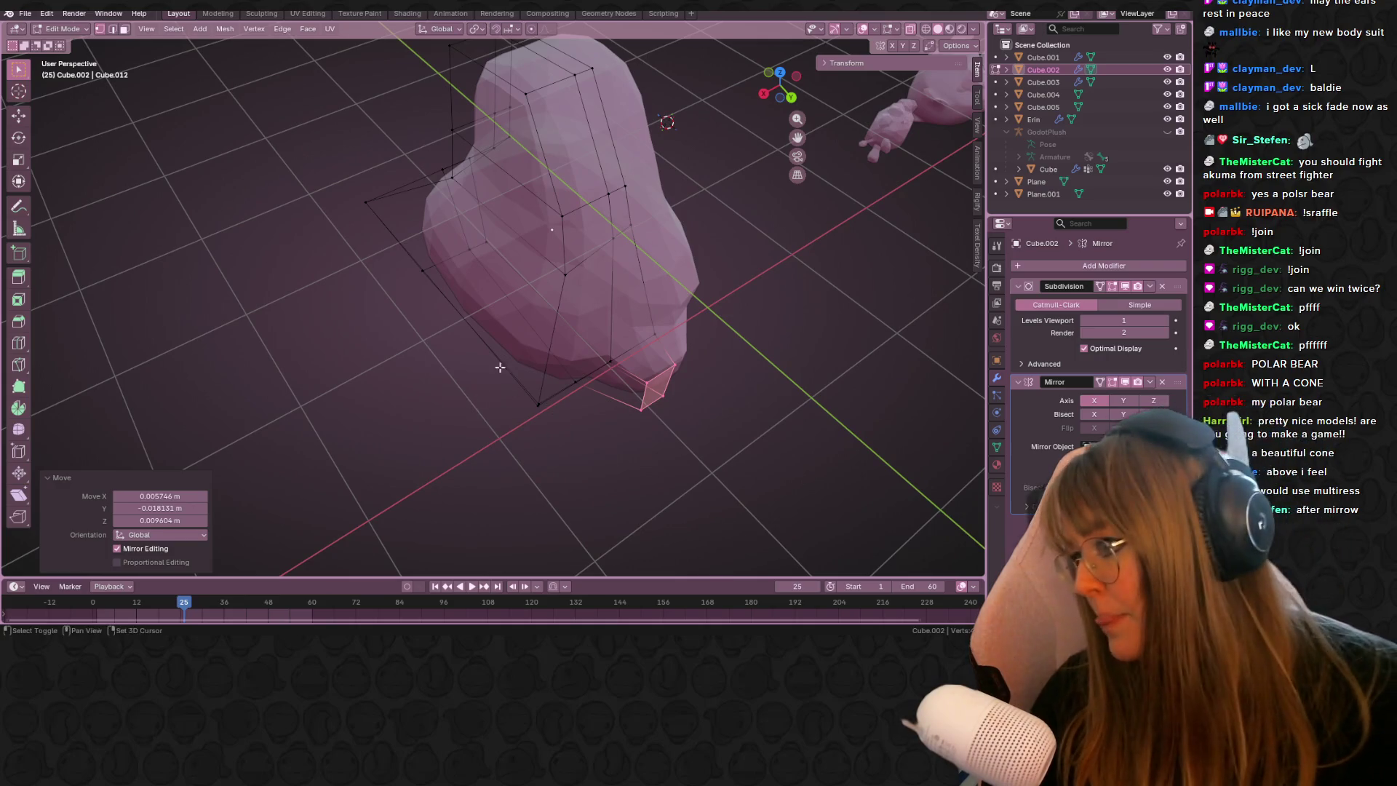
- Add an edge loop and extrude a bottom face about 0.634 m downward for a leg
mouse_move(386, 410)
middle_mouse_down()
mouse_move(395, 302)
mouse_move(299, 296)
mouse_move(496, 342)
mouse_move(395, 249)
mouse_move(417, 265)
mouse_move(396, 218)
mouse_move(709, 386)
middle_mouse_up()
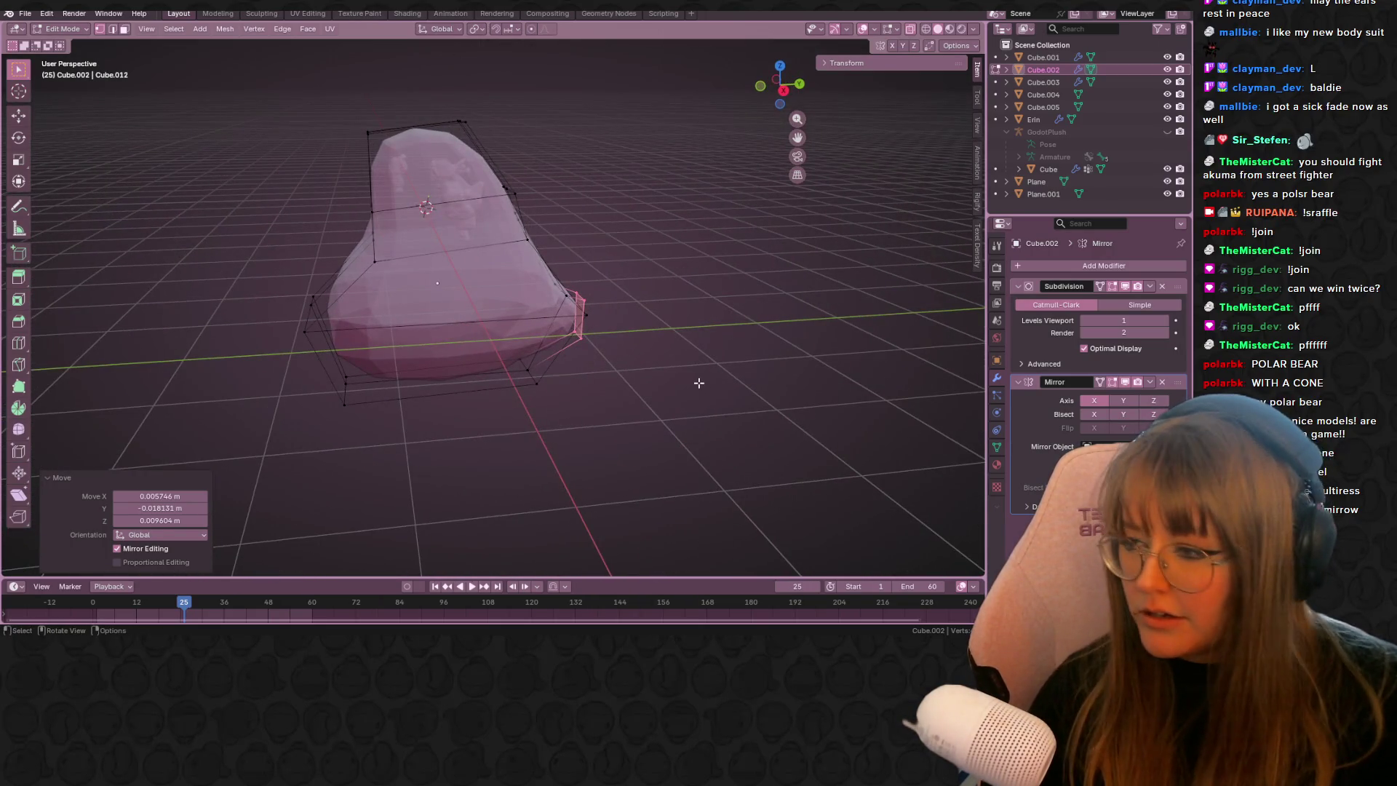
key("ctrl+r")
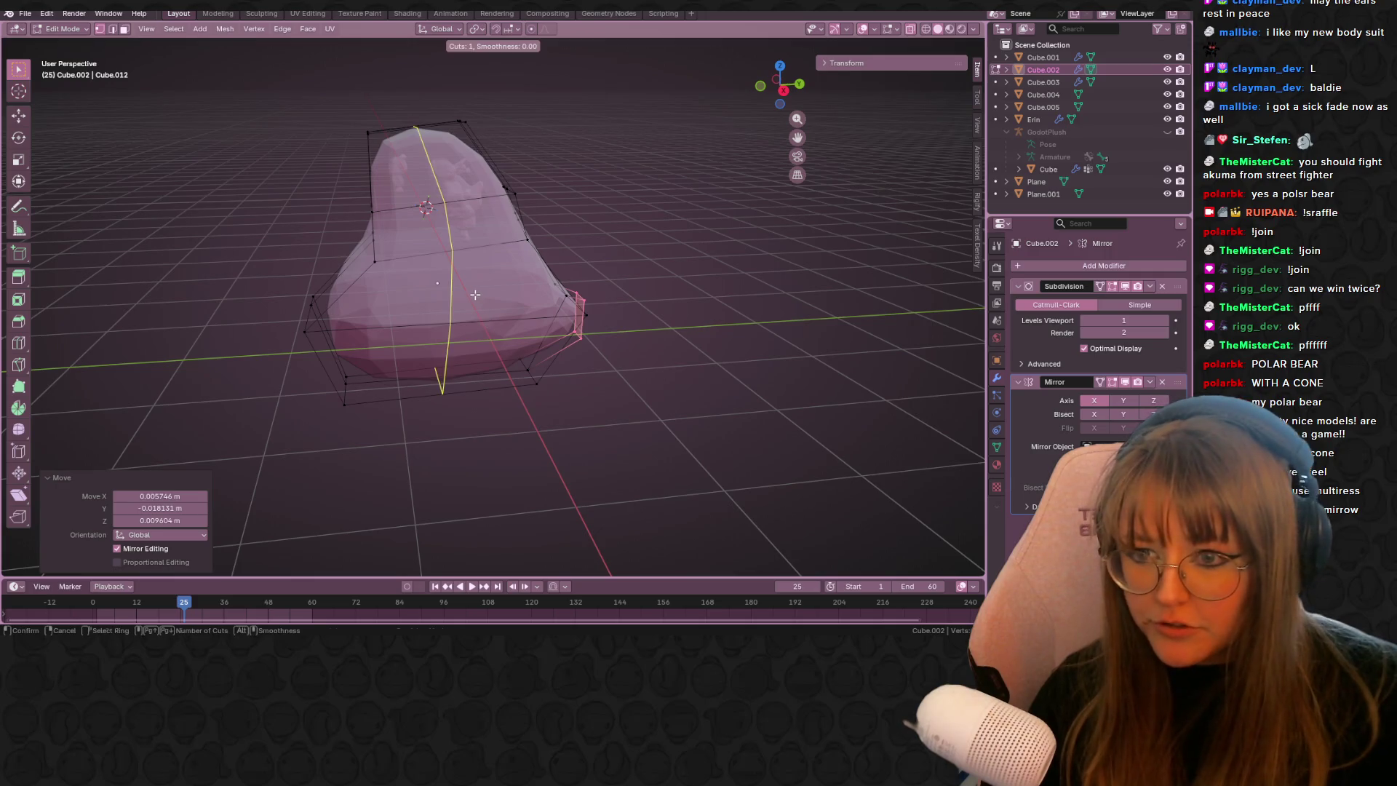
left_click(476, 295)
middle_click_drag(476, 295, 437, 269)
left_click(436, 269)
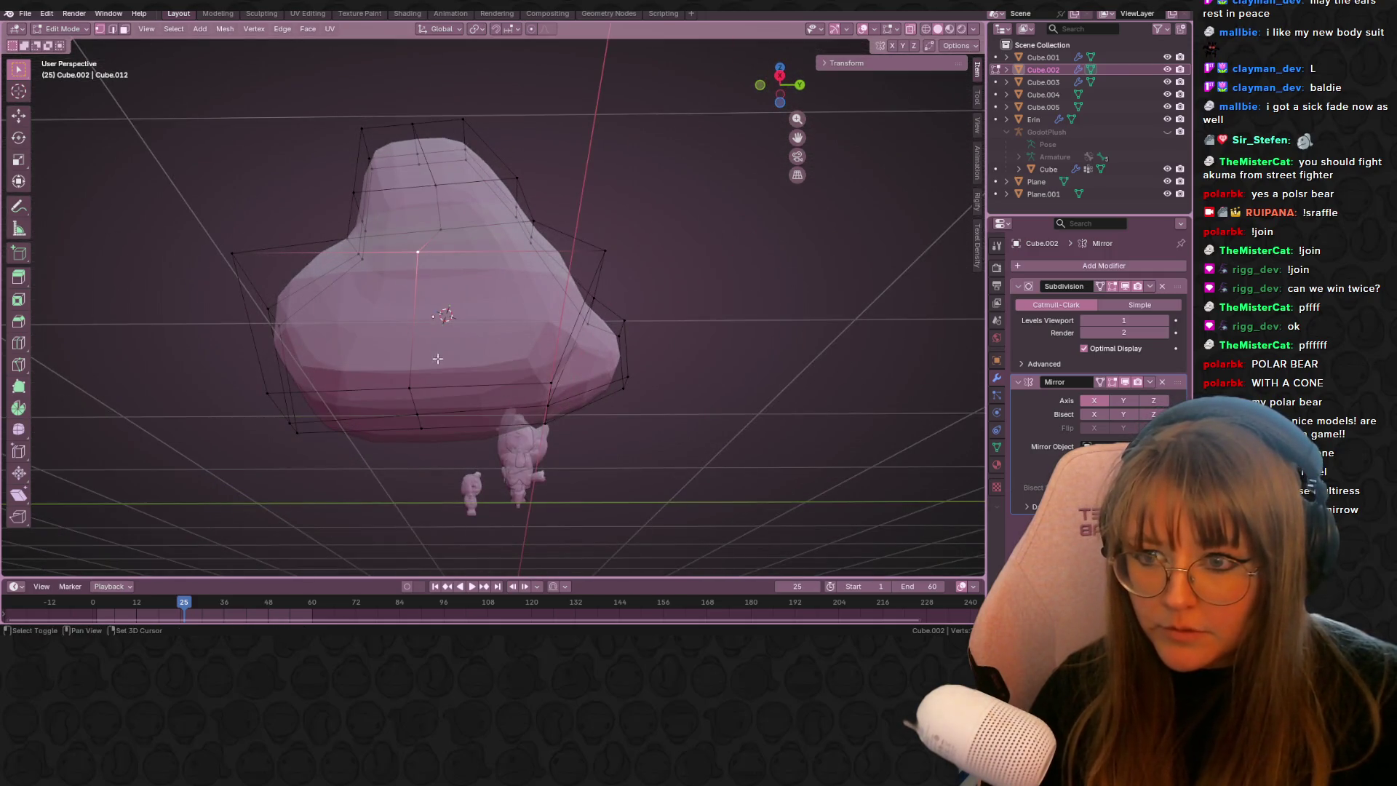
mouse_move(547, 381)
middle_mouse_down()
mouse_move(635, 315)
mouse_move(624, 399)
mouse_move(623, 361)
mouse_move(608, 355)
mouse_move(724, 431)
mouse_move(786, 444)
mouse_move(786, 407)
mouse_move(692, 353)
mouse_move(825, 232)
middle_mouse_up()
left_click(565, 385, "shift")
key("e")
left_click(842, 458)
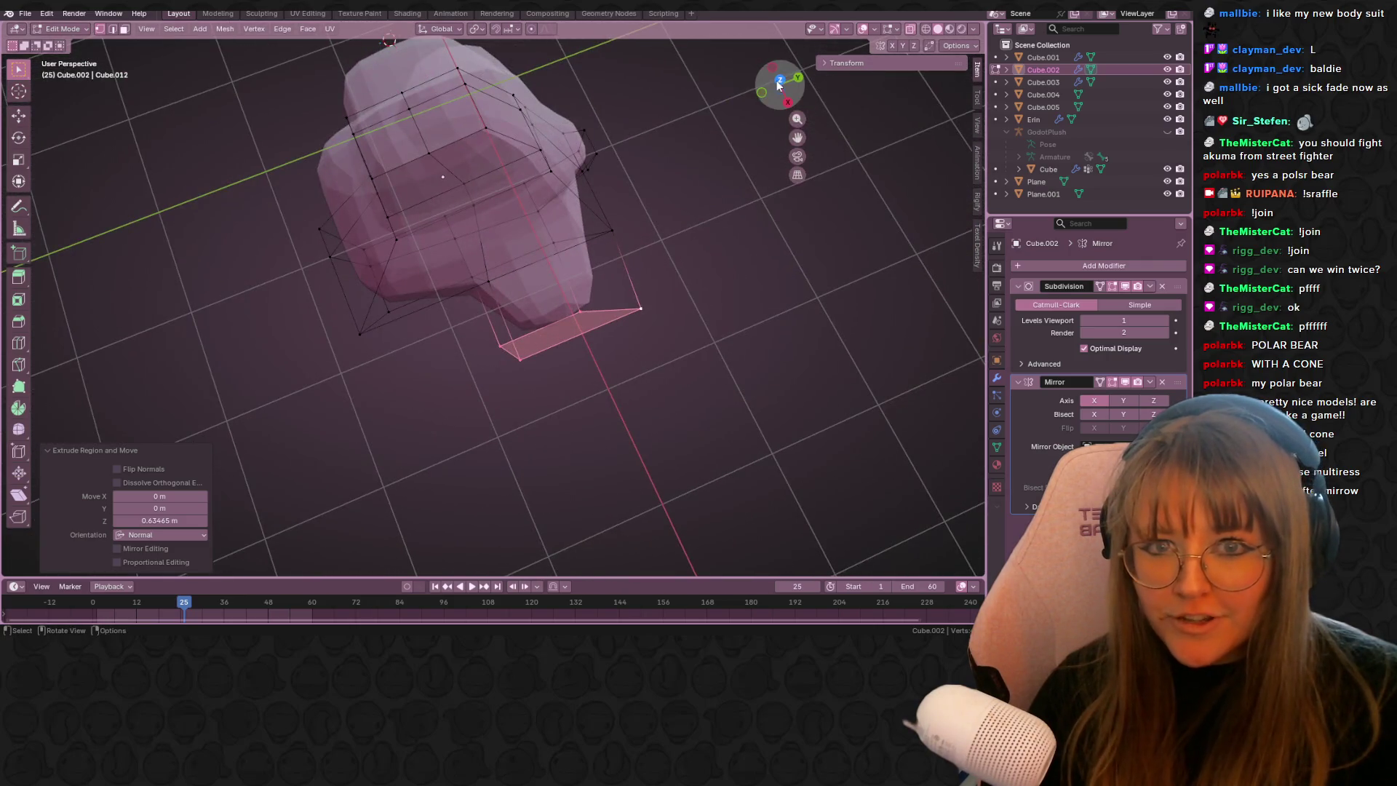
- In top view, rotate the leg face about 17.3° and shift it outward
left_click(777, 83)
key("r")
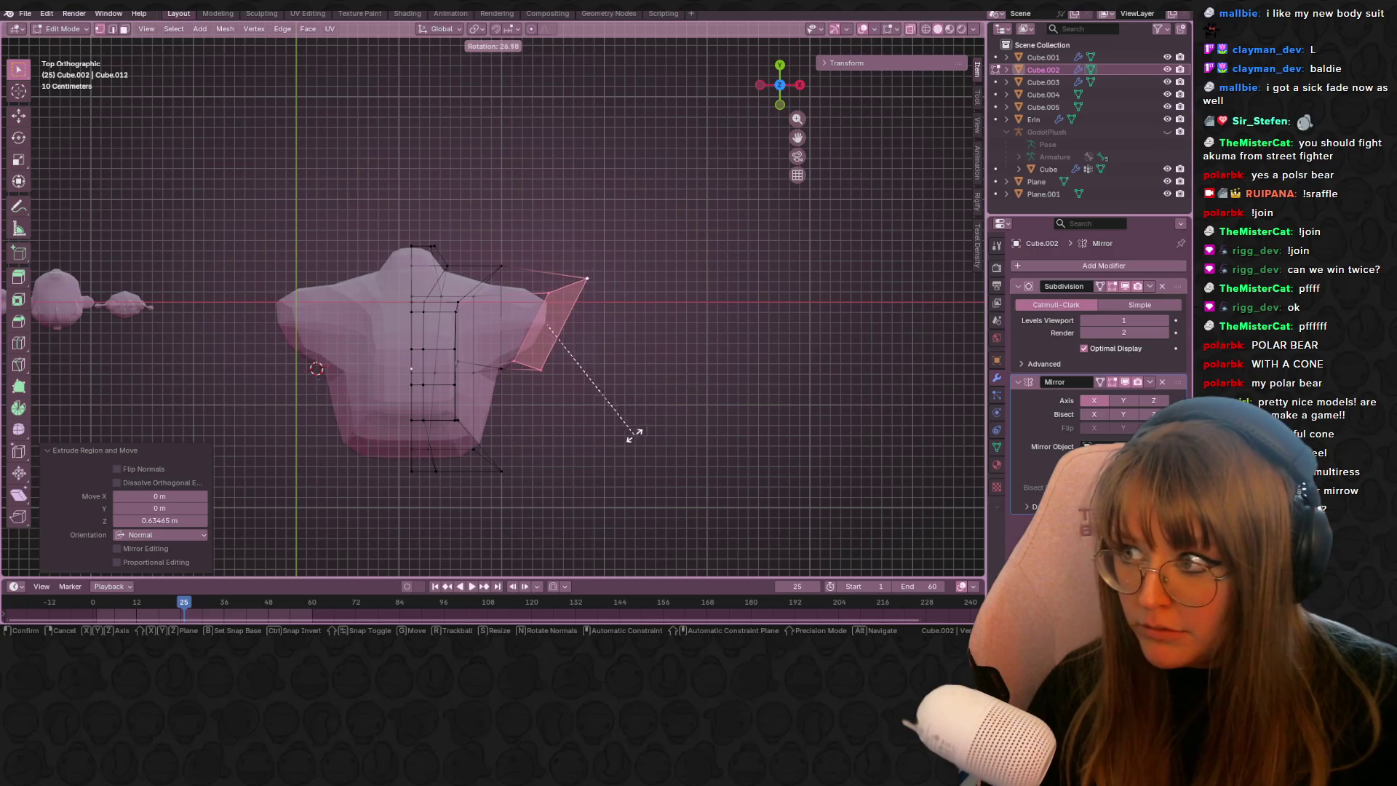
left_click(632, 435)
key("g")
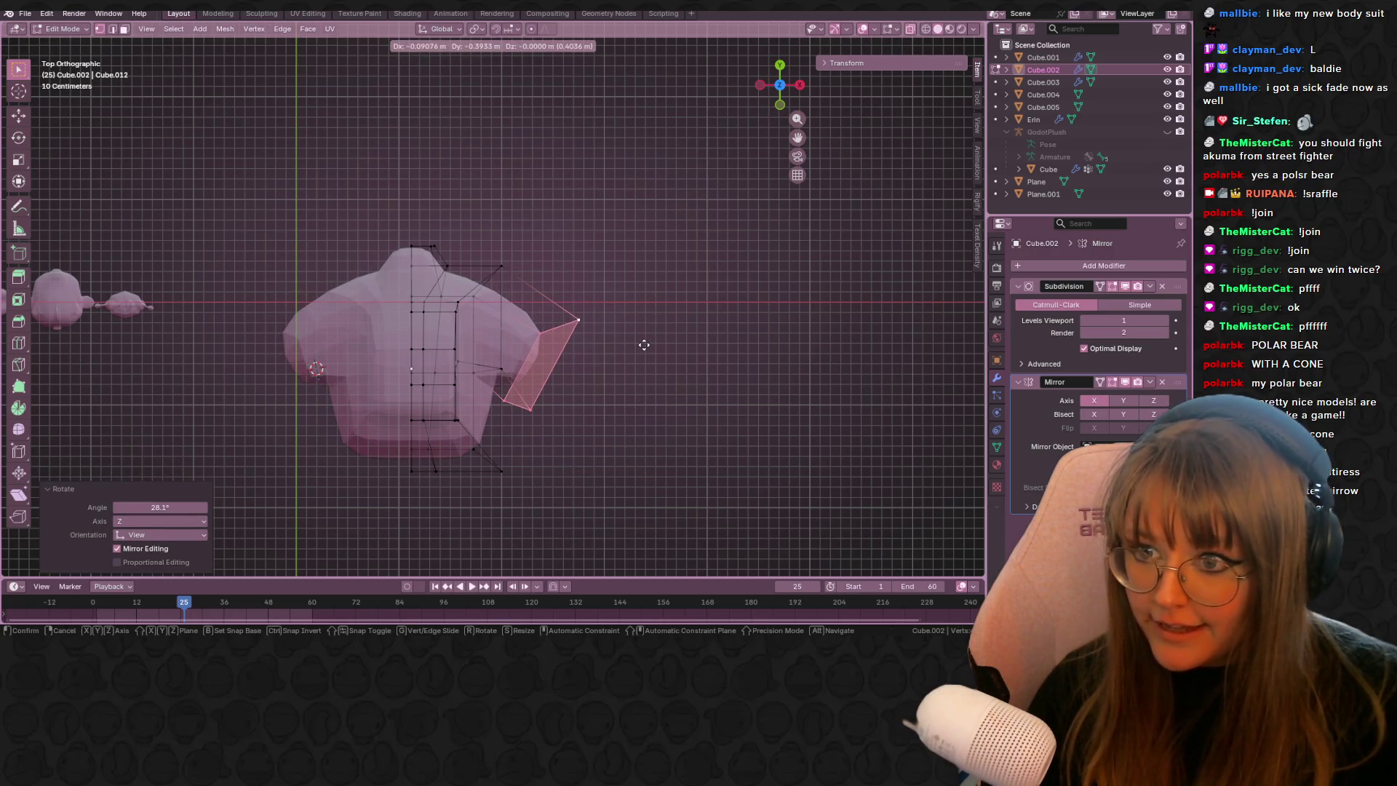
key("r")
left_click(684, 363)
key("g")
left_click(680, 364)
middle_click_drag(679, 364, 643, 315, "shift")
scroll(625, 310, "up", 1)
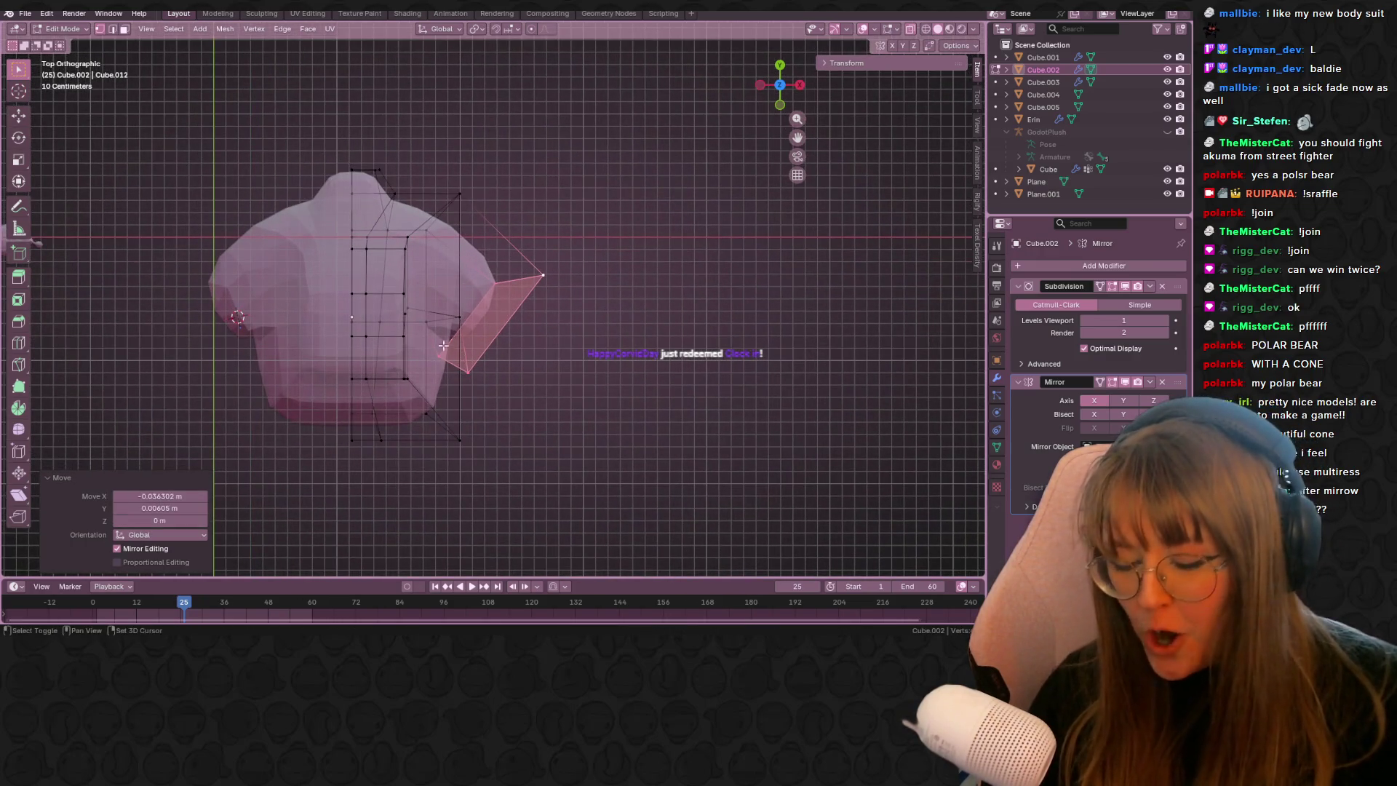
- Extrude the leg face further, then rotate, shrink and reposition its end face
key("e")
left_click(789, 251)
key("r")
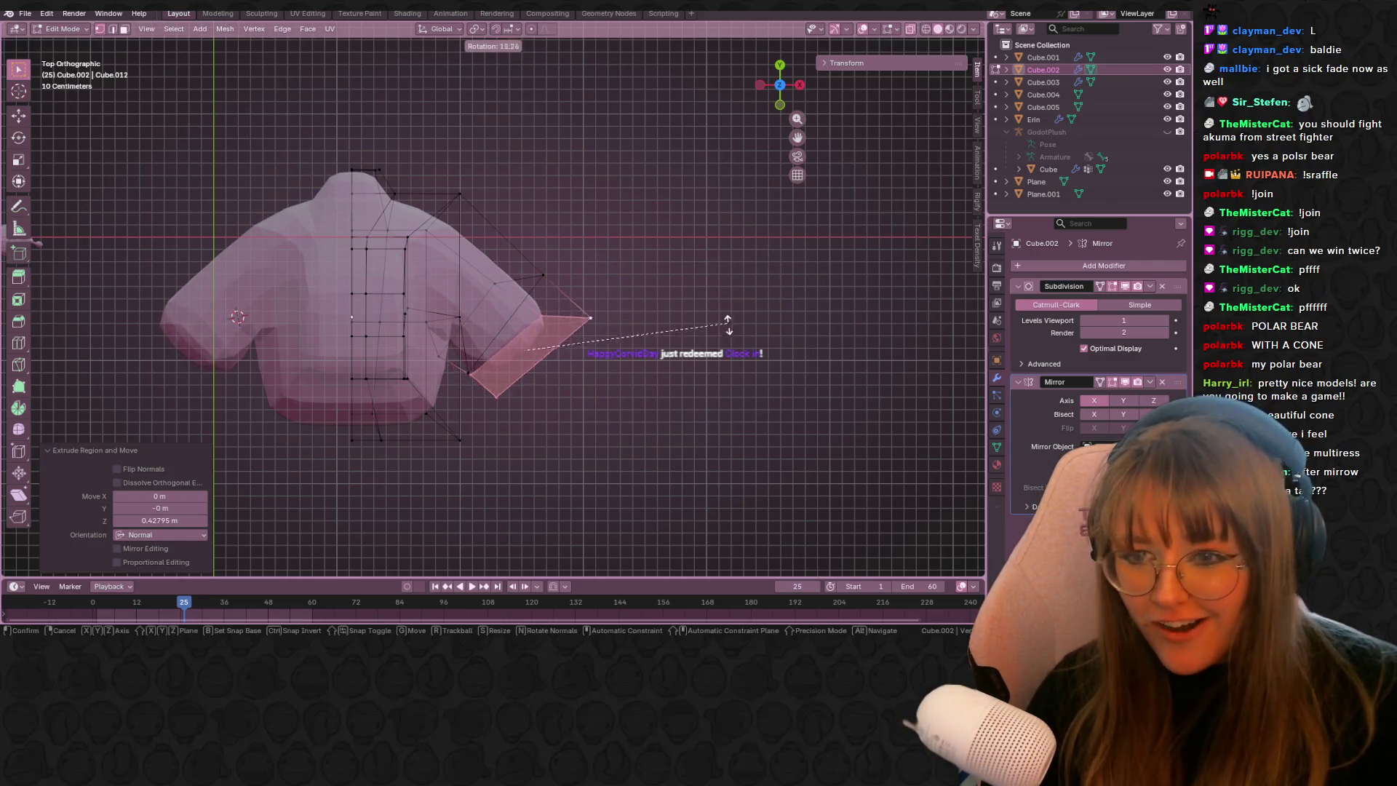
left_click(728, 322)
key("s")
left_click(603, 355)
key("g")
left_click(562, 353)
- Move a single leg vertex in top and front views to round the leg
left_click(469, 371)
key("g")
left_click(465, 377)
mouse_move(477, 378)
middle_mouse_down()
mouse_move(538, 259)
mouse_move(523, 328)
mouse_move(536, 398)
middle_mouse_up()
key("KP_1")
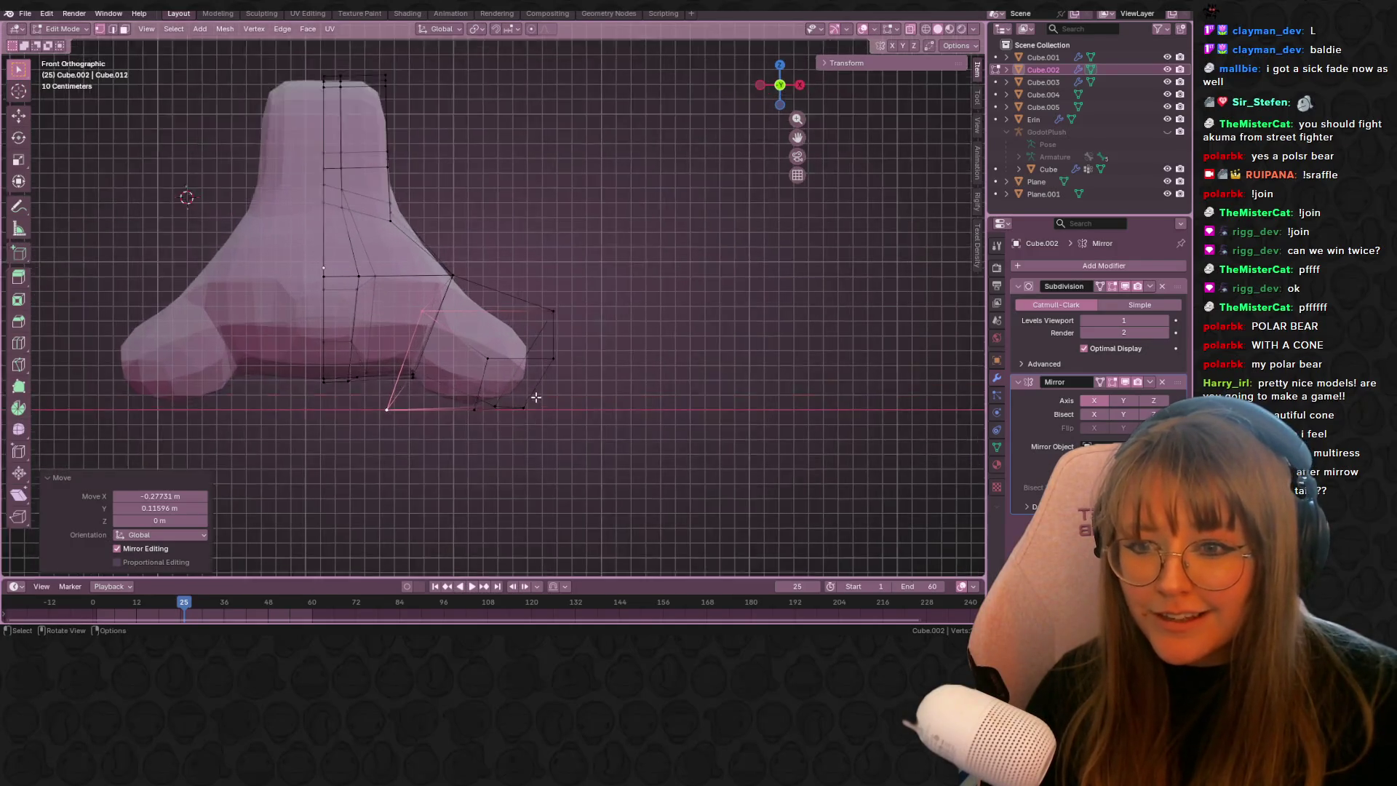
scroll(536, 398, "up", 1)
key("g")
left_click(424, 381)
mouse_move(805, 378)
middle_mouse_down()
mouse_move(658, 362)
mouse_move(417, 374)
middle_mouse_up()
- Adjust the lower leg vertices, outer vertex and lower face to round the foot stubs
mouse_move(397, 377)
left_mouse_down()
mouse_move(492, 466)
mouse_move(566, 470)
left_mouse_up()
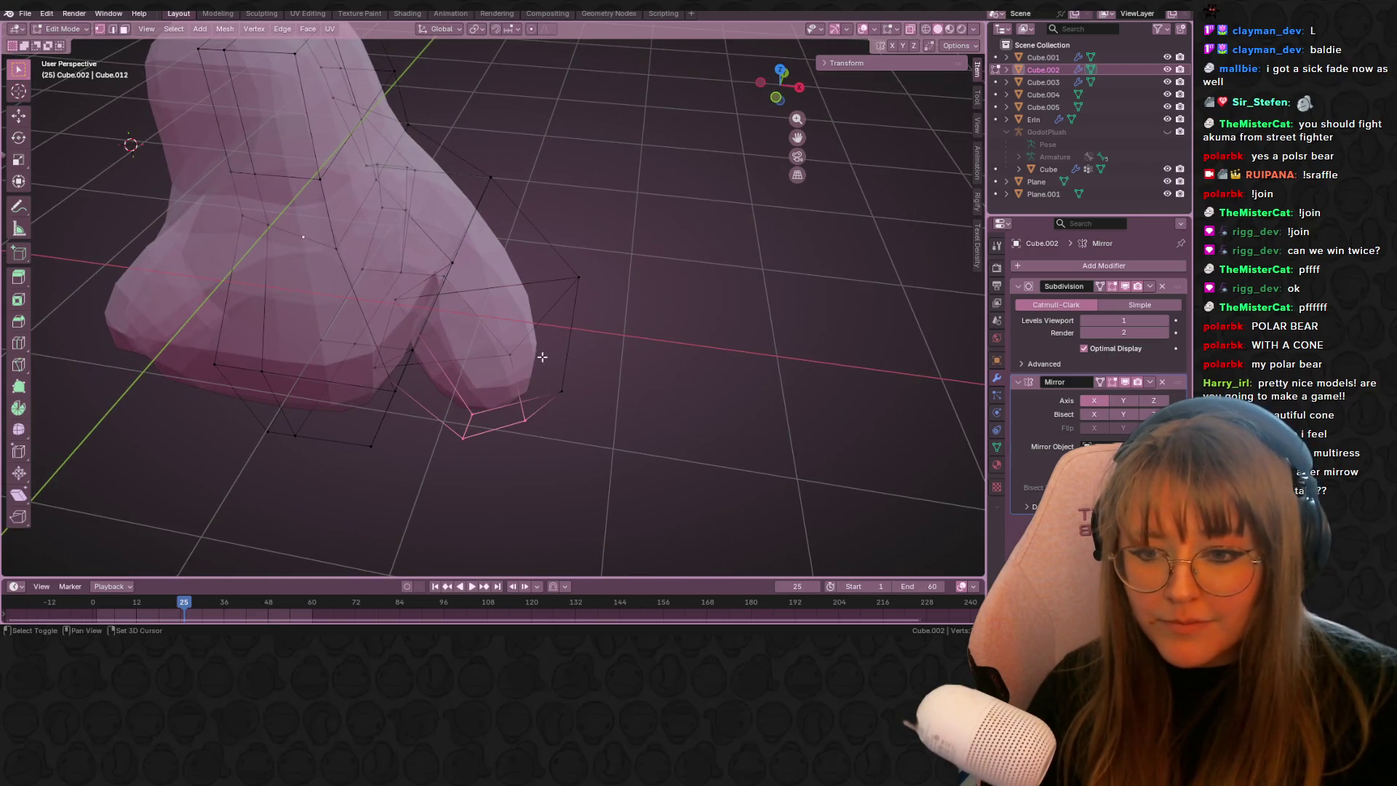
left_click(775, 66)
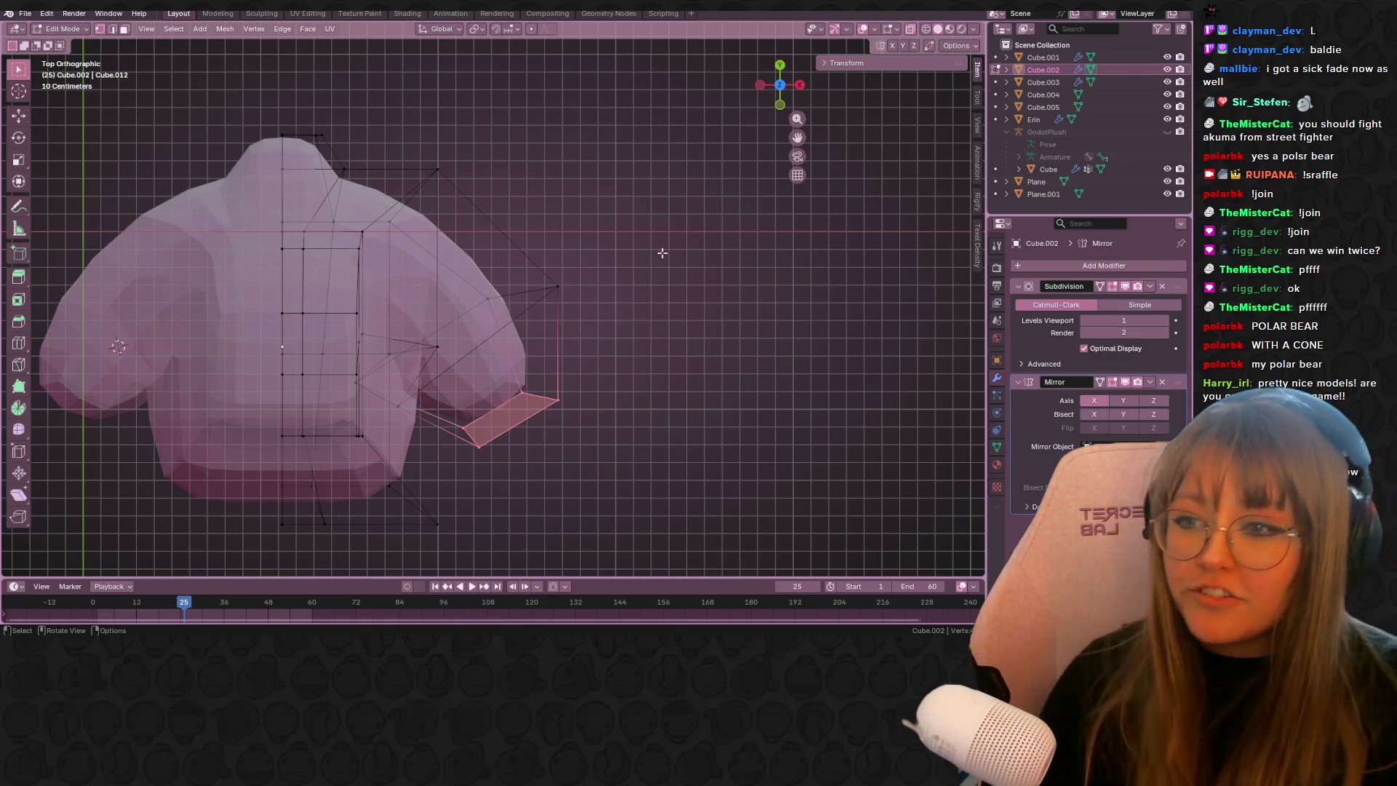
key("g")
left_click(614, 490)
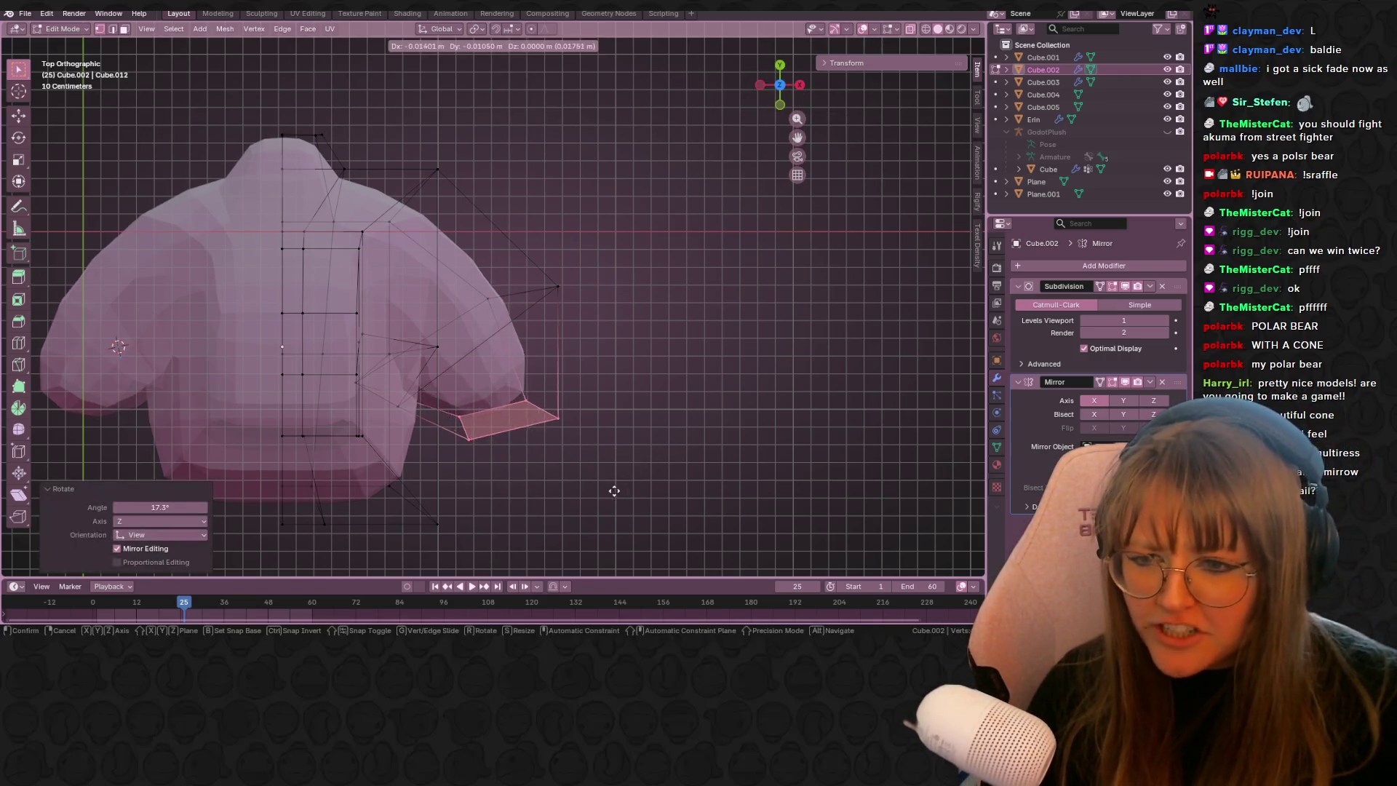
left_click_drag(571, 297, 570, 303)
key("g")
left_click(571, 363)
left_click_drag(439, 456, 440, 455)
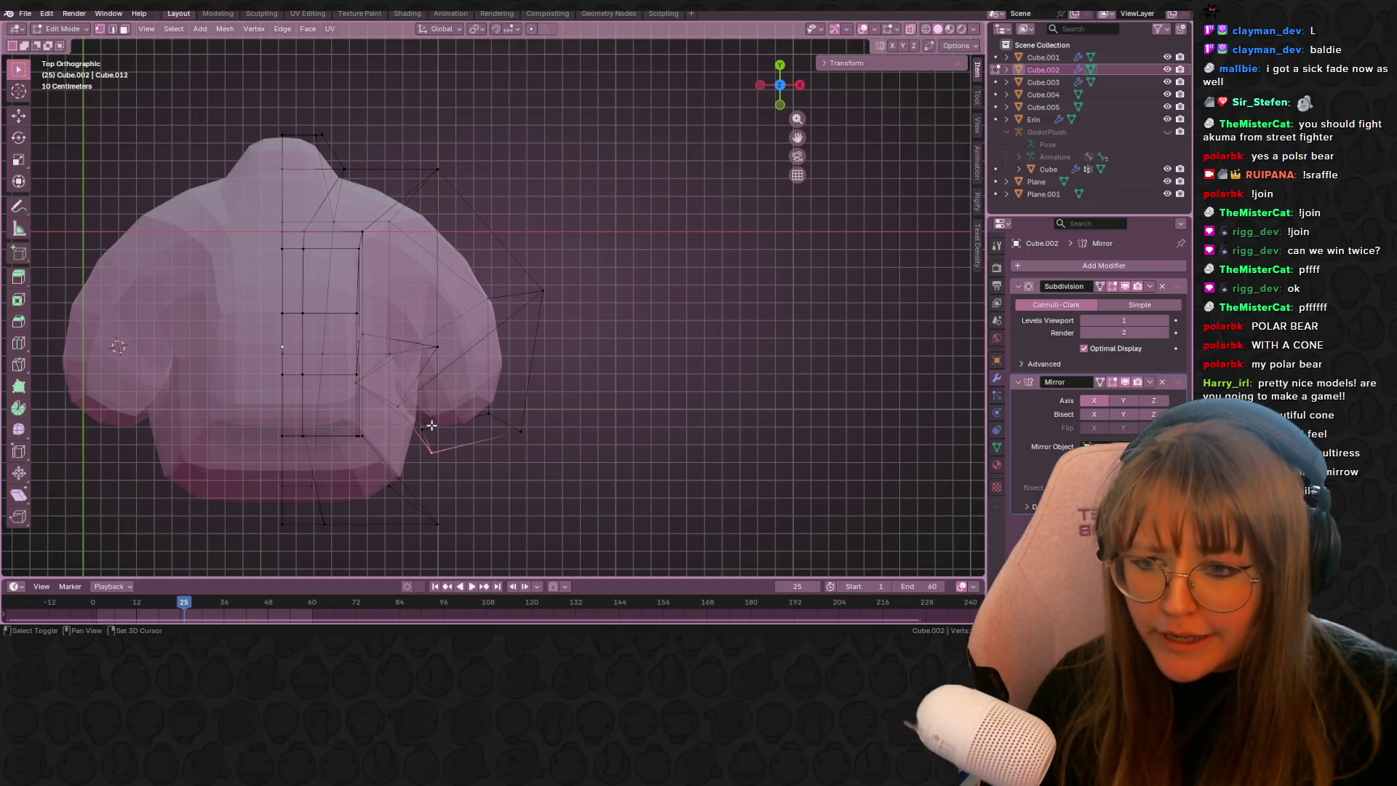
left_click(514, 428, "shift")
key("g")
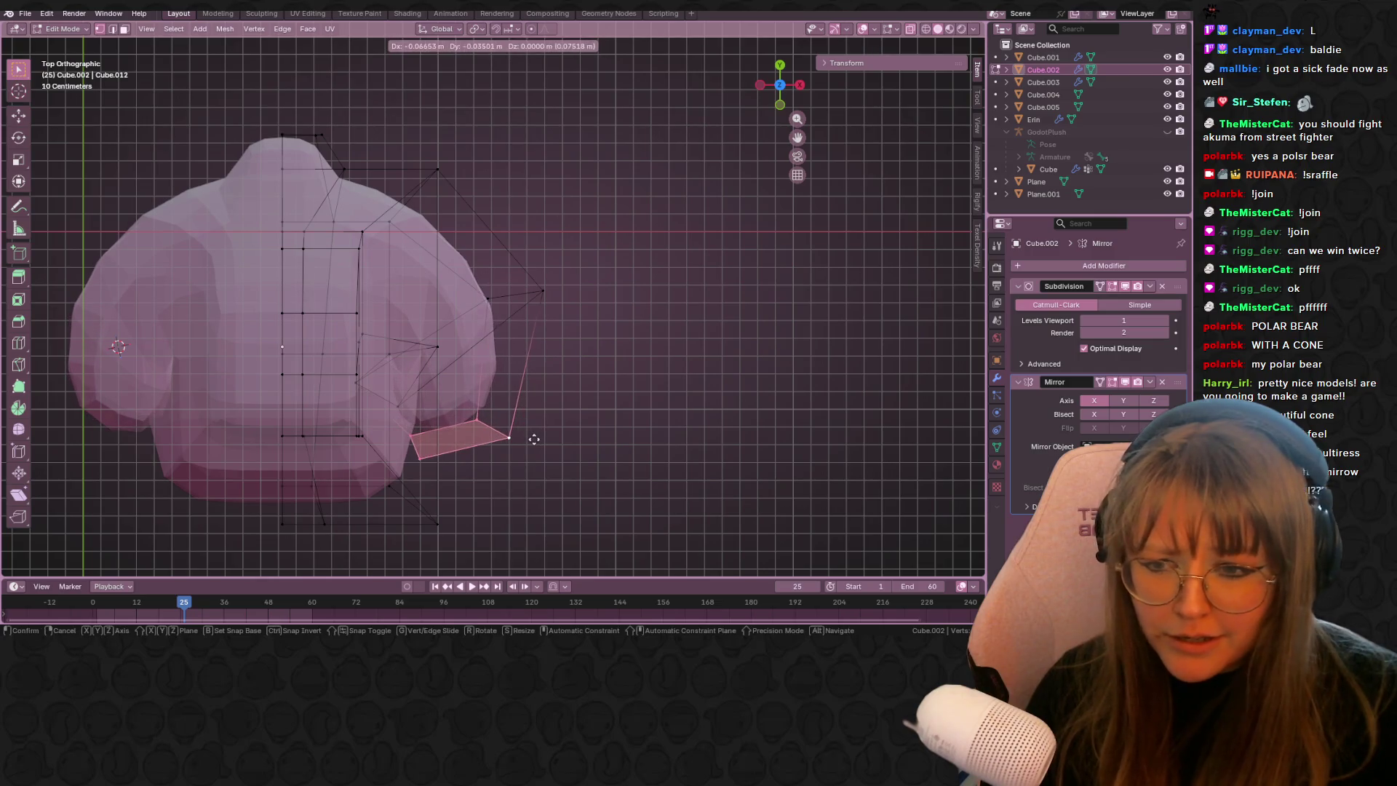
left_click(533, 440)
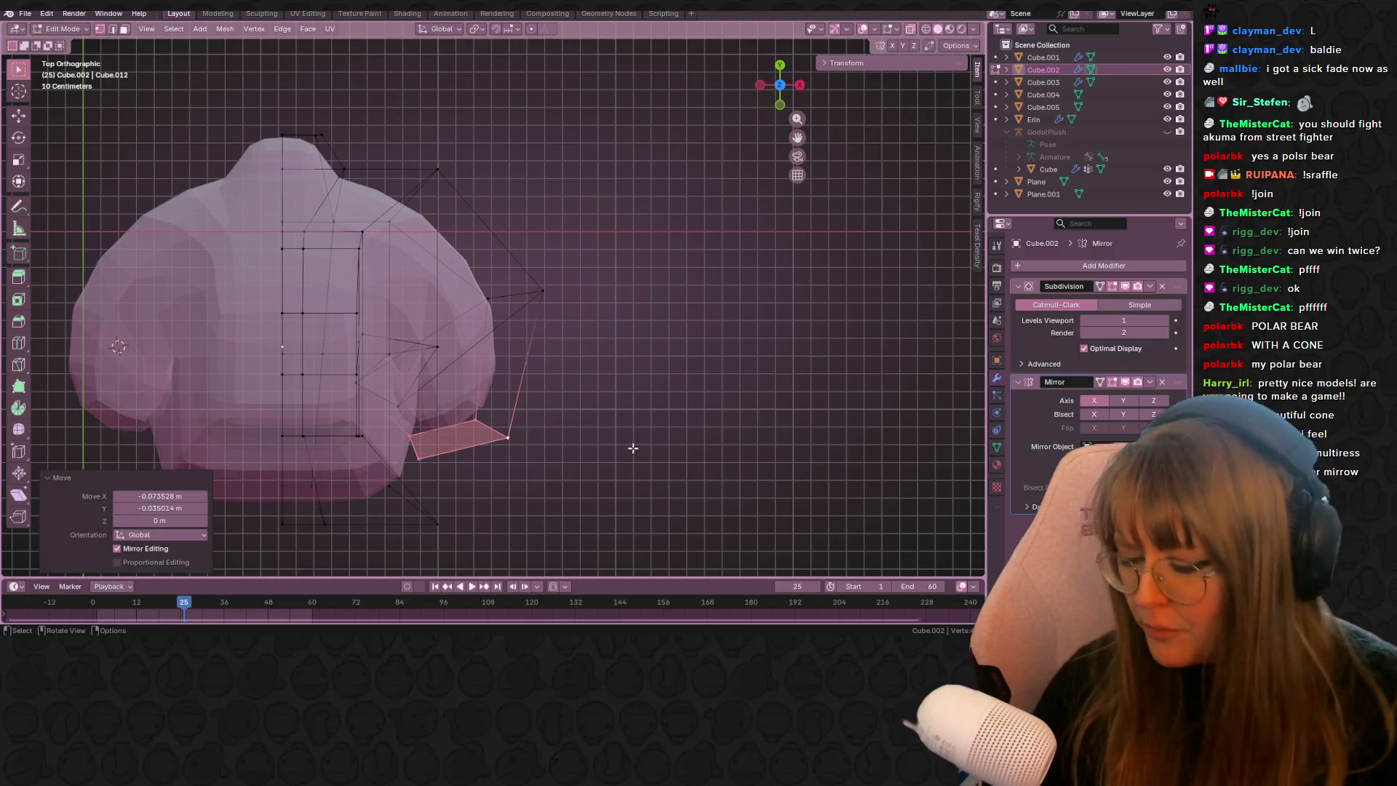
mouse_move(633, 448)
middle_mouse_down()
mouse_move(602, 436)
mouse_move(621, 299)
mouse_move(583, 275)
mouse_move(622, 305)
middle_mouse_up()
left_click(356, 243)
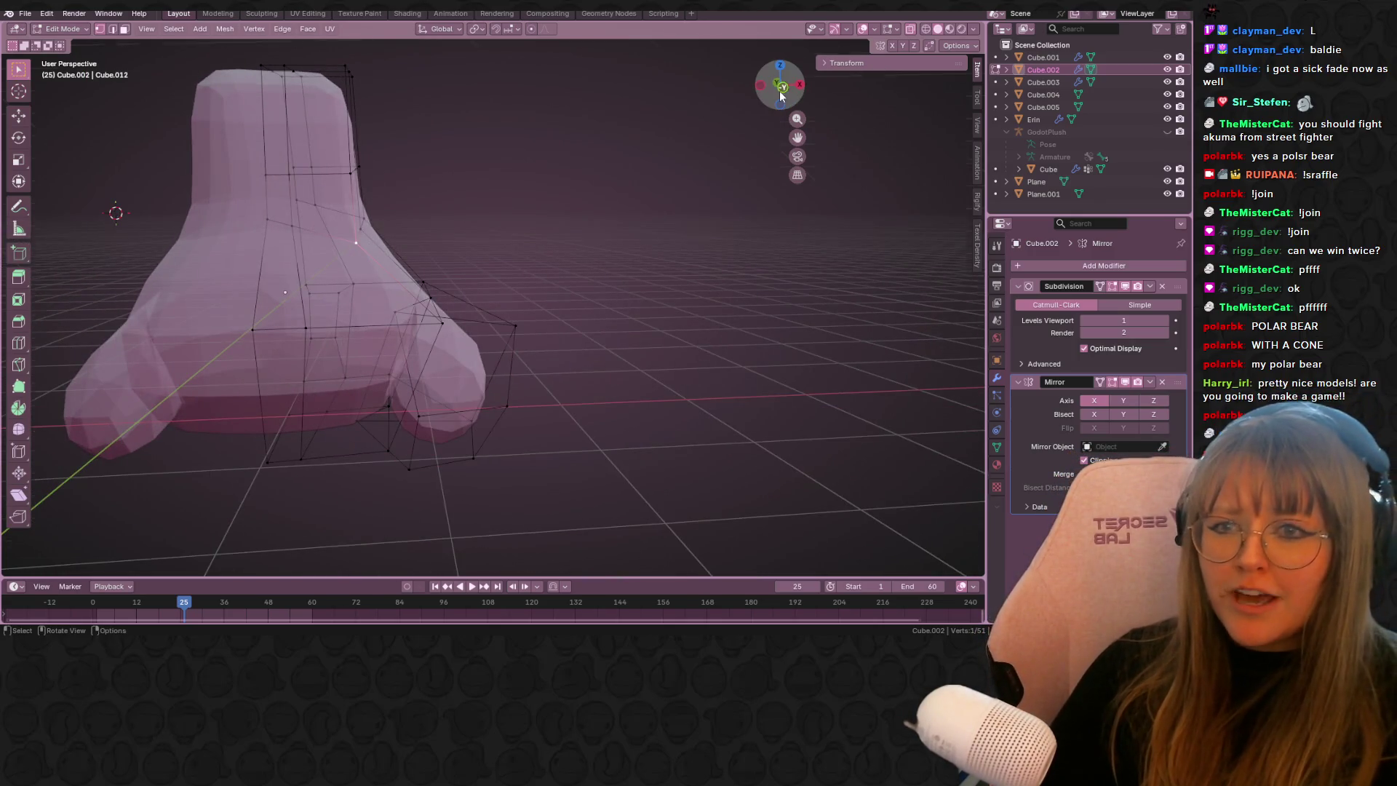
- In front view, pull the selected vertices on the body's edge outward
left_click(781, 93)
key("g")
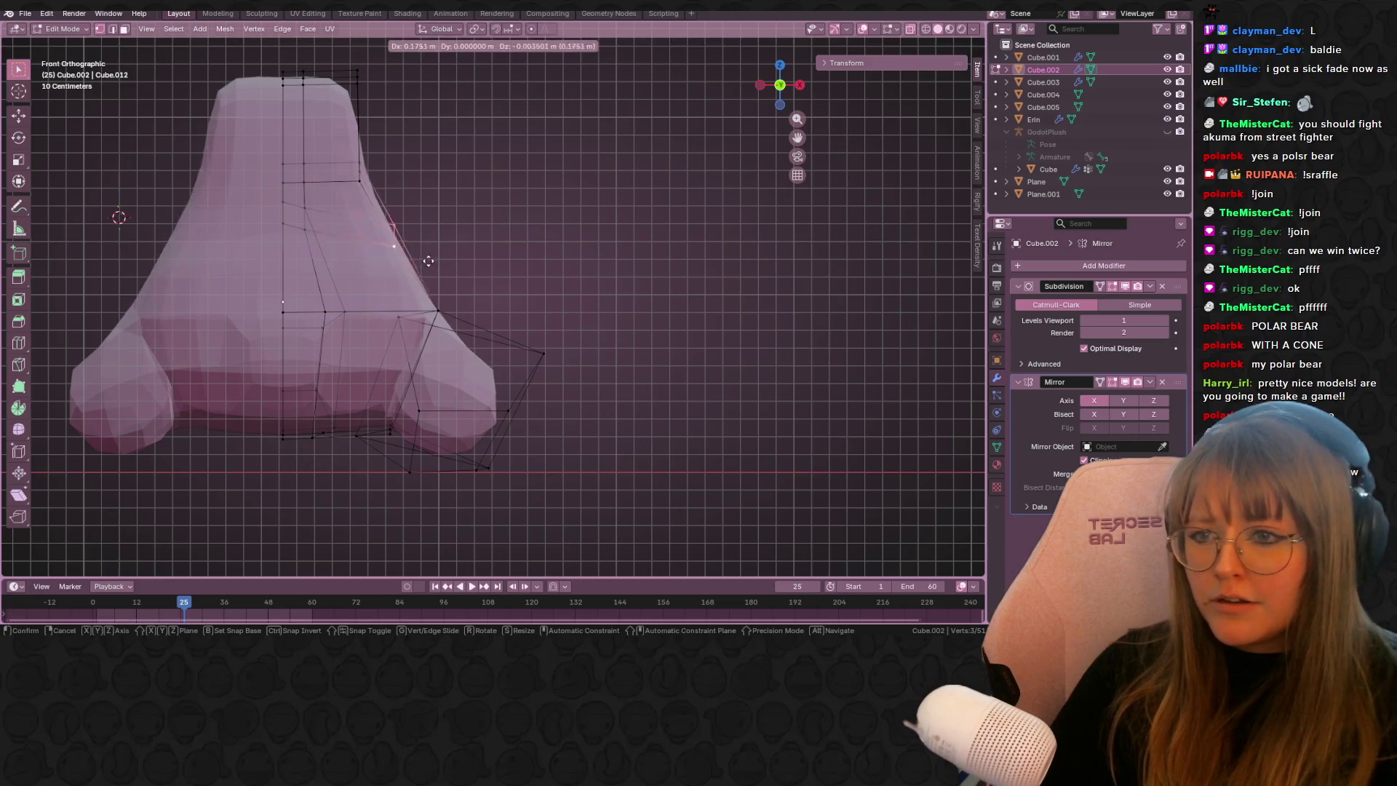
left_click(435, 275)
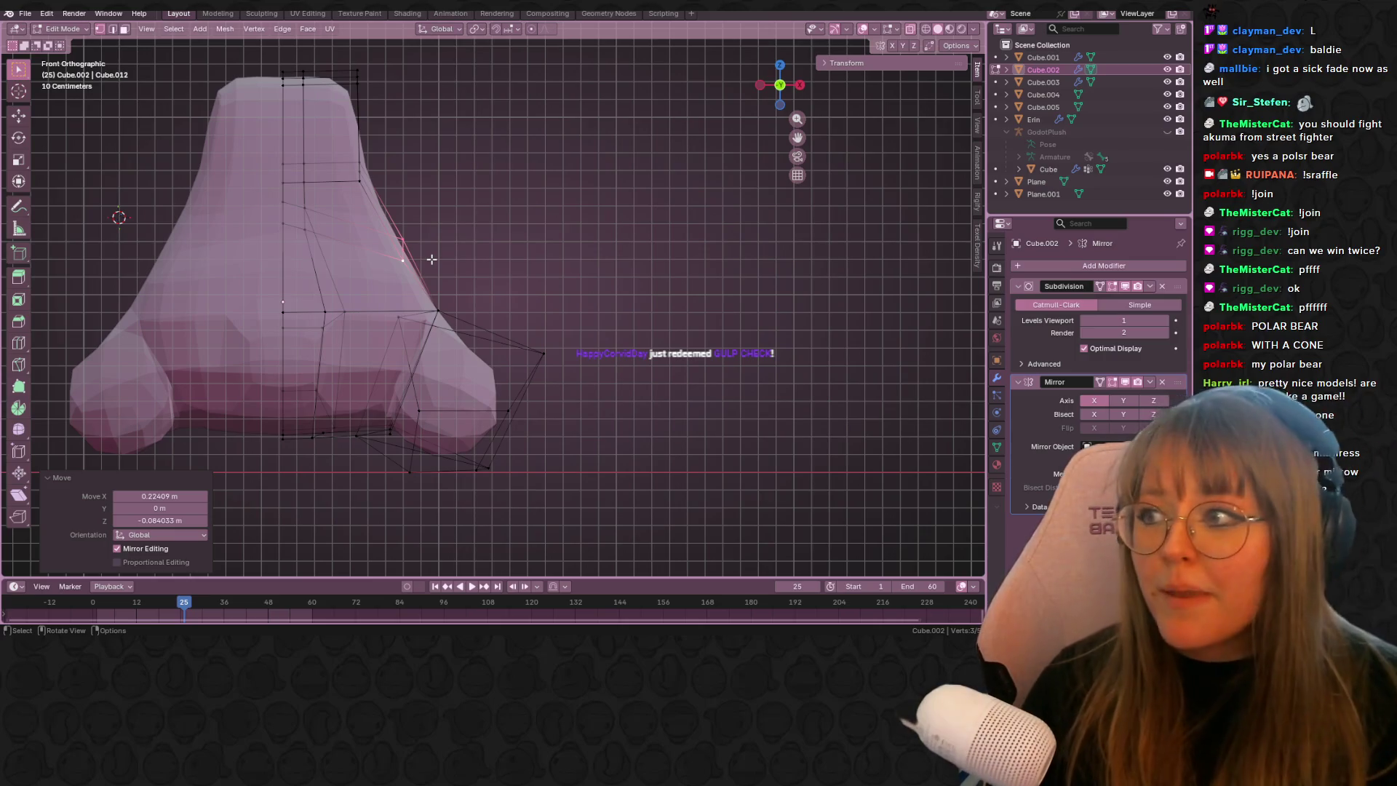
scroll(477, 290, "down", 2)
mouse_move(476, 290)
middle_mouse_down()
mouse_move(636, 268)
mouse_move(282, 306)
mouse_move(299, 298)
middle_mouse_up()
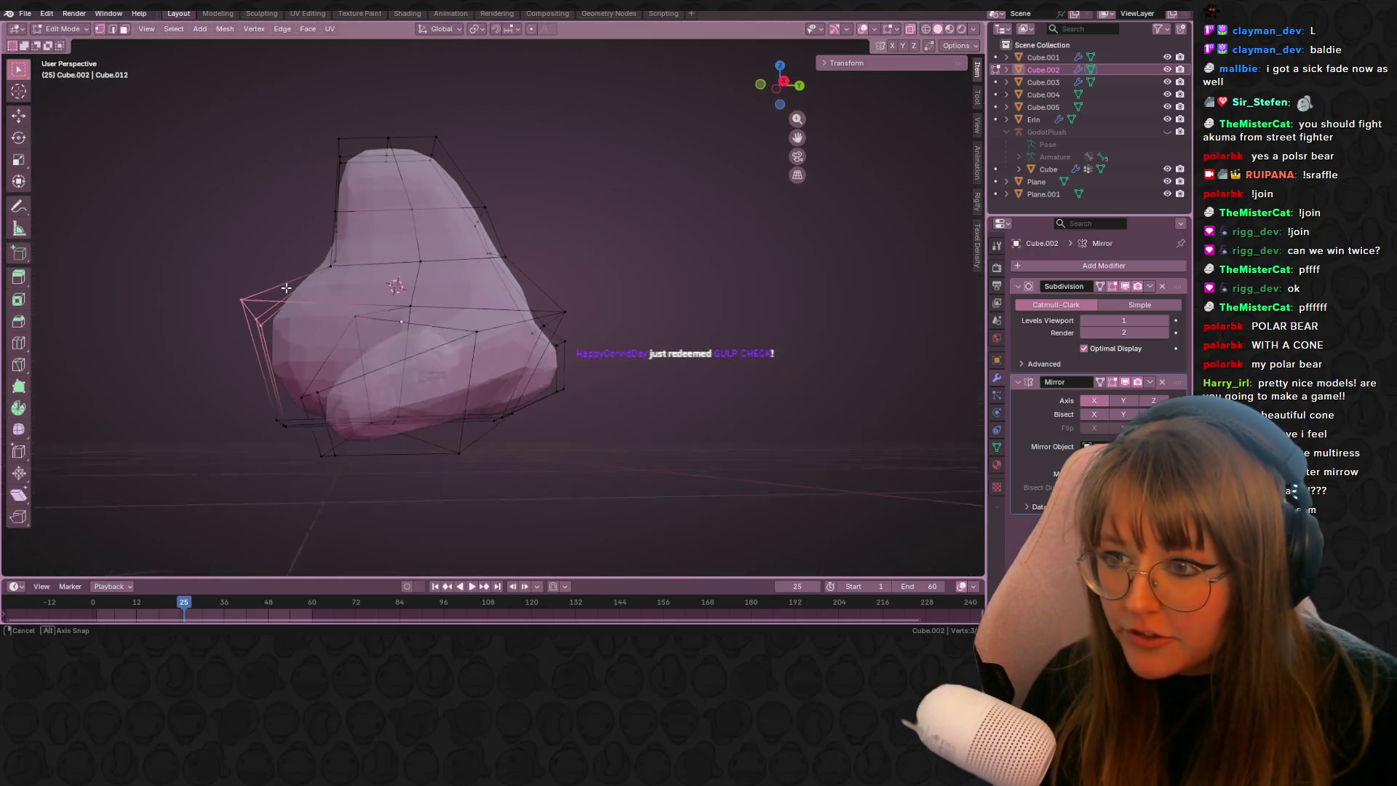
key("g")
left_click(333, 282)
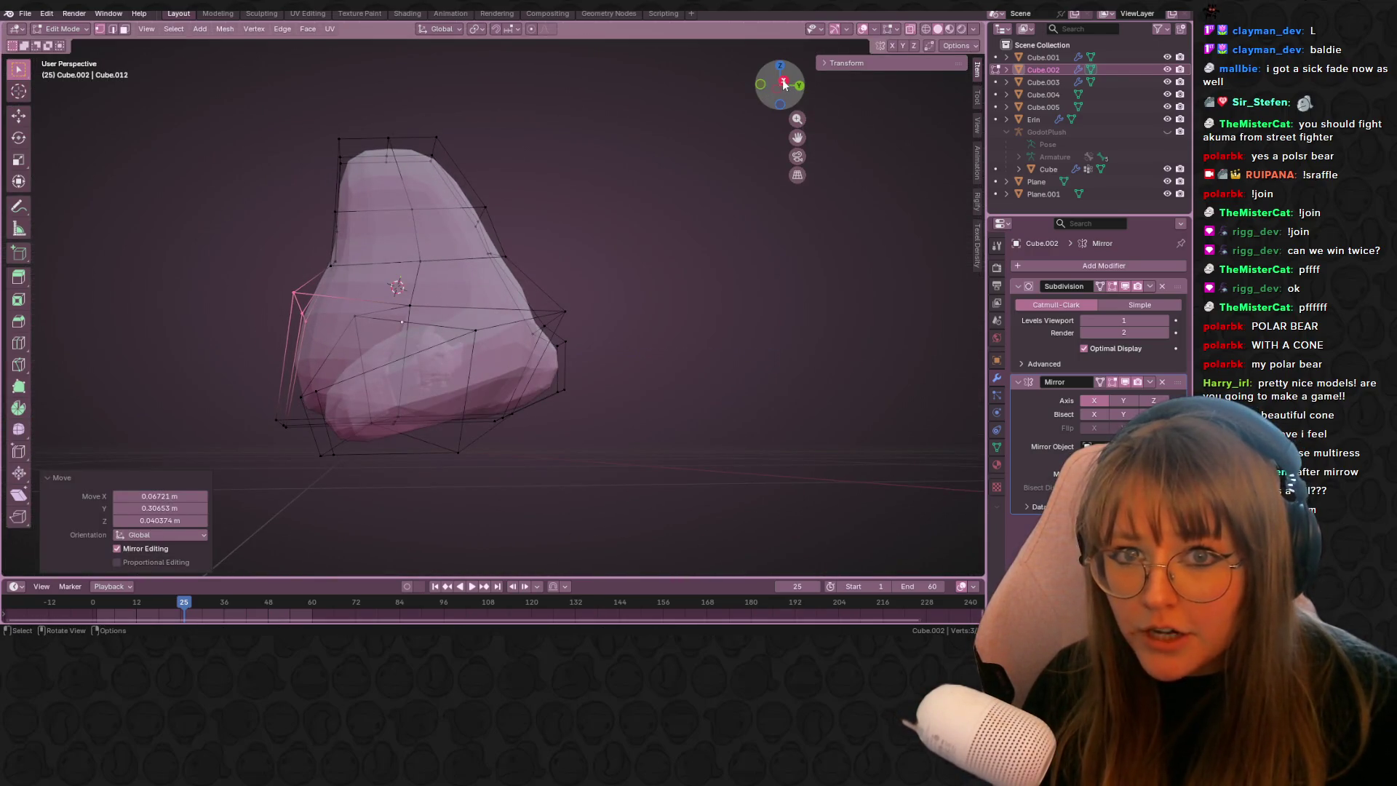
- In right side view, move the back vertices outward and the top vertex down and back
left_click(783, 83)
key("g")
right_click(322, 317)
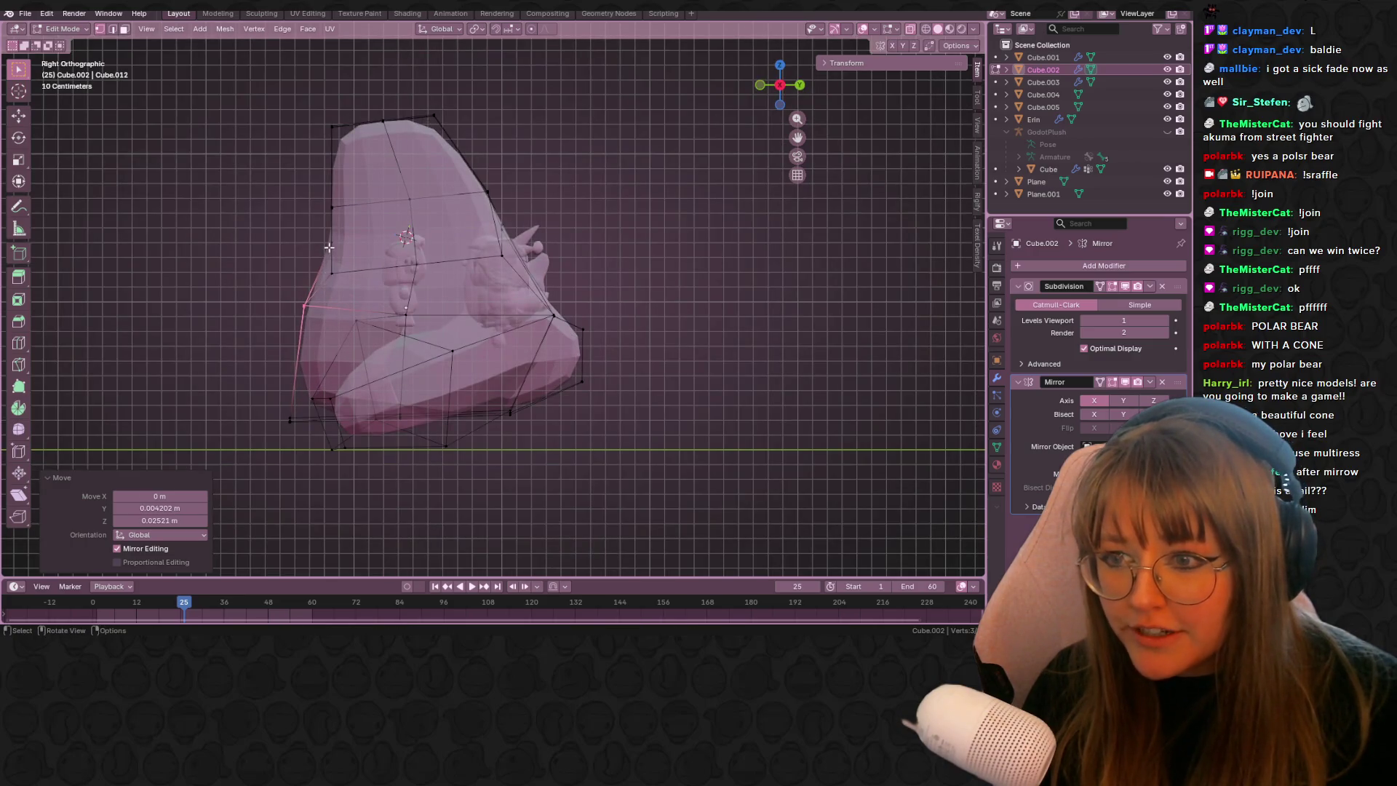
left_click(326, 240)
left_click_drag(355, 276, 355, 276)
key("g")
left_click(349, 240)
left_click(332, 207)
key("g")
left_click(371, 211)
left_click_drag(283, 91, 347, 149)
key("g")
left_click(336, 171)
- Reposition the bottom, left and other cage vertices to refine the side profile
left_click_drag(298, 441, 298, 441)
key("g")
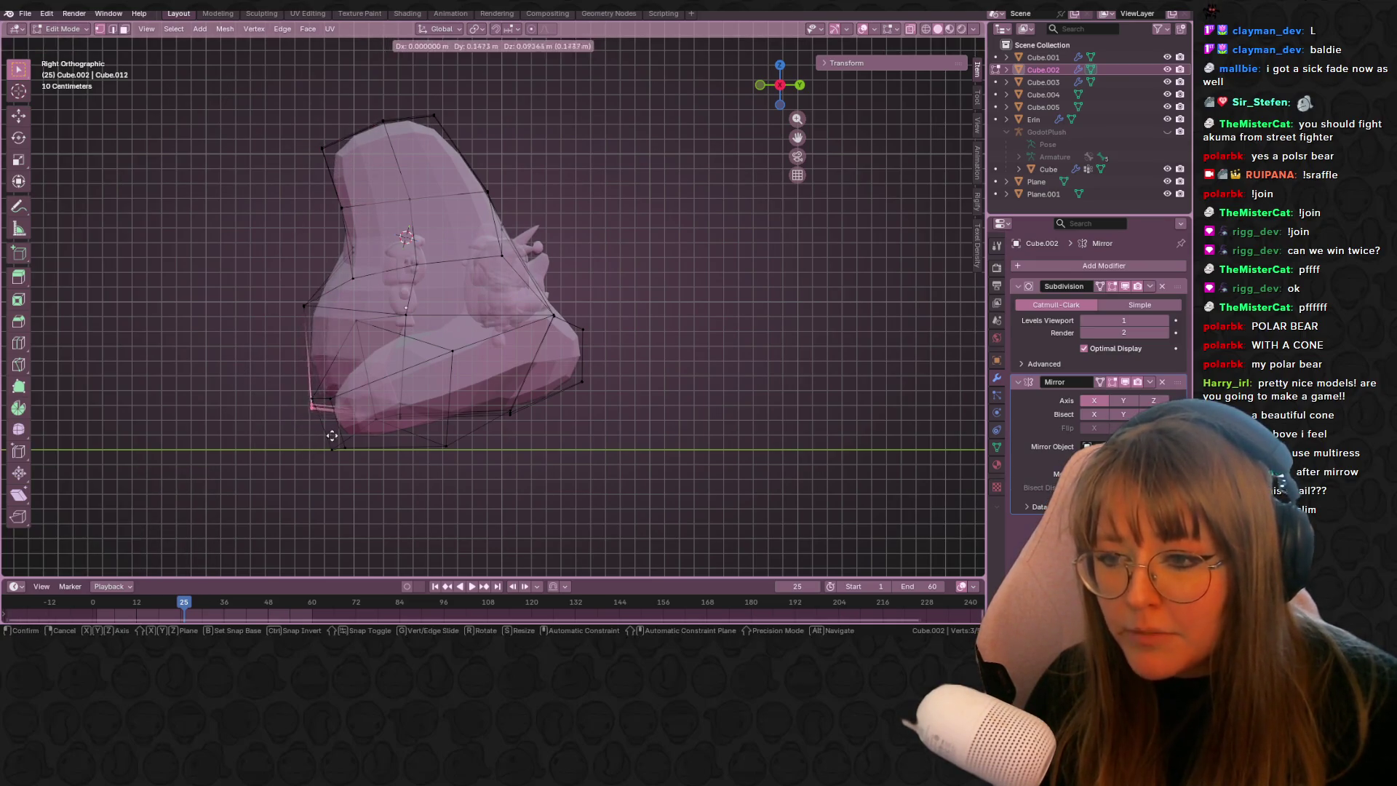
left_click(361, 451)
left_click_drag(263, 265, 298, 320)
key("g")
left_click(306, 324)
key("g")
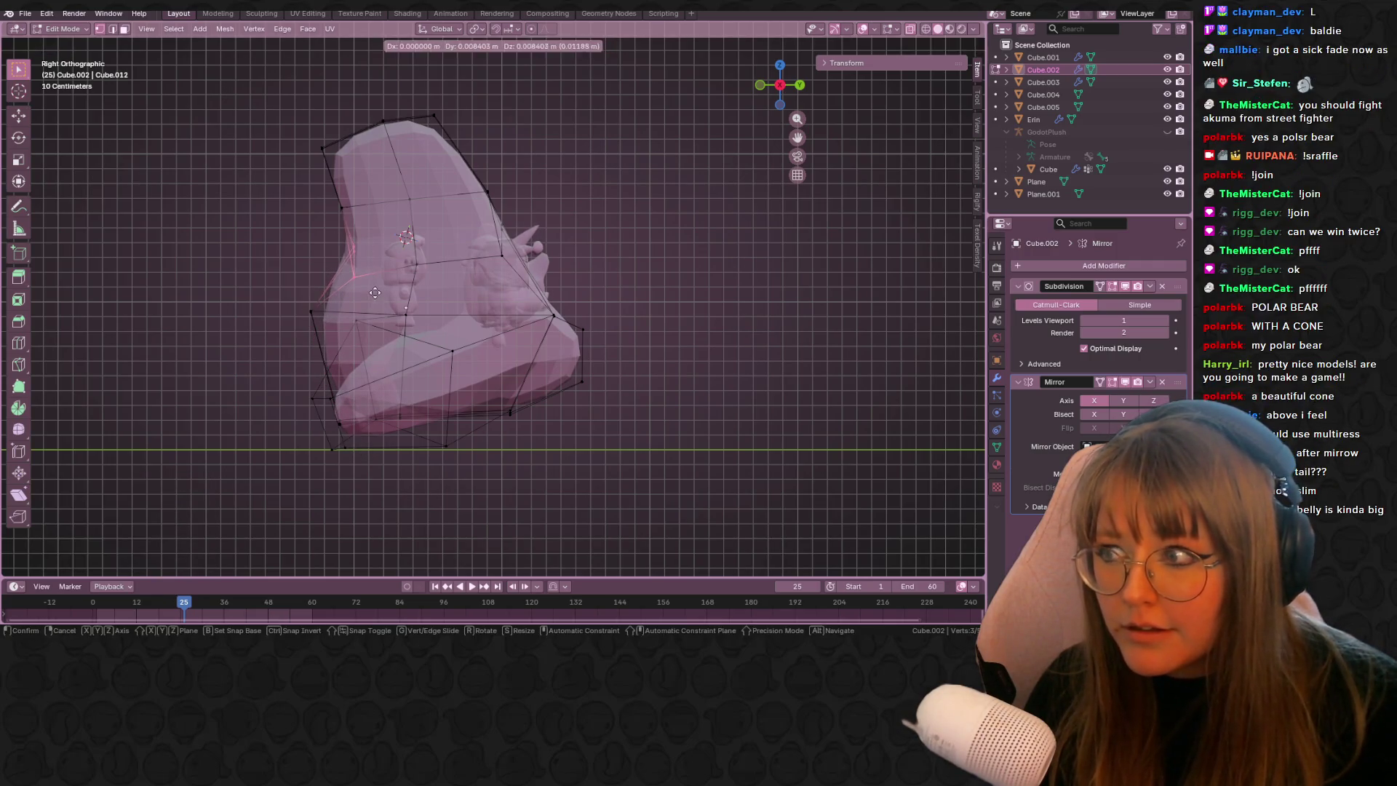
left_click(347, 247)
middle_click_drag(347, 248, 240, 273)
left_click_drag(240, 274, 311, 312)
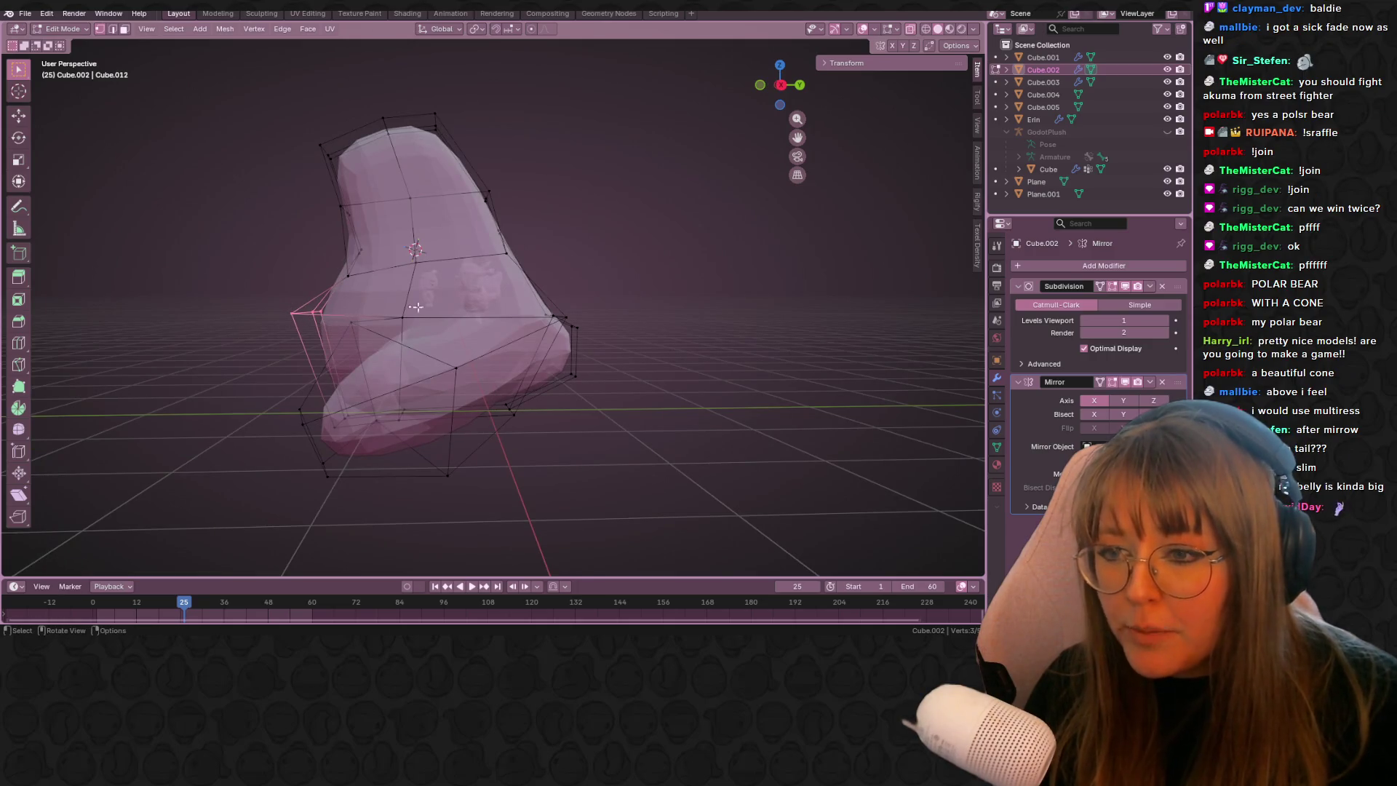
left_click(783, 85)
key("g")
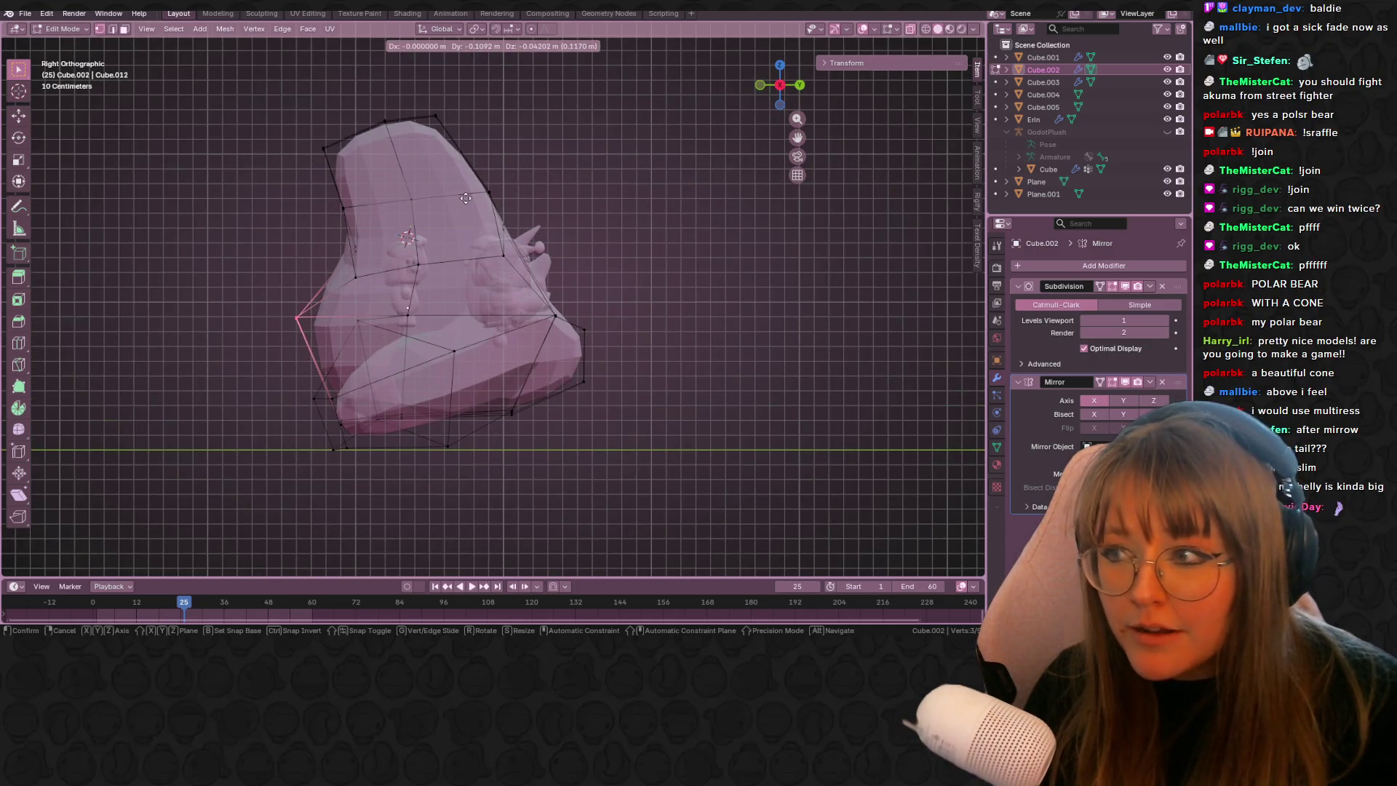
left_click(465, 198)
mouse_move(466, 198)
middle_mouse_down()
mouse_move(543, 392)
mouse_move(608, 380)
mouse_move(416, 400)
mouse_move(520, 446)
mouse_move(477, 570)
middle_mouse_up()
key("ctrl+r")
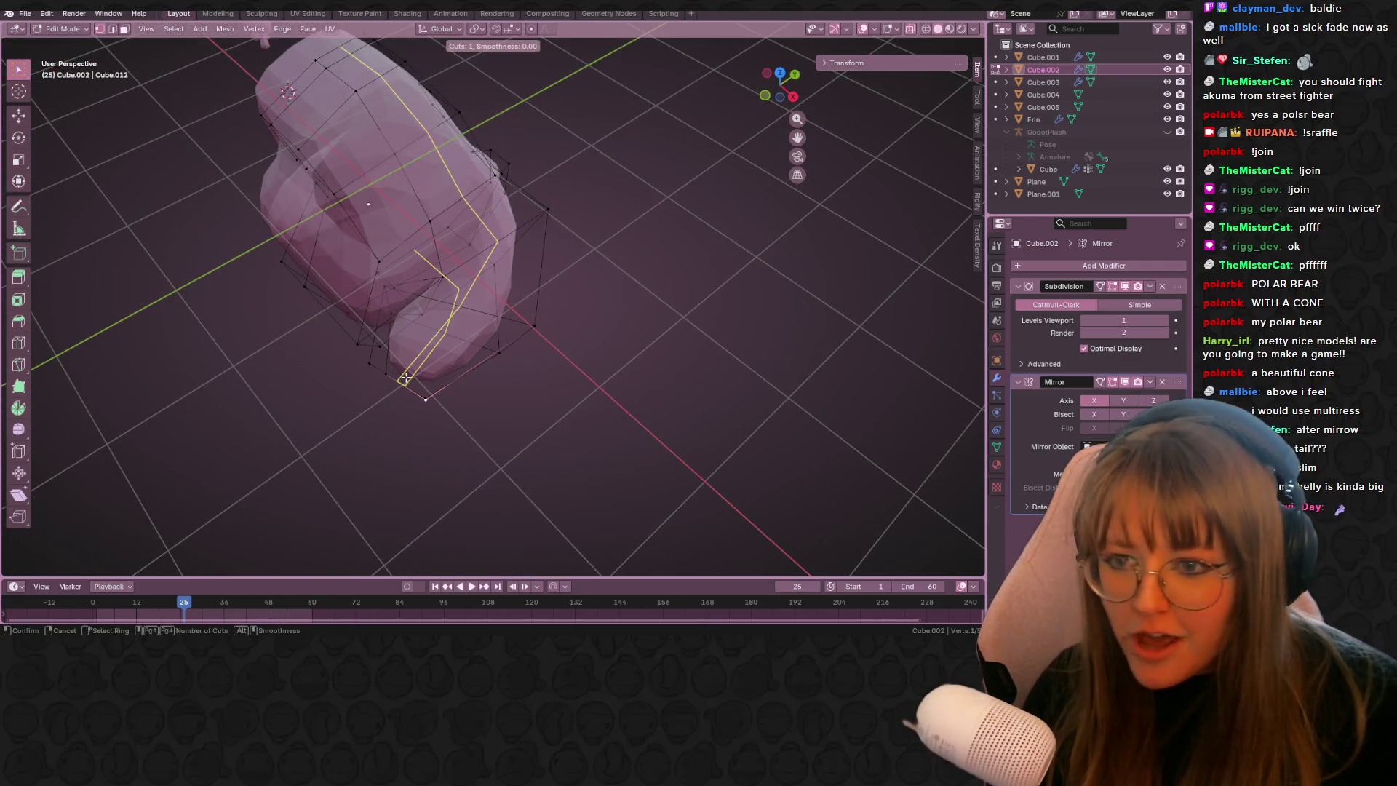
- Add a centred edge loop across the leg
left_click(391, 334)
right_click(505, 418)
mouse_move(505, 418)
middle_mouse_down()
mouse_move(564, 315)
mouse_move(437, 397)
mouse_move(465, 407)
mouse_move(435, 424)
mouse_move(555, 446)
mouse_move(560, 502)
middle_mouse_up()
- Move and rotate the leg's bottom face in top view so the foot angles outward
left_click(395, 372)
key("s")
key("g")
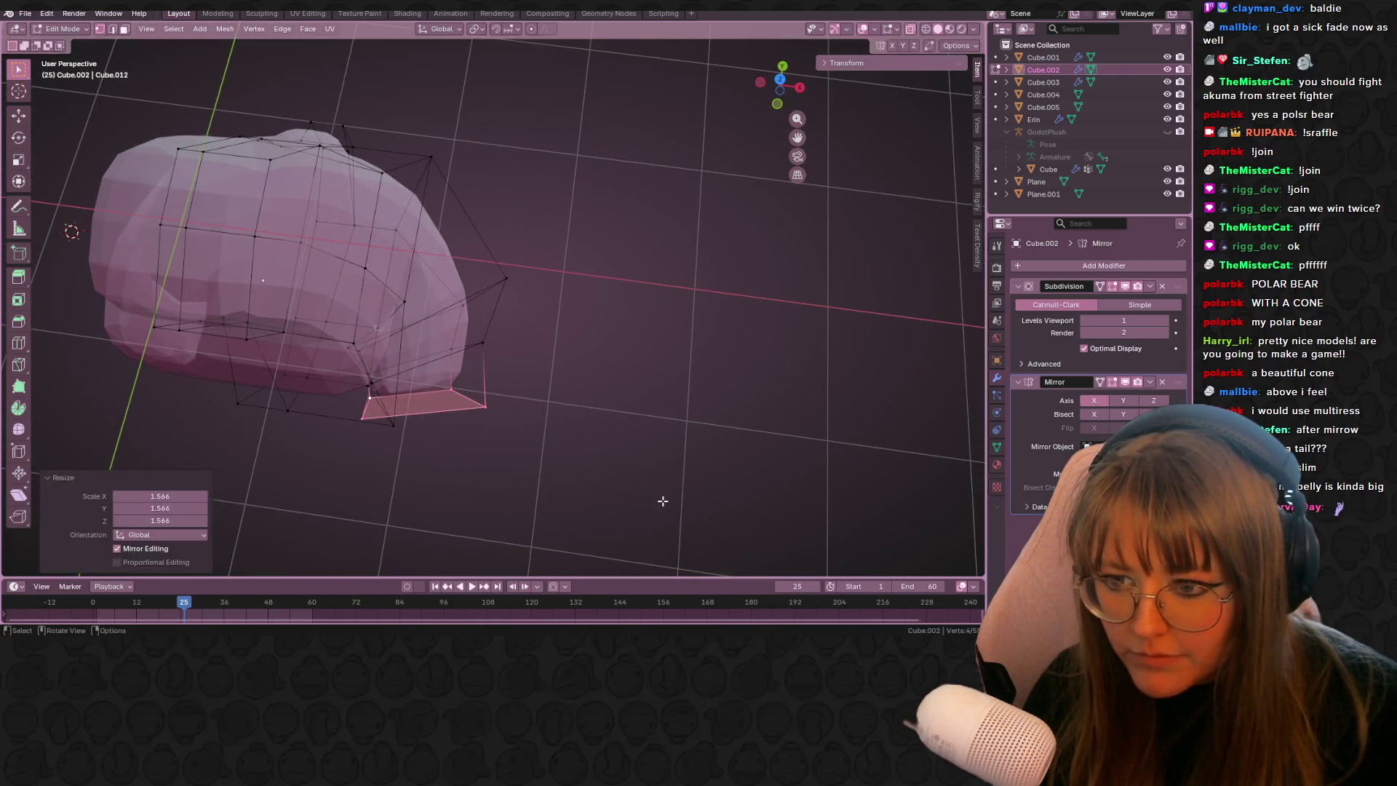
left_click(674, 480)
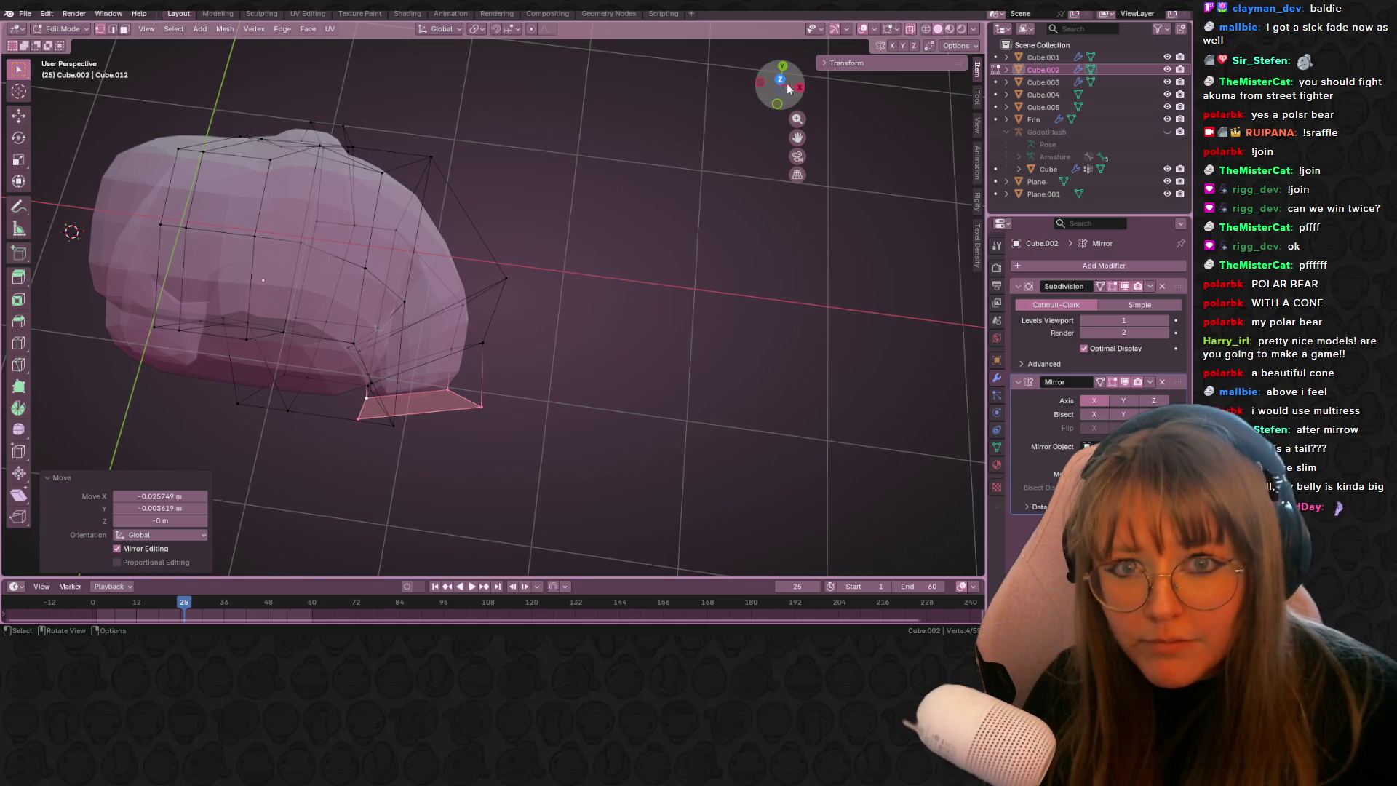
left_click(779, 79)
key("r")
left_click(633, 360)
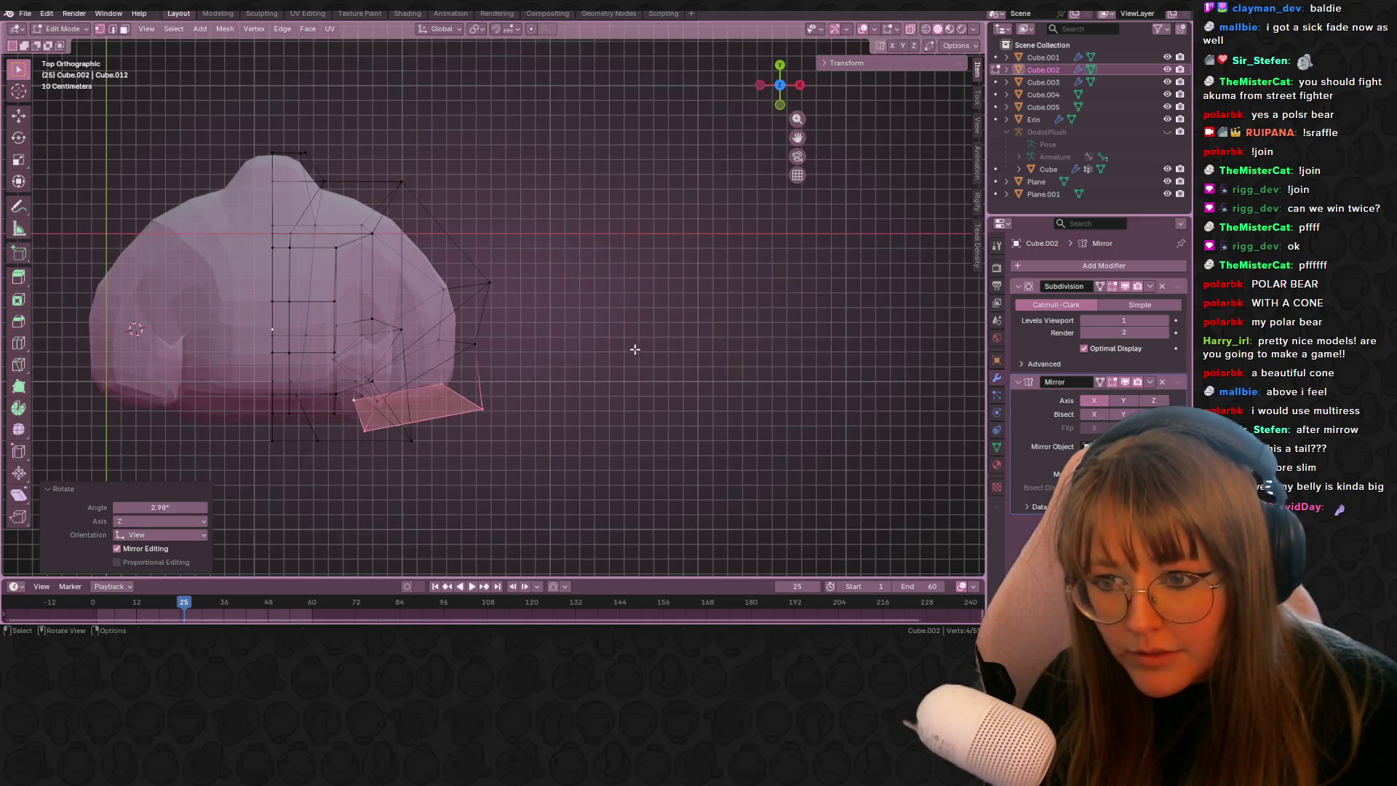
key("g")
left_click(637, 363)
mouse_move(636, 364)
middle_mouse_down()
mouse_move(561, 290)
mouse_move(527, 215)
mouse_move(487, 369)
mouse_move(545, 296)
middle_mouse_up()
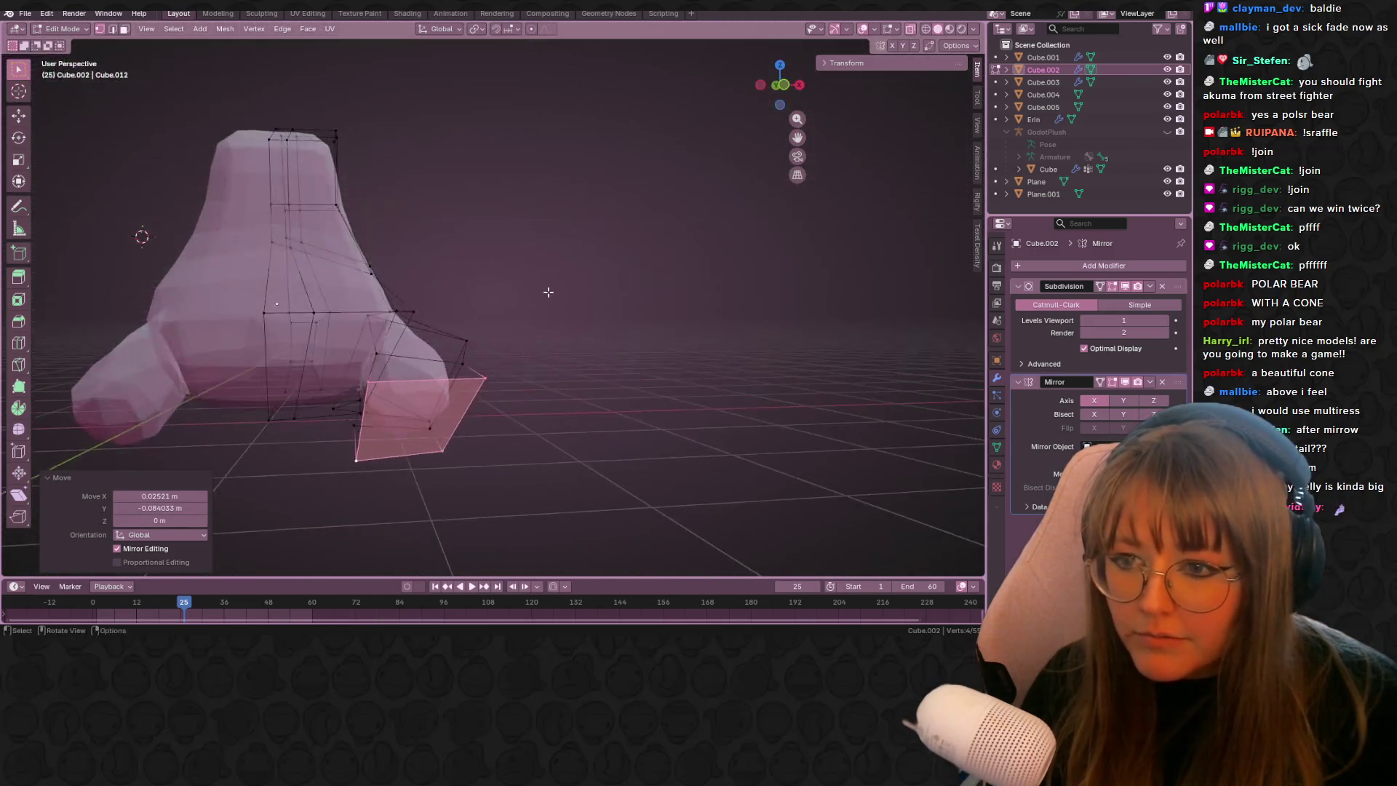
- Inspect the smoothed body in object mode with opaque mesh display
key("Tab")
middle_click_drag(657, 361, 509, 378)
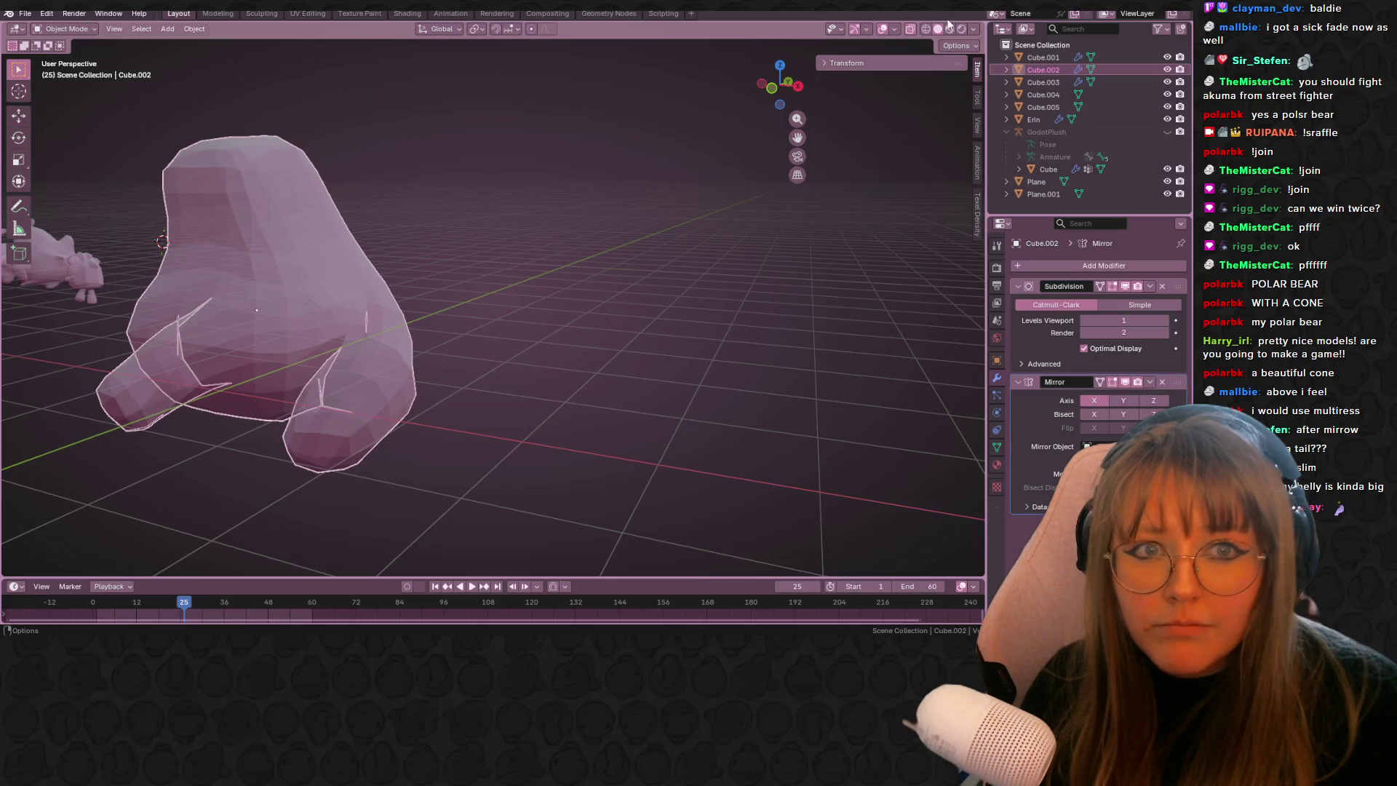
left_click(910, 30)
mouse_move(342, 211)
middle_mouse_down()
mouse_move(402, 259)
mouse_move(473, 281)
mouse_move(517, 252)
mouse_move(587, 281)
mouse_move(605, 320)
mouse_move(517, 274)
mouse_move(421, 325)
mouse_move(445, 334)
middle_mouse_up()
- Back in edit mode, shift the leg vertices by −0.132 m X, 0.079 m Y, 0.047 m Z
key("Tab")
middle_click_drag(457, 386, 382, 485)
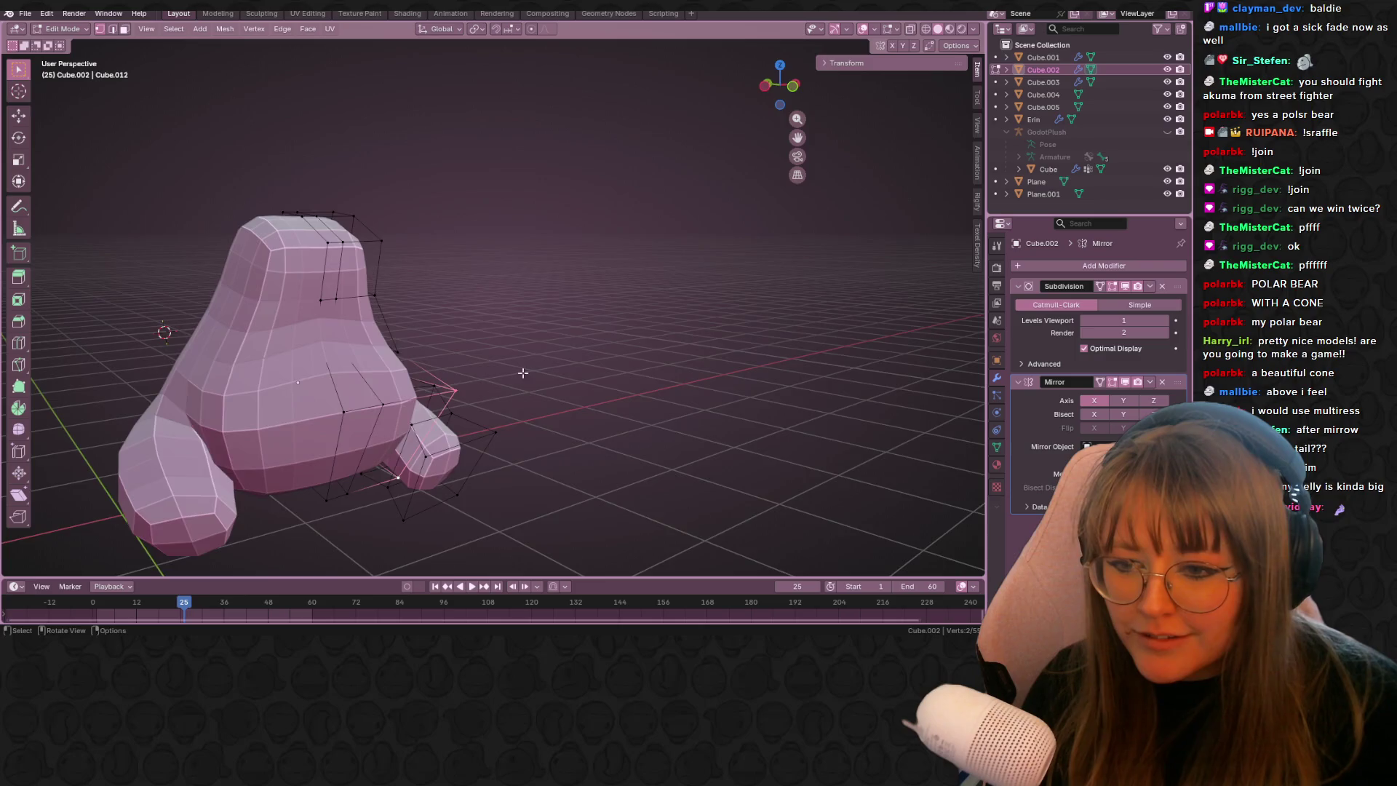
middle_click_drag(523, 372, 429, 451)
key("g")
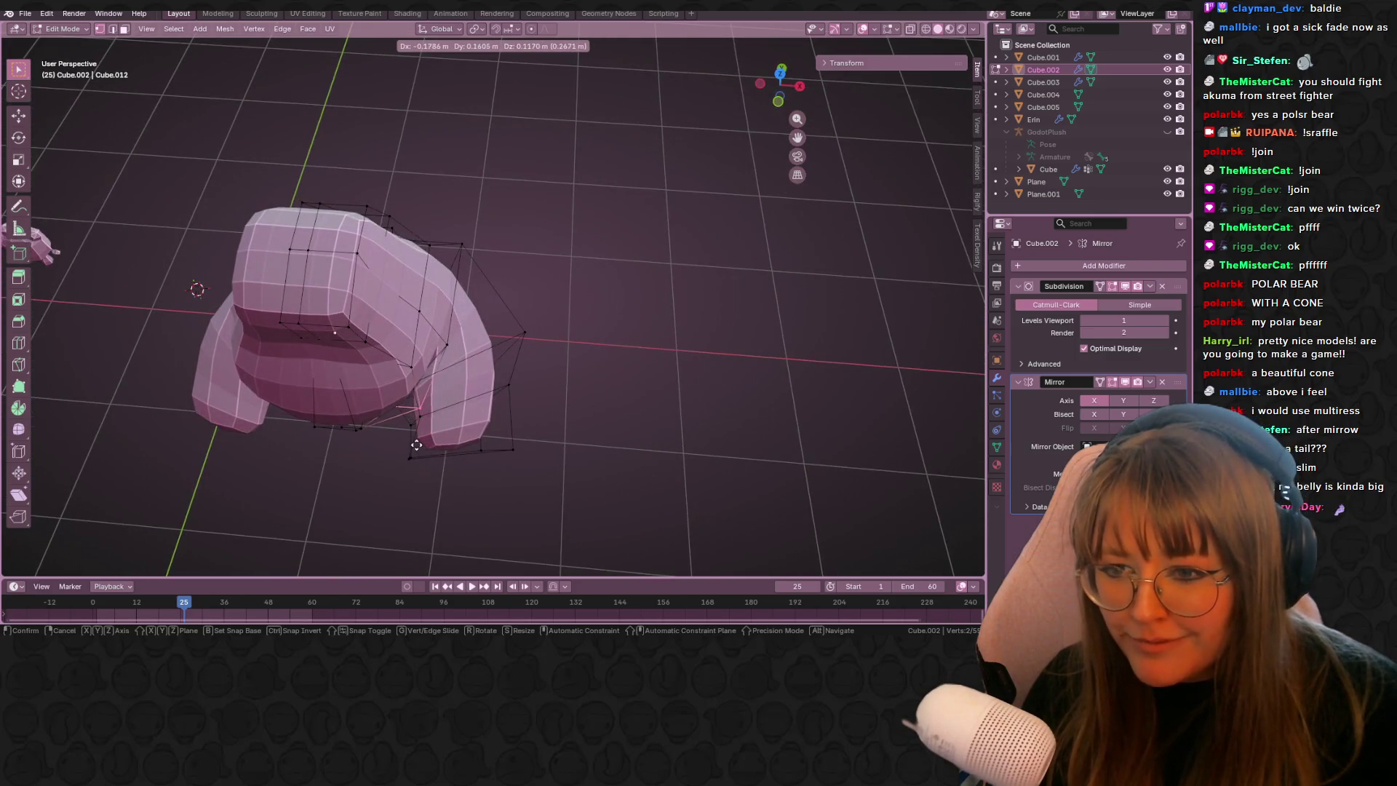
left_click(405, 356)
mouse_move(405, 356)
middle_mouse_down()
mouse_move(419, 407)
mouse_move(275, 287)
mouse_move(346, 315)
mouse_move(490, 334)
middle_mouse_up()
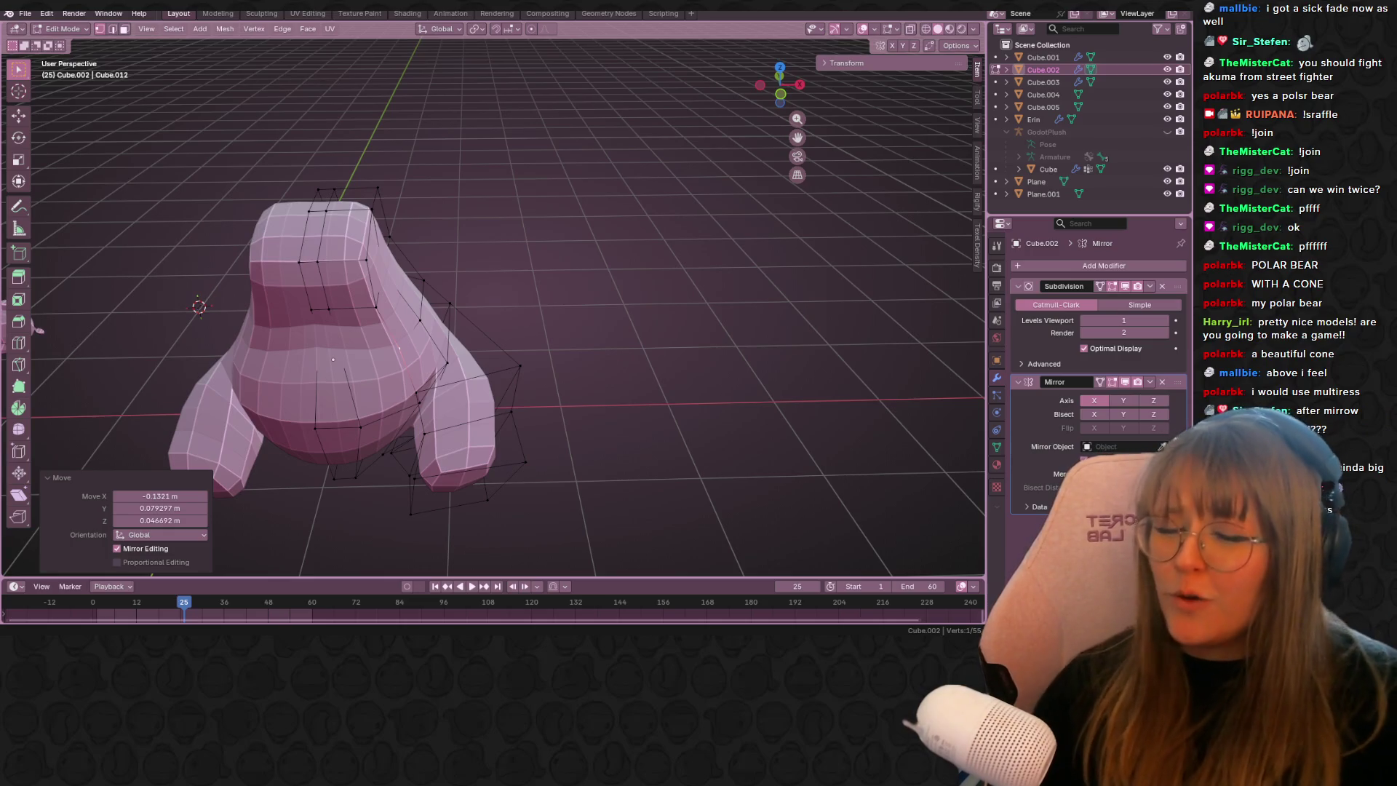
mouse_move(436, 349)
middle_mouse_down()
mouse_move(795, 412)
mouse_move(528, 374)
middle_mouse_up()
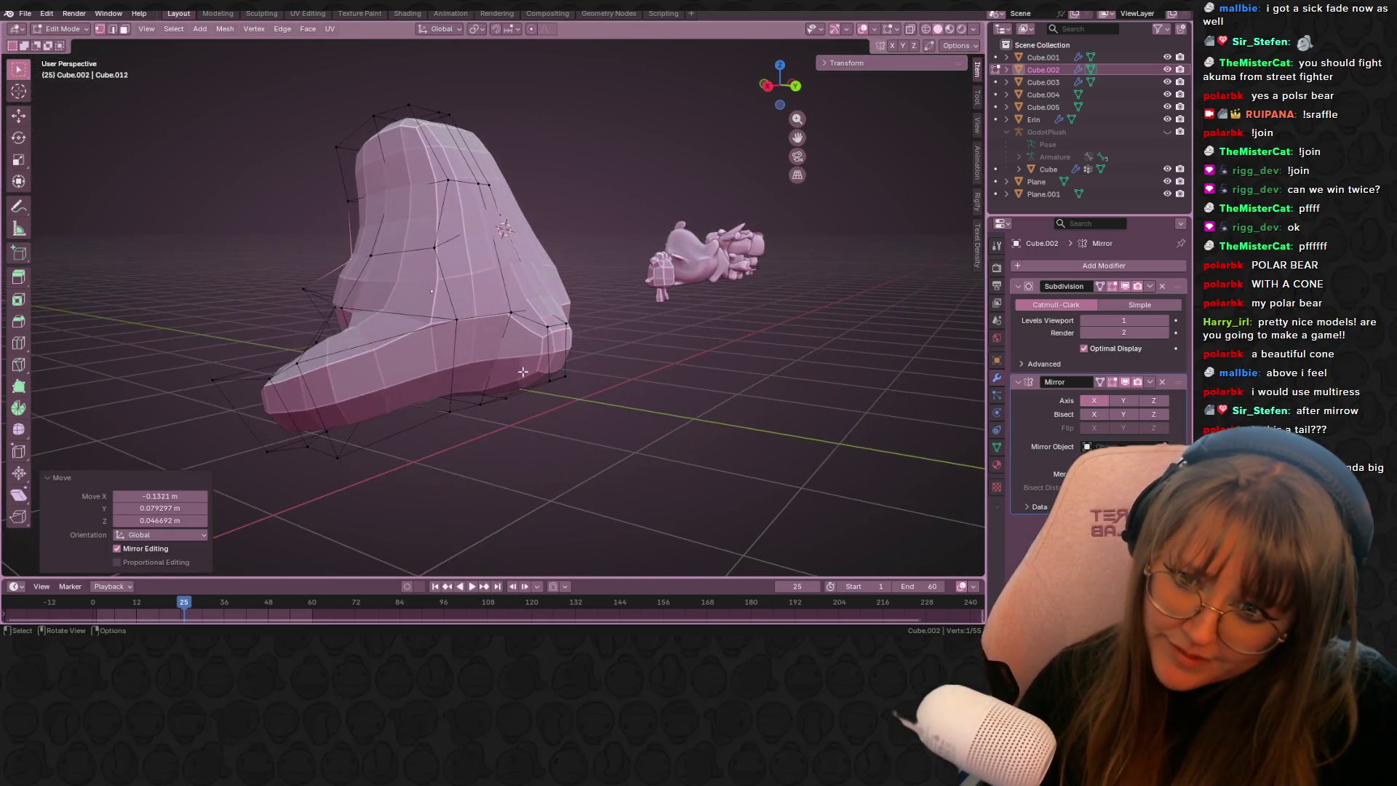
- Frame and move a side cage vertex to tweak the body's outline
left_click(456, 320, "shift")
key("KP_Decimal")
scroll(479, 394, "down", 4)
middle_click_drag(460, 430, 632, 461)
key("g")
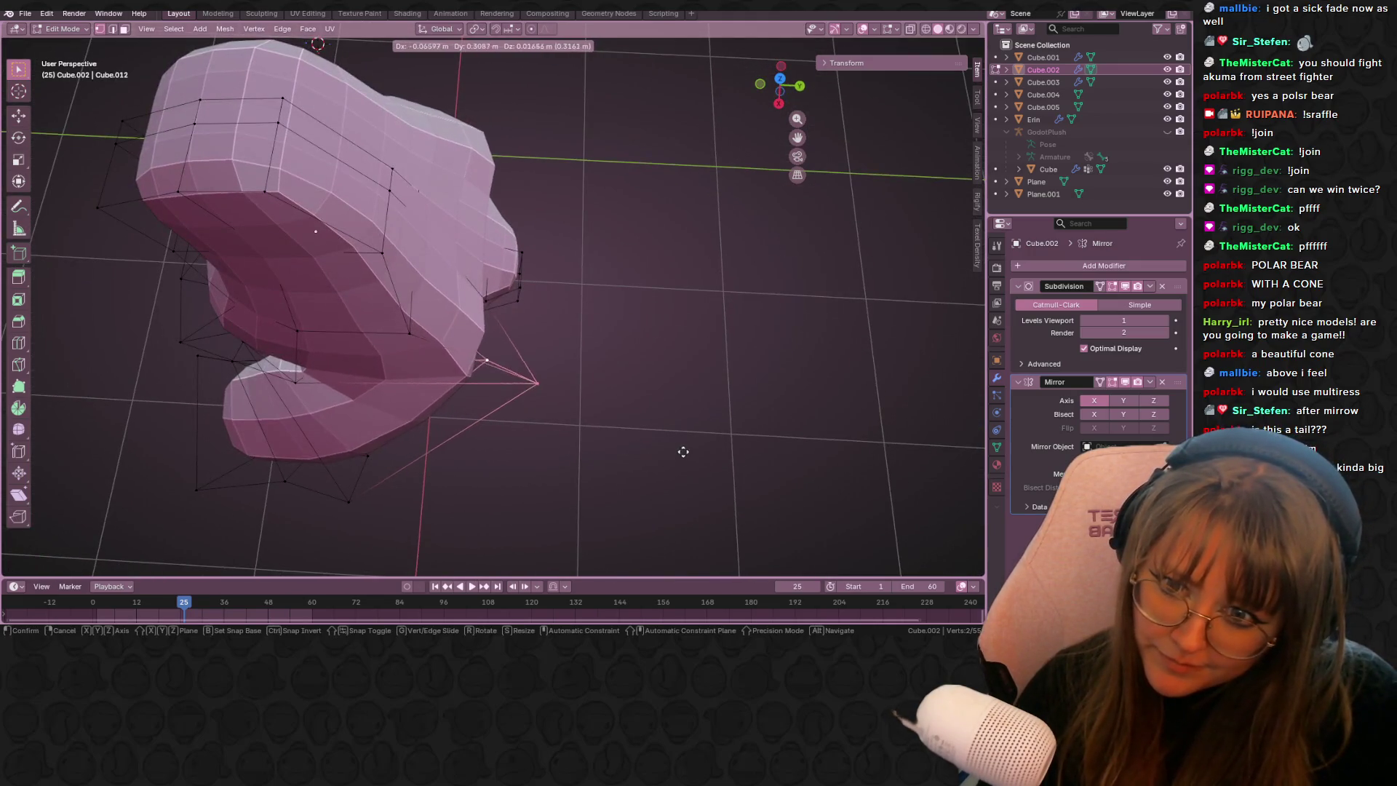
mouse_move(665, 430)
middle_mouse_down()
mouse_move(626, 466)
mouse_move(539, 483)
mouse_move(542, 462)
mouse_move(448, 384)
mouse_move(352, 337)
mouse_move(406, 300)
mouse_move(225, 295)
mouse_move(555, 325)
mouse_move(728, 146)
middle_mouse_up()
key("g")
left_click(542, 462)
scroll(426, 378, "down", 4)
- Extrude a shoulder arm stub 0.209 m, rotate it 23.5° and shift it 0.225 m outward
left_click(379, 320)
key("e")
left_click(620, 310)
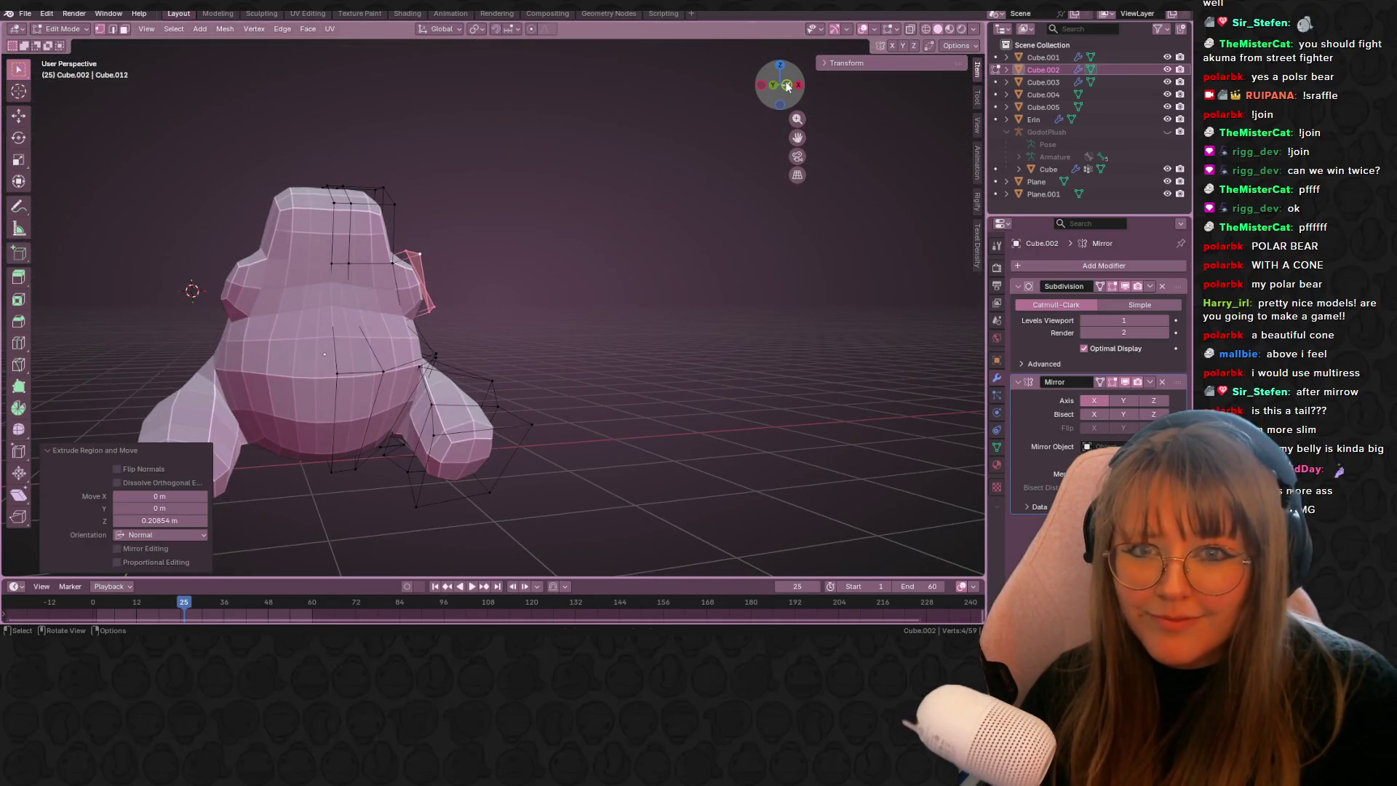
left_click(787, 87)
key("r")
left_click(533, 211)
key("g")
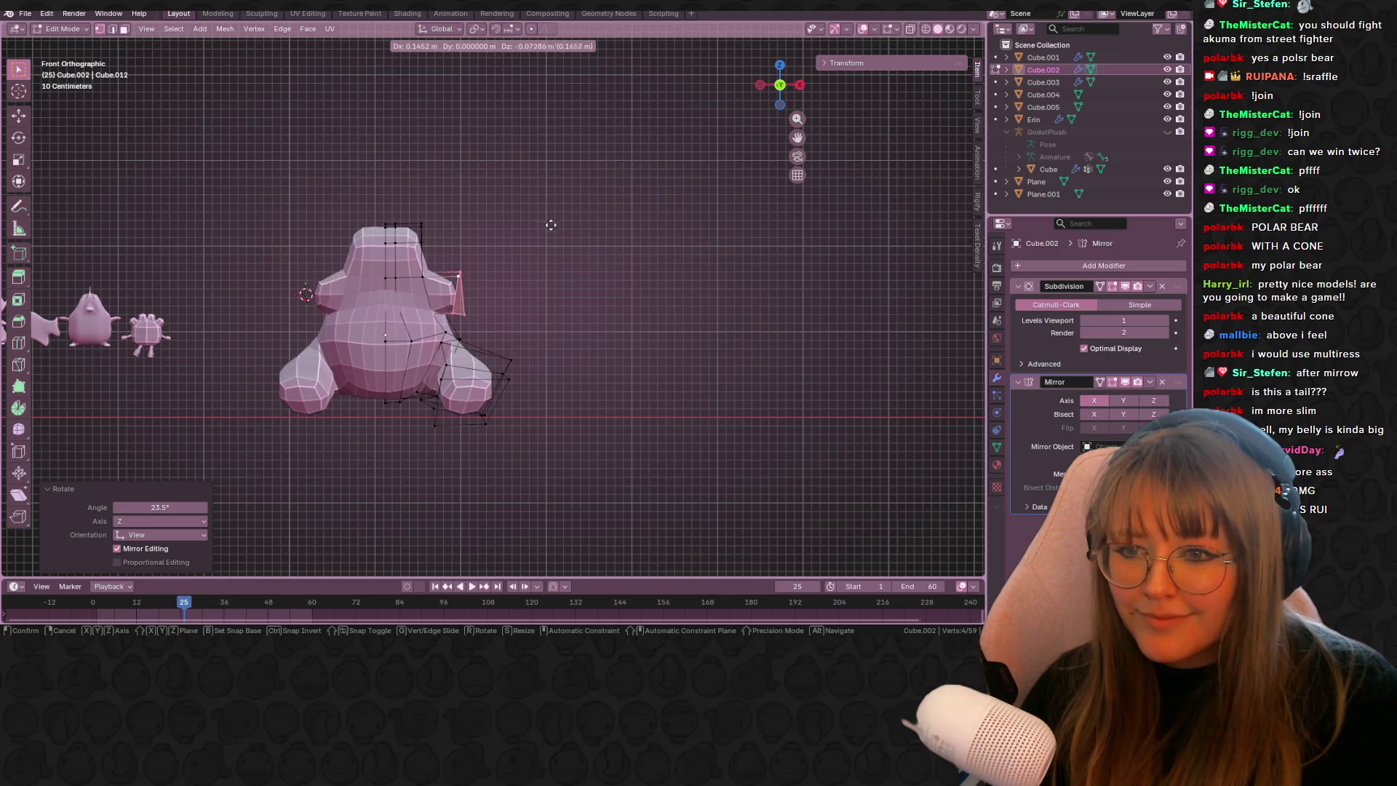
left_click(557, 224)
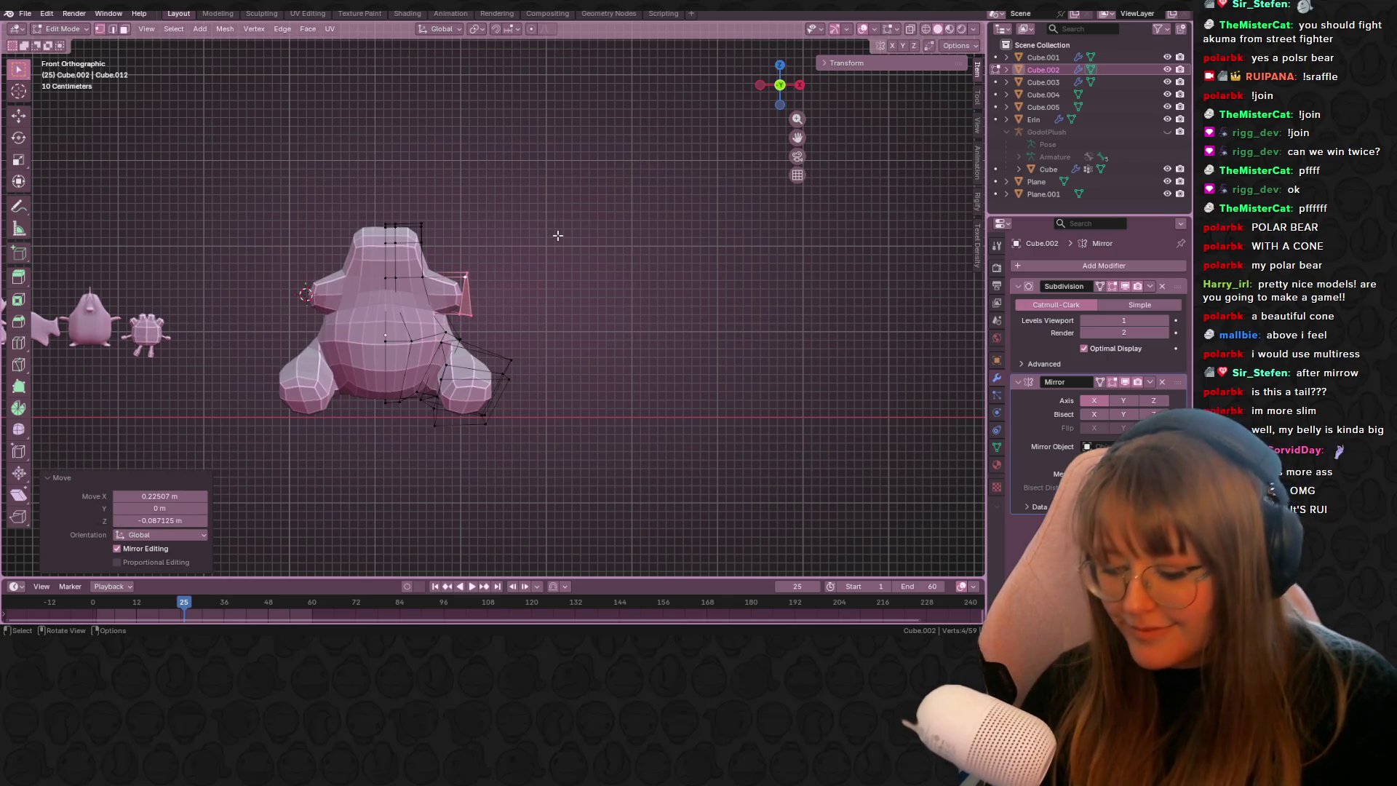
- Start a vertex slide on the arm's cone-tip vertex
scroll(509, 255, "up", 2)
left_click(468, 259)
key("shift+v")
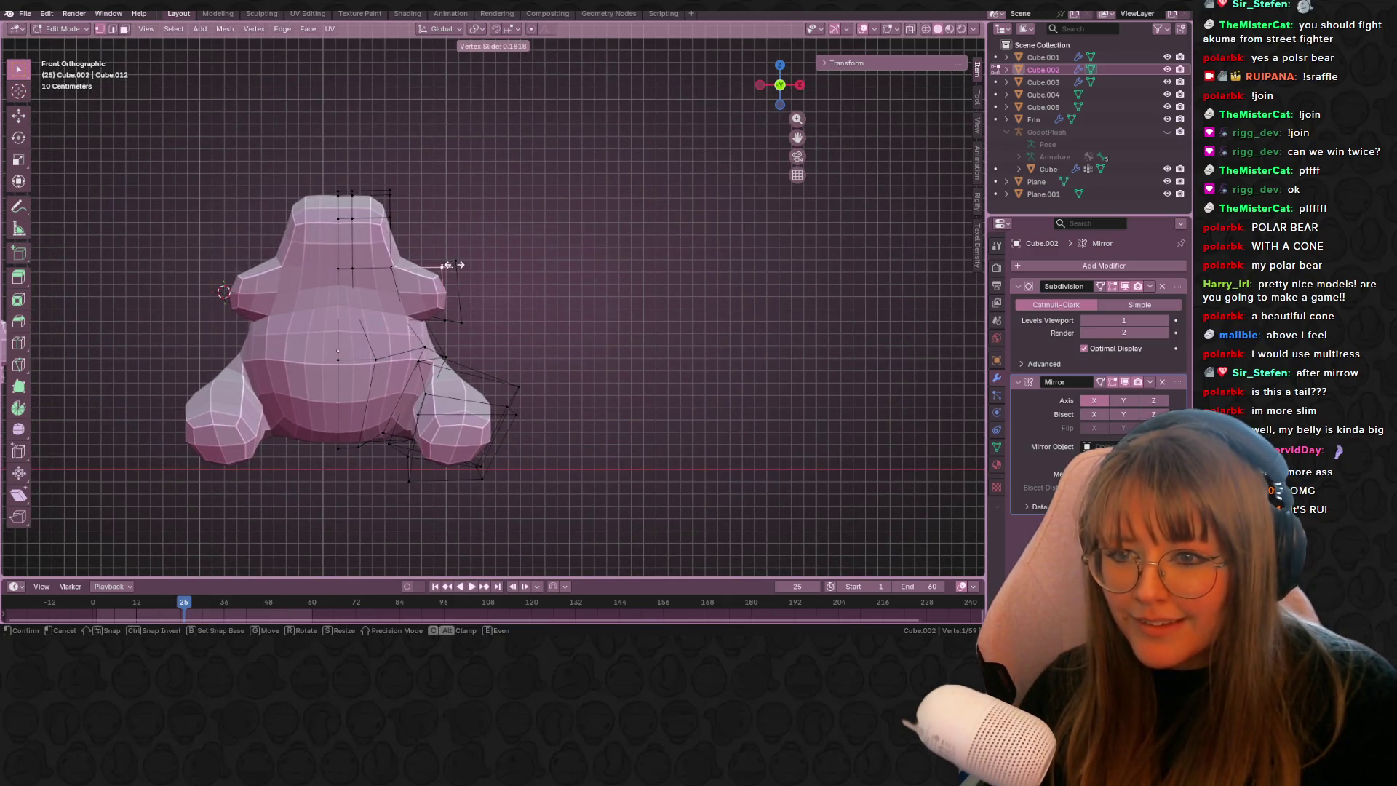
- Extrude the arm tips a further 0.215 m and slide their edge loop inward to factor 0.424
left_click(445, 265)
left_click(447, 317, "shift")
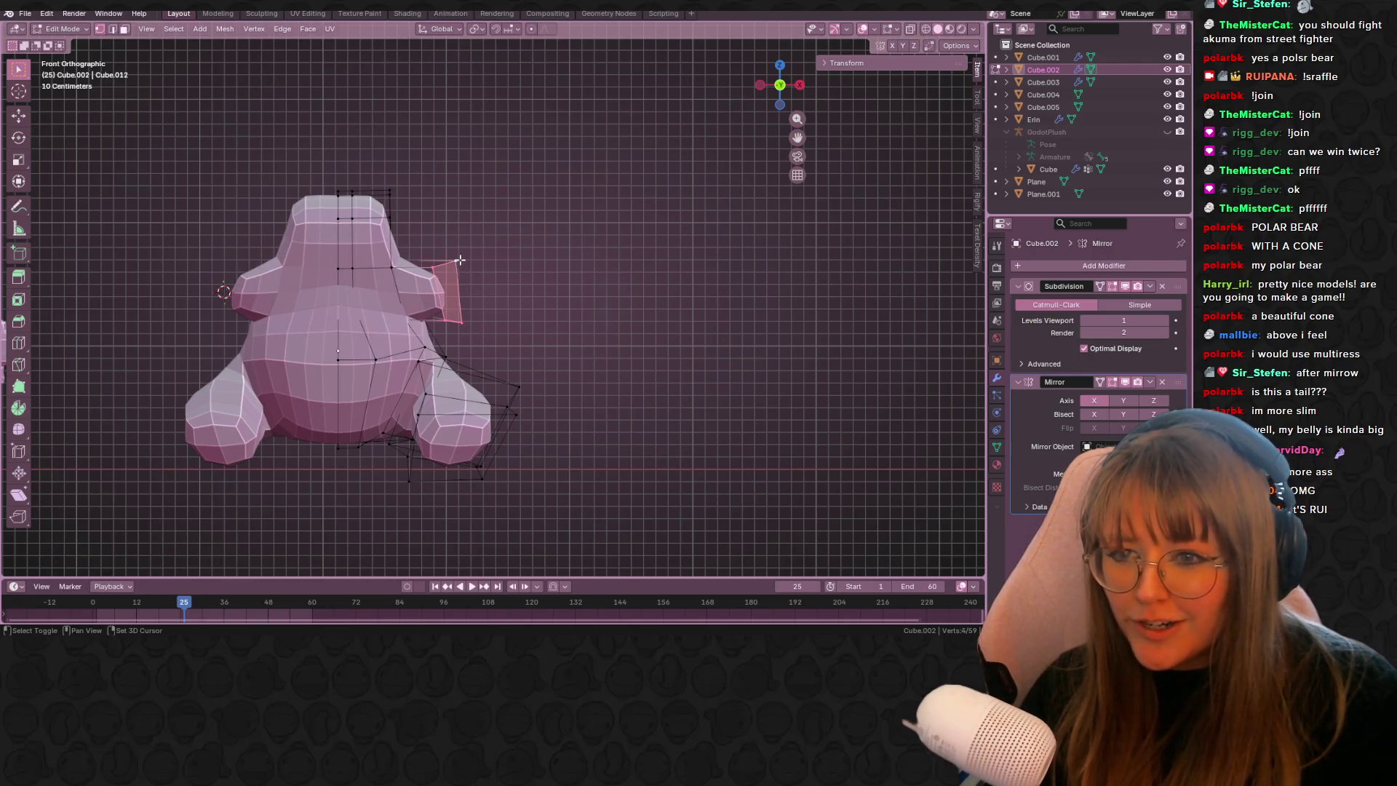
key("e")
left_click(492, 286)
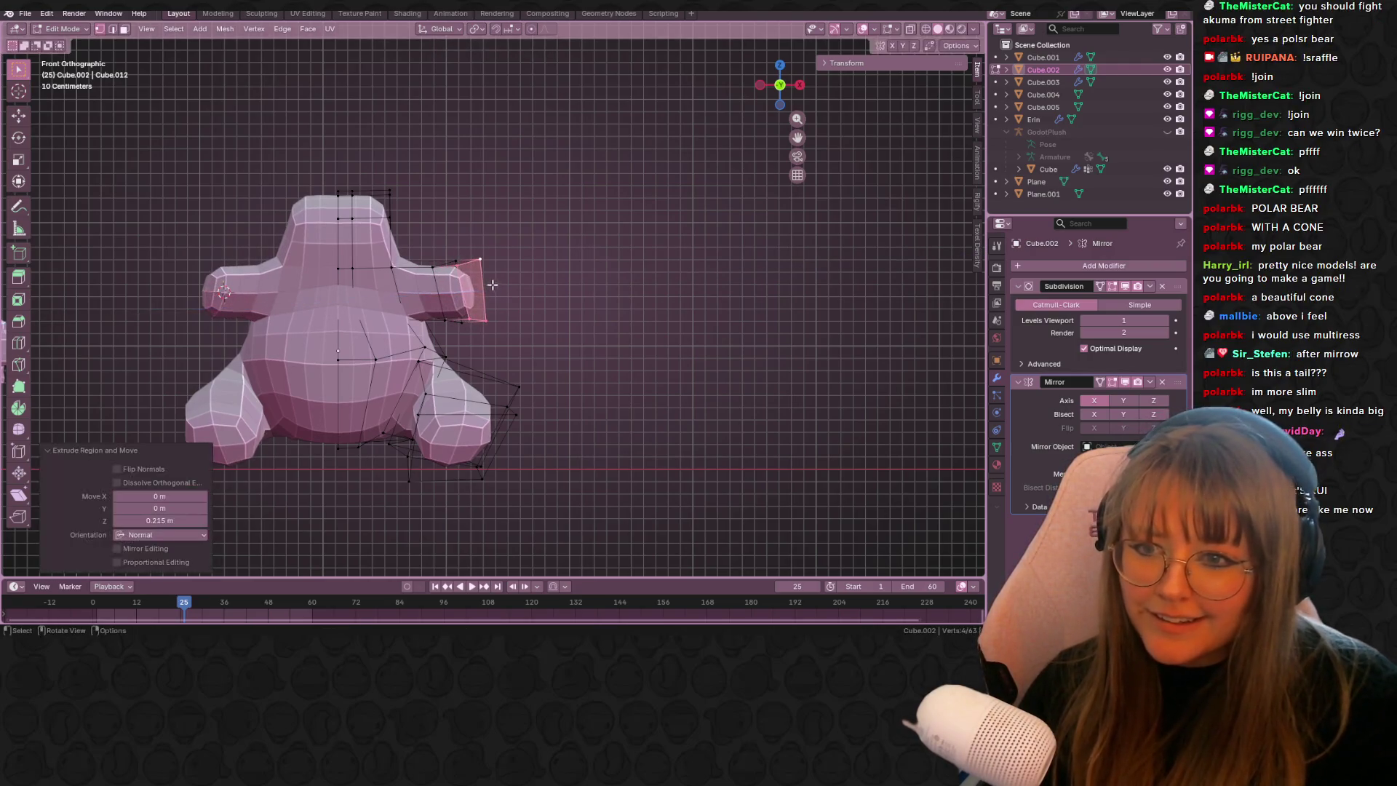
key("g")
key("g")
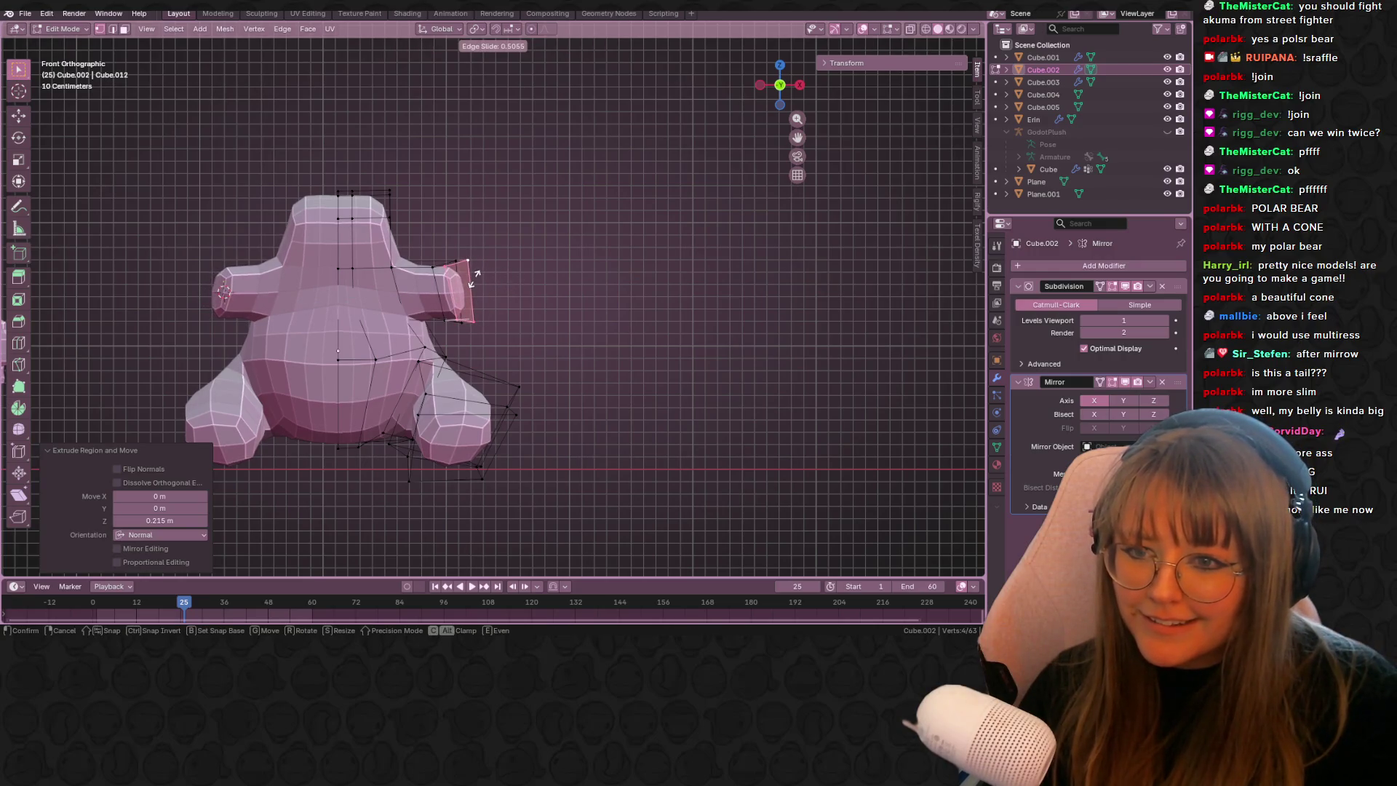
left_click(480, 278)
middle_click_drag(480, 278, 420, 433)
key("ctrl+e")
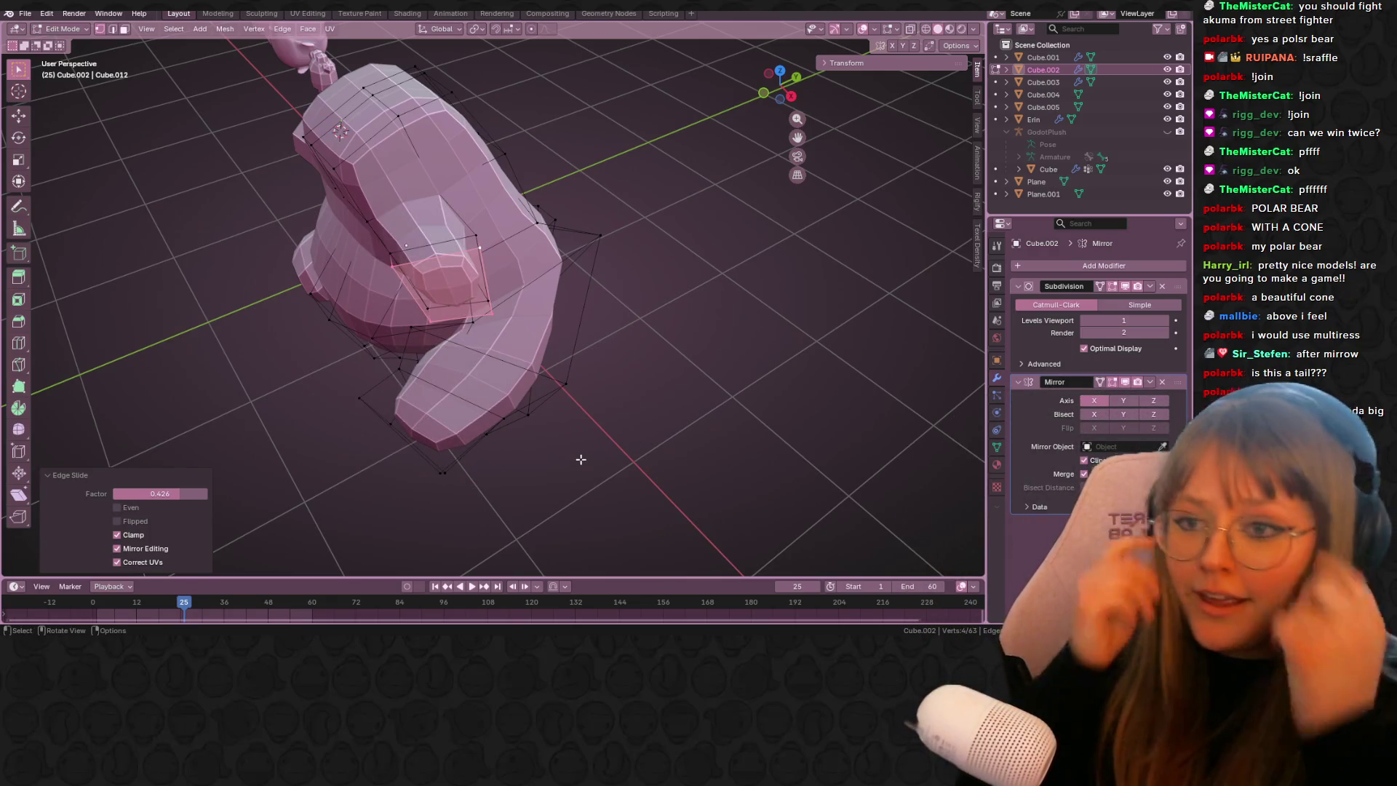
- Add a centred edge loop around the lower body
key("ctrl+r")
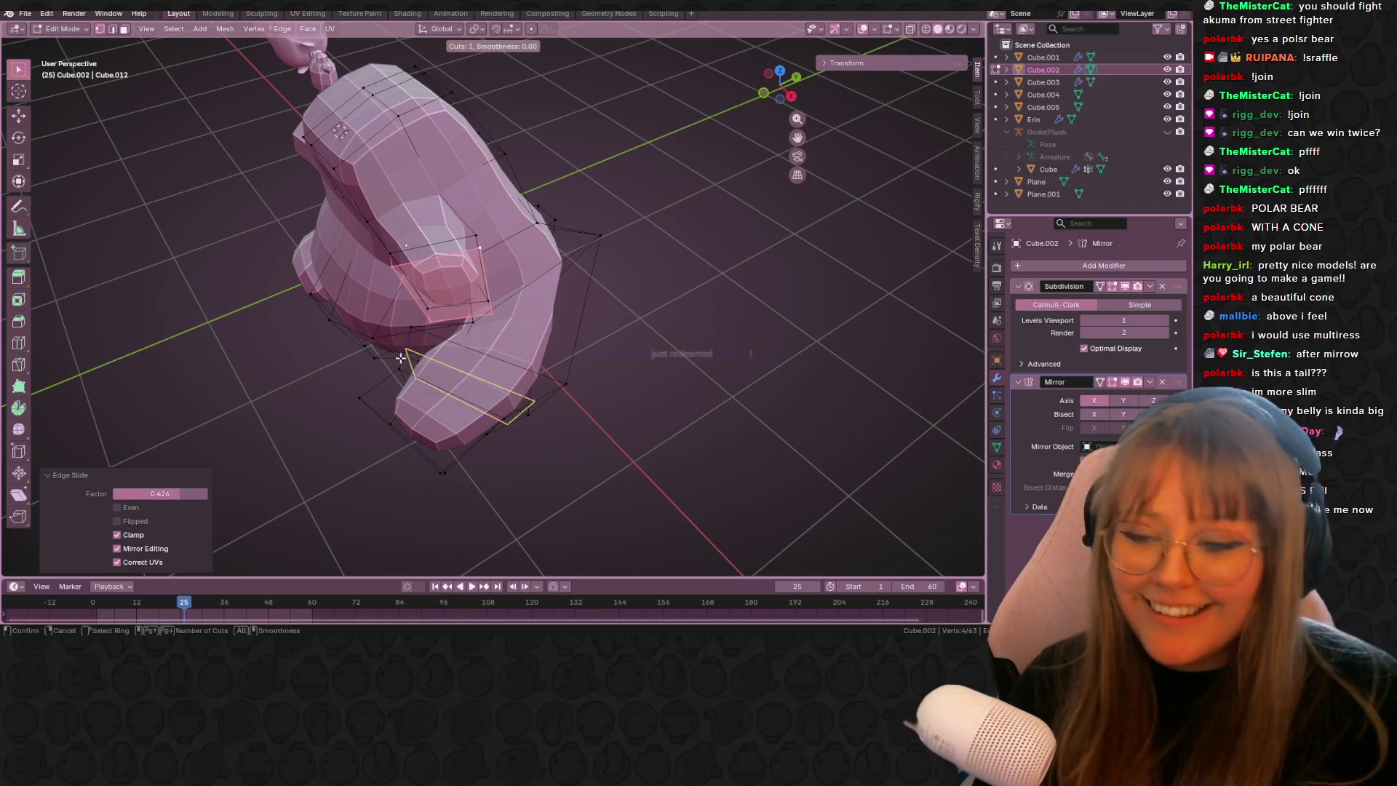
left_click(390, 393)
right_click(391, 393)
mouse_move(391, 393)
middle_mouse_down()
mouse_move(474, 350)
mouse_move(574, 383)
mouse_move(574, 407)
middle_mouse_up()
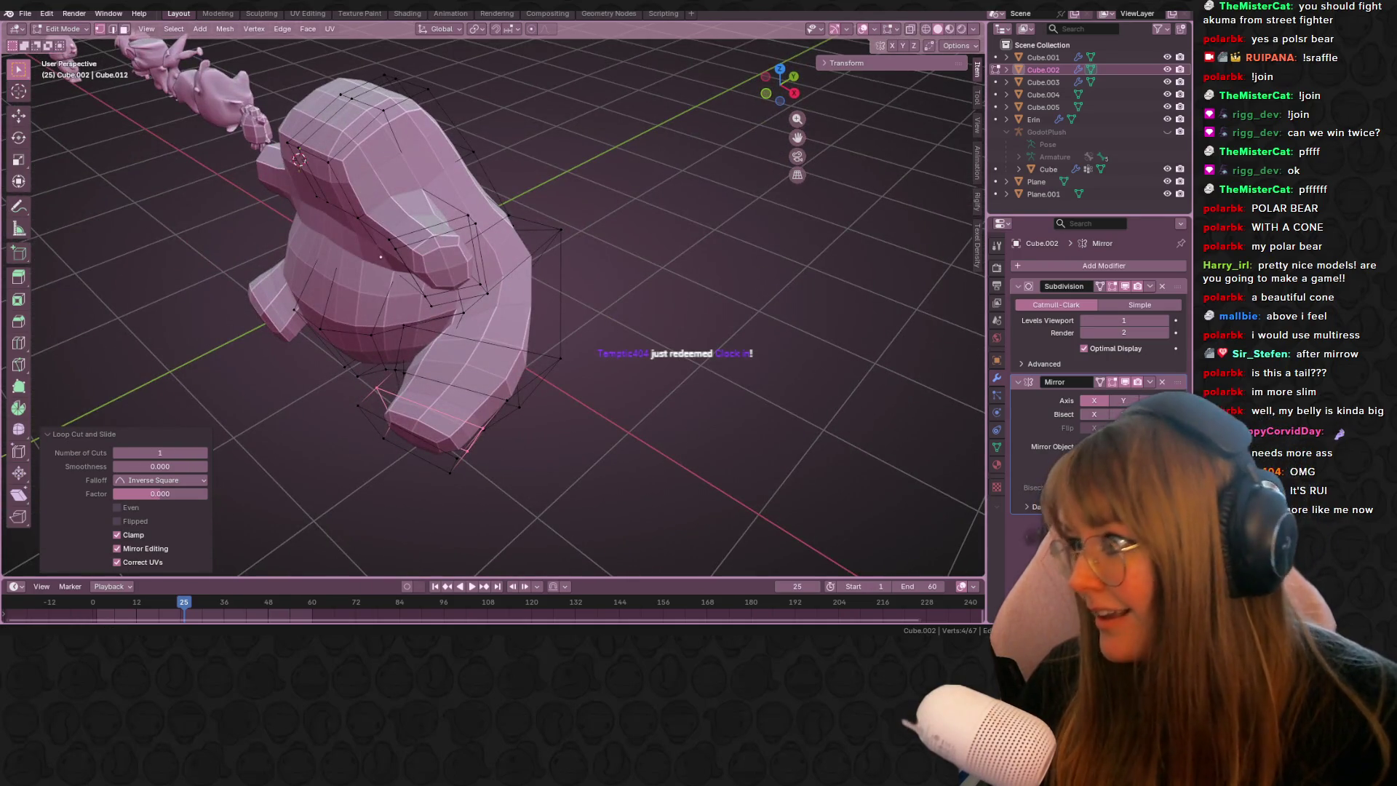
- Select three edge loops on the lower body in right side view
mouse_move(381, 256)
middle_mouse_down()
mouse_move(620, 267)
mouse_move(552, 218)
mouse_move(389, 216)
mouse_move(531, 336)
mouse_move(531, 397)
middle_mouse_up()
left_click(531, 336, "alt")
mouse_move(453, 343)
middle_mouse_down()
mouse_move(536, 343)
mouse_move(479, 384)
mouse_move(530, 362)
mouse_move(458, 392)
middle_mouse_up()
mouse_move(639, 360)
middle_mouse_down()
mouse_move(611, 243)
mouse_move(378, 427)
mouse_move(339, 440)
mouse_move(572, 369)
mouse_move(482, 418)
middle_mouse_up()
left_click(500, 394, "alt+shift")
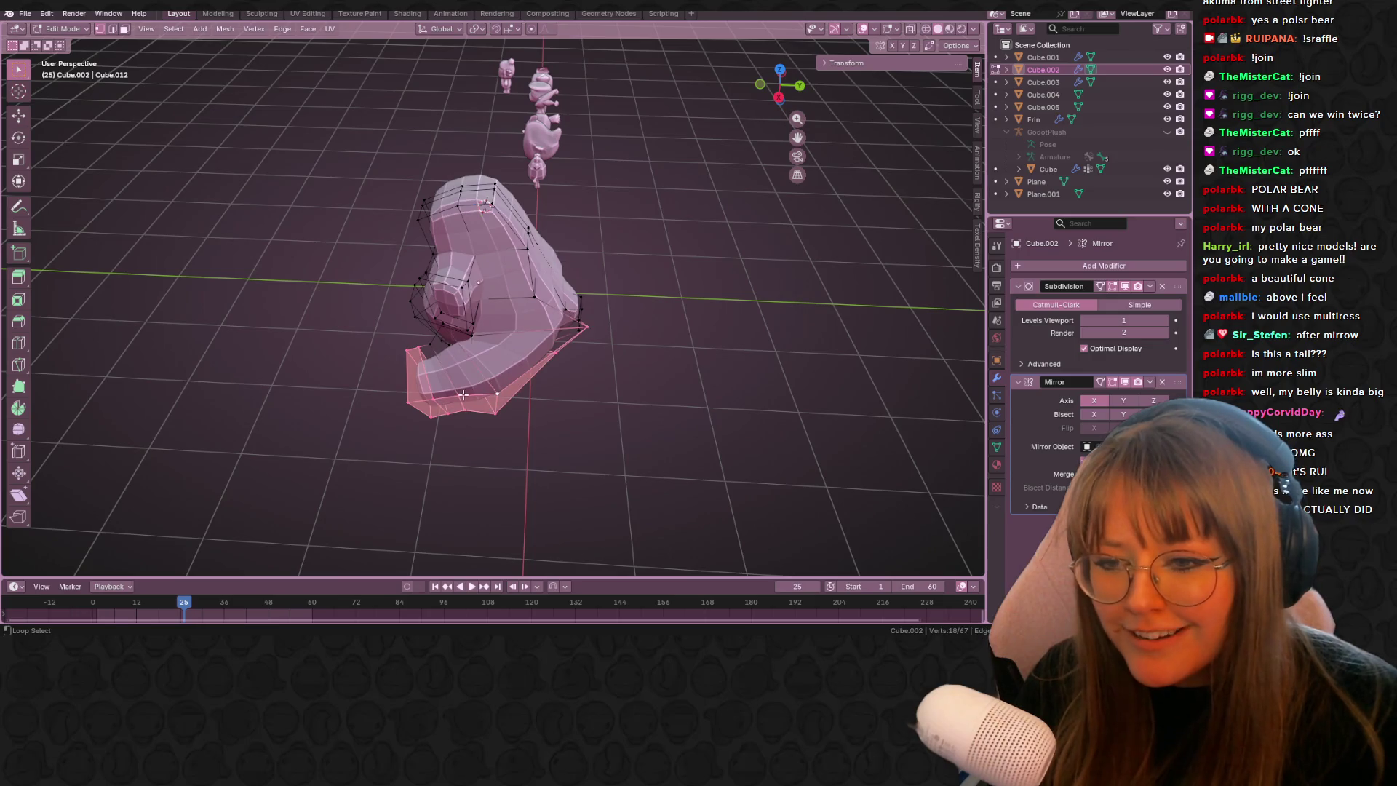
left_click(428, 350, "alt+shift")
mouse_move(561, 433)
middle_mouse_down()
mouse_move(652, 318)
mouse_move(485, 299)
middle_mouse_up()
scroll(485, 299, "up", 2)
- Tilt the selected loops and raise them 0.085 m, then view the body in object mode
key("r")
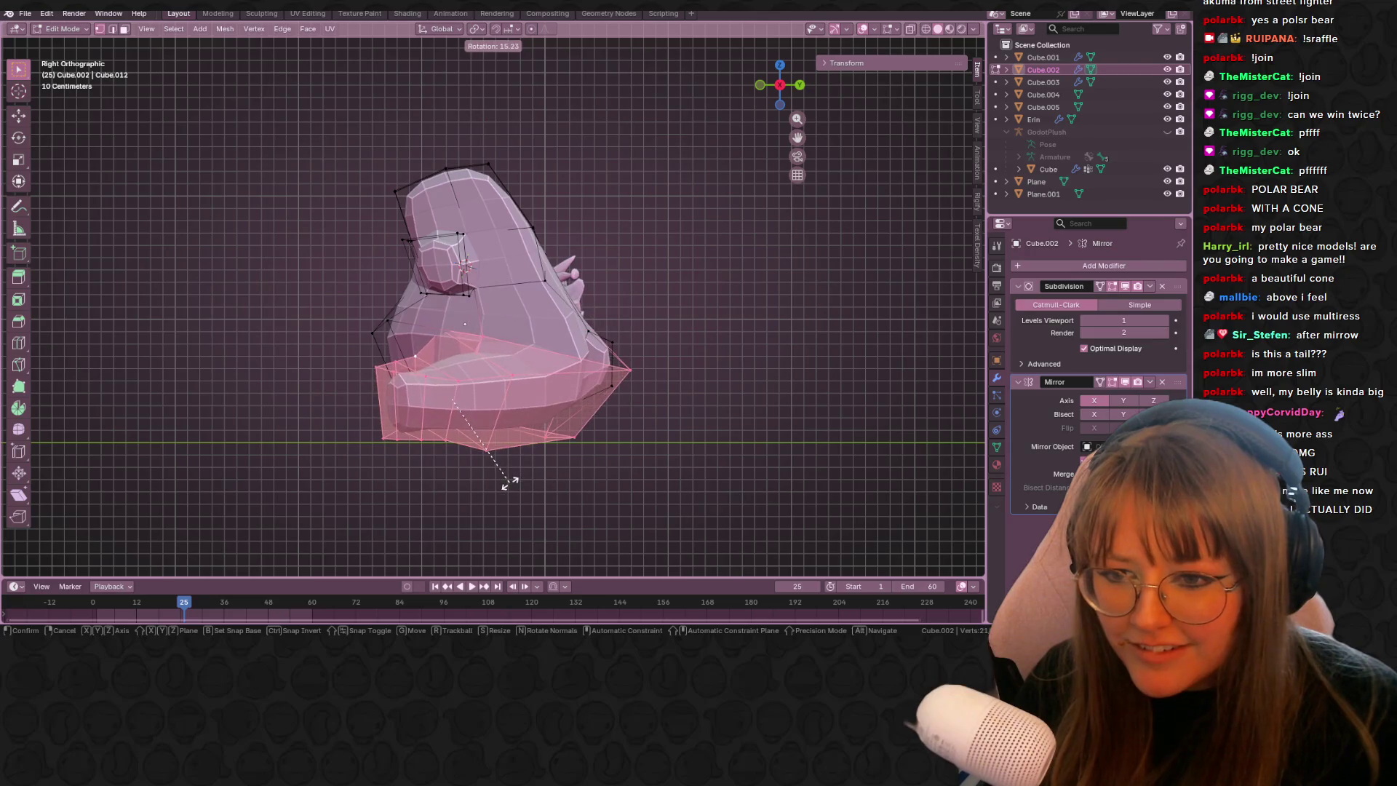
left_click(508, 477)
key("g")
left_click(506, 468)
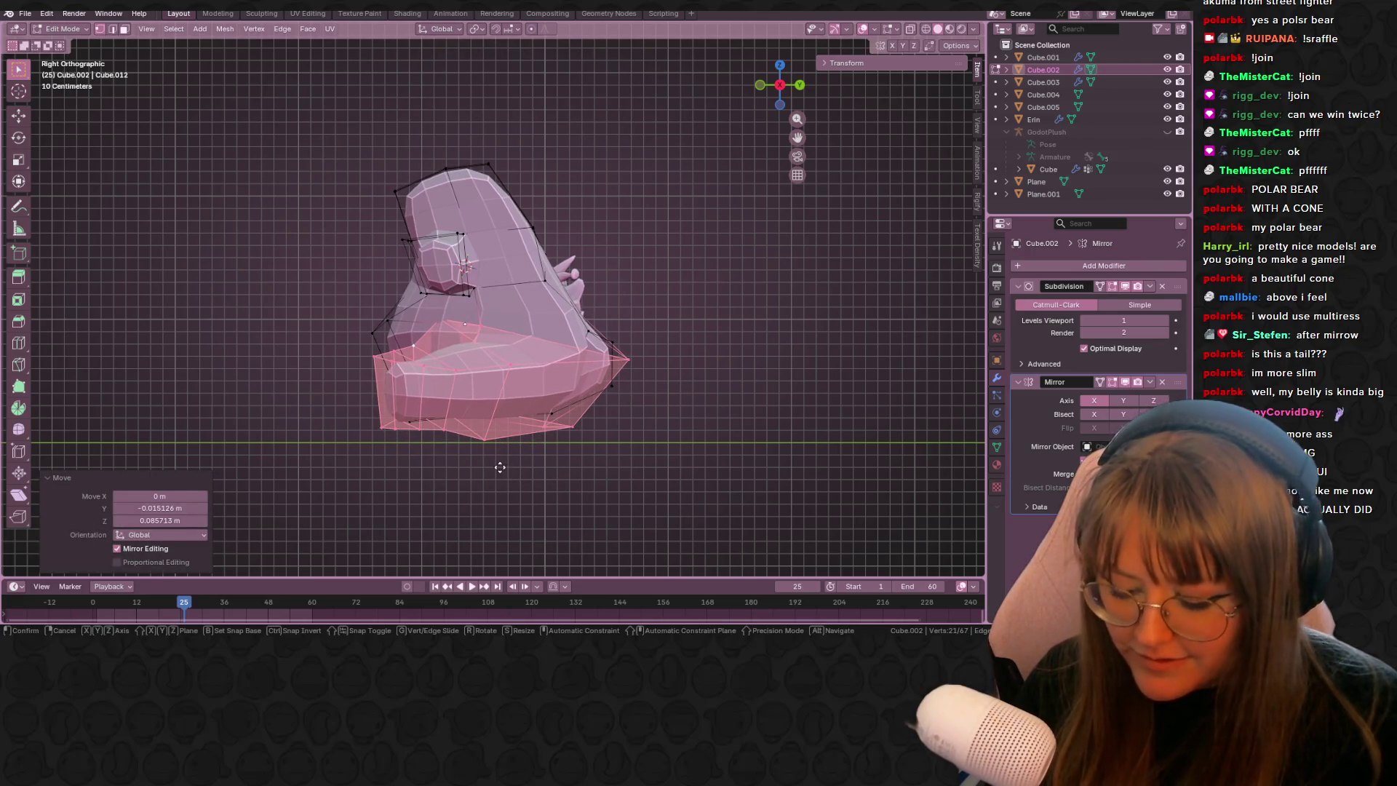
key("g")
left_click(496, 469)
mouse_move(496, 469)
middle_mouse_down()
mouse_move(705, 417)
mouse_move(712, 505)
mouse_move(377, 402)
mouse_move(80, 419)
mouse_move(151, 435)
mouse_move(144, 460)
mouse_move(302, 360)
mouse_move(525, 344)
mouse_move(521, 386)
mouse_move(487, 356)
mouse_move(490, 336)
middle_mouse_up()
key("Tab")
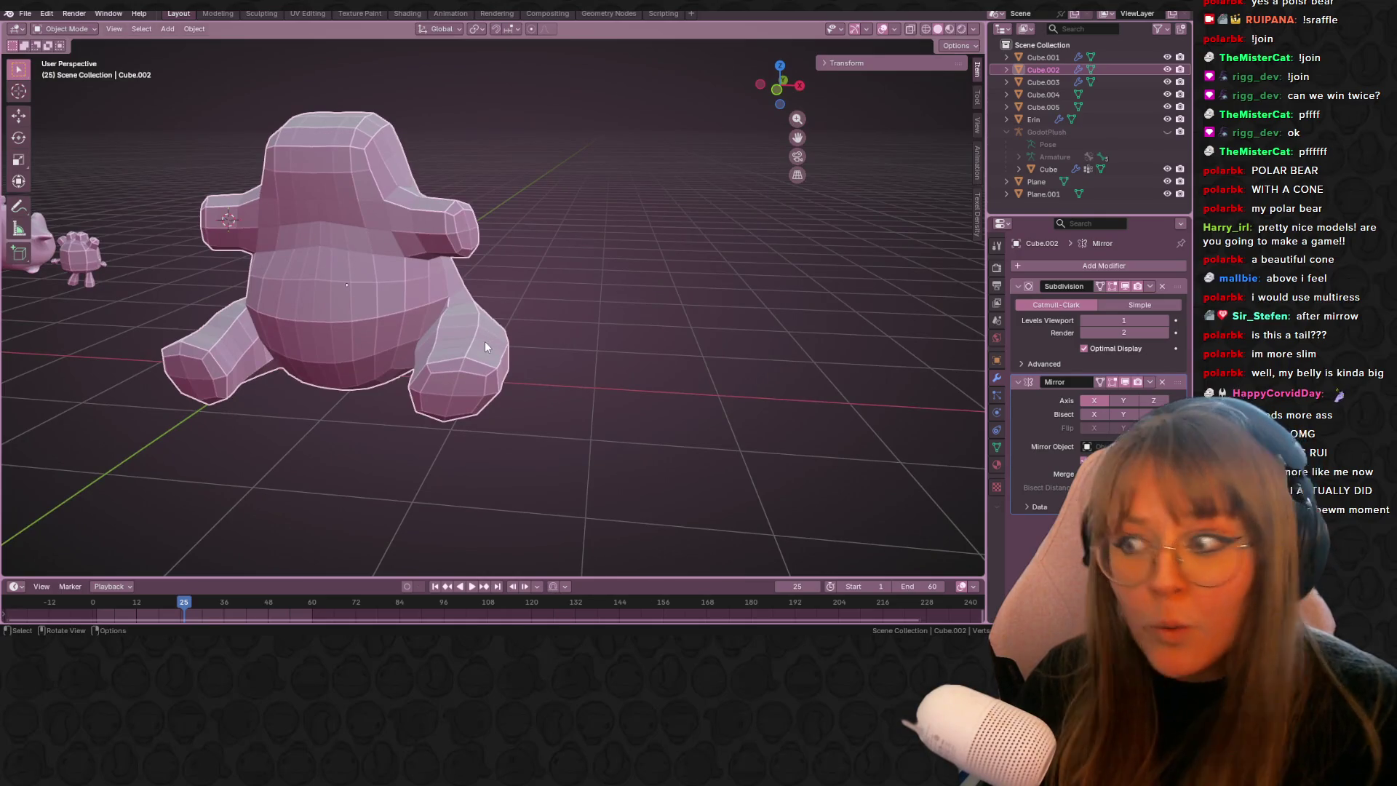
- Select the vertices at the top of the body in side view
key("Tab")
mouse_move(484, 341)
middle_mouse_down()
mouse_move(480, 312)
mouse_move(731, 88)
middle_mouse_up()
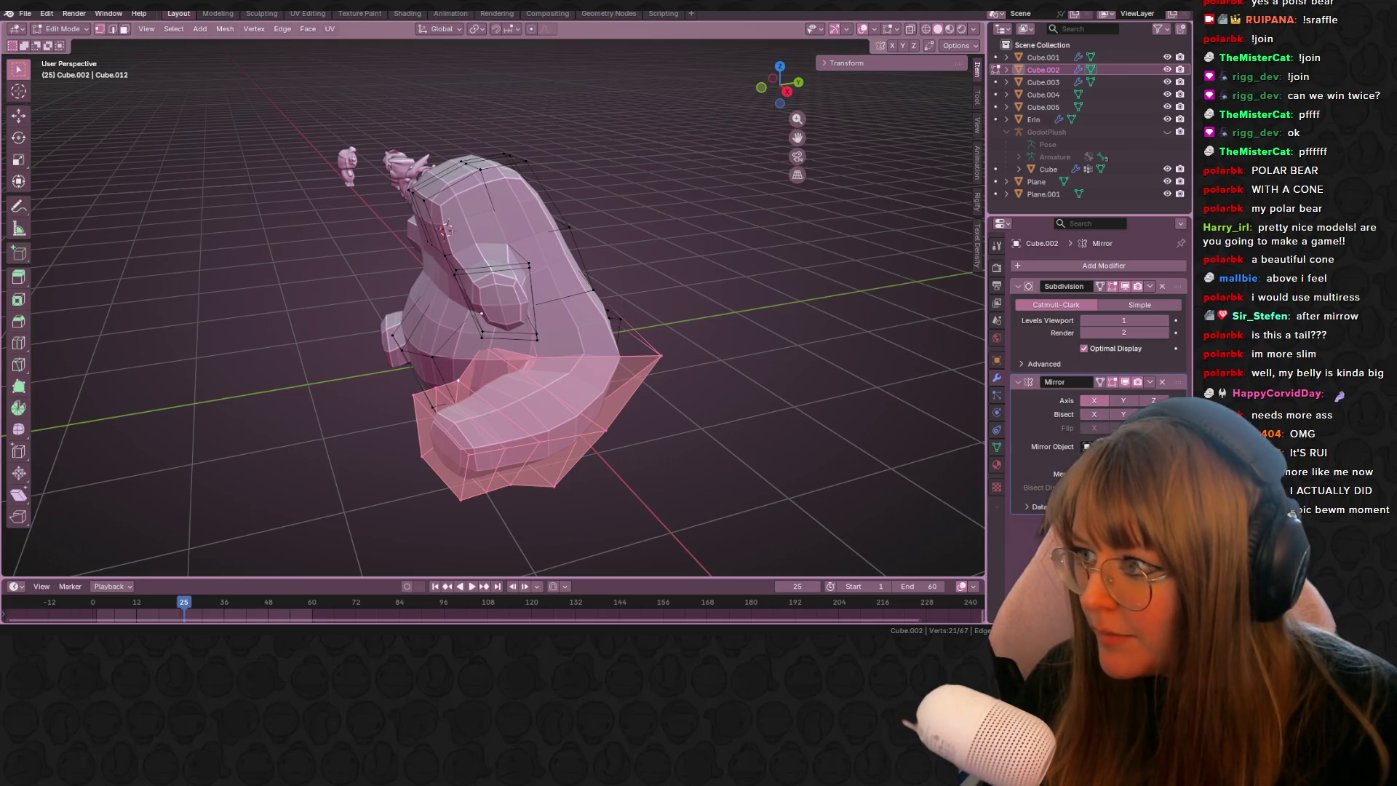
middle_click_drag(677, 149, 717, 170)
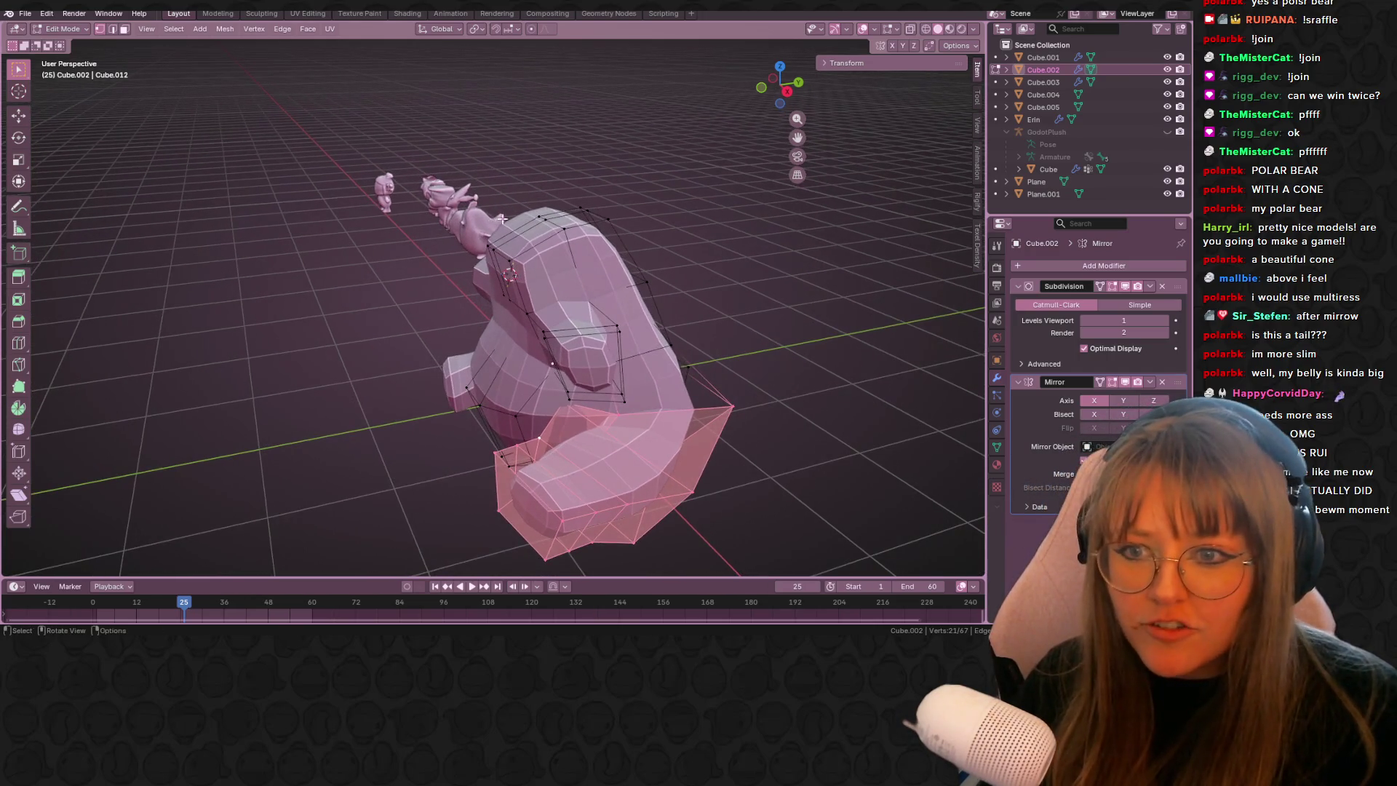
middle_click_drag(500, 219, 459, 238)
left_click_drag(523, 293, 523, 294)
left_click(601, 223, "shift")
left_click(791, 93)
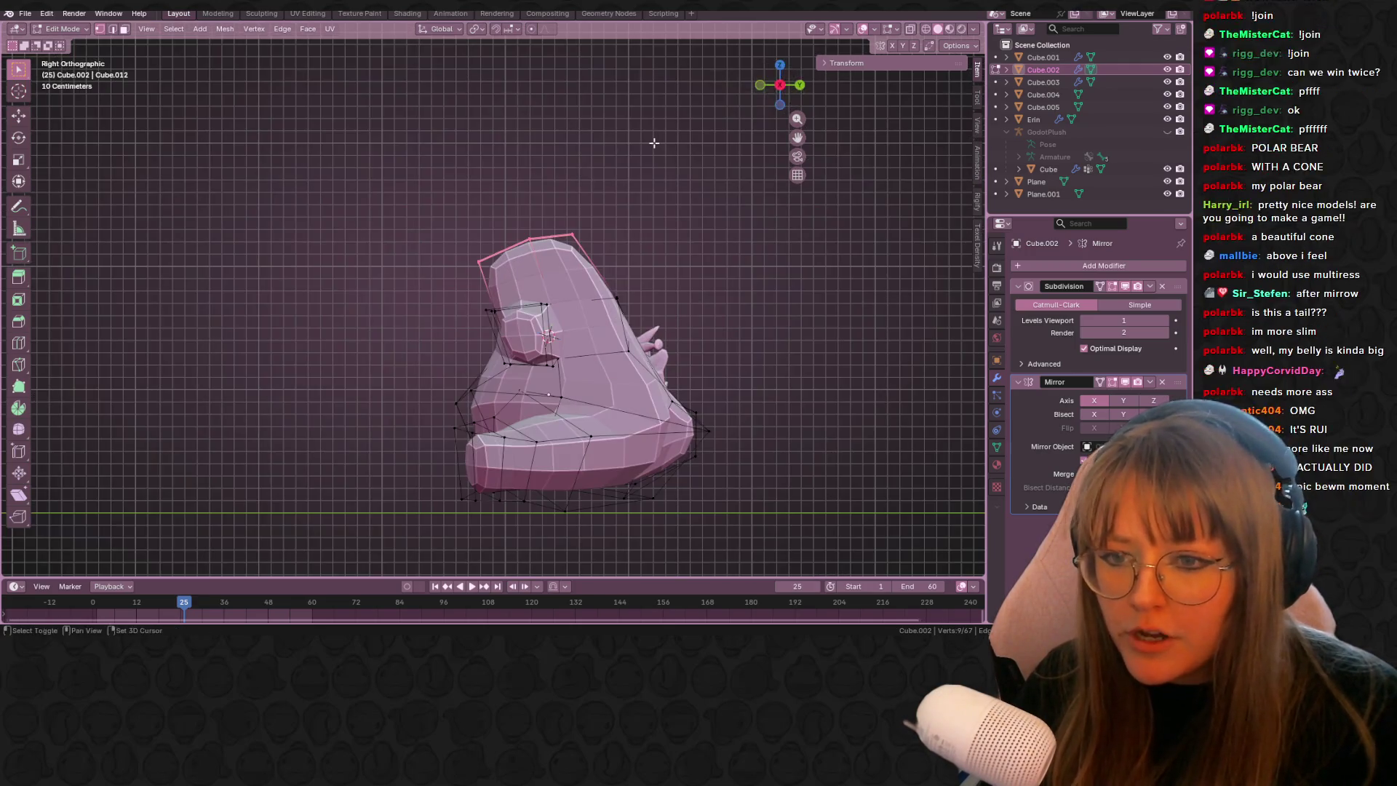
scroll(652, 140, "up", 2)
scroll(622, 211, "up", 2)
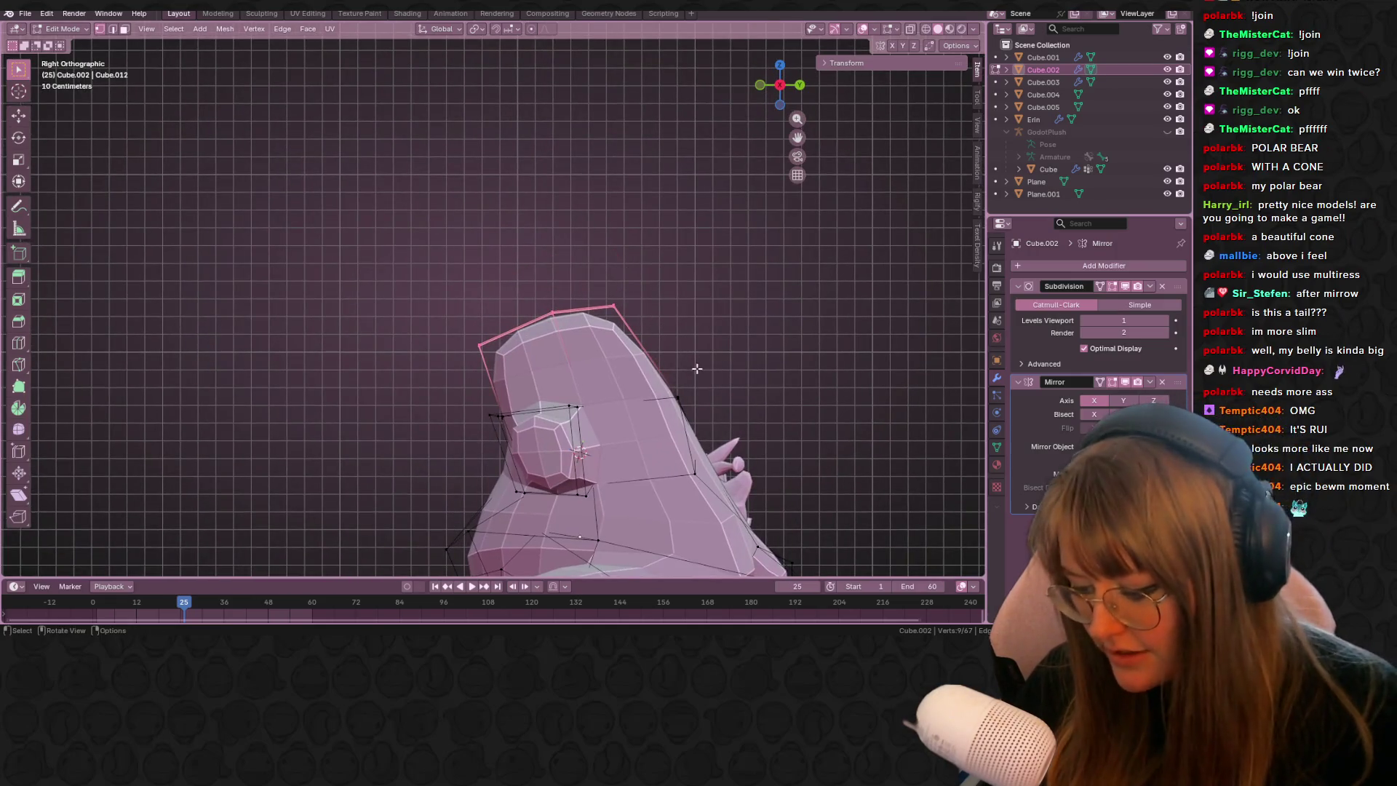
- Enlarge, slightly tilt and shift the top section right and down
key("s")
left_click(756, 360)
key("g")
left_click(758, 324)
key("s")
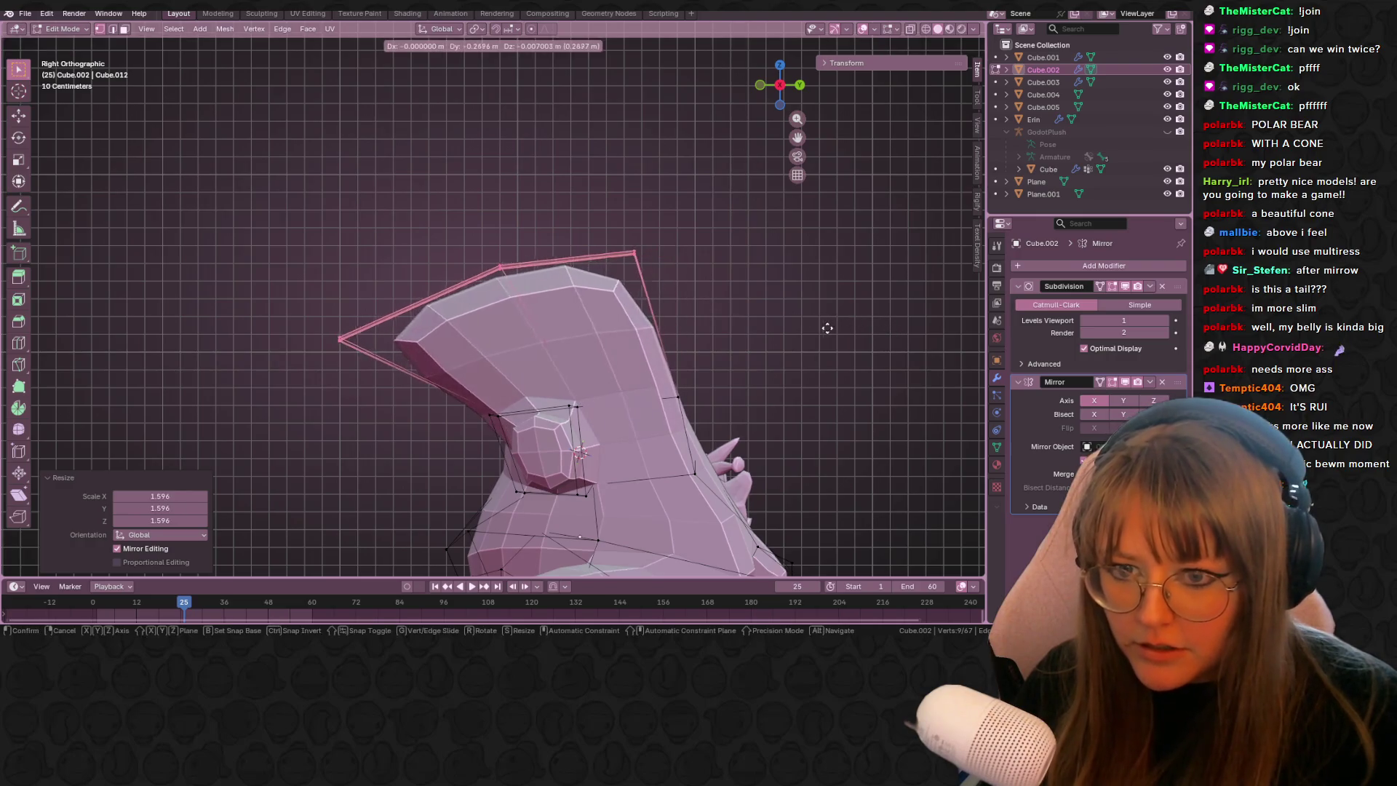
left_click(856, 299)
key("r")
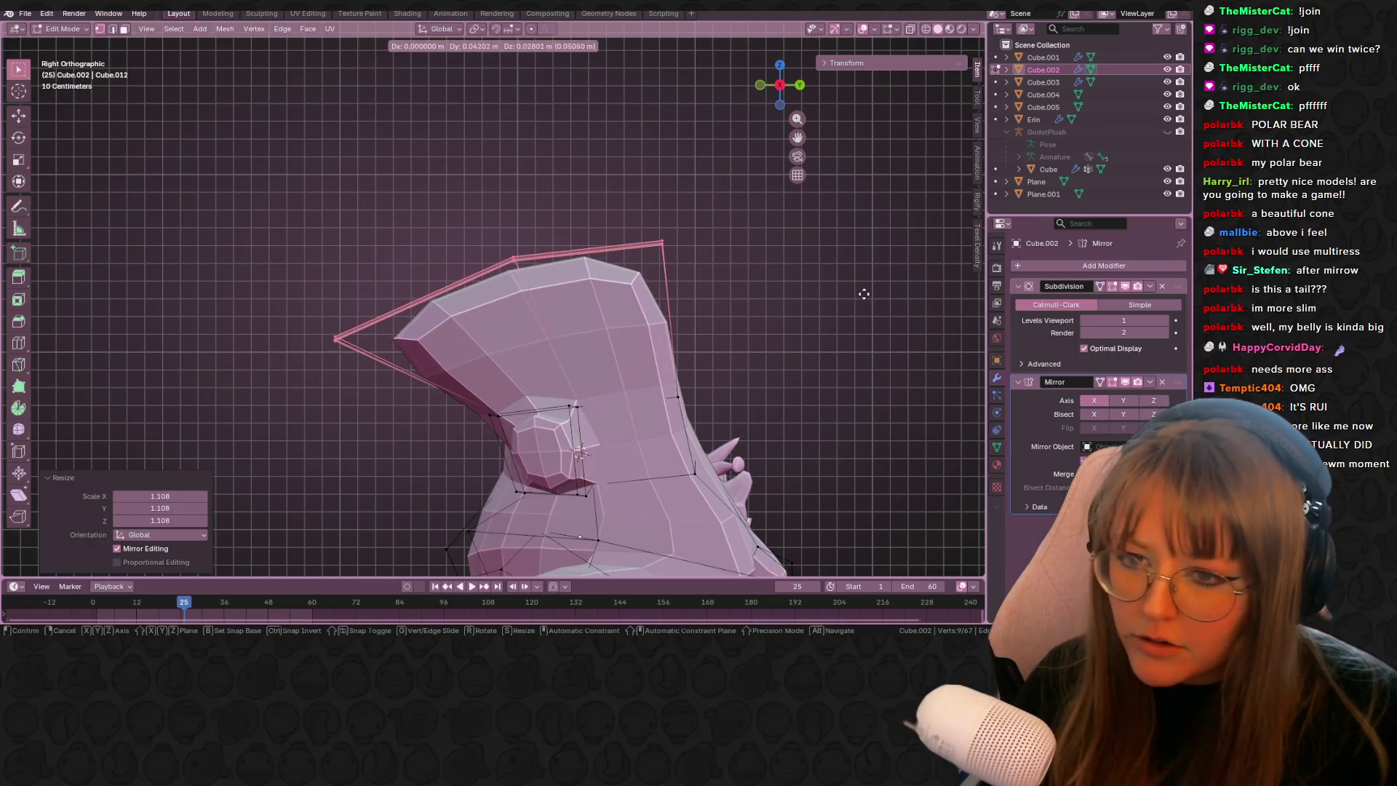
left_click(914, 337)
key("g")
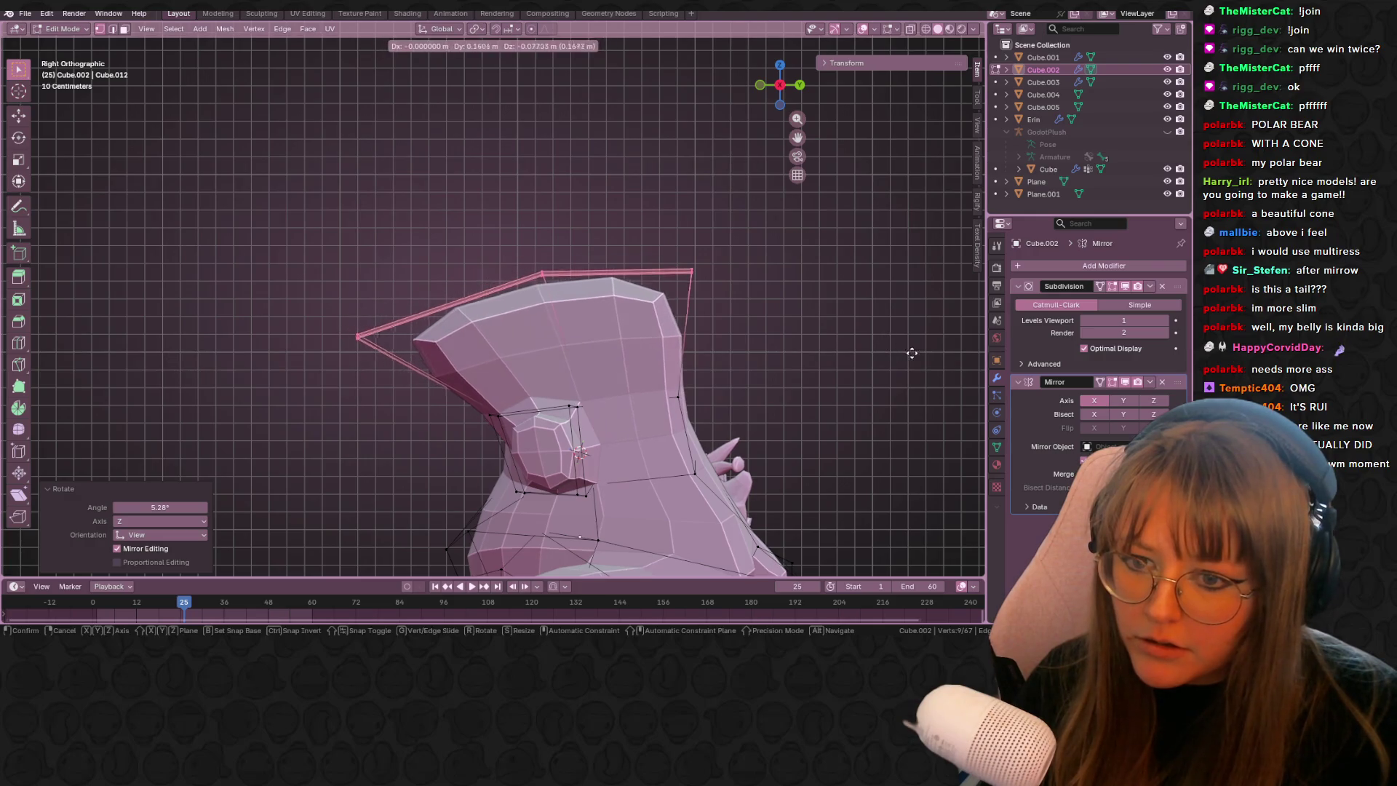
left_click(912, 351)
- Raise the top vertices upward along the normal to form the head
middle_click_drag(604, 257, 604, 300, "shift")
key("g")
key("z")
key("z")
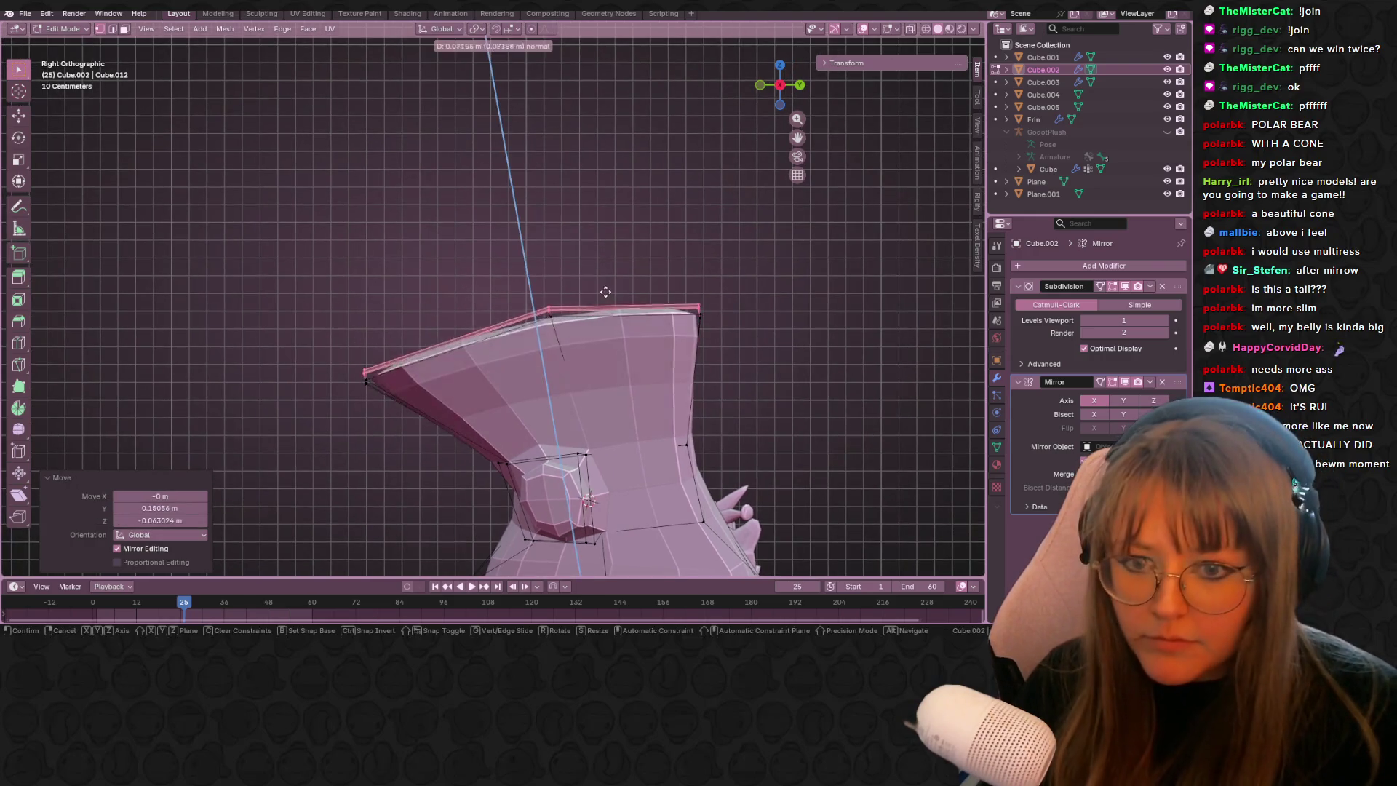
left_click(590, 182)
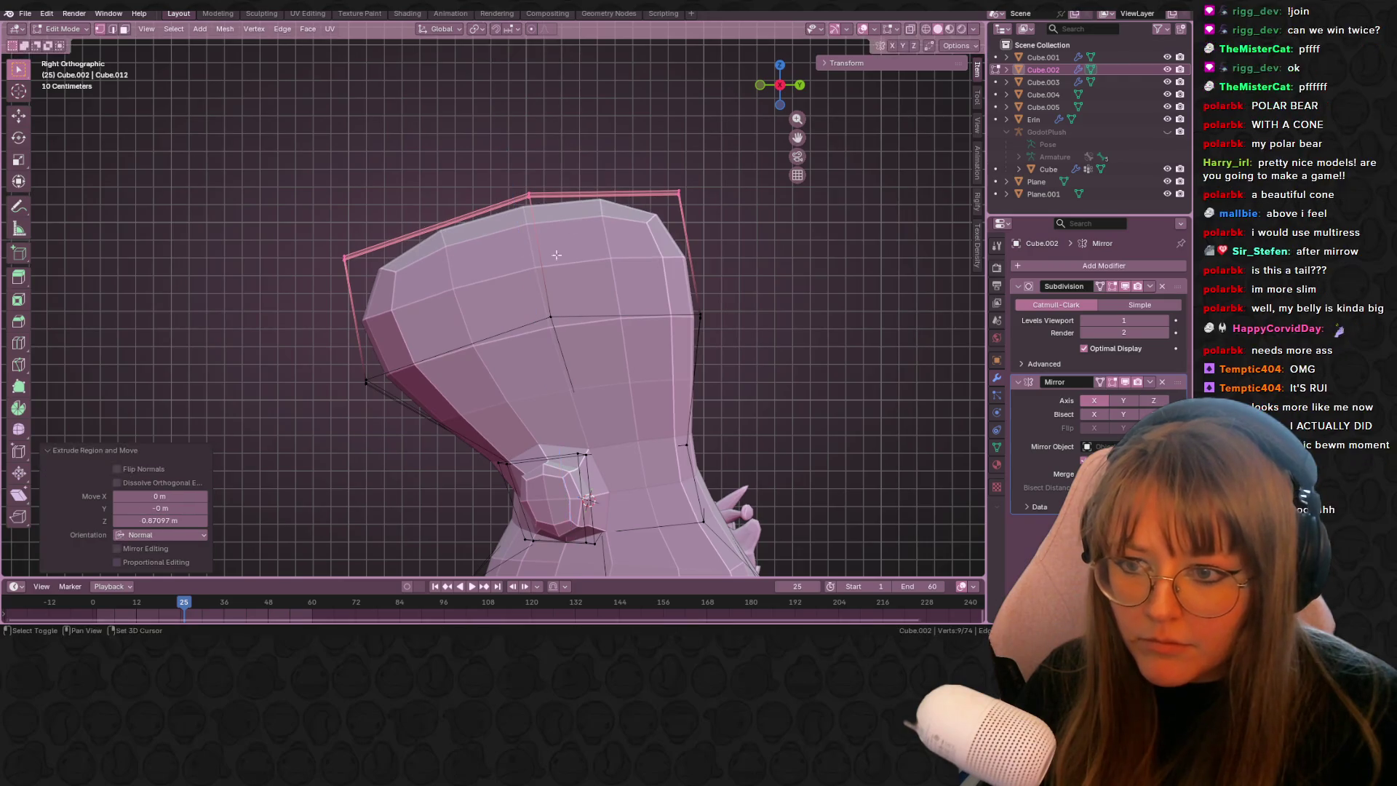
- Box-select all upper head vertices with X-ray on
left_click(549, 313, "shift")
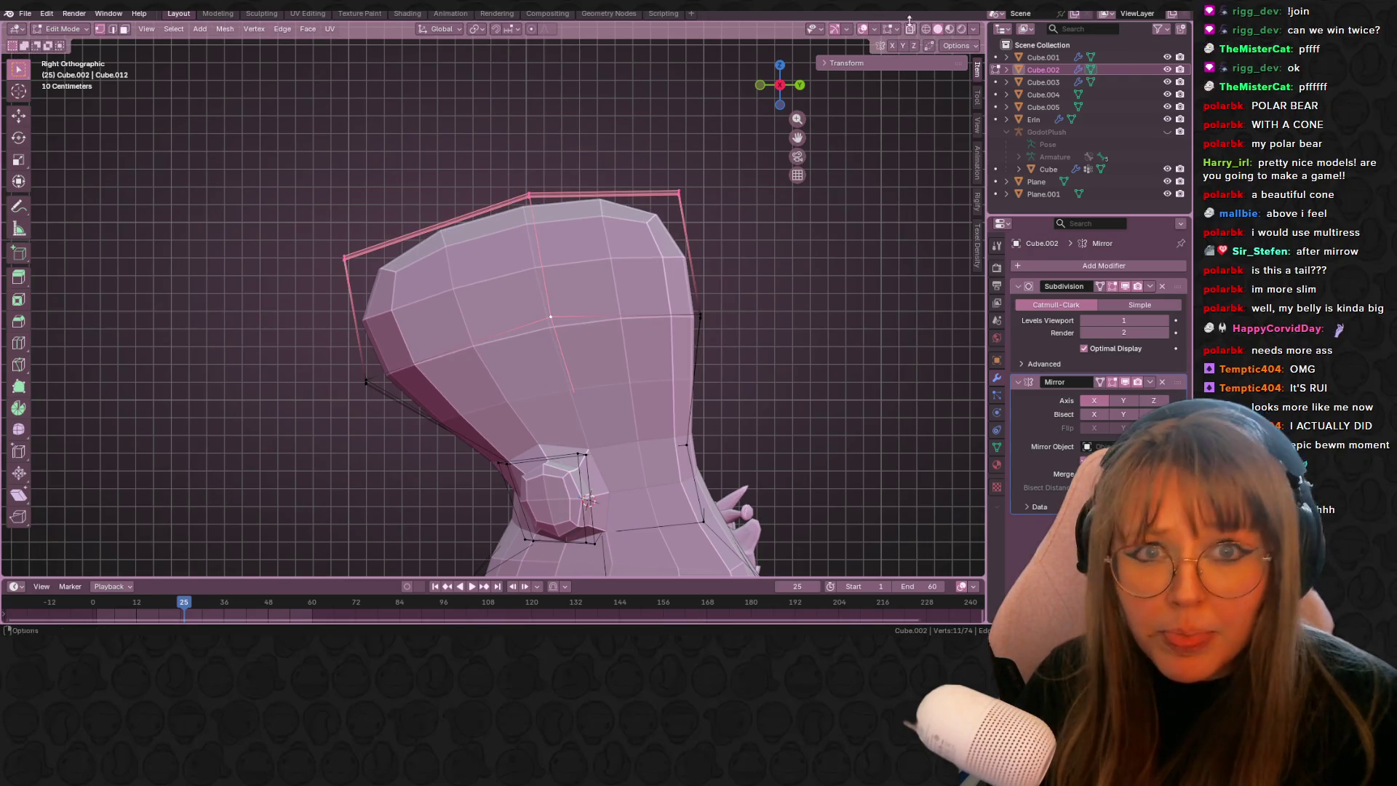
left_click(911, 30)
scroll(242, 215, "down", 3)
left_click_drag(251, 175, 670, 369)
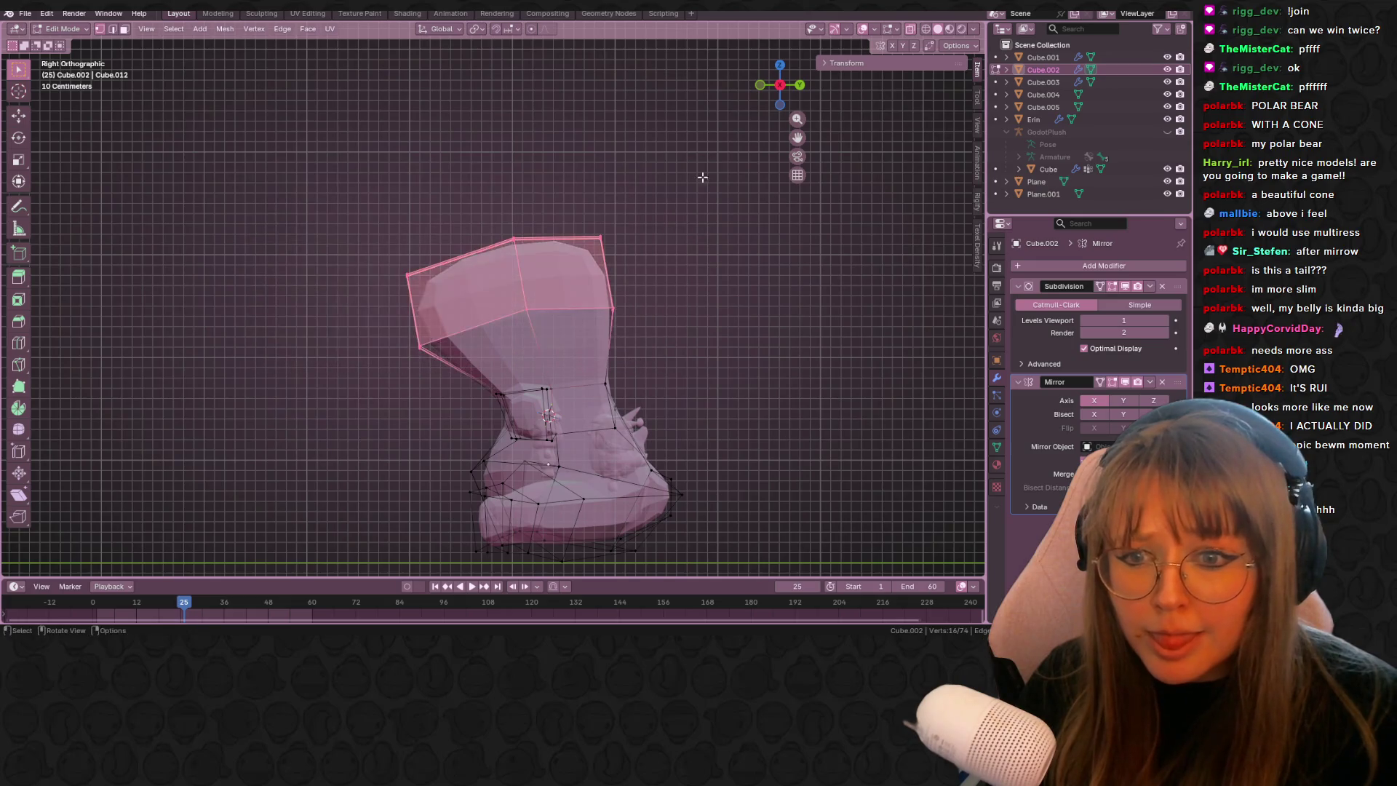
left_click(781, 90)
left_click(779, 85)
- Shrink the upper head and move it 0.163 m, slightly down and left
key("s")
left_click(692, 225)
key("g")
left_click(704, 284)
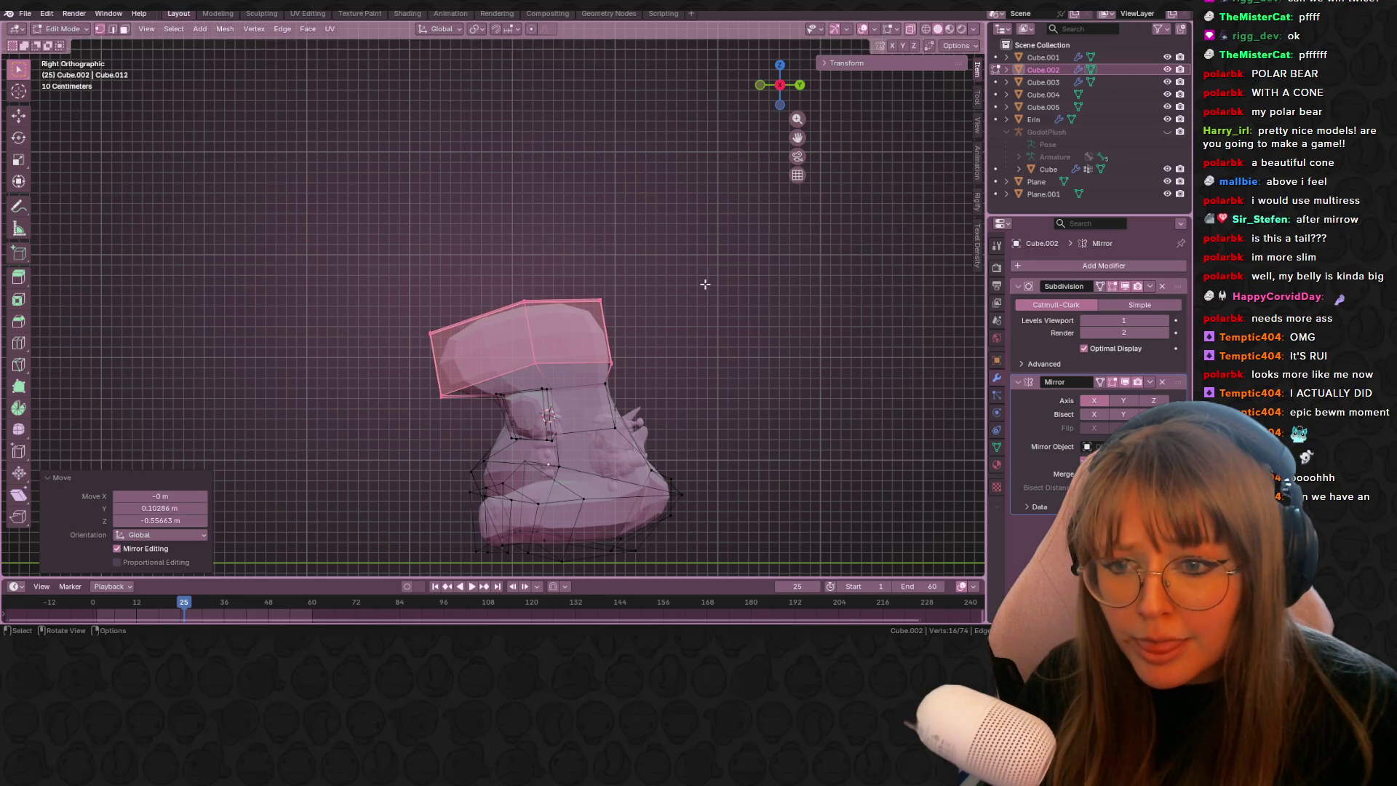
key("s")
key("g")
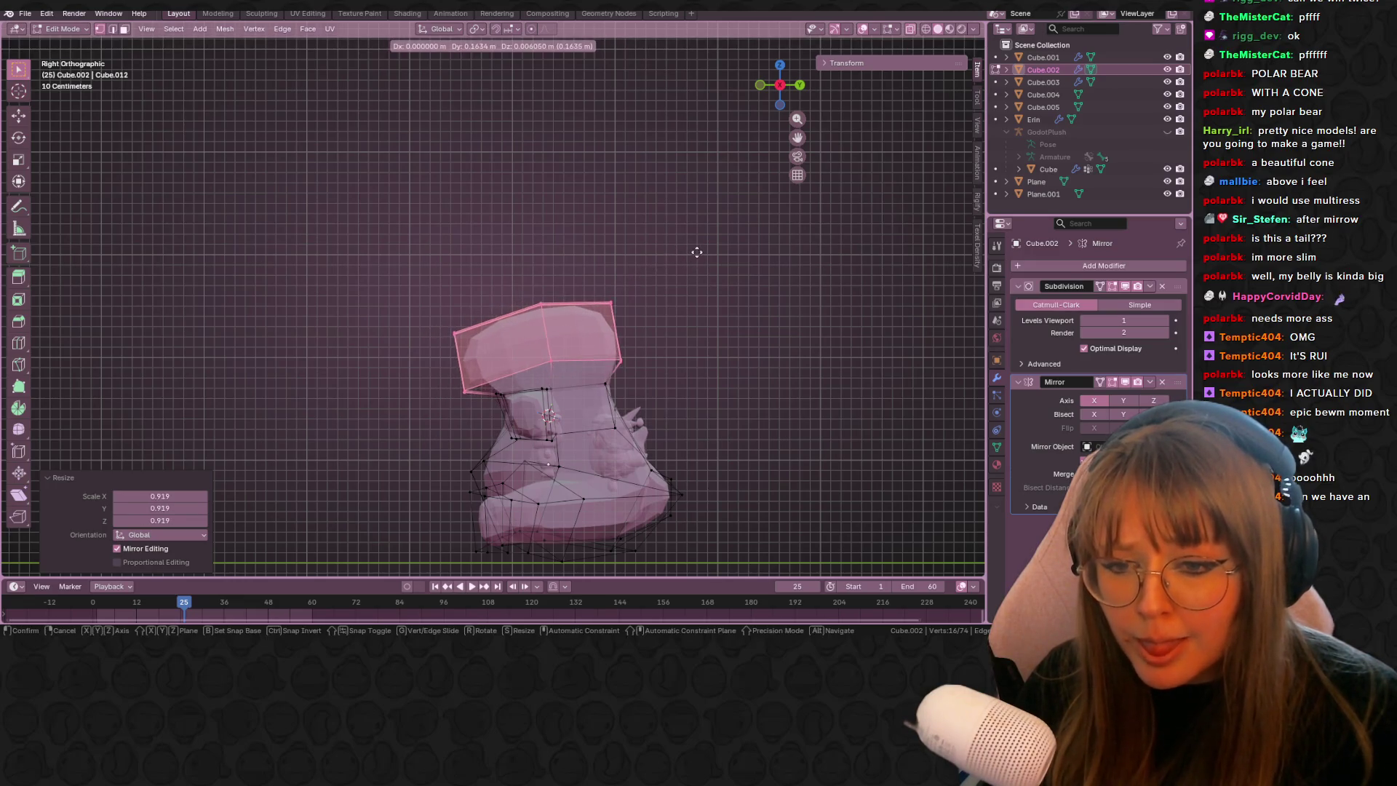
left_click(700, 261)
key("s")
left_click(678, 248)
key("g")
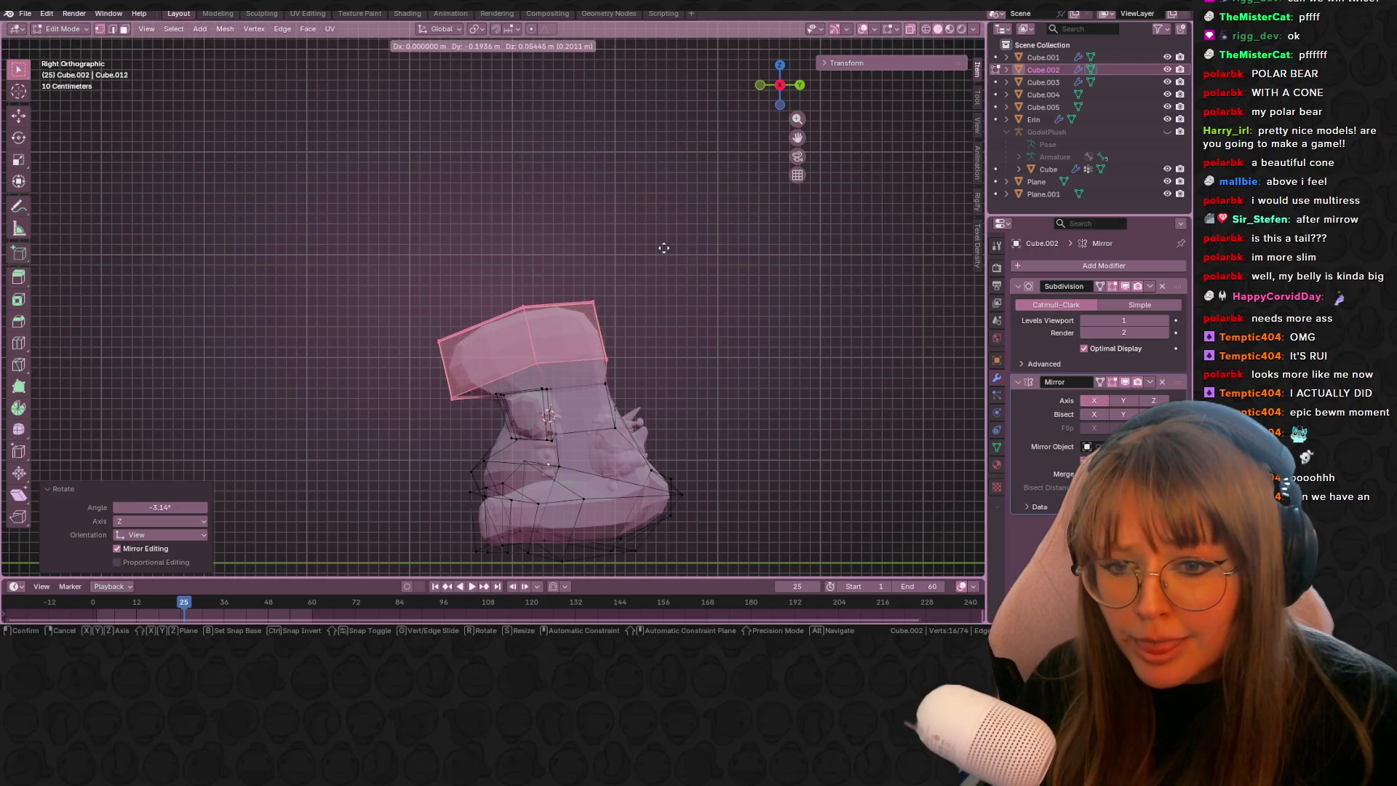
left_click(665, 246)
- Move a single head vertex to refine the head shape
mouse_move(445, 282)
left_mouse_down()
mouse_move(397, 356)
mouse_move(465, 420)
left_mouse_up()
key("g")
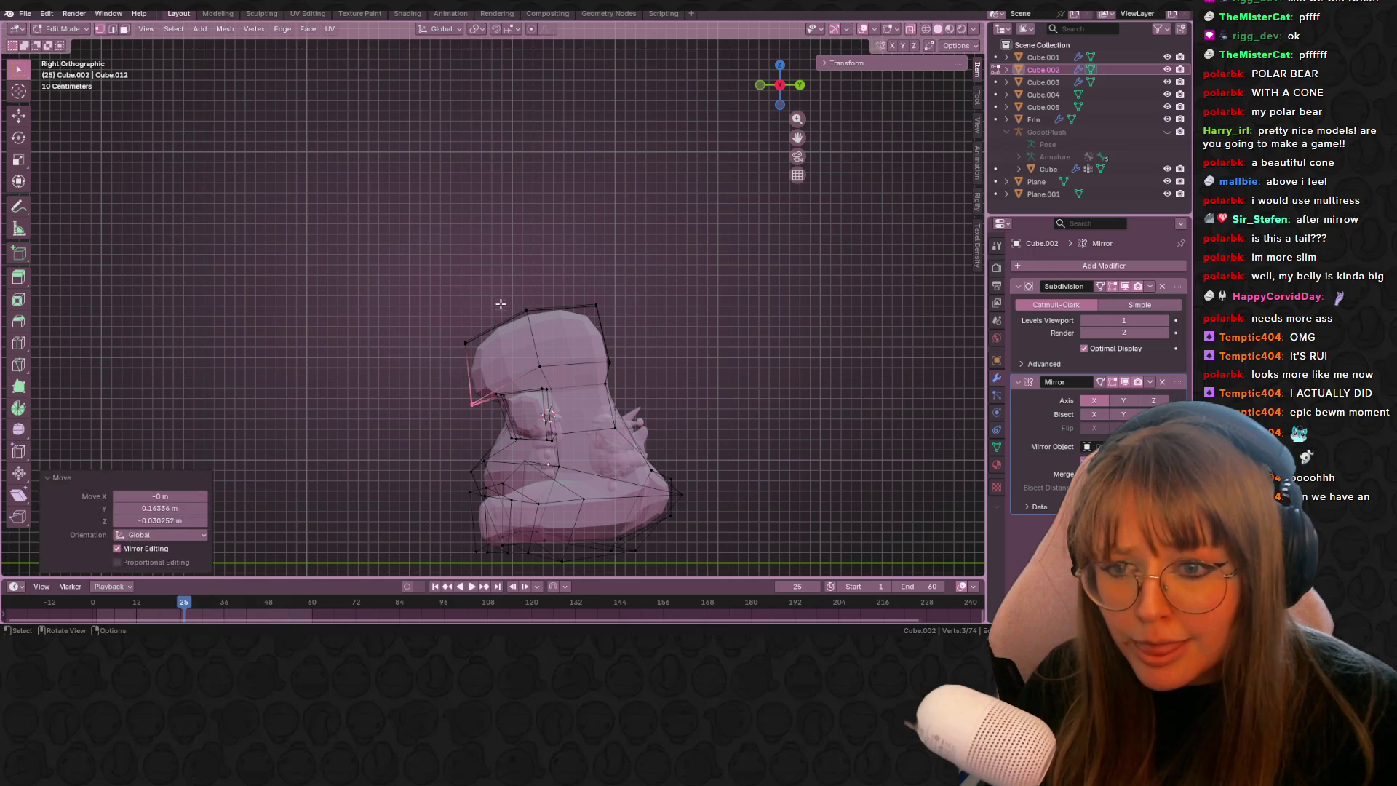
left_click(481, 422)
mouse_move(586, 296)
middle_mouse_down()
mouse_move(709, 400)
mouse_move(778, 324)
mouse_move(464, 325)
mouse_move(555, 265)
mouse_move(507, 388)
middle_mouse_up()
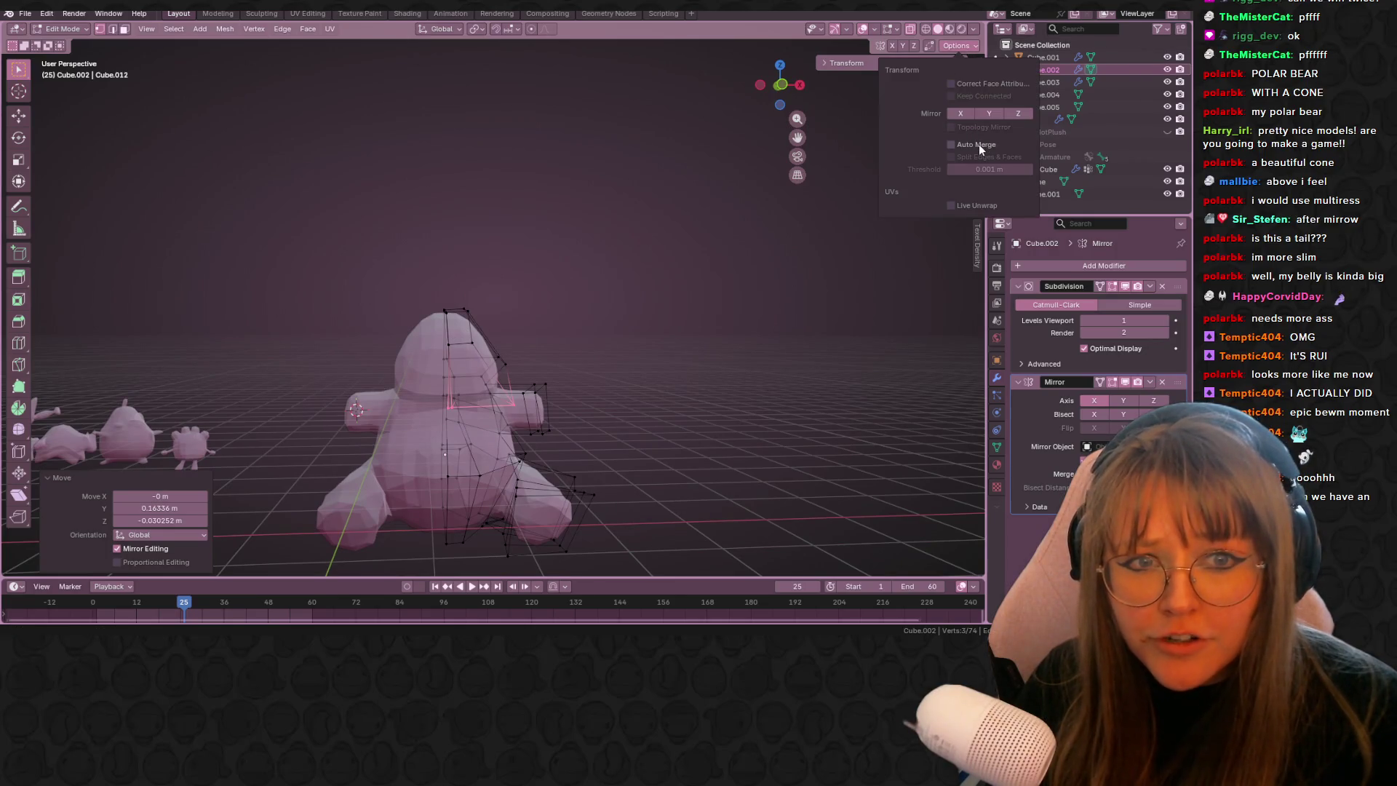
- In front view, move a top head vertex 0.164 m sideways
key("KP_1")
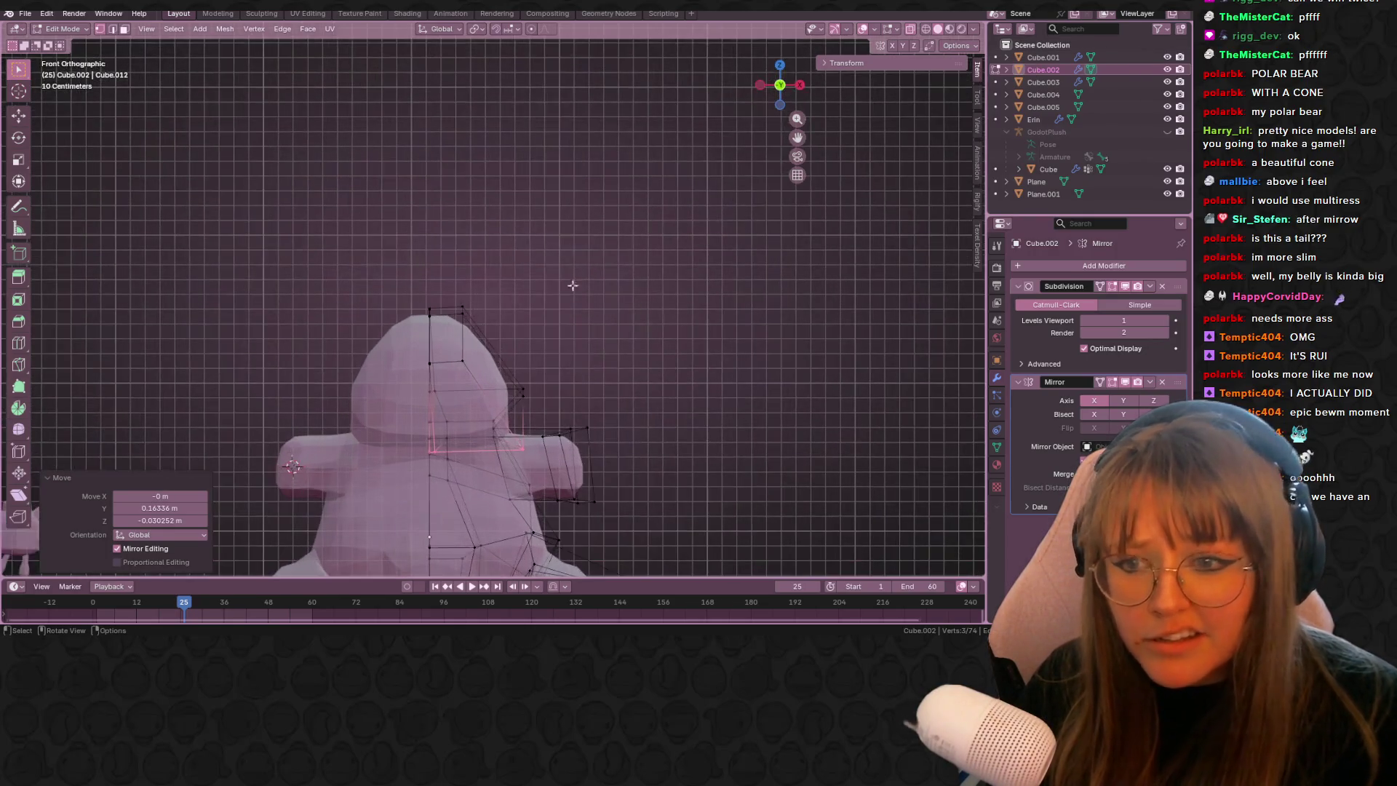
key("space")
left_click(468, 352)
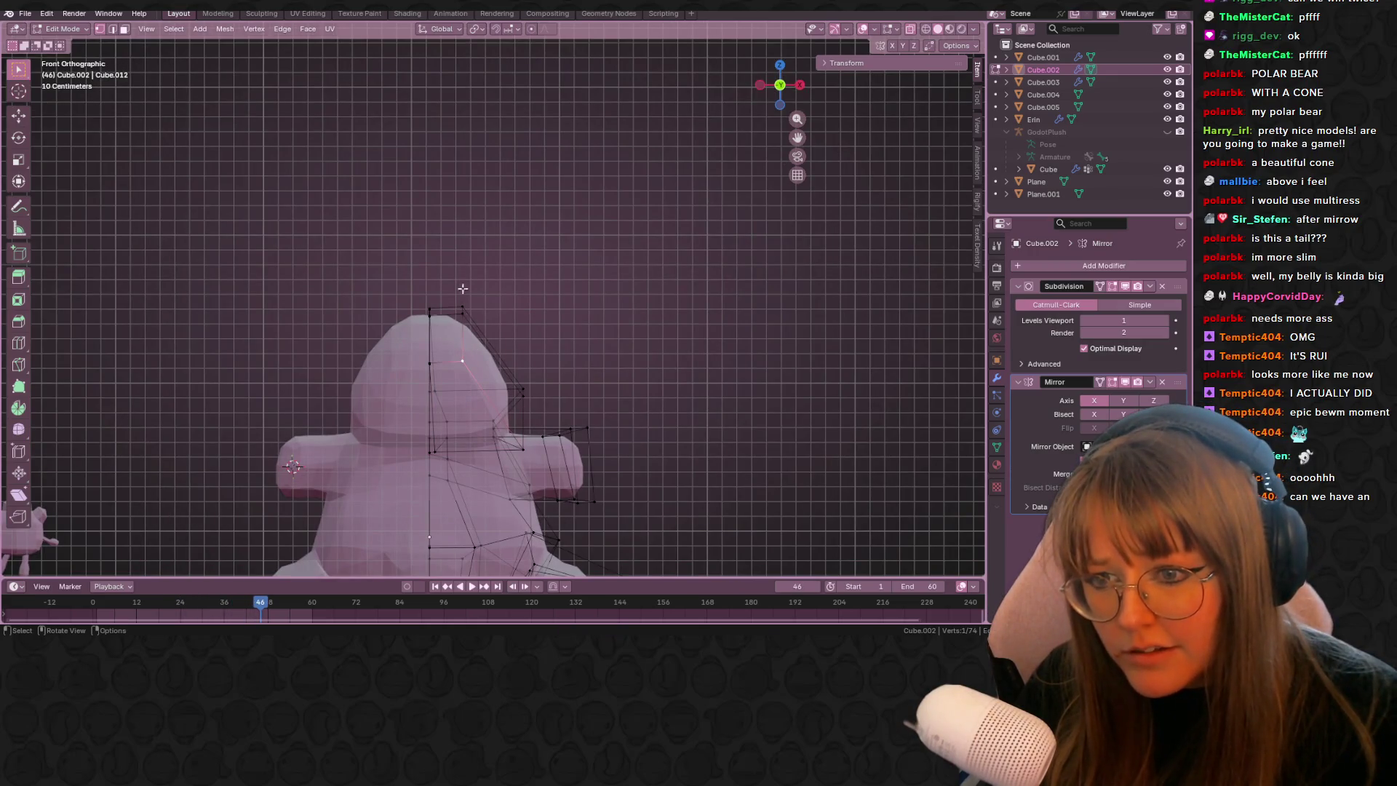
key("g")
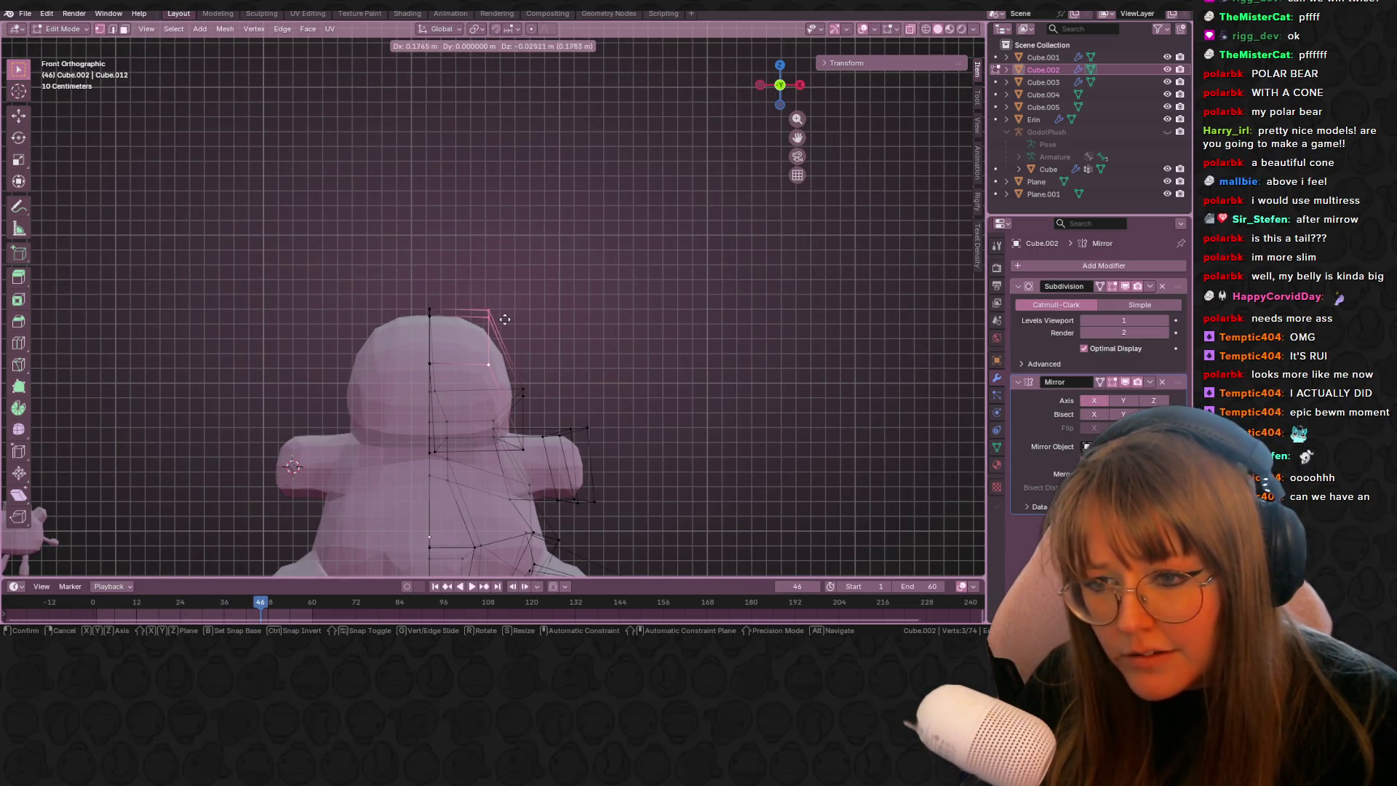
left_click(495, 323)
- Add an edge loop around the head
mouse_move(495, 323)
middle_mouse_down()
mouse_move(537, 345)
mouse_move(536, 289)
mouse_move(533, 325)
mouse_move(527, 309)
mouse_move(572, 333)
mouse_move(572, 370)
middle_mouse_up()
key("shift+d")
left_click(542, 289)
left_click(544, 338)
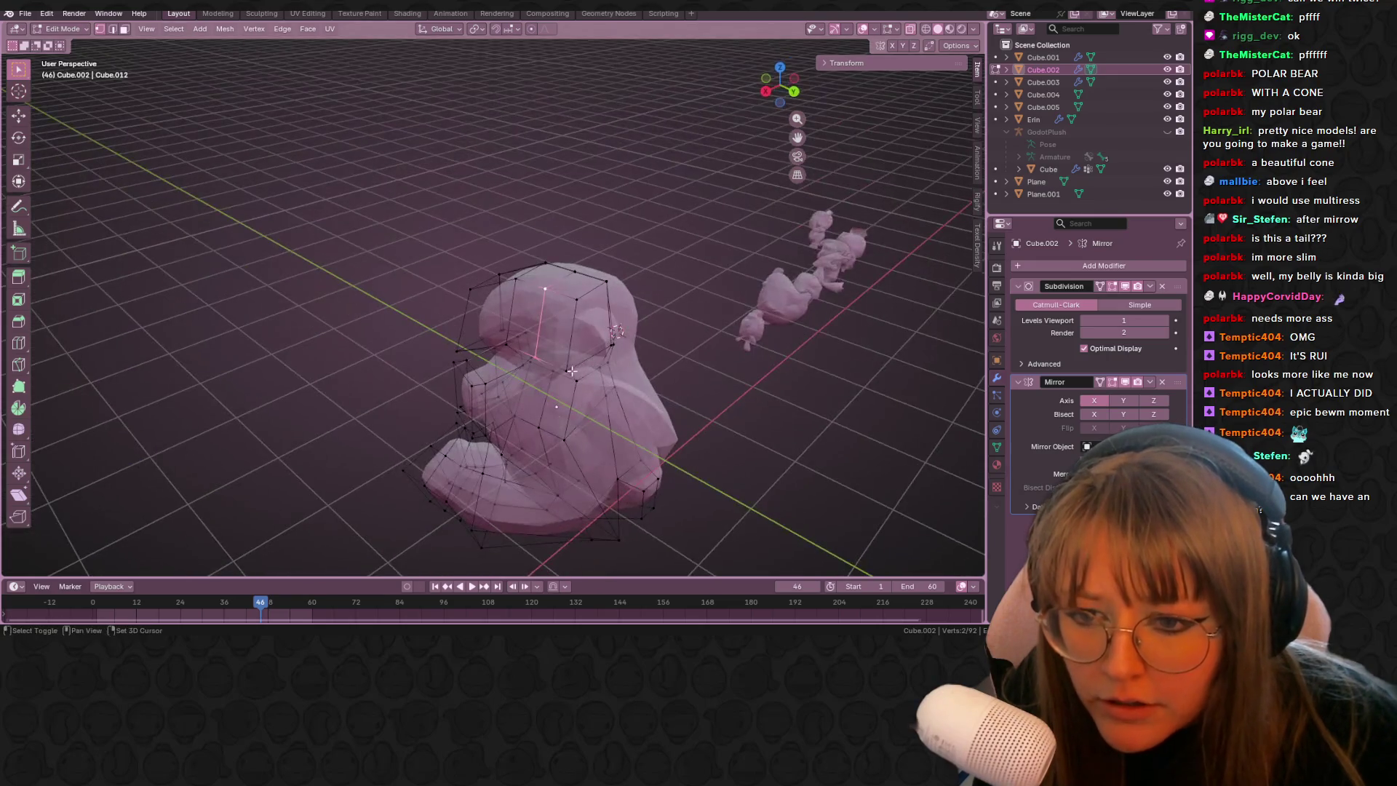
- Select the head's top corner vertices, rotate that edge and extrude it into an ear stub
left_click(579, 305, "shift")
middle_click_drag(579, 305, 657, 237)
key("r")
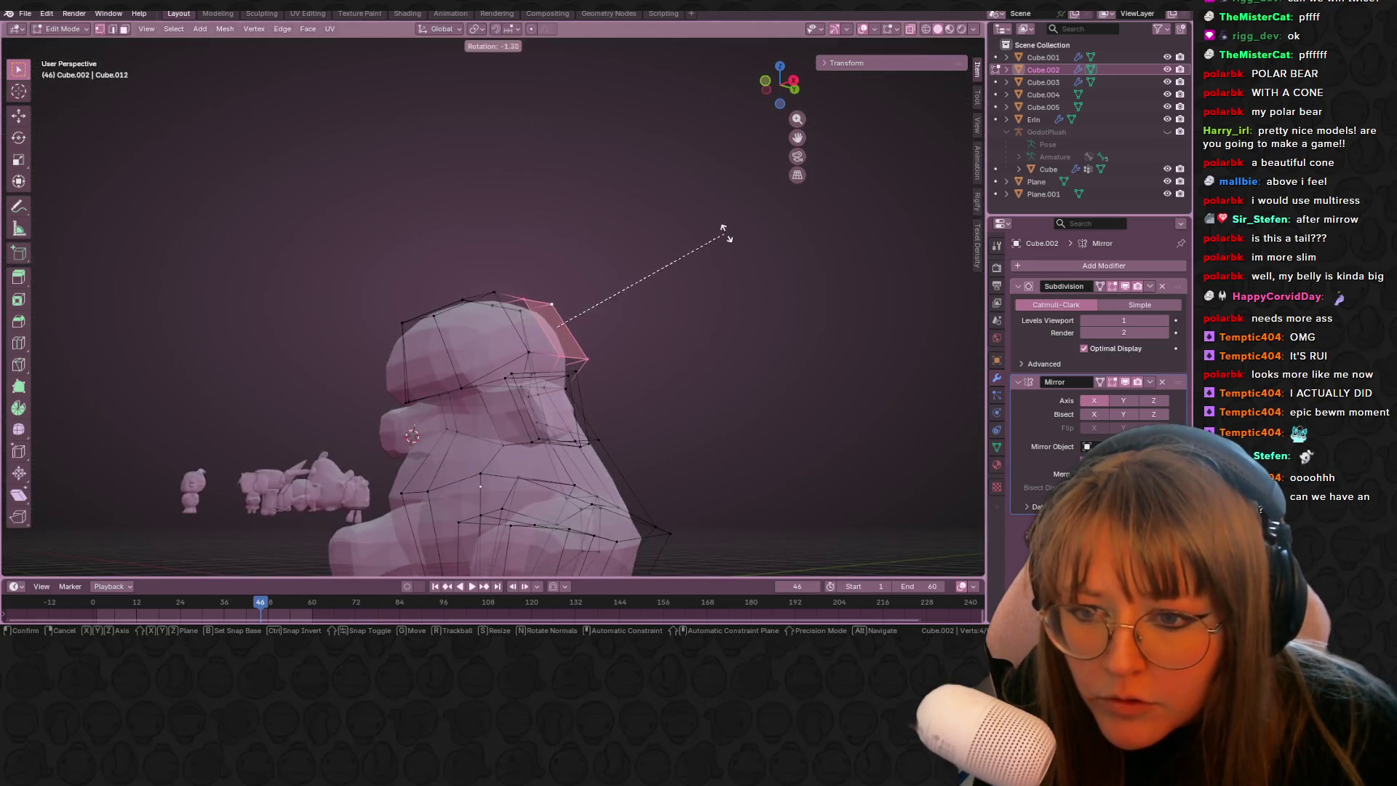
left_click(727, 233)
key("e")
left_click(553, 320)
- In Front view, move the ear tip up and to the right
mouse_move(552, 320)
middle_mouse_down()
mouse_move(511, 298)
mouse_move(618, 291)
mouse_move(815, 311)
middle_mouse_up()
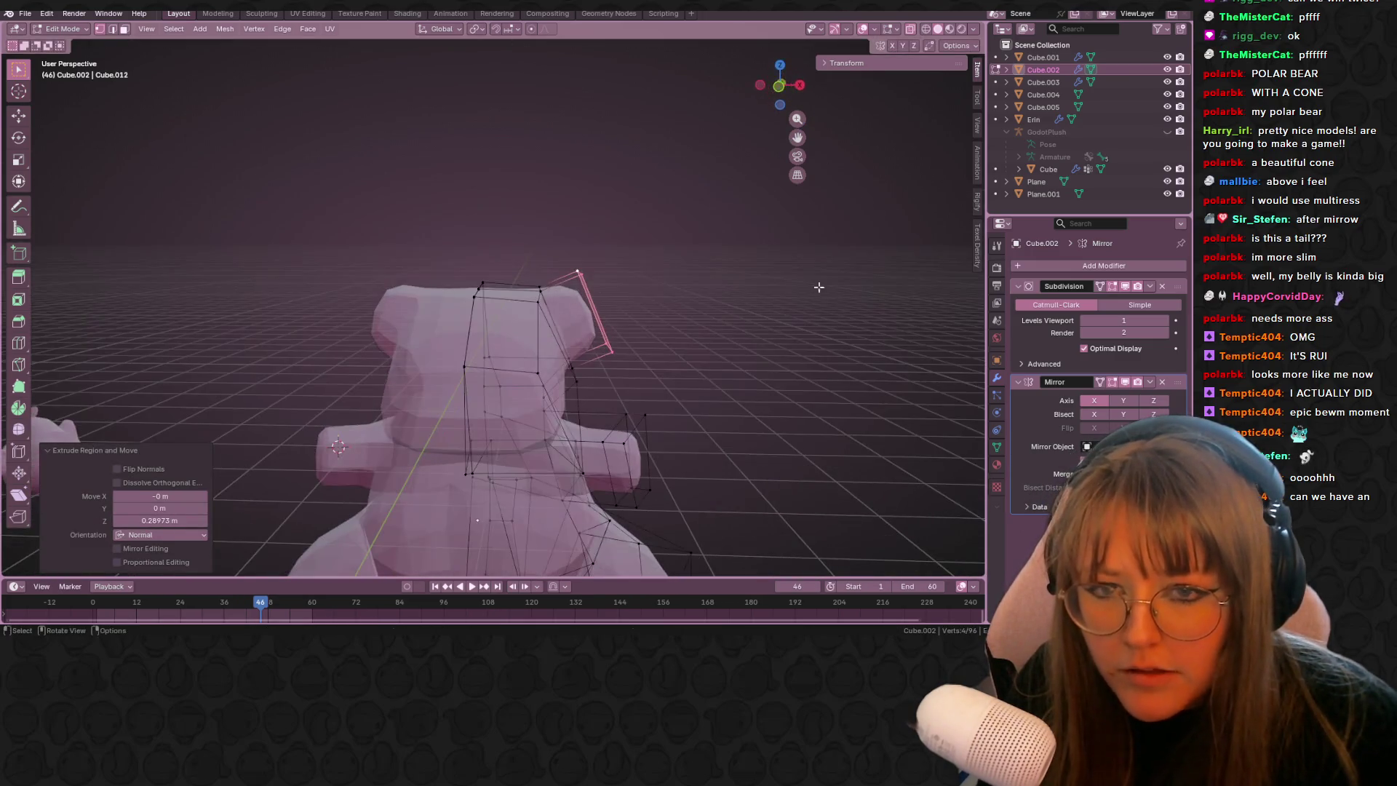
left_click(783, 88)
key("g")
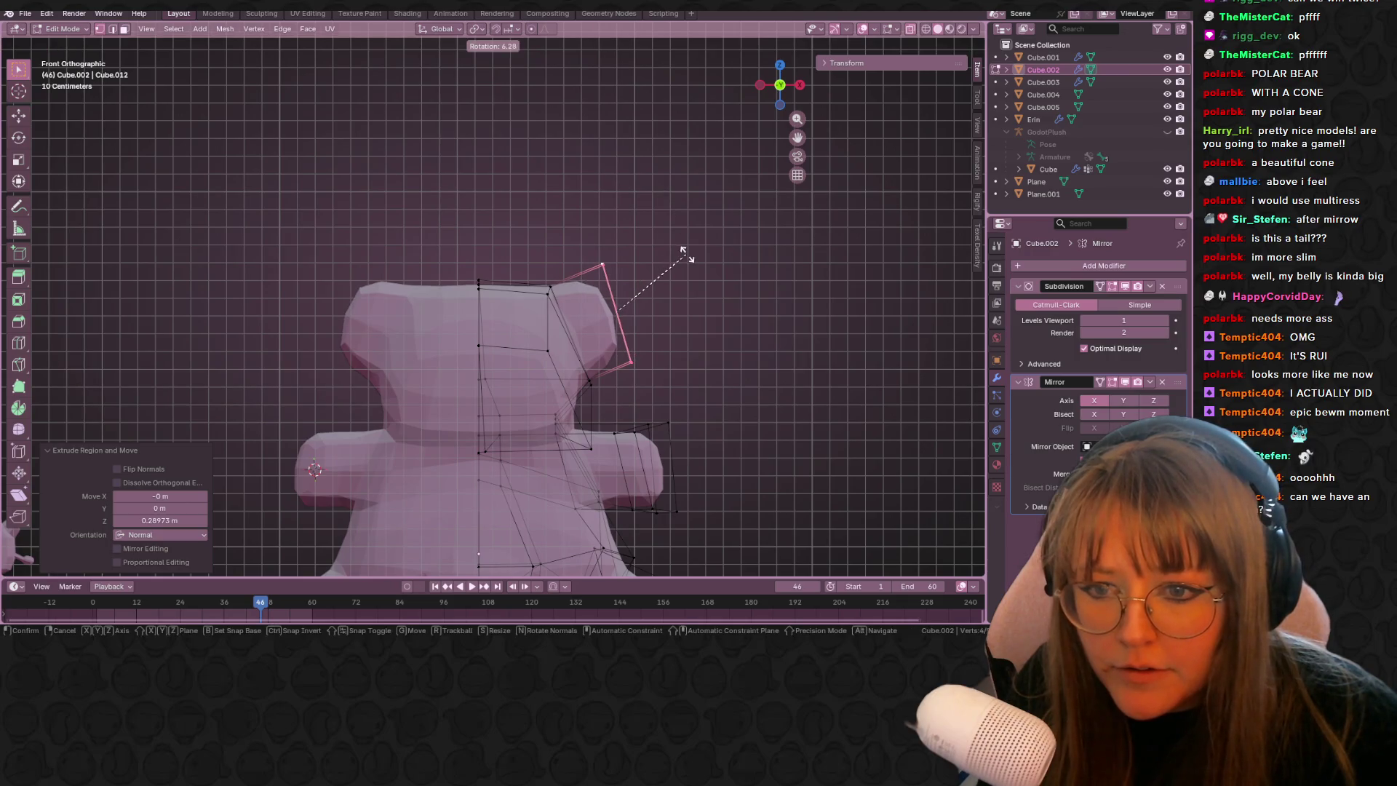
left_click(682, 250)
key("g")
left_click(689, 246)
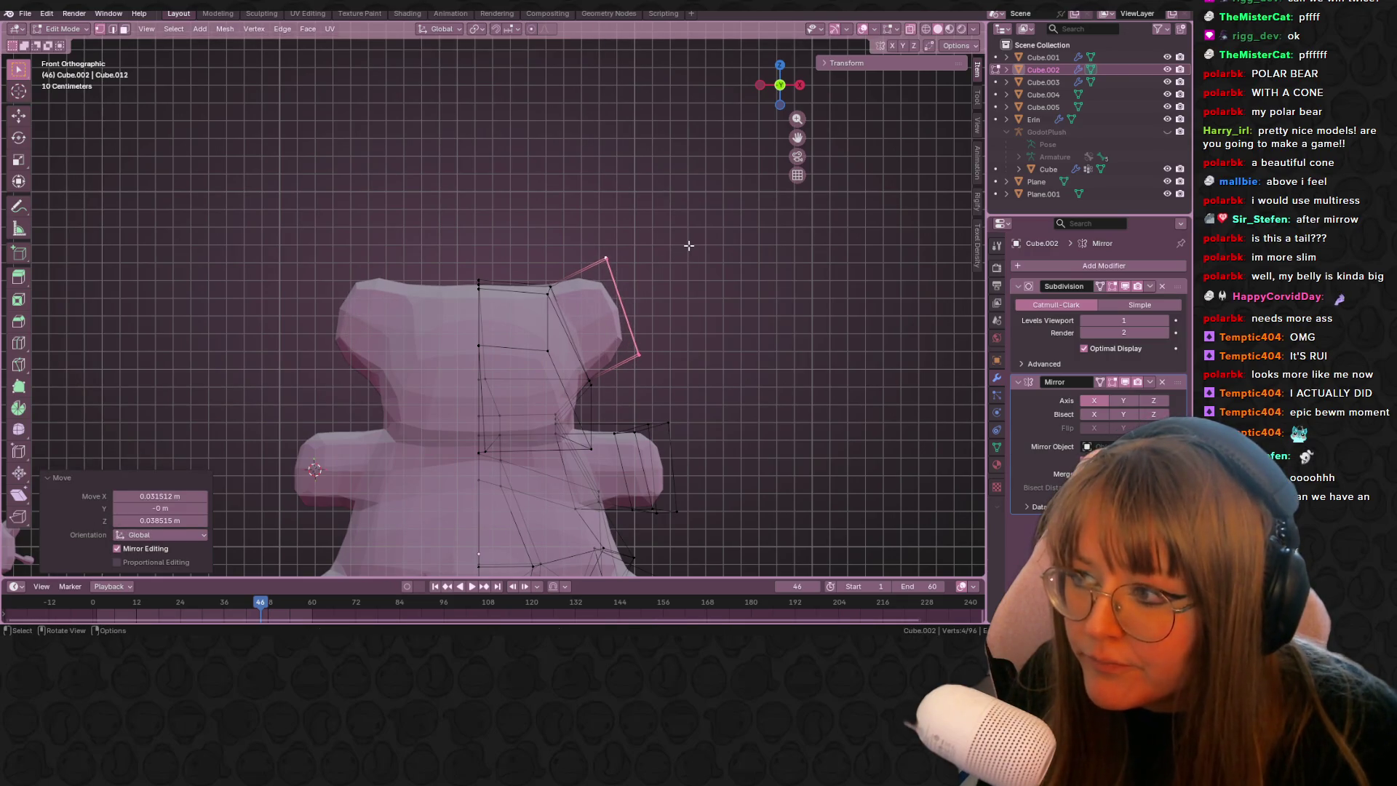
key("g")
left_click(670, 256)
- Rotate the ear tip outward and raise it further up and right
key("g")
left_click(646, 262)
key("r")
left_click(687, 259)
key("g")
left_click(706, 215)
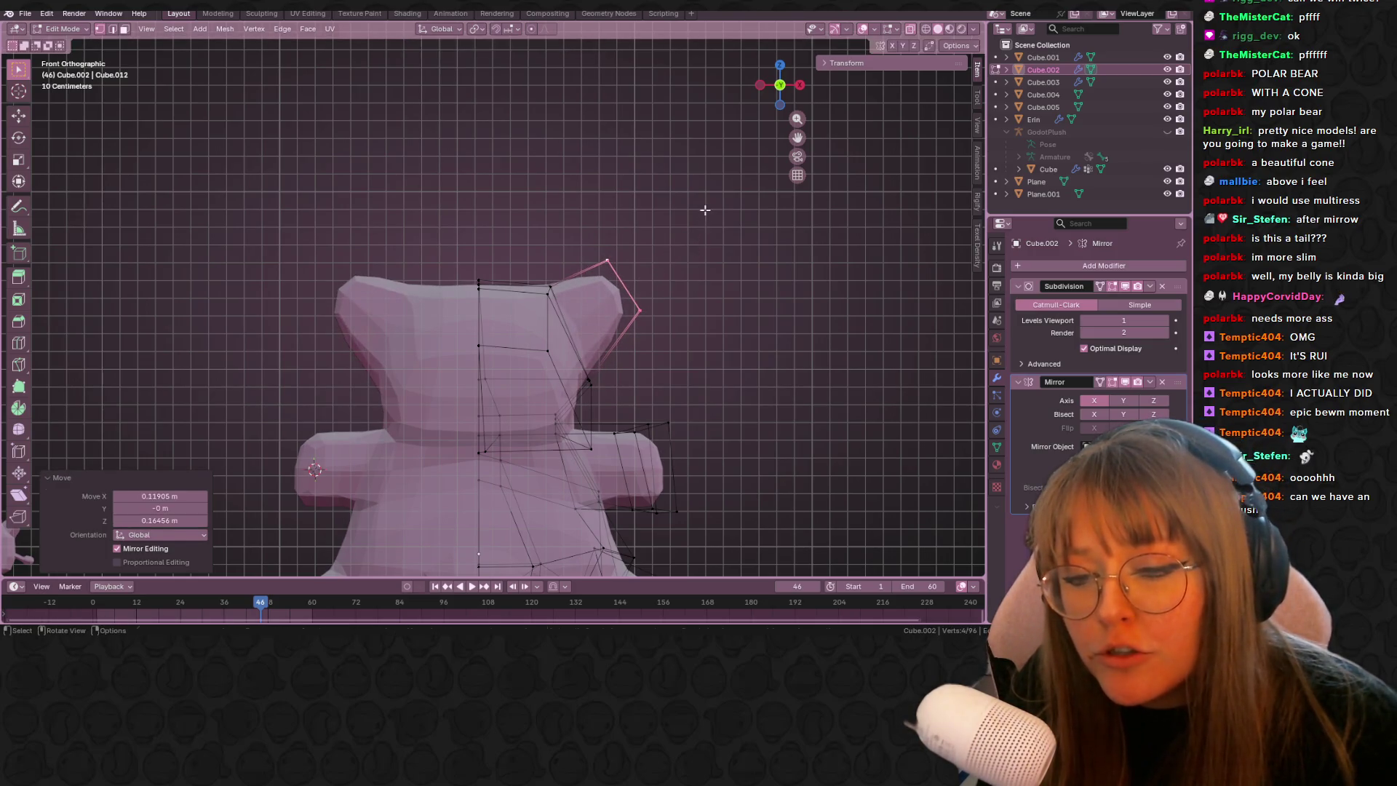
key("t")
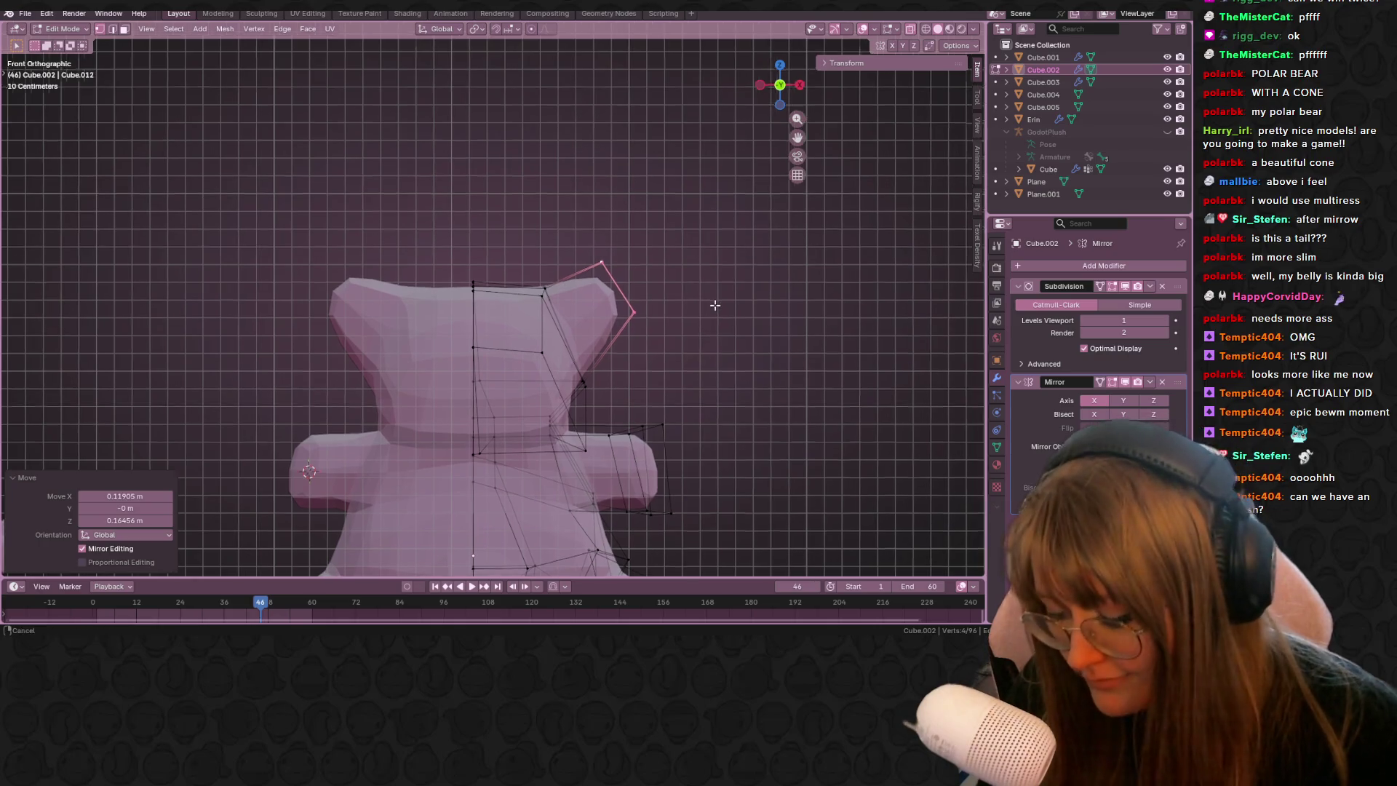
- Fine-tune the ear tip with small moves and a −5.42° tilt
key("r")
left_click(693, 320)
key("g")
left_click(683, 333)
key("r")
left_click(718, 321)
key("g")
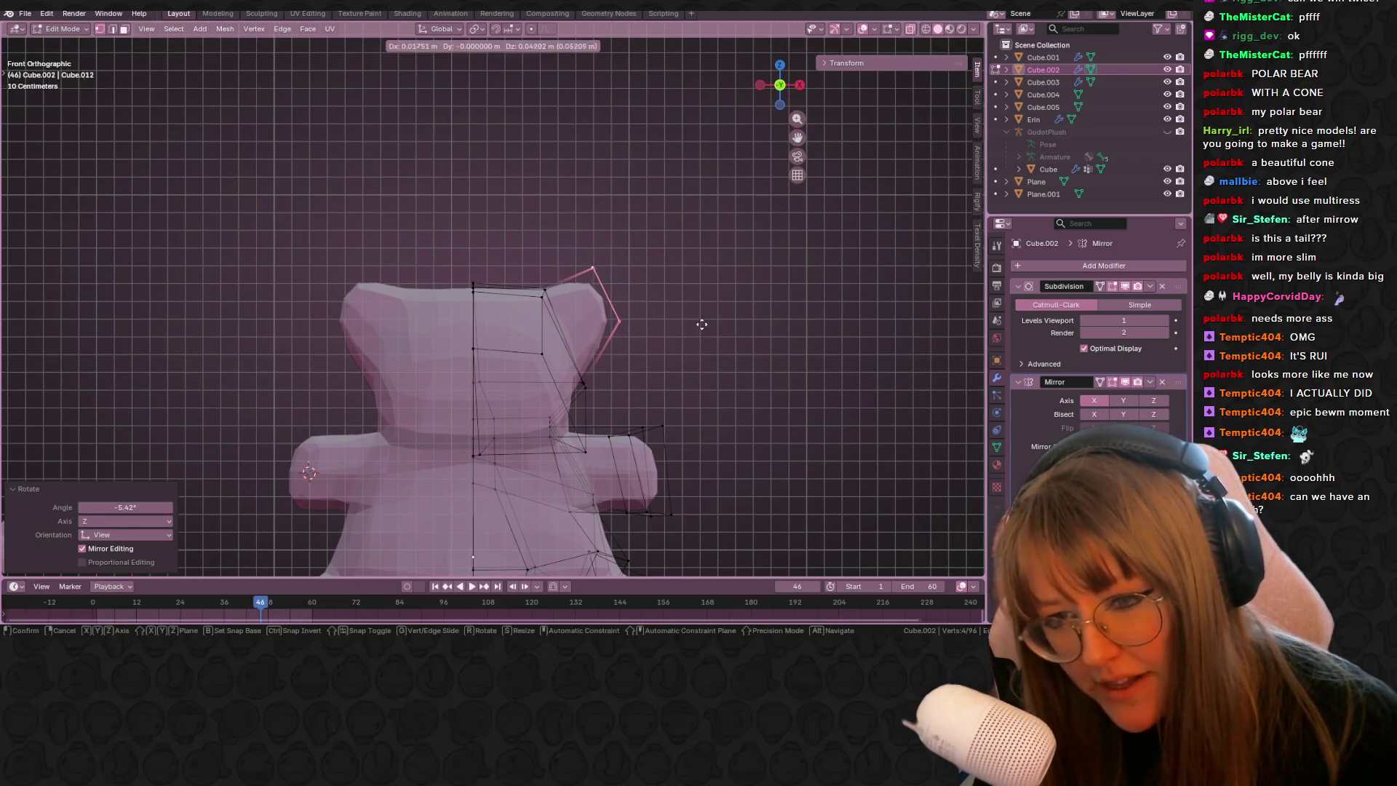
left_click(710, 318)
- Slide a head vertex along its edge to factor 0.479
mouse_move(710, 318)
middle_mouse_down()
mouse_move(666, 297)
mouse_move(564, 356)
mouse_move(574, 333)
mouse_move(523, 440)
mouse_move(522, 498)
middle_mouse_up()
key("shift+v")
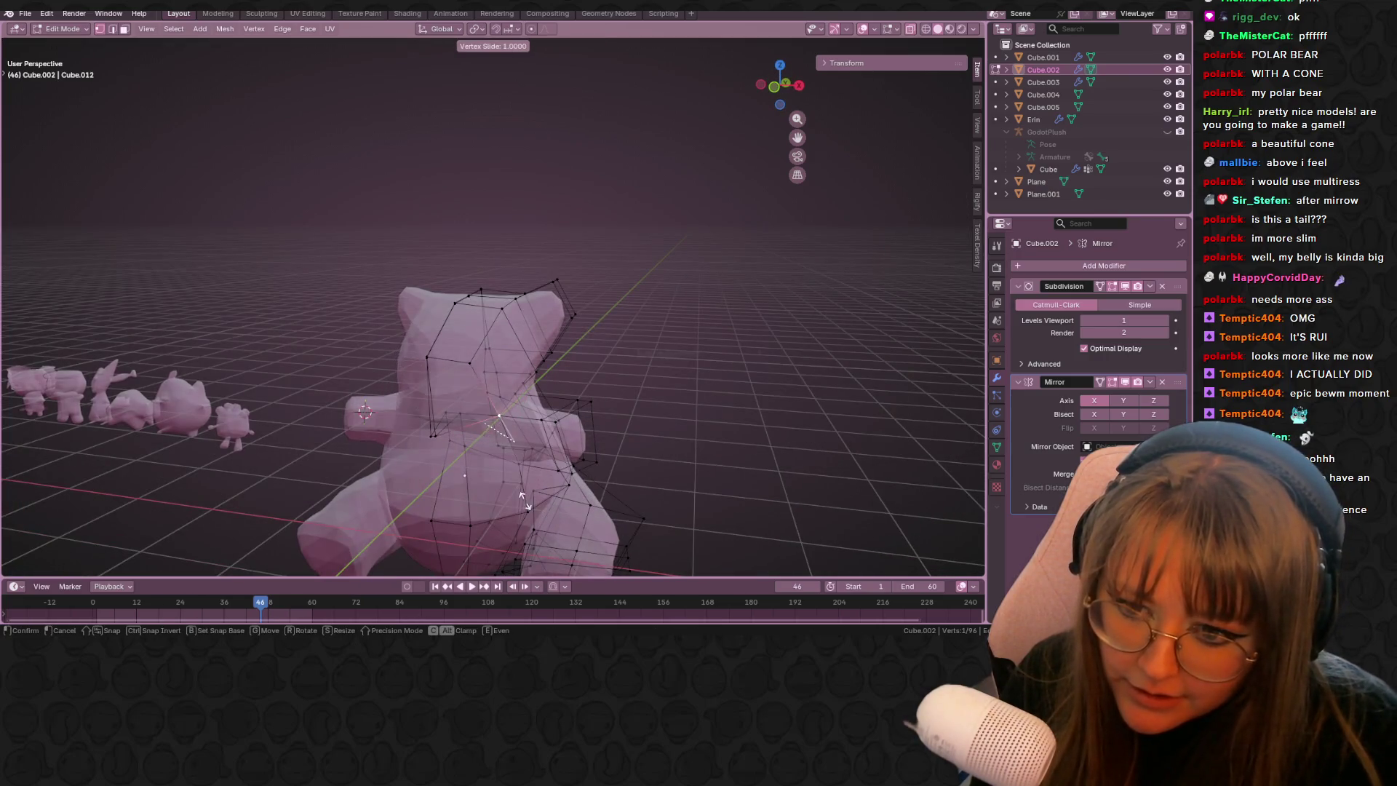
left_click(516, 500)
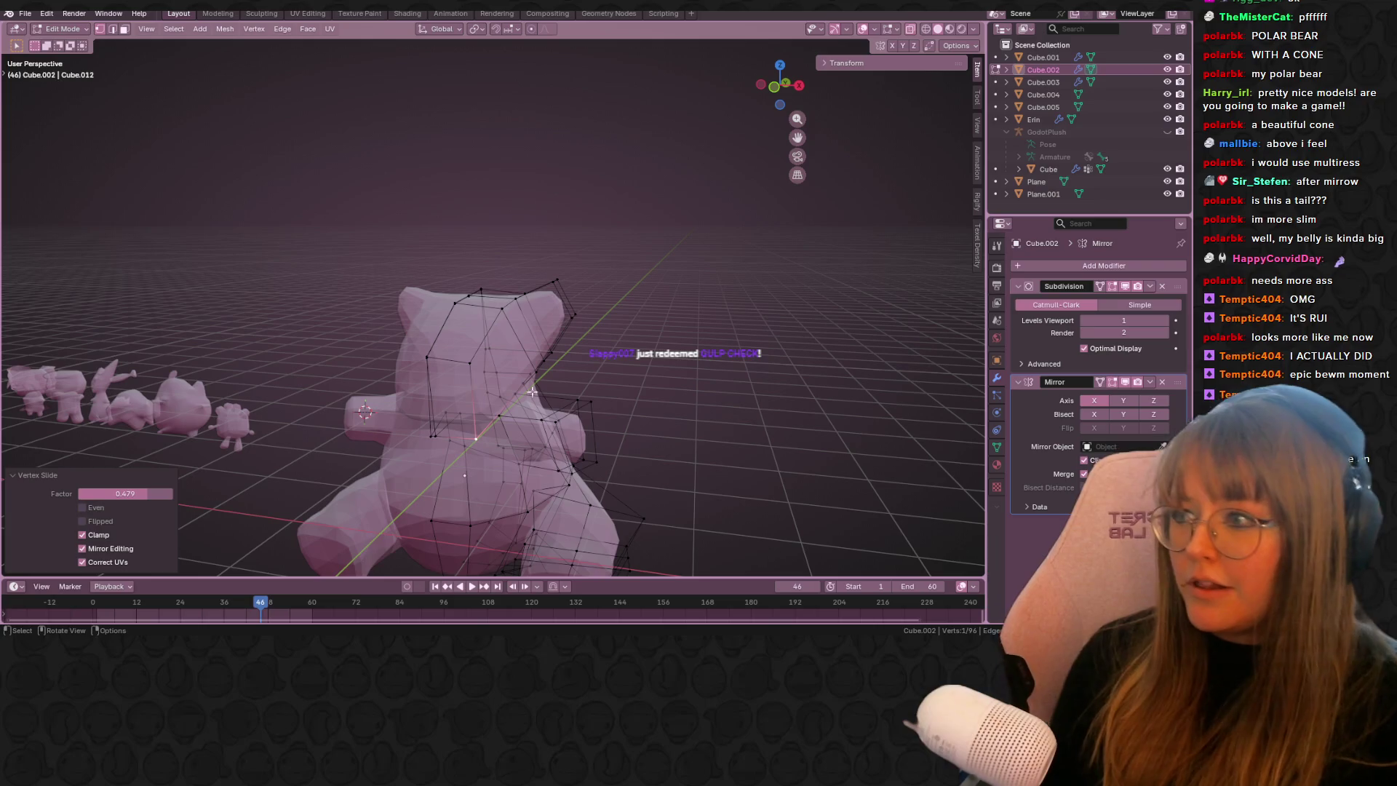
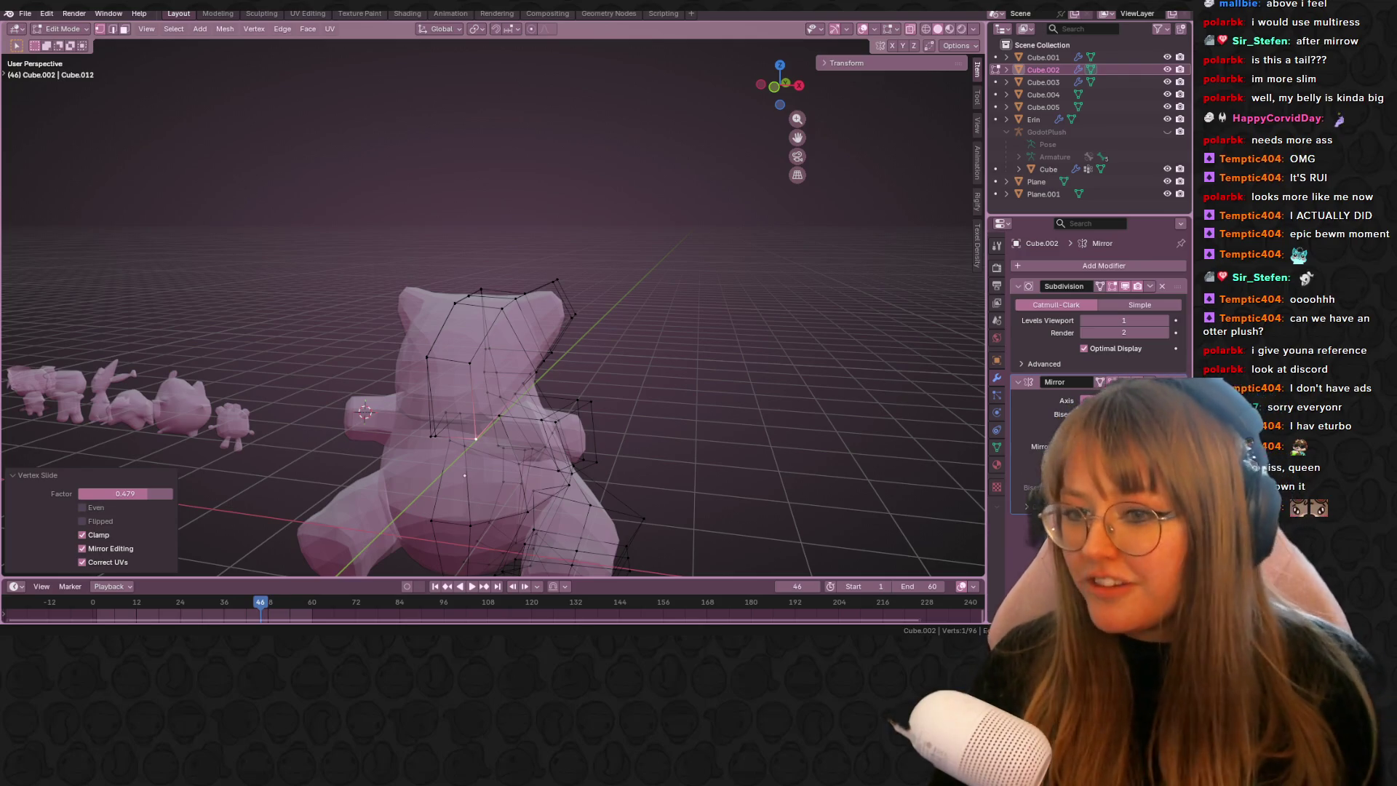
- Turn off X-ray and slide a cage vertex along its edges with G G
left_click(912, 29)
mouse_move(360, 385)
middle_mouse_down()
mouse_move(437, 362)
mouse_move(453, 408)
middle_mouse_up()
left_click(436, 362)
key("g")
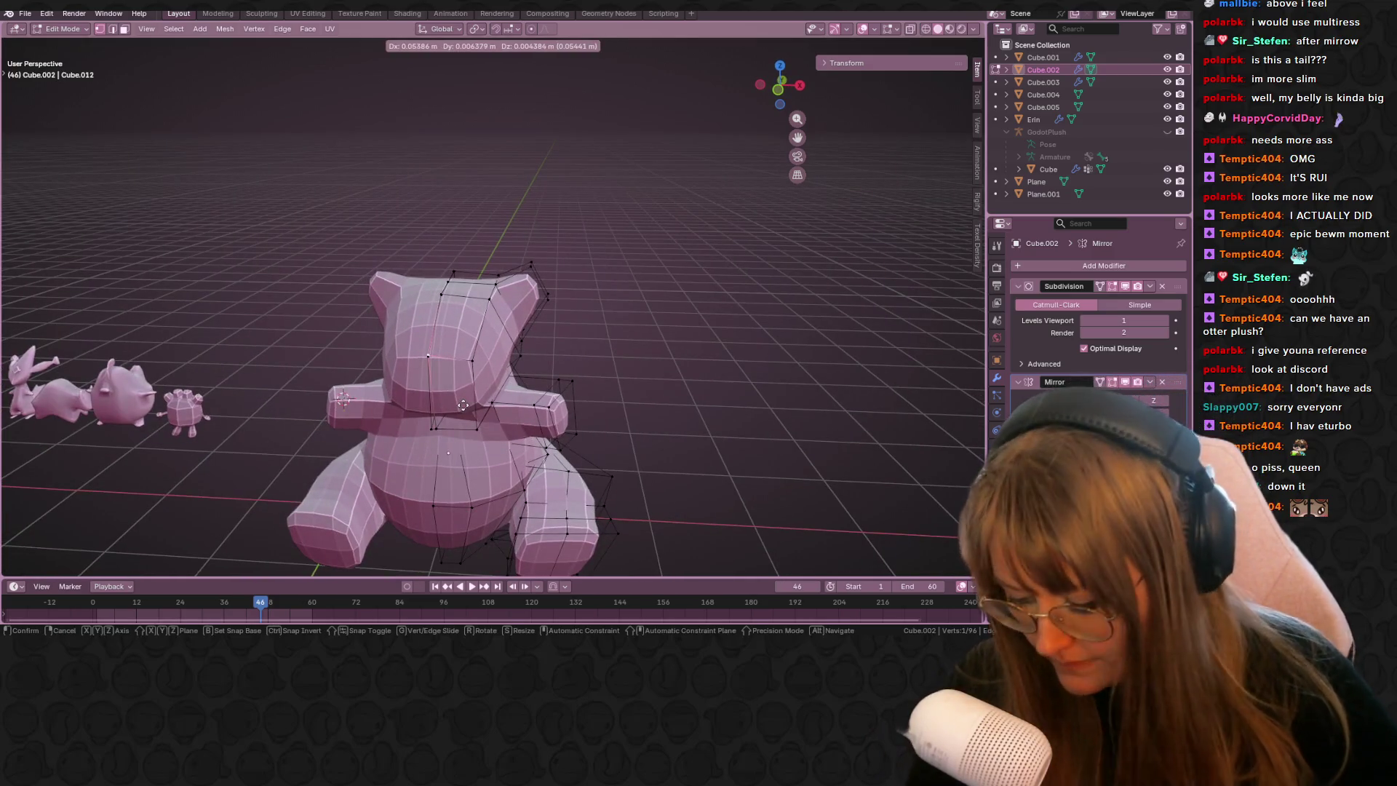
key("g")
left_click(467, 406)
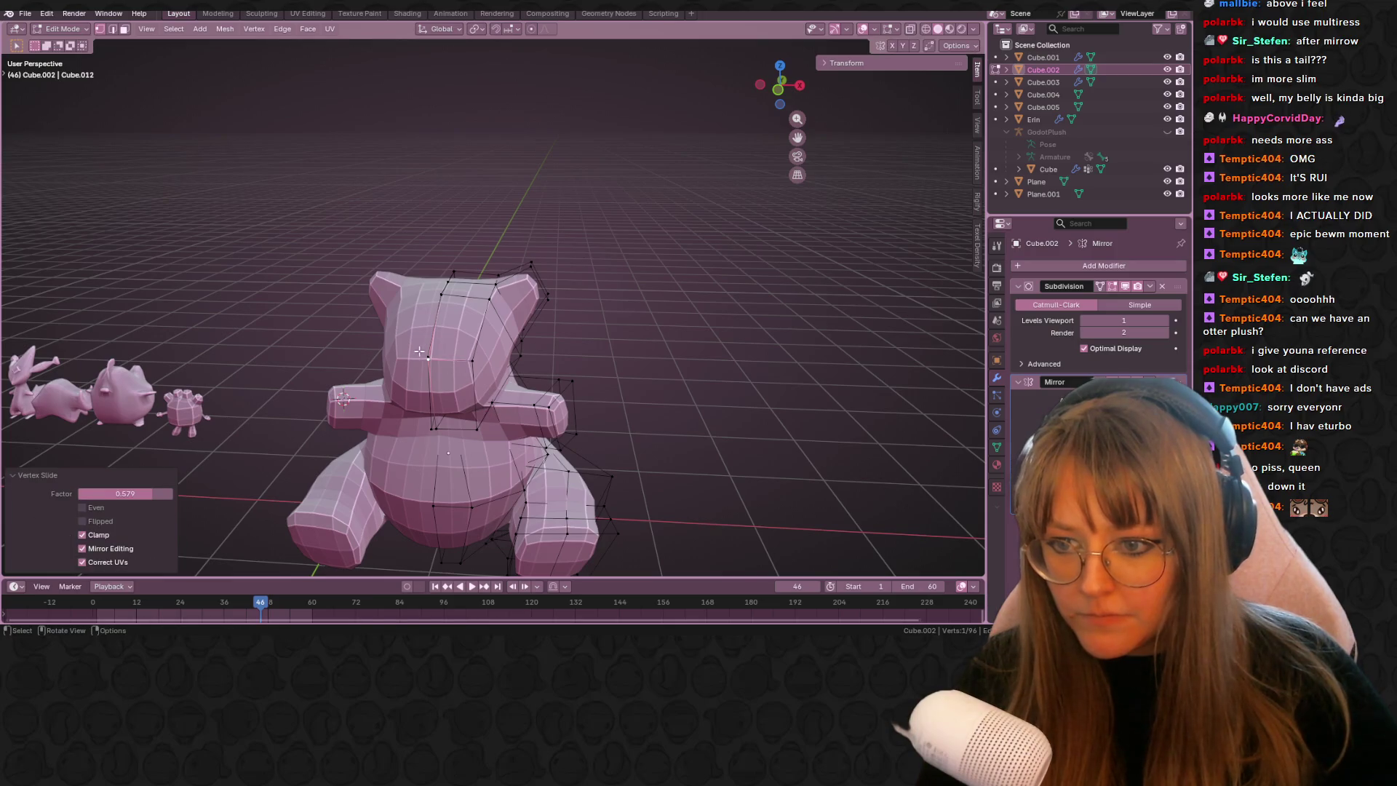
- Merge two nearby cage vertices by distance at 0.23 m and return to Object Mode
left_click(421, 349)
left_click(452, 370, "shift")
key("m")
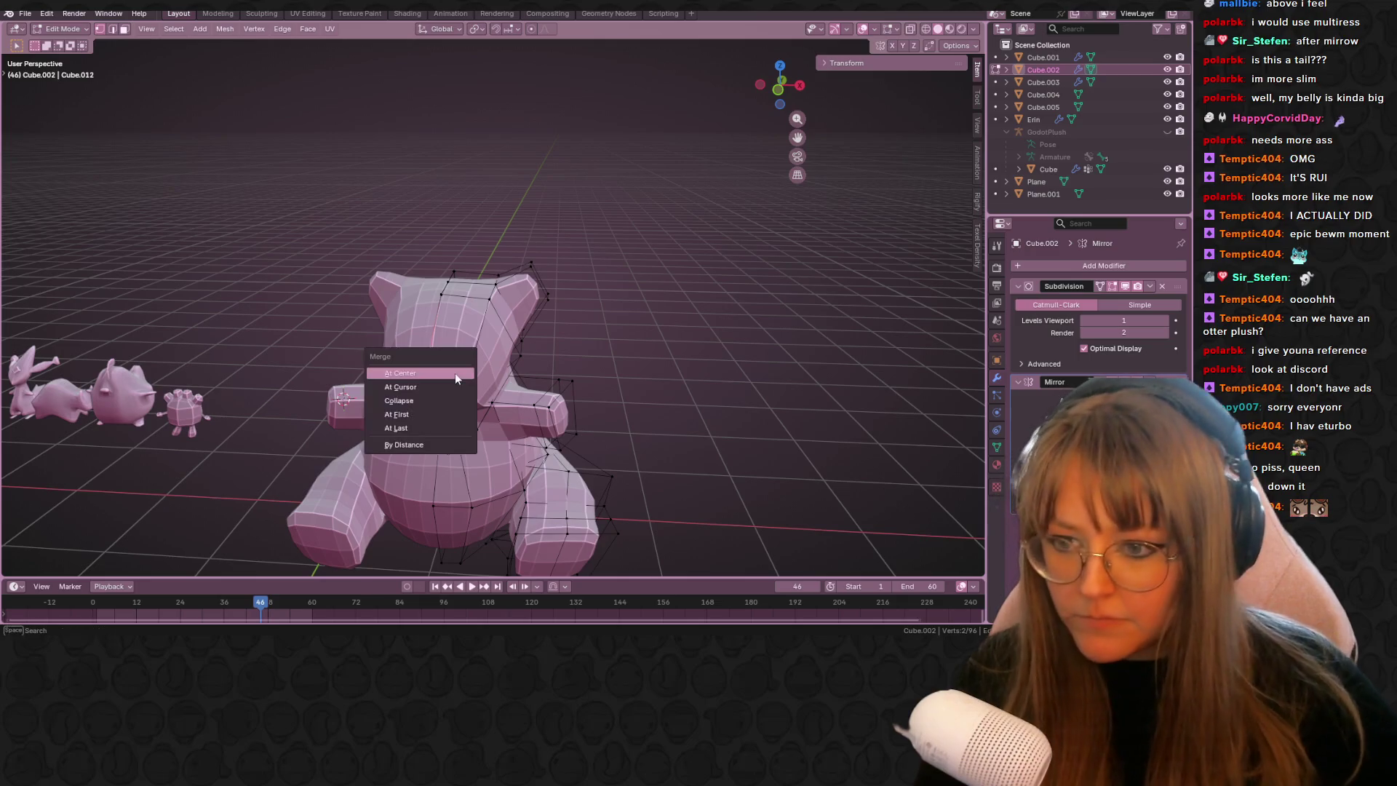
left_click(445, 449)
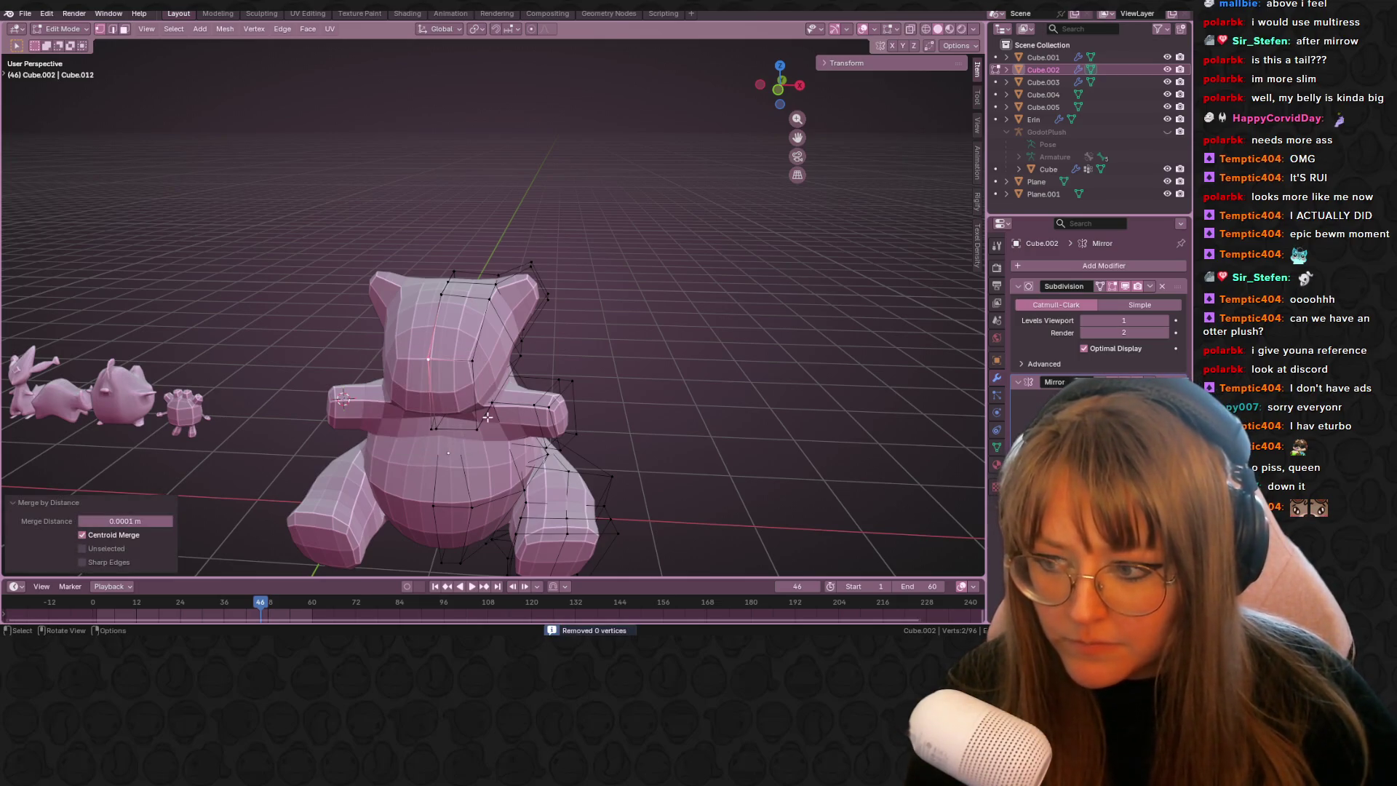
mouse_move(80, 522)
left_mouse_down()
mouse_move(123, 521)
mouse_move(80, 521)
left_mouse_up()
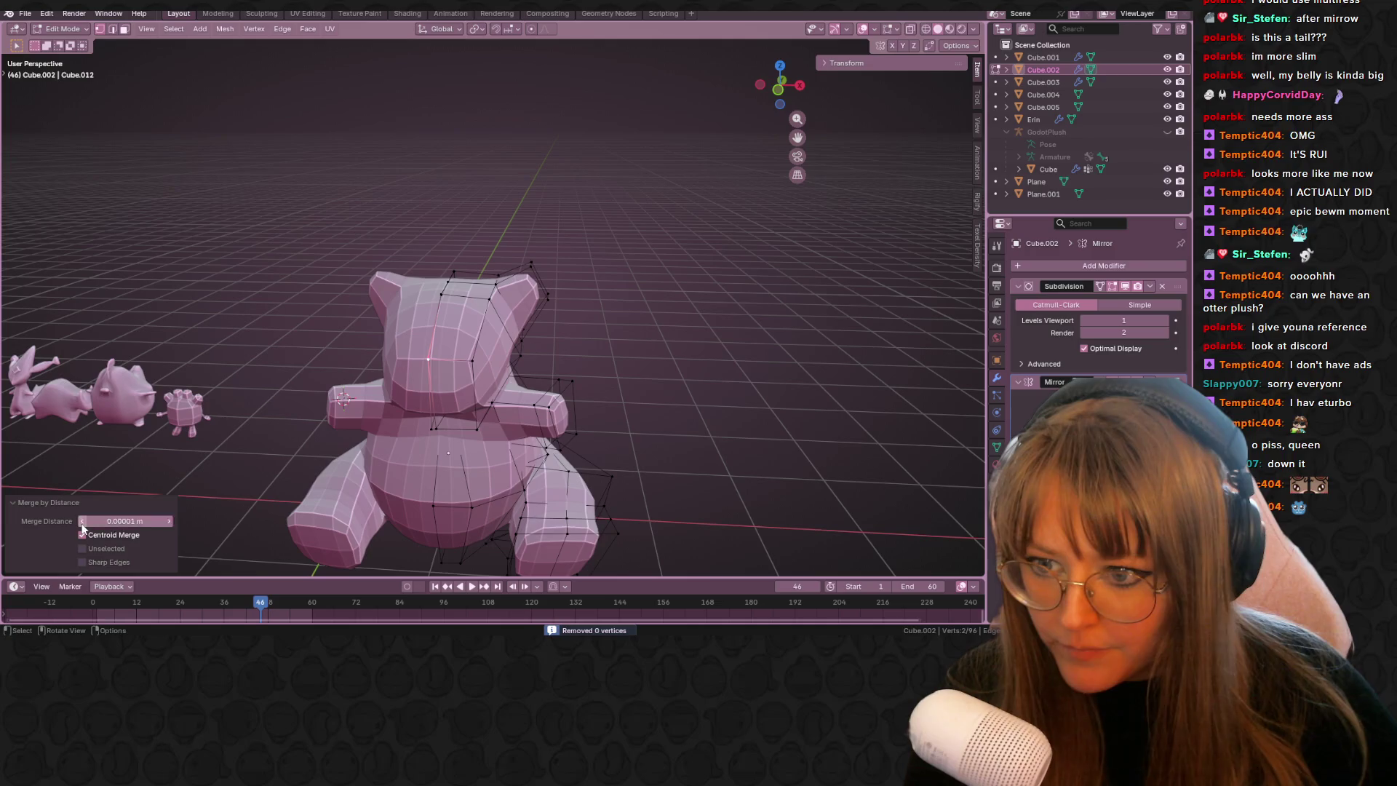
key("Tab")
mouse_move(681, 378)
middle_mouse_down()
mouse_move(730, 373)
mouse_move(640, 339)
mouse_move(543, 386)
mouse_move(455, 369)
mouse_move(524, 320)
mouse_move(622, 296)
mouse_move(329, 330)
mouse_move(518, 282)
mouse_move(625, 130)
middle_mouse_up()
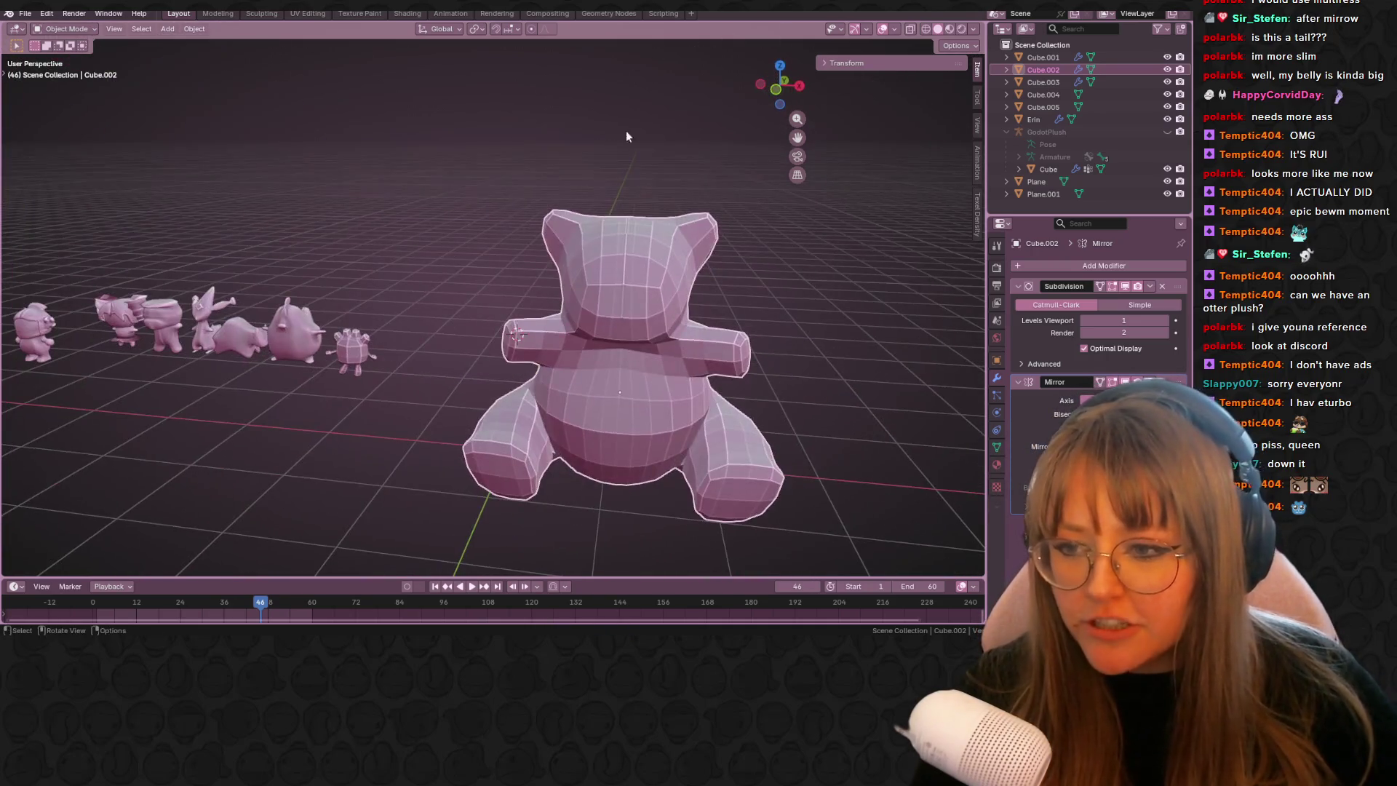
- Switch to Material Preview and shade the bear smooth
left_click(949, 28)
mouse_move(504, 207)
middle_mouse_down("ctrl")
mouse_move(503, 273)
mouse_move(770, 225)
mouse_move(640, 229)
mouse_move(480, 274)
mouse_move(518, 267)
middle_mouse_up("ctrl")
scroll(518, 267, "down", 3)
mouse_move(674, 262)
middle_mouse_down()
mouse_move(641, 294)
mouse_move(539, 258)
mouse_move(633, 308)
mouse_move(645, 299)
mouse_move(559, 291)
mouse_move(536, 362)
mouse_move(833, 286)
mouse_move(581, 285)
middle_mouse_up()
right_click(561, 271)
left_click(497, 274)
- In Edit Mode, select the left ear's six vertices and move them
mouse_move(661, 264)
middle_mouse_down()
mouse_move(325, 244)
mouse_move(655, 276)
mouse_move(630, 212)
mouse_move(739, 265)
mouse_move(516, 253)
mouse_move(361, 211)
middle_mouse_up()
key("Tab")
left_click_drag(357, 191, 469, 291)
middle_click_drag(469, 291, 414, 210)
key("g")
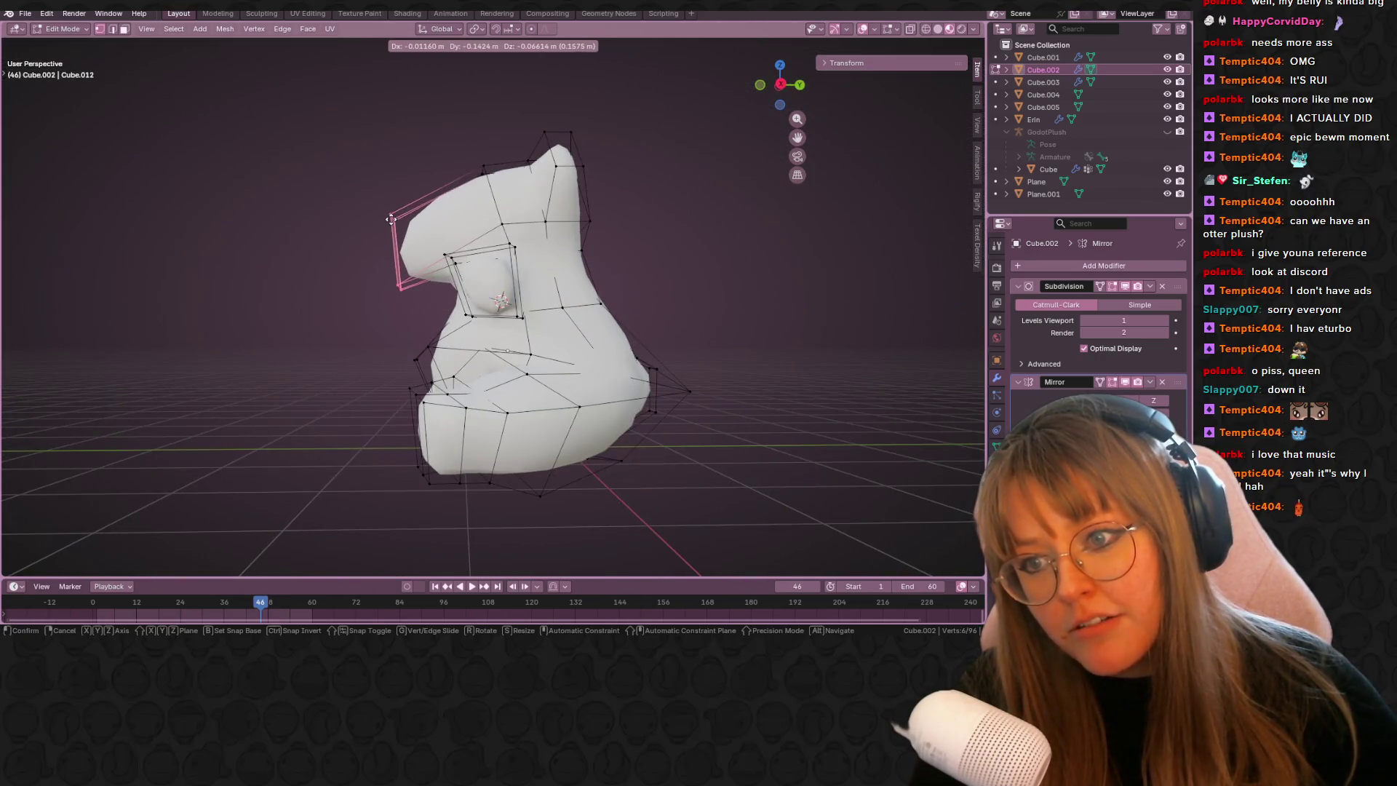
left_click(411, 209)
key("s")
right_click(436, 192)
mouse_move(437, 192)
middle_mouse_down()
mouse_move(574, 249)
mouse_move(549, 249)
middle_mouse_up()
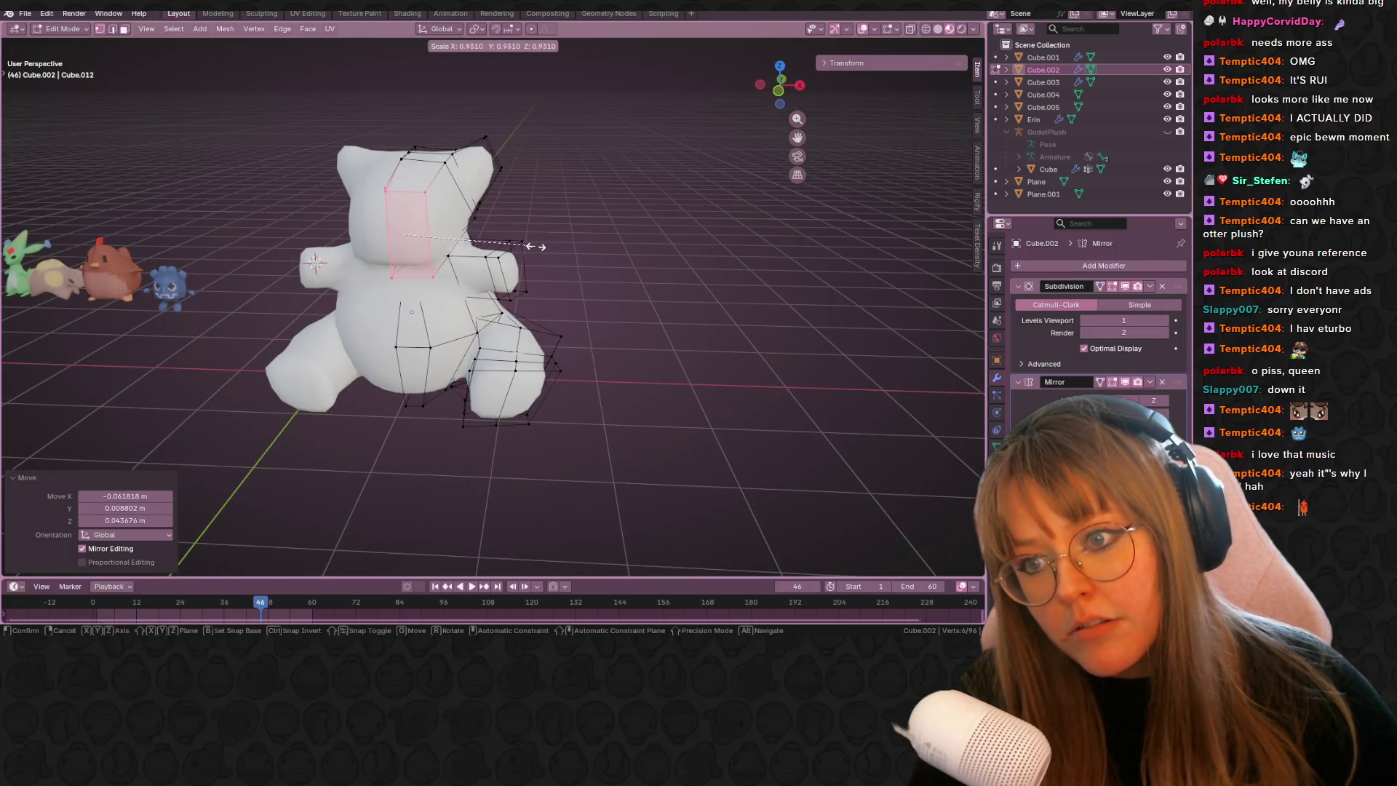
- Narrow the selection to three ear vertices and move them lower
left_click(480, 222)
middle_click_drag(481, 222, 440, 203)
key("g")
left_click(436, 208)
key("g")
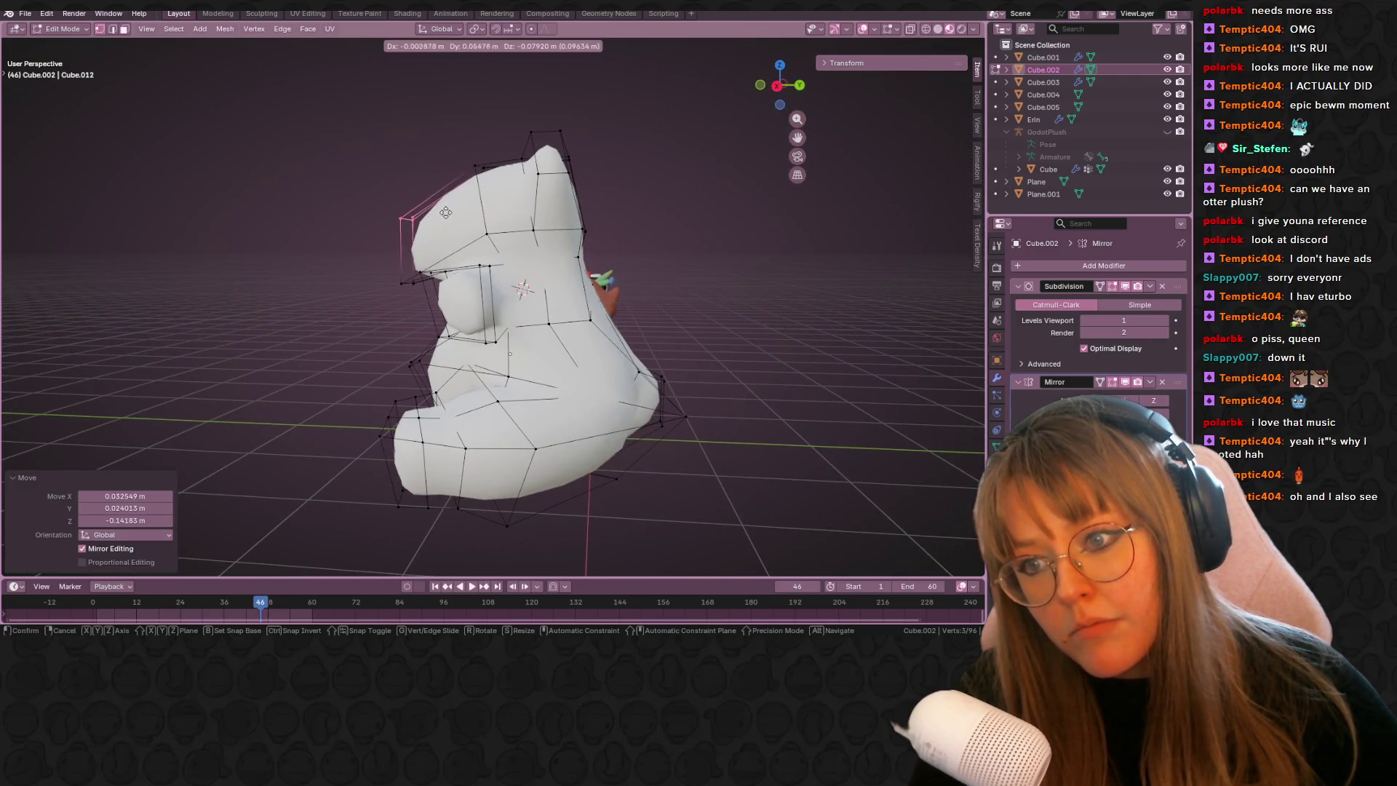
left_click(419, 289)
- Compare the bear with the other plushies, set flat shading with Keep Sharp Edges, and exit to Object Mode
mouse_move(408, 274)
middle_mouse_down()
mouse_move(473, 281)
mouse_move(489, 311)
mouse_move(974, 358)
middle_mouse_up()
middle_click_drag(476, 307, 419, 324)
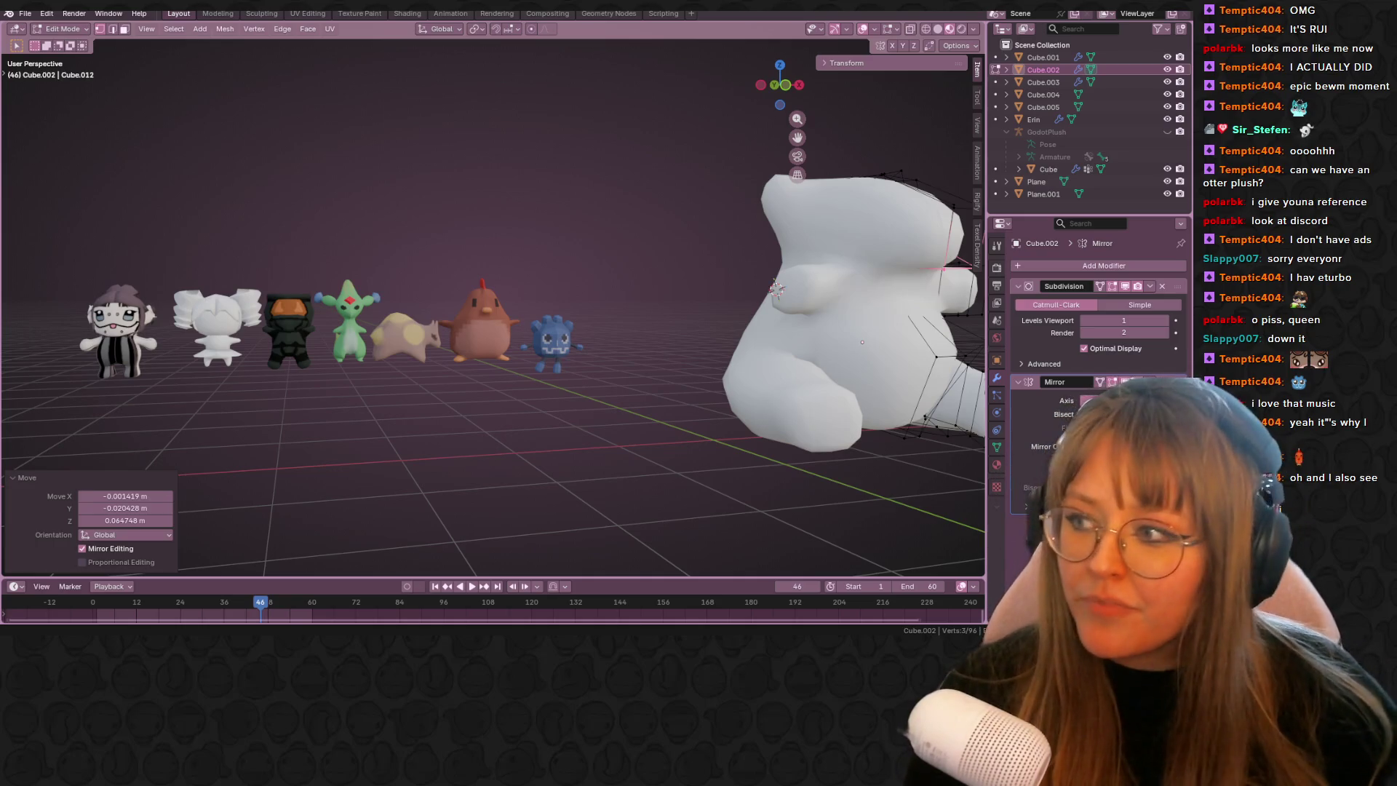
mouse_move(872, 364)
middle_mouse_down("shift")
mouse_move(550, 298)
mouse_move(523, 240)
mouse_move(538, 262)
mouse_move(548, 247)
mouse_move(553, 328)
middle_mouse_up("shift")
key("Tab")
right_click(524, 182)
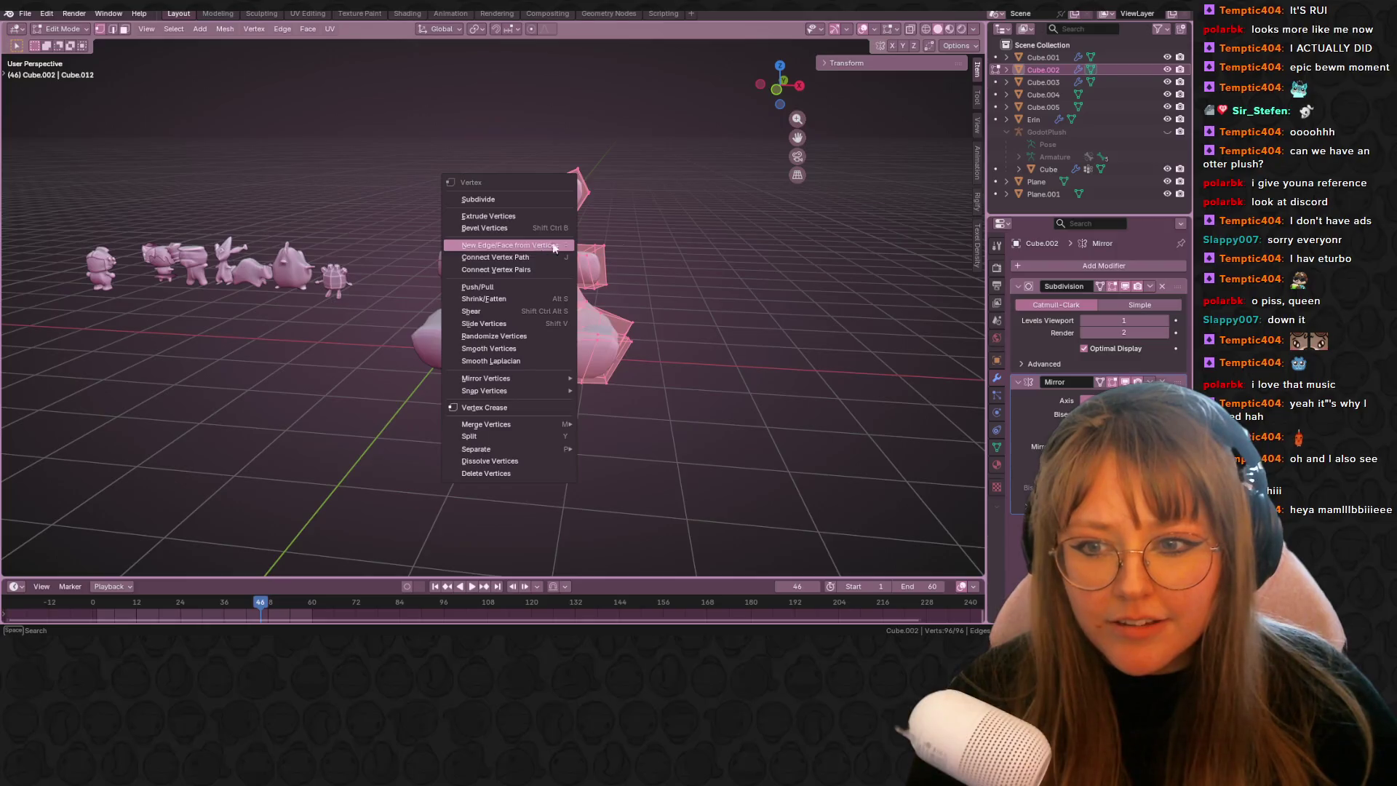
right_click(496, 230)
left_click(487, 233)
mouse_move(488, 233)
middle_mouse_down()
mouse_move(569, 212)
mouse_move(639, 287)
mouse_move(670, 218)
mouse_move(561, 281)
mouse_move(390, 242)
mouse_move(742, 248)
mouse_move(281, 218)
mouse_move(827, 233)
mouse_move(781, 343)
mouse_move(803, 393)
mouse_move(602, 291)
mouse_move(121, 312)
mouse_move(451, 255)
mouse_move(498, 307)
middle_mouse_up()
key("Tab")
middle_click_drag(699, 304, 715, 316)
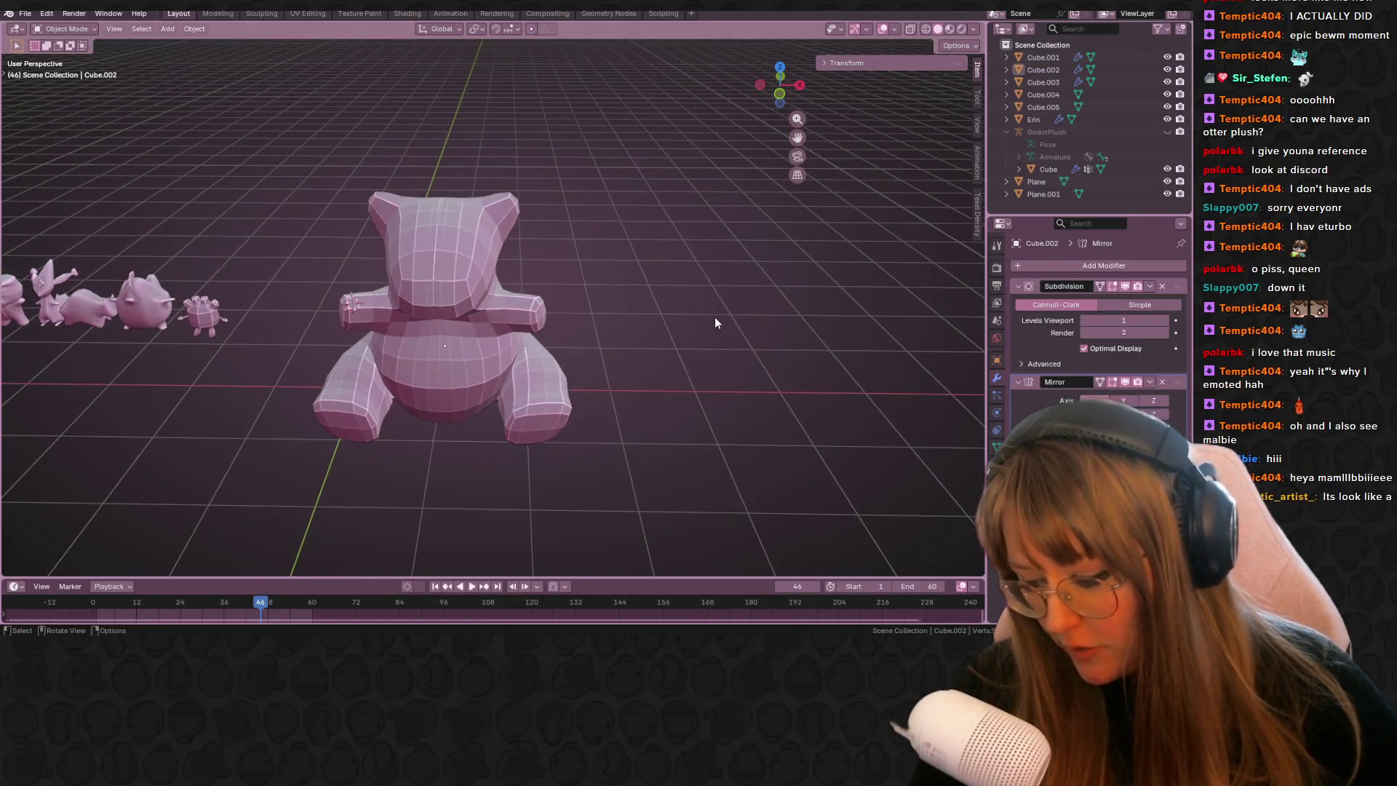
- Shade the bear plush smooth from its right-click menu
key("shift+a")
right_click(448, 246)
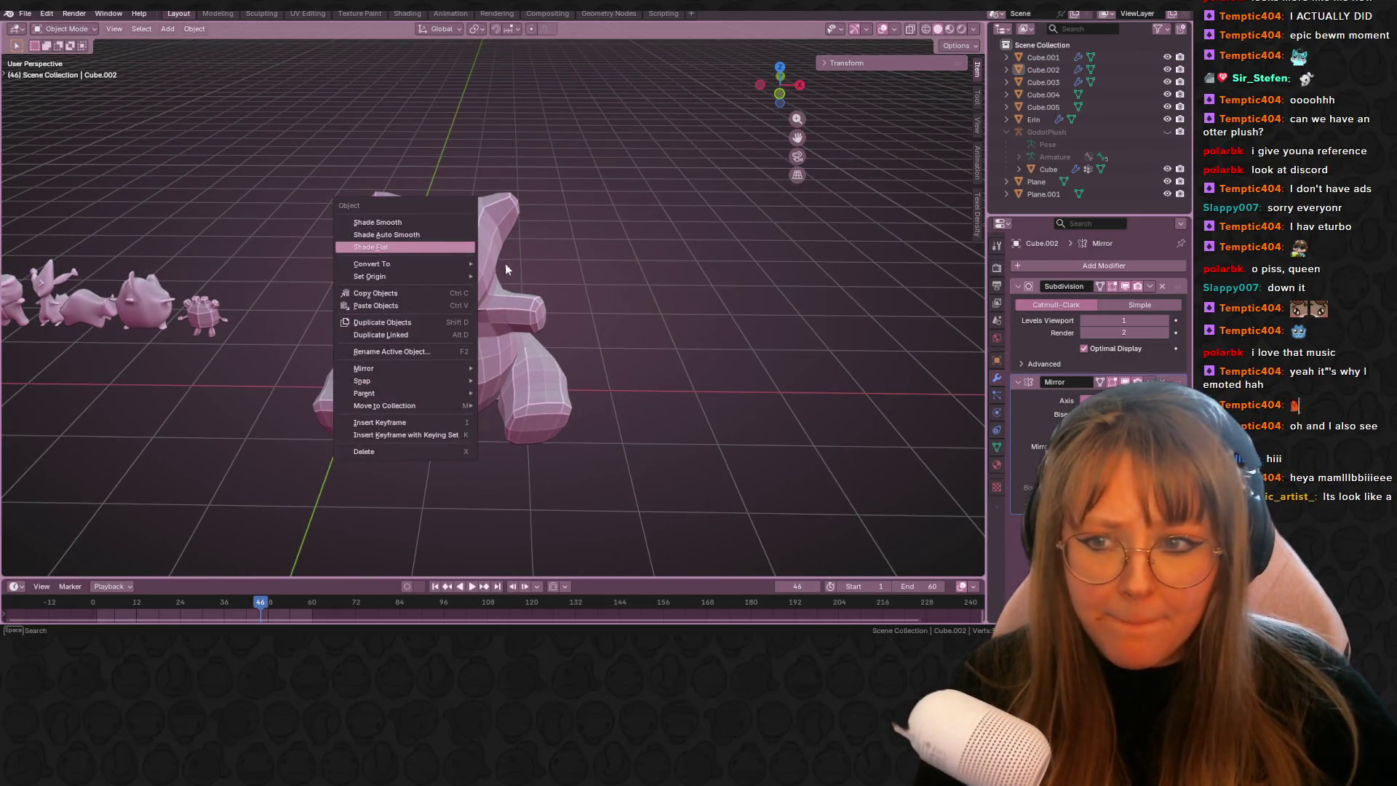
right_click(469, 295)
left_click(451, 275)
middle_click_drag(451, 275, 574, 282)
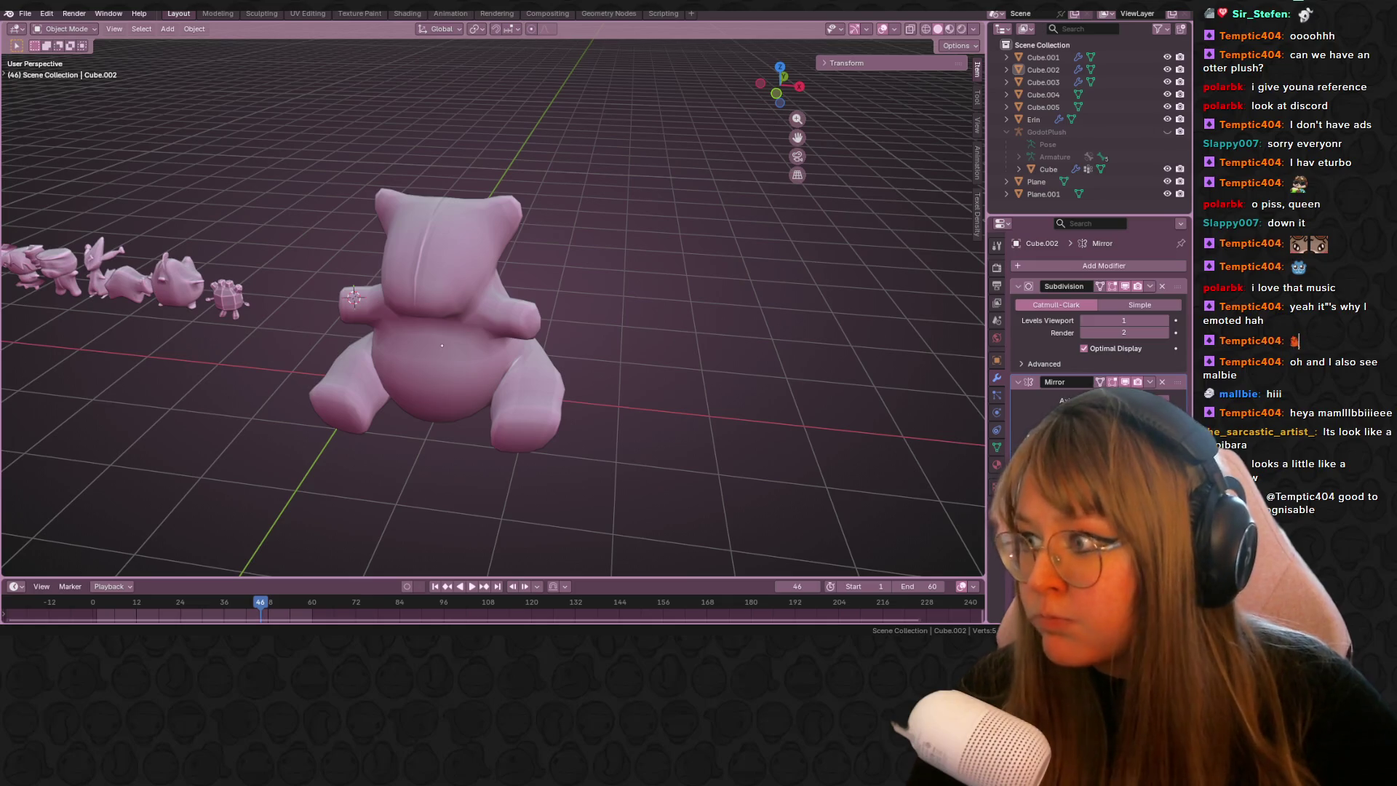
- Select the bear object Cube.002 and enter Edit Mode
middle_click_drag(720, 398, 812, 416, "shift")
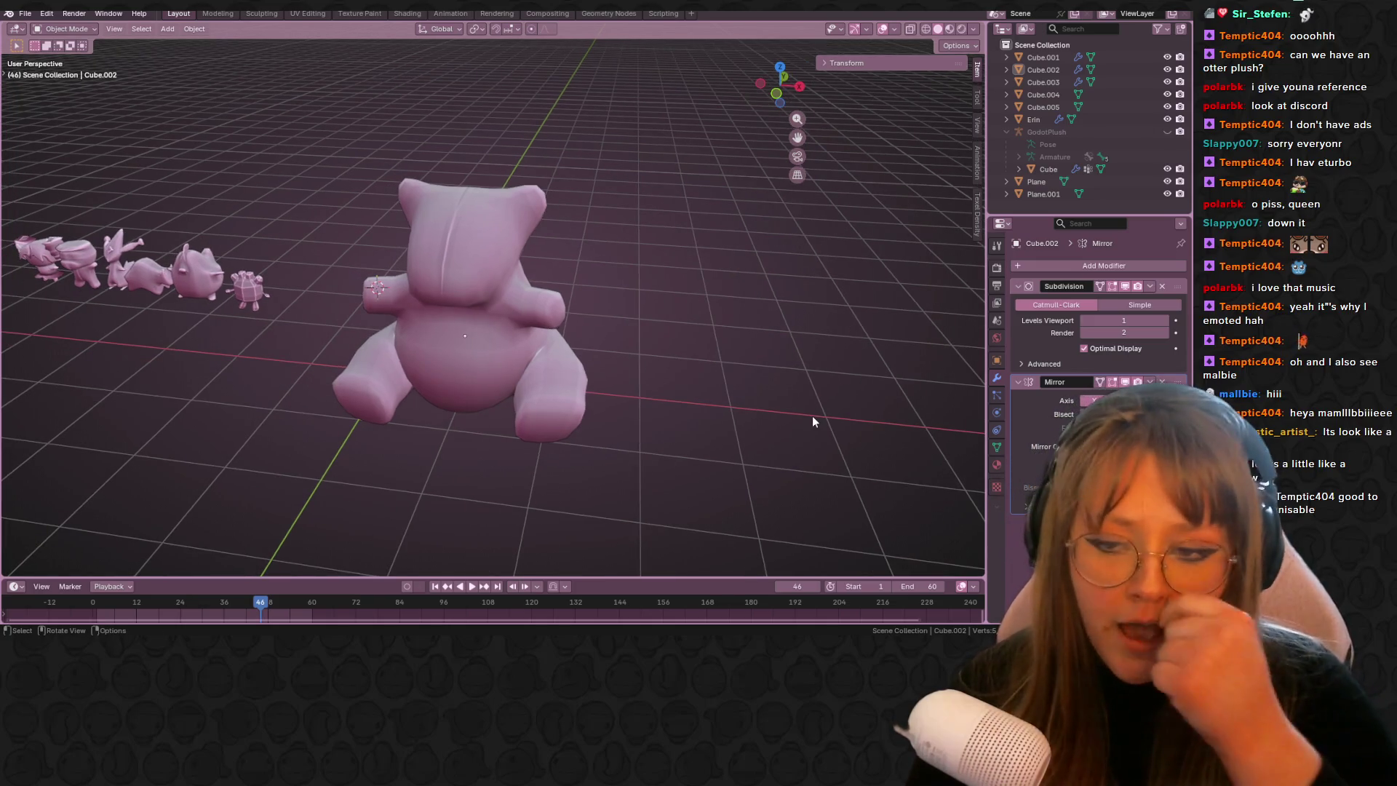
mouse_move(680, 312)
middle_mouse_down()
mouse_move(576, 290)
mouse_move(441, 313)
mouse_move(350, 246)
mouse_move(614, 271)
mouse_move(522, 343)
mouse_move(405, 233)
mouse_move(463, 271)
mouse_move(509, 363)
mouse_move(466, 357)
mouse_move(539, 343)
mouse_move(528, 364)
mouse_move(538, 346)
mouse_move(575, 343)
mouse_move(552, 356)
middle_mouse_up()
left_click(508, 365)
key("Tab")
- Select an edge path down the bear's back and Mark Sharp
left_click(507, 456, "ctrl")
left_click(499, 348)
left_click(515, 440, "ctrl")
left_click(551, 414, "ctrl")
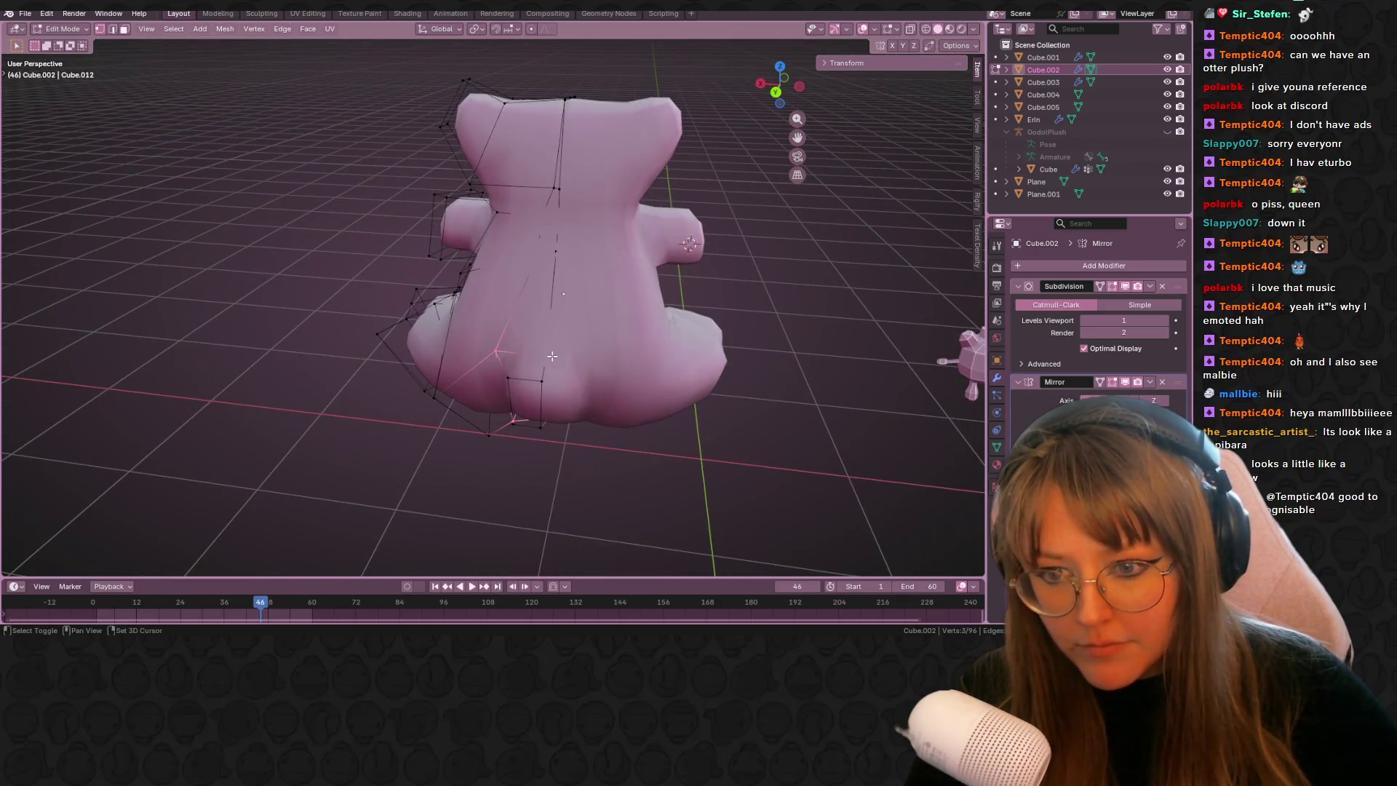
key("ctrl+e")
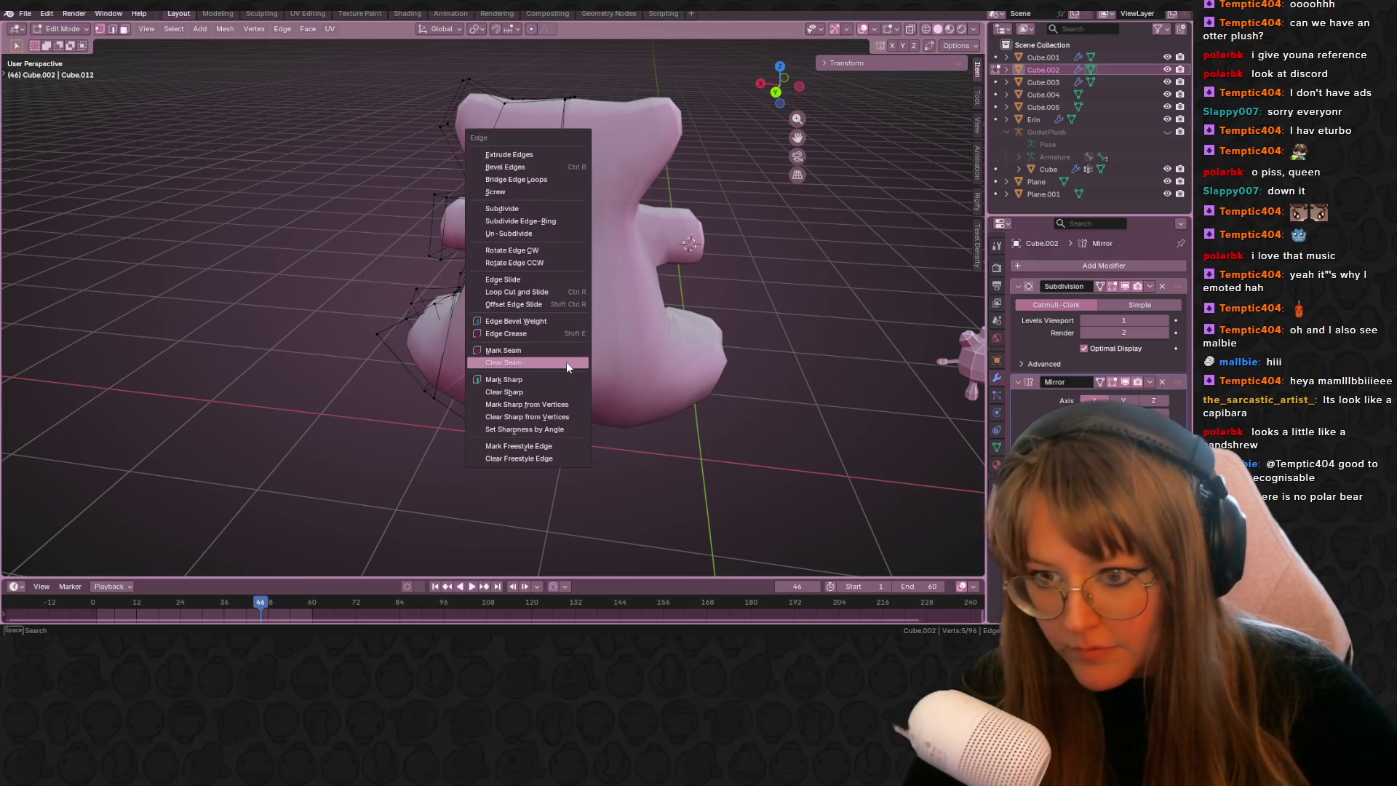
left_click(553, 379)
- Return to Object Mode and switch to Front Orthographic view
middle_click_drag(553, 379, 633, 278)
middle_click_drag(630, 260, 560, 385)
left_click_drag(553, 400, 565, 389)
mouse_move(565, 389)
middle_mouse_down()
mouse_move(621, 474)
mouse_move(735, 484)
mouse_move(710, 417)
mouse_move(736, 408)
mouse_move(275, 468)
middle_mouse_up()
key("Tab")
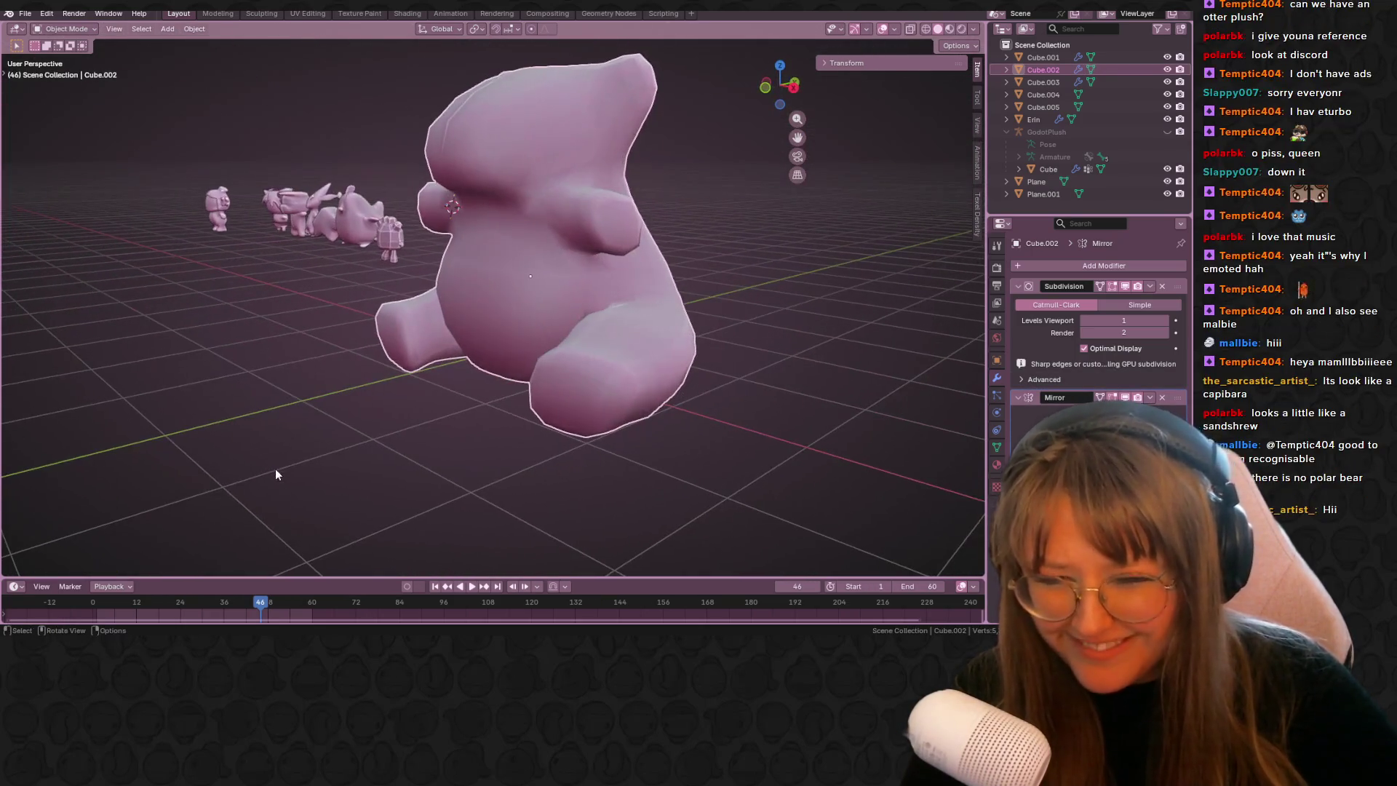
mouse_move(464, 377)
middle_mouse_down()
mouse_move(539, 272)
mouse_move(537, 311)
mouse_move(421, 271)
mouse_move(747, 324)
mouse_move(691, 315)
mouse_move(728, 218)
mouse_move(713, 259)
middle_mouse_up()
left_click(781, 85)
scroll(745, 122, "up", 1)
key("shift+a")
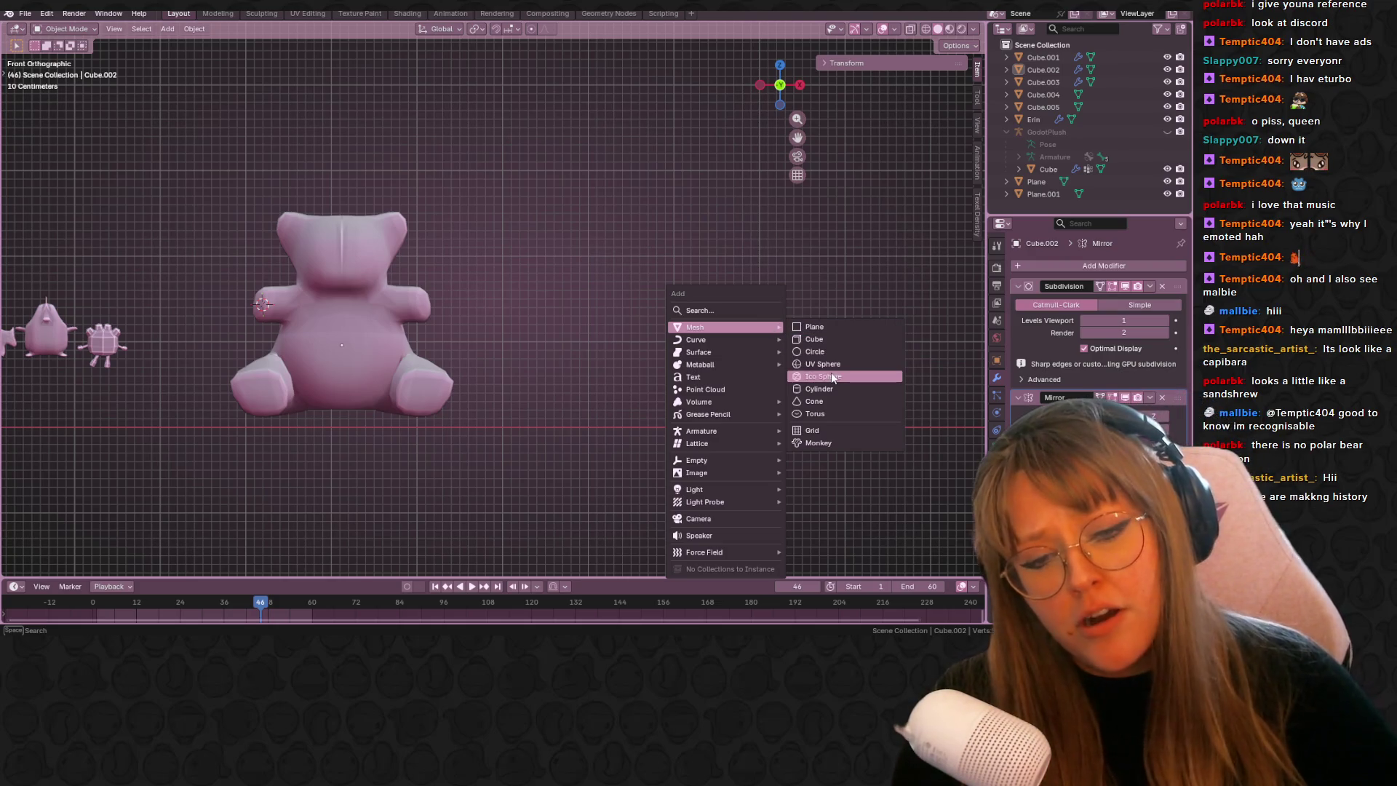
- Add a mesh cylinder and move it to the right of the bear plush
left_click(855, 392)
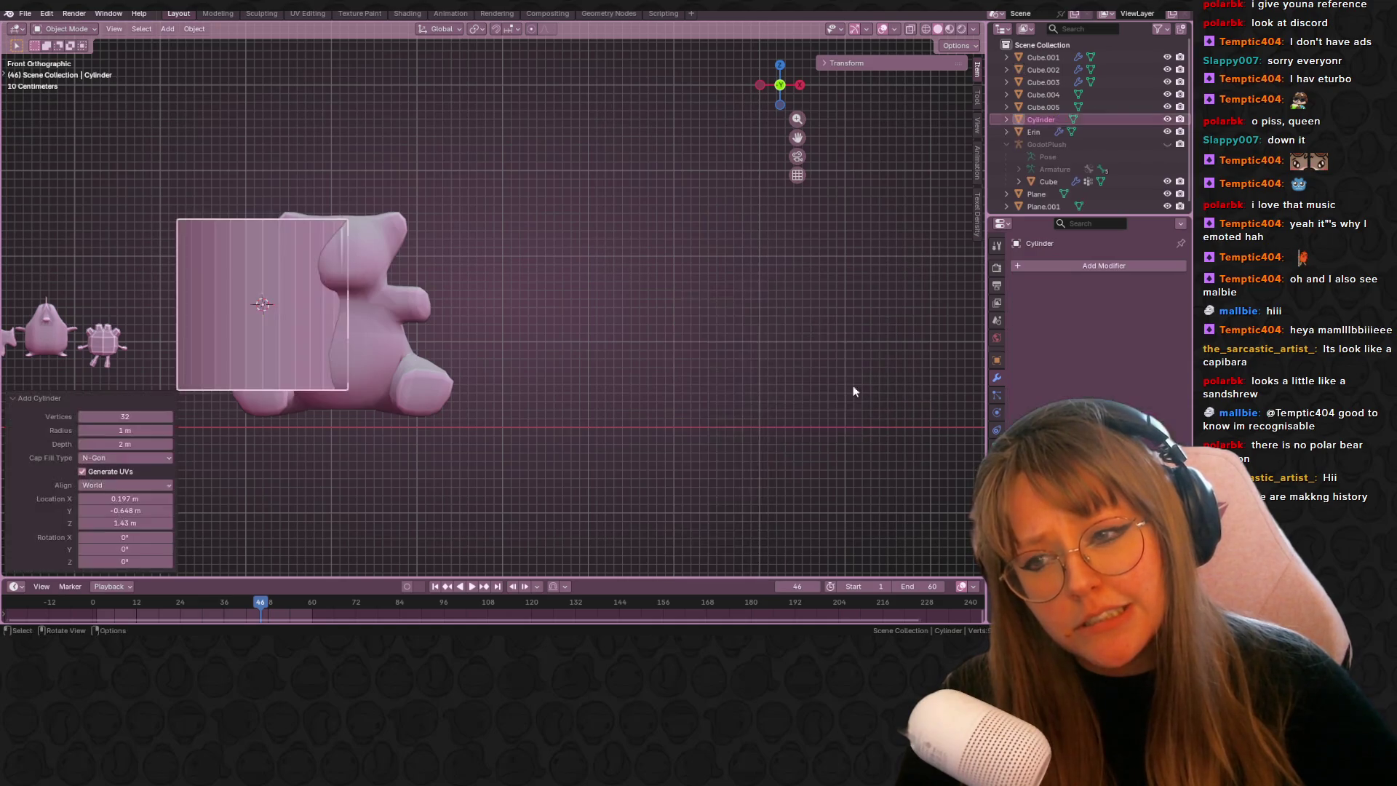
middle_click_drag(541, 392, 486, 322, "shift")
key("g")
left_click(840, 336)
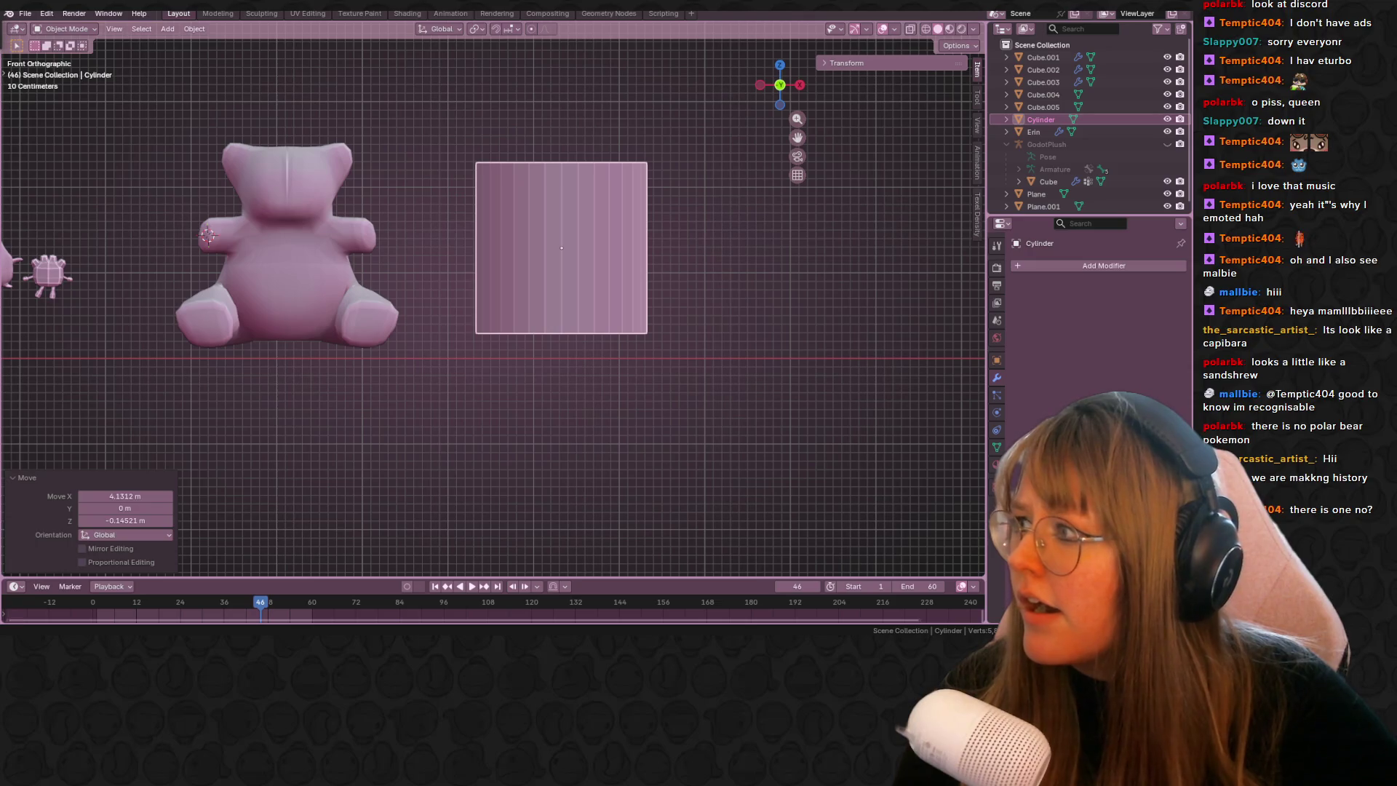
key("alt+Tab")
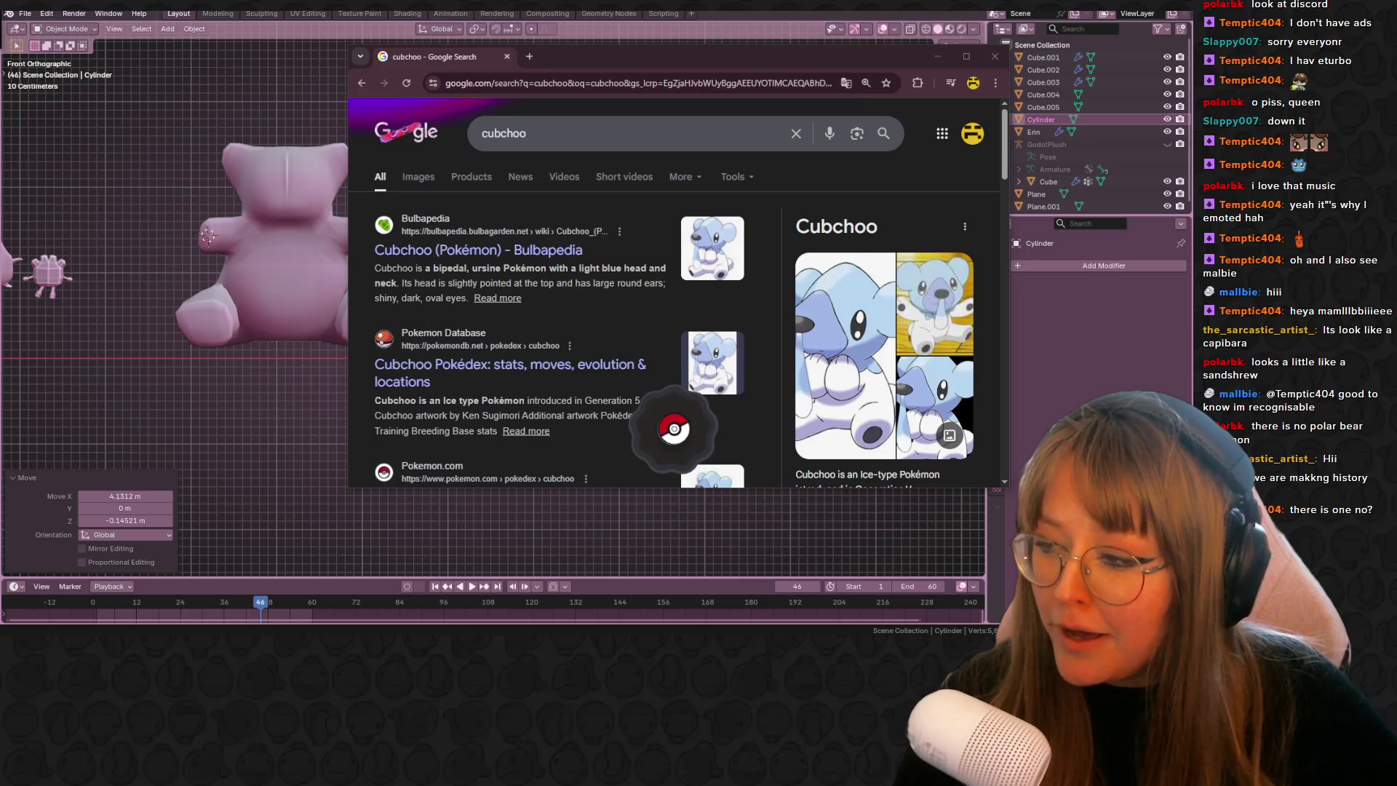
- View Cubchoo image results, add Beartic, preview the first Beartic picture, then close the browser
left_click(418, 177)
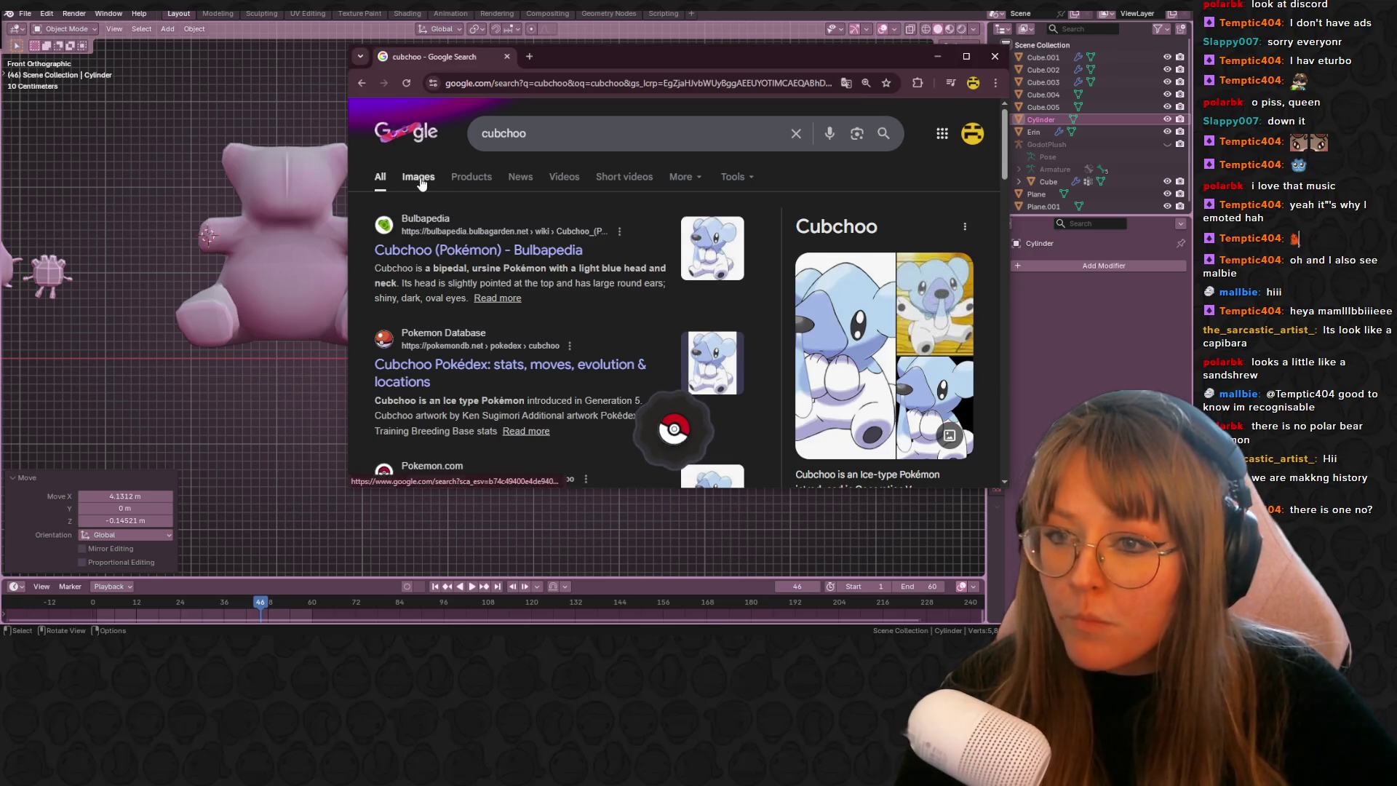
scroll(544, 306, "down", 5)
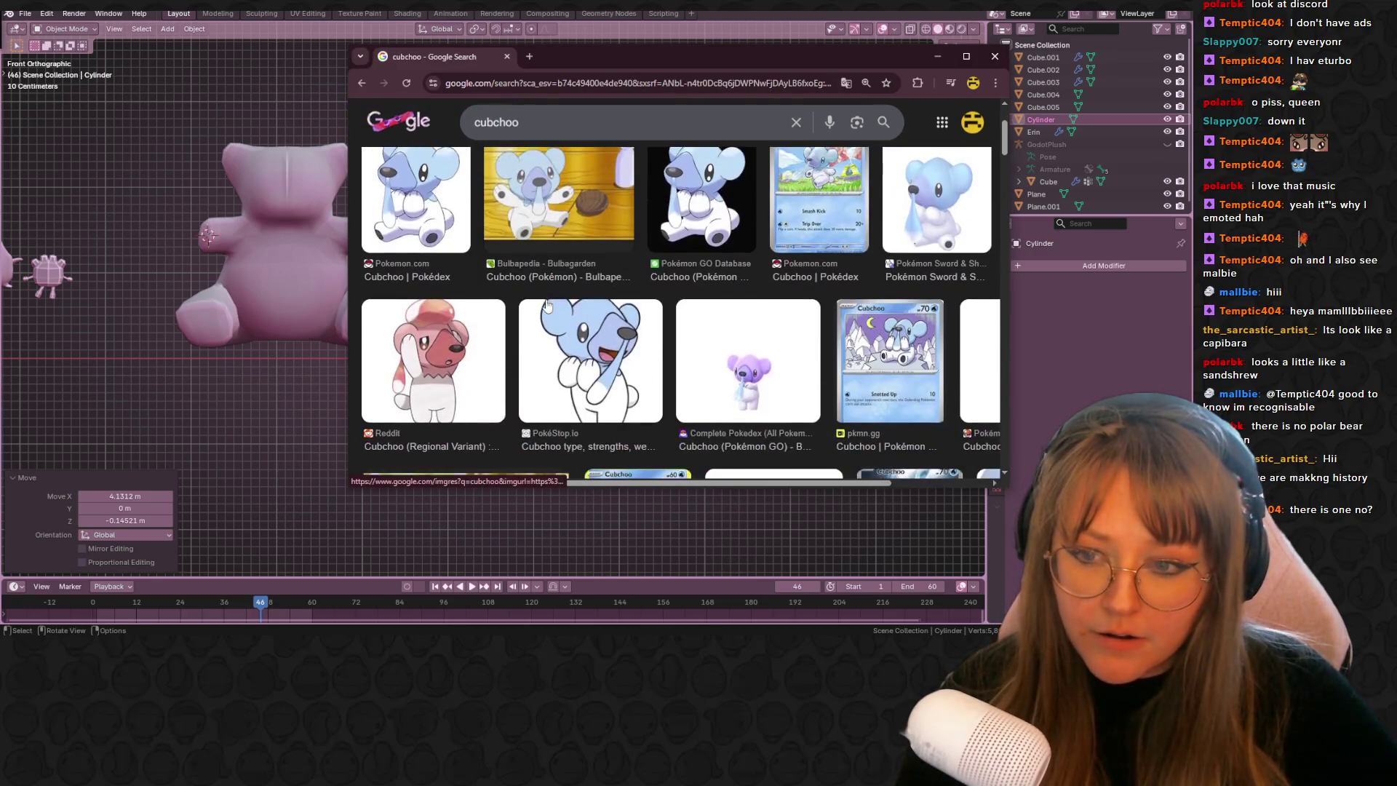
scroll(544, 305, "down", 2)
scroll(460, 195, "up", 5)
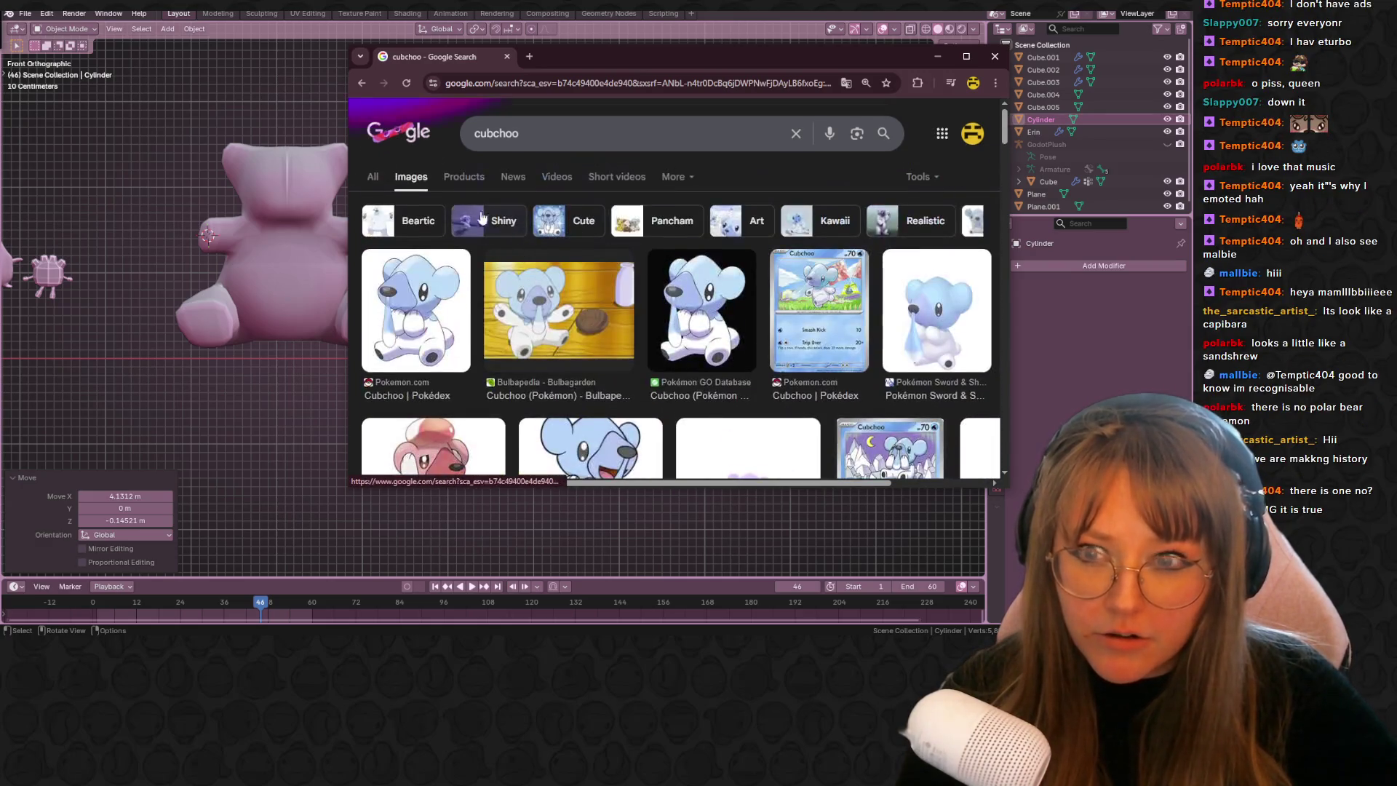
left_click(422, 221)
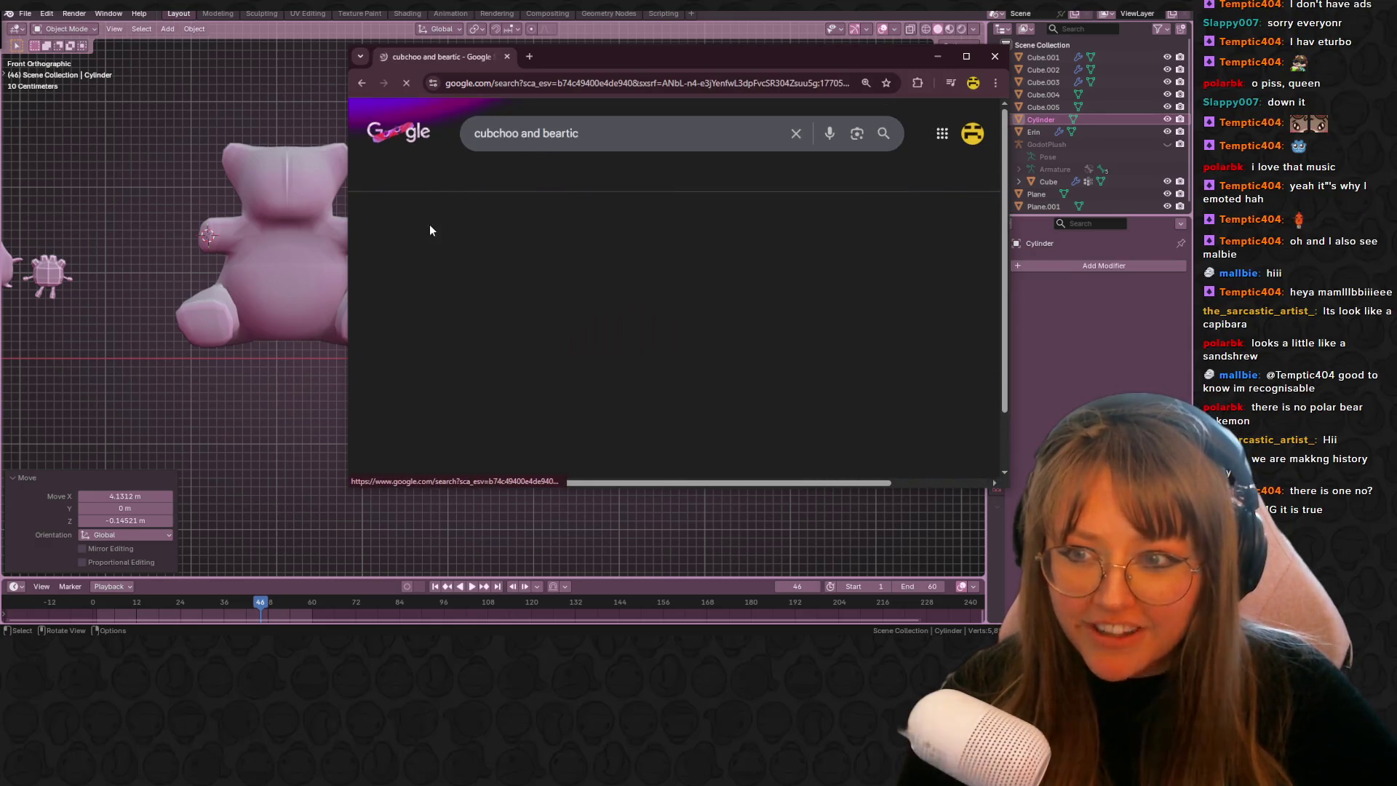
left_click(439, 288)
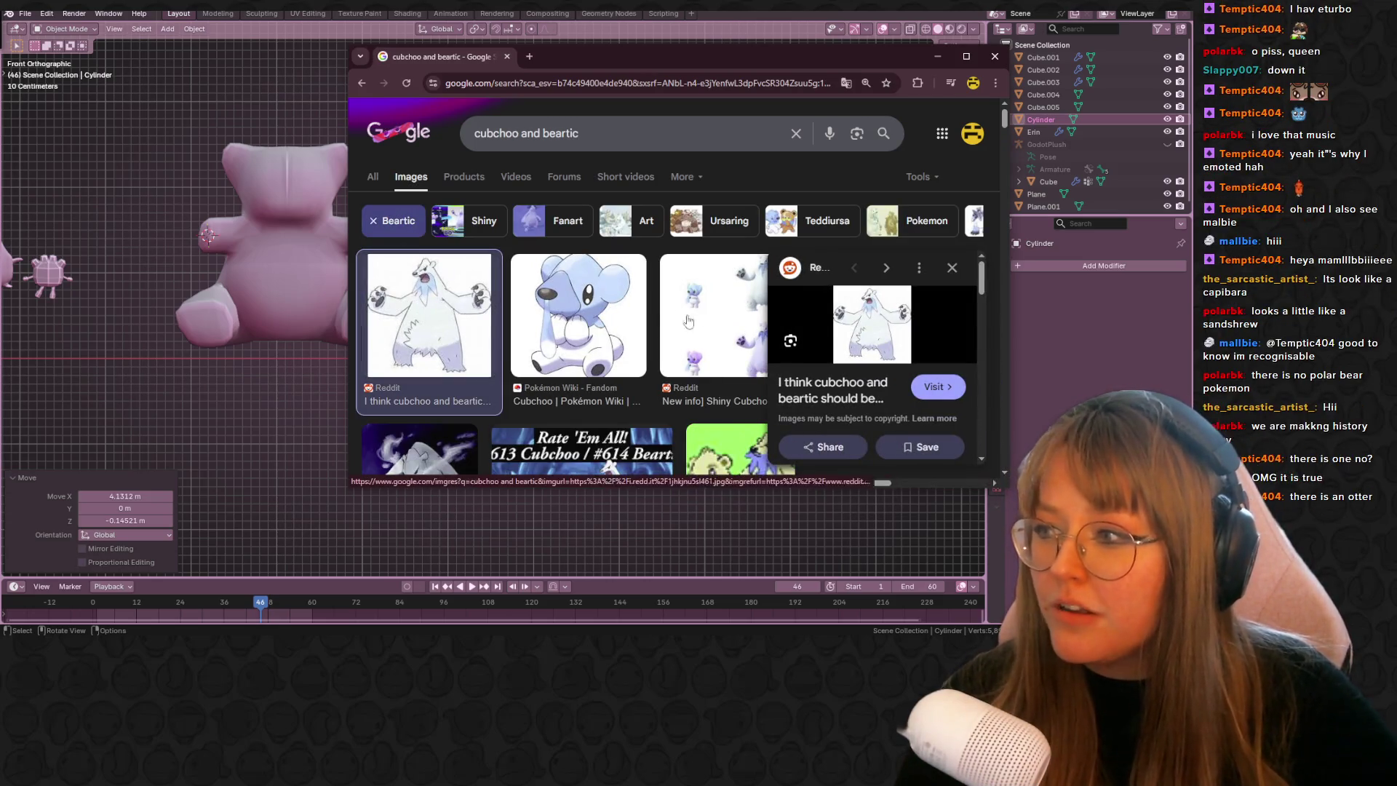
left_click_drag(544, 69, 334, 45)
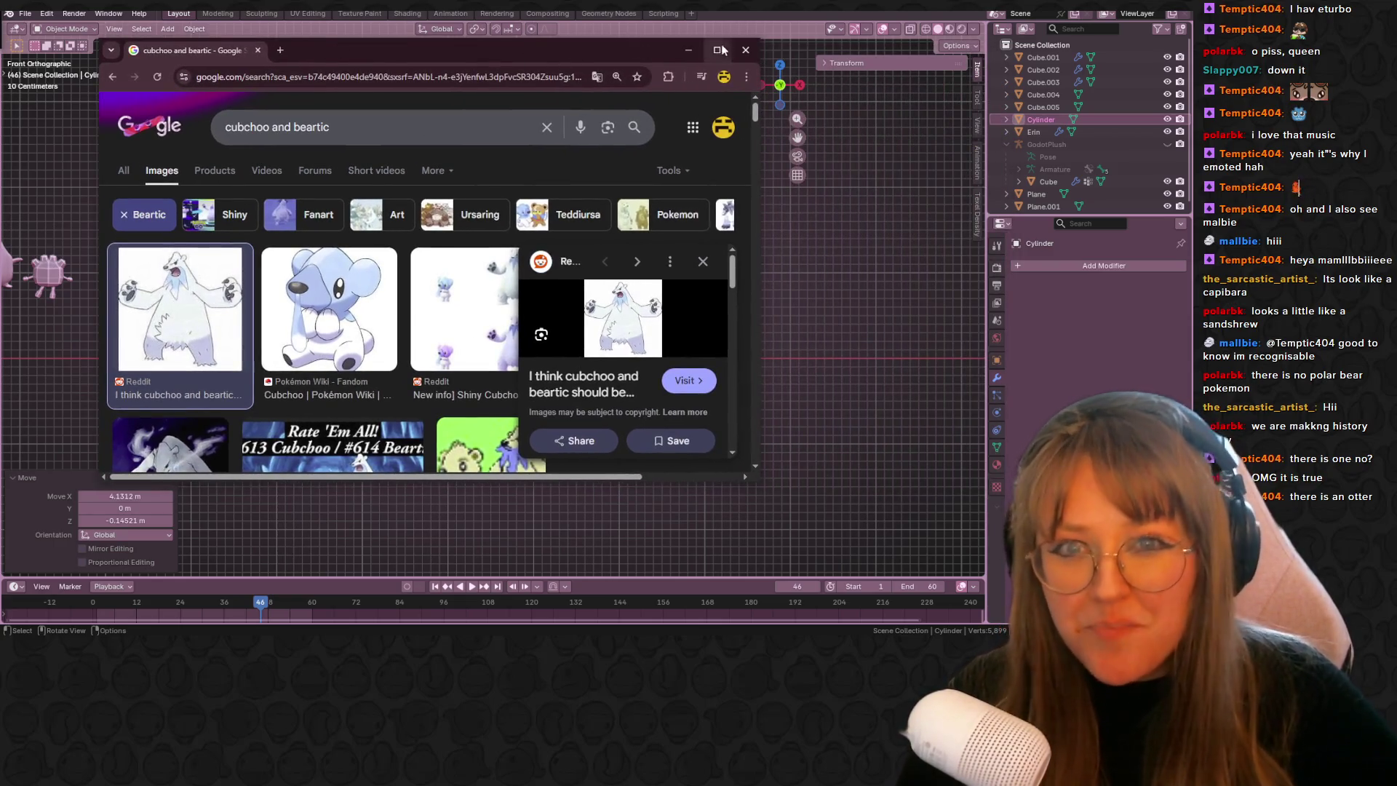
left_click(745, 50)
- In Edit Mode, scale the cylinder's top ring down to 0.277 to taper it
middle_click_drag(613, 299, 553, 334, "shift")
key("Tab")
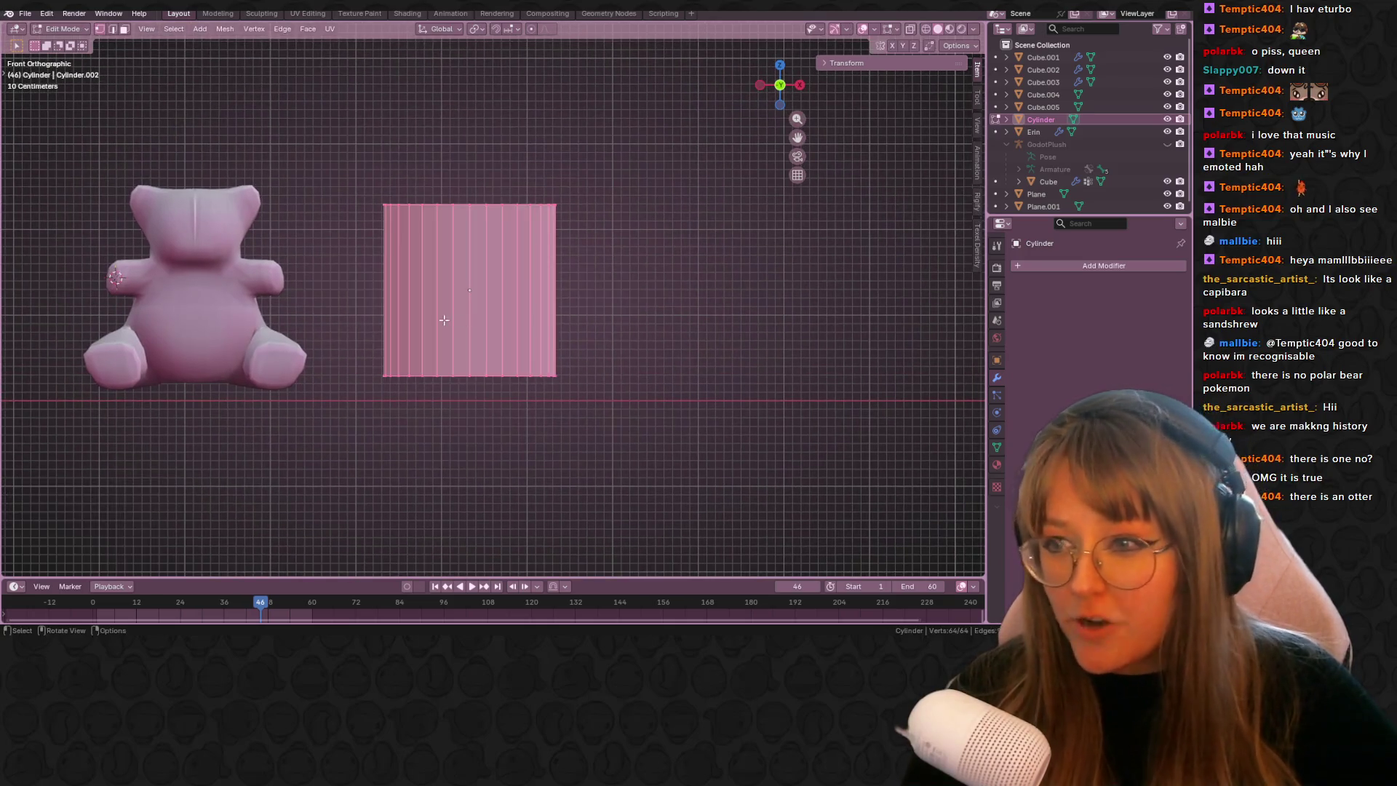
left_click(529, 197, "alt")
middle_click_drag(586, 162, 573, 216)
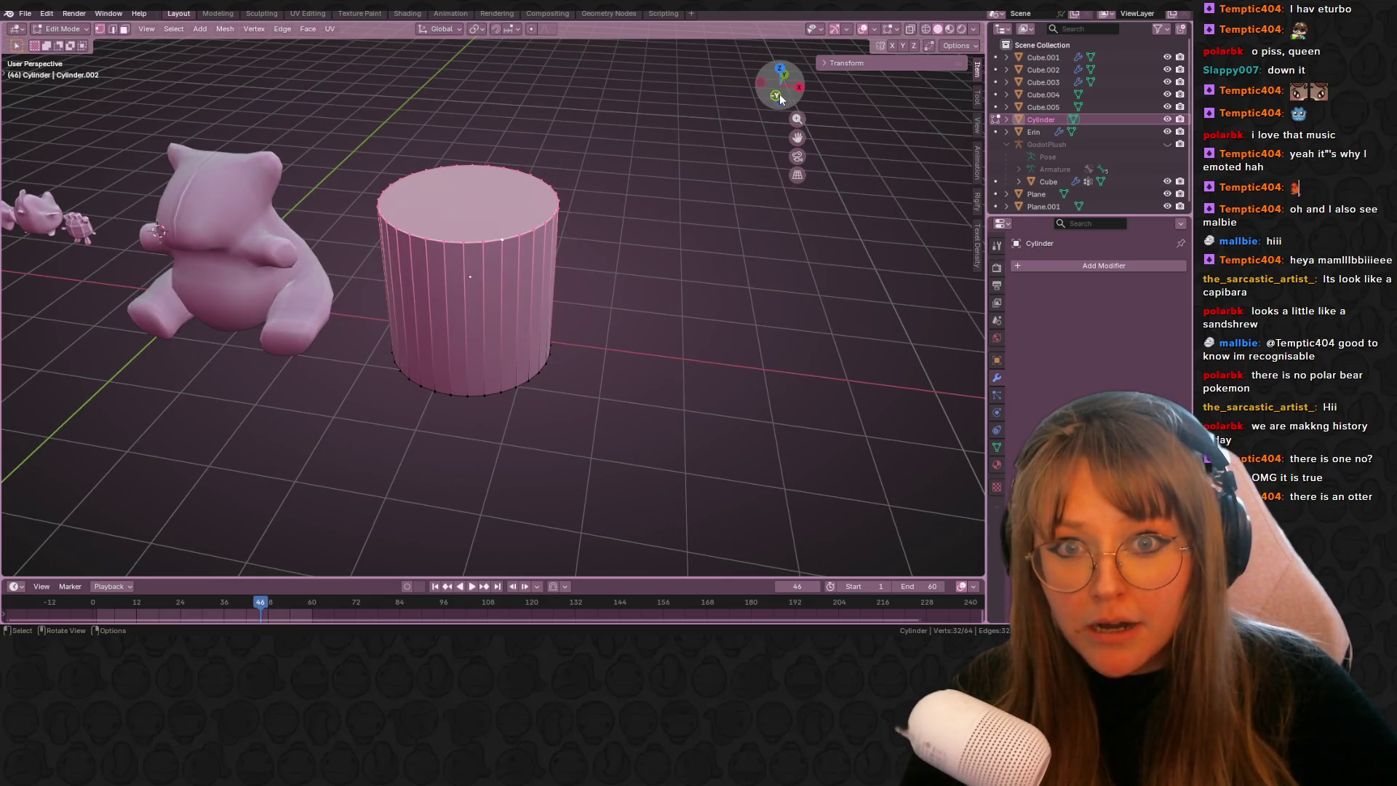
left_click(776, 95)
key("s")
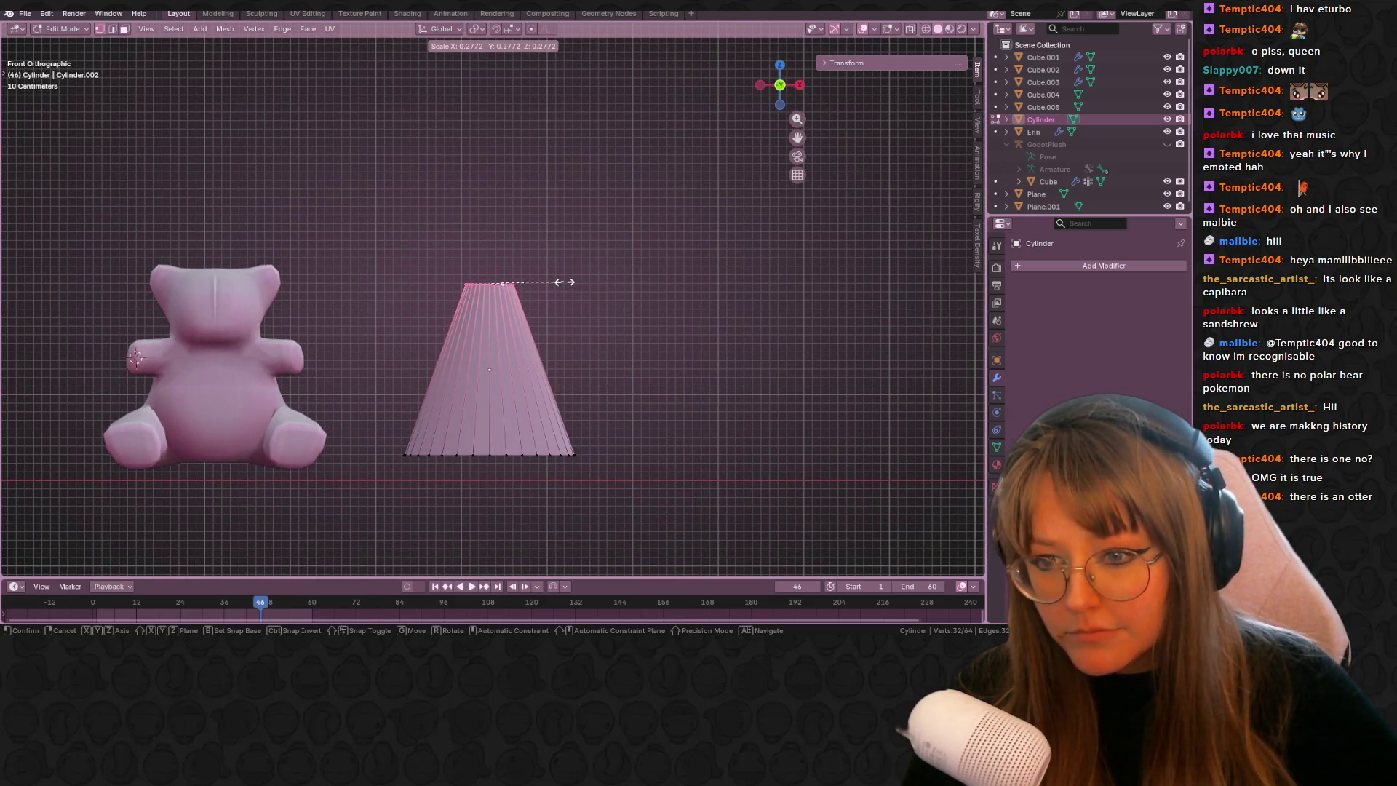
left_click(547, 282)
- Extrude the bottom ring down and out into a wide flat brim
left_click(447, 451, "alt")
mouse_move(749, 414)
middle_mouse_down("shift")
mouse_move(739, 352)
mouse_move(621, 262)
middle_mouse_up("shift")
key("e")
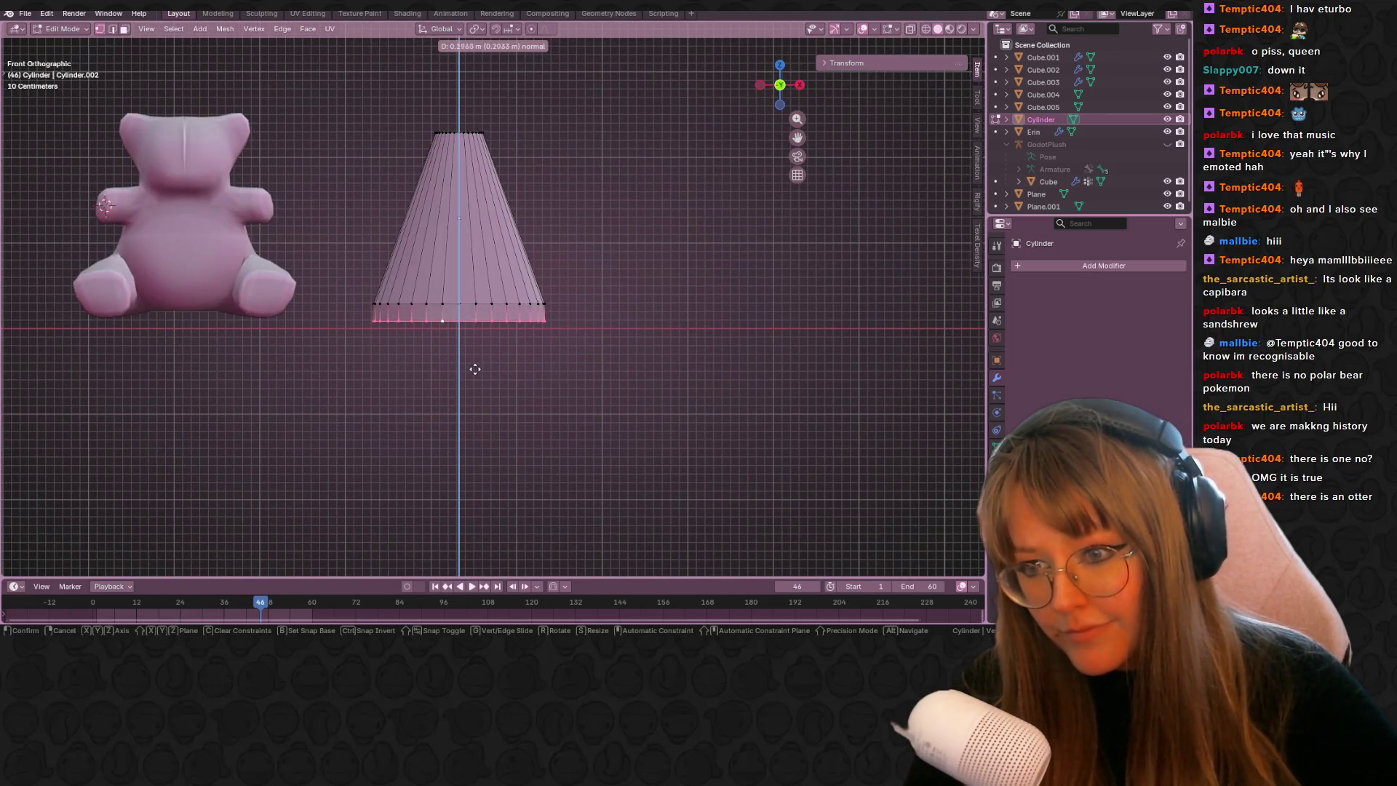
left_click(474, 369)
left_click(469, 304, "alt")
key("e")
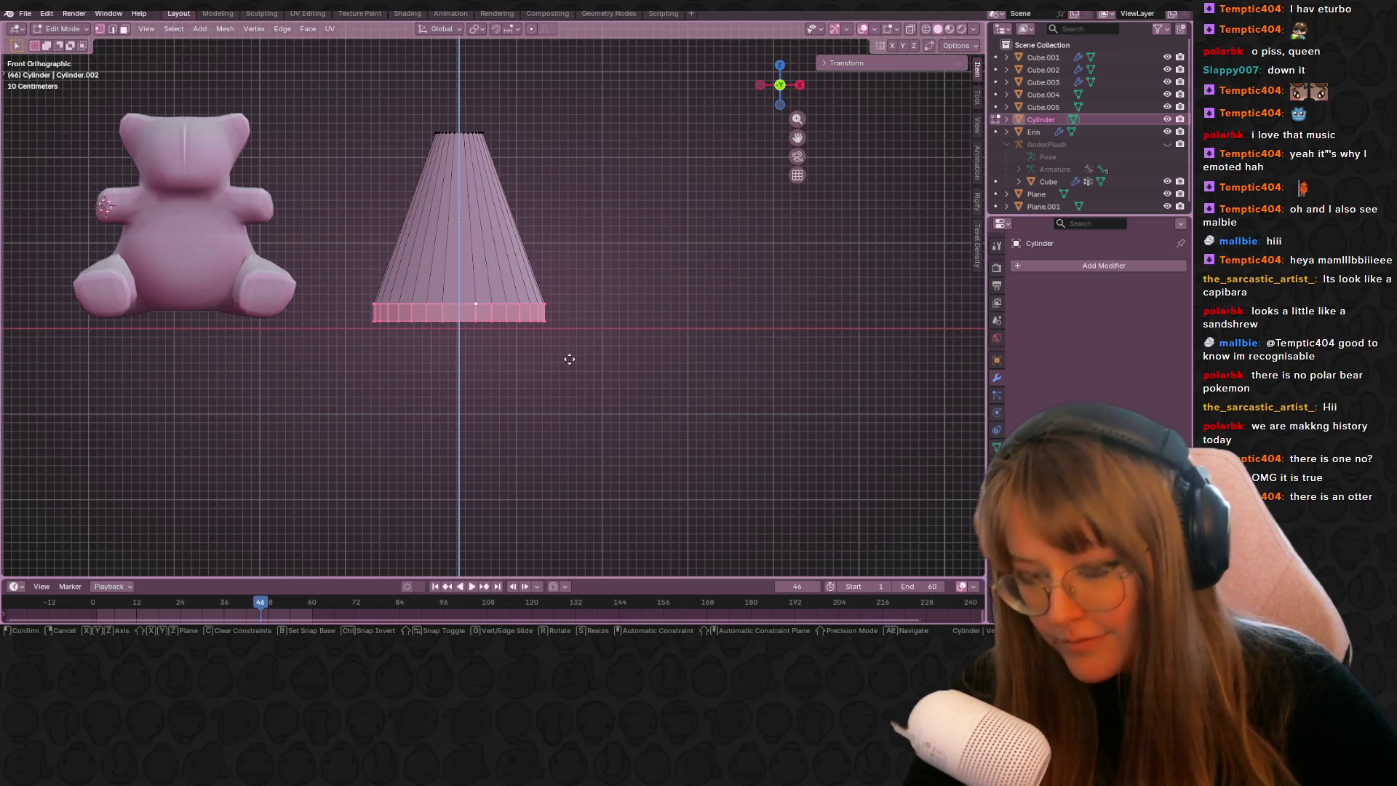
key("s")
left_click(617, 363)
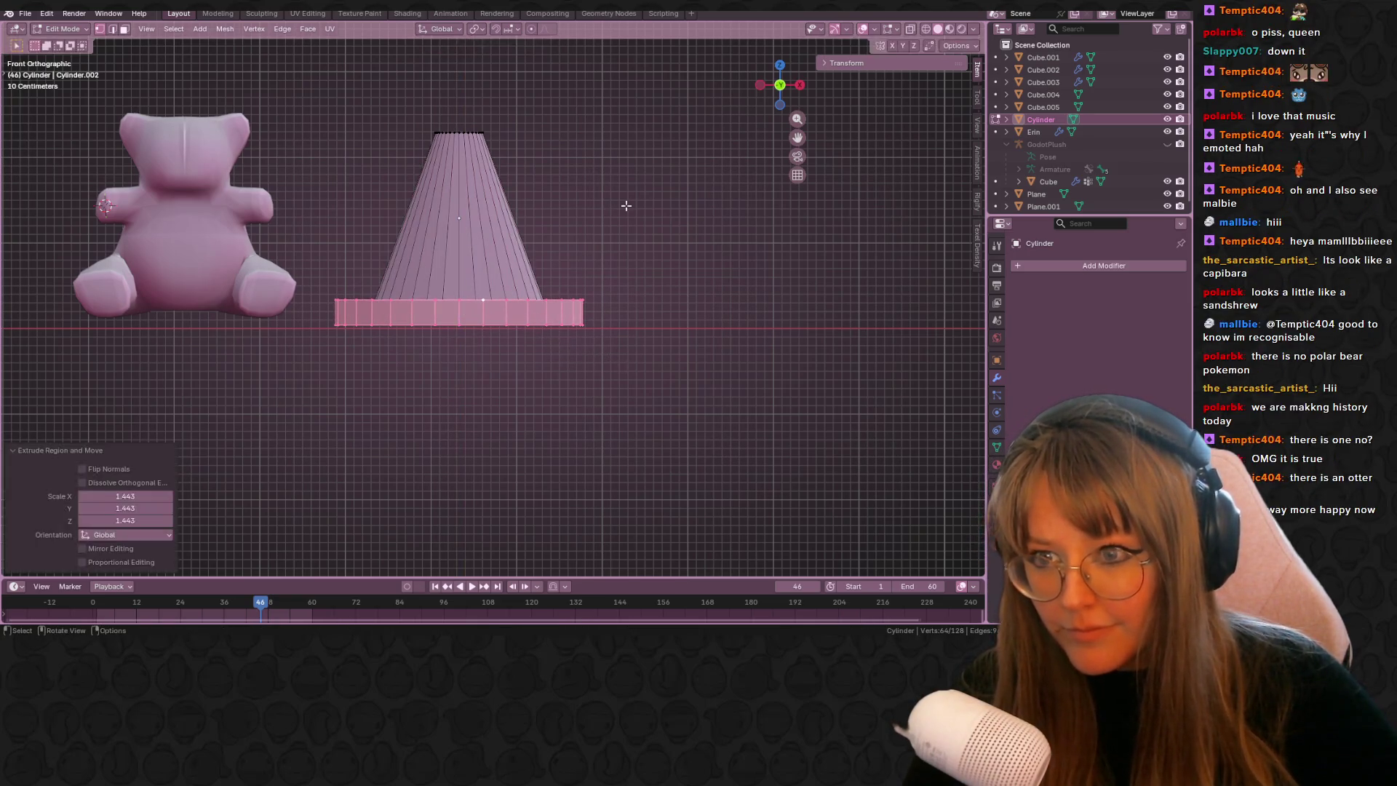
- Select the cone's top ring and widen it slightly
middle_click_drag(472, 128, 468, 212, "shift")
left_click(463, 216, "alt")
left_click(465, 216, "alt")
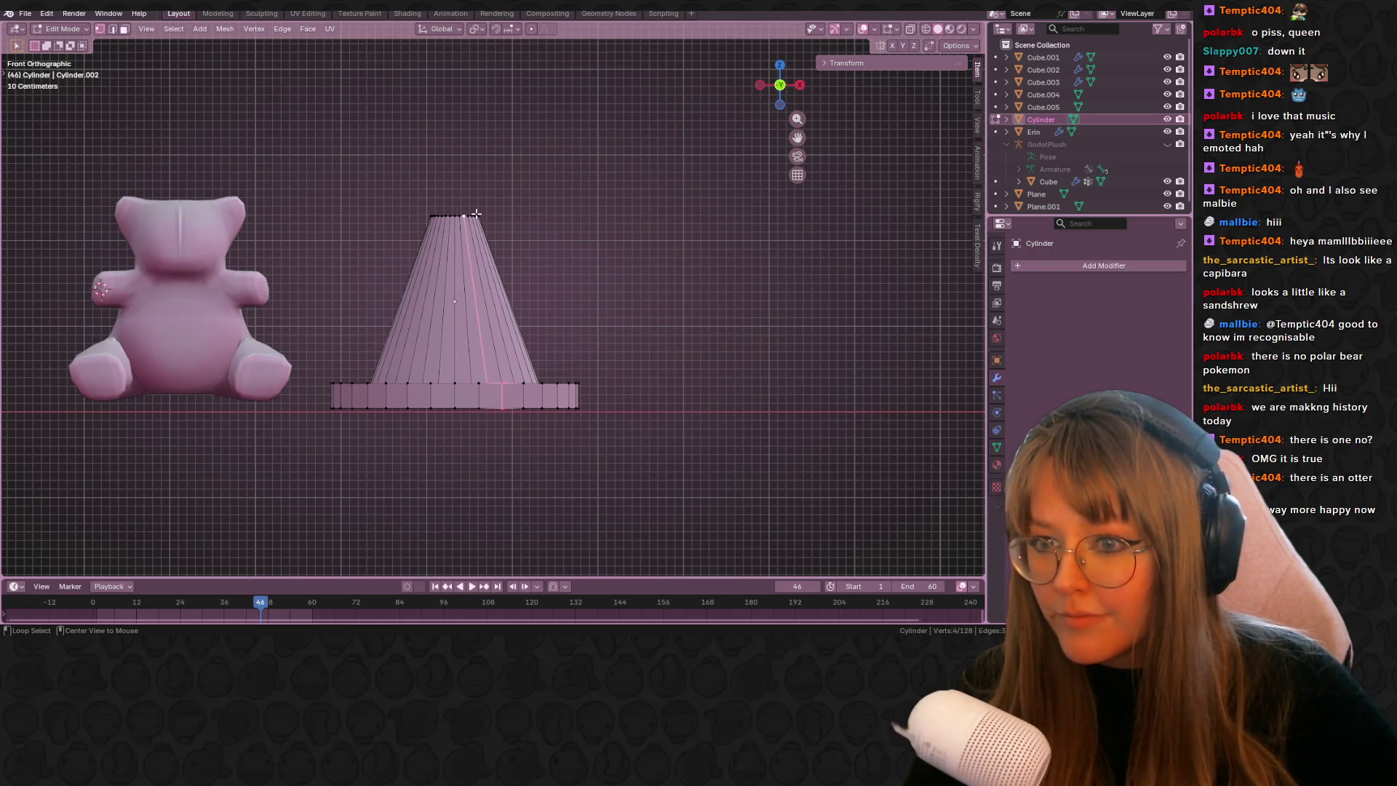
key("ctrl+KP_1")
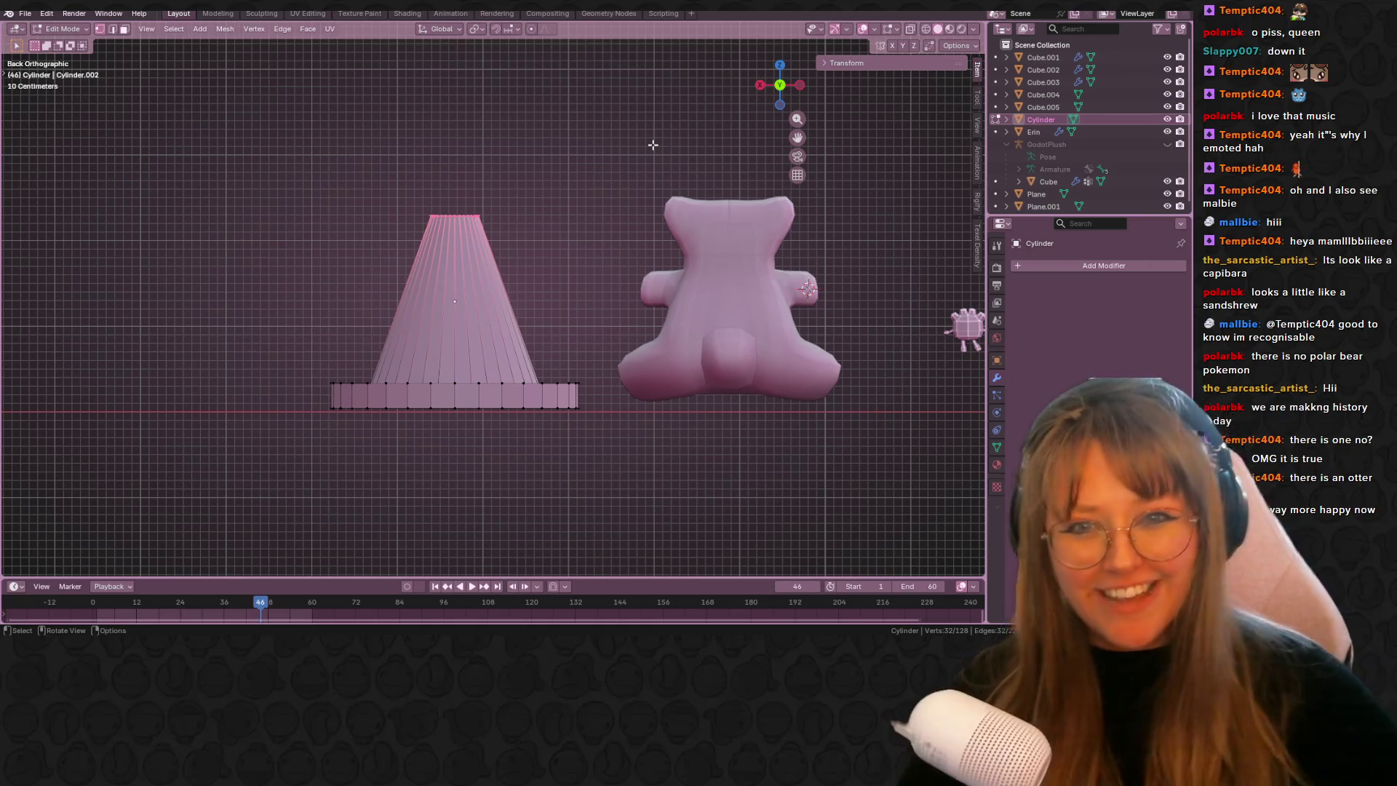
left_click(780, 85)
middle_click_drag(555, 162, 586, 243, "shift")
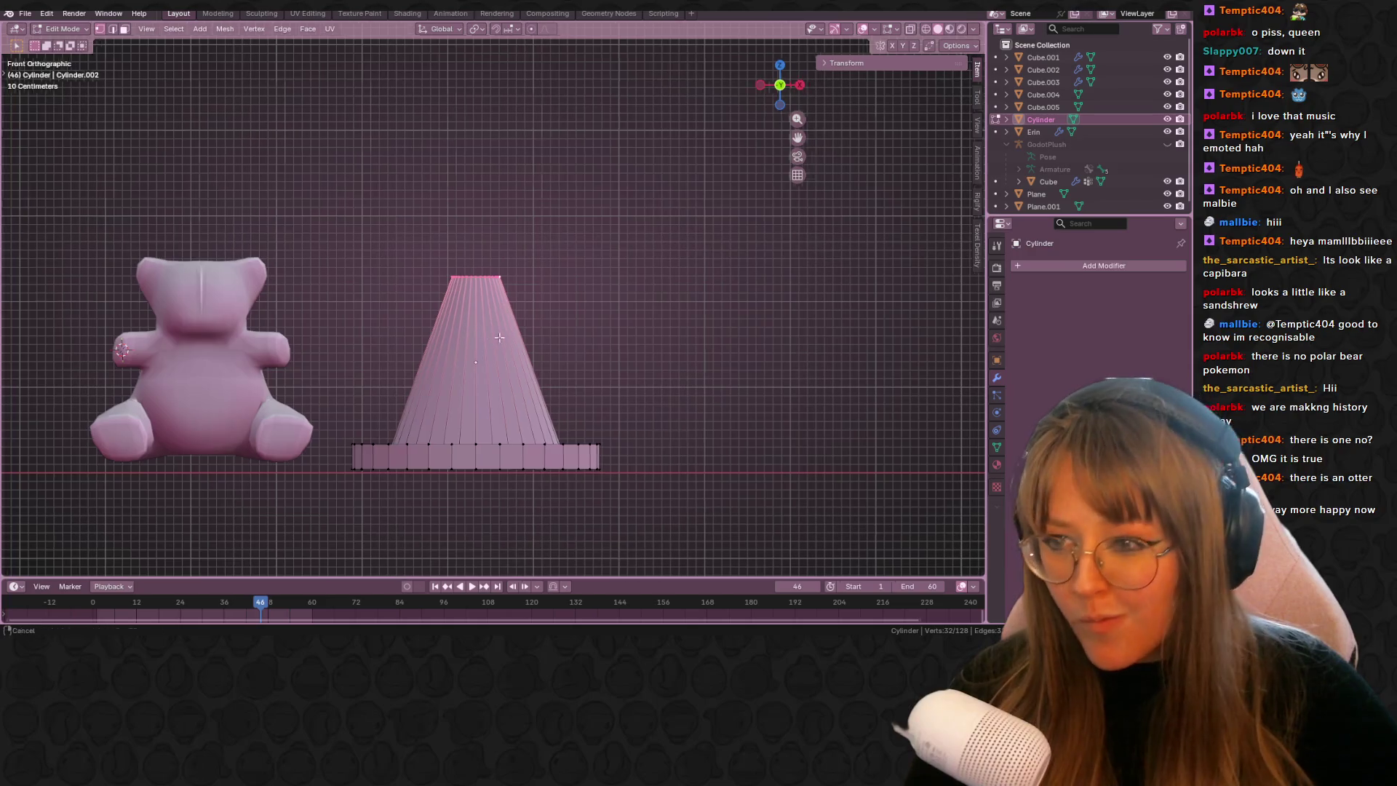
middle_click_drag(490, 338, 556, 317, "shift")
key("s")
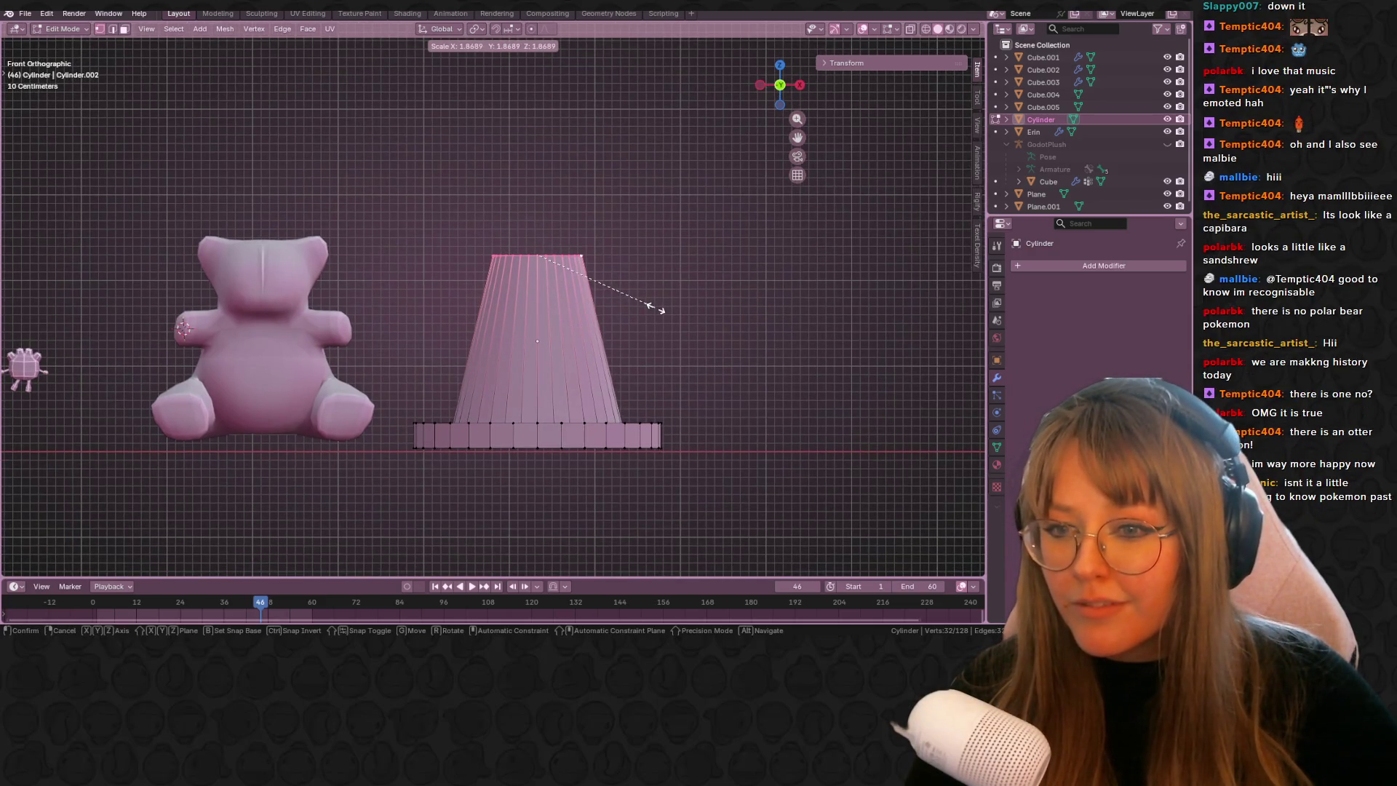
left_click(656, 308)
- Raise the top ring to make the cone taller and narrow its tip
middle_click_drag(670, 275, 645, 302, "shift")
key("g")
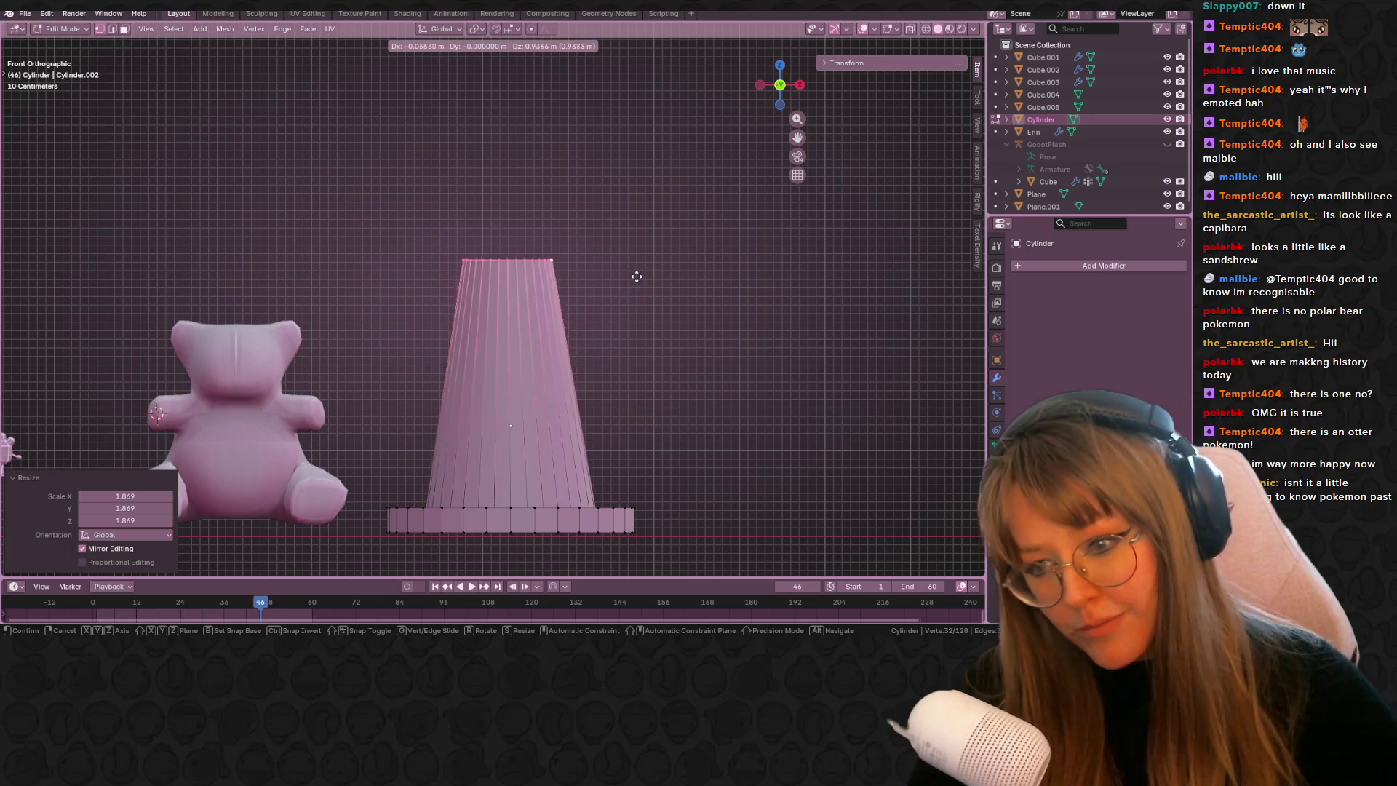
left_click(639, 191)
key("s")
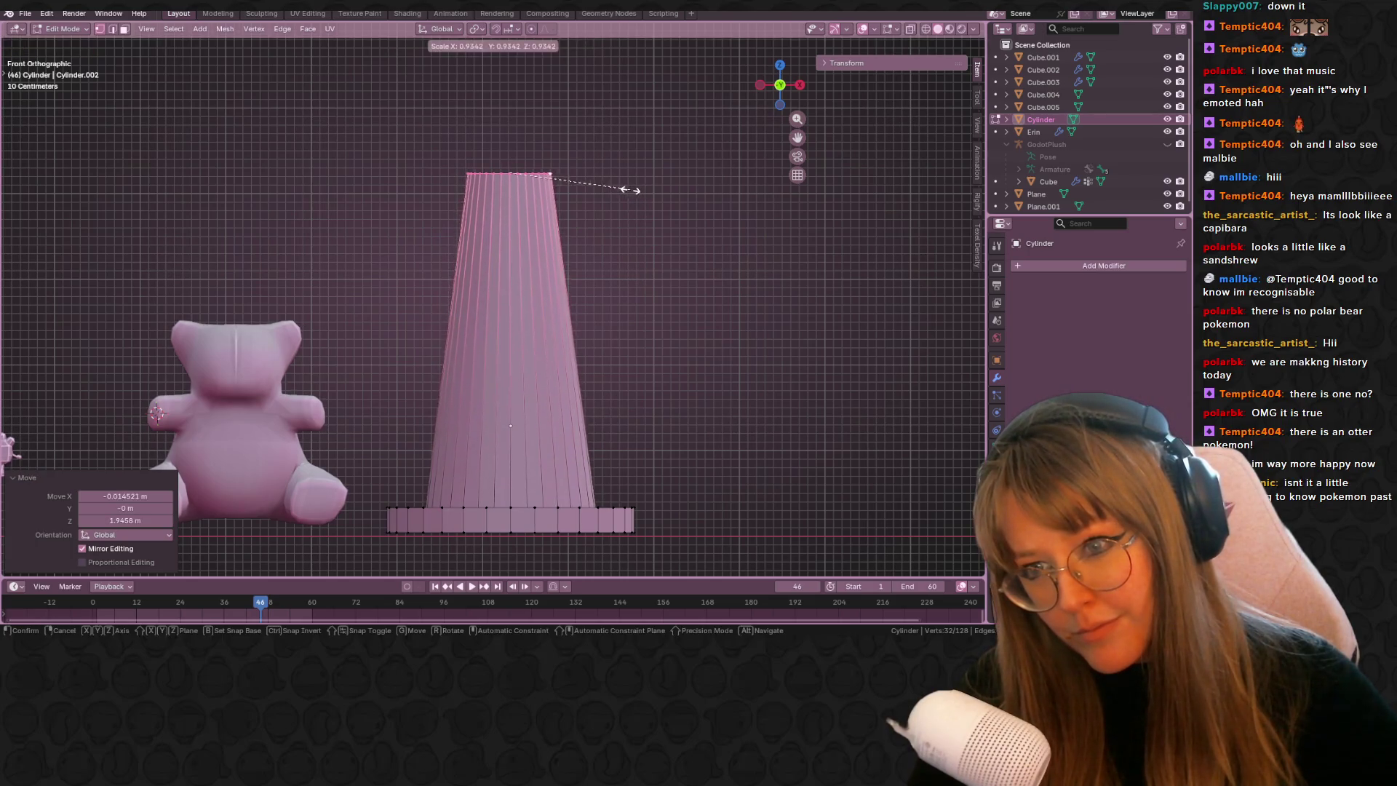
left_click(592, 191)
- Select the whole cone and scale it uniformly to 0.454
mouse_move(591, 190)
middle_mouse_down()
mouse_move(674, 268)
mouse_move(714, 325)
mouse_move(707, 337)
middle_mouse_up()
key("a")
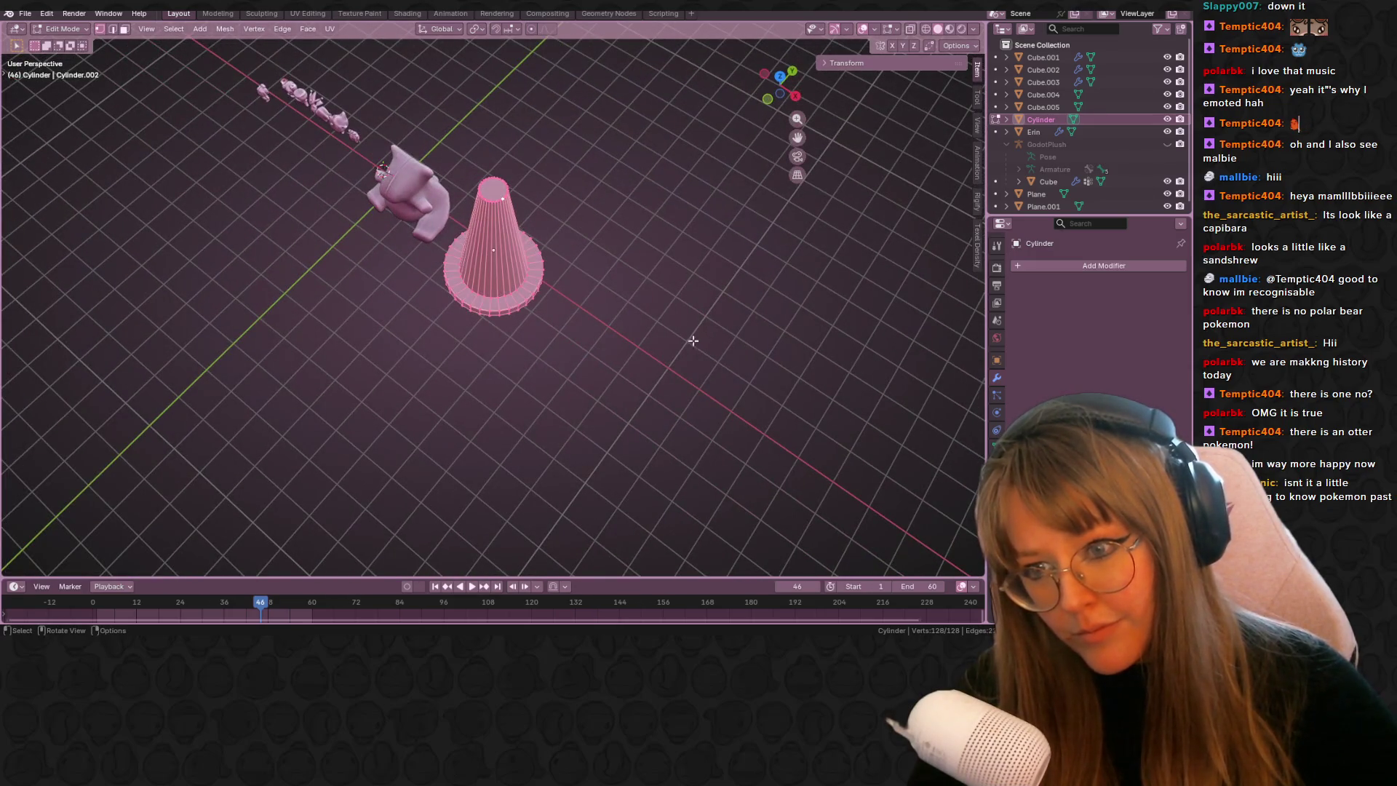
left_click(798, 94)
mouse_move(798, 101)
middle_mouse_down()
mouse_move(638, 187)
mouse_move(614, 224)
middle_mouse_up()
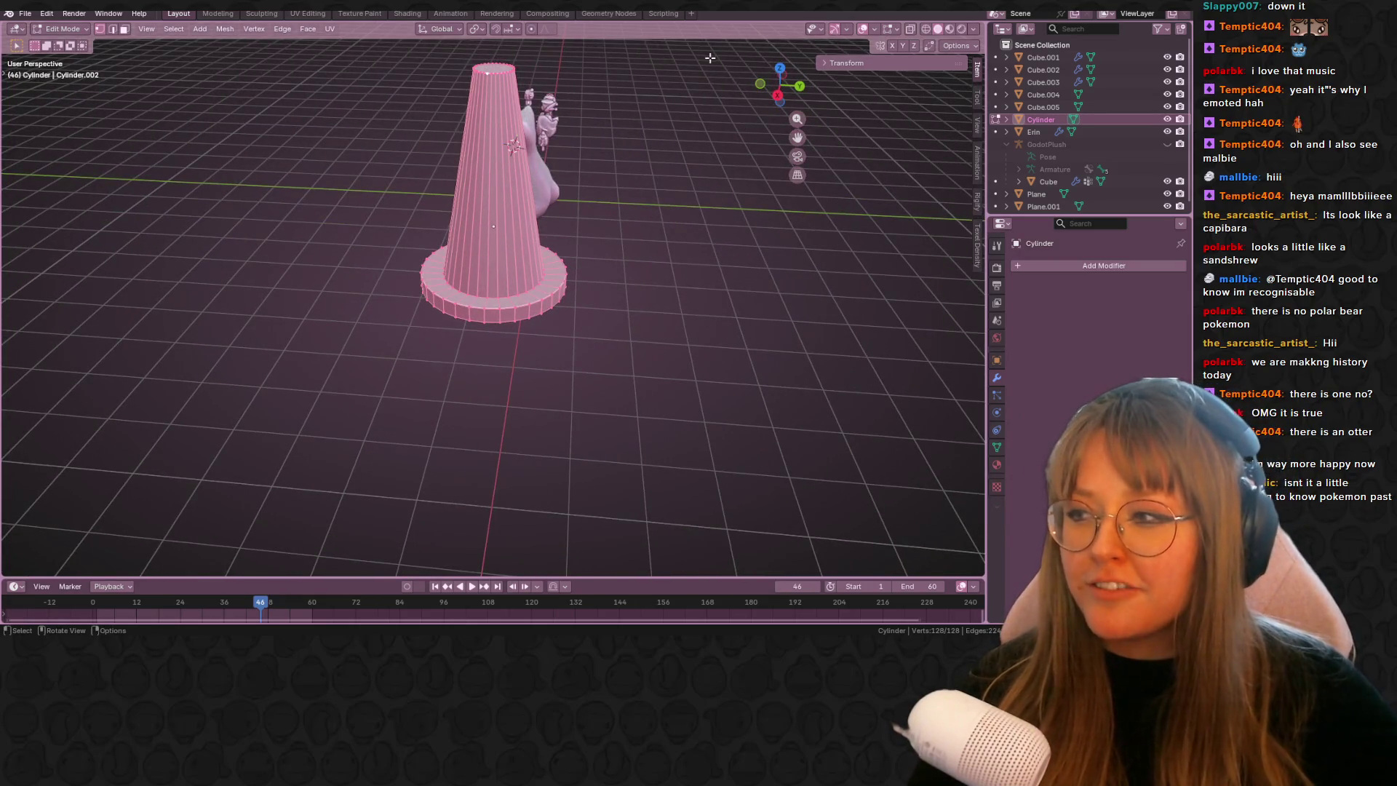
left_click(777, 97)
mouse_move(509, 117)
middle_mouse_down("shift")
mouse_move(483, 209)
mouse_move(495, 239)
middle_mouse_up("shift")
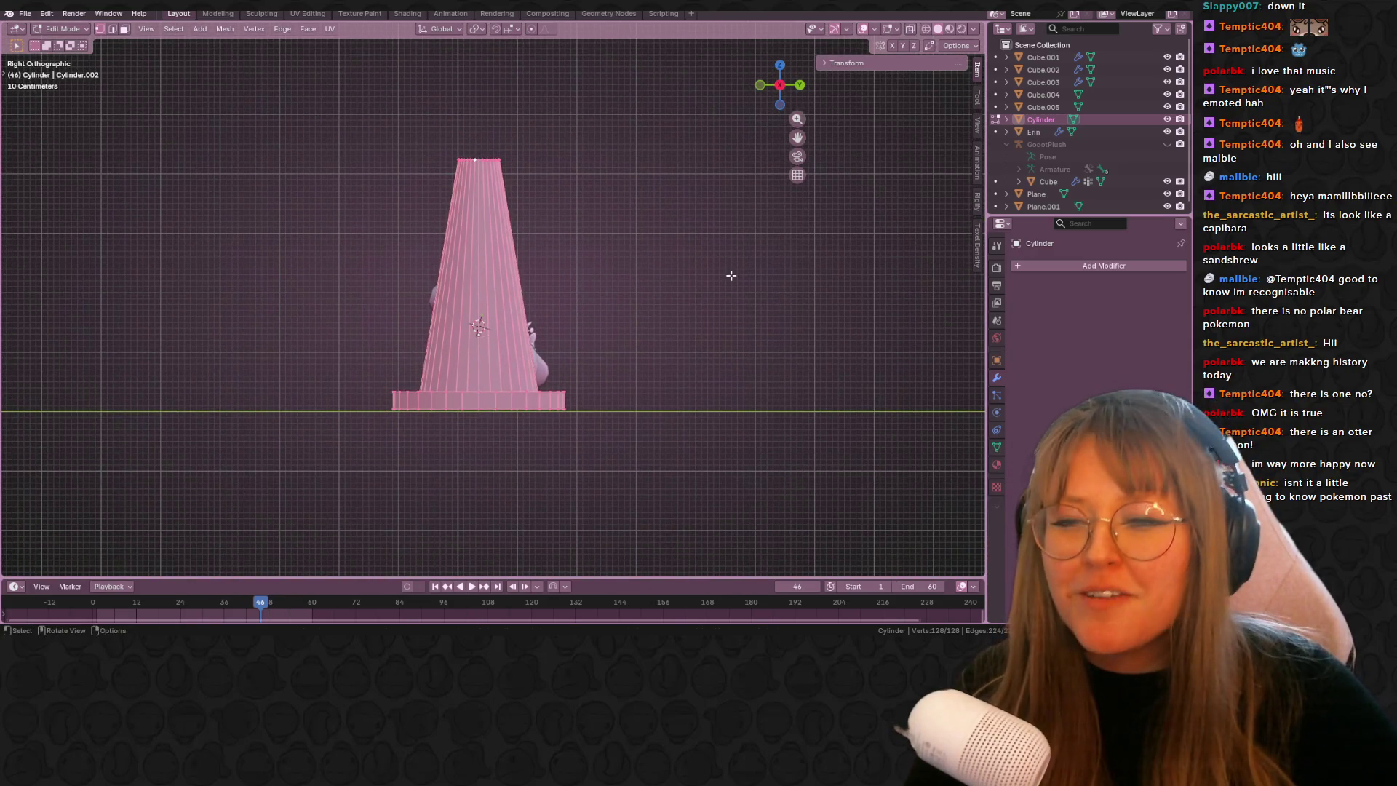
key("s")
left_click(585, 286)
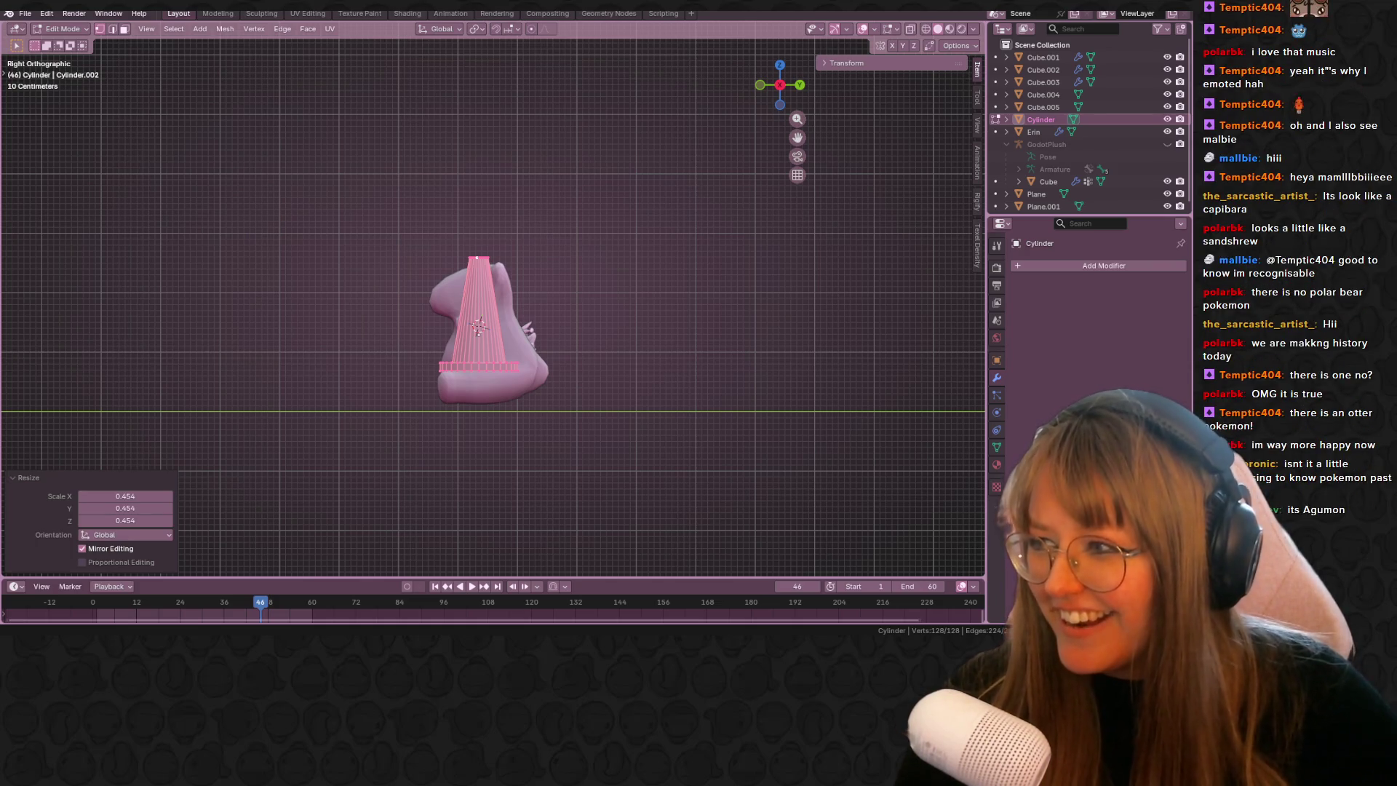
- Raise the cone toward the bear's head, shrink it, and lower it onto the head
scroll(405, 229, "up", 2)
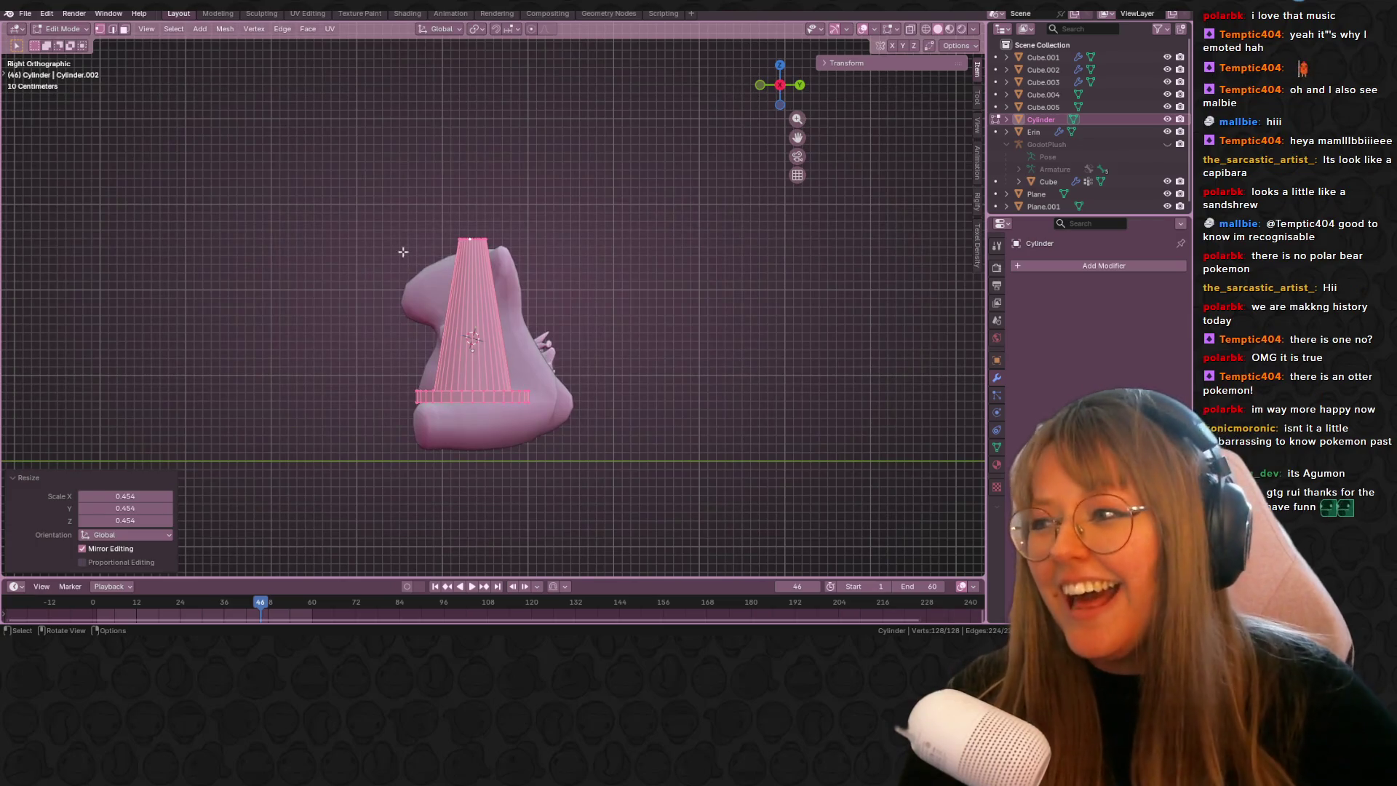
scroll(487, 281, "up", 3)
scroll(596, 371, "down", 2)
key("g")
left_click(646, 358)
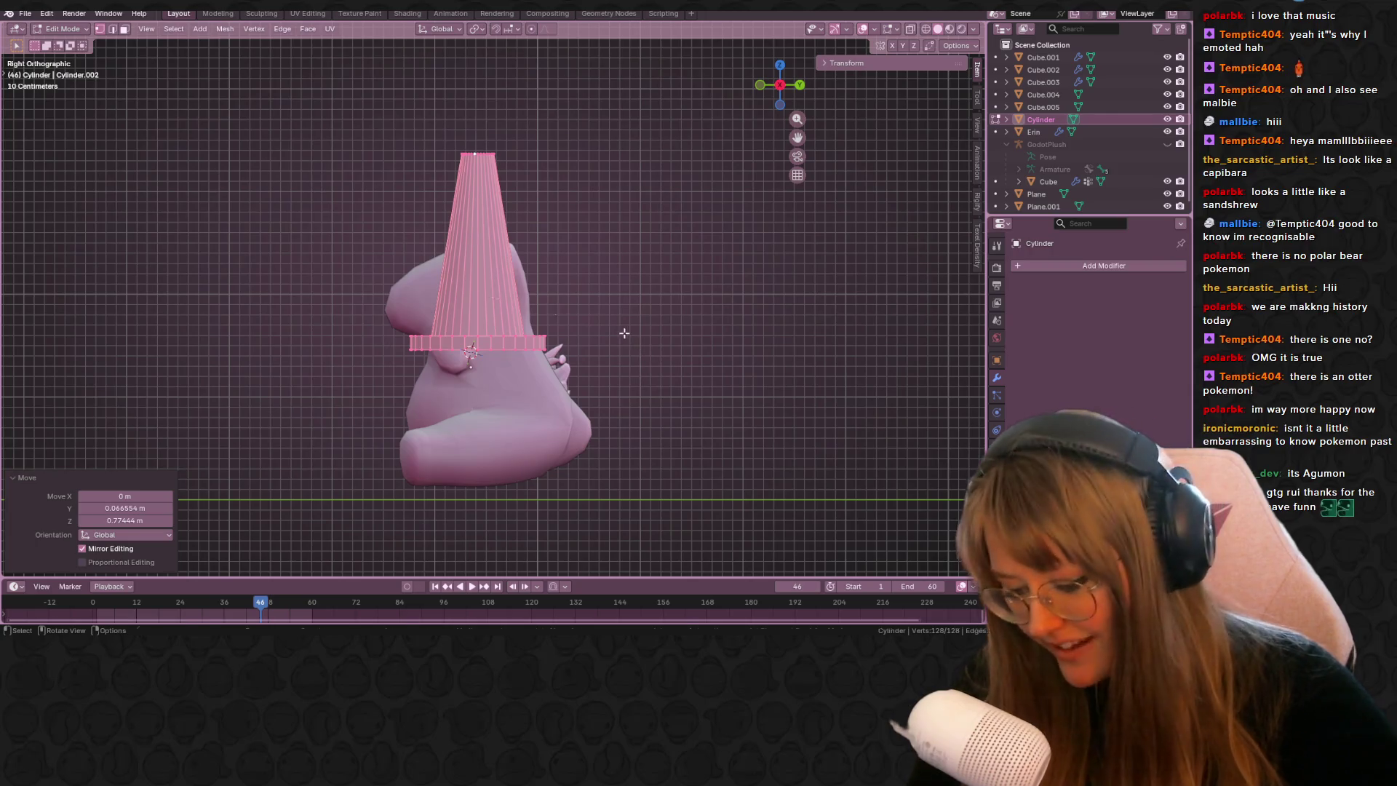
key("g")
left_click(579, 337)
key("s")
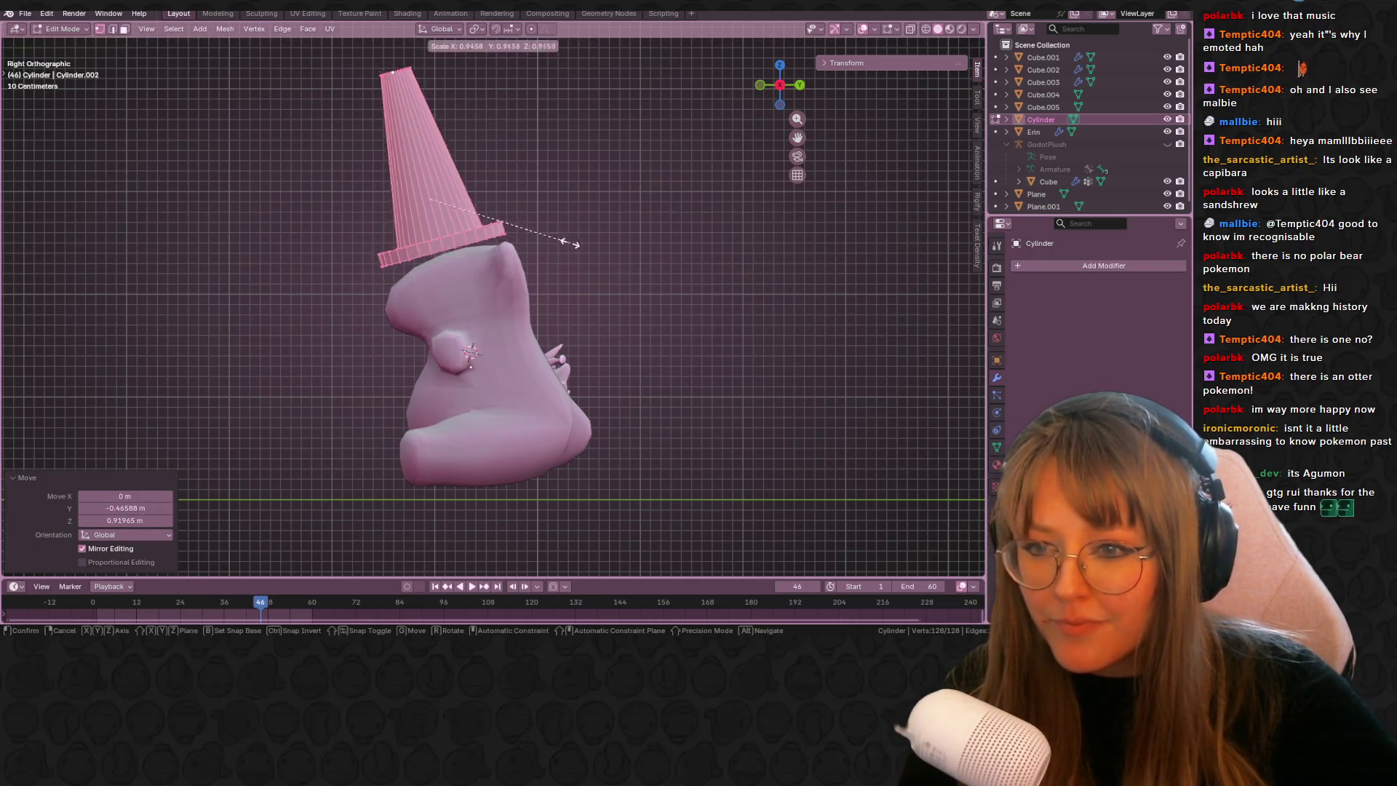
left_click(539, 240)
key("g")
left_click(552, 280)
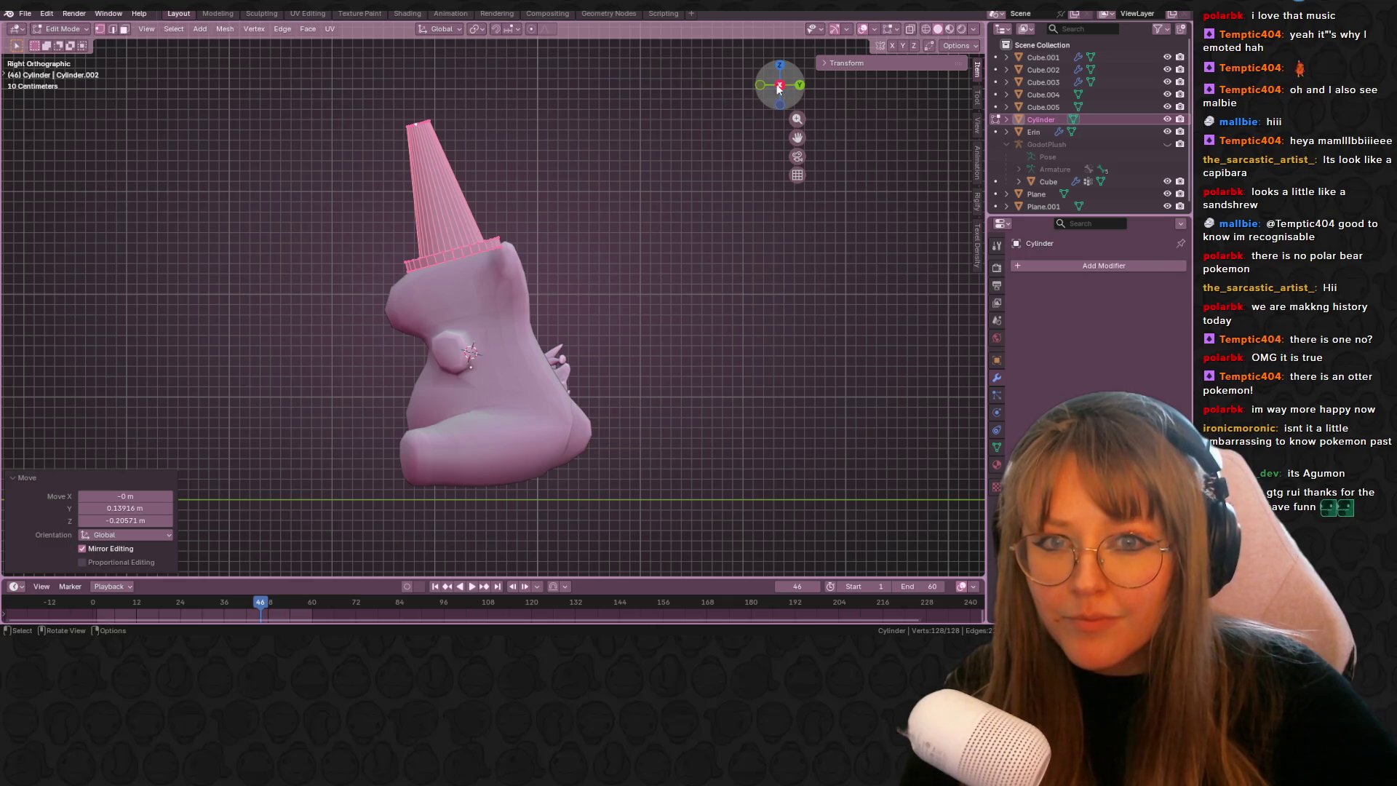
- In front view, place the cone on the head, scale it to 1.428 and tilt it
key("KP_1")
middle_click_drag(525, 209, 822, 363, "shift")
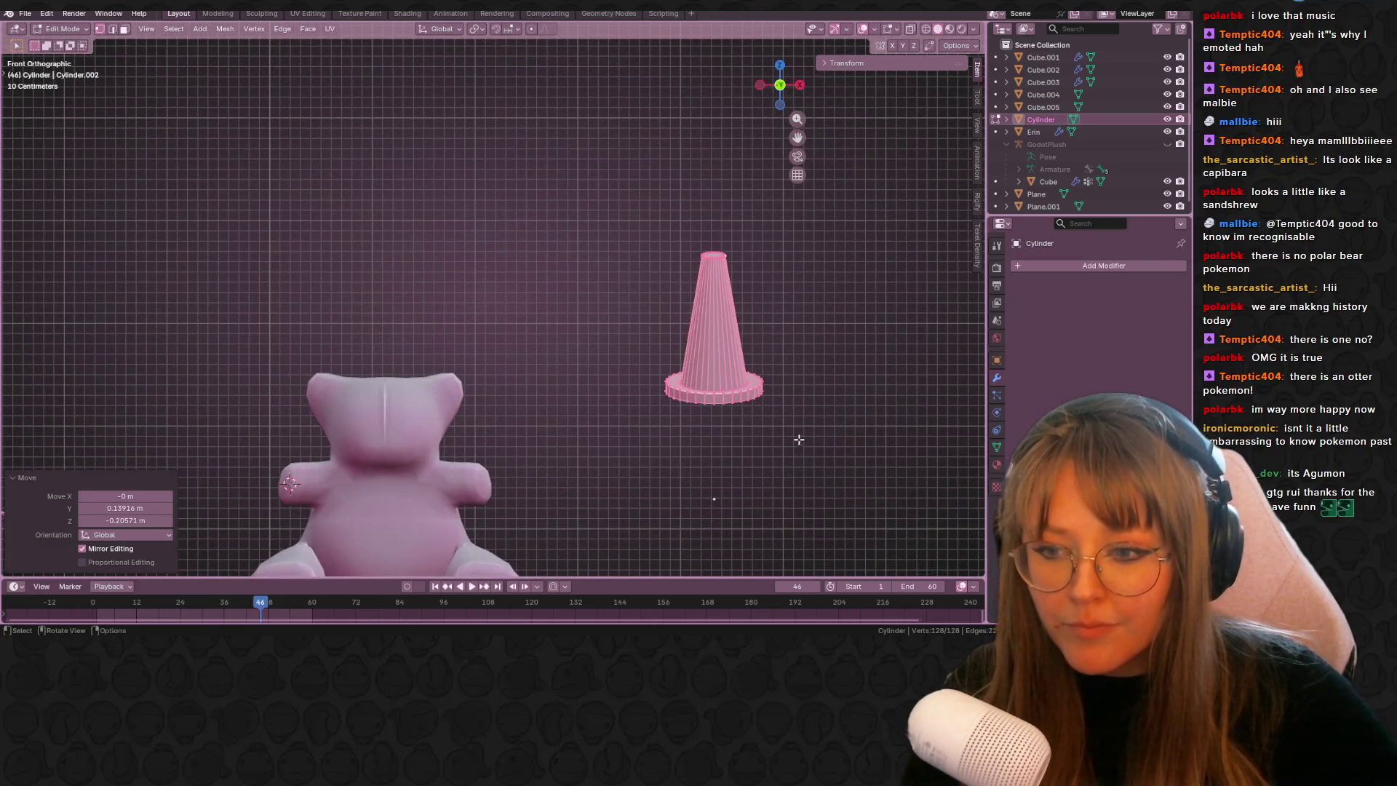
key("g")
left_click(495, 390)
key("s")
left_click(530, 389)
middle_click_drag(530, 390, 549, 247, "shift")
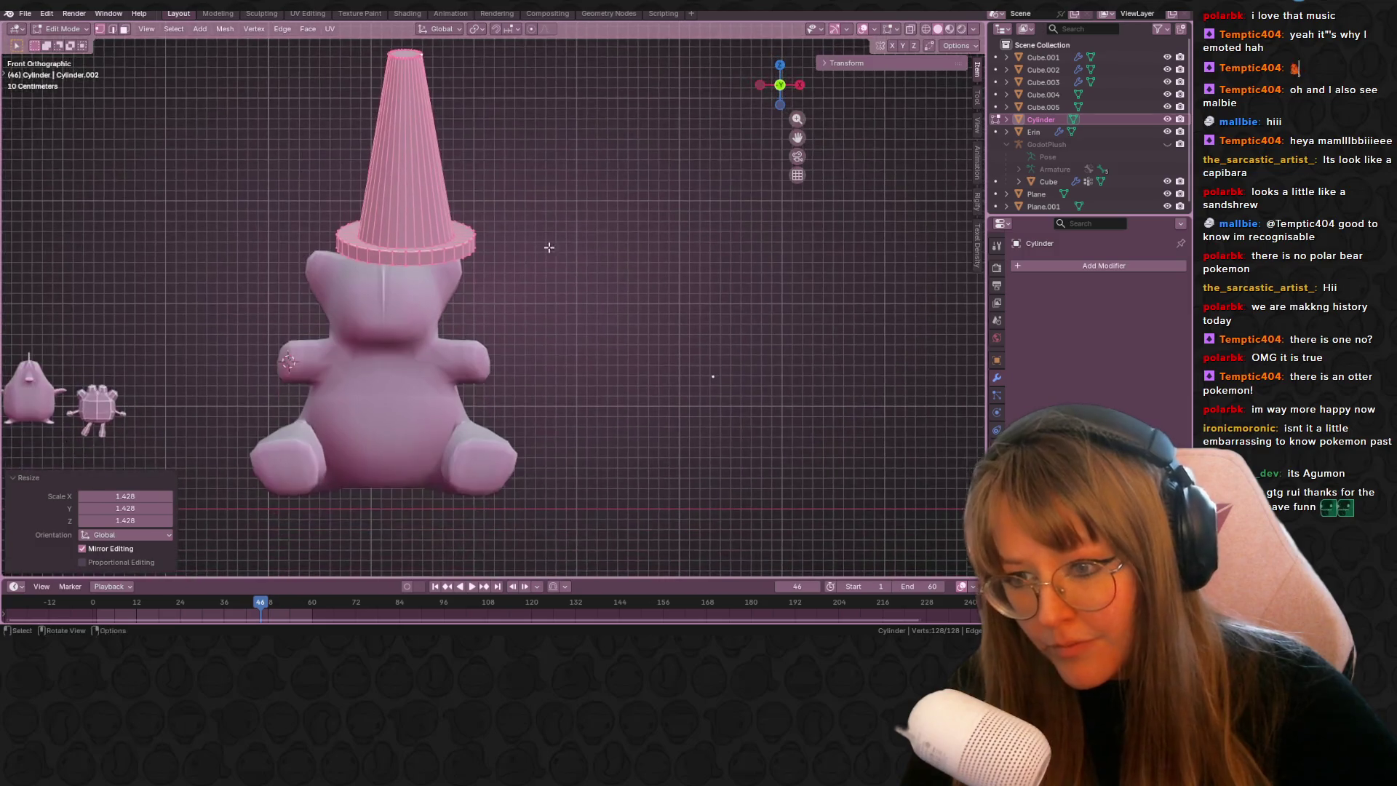
key("r")
left_click(538, 304)
- Reposition the cone on the head and tilt it further right, undoing and redoing adjustments
key("g")
left_click(587, 331)
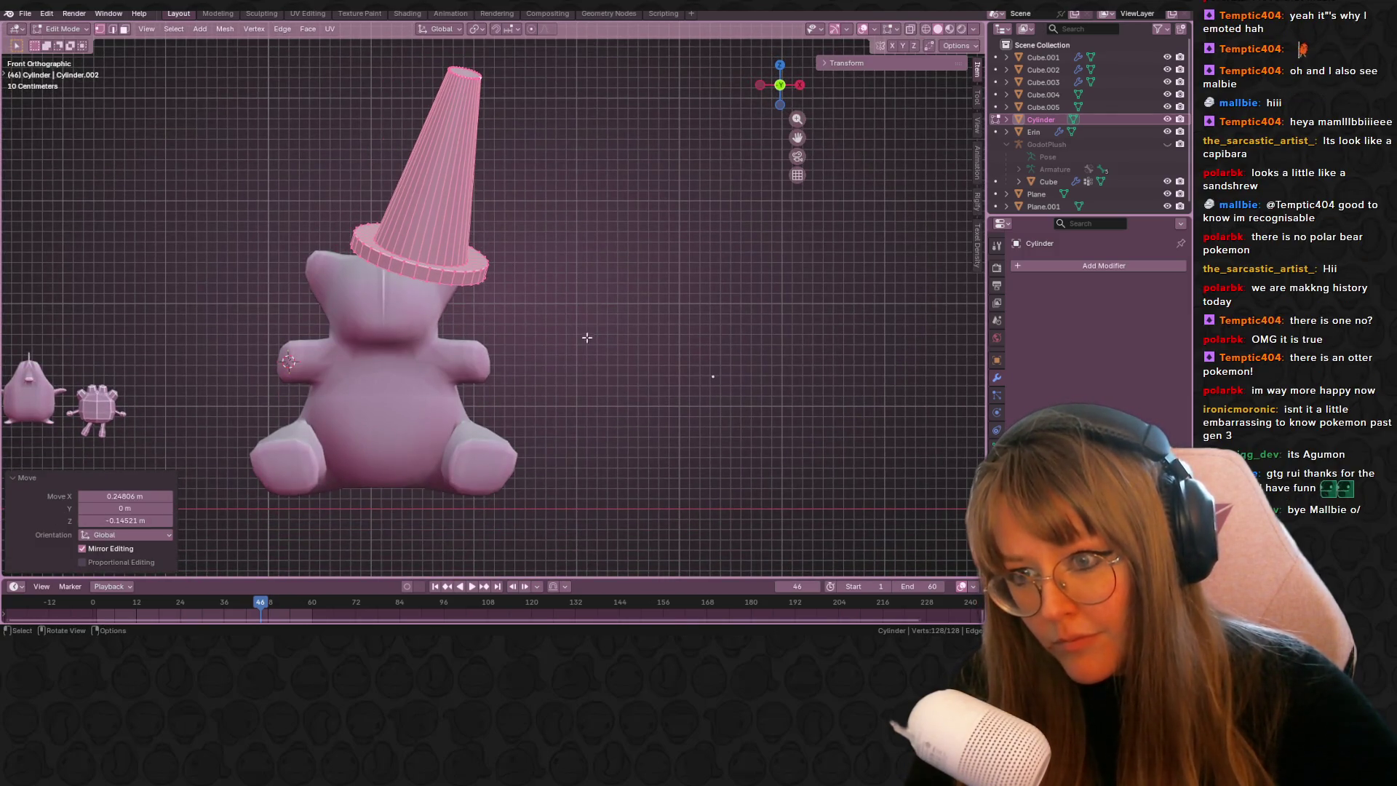
key("g")
key("r")
key("g")
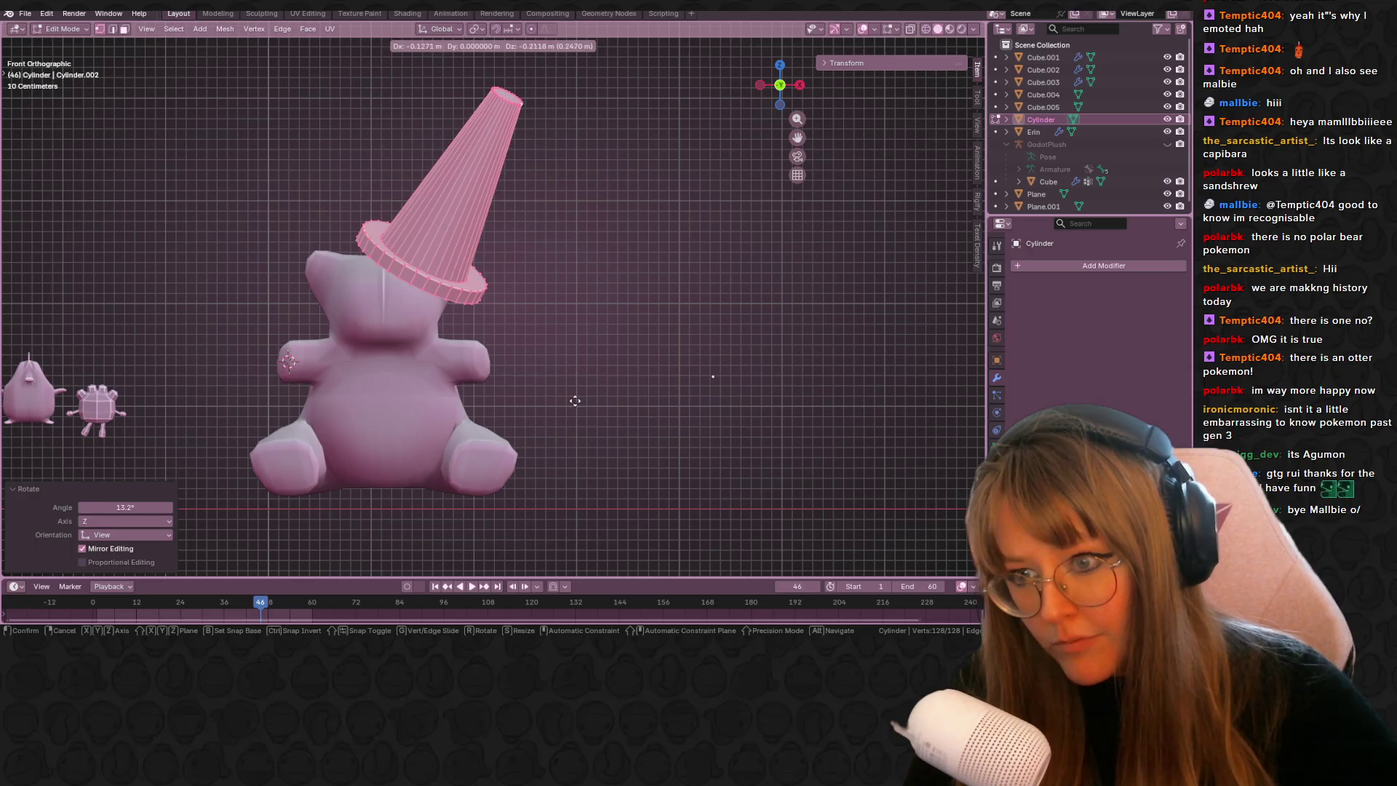
left_click(606, 357)
key("r")
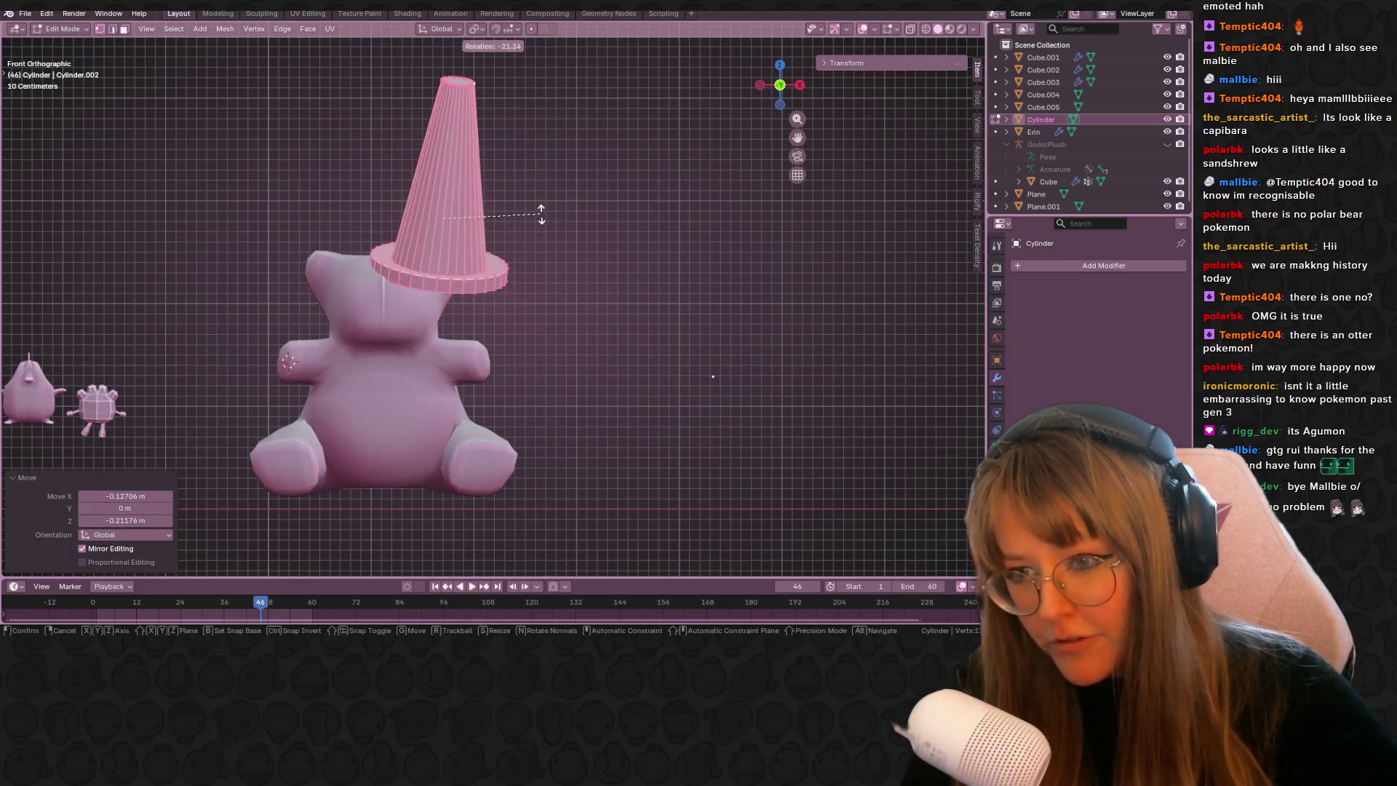
key("Escape")
key("ctrl+z")
key("ctrl+z")
key("g")
key("Escape")
key("ctrl+shift+z")
key("ctrl+shift+z")
- From the side view, rotate the cone slightly back and fine-tune its angle and placement
left_click(804, 90)
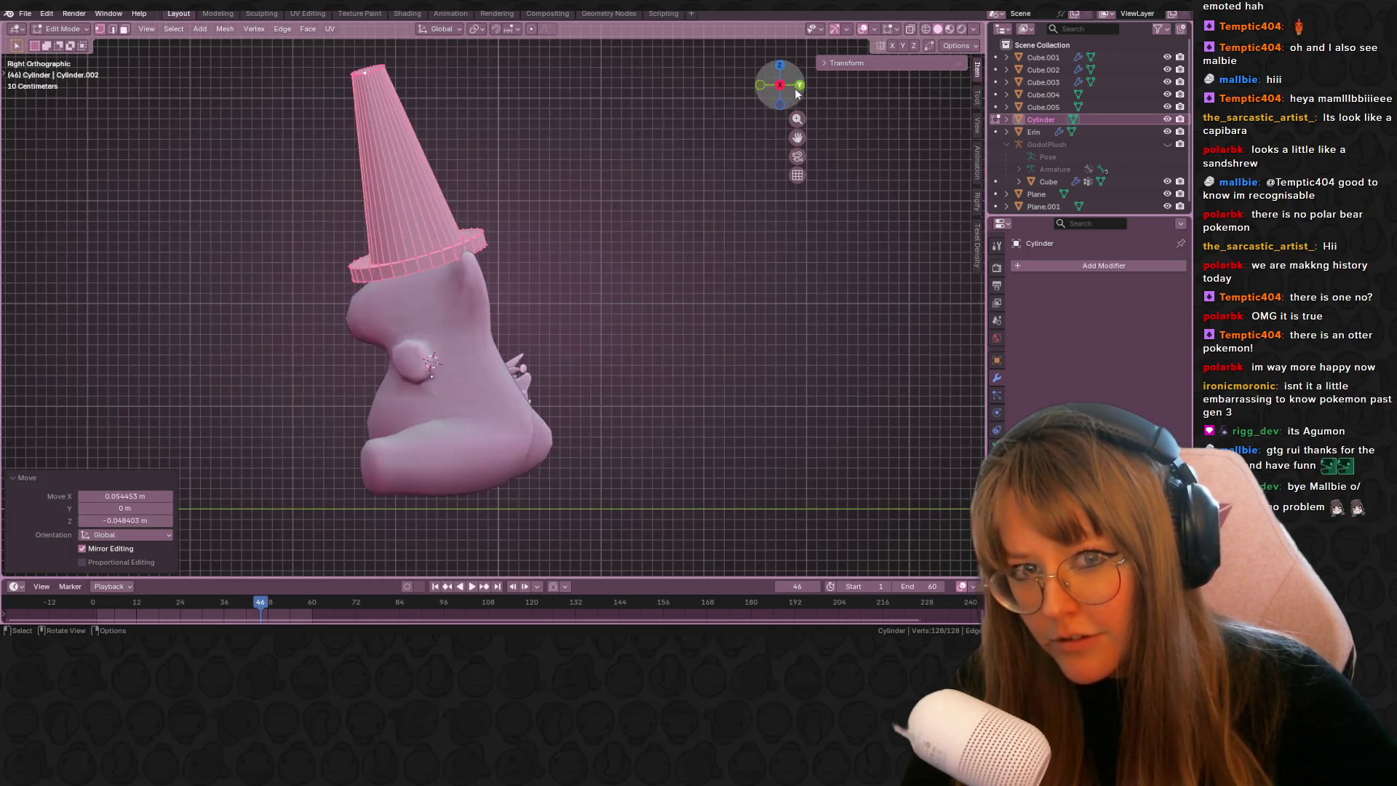
key("r")
left_click(519, 181)
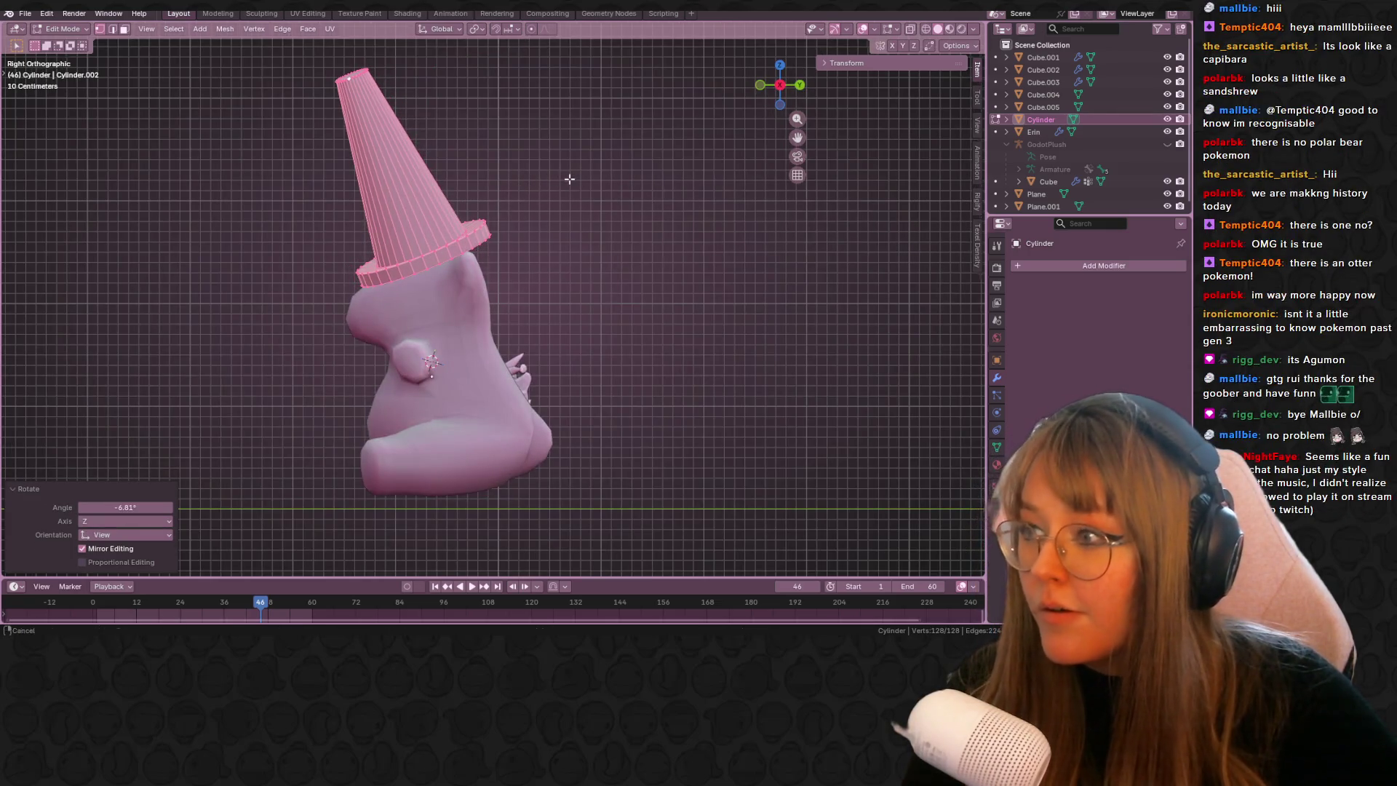
middle_click_drag(569, 178, 563, 209, "shift")
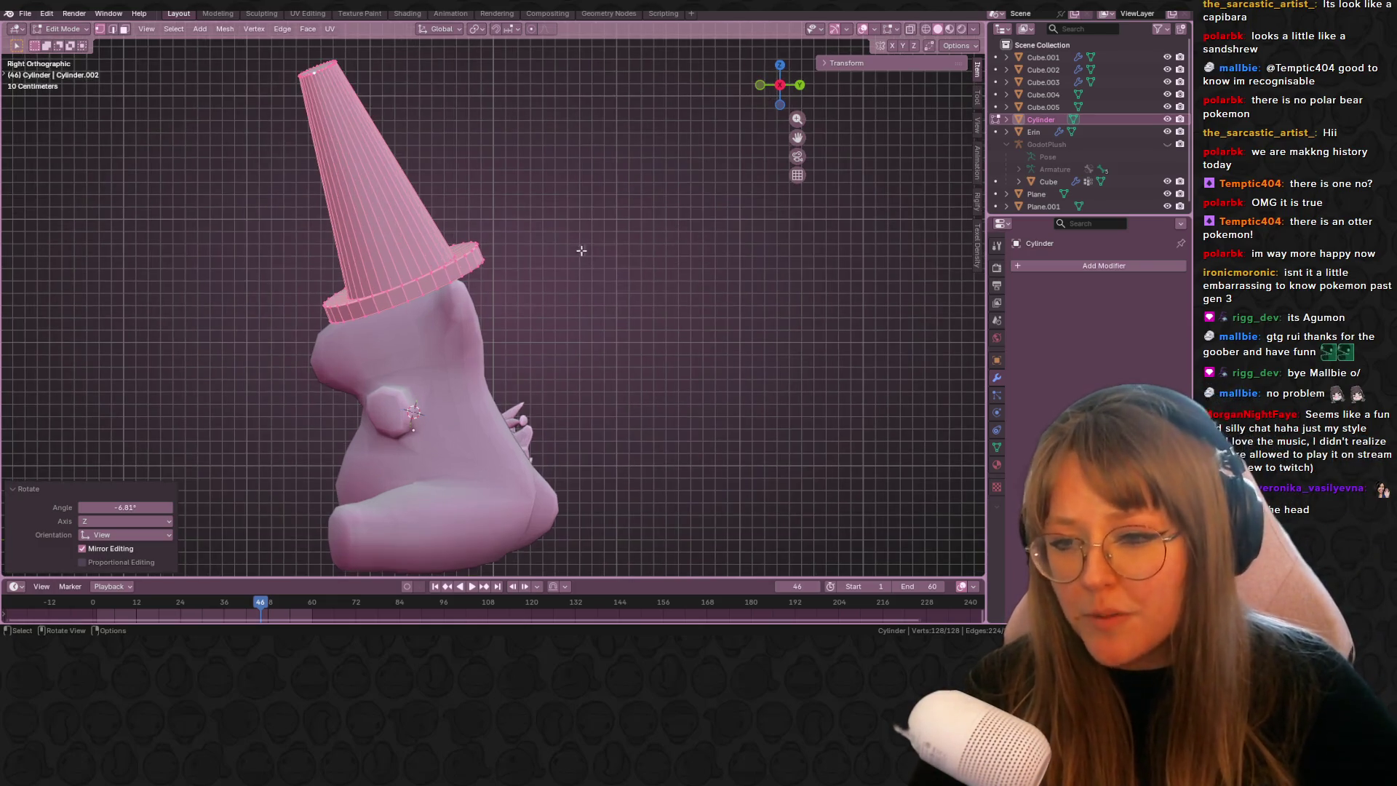
scroll(670, 238, "up", 1)
key("g")
key("r")
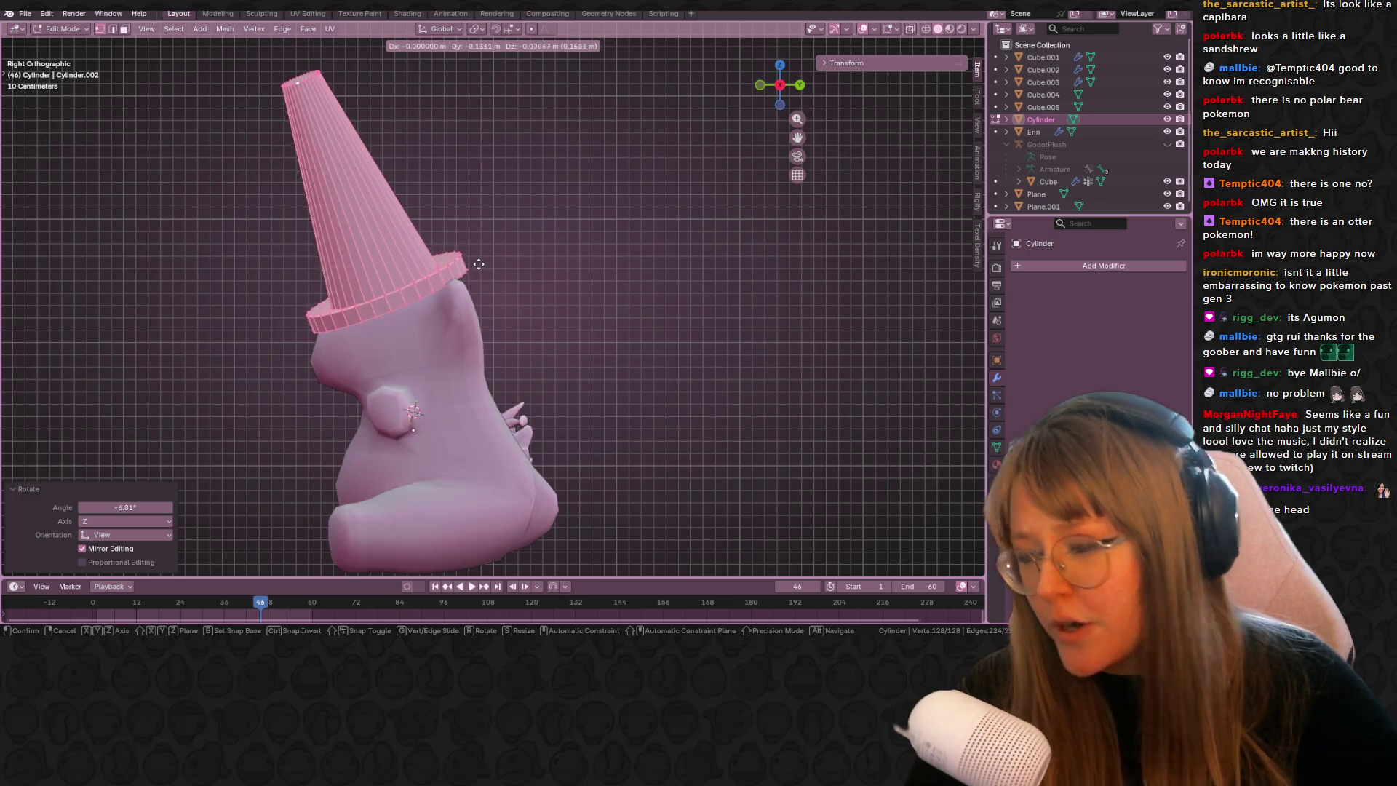
left_click(509, 251)
key("g")
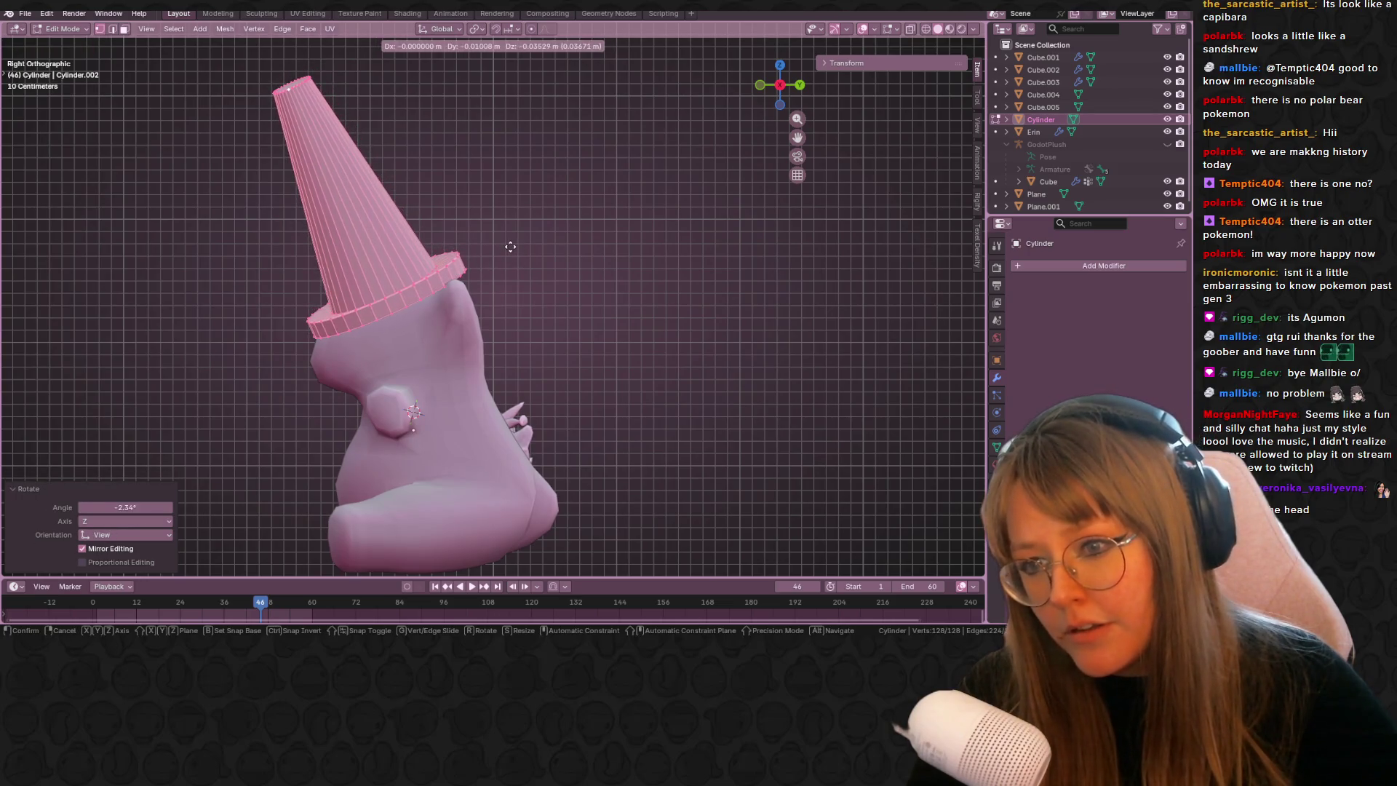
left_click(509, 244)
mouse_move(509, 244)
middle_mouse_down()
mouse_move(645, 248)
mouse_move(723, 231)
mouse_move(811, 255)
mouse_move(733, 255)
mouse_move(613, 330)
mouse_move(211, 340)
mouse_move(420, 209)
mouse_move(270, 207)
middle_mouse_up()
- Return to Object Mode, deselect, and orbit to a level view of the plush lineup
key("Tab")
scroll(731, 298, "down", 3)
left_click(648, 315)
mouse_move(511, 238)
middle_mouse_down()
mouse_move(605, 286)
mouse_move(609, 251)
middle_mouse_up()
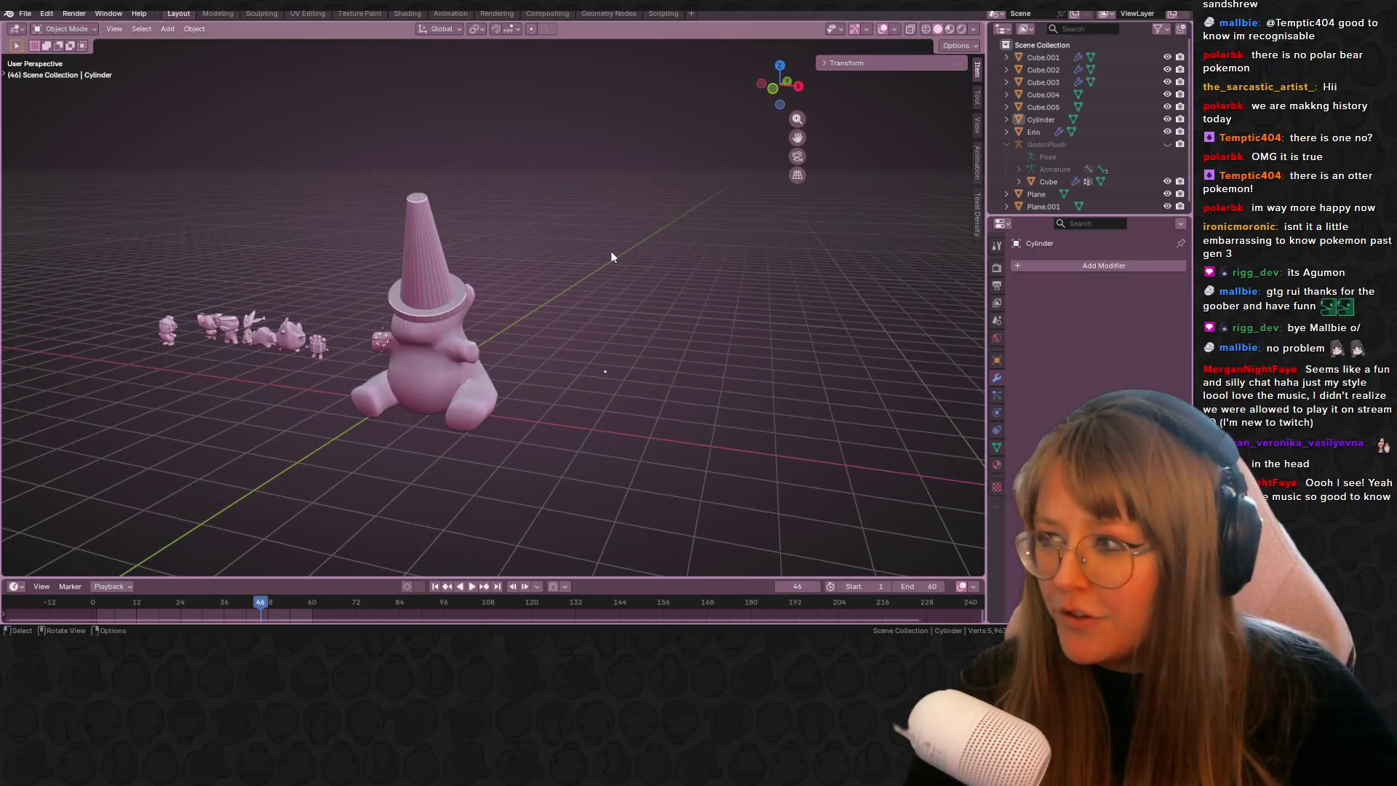
right_click(418, 274)
- Select the cone hat and give it Shade Smooth
key("Escape")
left_click(434, 277)
right_click(433, 275)
left_click(427, 274)
mouse_move(429, 273)
middle_mouse_down()
mouse_move(576, 269)
mouse_move(515, 358)
middle_mouse_up()
- In Edit Mode, mark the cone's bottom edge loop as sharp
key("Tab")
scroll(438, 297, "up", 2)
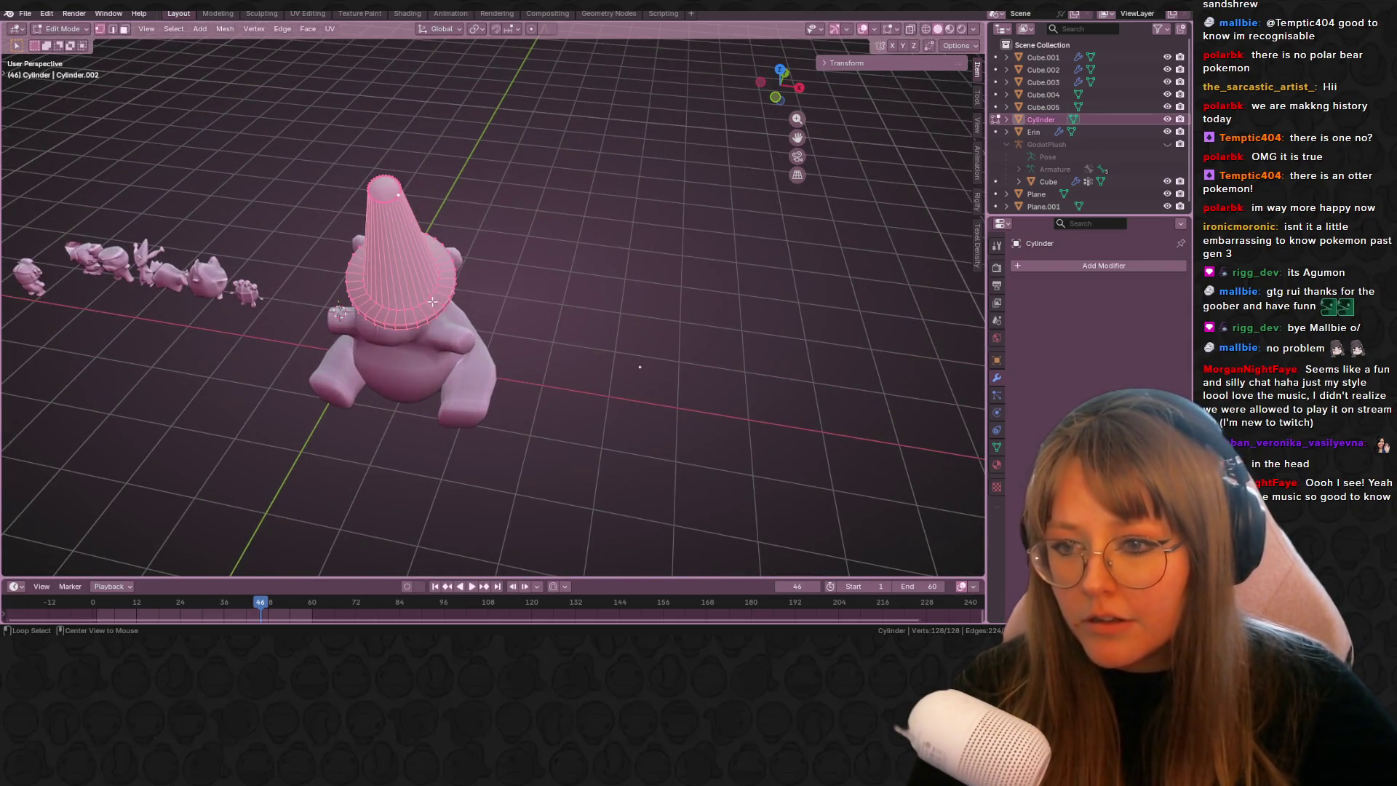
left_click(432, 302, "alt")
mouse_move(432, 301)
middle_mouse_down()
mouse_move(565, 284)
mouse_move(421, 270)
mouse_move(457, 297)
mouse_move(455, 266)
middle_mouse_up()
key("ctrl+e")
left_click(553, 277)
- Mark the brim ring edge loop as sharp and leave Edit Mode
left_click(422, 276, "alt")
left_click(456, 295, "alt")
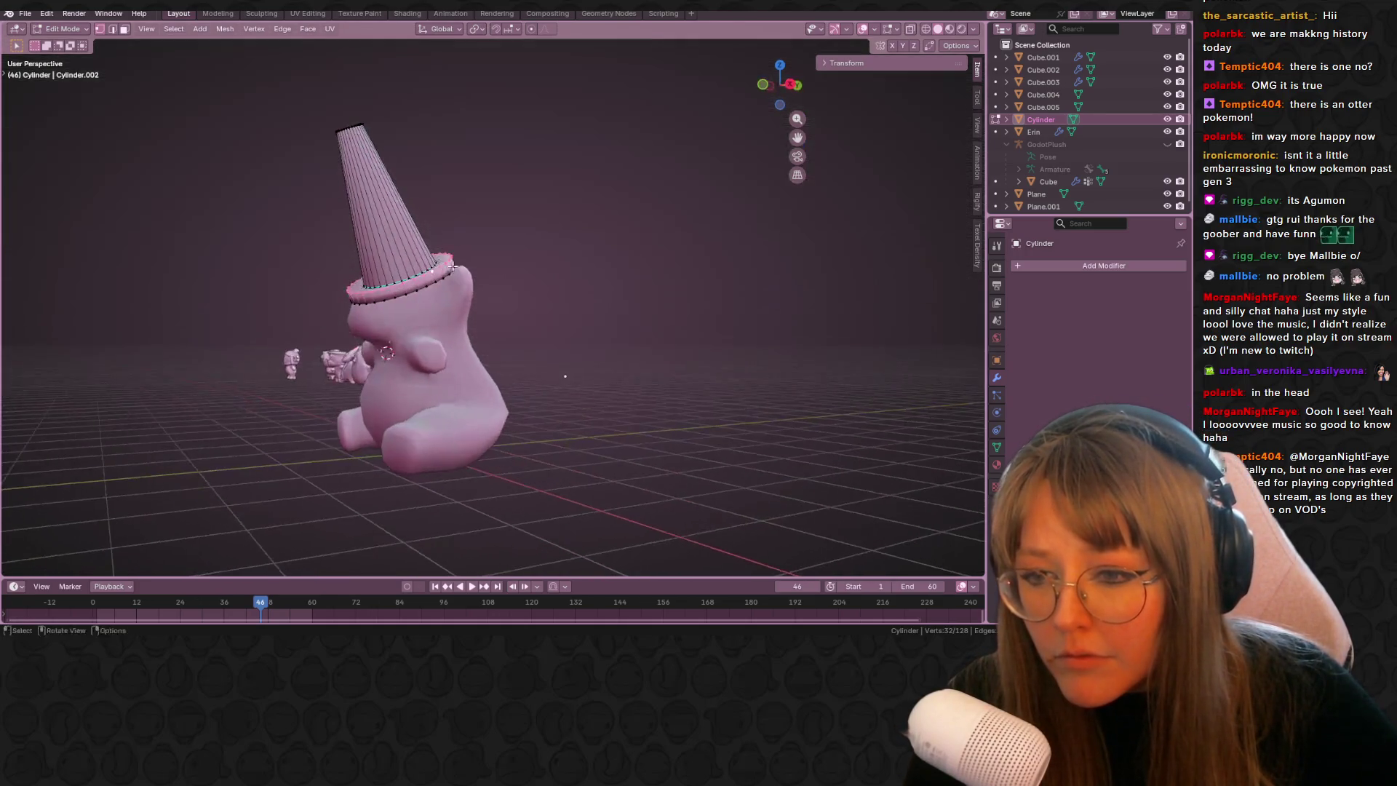
middle_click_drag(432, 281, 550, 266)
key("ctrl+e")
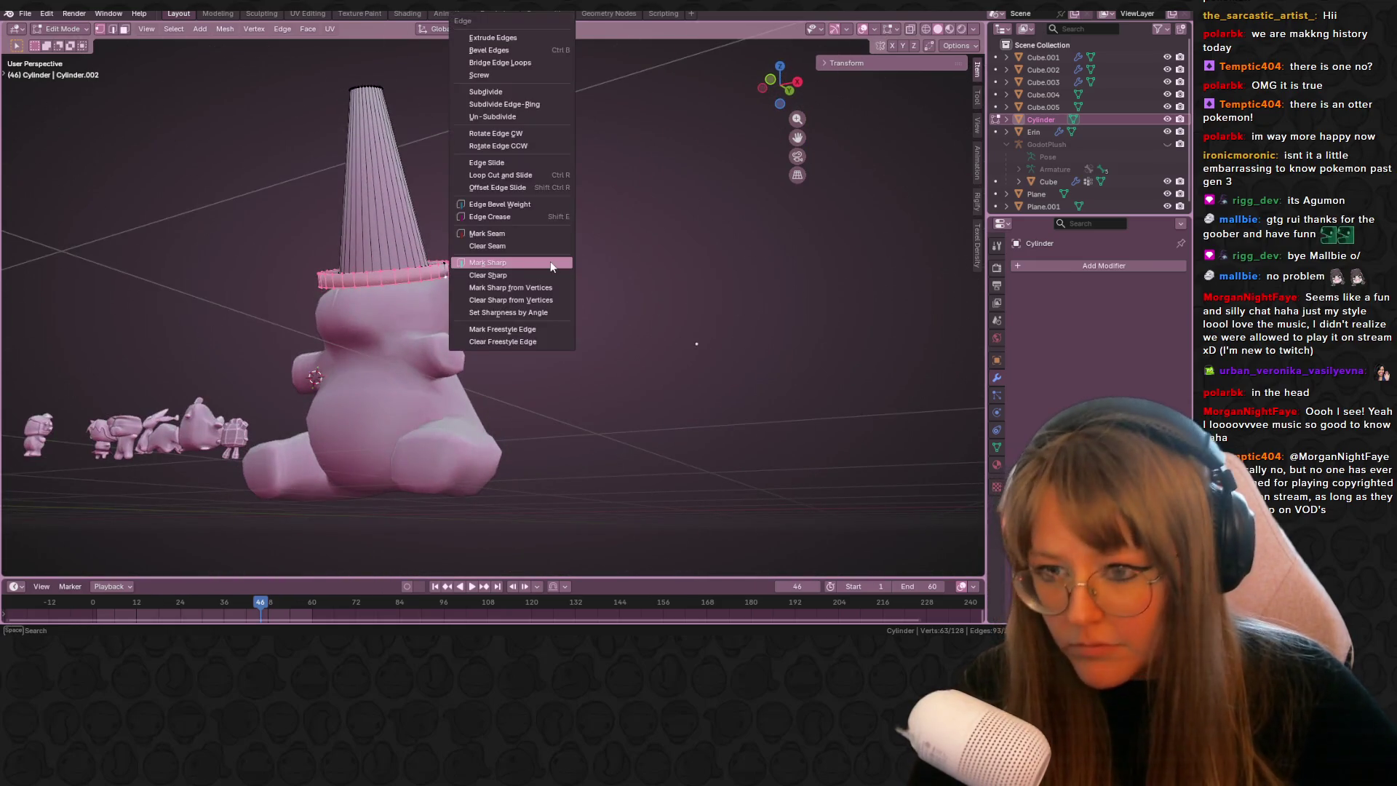
left_click(540, 263)
mouse_move(535, 263)
middle_mouse_down()
mouse_move(698, 292)
mouse_move(534, 234)
mouse_move(713, 218)
mouse_move(713, 254)
middle_mouse_up()
key("Tab")
key("Tab")
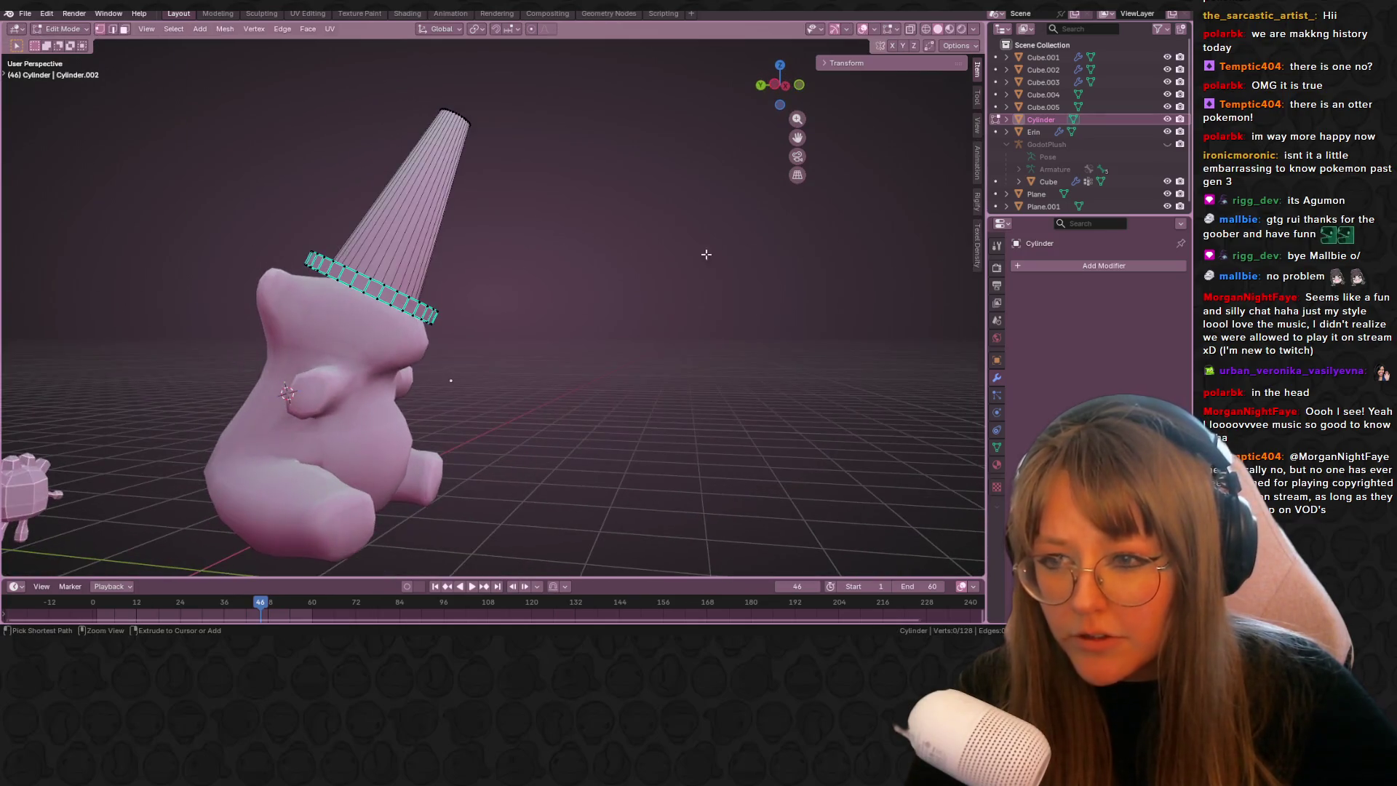
- Clear the sharp marking from the hat-brim edge loop and exit Edit Mode
middle_click_drag(635, 282, 270, 53)
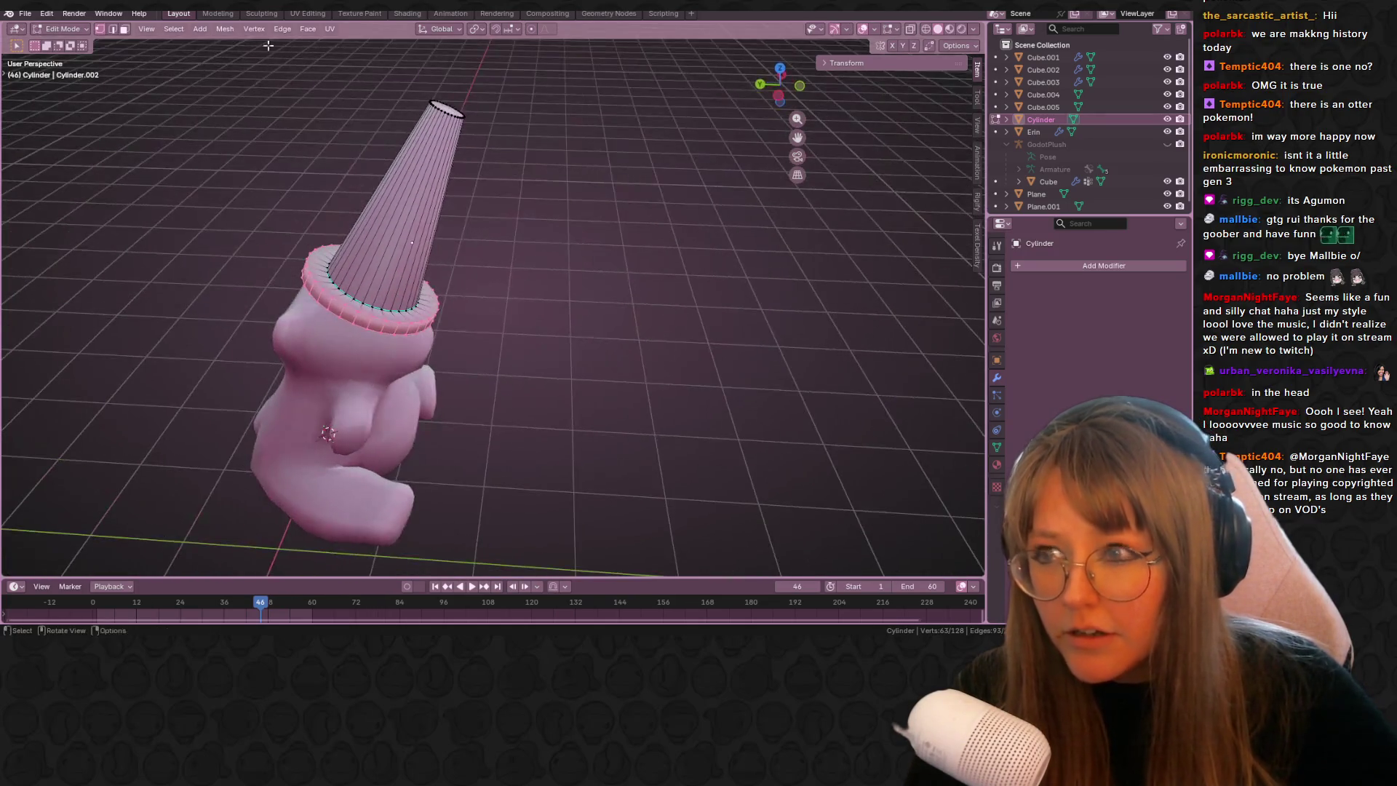
mouse_move(436, 327)
middle_mouse_down()
mouse_move(466, 305)
mouse_move(436, 342)
mouse_move(409, 343)
middle_mouse_up()
key("alt+a")
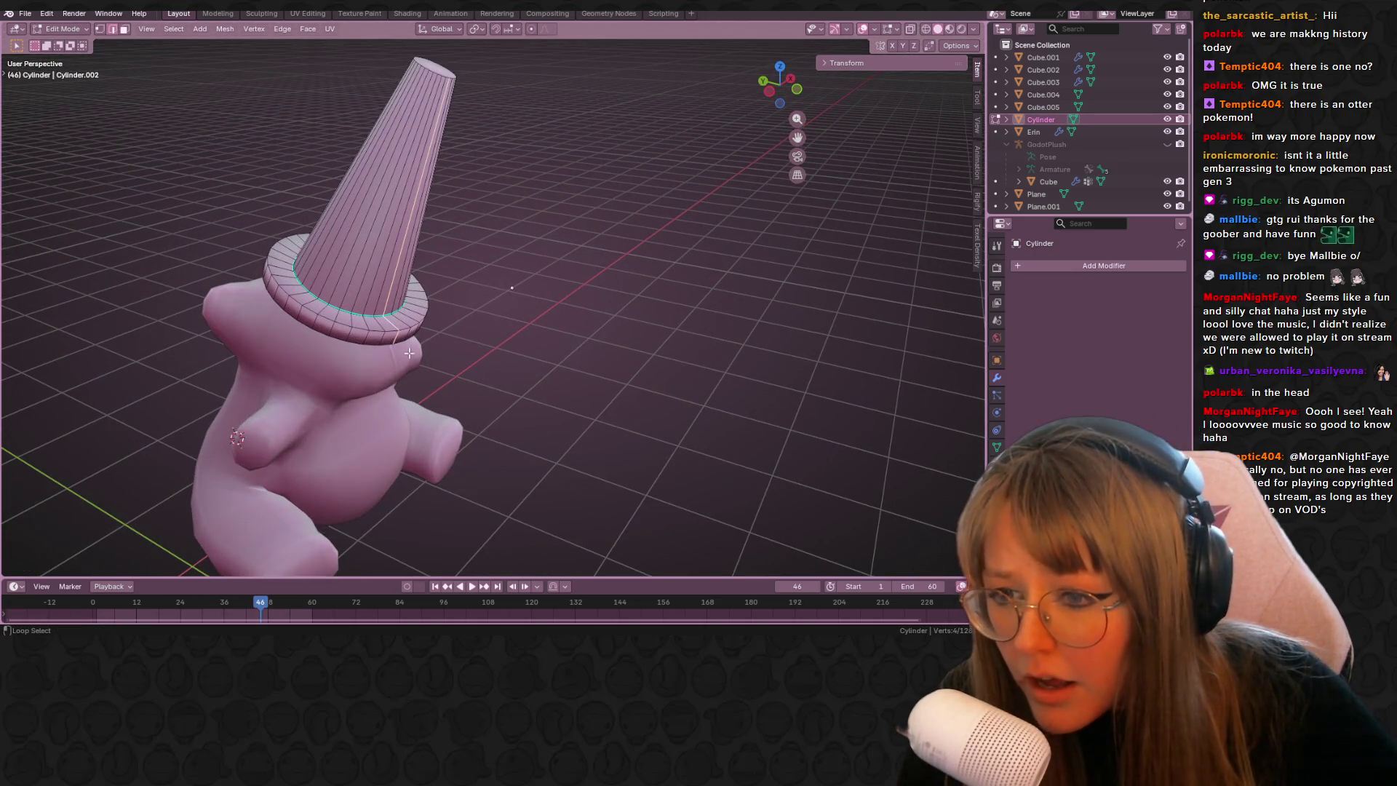
key("alt+a")
mouse_move(519, 361)
middle_mouse_down()
mouse_move(440, 332)
mouse_move(395, 304)
mouse_move(396, 288)
middle_mouse_up()
left_click(393, 318, "alt")
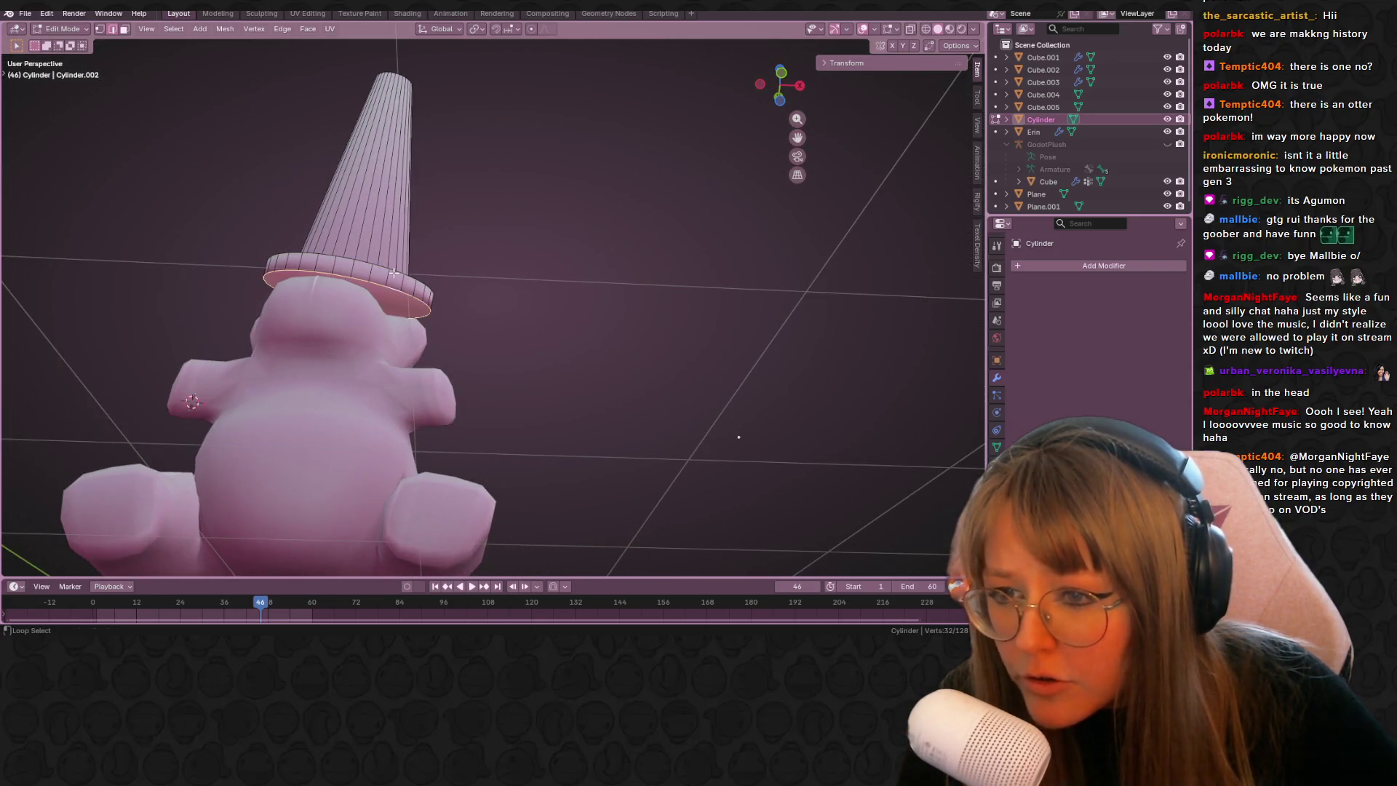
mouse_move(557, 252)
middle_mouse_down()
mouse_move(451, 350)
mouse_move(601, 325)
mouse_move(680, 536)
mouse_move(531, 387)
mouse_move(334, 300)
middle_mouse_up()
key("ctrl+e")
left_click(450, 356)
key("Tab")
- In front view, shift the hat about −0.055 m in X and 0.013 m up onto the head
key("alt+a")
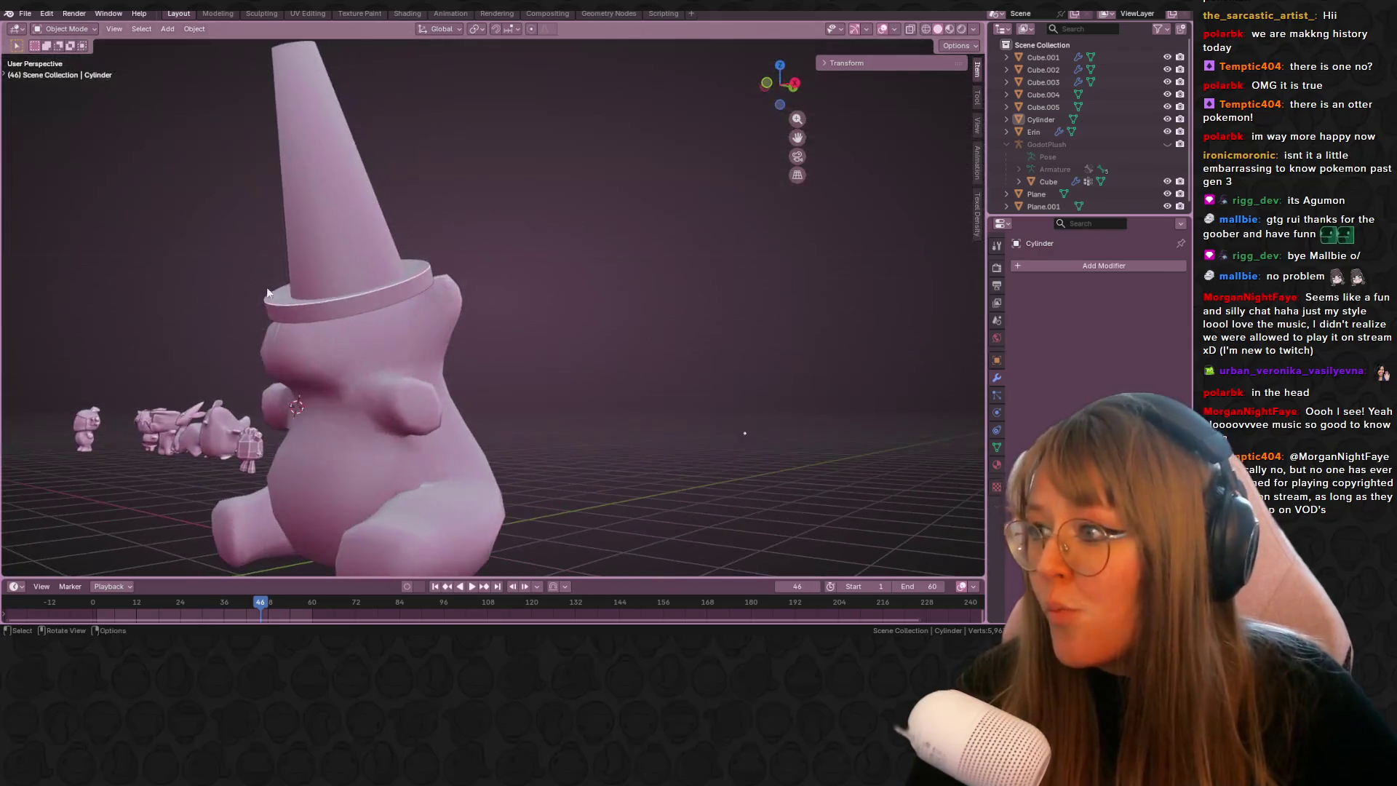
left_click(345, 253)
mouse_move(395, 264)
middle_mouse_down()
mouse_move(502, 268)
mouse_move(637, 192)
middle_mouse_up()
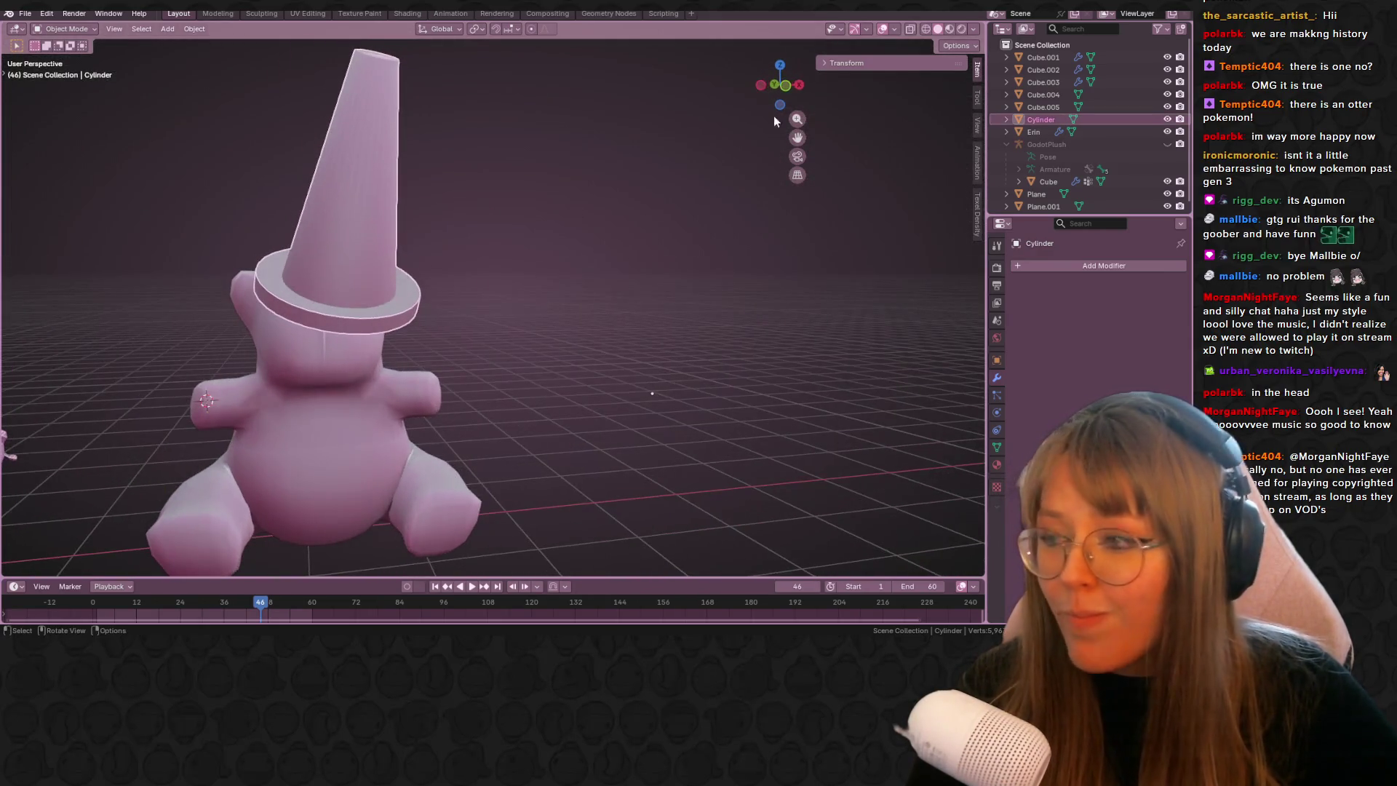
left_click(782, 91)
scroll(461, 347, "up", 5)
key("g")
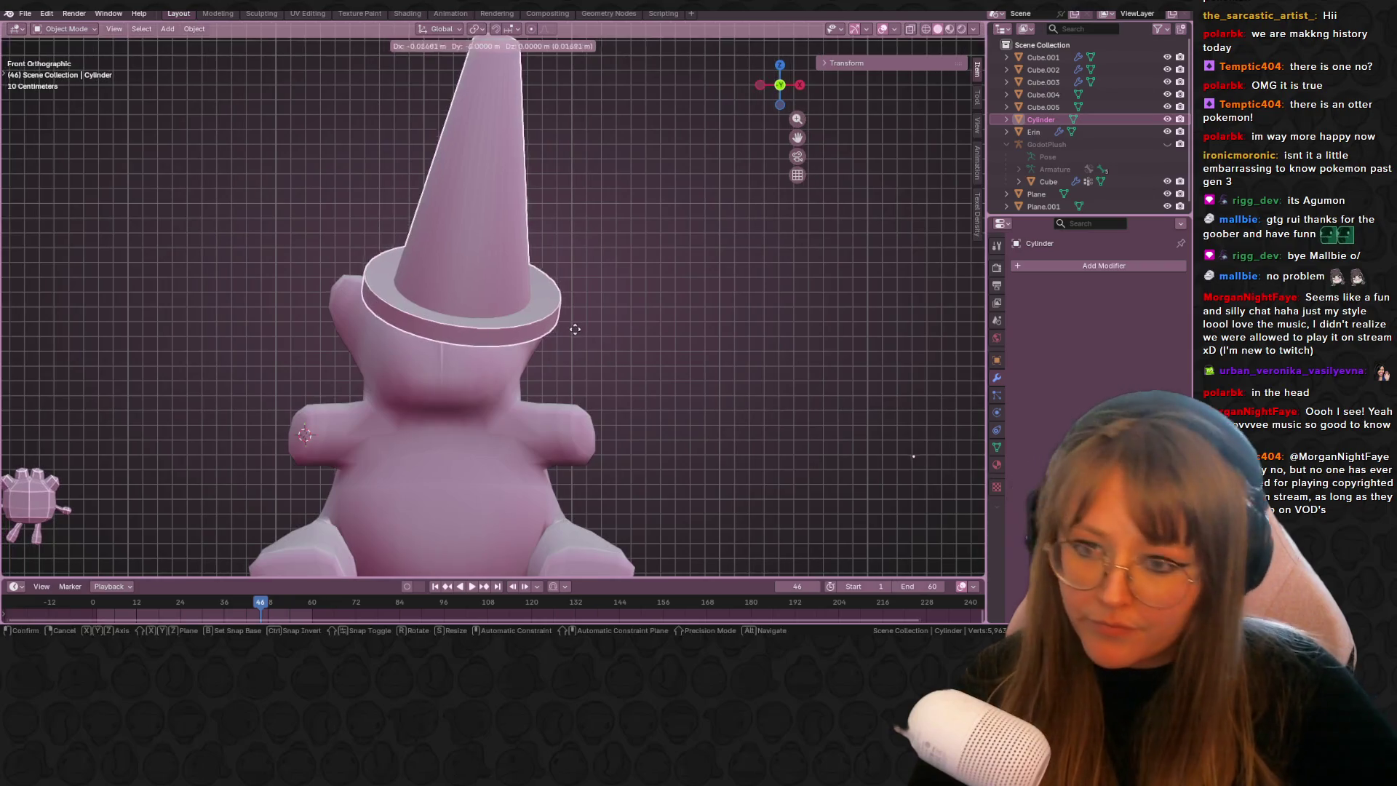
left_click(578, 324)
mouse_move(577, 325)
middle_mouse_down()
mouse_move(631, 323)
mouse_move(543, 303)
mouse_move(623, 259)
mouse_move(723, 353)
mouse_move(812, 332)
mouse_move(859, 447)
mouse_move(740, 286)
mouse_move(547, 412)
middle_mouse_up()
scroll(639, 272, "down", 3)
left_click(723, 354)
left_click(547, 412)
right_click(509, 461)
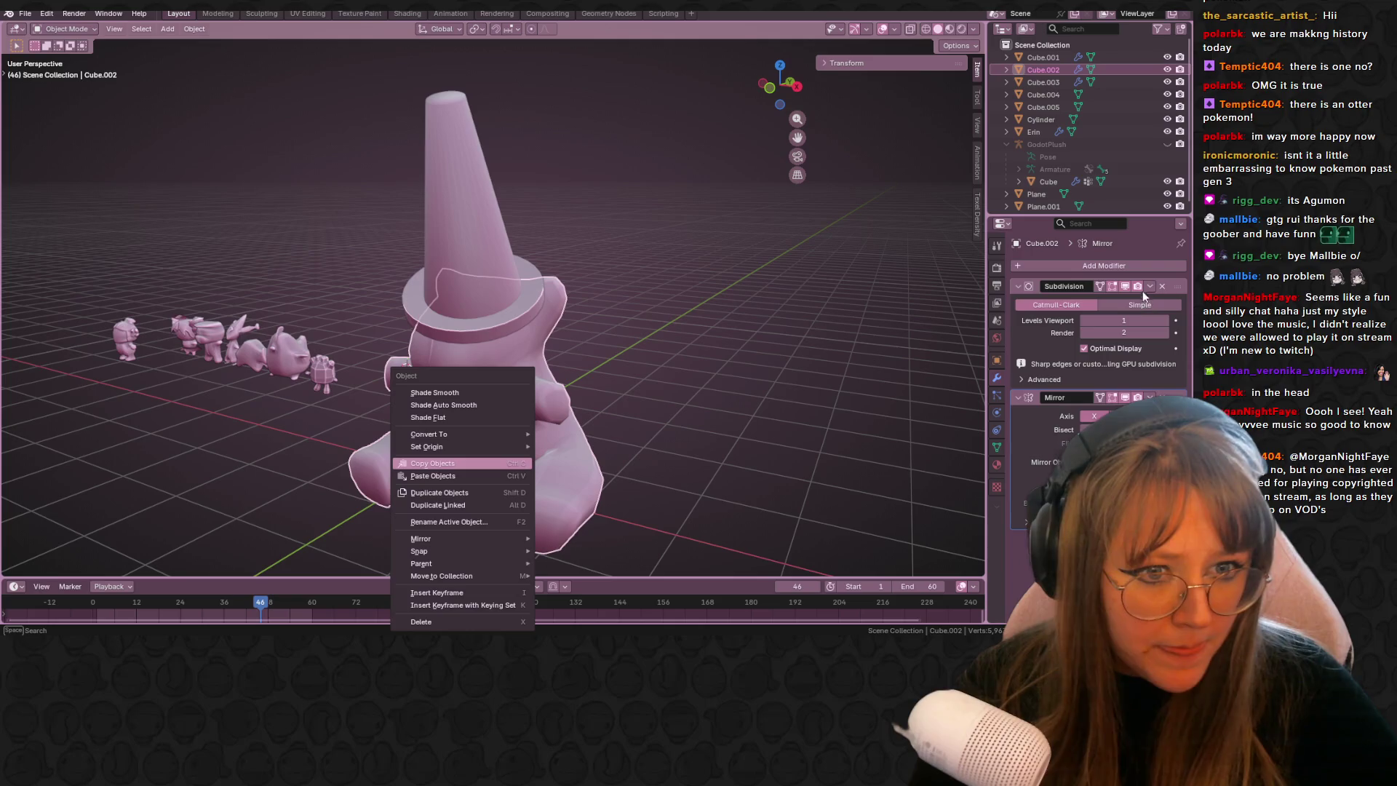
- Apply the body's Mirror modifier first, then undo it
key("Escape")
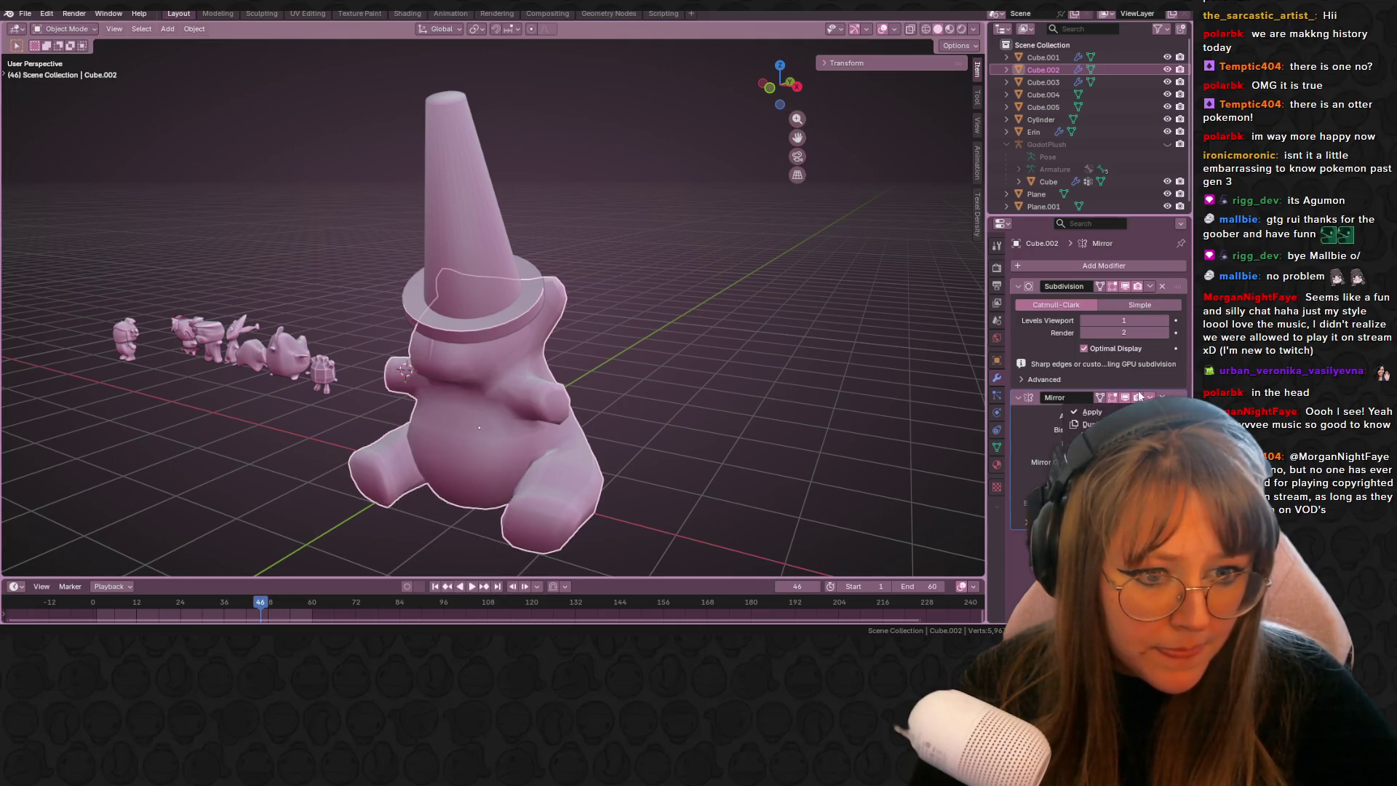
left_click(1099, 412)
mouse_move(727, 349)
middle_mouse_down()
mouse_move(879, 338)
mouse_move(664, 356)
middle_mouse_up()
key("ctrl+z")
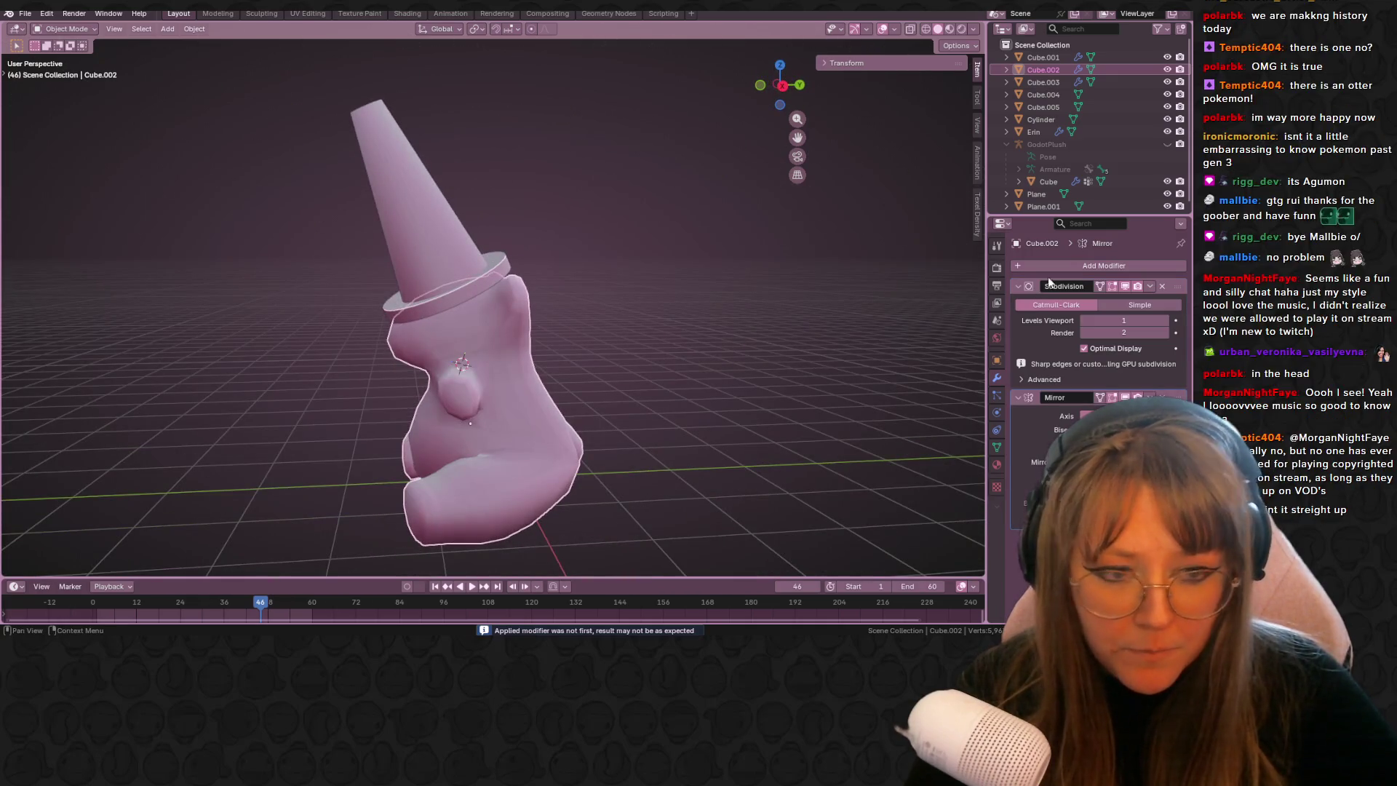
- Apply the Subdivision modifier, then Mirror, on the bear body, and select the cone hat
left_click(1149, 286)
left_click(1120, 304)
mouse_move(771, 342)
middle_mouse_down()
mouse_move(703, 347)
mouse_move(735, 398)
mouse_move(934, 395)
middle_mouse_up()
left_click(1150, 287)
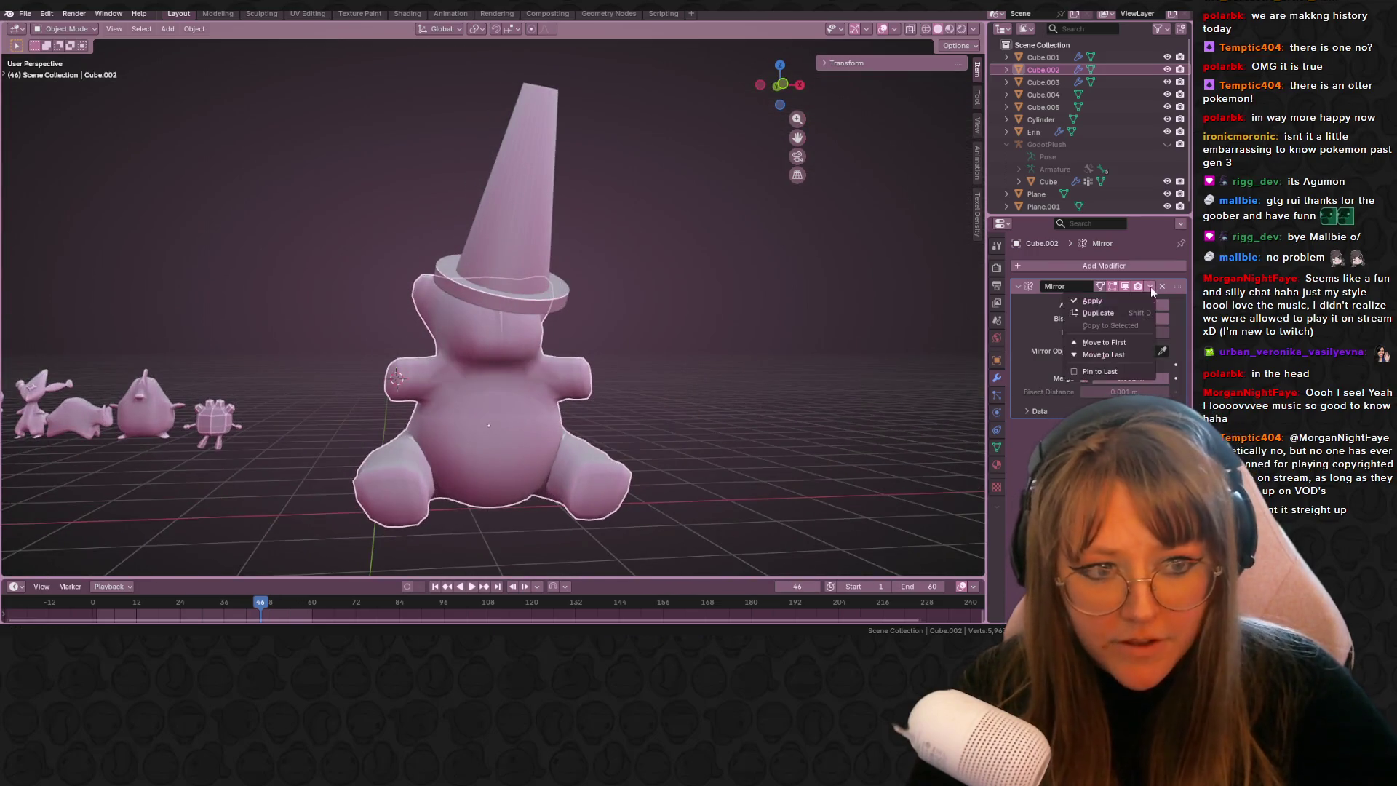
left_click(1106, 300)
middle_click_drag(909, 328, 652, 361)
left_click(498, 436, "shift")
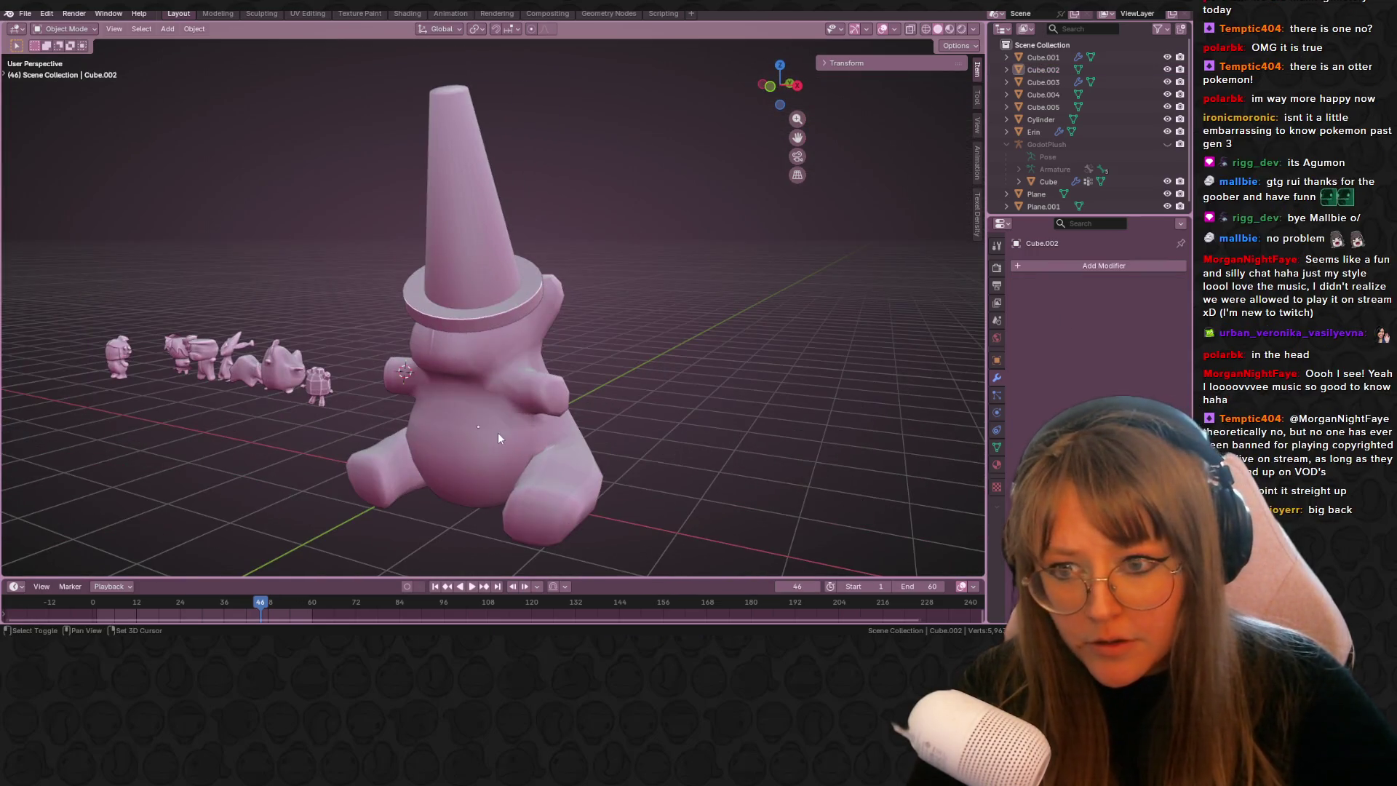
left_click(438, 240, "shift")
mouse_move(823, 321)
middle_mouse_down()
mouse_move(527, 355)
mouse_move(728, 451)
mouse_move(508, 327)
mouse_move(421, 325)
middle_mouse_up()
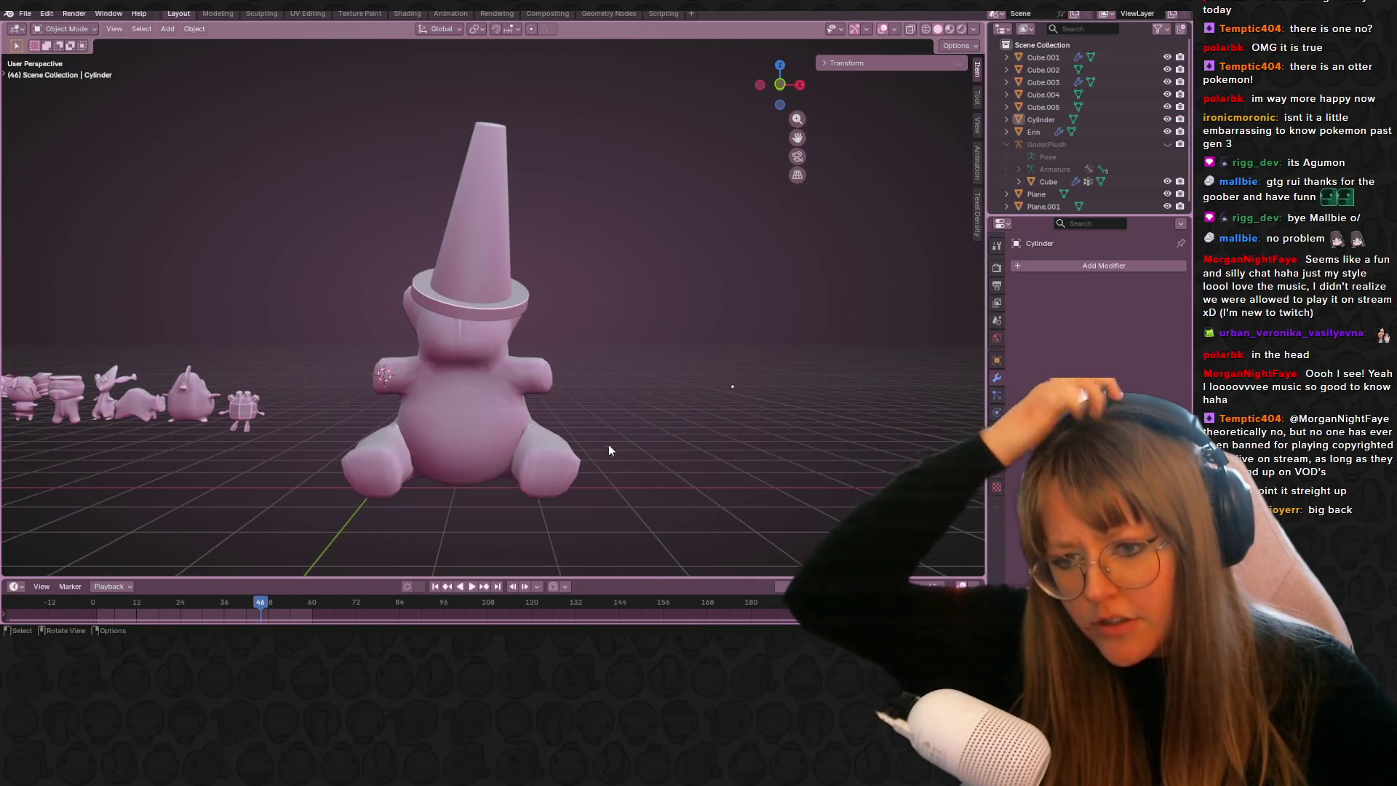
- In side view, rotate the hat upright and nudge it into position on the head
mouse_move(521, 510)
middle_mouse_down()
mouse_move(393, 545)
mouse_move(353, 536)
middle_mouse_up()
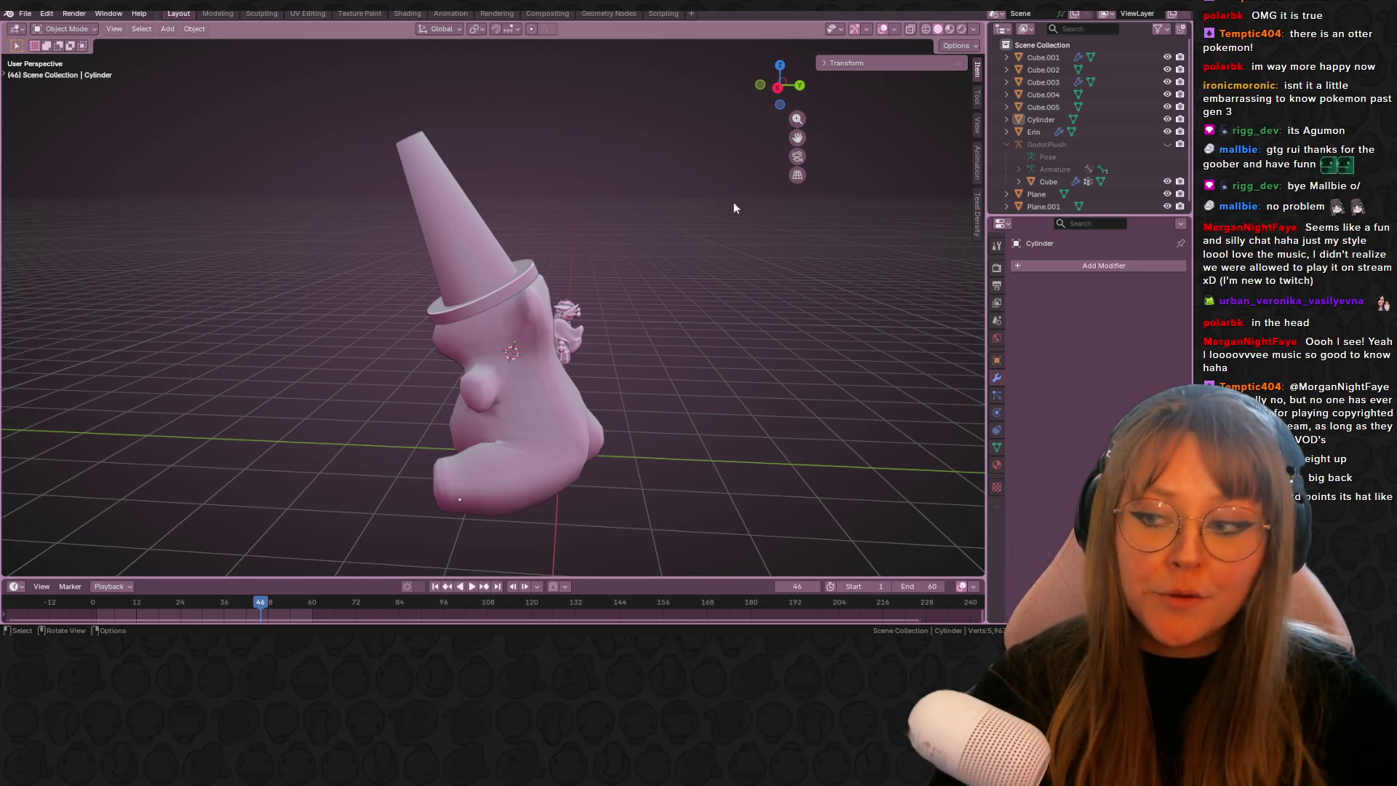
mouse_move(582, 283)
middle_mouse_down("shift")
mouse_move(596, 255)
mouse_move(575, 206)
mouse_move(600, 183)
mouse_move(649, 224)
mouse_move(696, 229)
mouse_move(585, 245)
mouse_move(619, 211)
mouse_move(586, 179)
mouse_move(513, 194)
mouse_move(268, 179)
mouse_move(82, 203)
middle_mouse_up("shift")
middle_click_drag(85, 149, 608, 189, "shift")
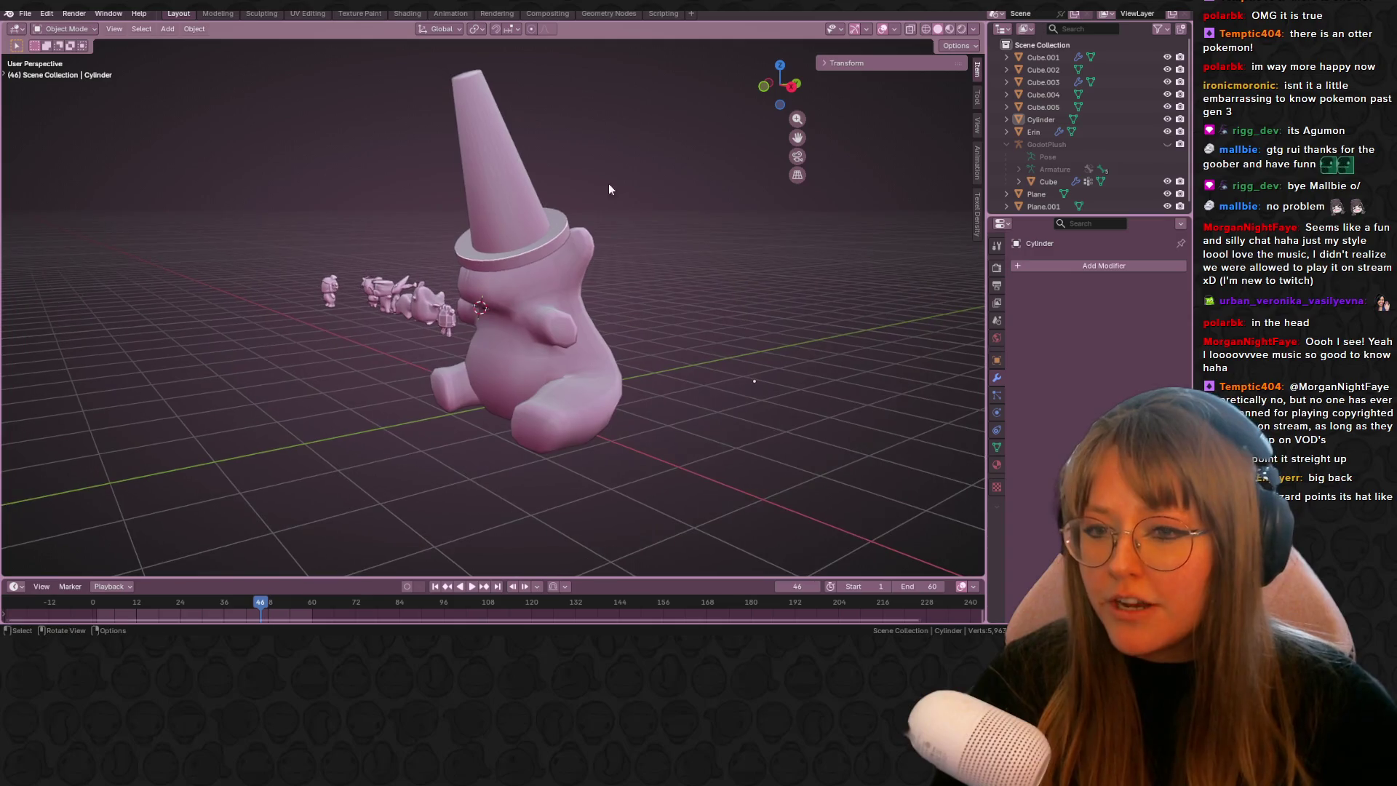
left_click(792, 92)
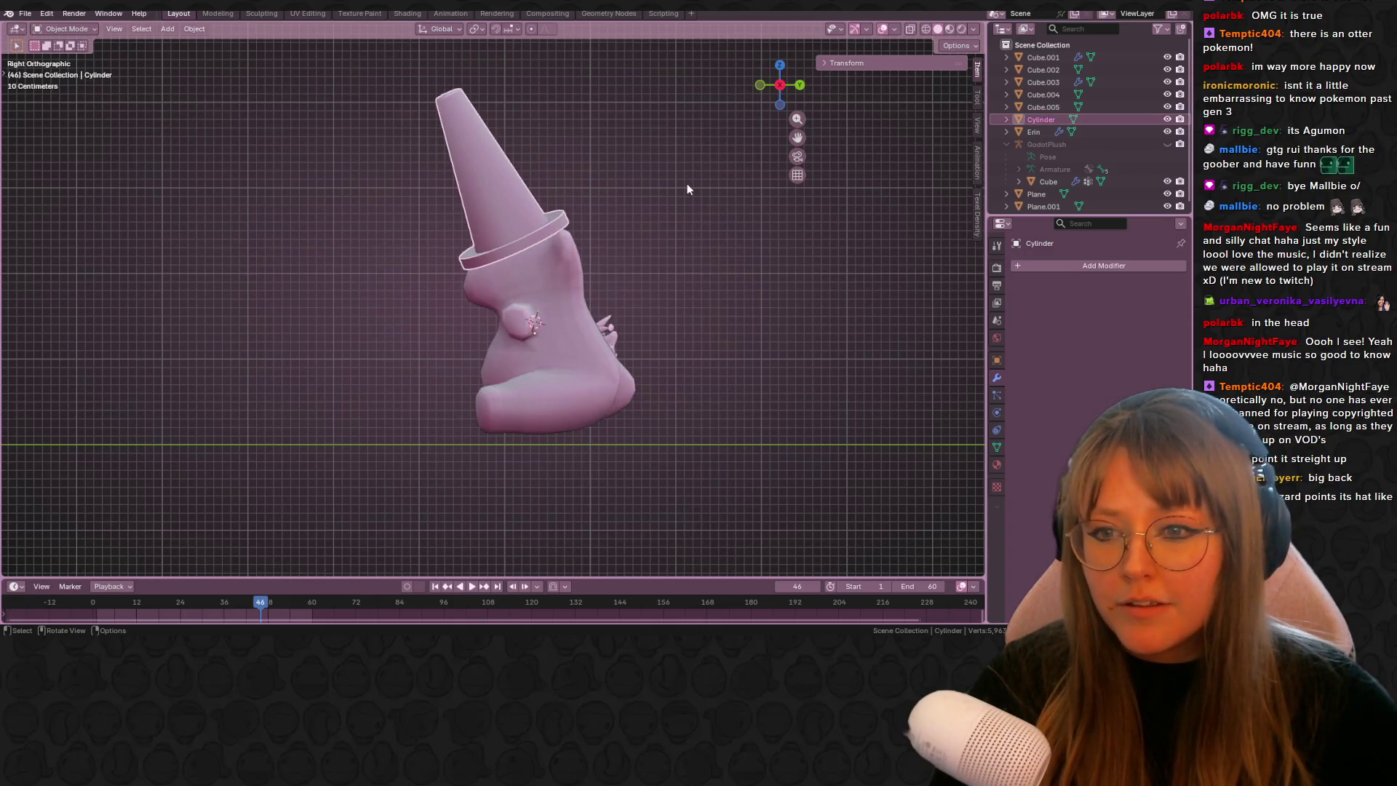
key("r")
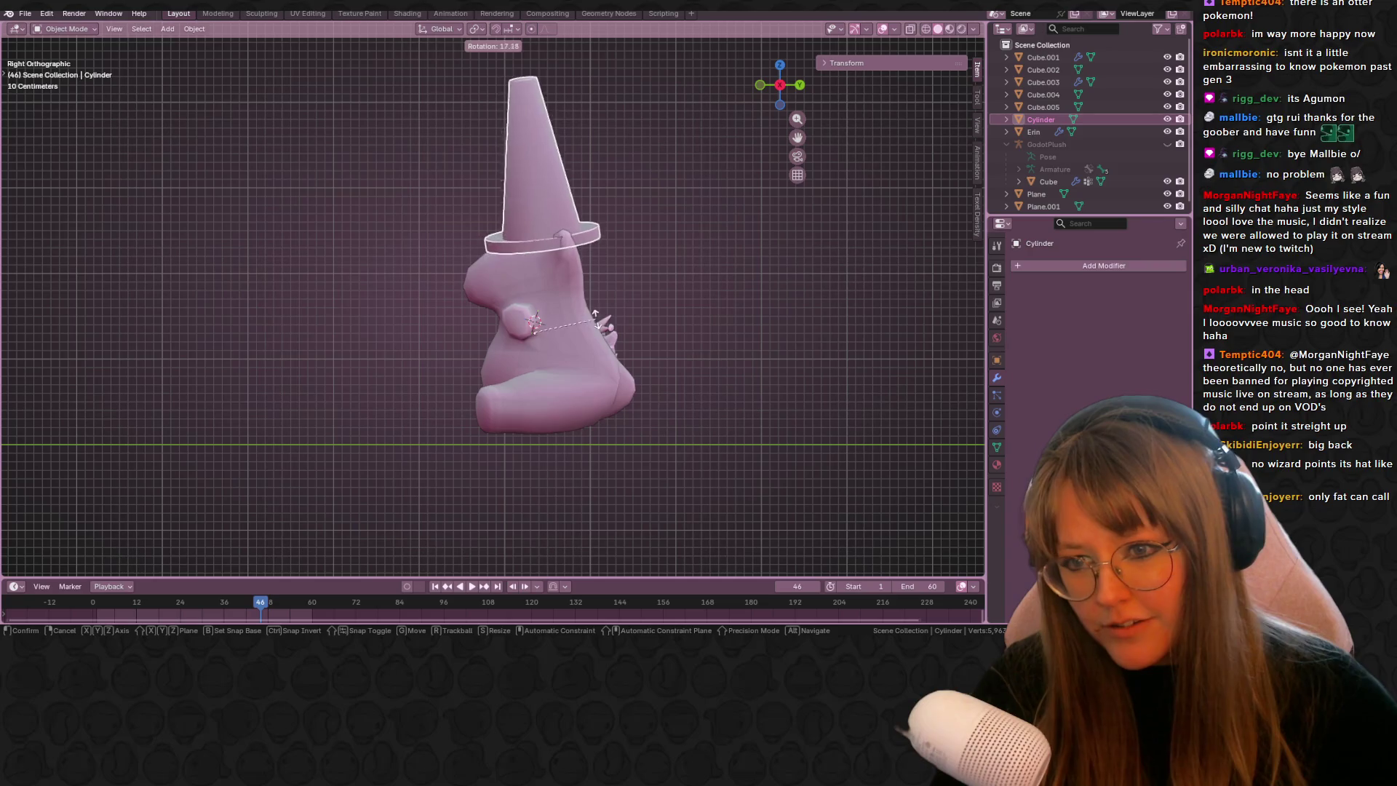
left_click(639, 327)
key("g")
left_click(649, 299)
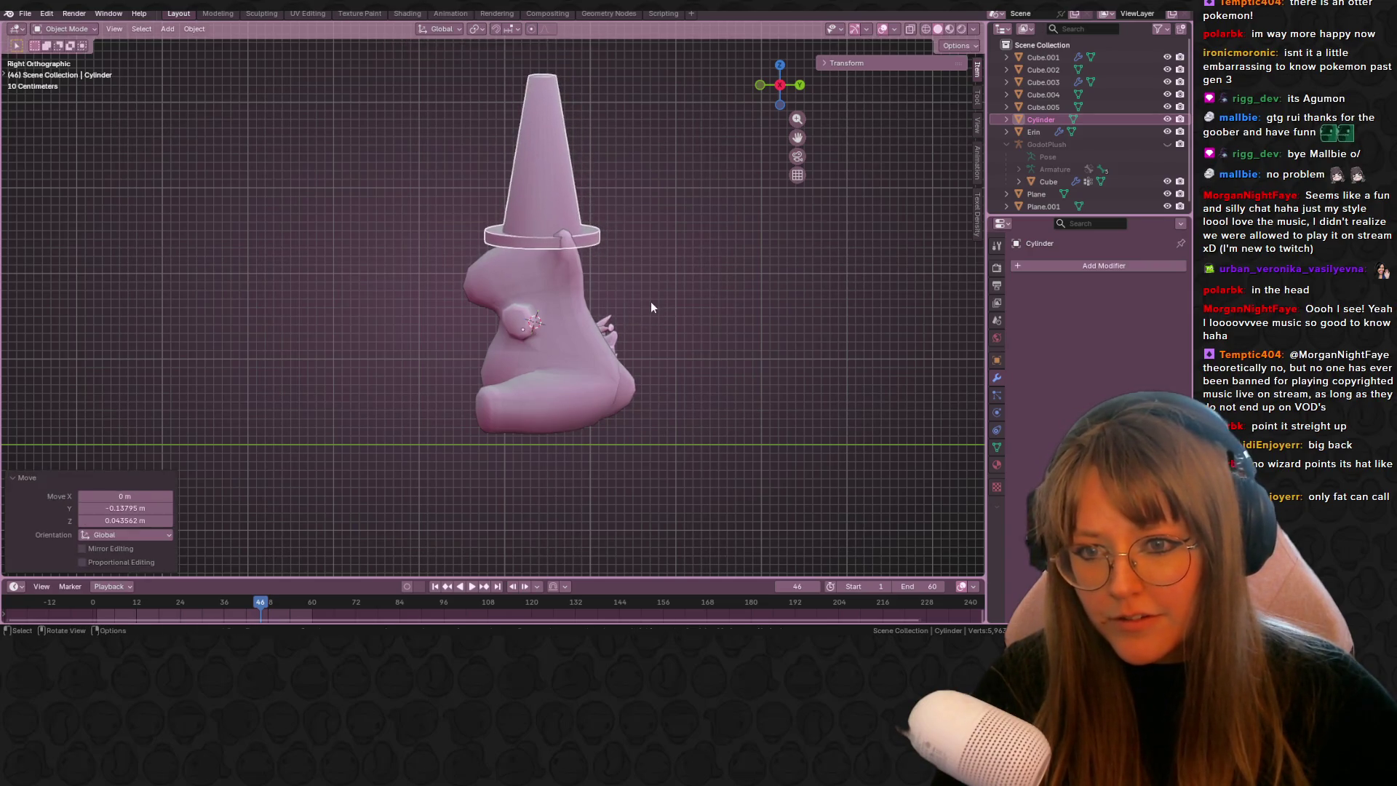
key("g")
left_click(618, 295)
- In front view, tilt the hat slightly and drop it onto the bear's head
left_click_drag(773, 87, 759, 86)
left_click(760, 86)
key("r")
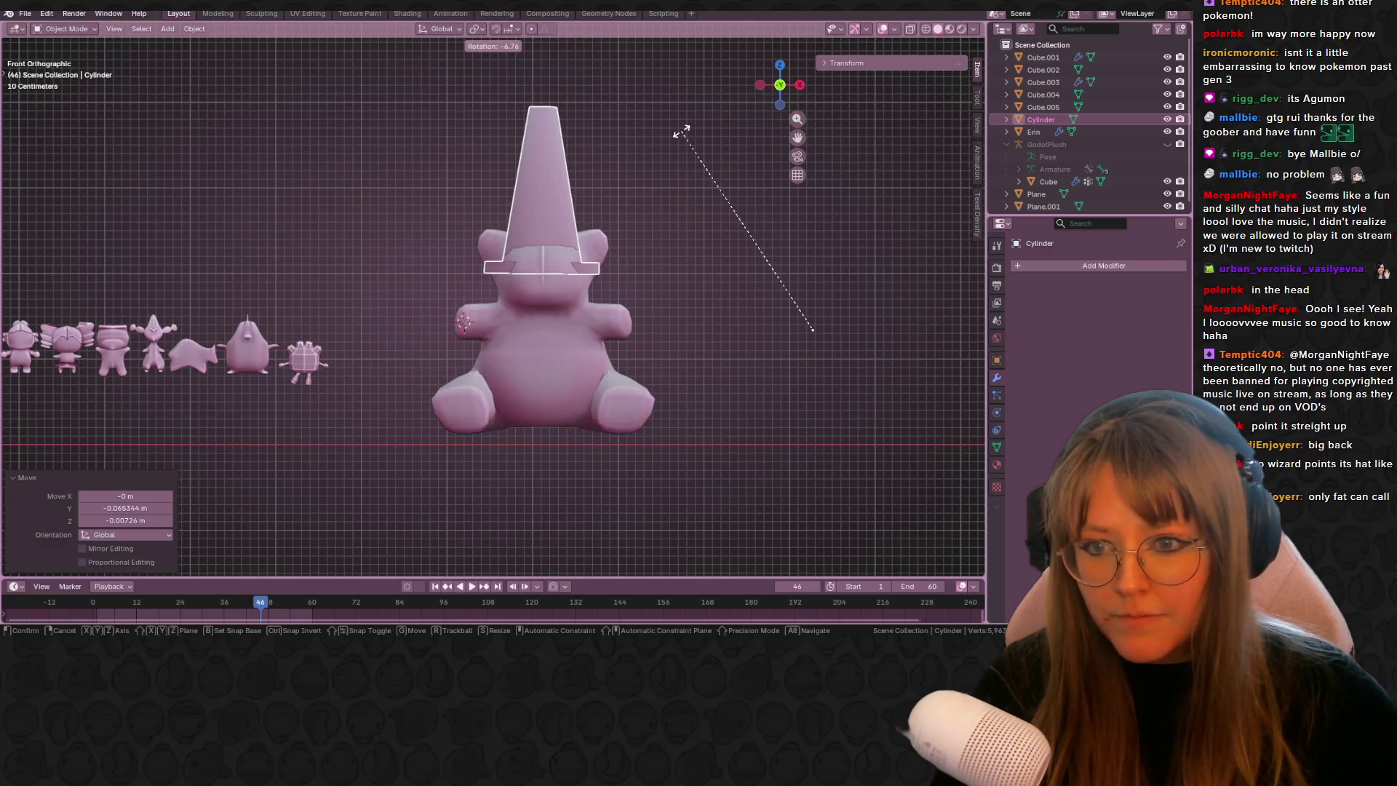
left_click(679, 131)
key("g")
left_click(684, 143)
- Move the hat's geometry to its origin and reposition the hat
right_click(560, 186)
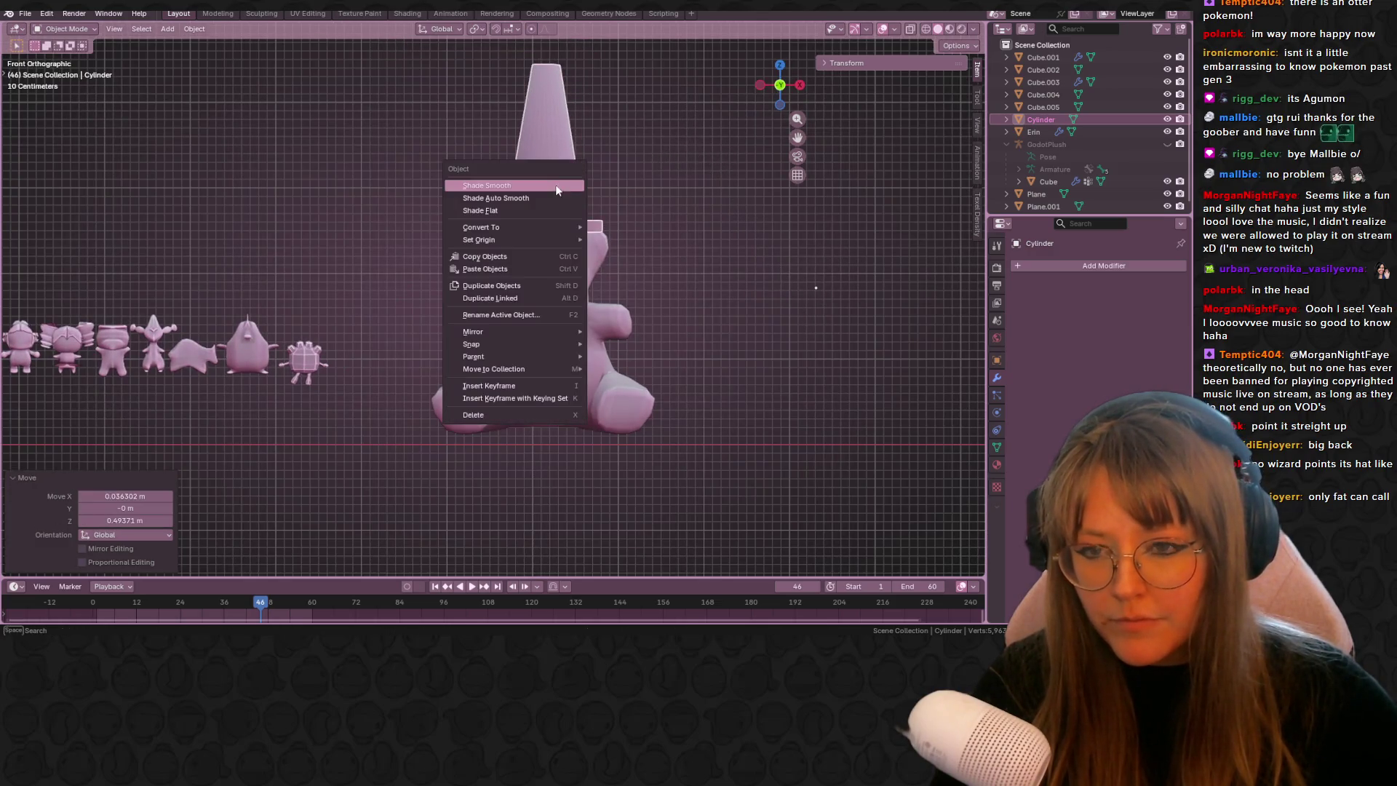
mouse_move(533, 246)
left_click(632, 238)
key("g")
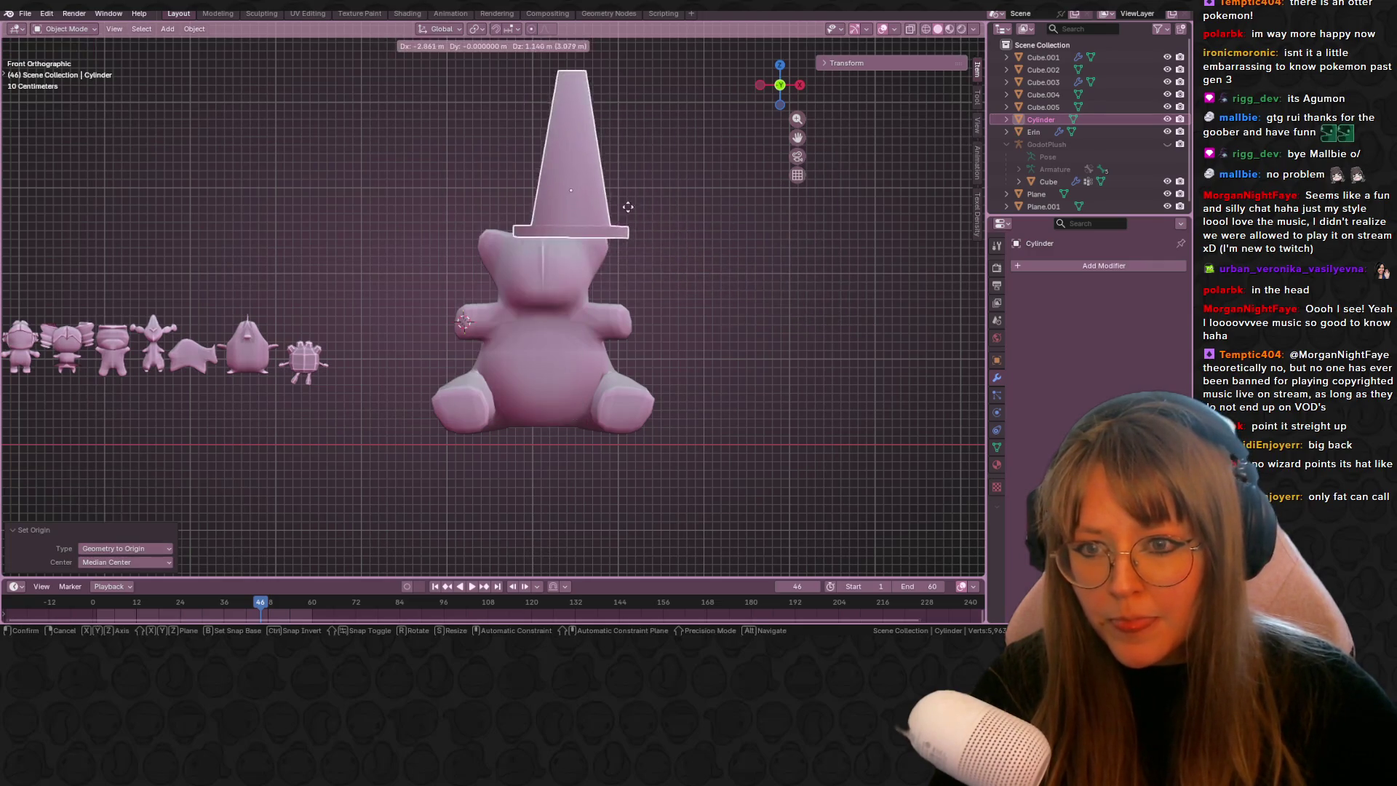
left_click(609, 209)
- In side view, seat the hat on the bear's head, then undo the last change
middle_click_drag(617, 204, 740, 76)
left_click(778, 87)
key("g")
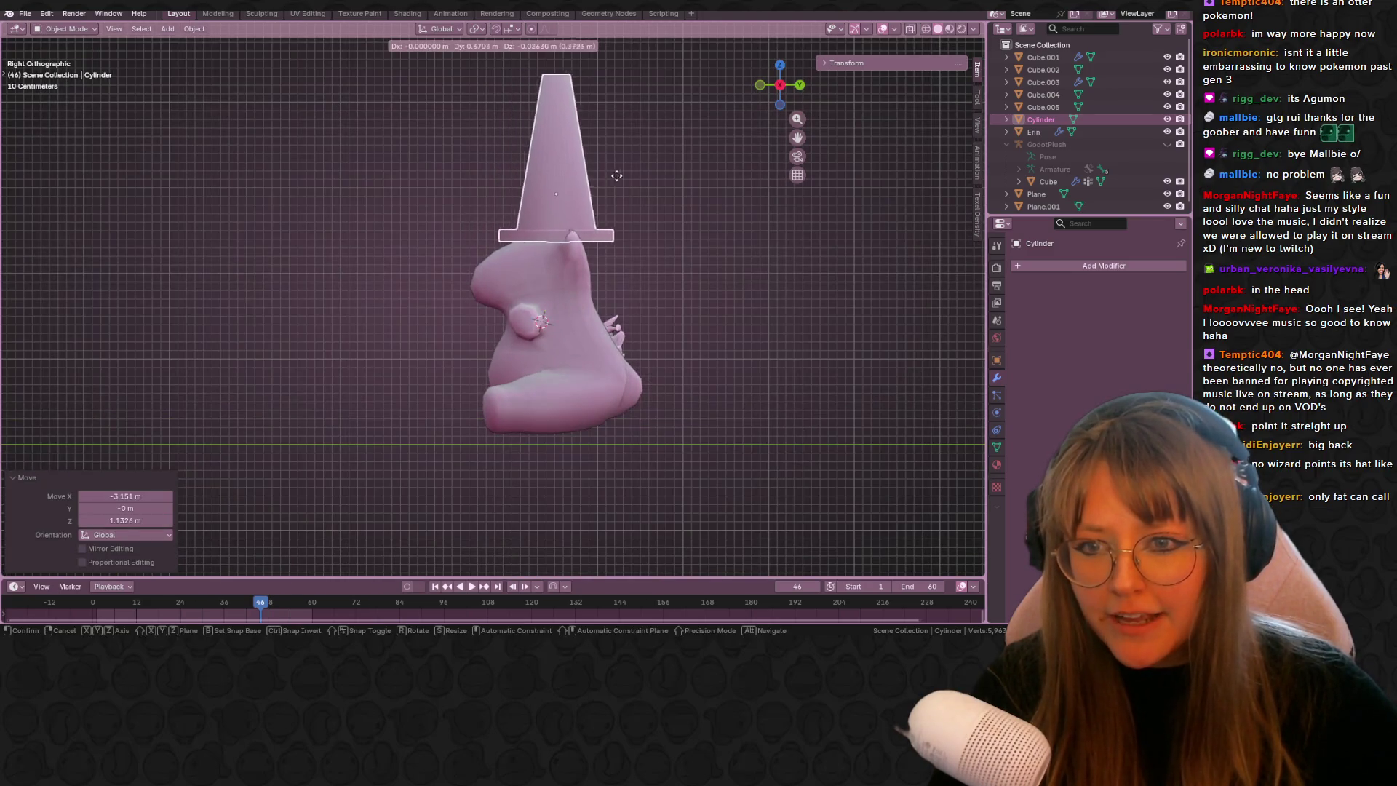
left_click(630, 173)
middle_click_drag(630, 172, 758, 184)
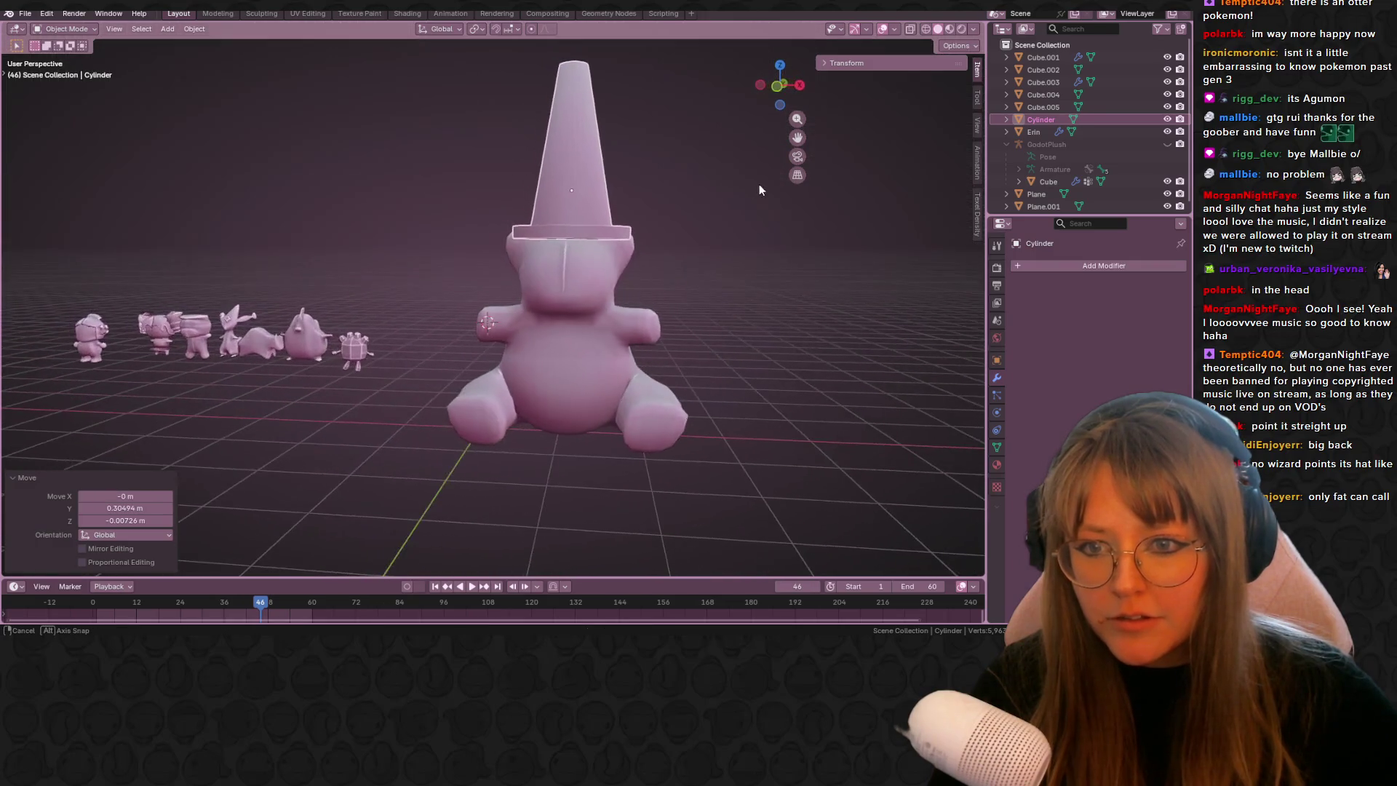
left_click(781, 85)
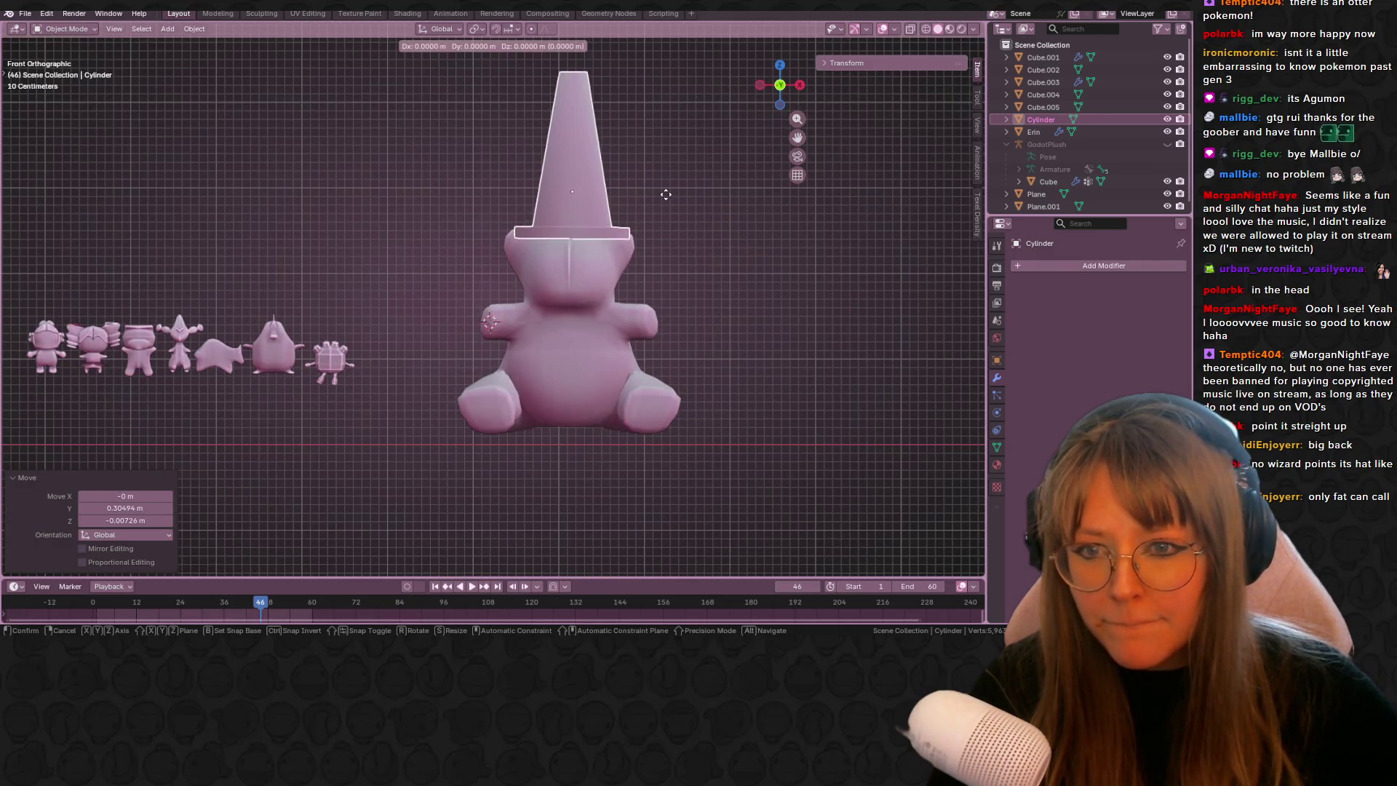
key("ctrl+z")
scroll(747, 291, "down", 3)
- Deselect the hat, frame the bear, and enter Edit Mode on its body (Cube.002)
left_click(746, 286)
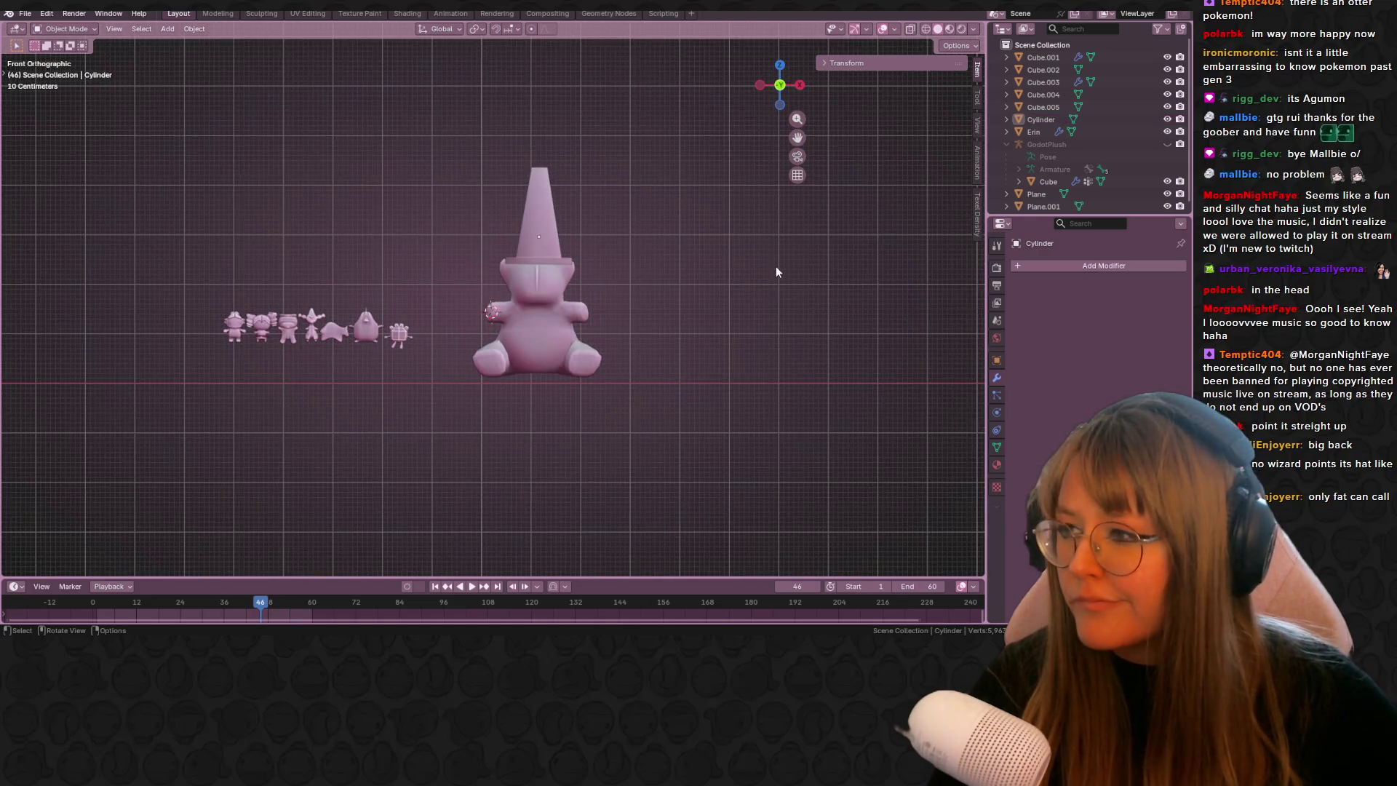
middle_click_drag(776, 265, 635, 238, "shift")
scroll(478, 222, "up", 1)
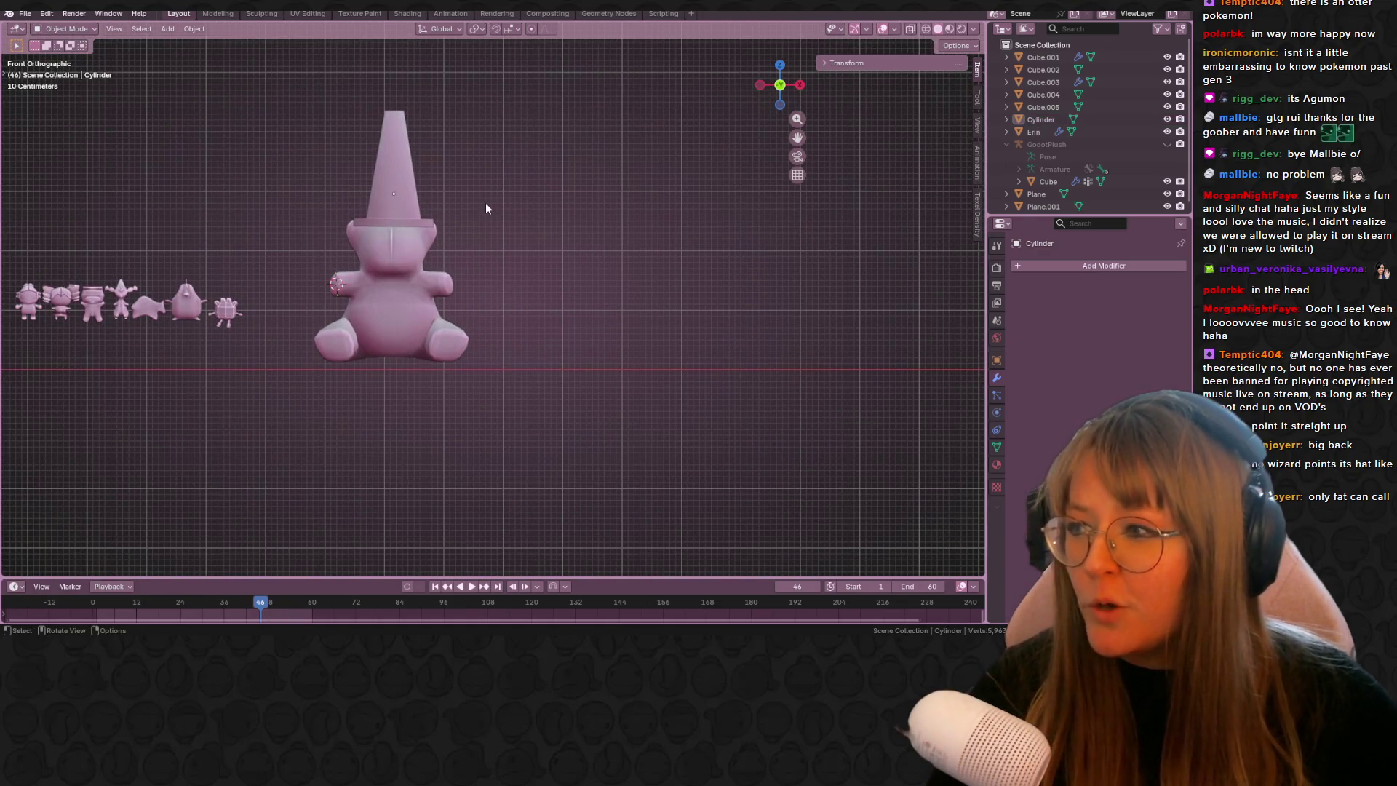
scroll(518, 240, "up", 2)
mouse_move(518, 242)
middle_mouse_down()
mouse_move(536, 207)
mouse_move(552, 220)
mouse_move(460, 182)
mouse_move(504, 212)
mouse_move(610, 219)
mouse_move(441, 176)
mouse_move(435, 119)
middle_mouse_up()
left_click(441, 176)
key("Tab")
- Switch to Circle Select and paint the ear faces into the selection, viewed from the front
left_click(445, 168, "alt")
mouse_move(445, 167)
middle_mouse_down()
mouse_move(539, 199)
mouse_move(451, 174)
middle_mouse_up()
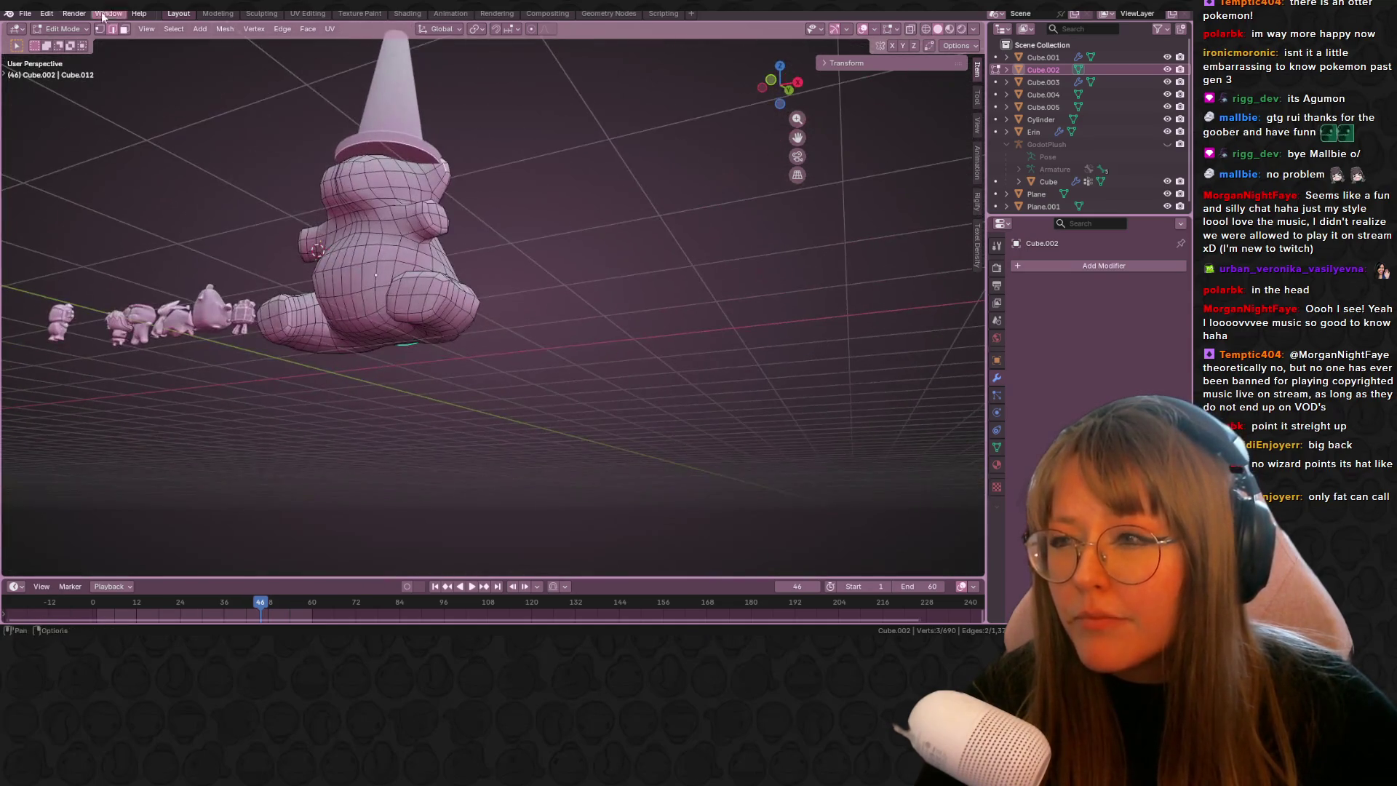
left_click(5, 68)
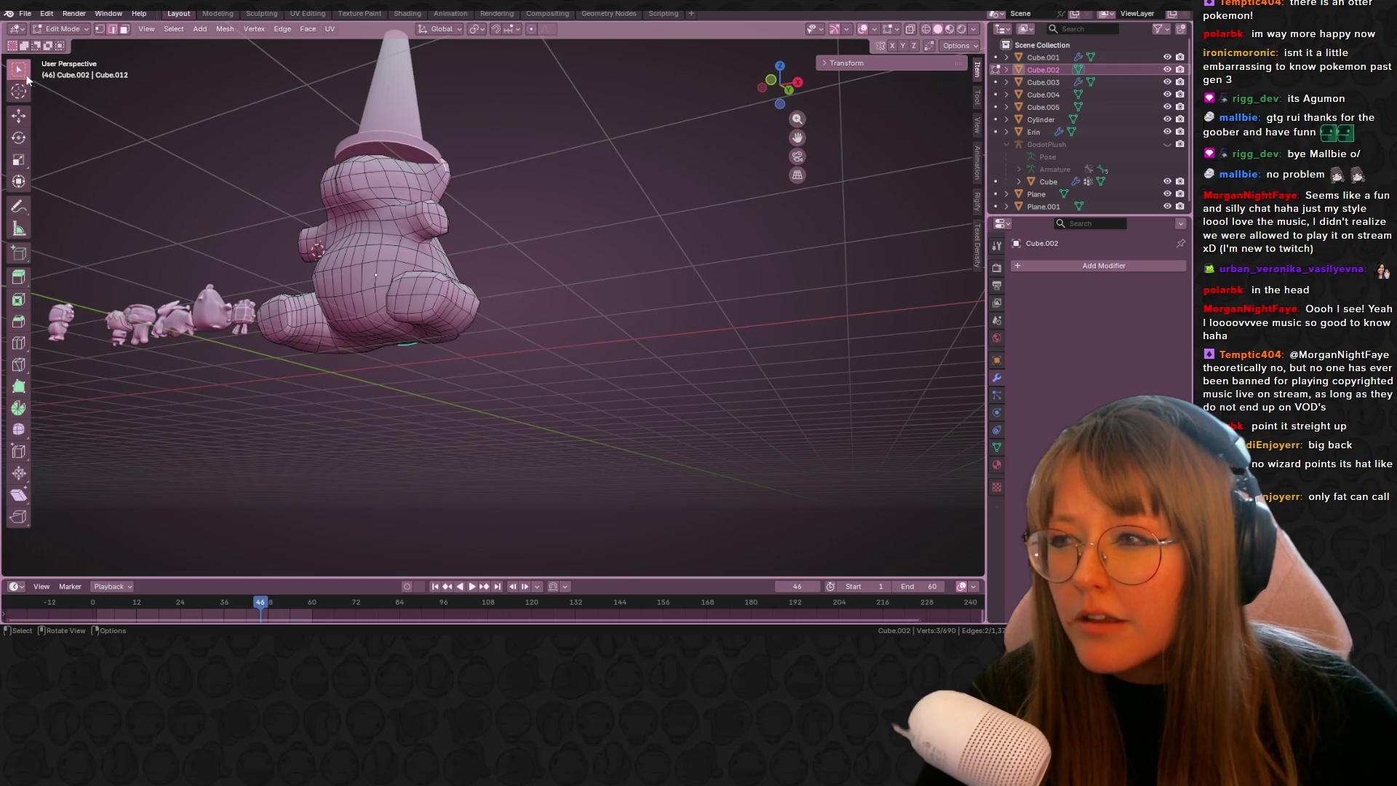
left_click(27, 71)
left_click(78, 124)
mouse_move(395, 144)
middle_mouse_down()
mouse_move(477, 163)
mouse_move(259, 143)
middle_mouse_up()
left_click_drag(438, 173, 442, 171)
mouse_move(443, 172)
middle_mouse_down()
mouse_move(545, 137)
mouse_move(646, 188)
middle_mouse_up()
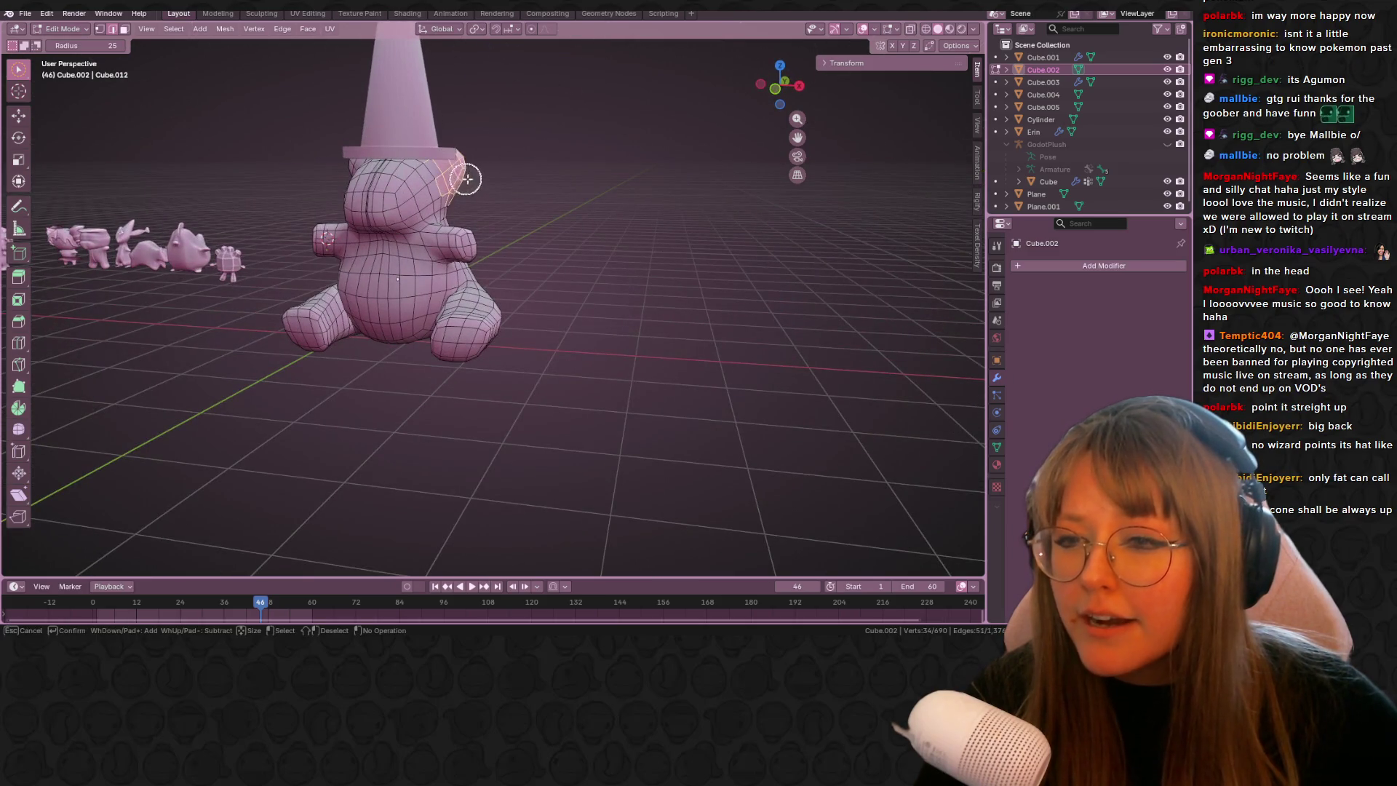
left_click(775, 90)
scroll(779, 85, "up", 4)
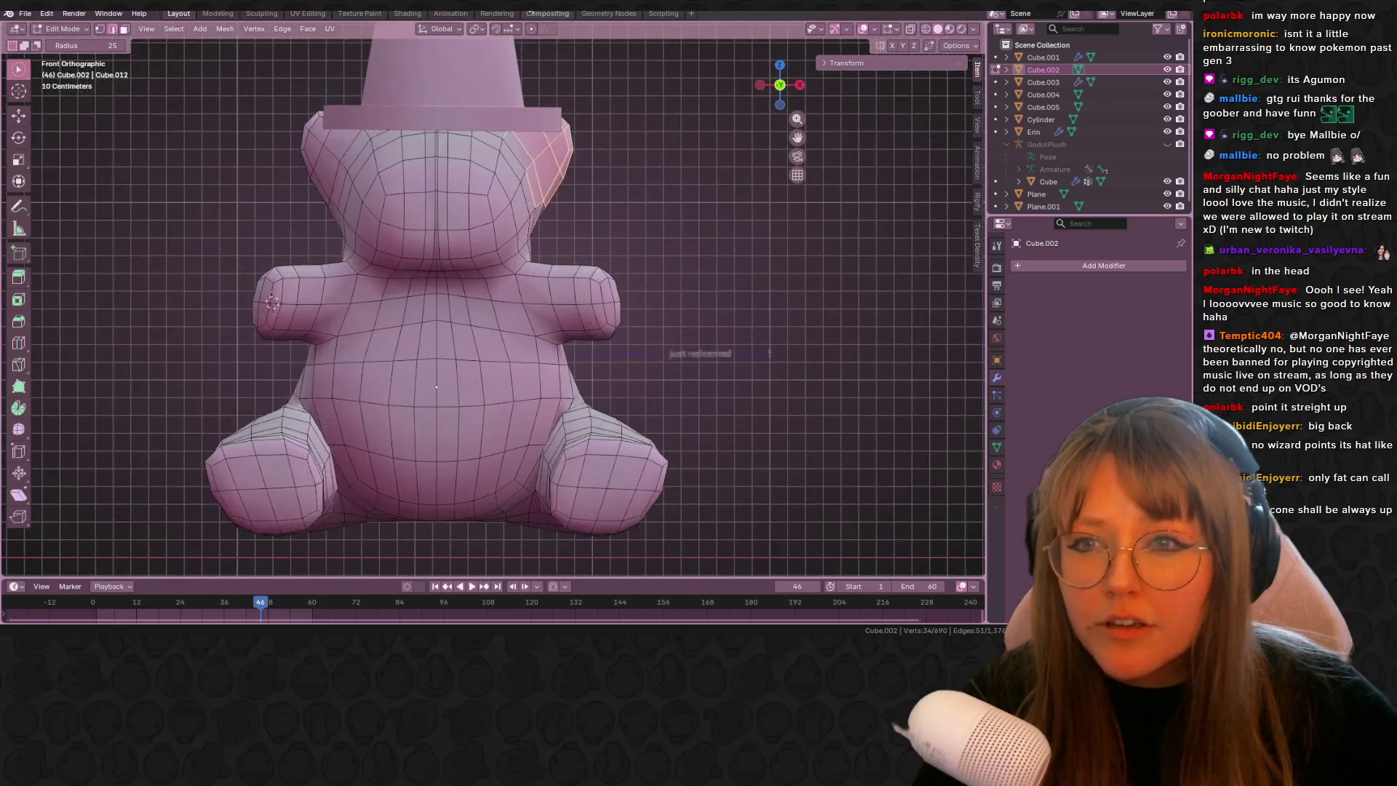
- Tilt the ear 3.1°, then try a soft-falloff move and undo the stray head move
key("r")
left_click(645, 141)
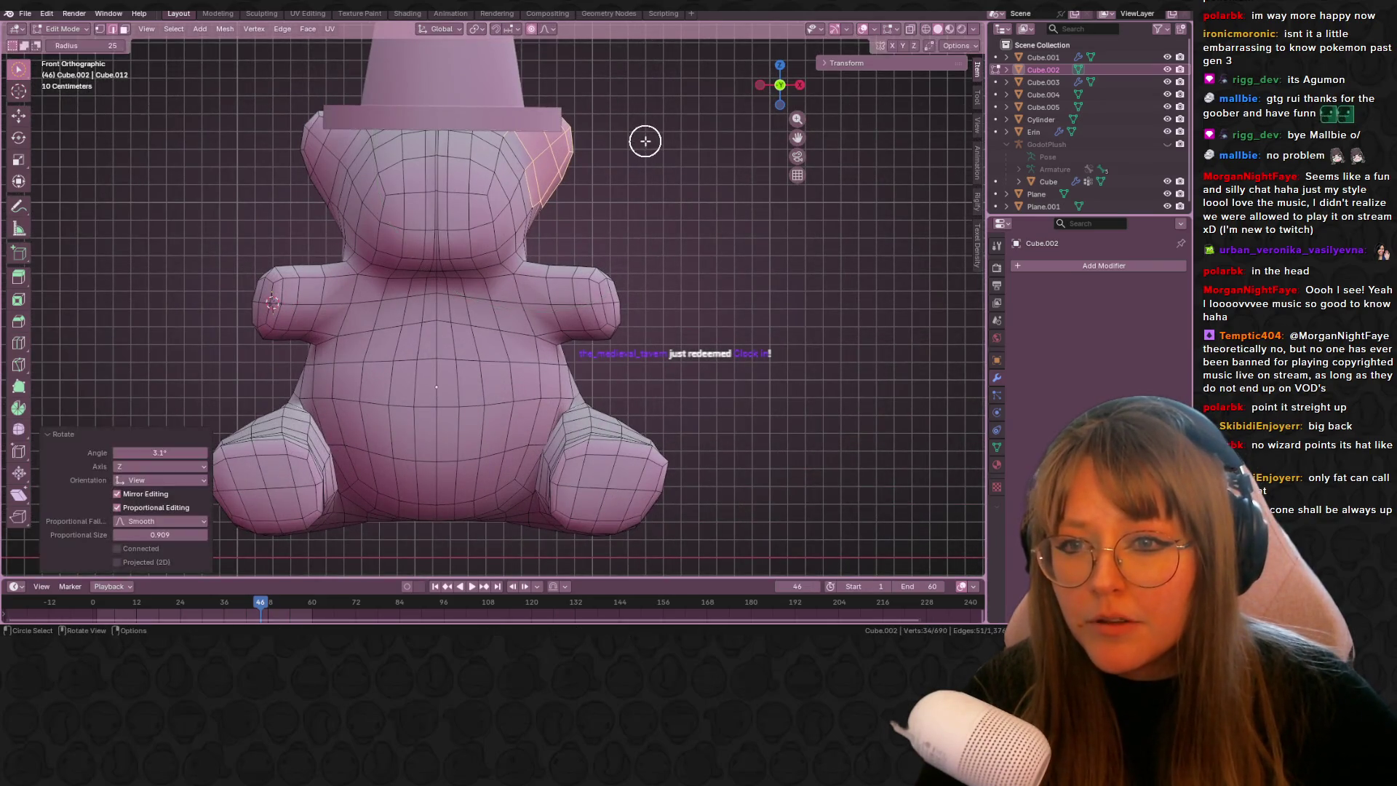
key("g")
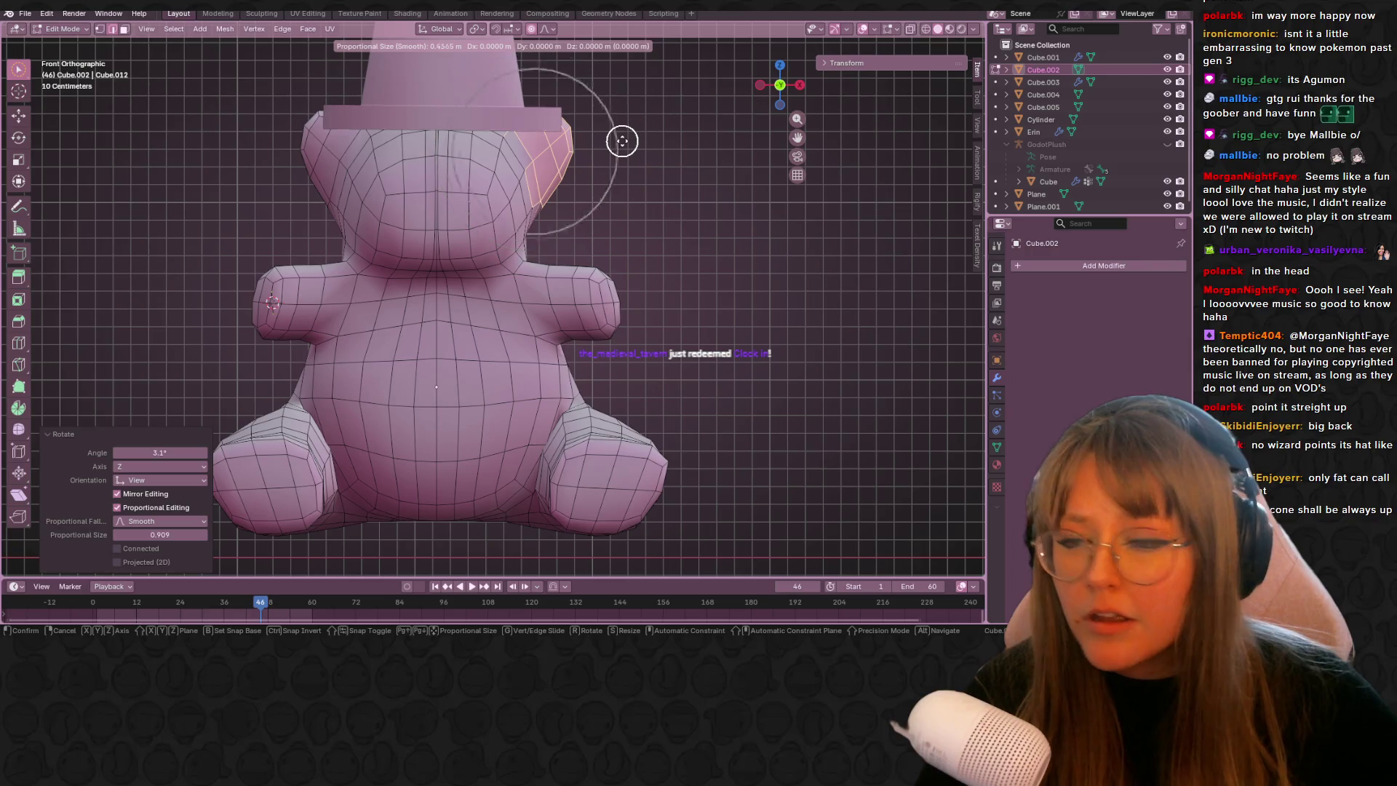
key("g")
key("Escape")
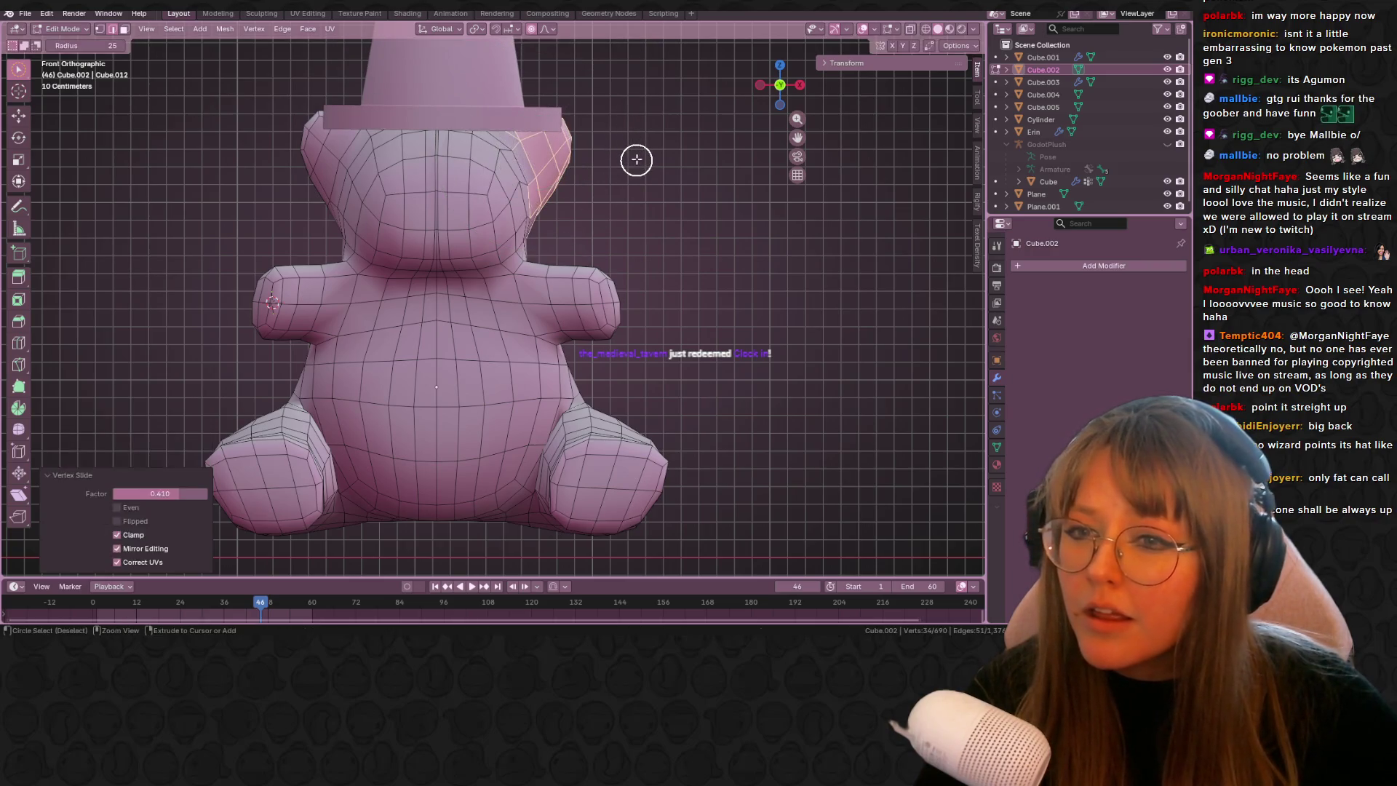
key("c")
key("g")
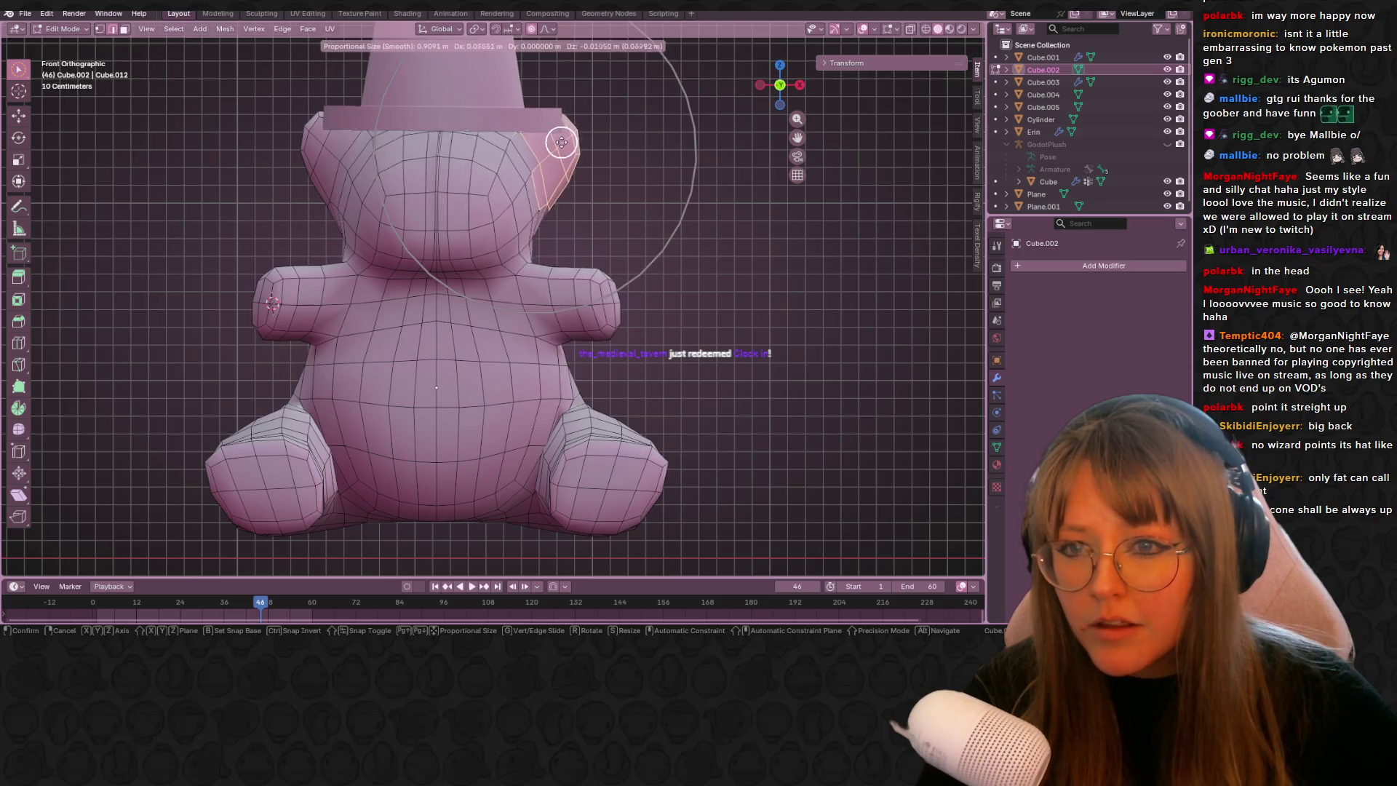
left_click(561, 147)
key("ctrl+z")
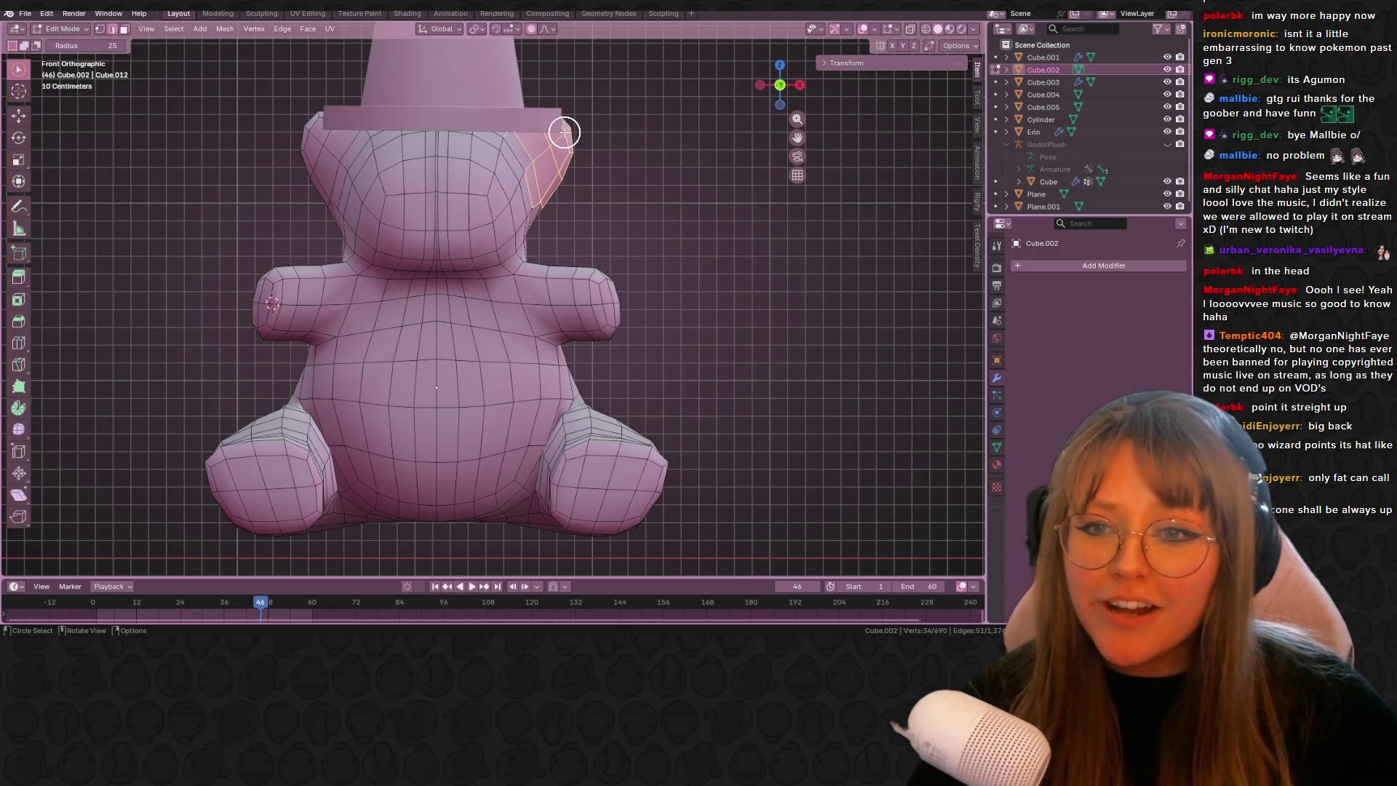
- Pull the ear outward with proportional editing, tilt it 10.5° and reposition it
key("g")
scroll(565, 132, "up", 11)
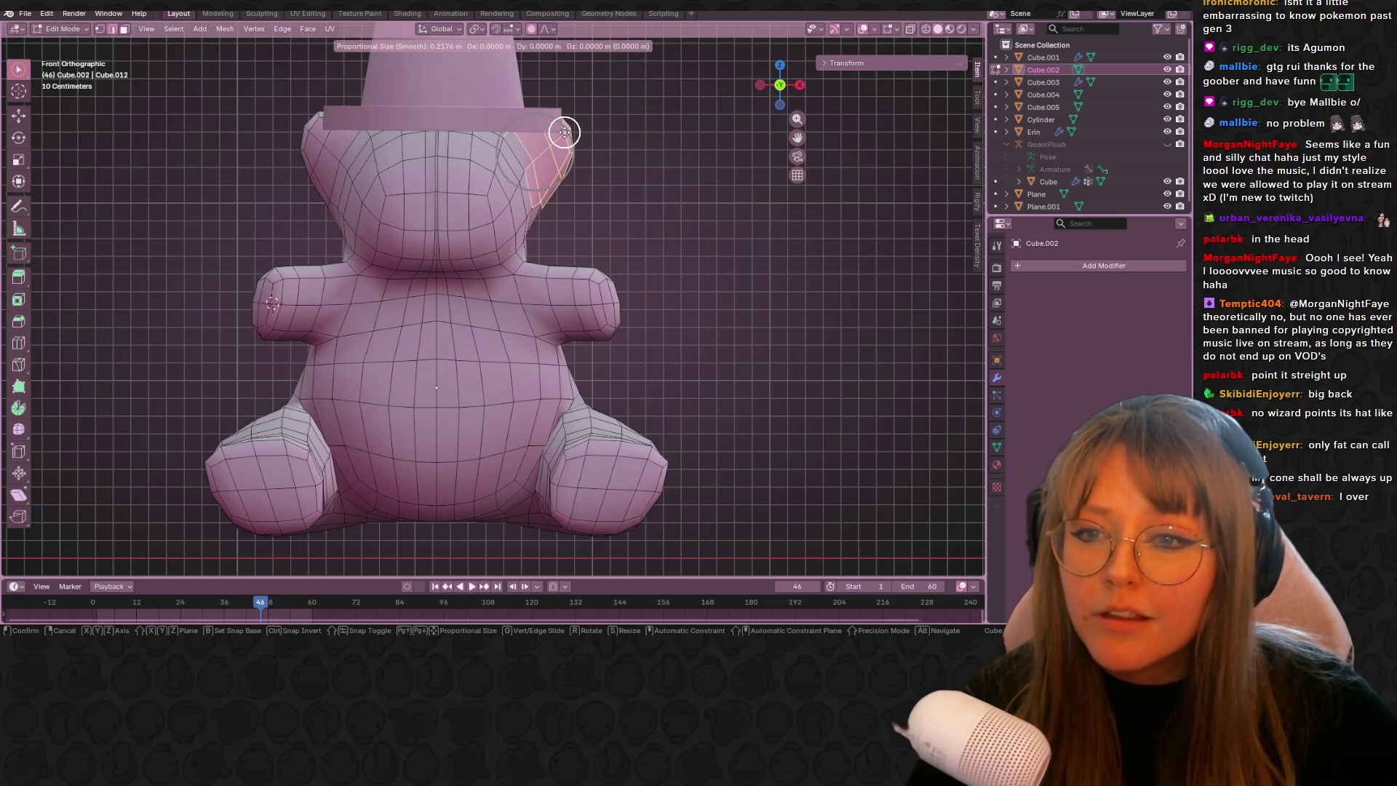
left_click(579, 137)
key("r")
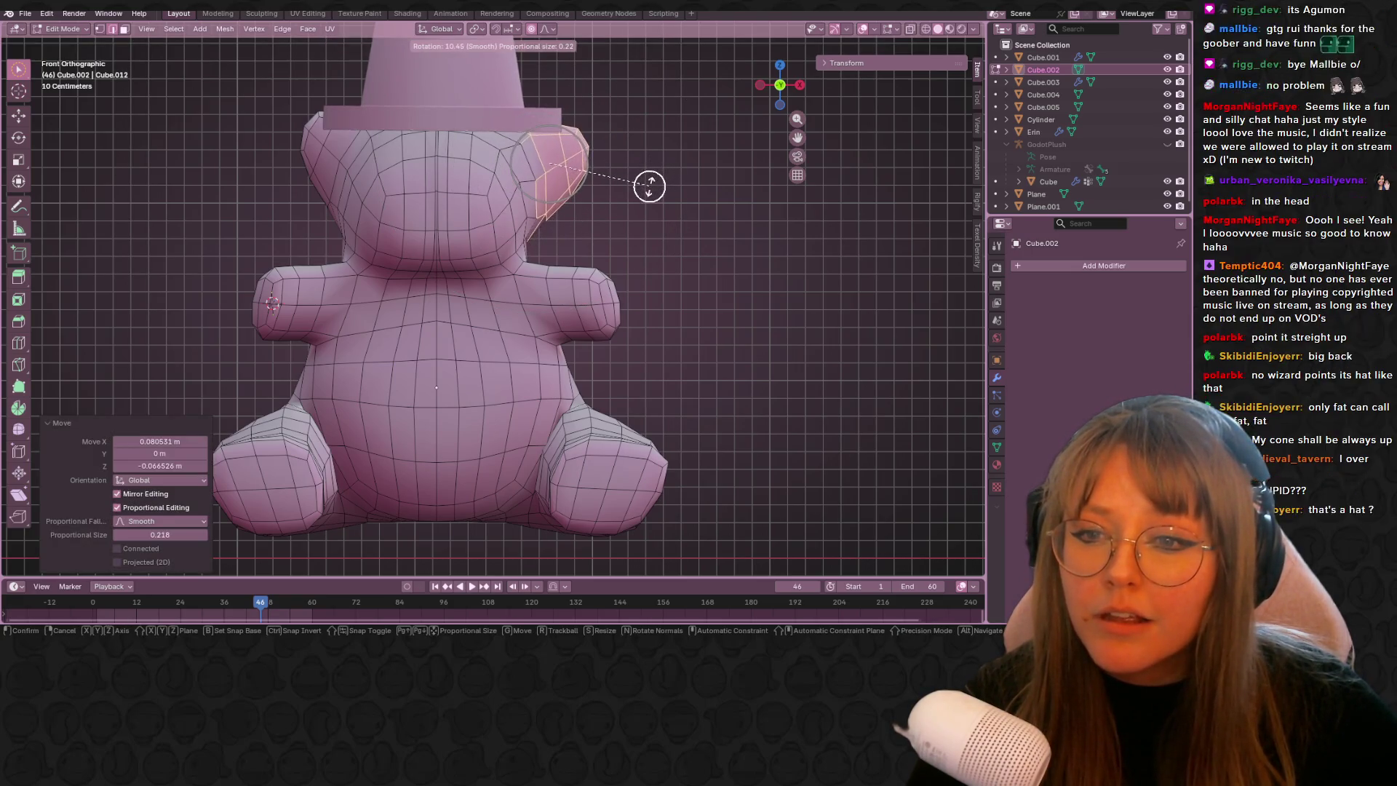
left_click(649, 185)
key("g")
left_click(642, 193)
mouse_move(642, 193)
middle_mouse_down()
mouse_move(505, 162)
mouse_move(702, 178)
mouse_move(498, 178)
middle_mouse_up()
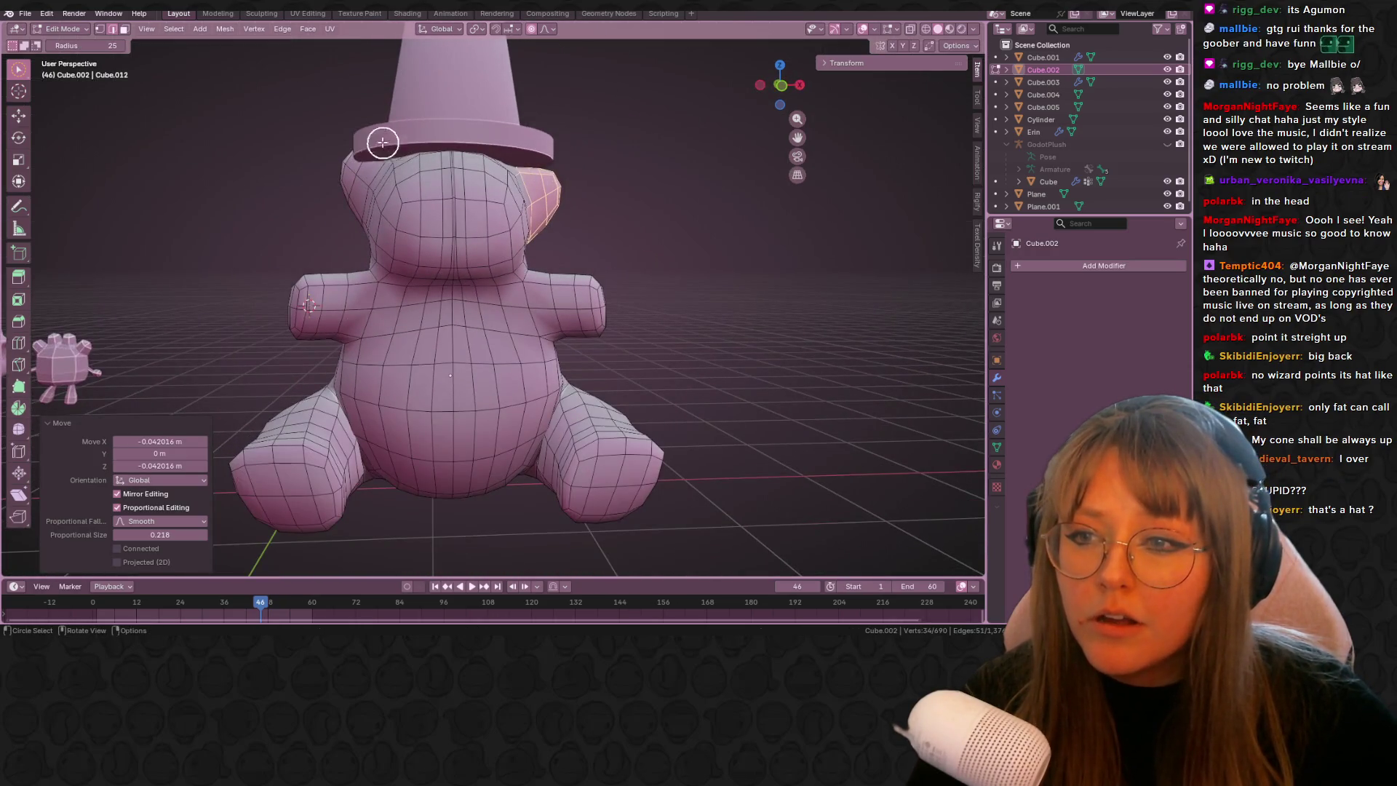
middle_click_drag(389, 143, 446, 132)
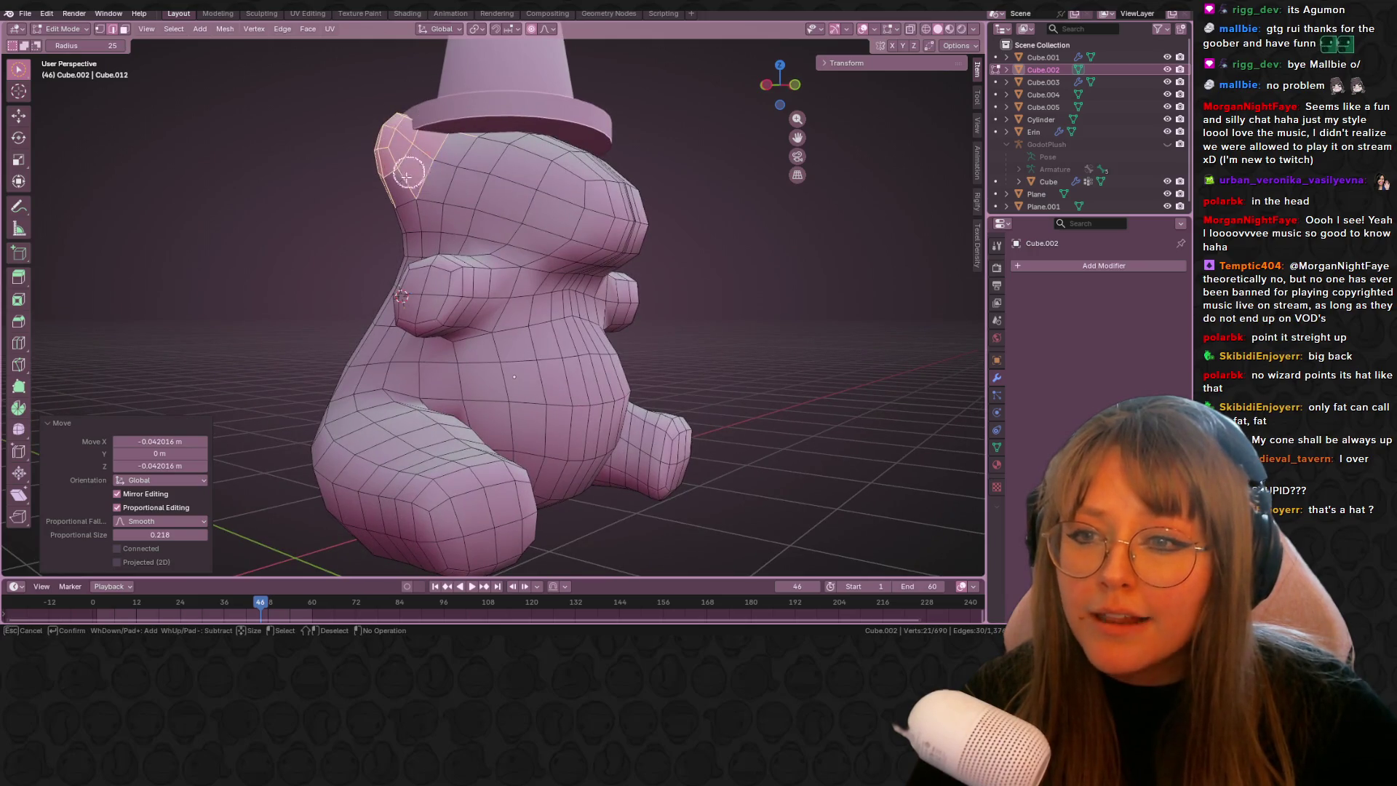
- Add two head vertices, move and tilt the ear -7.5°, then return to Object Mode
left_click_drag(404, 212, 410, 232)
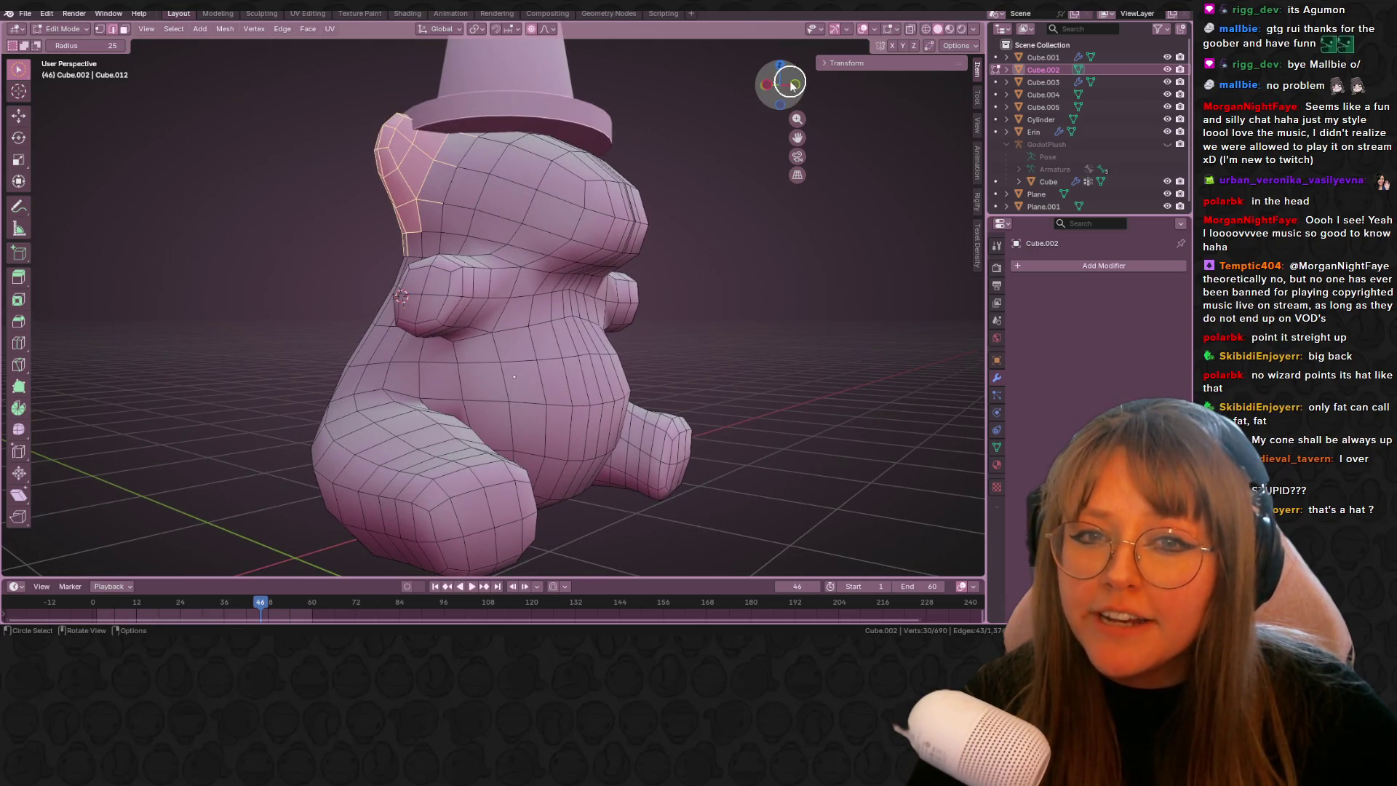
left_click(790, 83)
left_click(759, 91)
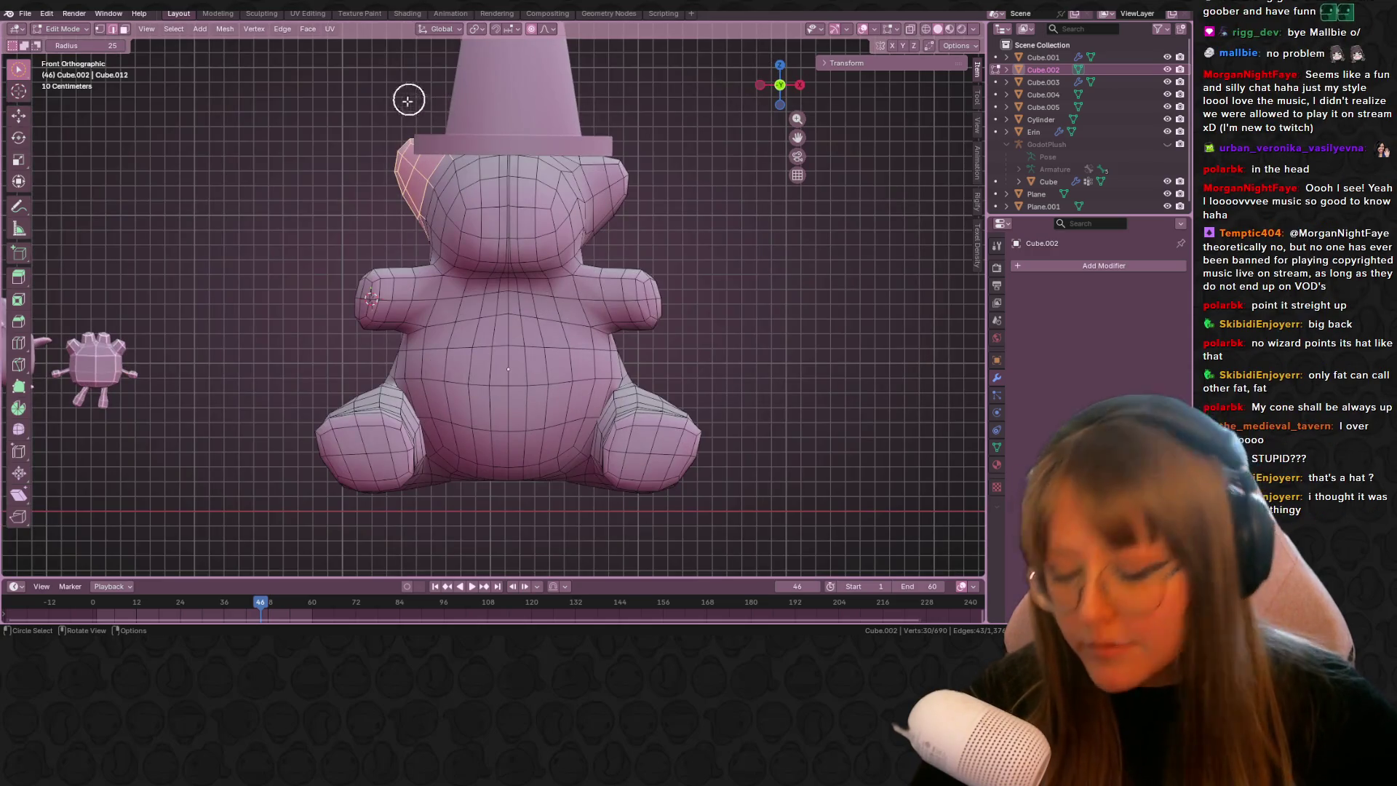
key("g")
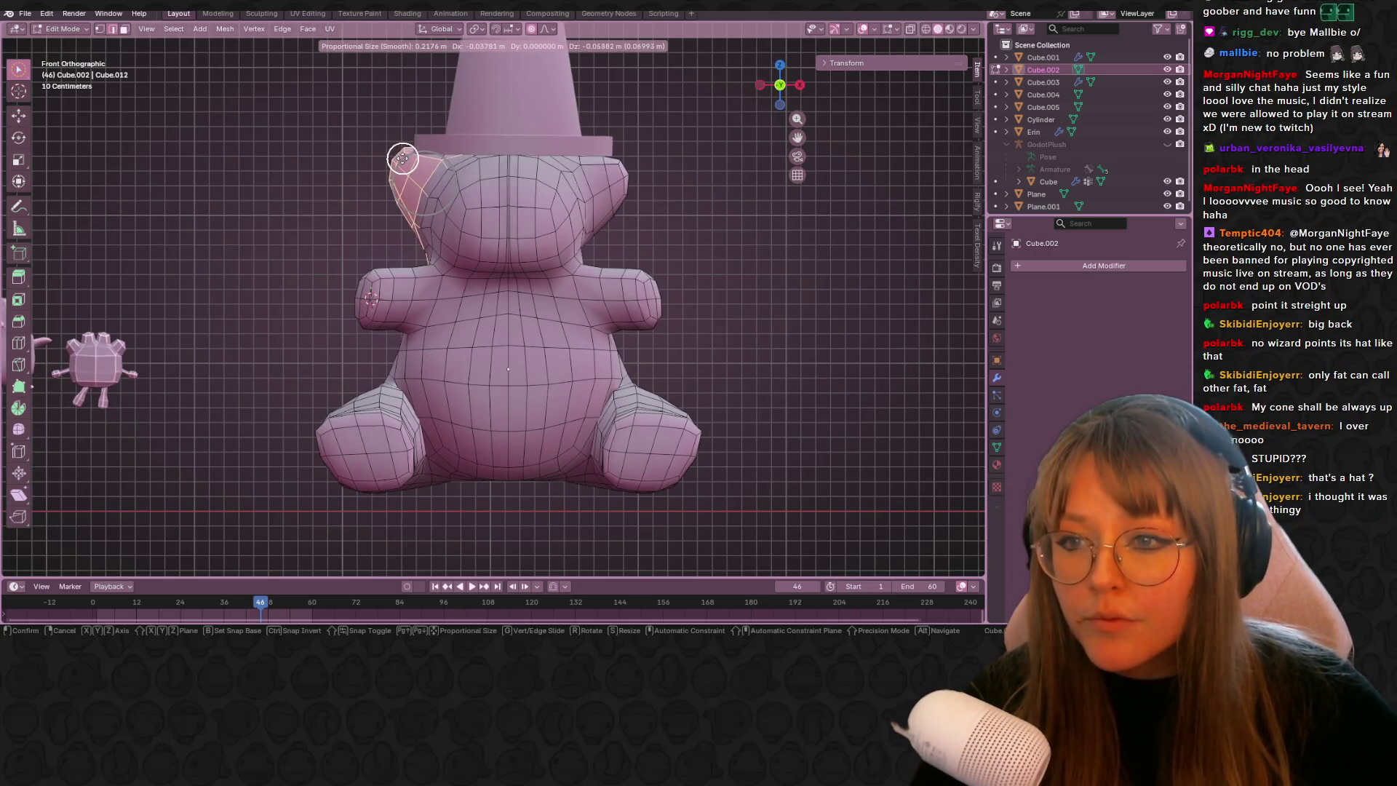
left_click(402, 159)
key("r")
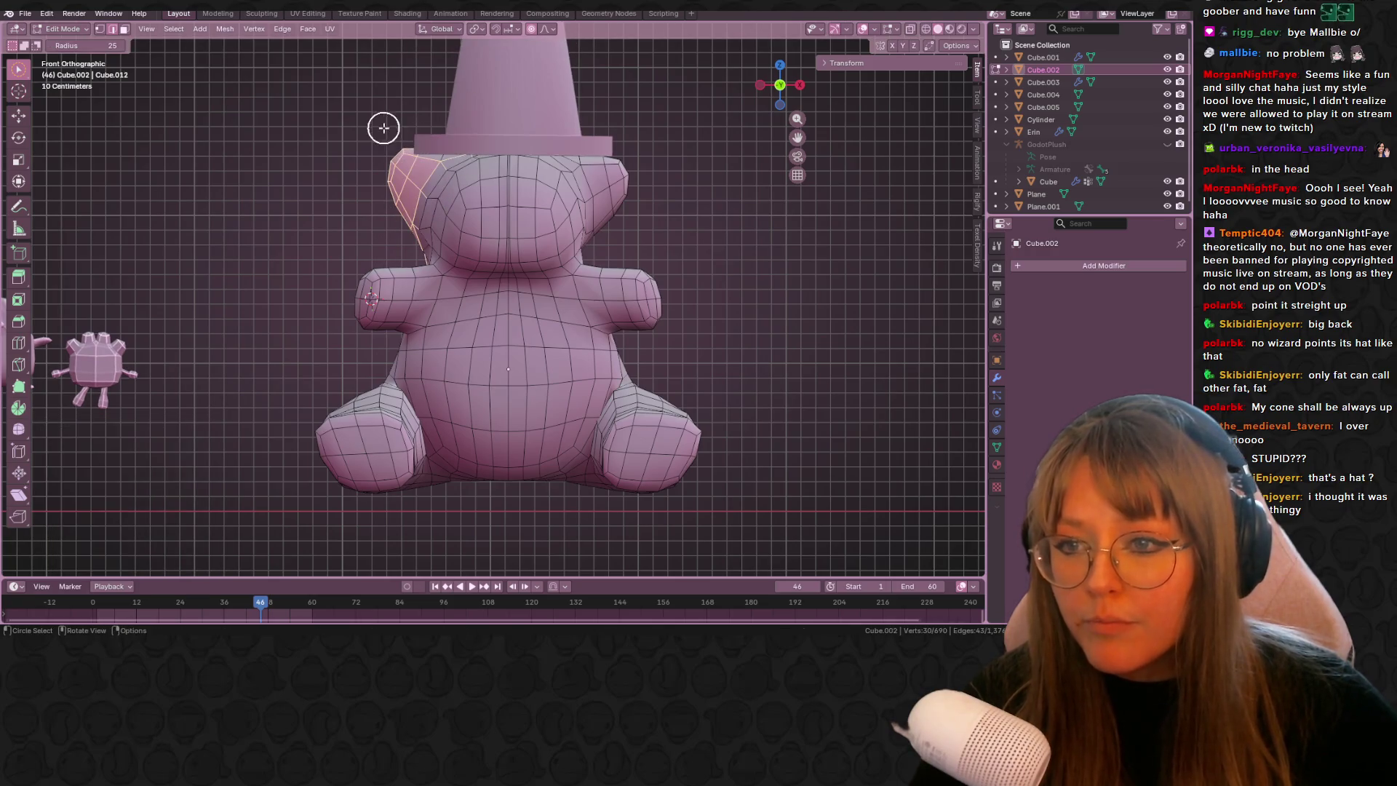
left_click(358, 129)
key("g")
left_click(375, 146)
key("Tab")
mouse_move(375, 146)
middle_mouse_down()
mouse_move(683, 186)
mouse_move(583, 153)
mouse_move(659, 185)
mouse_move(570, 265)
mouse_move(664, 237)
mouse_move(37, 299)
middle_mouse_up()
left_click(570, 264)
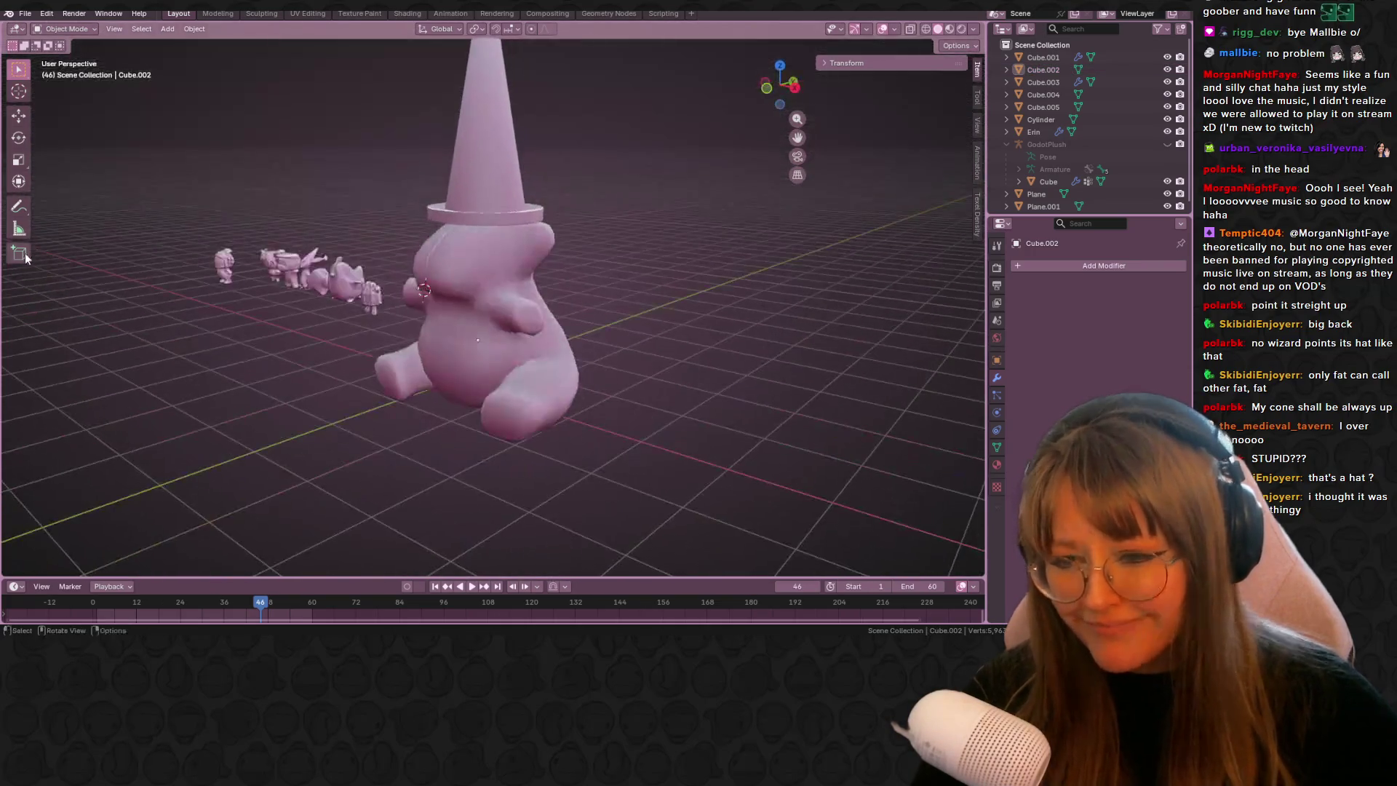
mouse_move(124, 334)
middle_mouse_down()
mouse_move(413, 370)
mouse_move(331, 308)
mouse_move(306, 368)
mouse_move(50, 368)
mouse_move(819, 360)
mouse_move(605, 379)
middle_mouse_up()
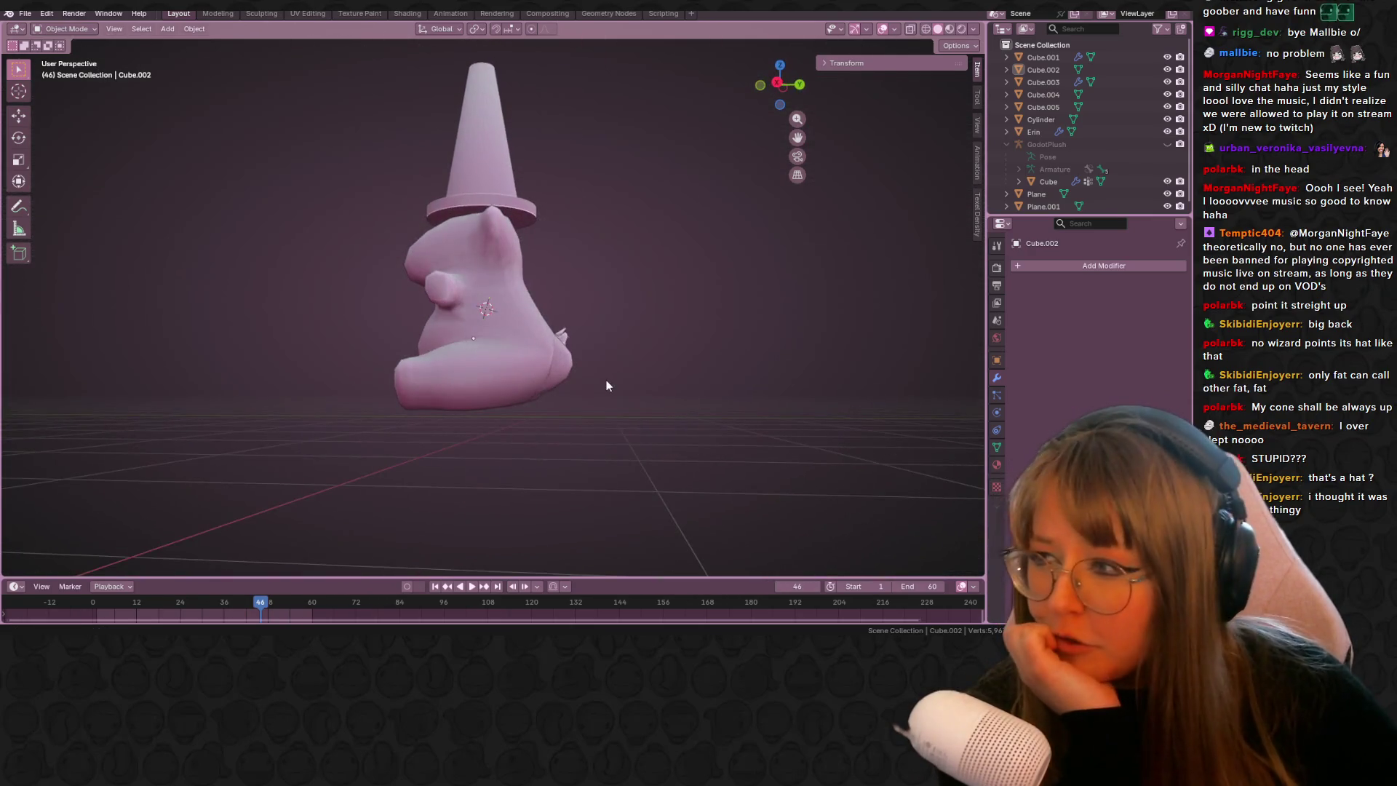
mouse_move(510, 364)
middle_mouse_down()
mouse_move(571, 336)
mouse_move(693, 417)
mouse_move(656, 436)
middle_mouse_up()
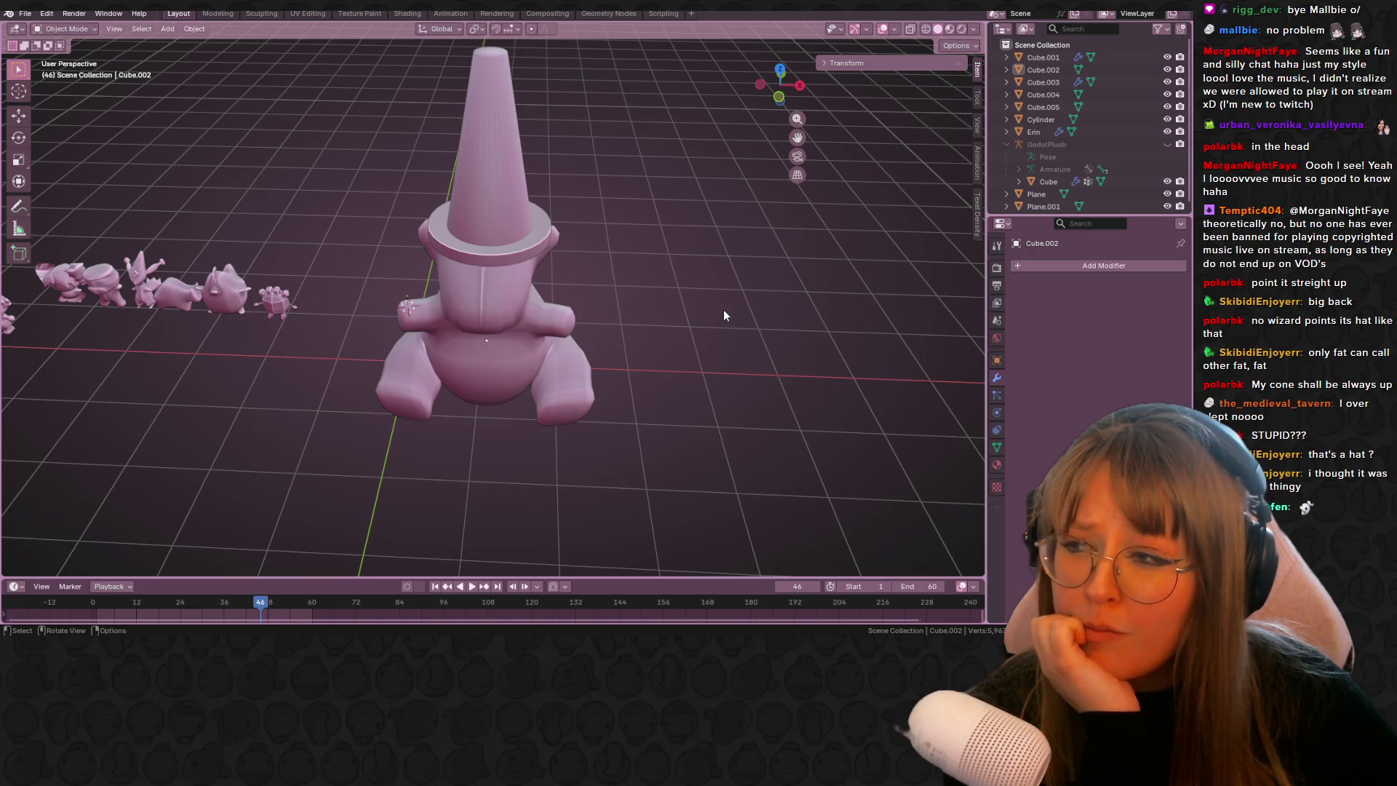
mouse_move(687, 264)
middle_mouse_down()
mouse_move(720, 473)
mouse_move(397, 357)
mouse_move(835, 272)
mouse_move(356, 316)
mouse_move(195, 249)
mouse_move(879, 333)
mouse_move(818, 421)
middle_mouse_up()
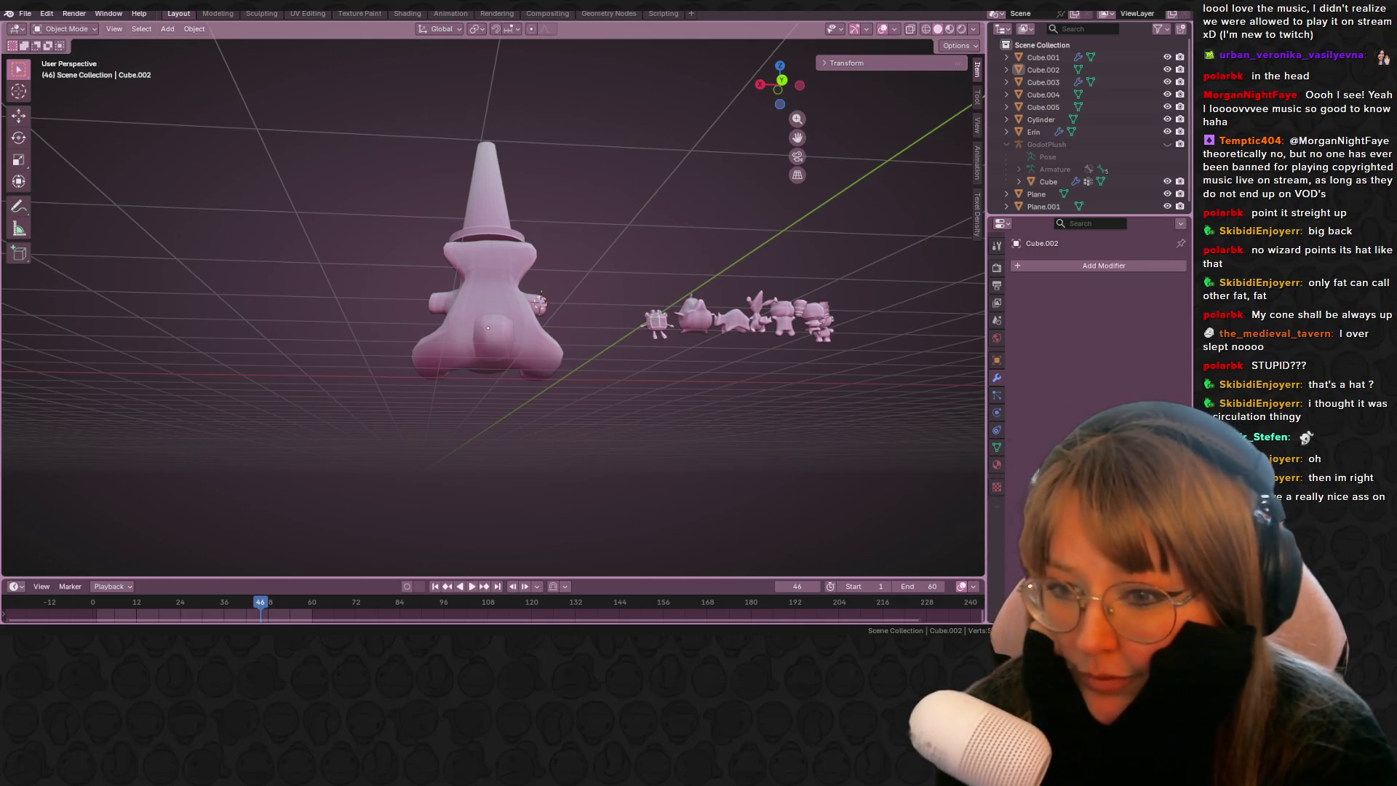
mouse_move(495, 425)
middle_mouse_down()
mouse_move(596, 273)
mouse_move(543, 256)
mouse_move(413, 273)
mouse_move(395, 312)
mouse_move(278, 234)
mouse_move(619, 318)
mouse_move(422, 290)
mouse_move(482, 239)
middle_mouse_up()
mouse_move(499, 346)
middle_mouse_down()
mouse_move(561, 393)
mouse_move(651, 405)
middle_mouse_up()
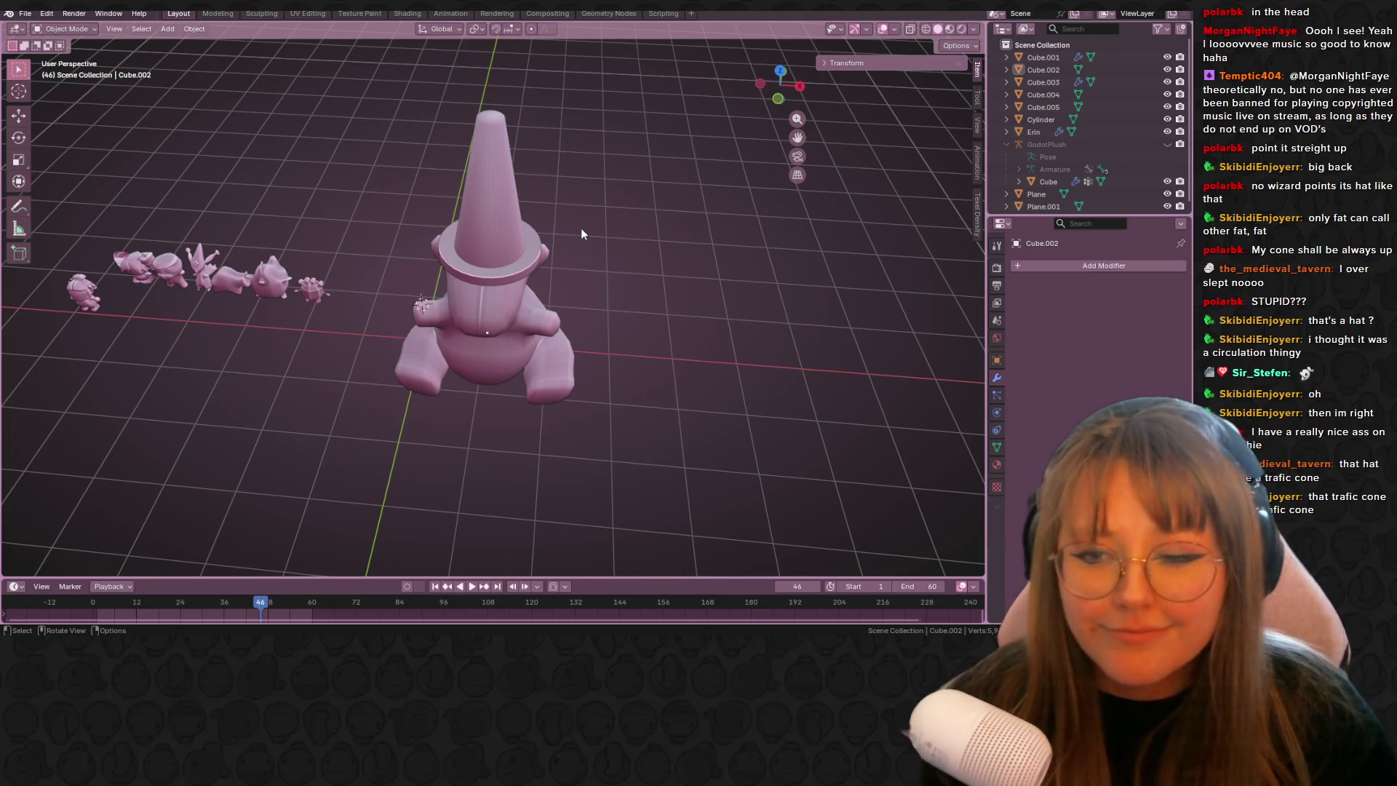
left_click(778, 98)
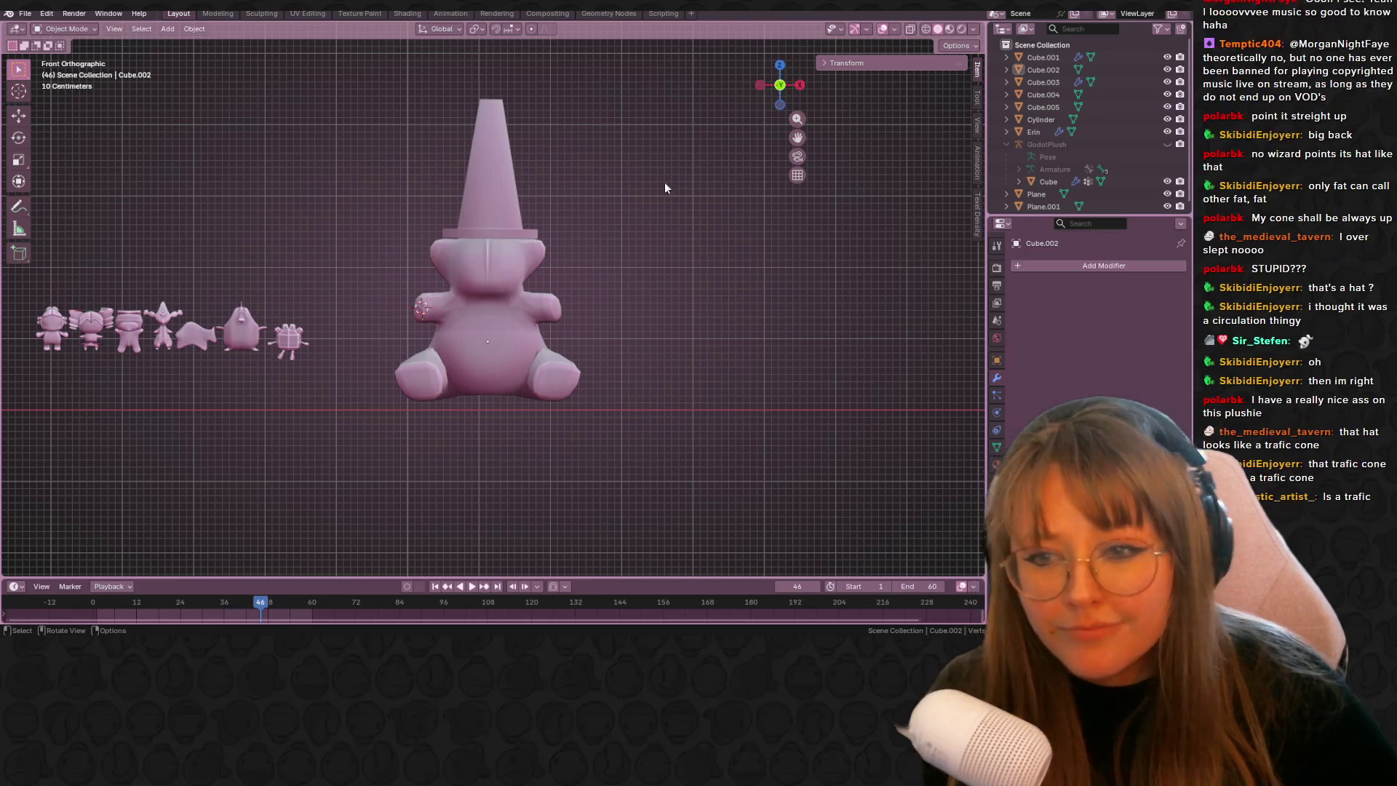
left_click(464, 191)
scroll(563, 264, "up", 2)
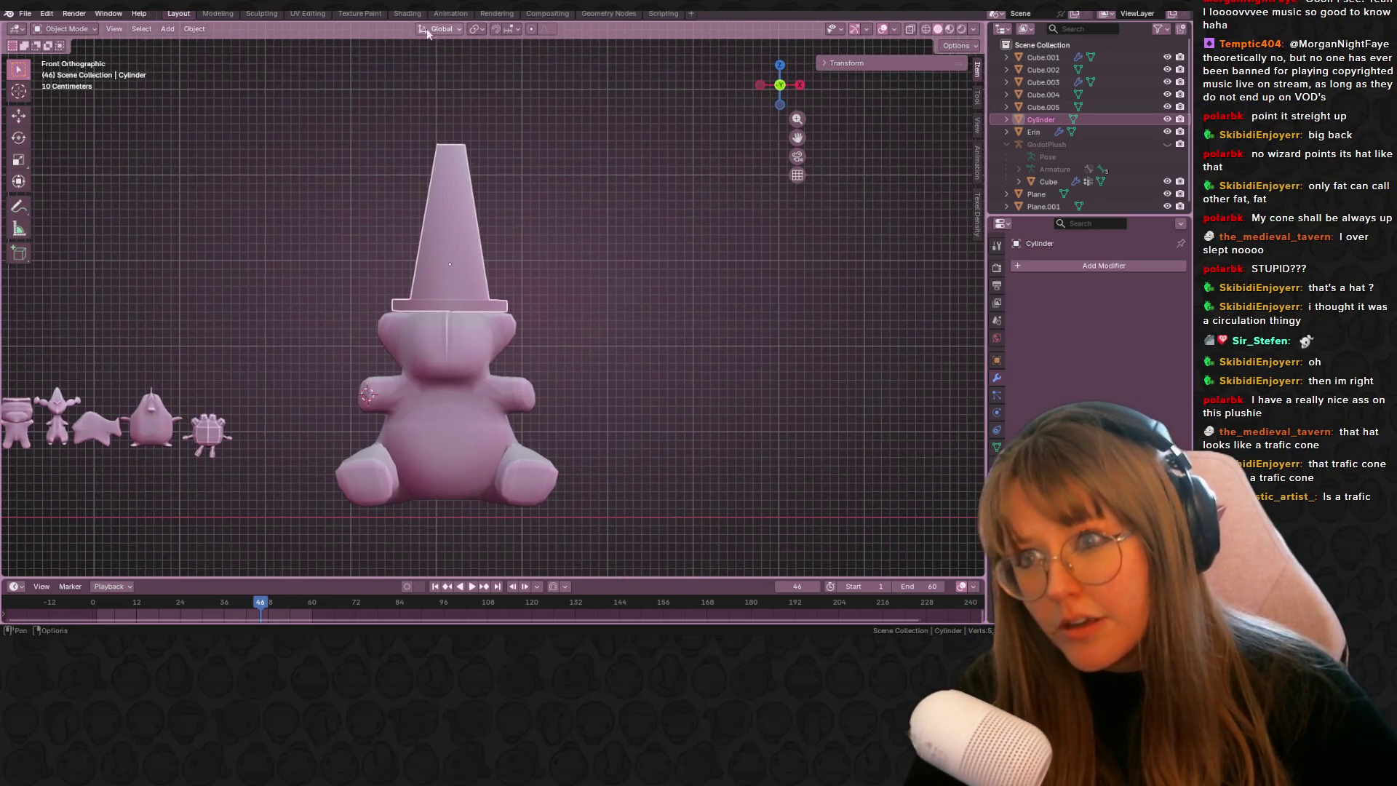
- Create a new material for the cone hat in the Shading workspace
left_click(407, 13)
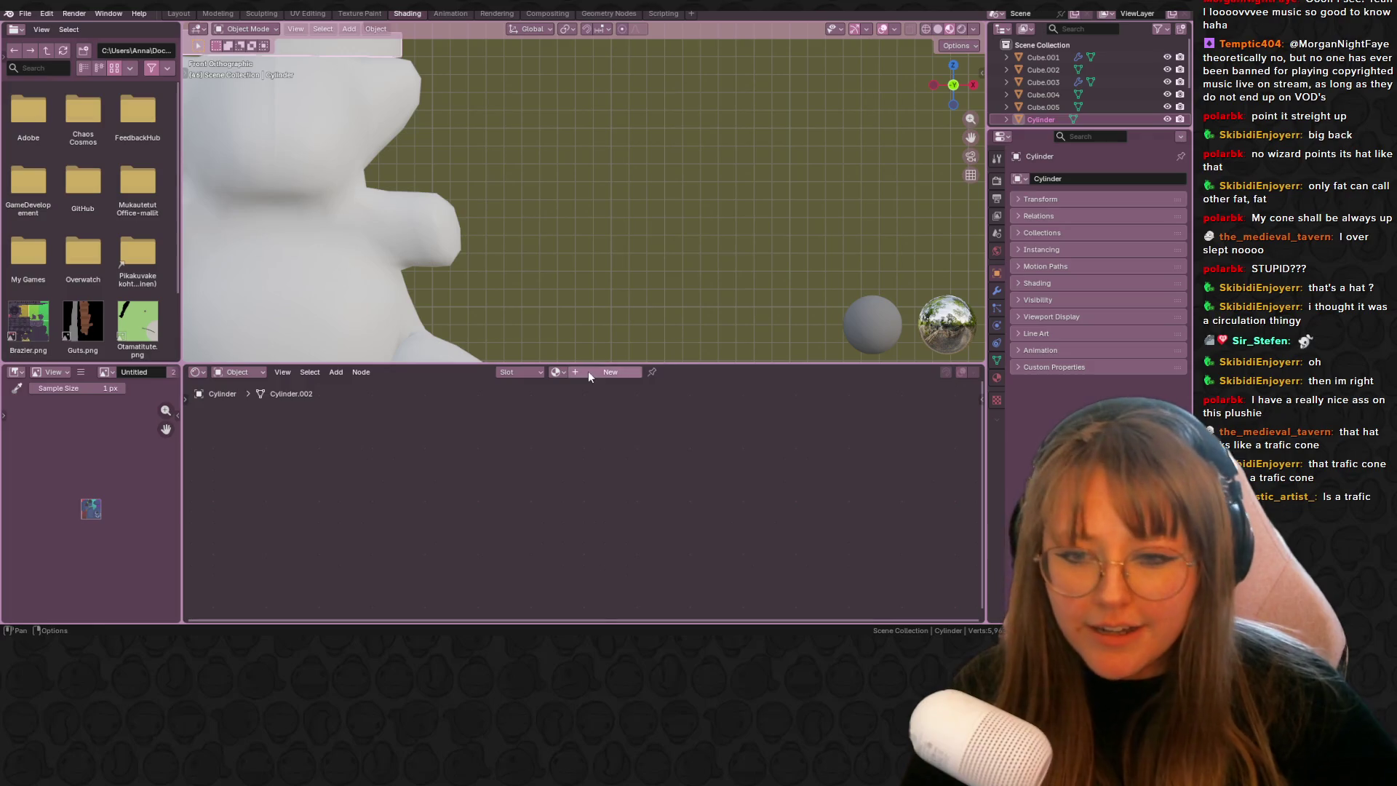
left_click(608, 372)
mouse_move(477, 478)
left_mouse_down()
mouse_move(464, 481)
mouse_move(476, 481)
left_mouse_up()
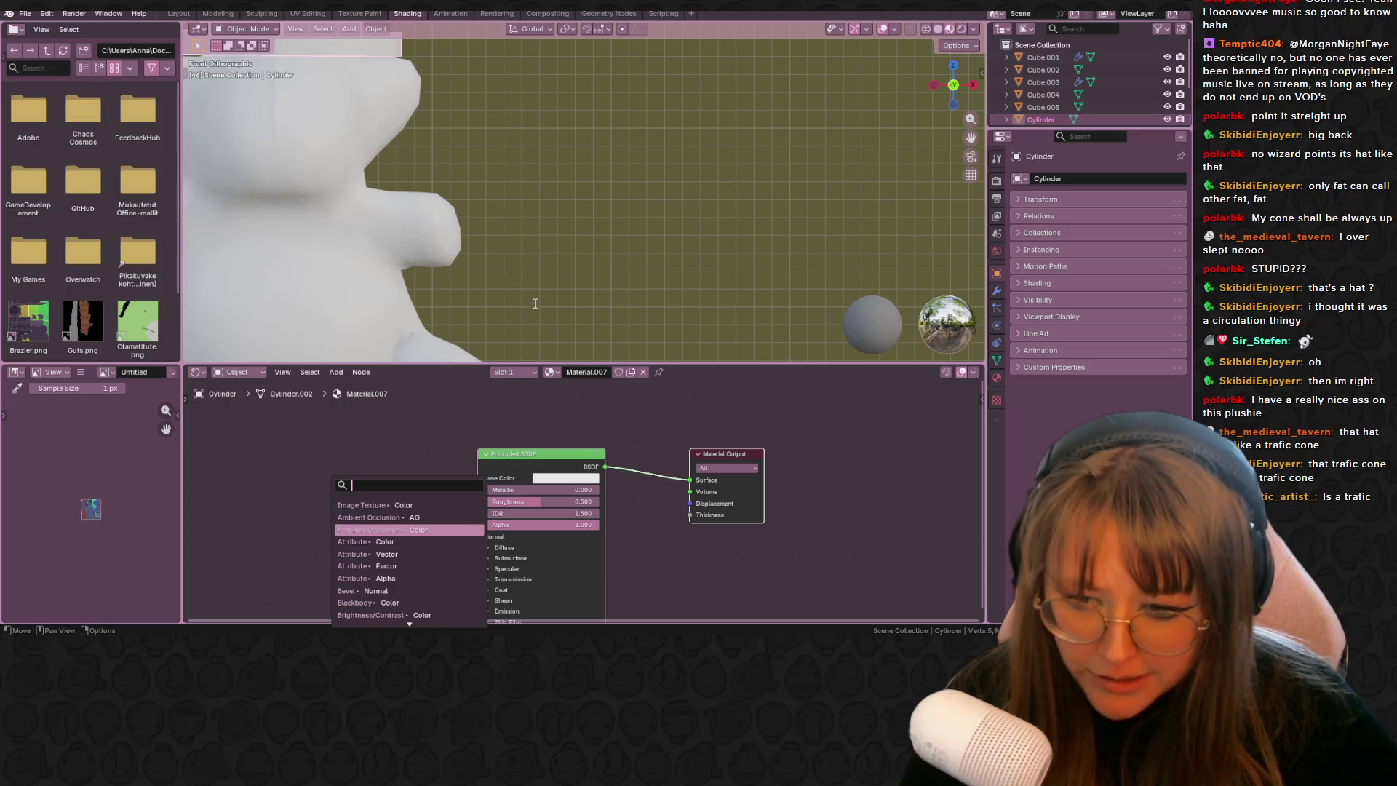
middle_click_drag(591, 256, 678, 28, "shift")
scroll(683, 60, "down", 4)
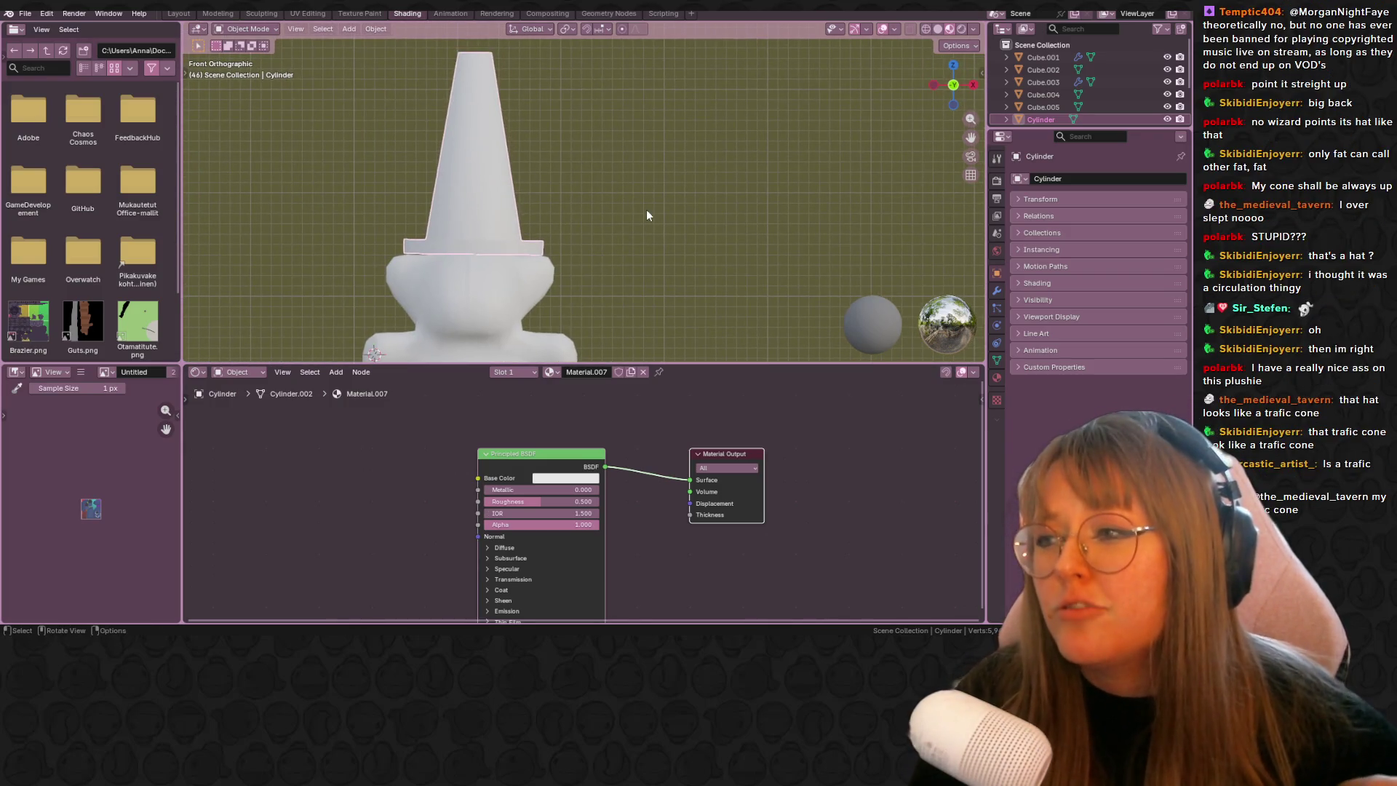
- Give the hat Roughness 1.0, Metallic 0 and a deep red base colour
left_click(566, 478)
left_click_drag(582, 362, 569, 356)
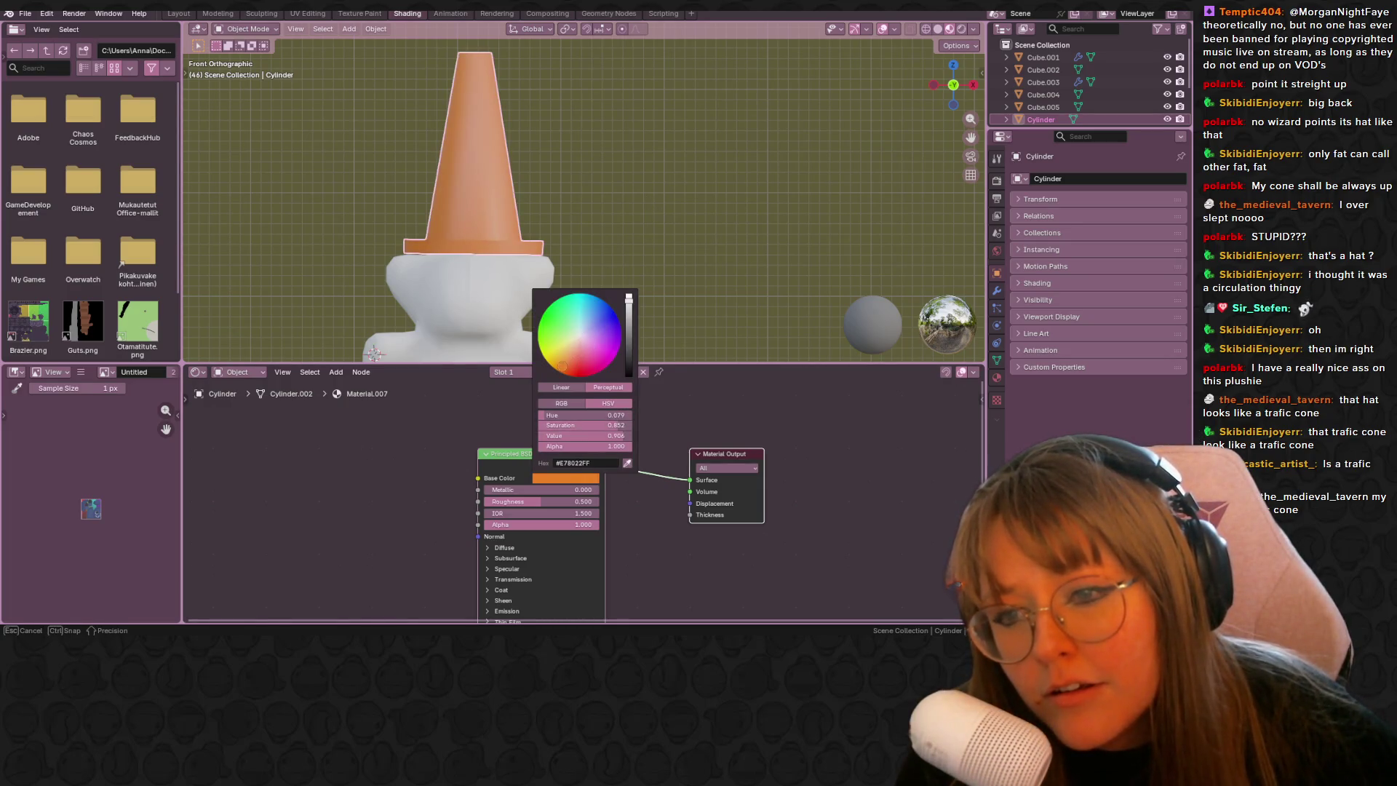
left_click_drag(542, 501, 582, 502)
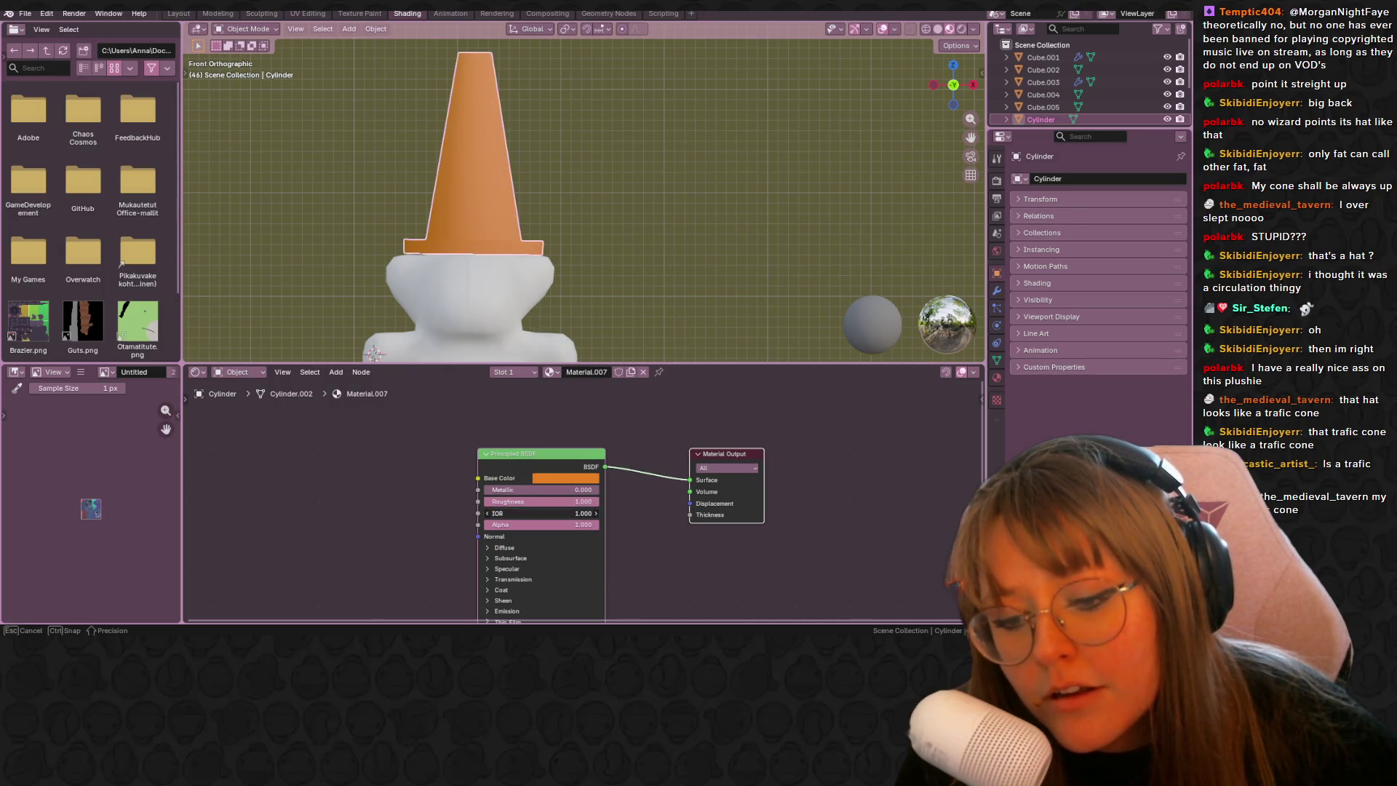
left_click(575, 488)
key("Return")
left_click(566, 479)
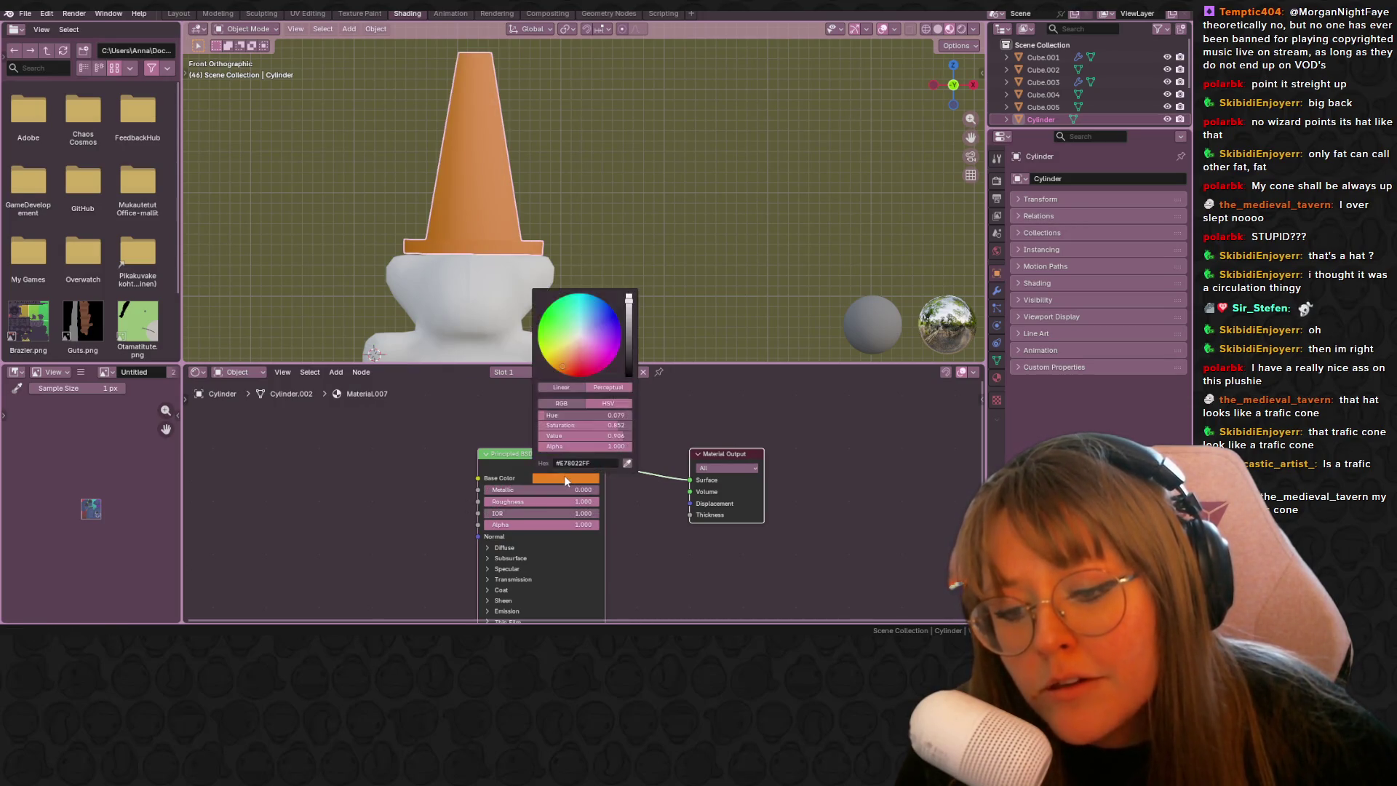
left_click_drag(579, 345, 576, 373)
left_click_drag(630, 302, 628, 319)
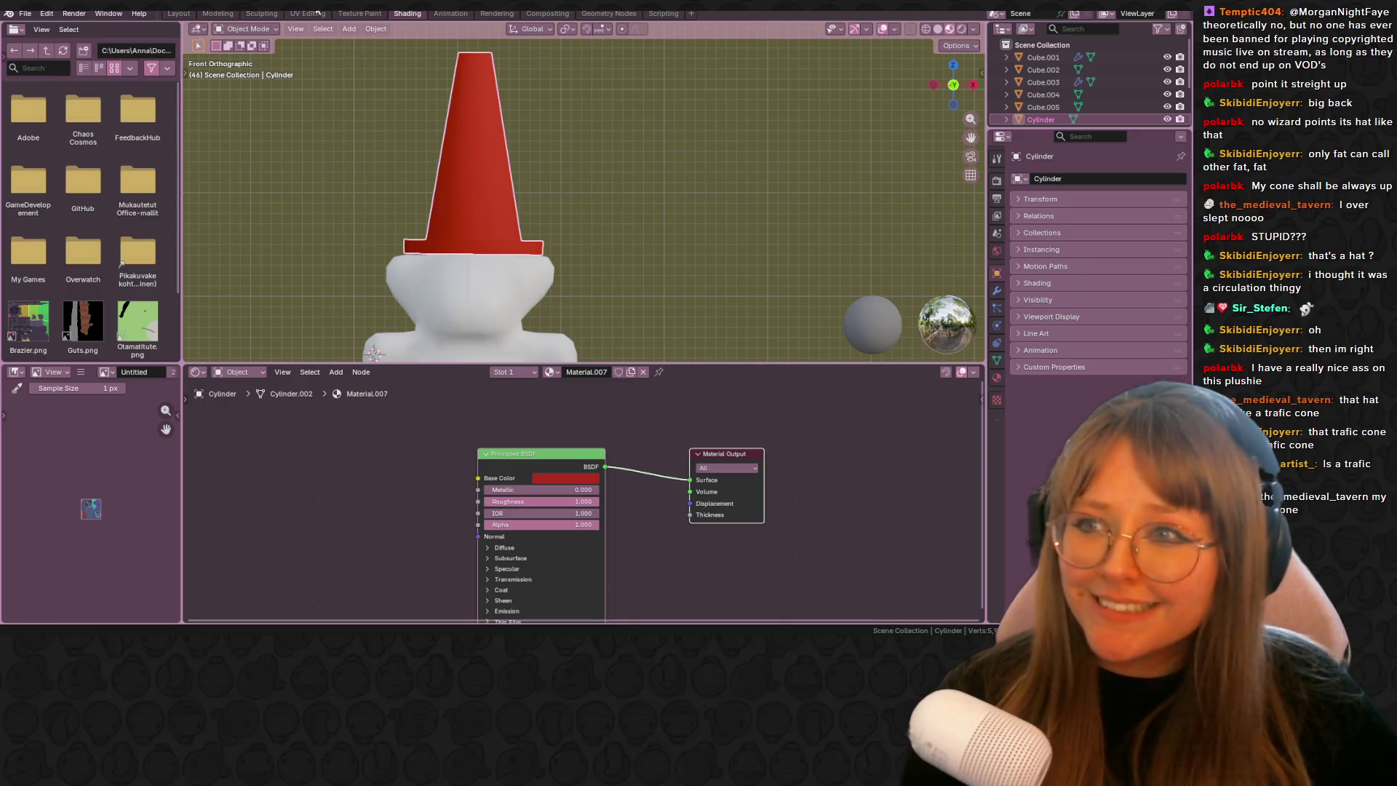
- Return to Object Mode, select the teddy bear and browse its materials
left_click(264, 21)
left_click(263, 85)
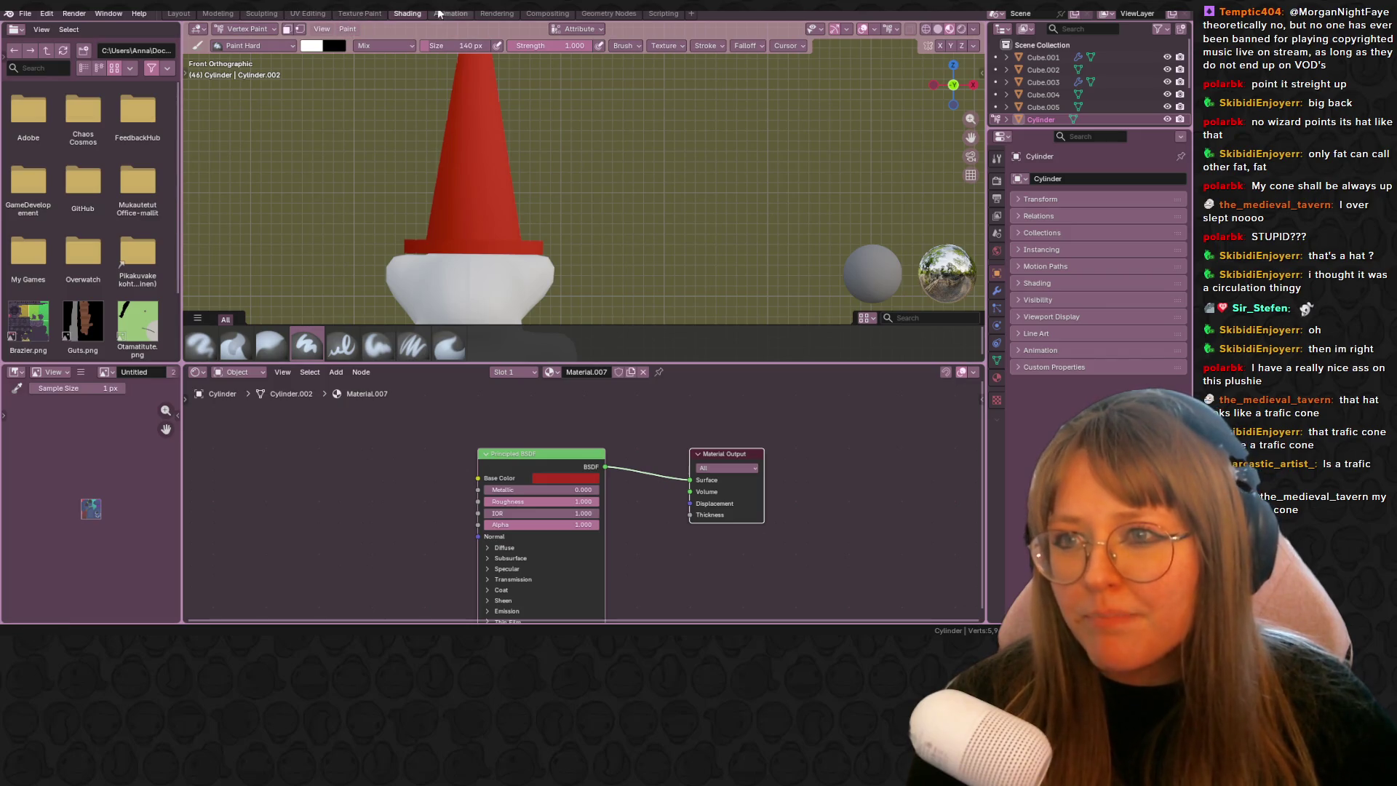
left_click(246, 28)
left_click(244, 41)
left_click(700, 159)
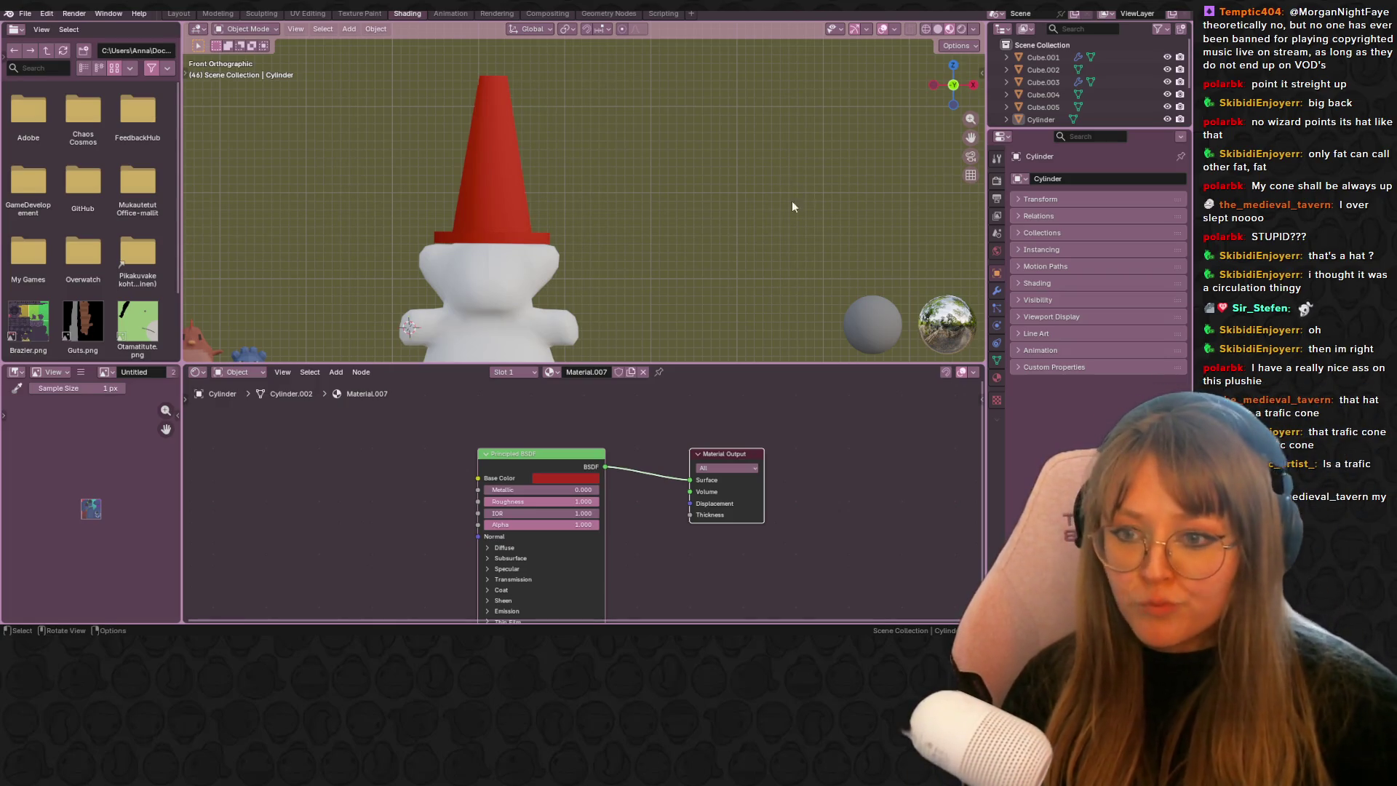
scroll(582, 255, "down", 1)
middle_click_drag(592, 254, 567, 155, "shift")
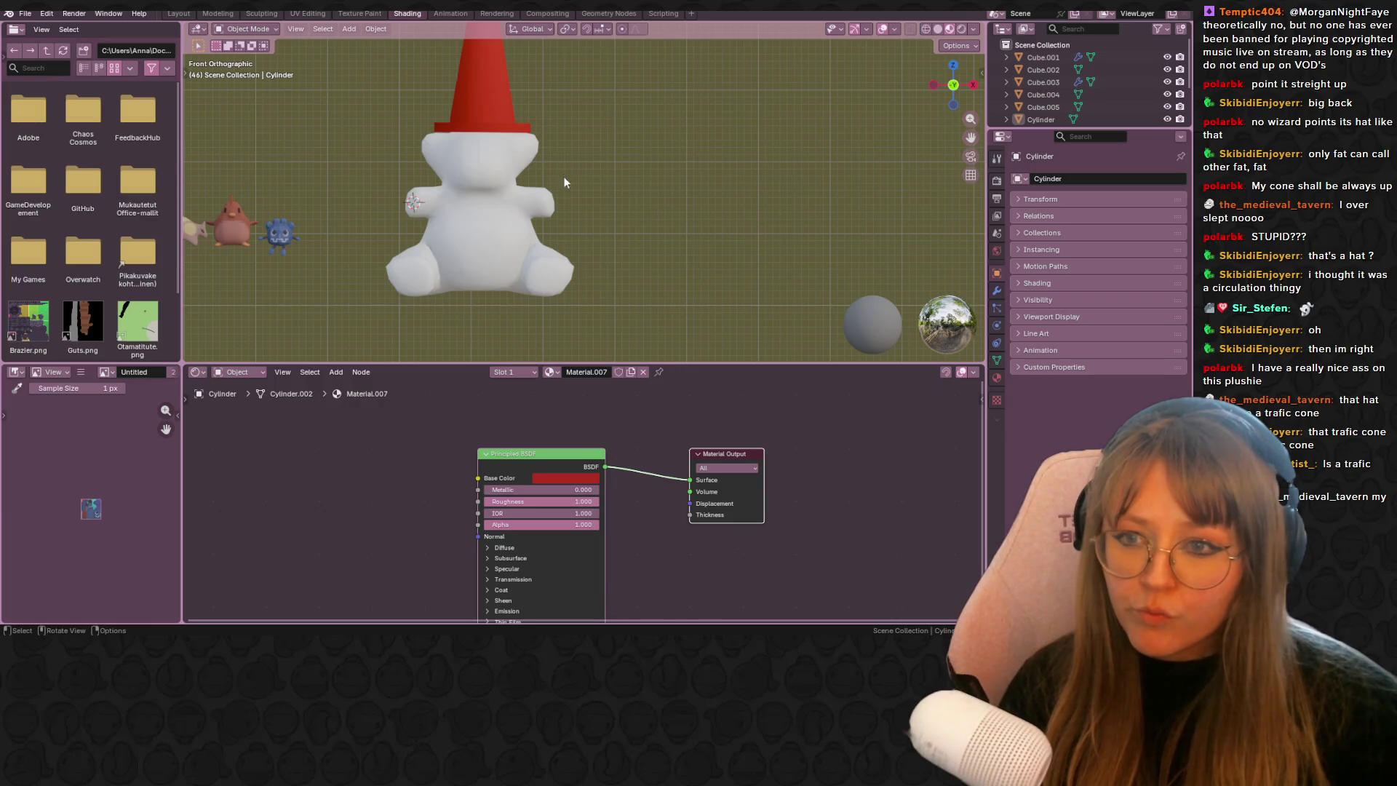
left_click(512, 222)
left_click(557, 373)
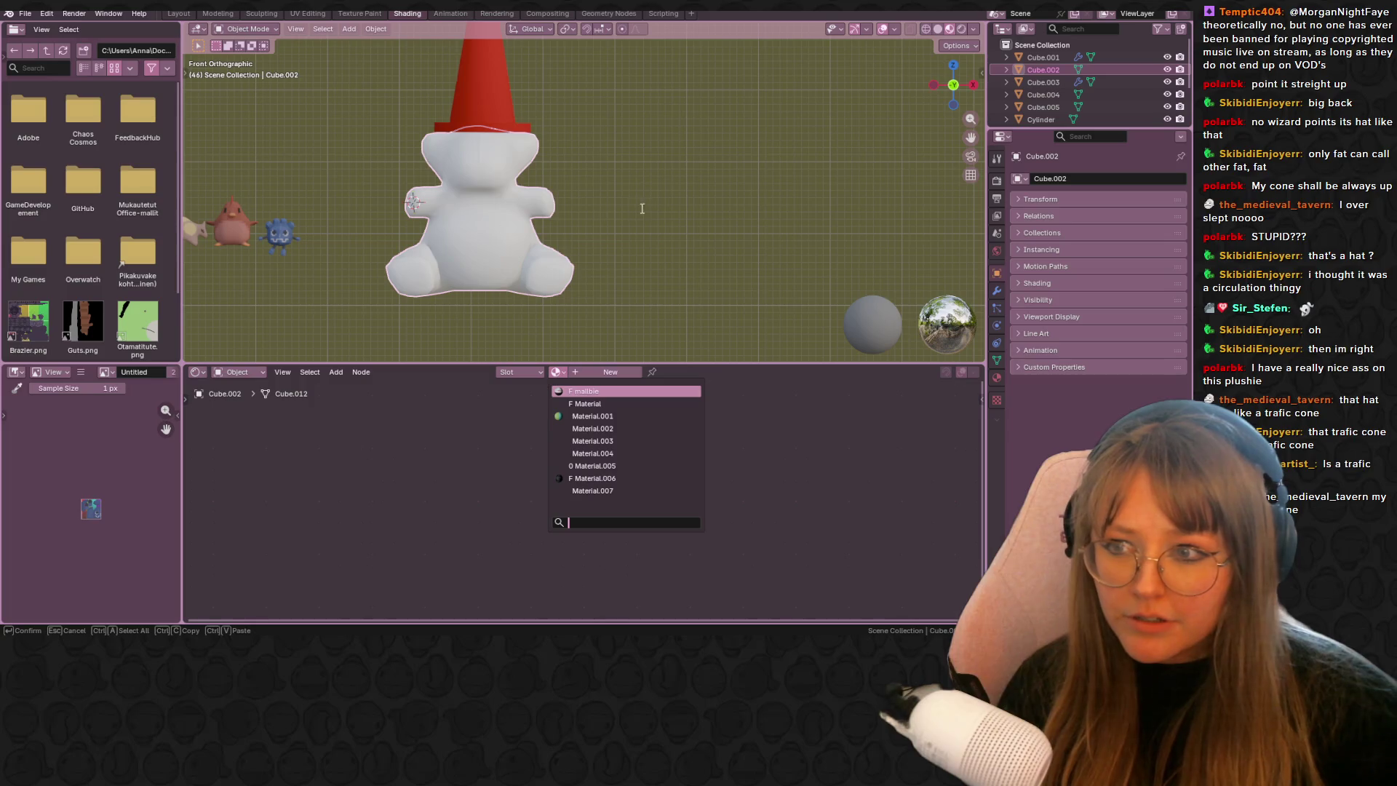
- Create a new material for the bear and feed an Image Texture node into Base Color
mouse_move(662, 234)
middle_mouse_down("shift")
mouse_move(774, 212)
mouse_move(612, 346)
middle_mouse_up("shift")
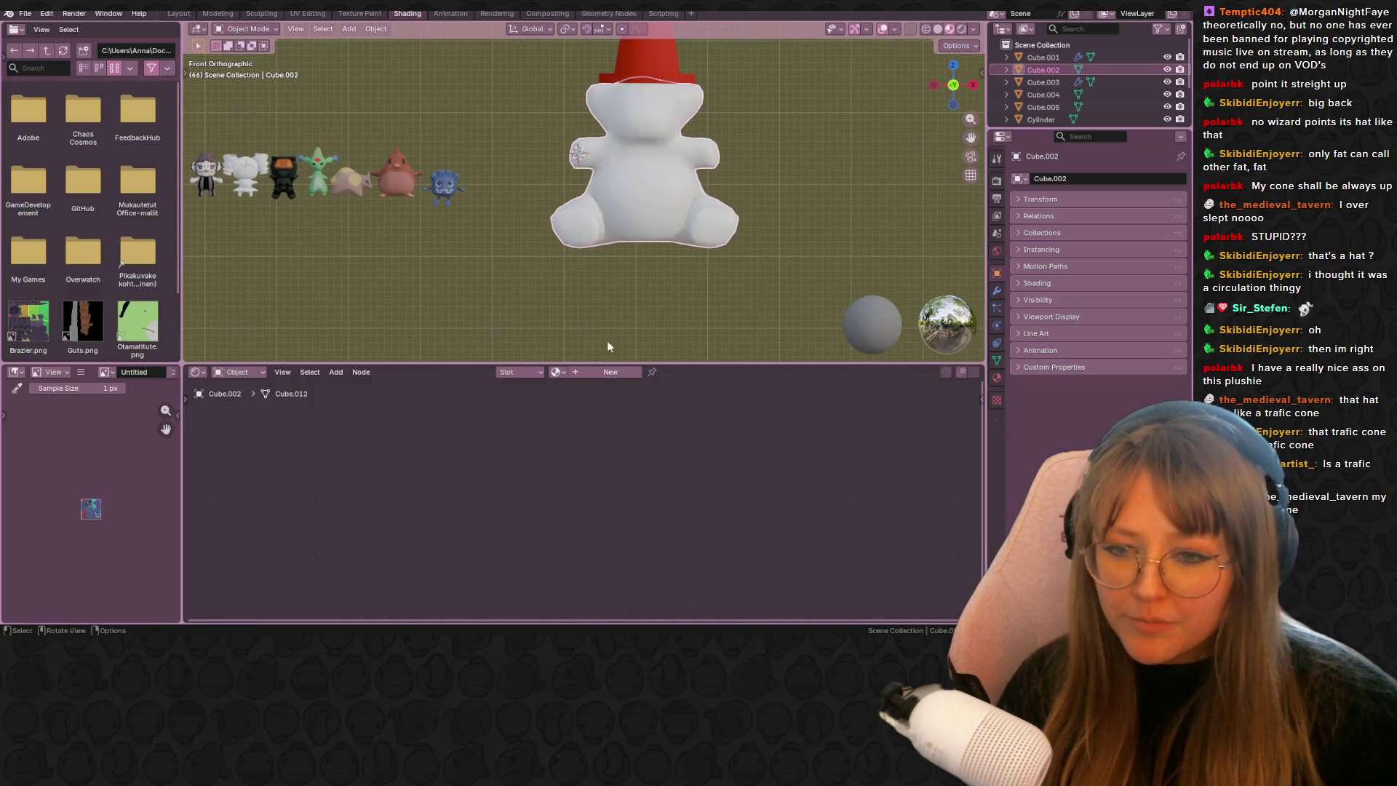
left_click(573, 372)
key("shift")
middle_click_drag(609, 442, 638, 421)
key("shift+a")
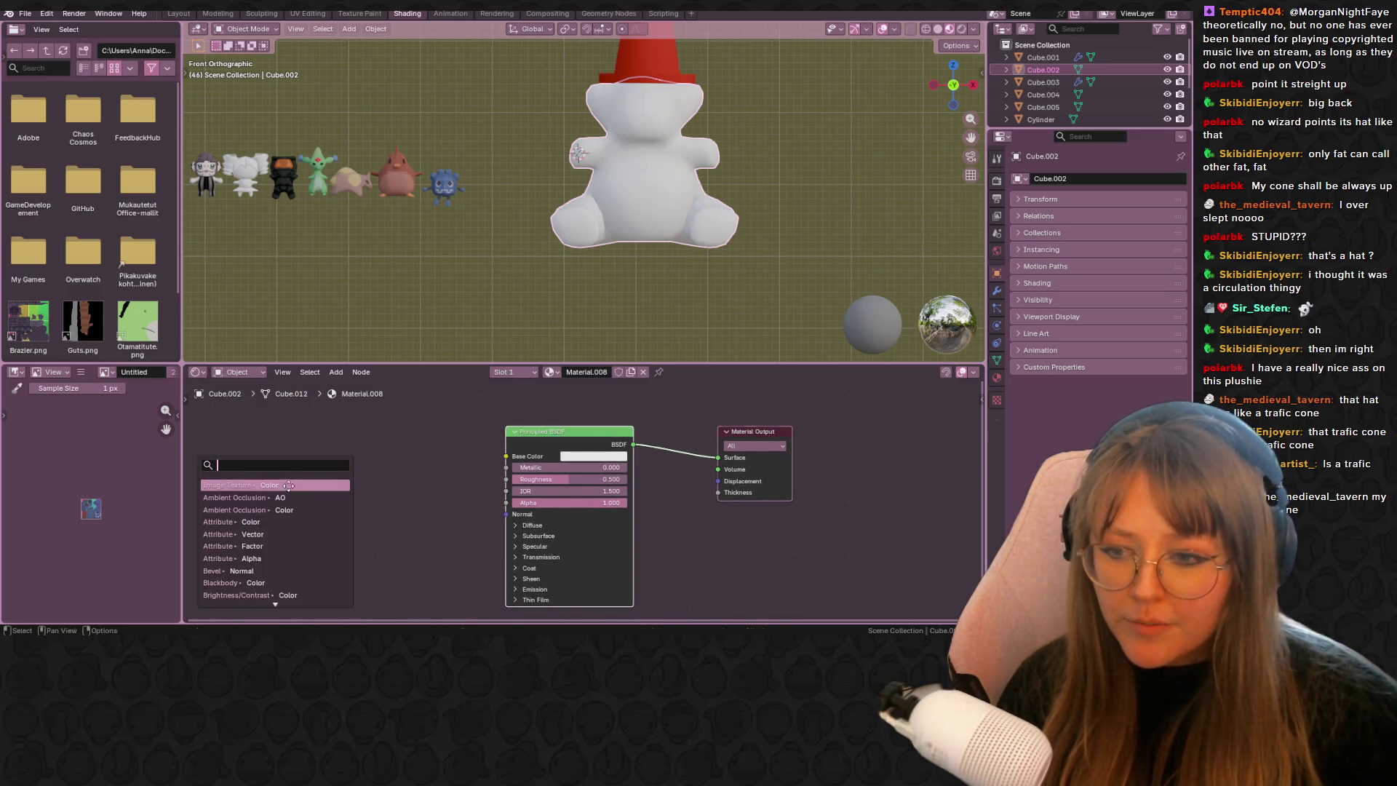
left_click(290, 485)
left_click(412, 495)
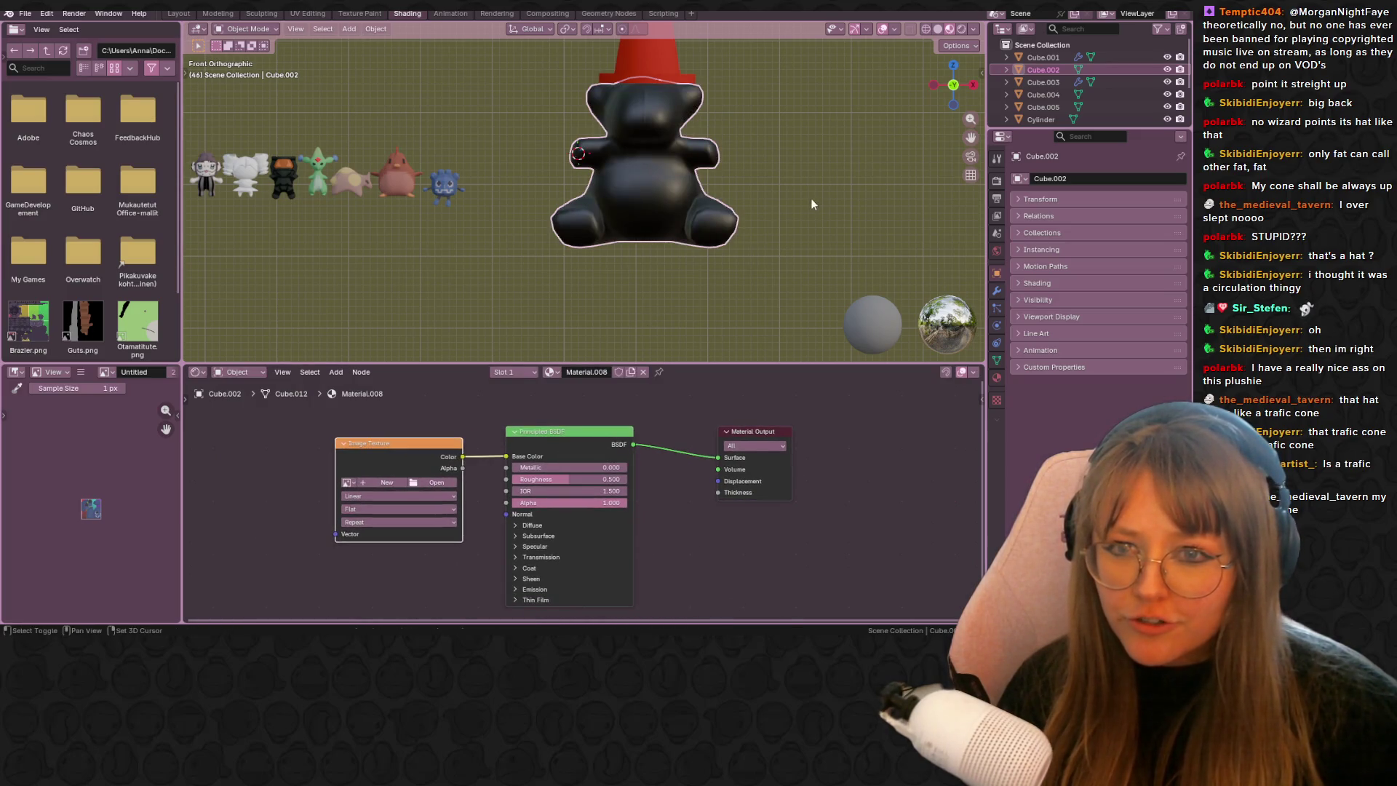
- Create a new Color Grid image for the texture with Closest interpolation
middle_click_drag(811, 198, 774, 214, "shift")
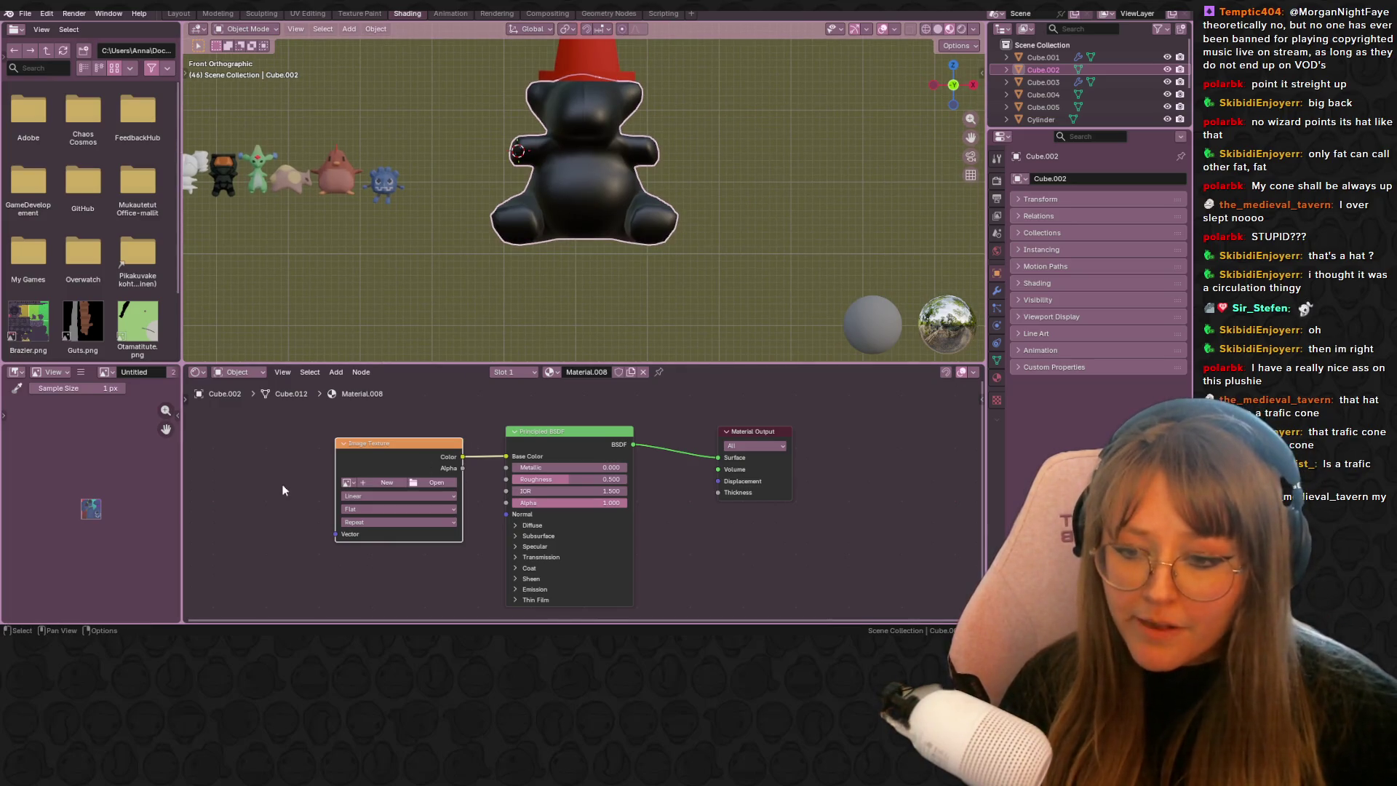
left_click(383, 483)
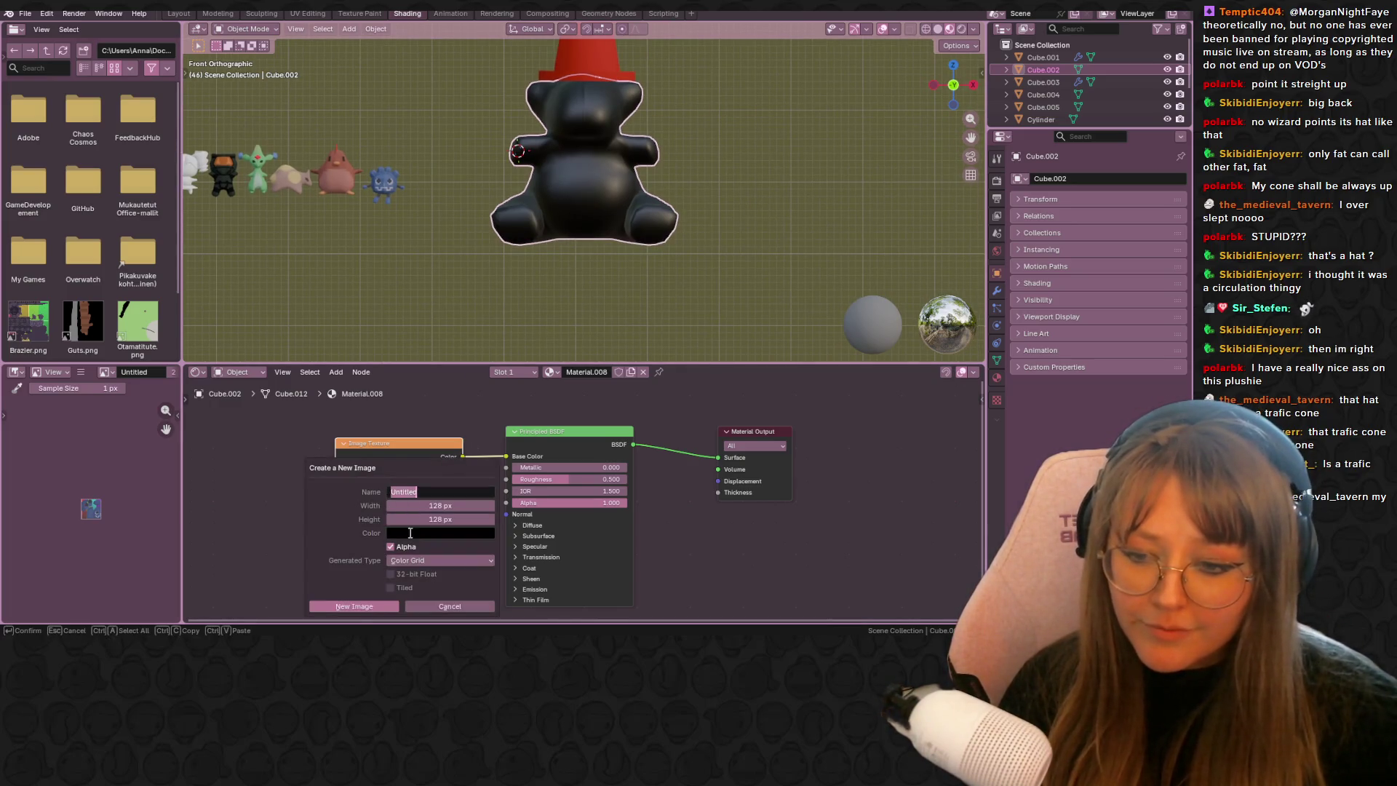
left_click(357, 606)
scroll(660, 277, "up", 2)
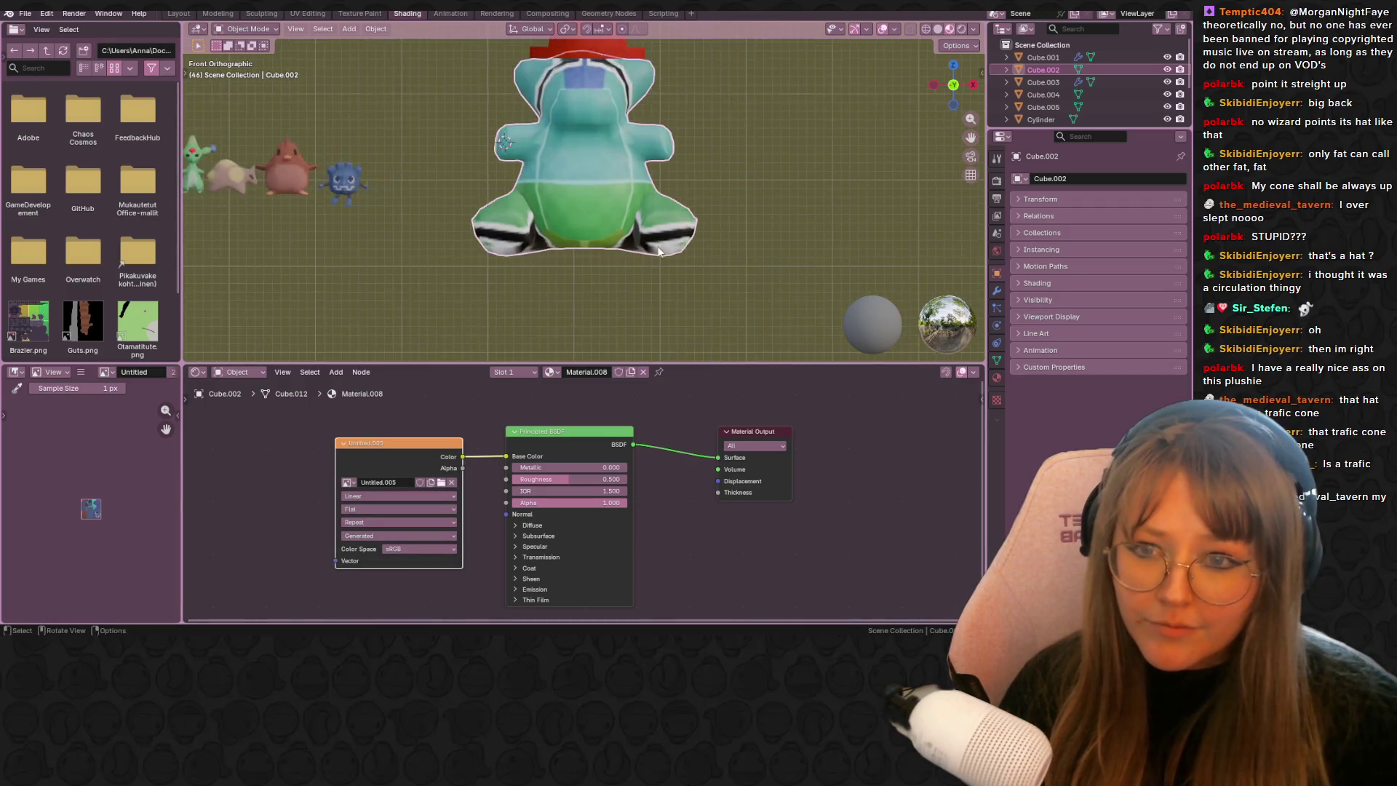
middle_click_drag(660, 277, 591, 398, "shift")
left_click(378, 494)
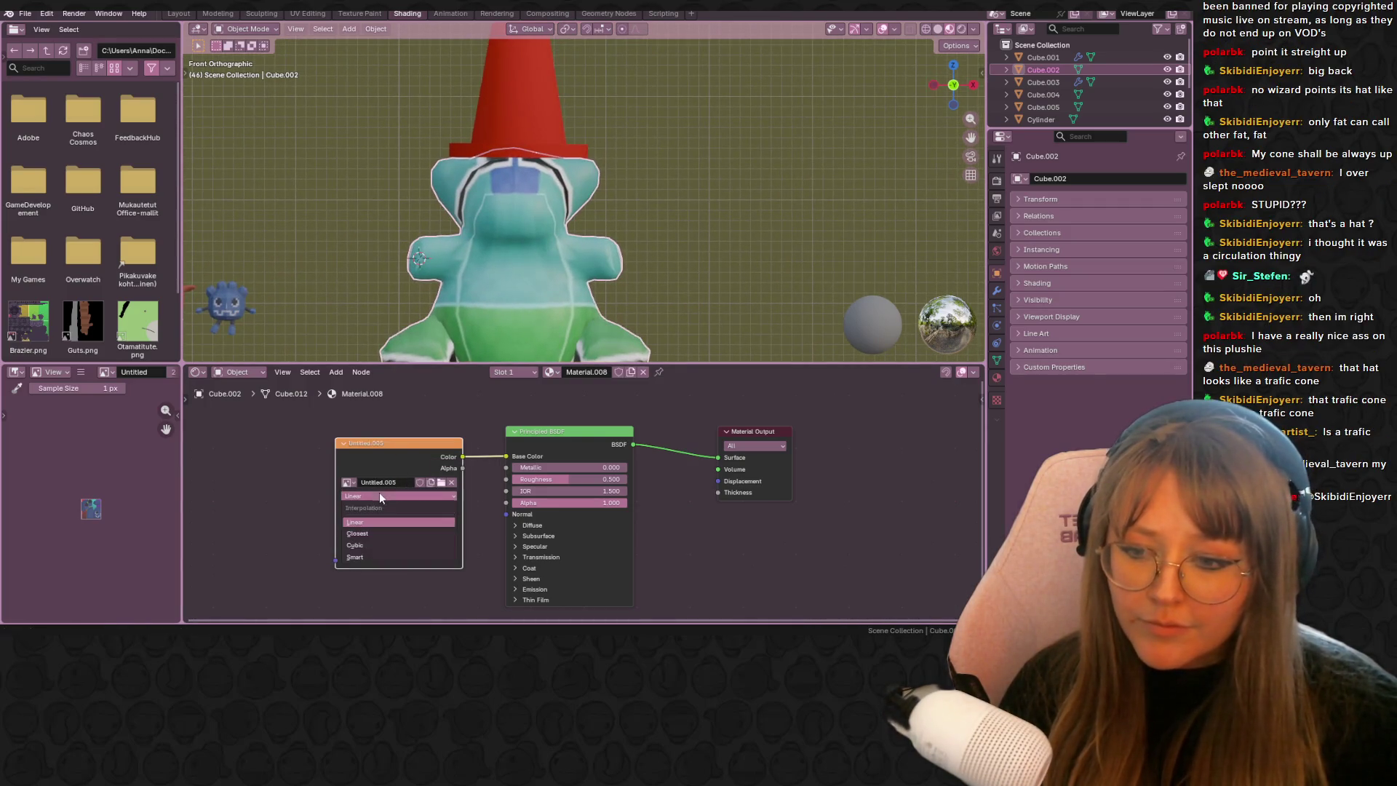
left_click(364, 533)
mouse_move(694, 221)
middle_mouse_down("shift")
mouse_move(679, 183)
mouse_move(696, 240)
mouse_move(657, 287)
middle_mouse_up("shift")
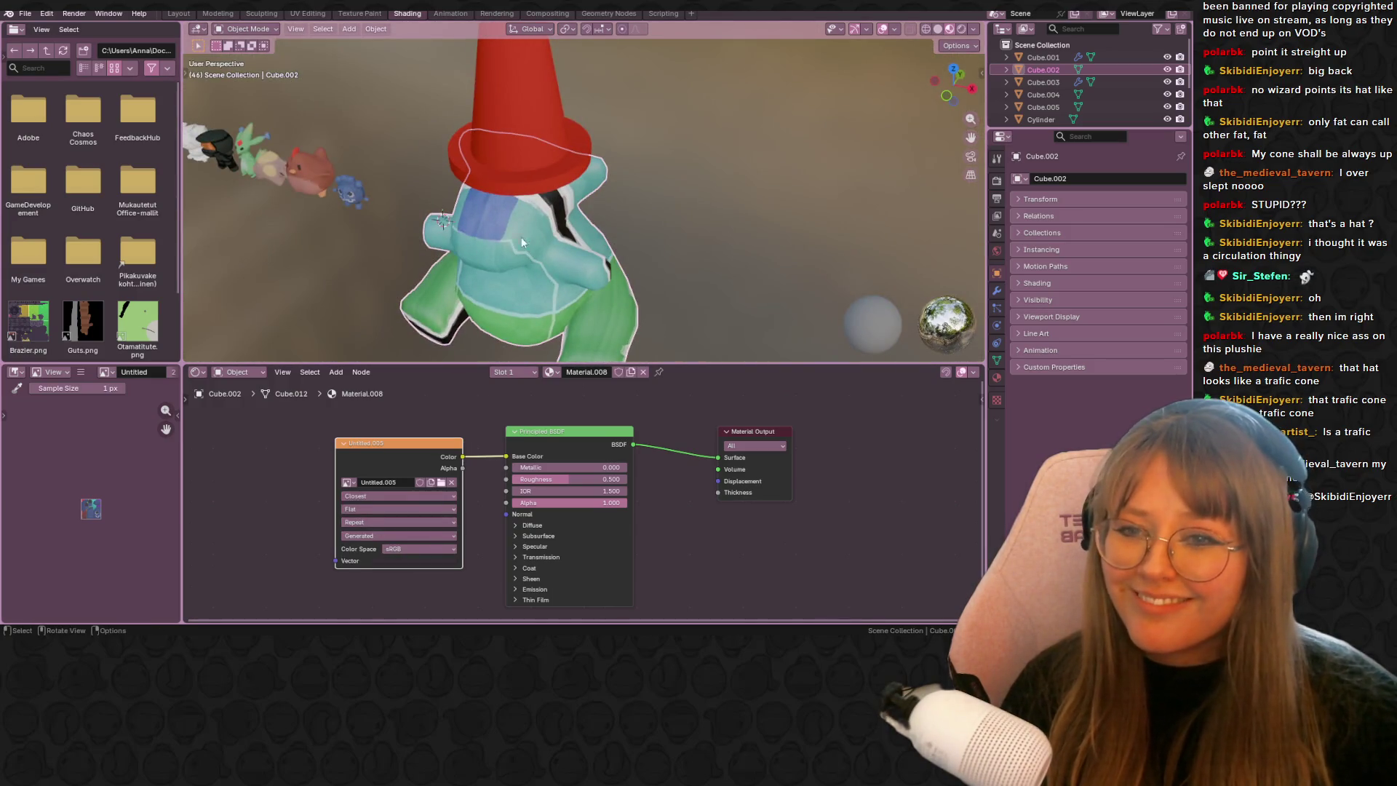
left_click(341, 15)
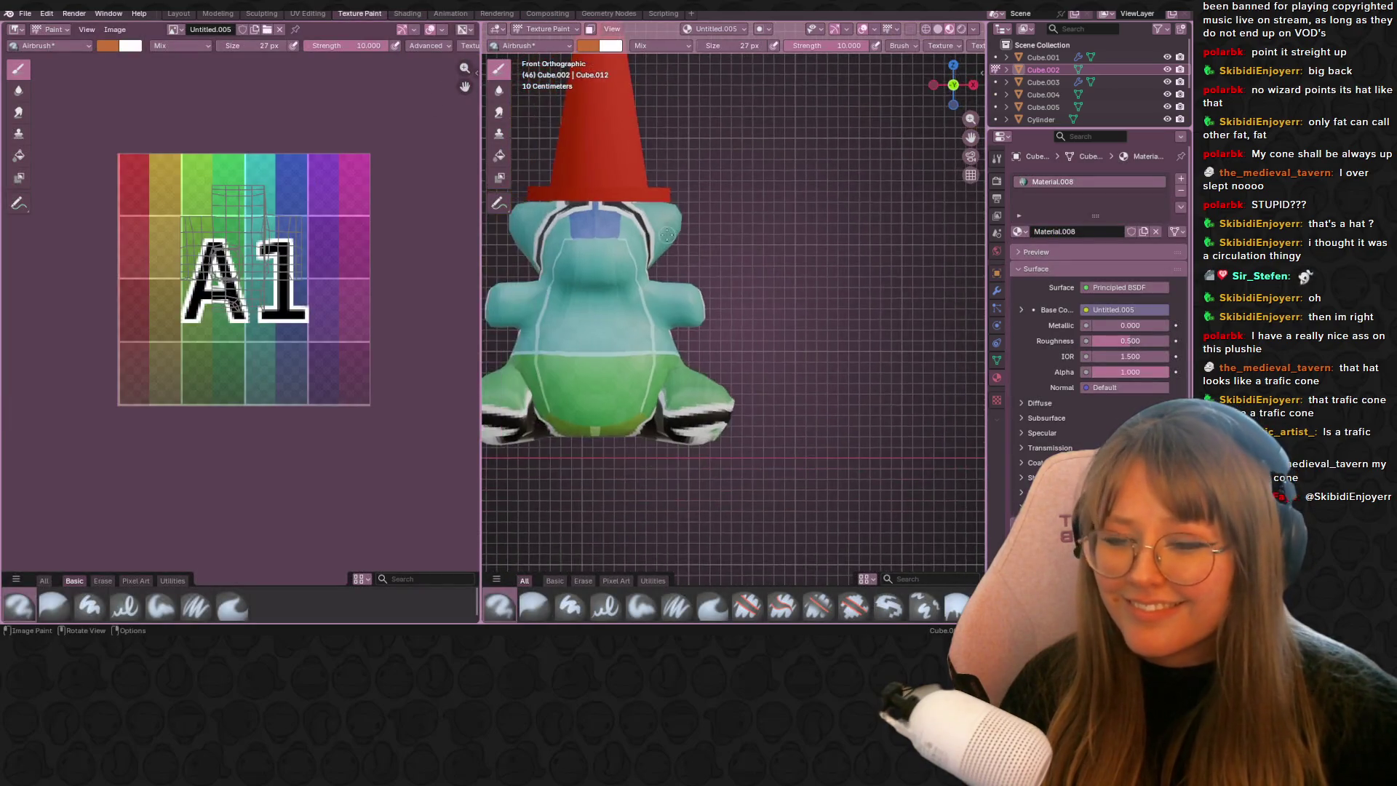
- In UV Editing, mark a seam on an edge loop around the bear's body
left_click(321, 14)
scroll(651, 290, "up", 8)
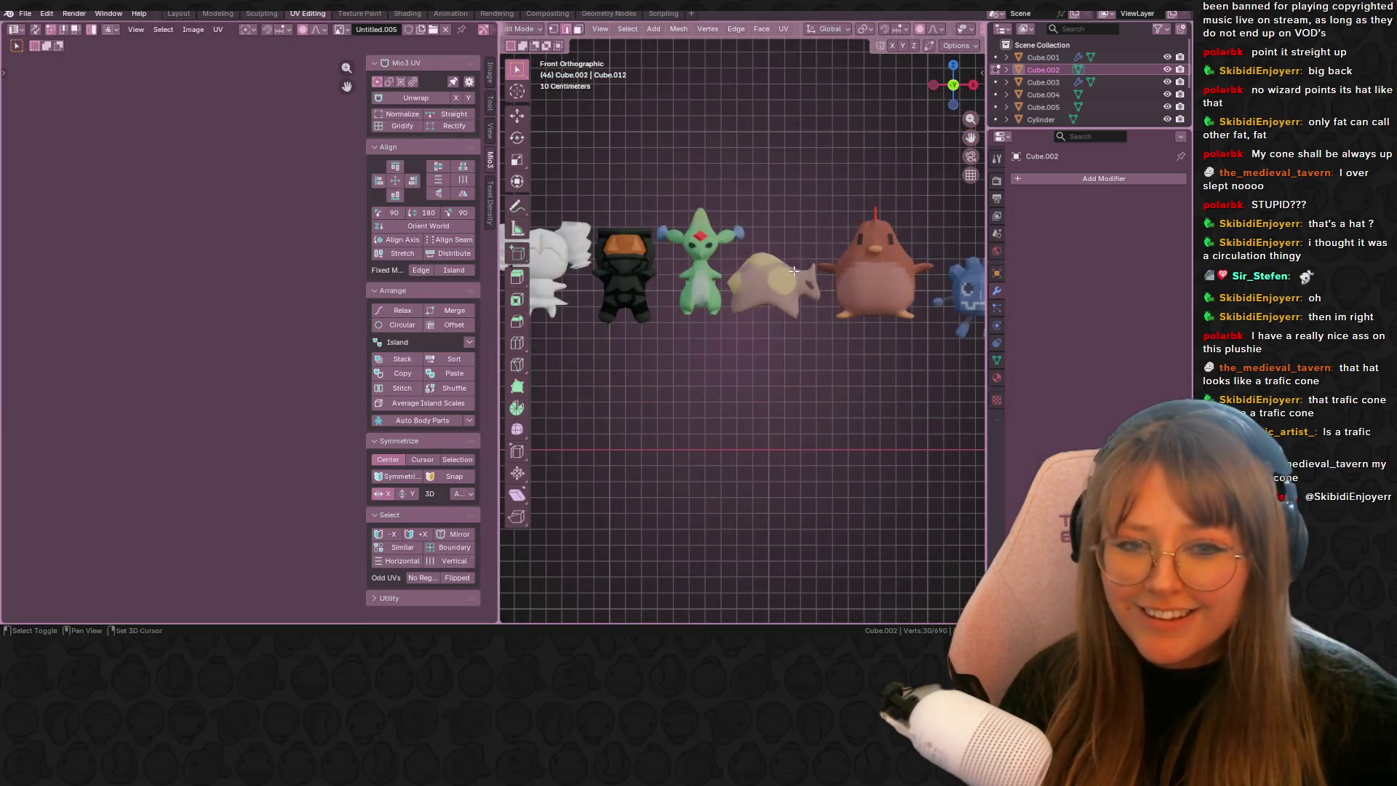
mouse_move(651, 289)
middle_mouse_down()
mouse_move(741, 226)
mouse_move(640, 255)
middle_mouse_up()
scroll(214, 416, "up", 6)
scroll(215, 416, "up", 7)
middle_click_drag(198, 126, 325, 198)
mouse_move(574, 285)
middle_mouse_down()
mouse_move(656, 282)
mouse_move(855, 192)
middle_mouse_up()
left_click(651, 208)
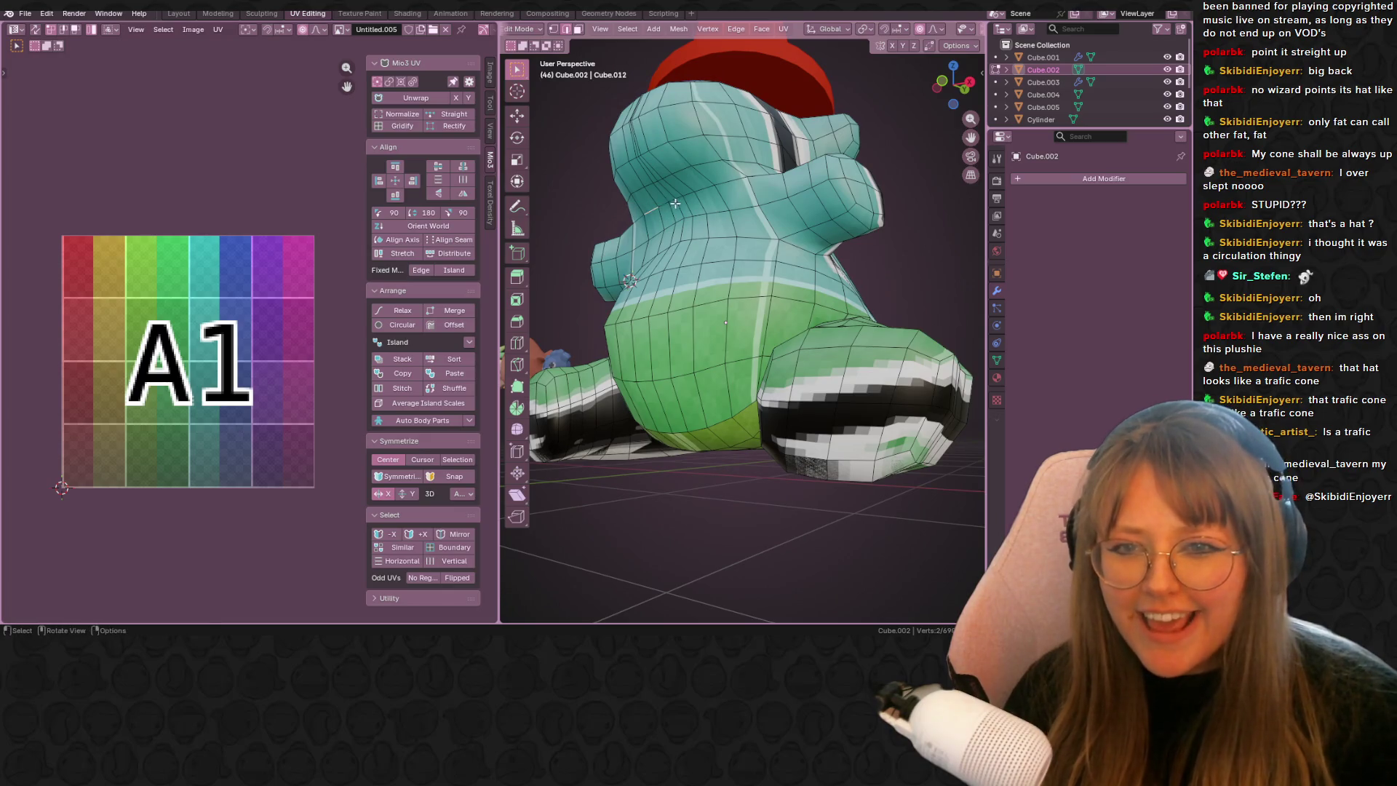
middle_click_drag(680, 199, 767, 225)
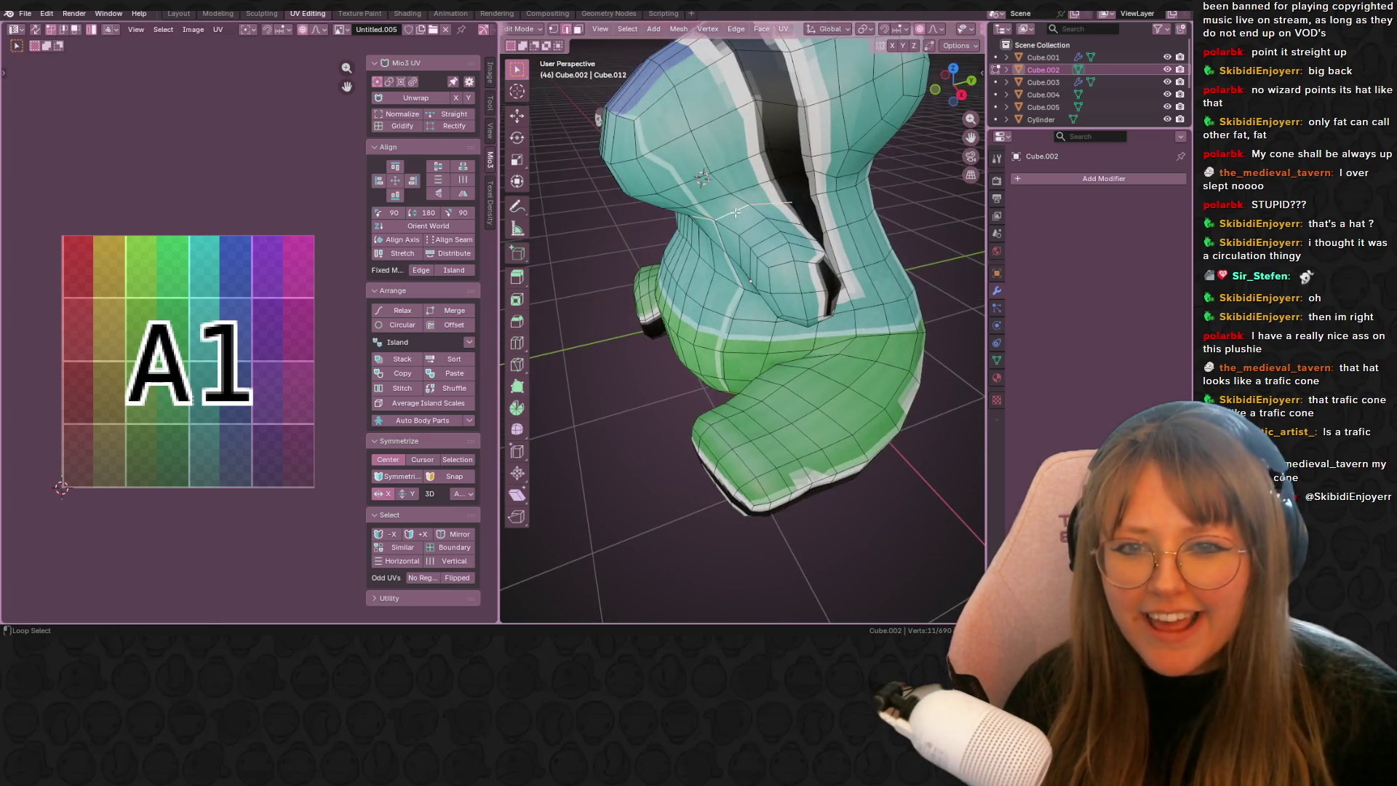
middle_click_drag(886, 189, 844, 182)
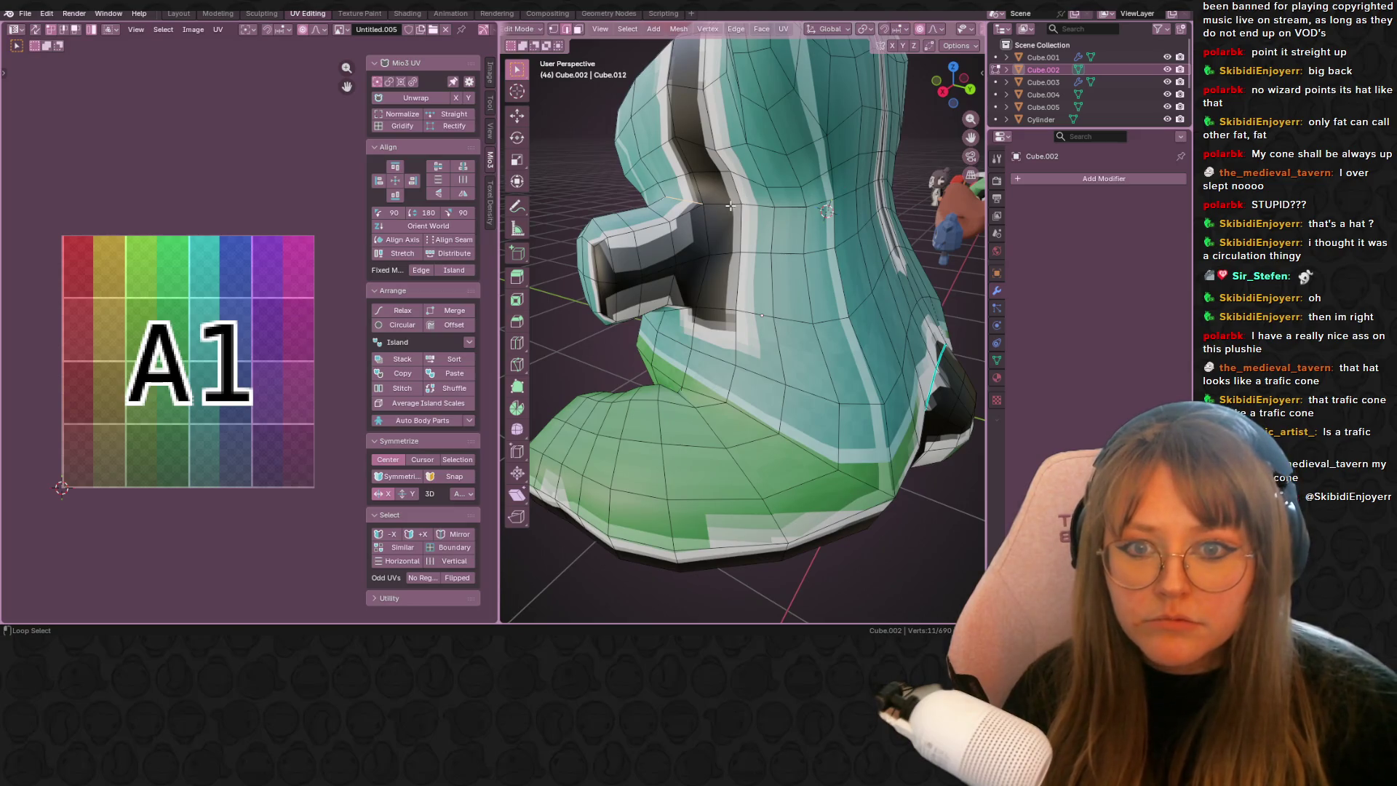
right_click(847, 214)
left_click(847, 214)
- Mark seams on the bear's vertical centre loop and a leg loop
middle_click_drag(847, 213, 815, 219)
left_click(743, 139, "alt")
mouse_move(743, 140)
middle_mouse_down()
mouse_move(844, 226)
mouse_move(865, 268)
mouse_move(776, 317)
mouse_move(857, 264)
mouse_move(837, 248)
middle_mouse_up()
right_click(790, 179)
left_click(787, 177)
left_click(797, 303, "alt+shift")
key("ctrl+e")
left_click(794, 235)
- Select the whole mesh, unwrap it along the seams, and return to Texture Paint
key("a")
key("u")
left_click(839, 246)
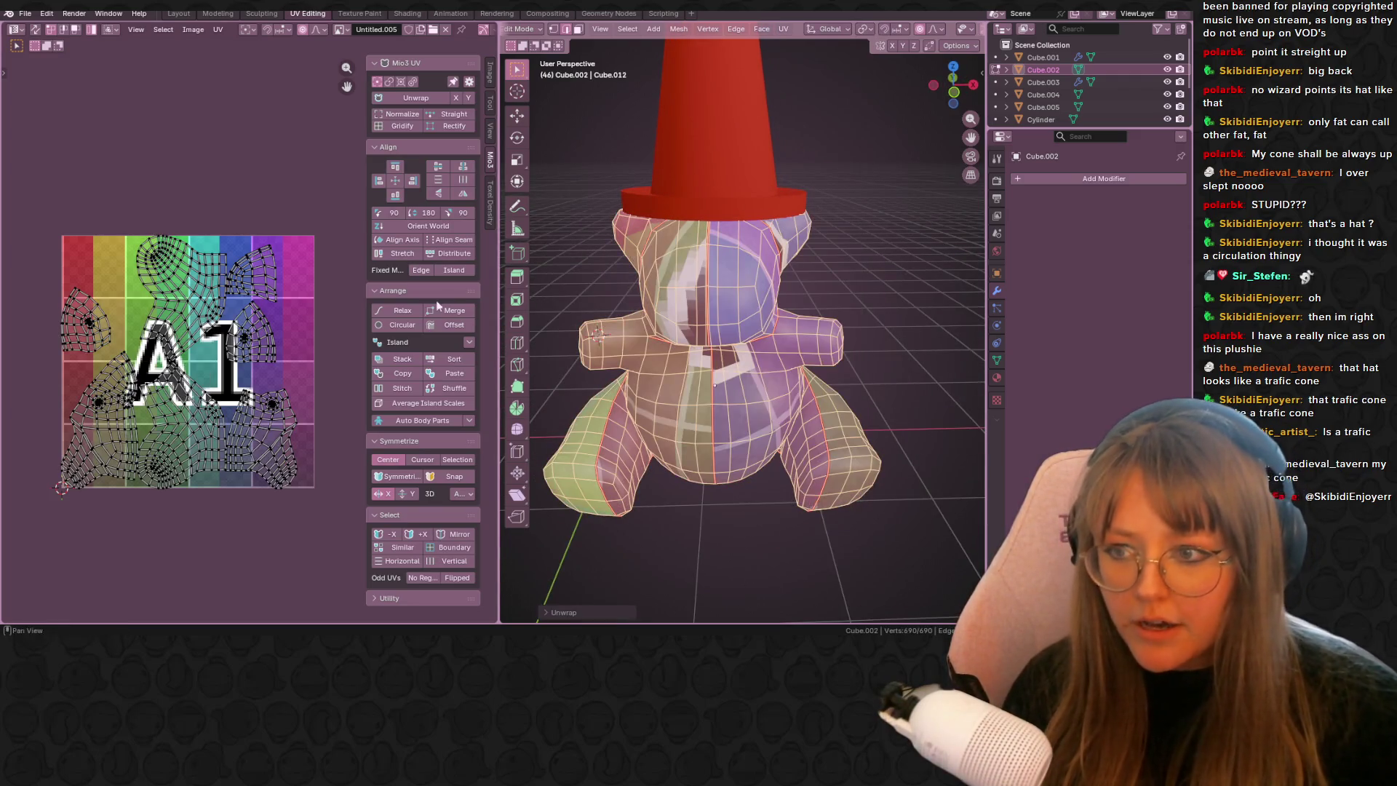
mouse_move(822, 327)
middle_mouse_down()
mouse_move(806, 355)
mouse_move(570, 374)
mouse_move(920, 295)
mouse_move(950, 265)
mouse_move(545, 328)
mouse_move(408, 313)
middle_mouse_up()
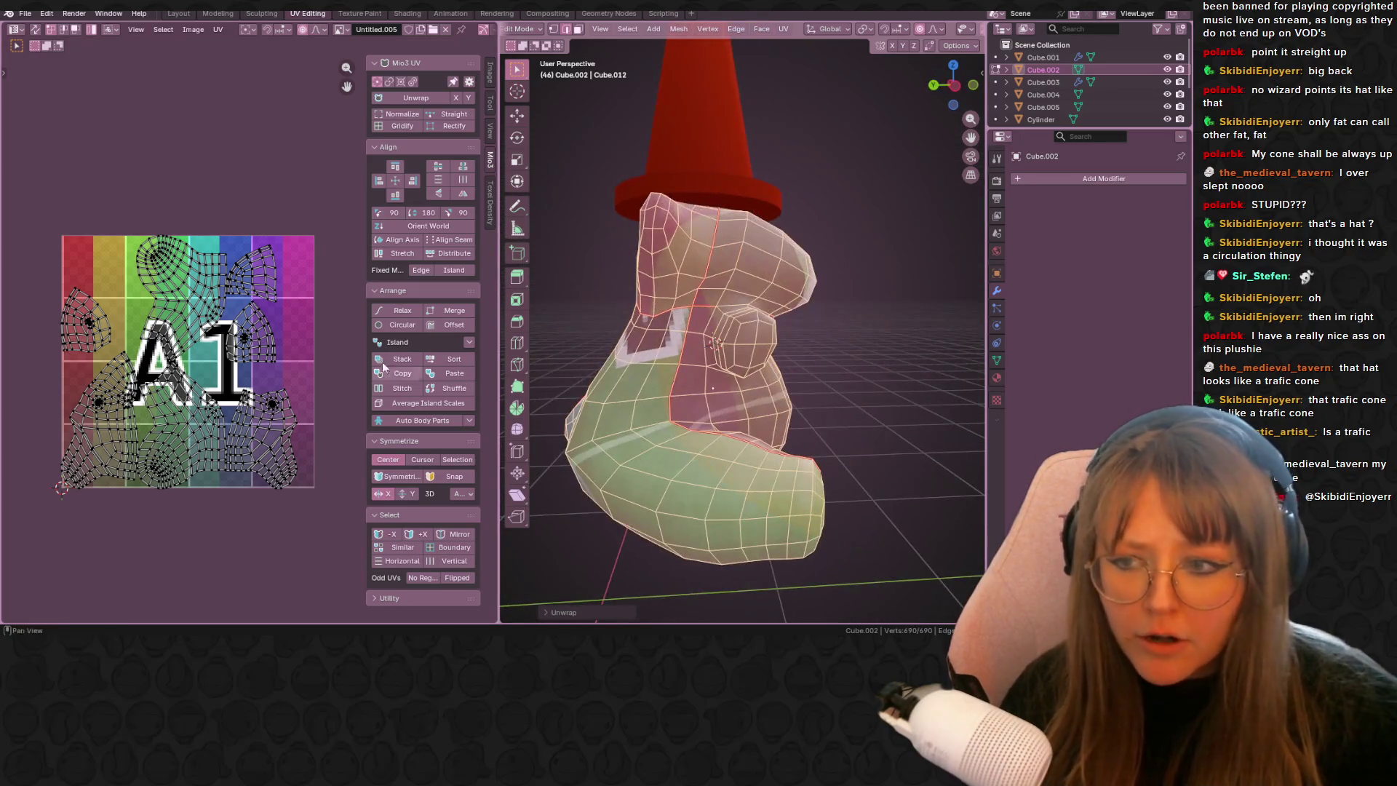
scroll(283, 80, "up", 1)
scroll(292, 70, "down", 3)
mouse_move(728, 364)
middle_mouse_down()
mouse_move(582, 364)
mouse_move(654, 349)
middle_mouse_up()
left_click(347, 13)
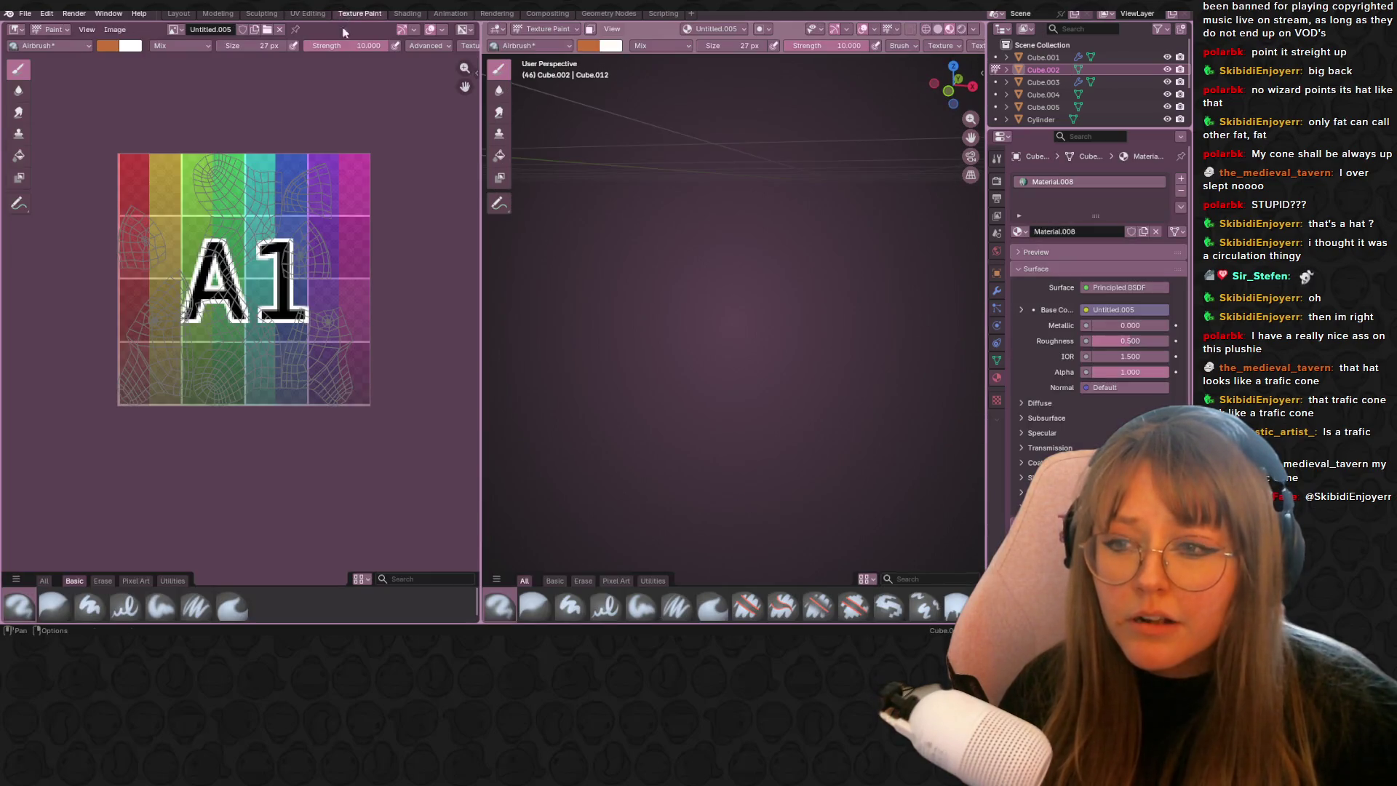
- Set the brush to light grey and airbrush over the entire Untitled.005 colour-grid texture
scroll(831, 278, "up", 5)
scroll(859, 262, "down", 2)
left_click(106, 46)
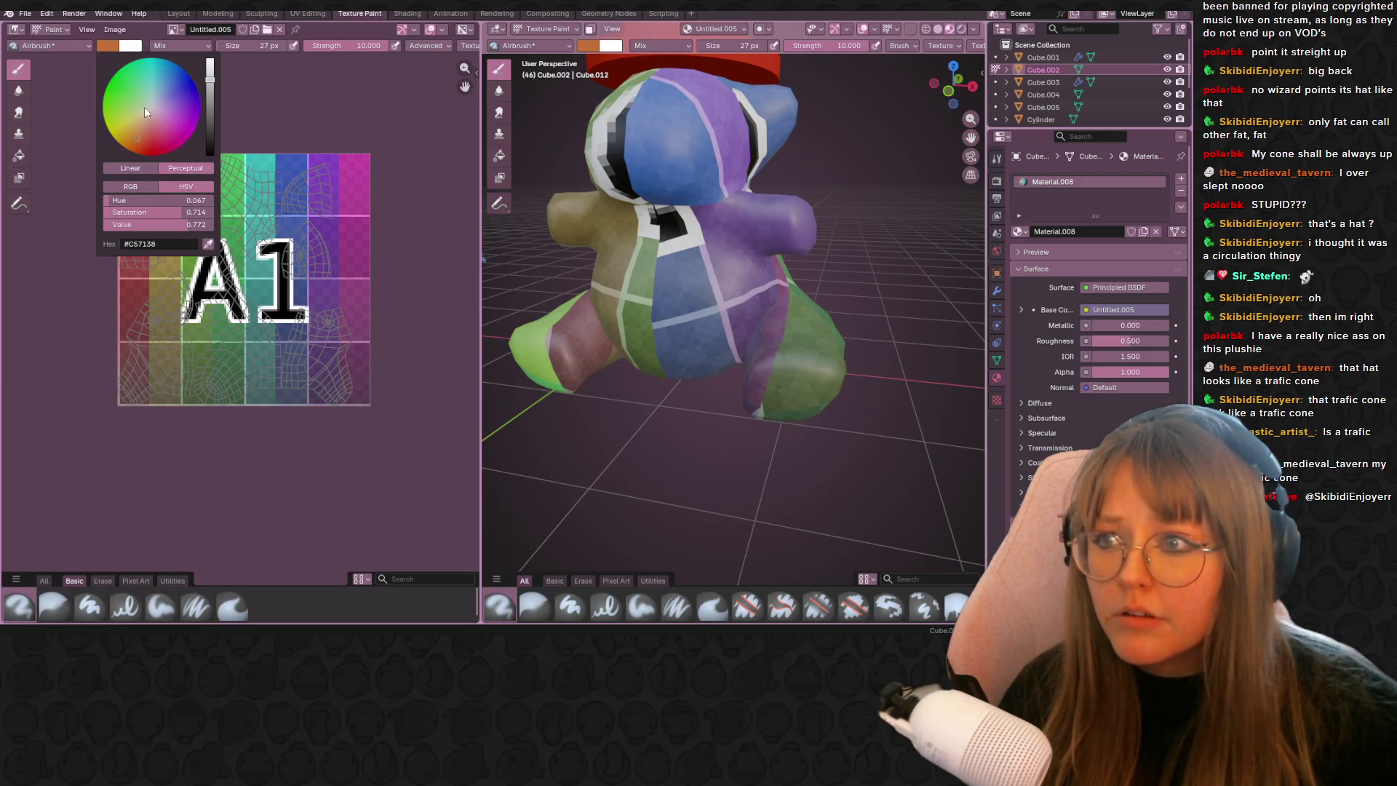
left_click_drag(174, 212, 109, 212)
left_click(314, 183)
left_click(329, 258)
mouse_move(344, 332)
left_mouse_down()
mouse_move(291, 240)
mouse_move(341, 298)
mouse_move(427, 355)
mouse_move(155, 399)
mouse_move(218, 367)
mouse_move(51, 364)
mouse_move(218, 335)
mouse_move(95, 344)
mouse_move(262, 277)
mouse_move(91, 233)
mouse_move(151, 234)
mouse_move(102, 251)
mouse_move(145, 192)
mouse_move(120, 258)
mouse_move(244, 156)
mouse_move(239, 107)
mouse_move(276, 182)
mouse_move(305, 135)
mouse_move(269, 234)
mouse_move(334, 218)
mouse_move(360, 233)
mouse_move(364, 189)
mouse_move(363, 283)
mouse_move(229, 129)
mouse_move(134, 166)
mouse_move(95, 203)
left_mouse_up()
mouse_move(698, 320)
middle_mouse_down()
mouse_move(658, 324)
mouse_move(684, 313)
mouse_move(655, 342)
middle_mouse_up()
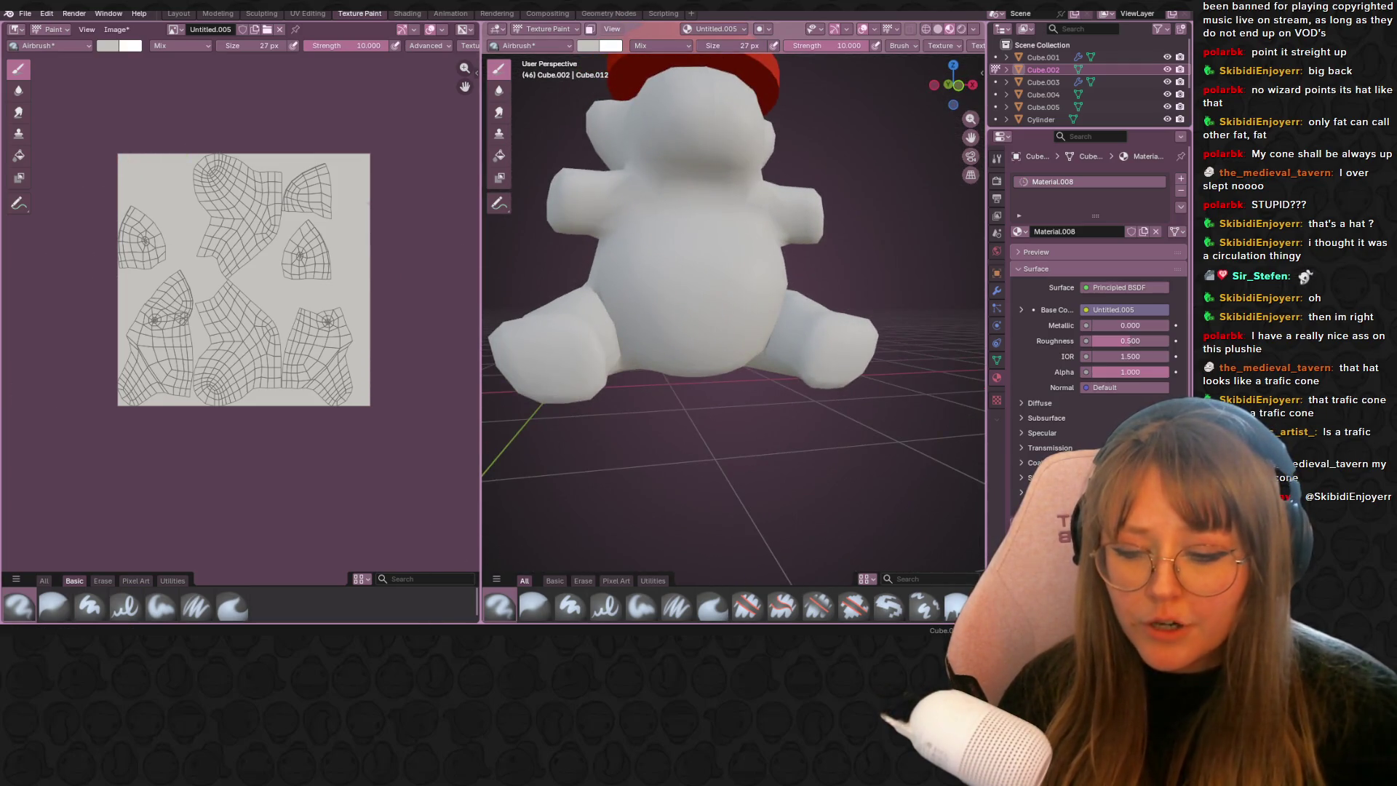
- Paint a medium grey stroke across the bear's chest, then undo it
left_click(109, 45)
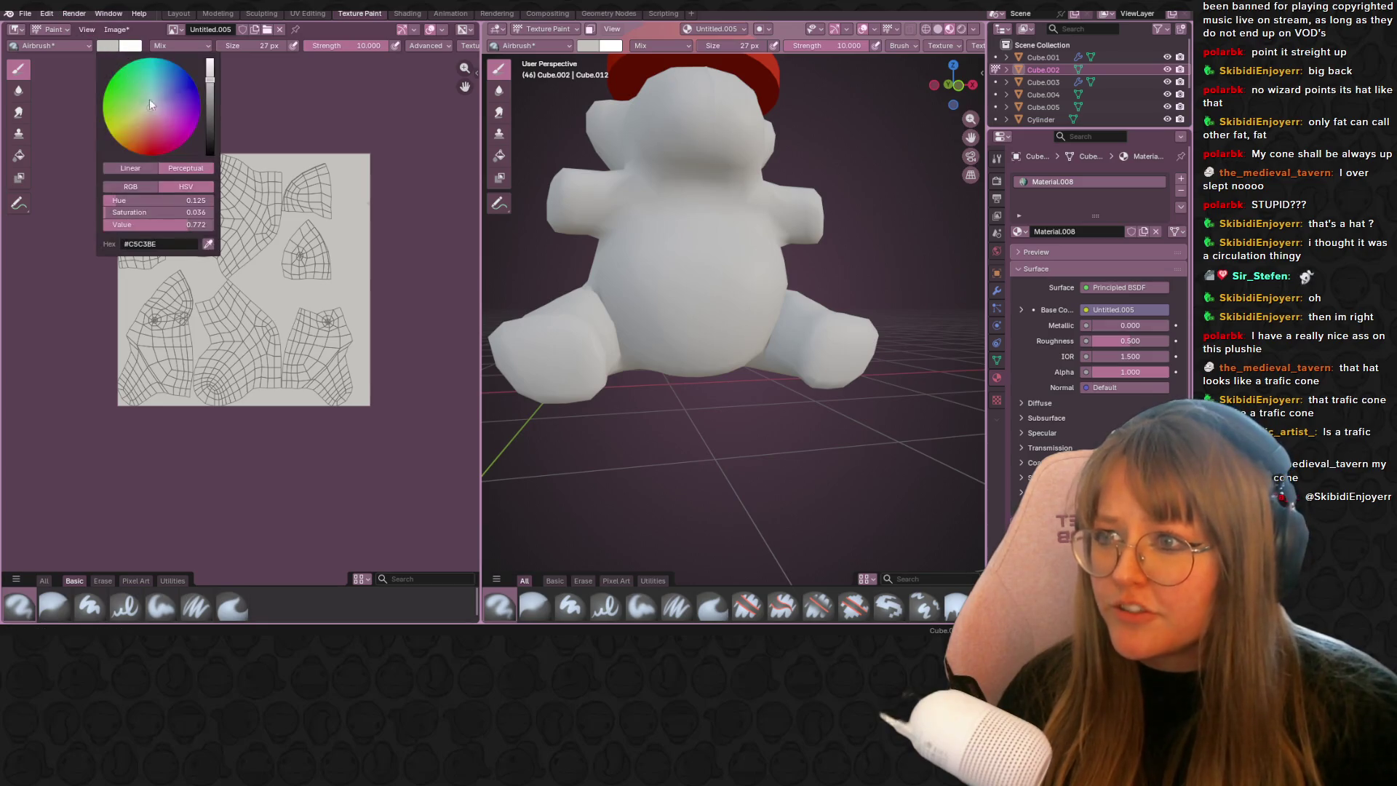
left_click(629, 270)
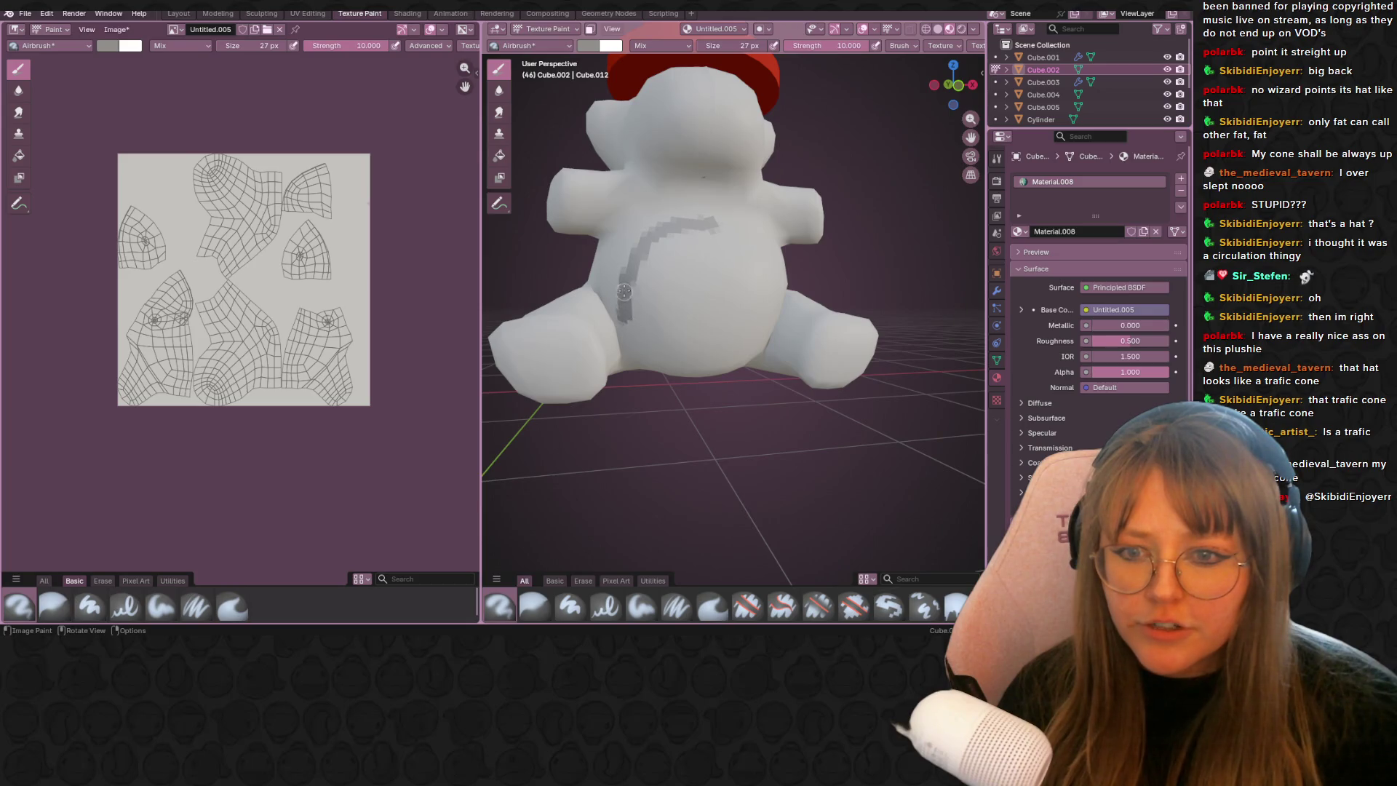
mouse_move(742, 227)
middle_mouse_down()
mouse_move(715, 229)
mouse_move(783, 256)
middle_mouse_up()
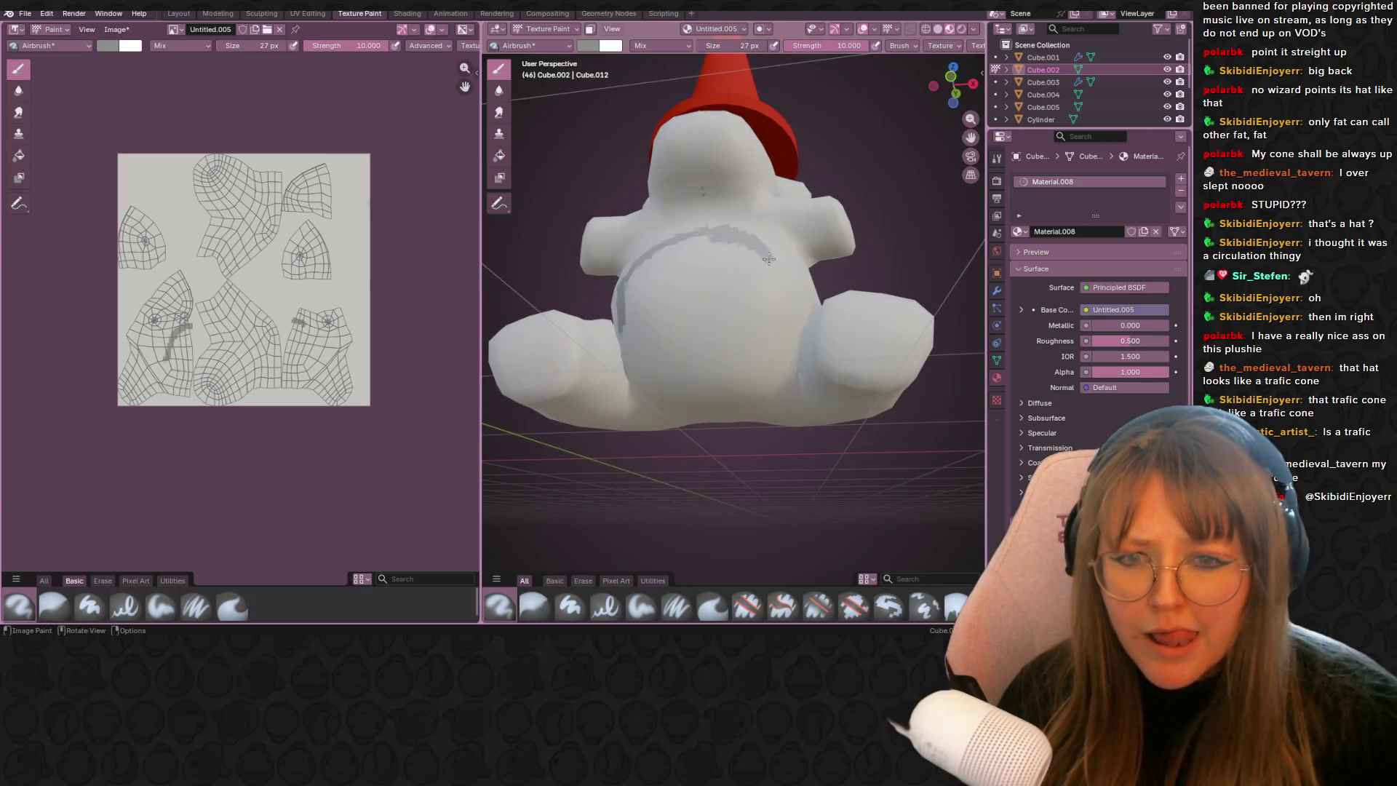
mouse_move(777, 306)
middle_mouse_down()
mouse_move(760, 269)
mouse_move(688, 278)
middle_mouse_up()
scroll(773, 284, "up", 5)
scroll(772, 280, "down", 8)
scroll(771, 272, "up", 3)
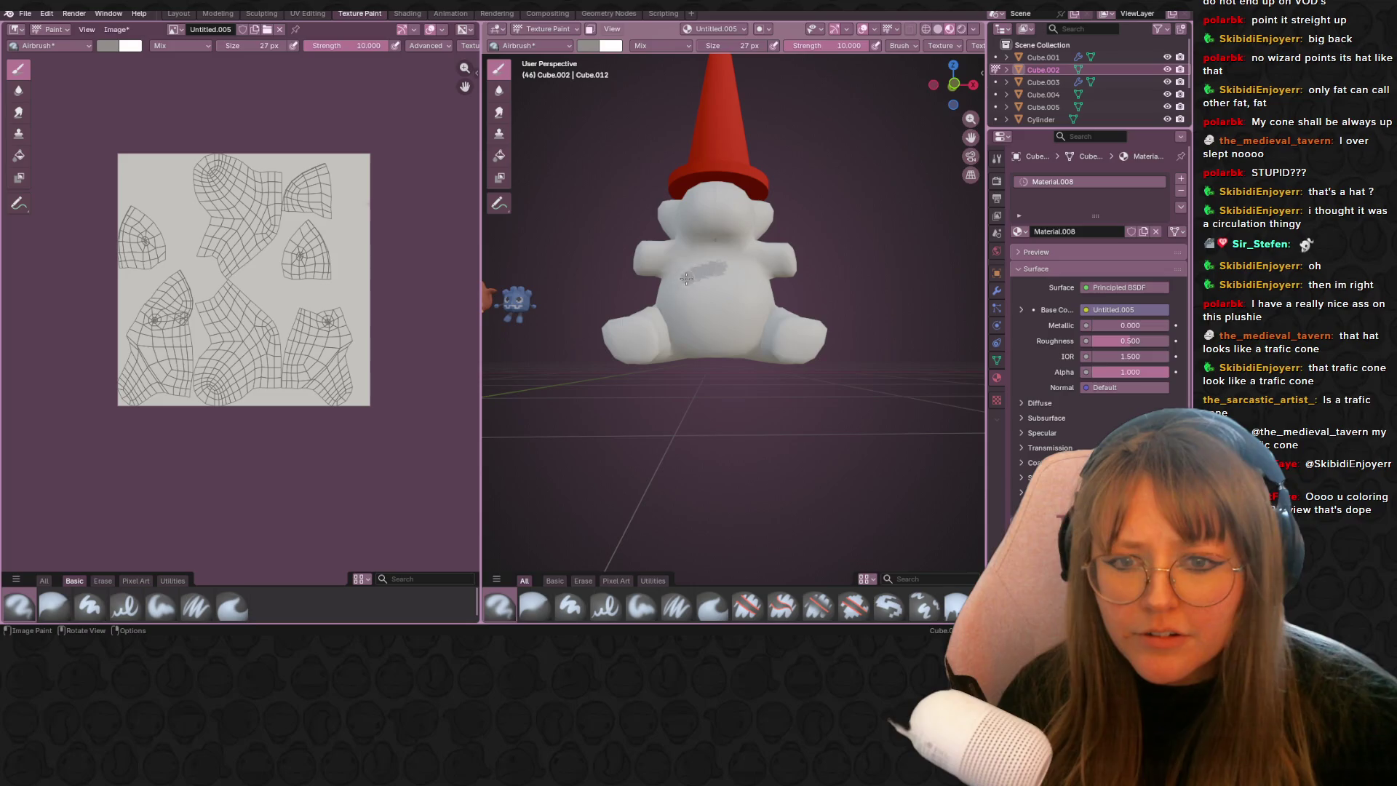
left_click_drag(713, 275, 720, 271)
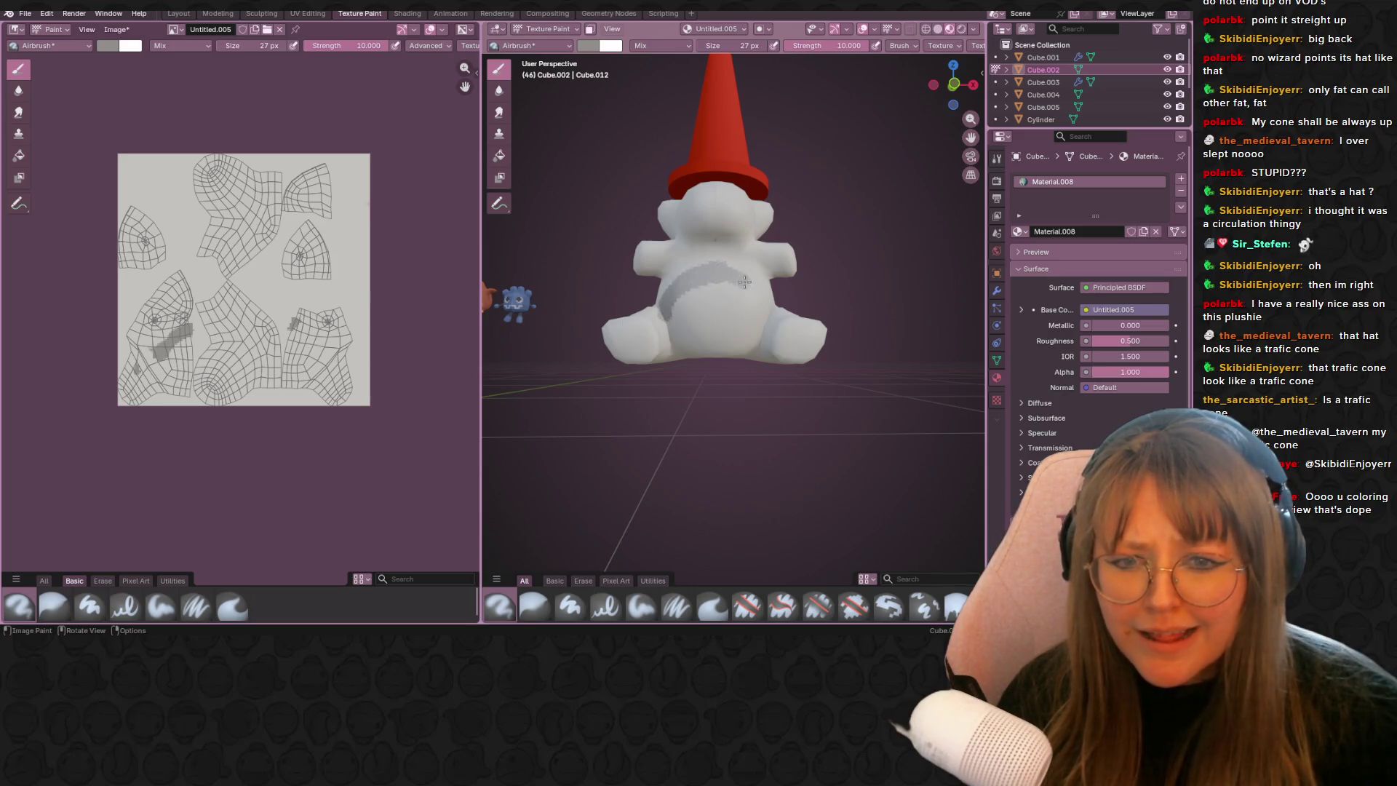
mouse_move(808, 256)
middle_mouse_down()
mouse_move(838, 250)
mouse_move(735, 383)
mouse_move(692, 409)
middle_mouse_up()
key("ctrl+z")
- Orbit and zoom around the white bear under its red cone to inspect it
scroll(692, 409, "down", 5)
scroll(741, 252, "up", 2)
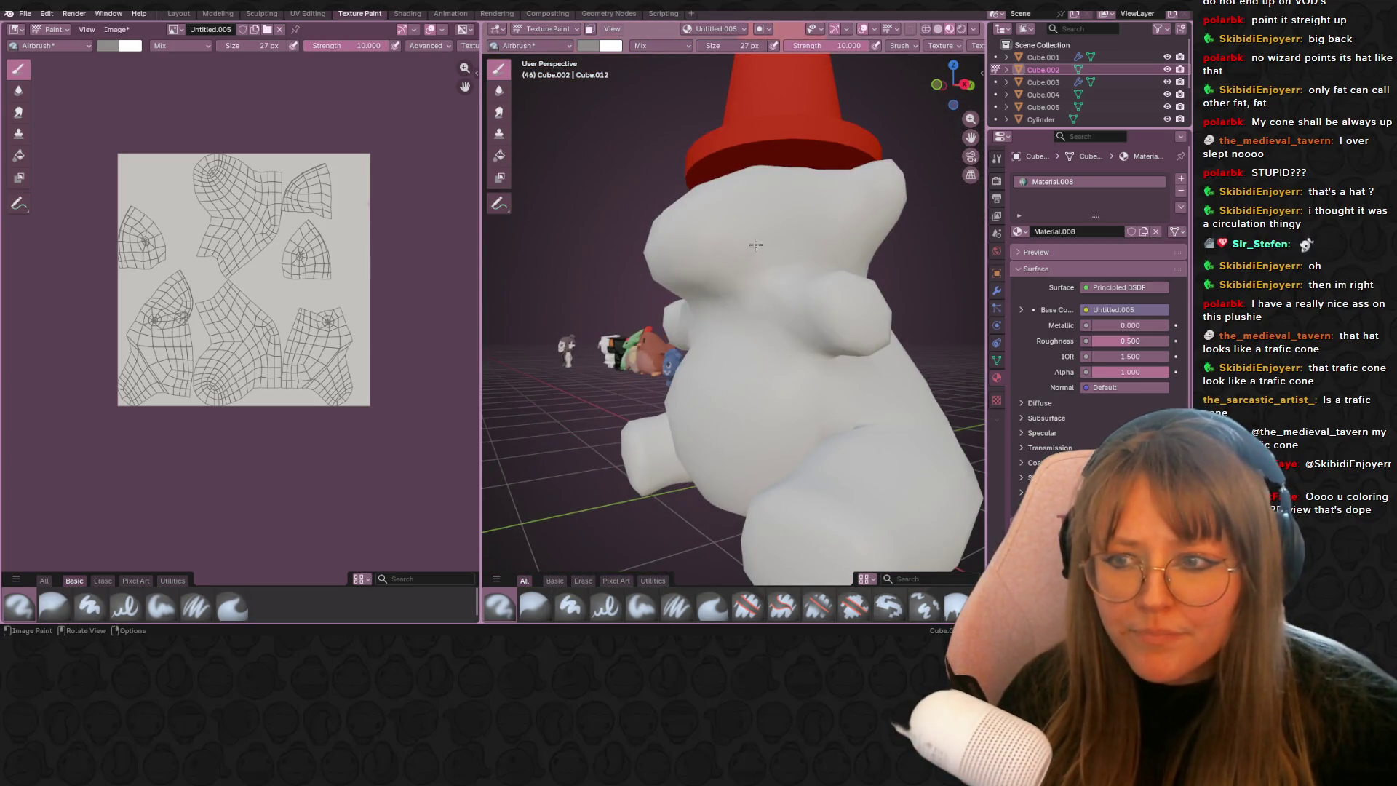
middle_click_drag(756, 200, 654, 182)
scroll(620, 172, "up", 3)
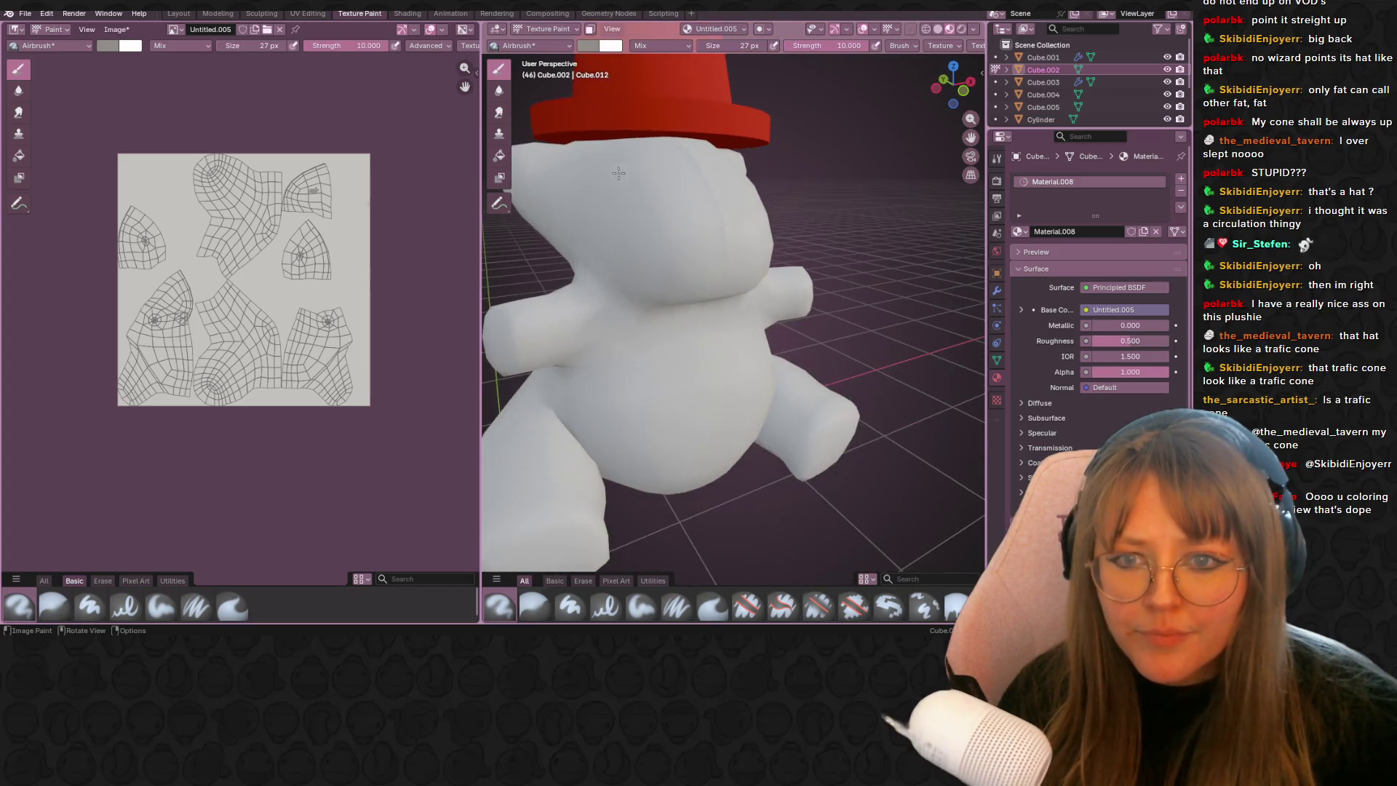
scroll(635, 203, "up", 2)
scroll(635, 203, "down", 6)
middle_click_drag(635, 203, 702, 182)
scroll(629, 227, "up", 6)
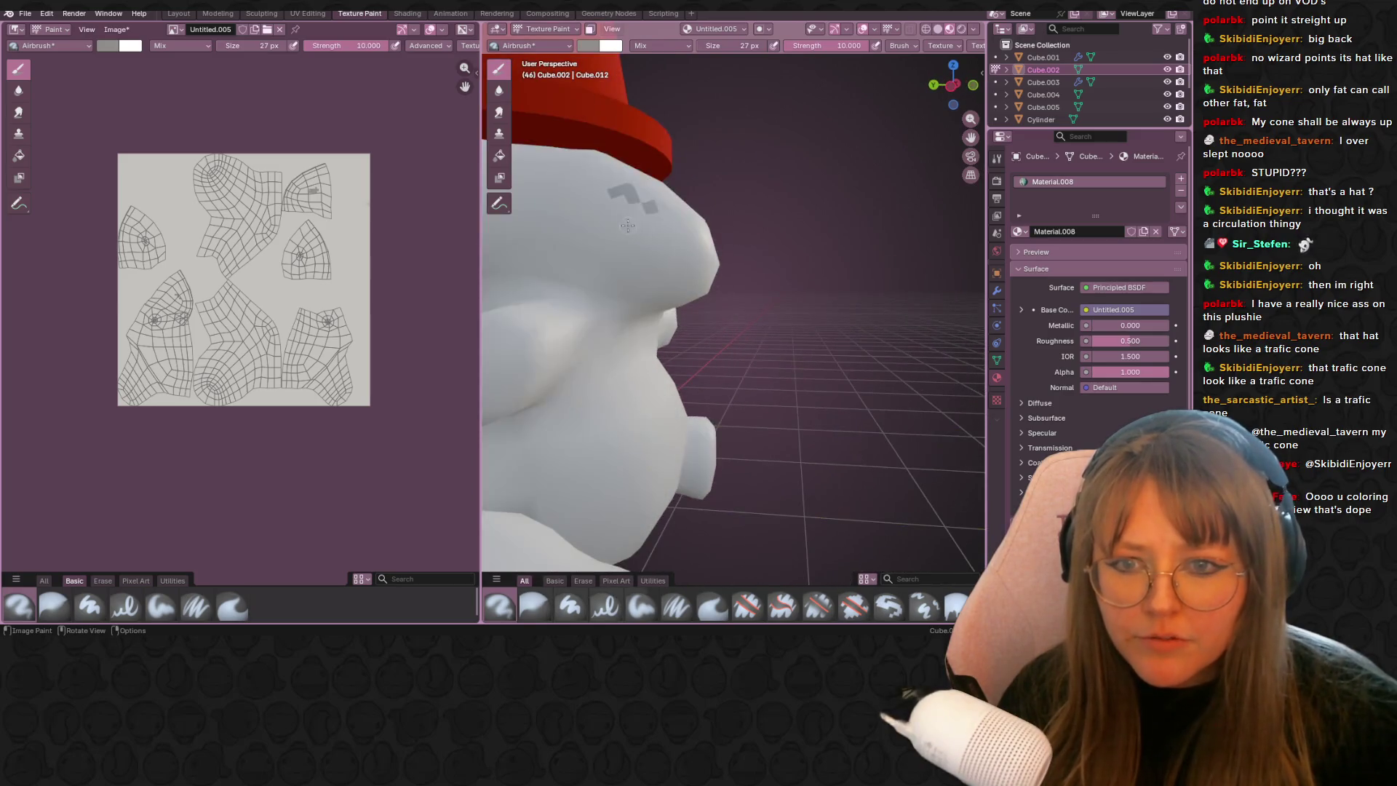
middle_click_drag(626, 197, 560, 216)
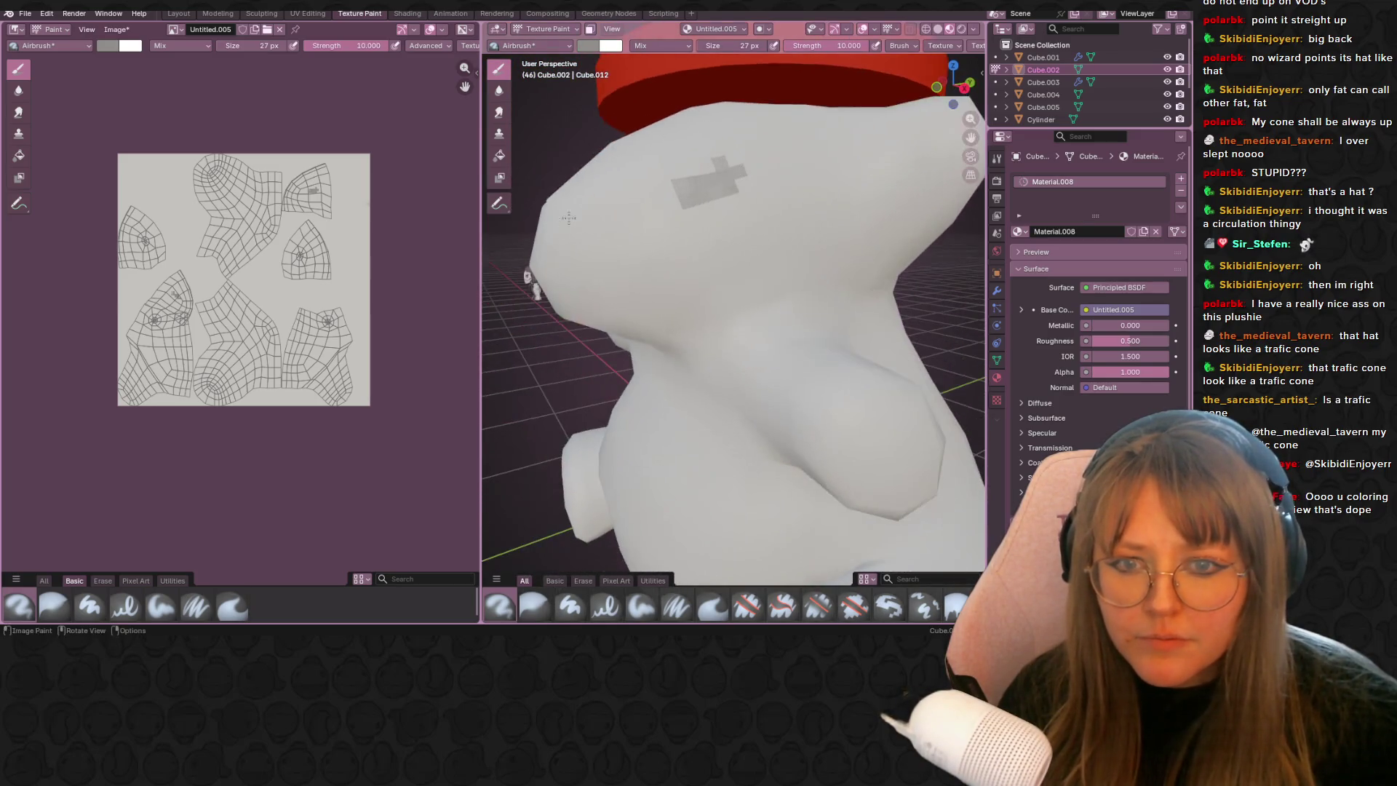
scroll(706, 186, "down", 6)
middle_click_drag(683, 199, 761, 194)
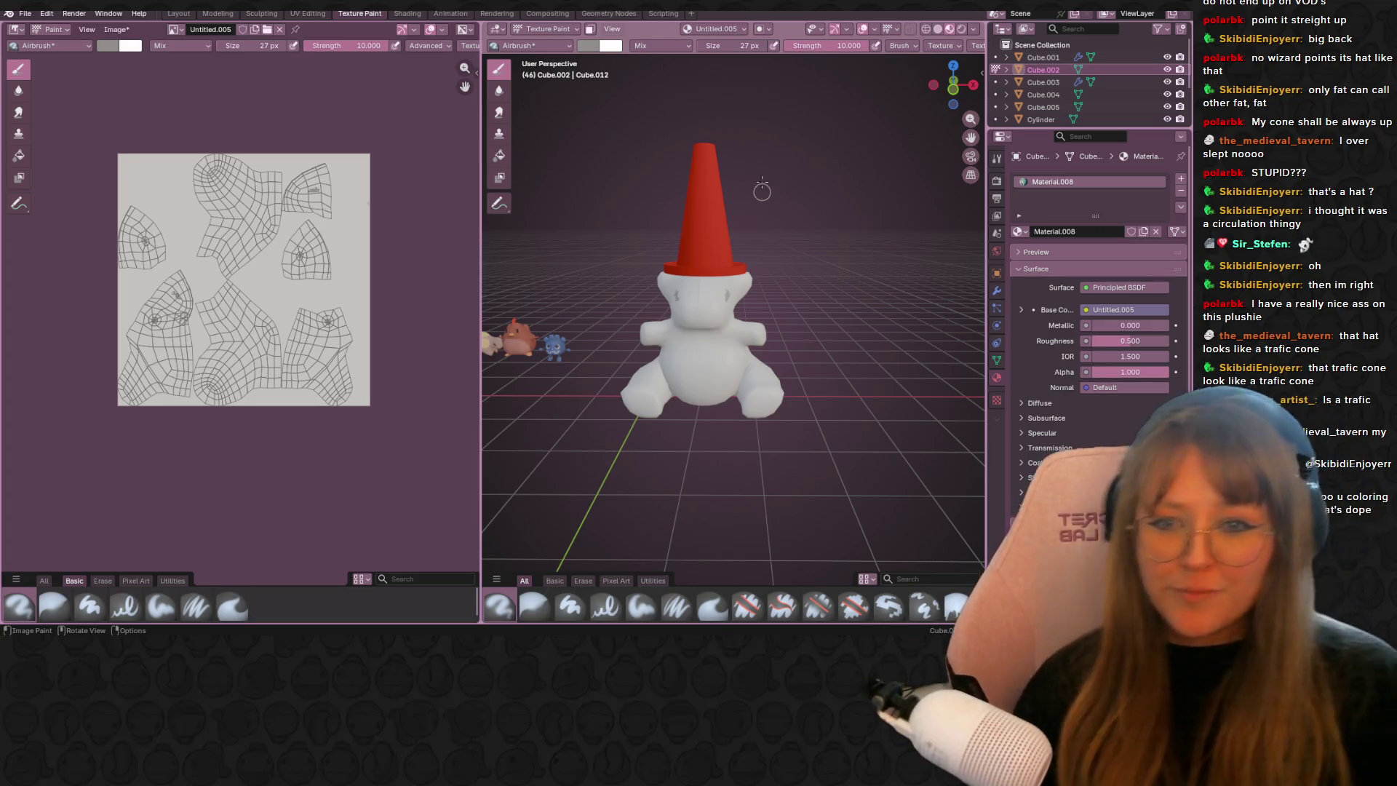
- Darken the brush colour to grey (Value 0.329) and airbrush nose dabs, undoing the extra stroke
scroll(762, 193, "up", 4)
scroll(762, 193, "down", 2)
left_click(110, 45)
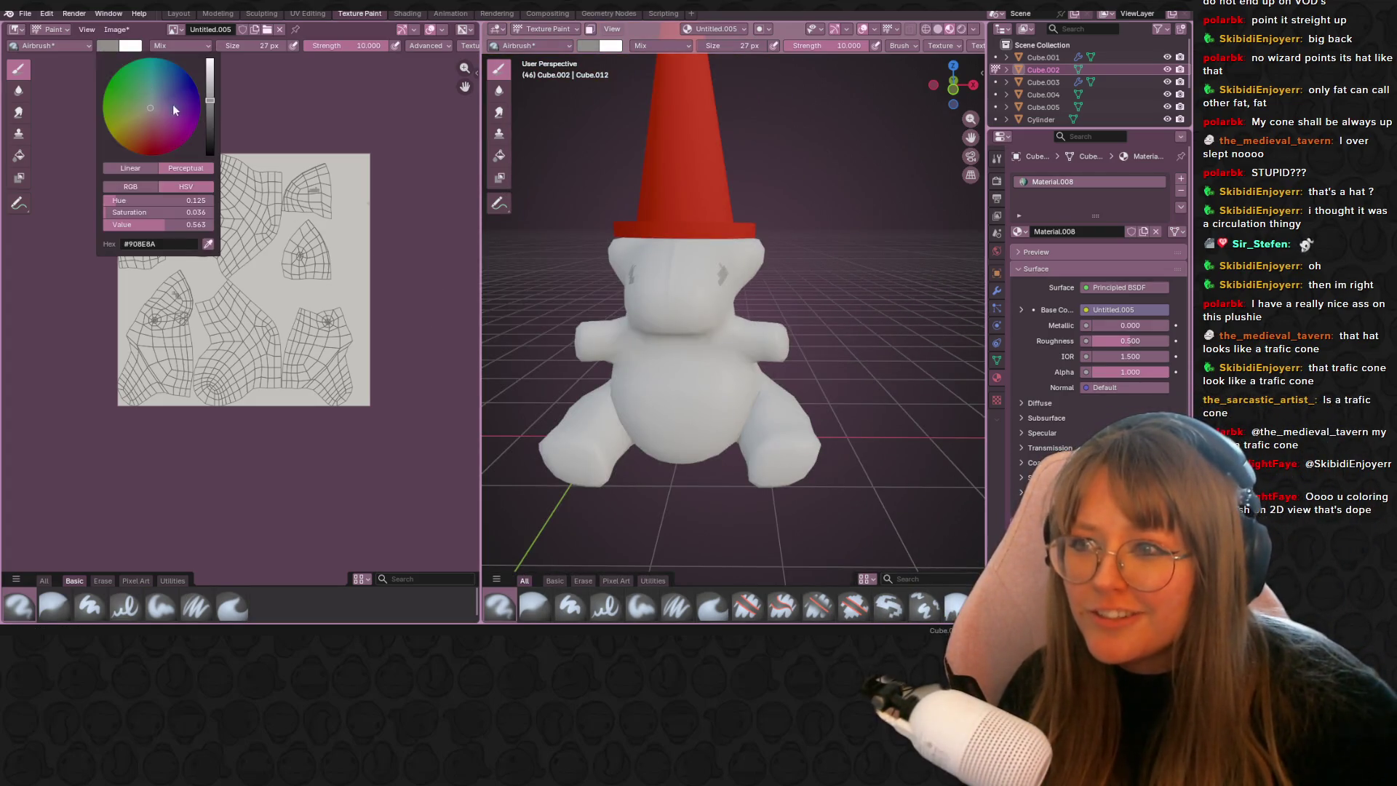
left_click_drag(206, 125, 210, 123)
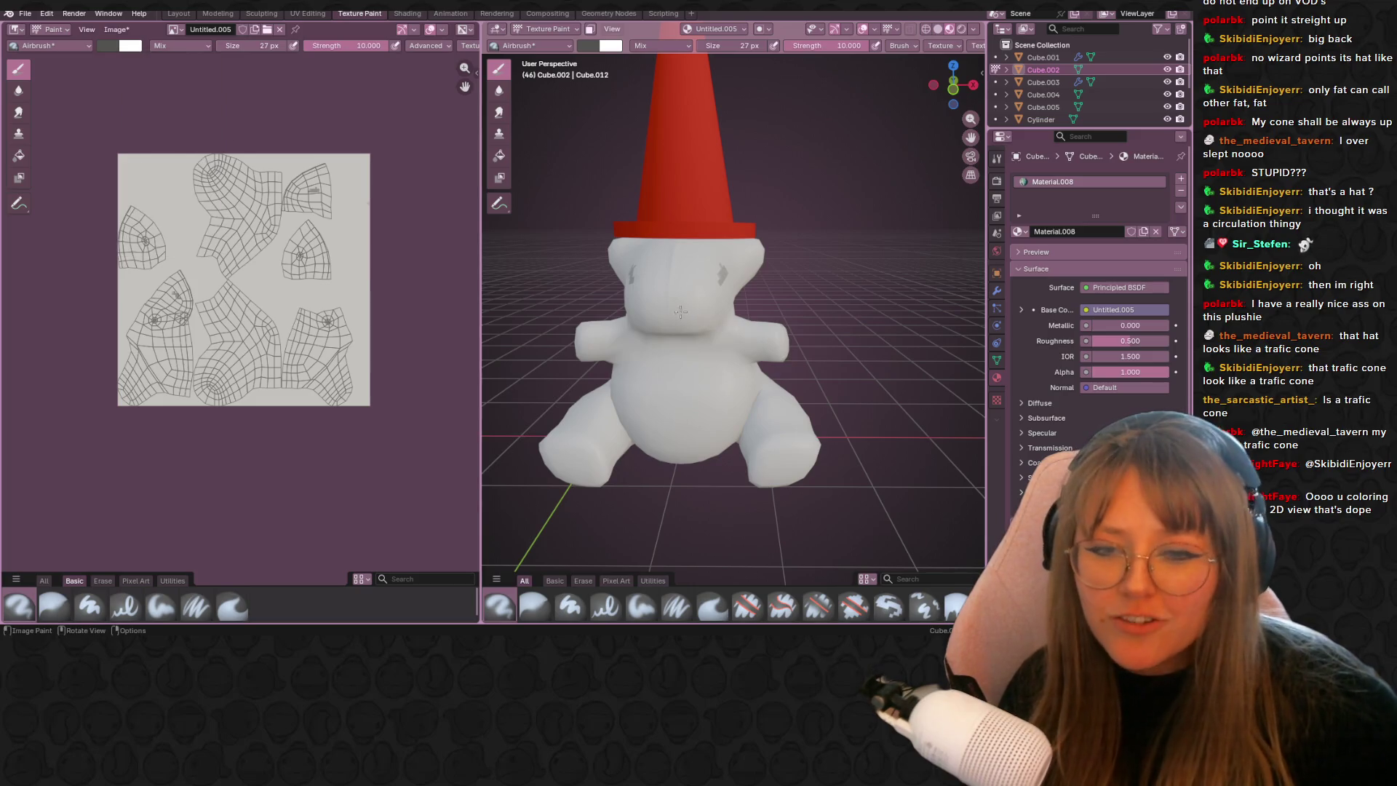
scroll(780, 259, "up", 4)
left_click_drag(794, 245, 778, 252)
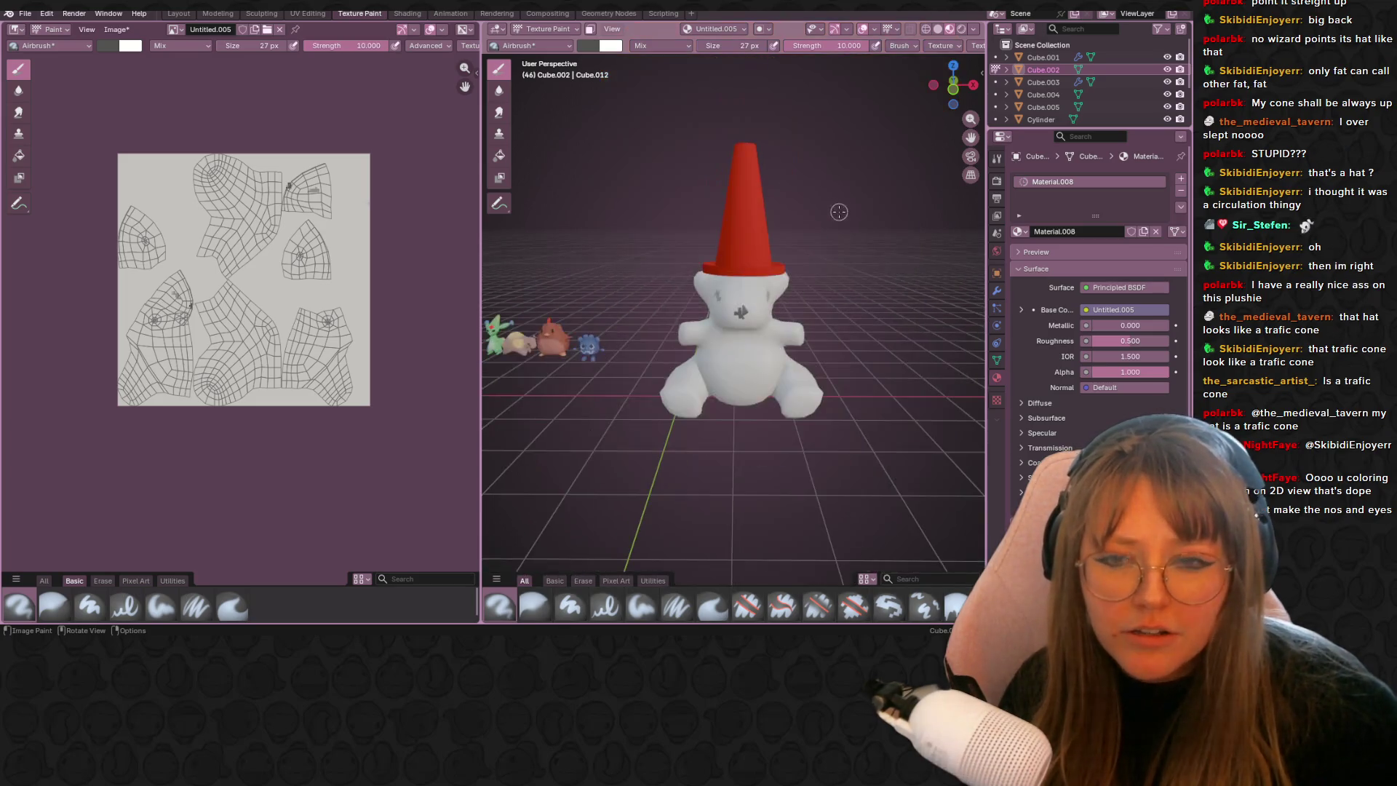
key("ctrl+z")
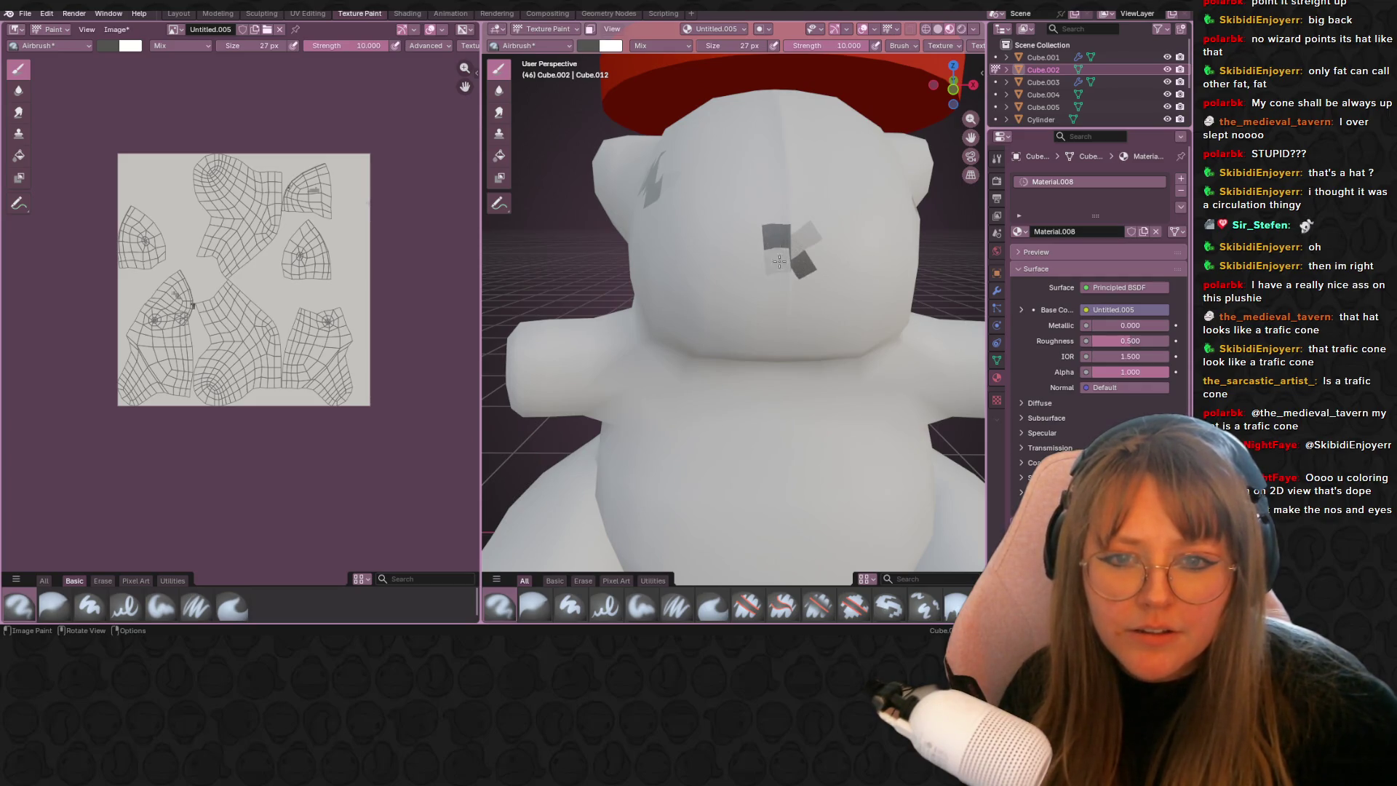
- Switch to the UV Editing workspace with the bear mesh in Edit Mode, viewed from the front
scroll(779, 260, "down", 5)
mouse_move(779, 260)
middle_mouse_down()
mouse_move(837, 264)
mouse_move(812, 234)
mouse_move(859, 280)
mouse_move(755, 341)
mouse_move(766, 293)
middle_mouse_up()
scroll(811, 318, "up", 5)
scroll(811, 318, "down", 5)
scroll(766, 293, "up", 5)
scroll(766, 293, "down", 5)
scroll(766, 293, "up", 5)
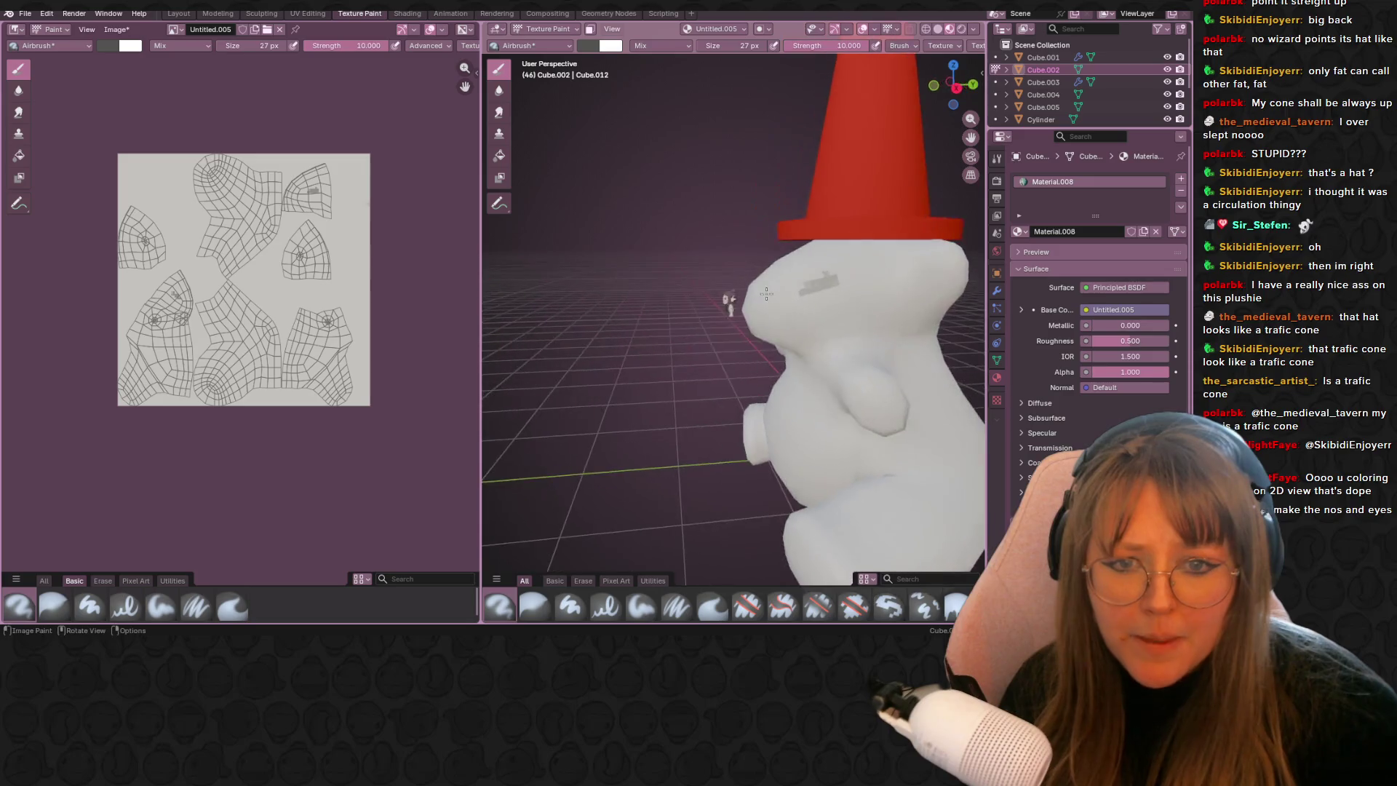
scroll(766, 293, "up", 8)
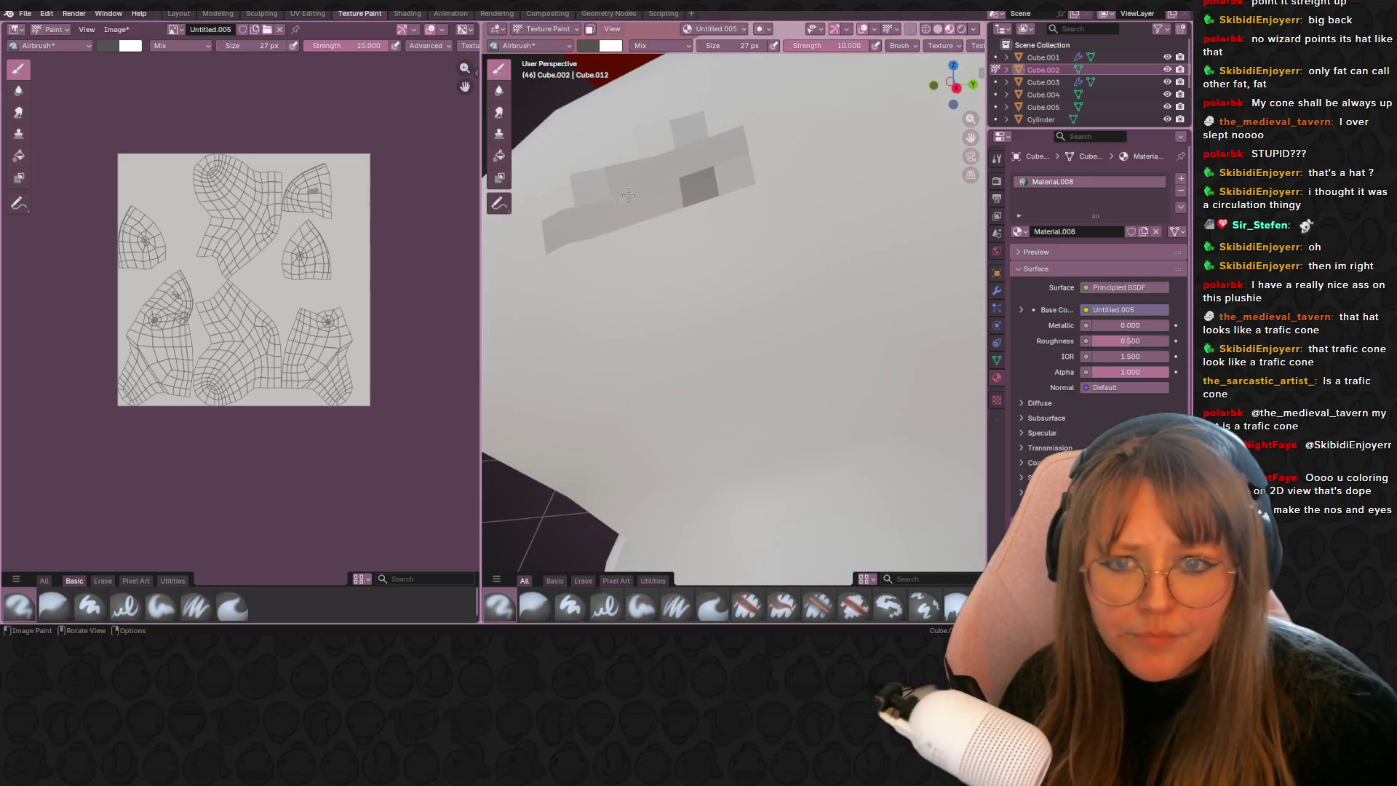
scroll(633, 207, "down", 10)
scroll(634, 207, "up", 2)
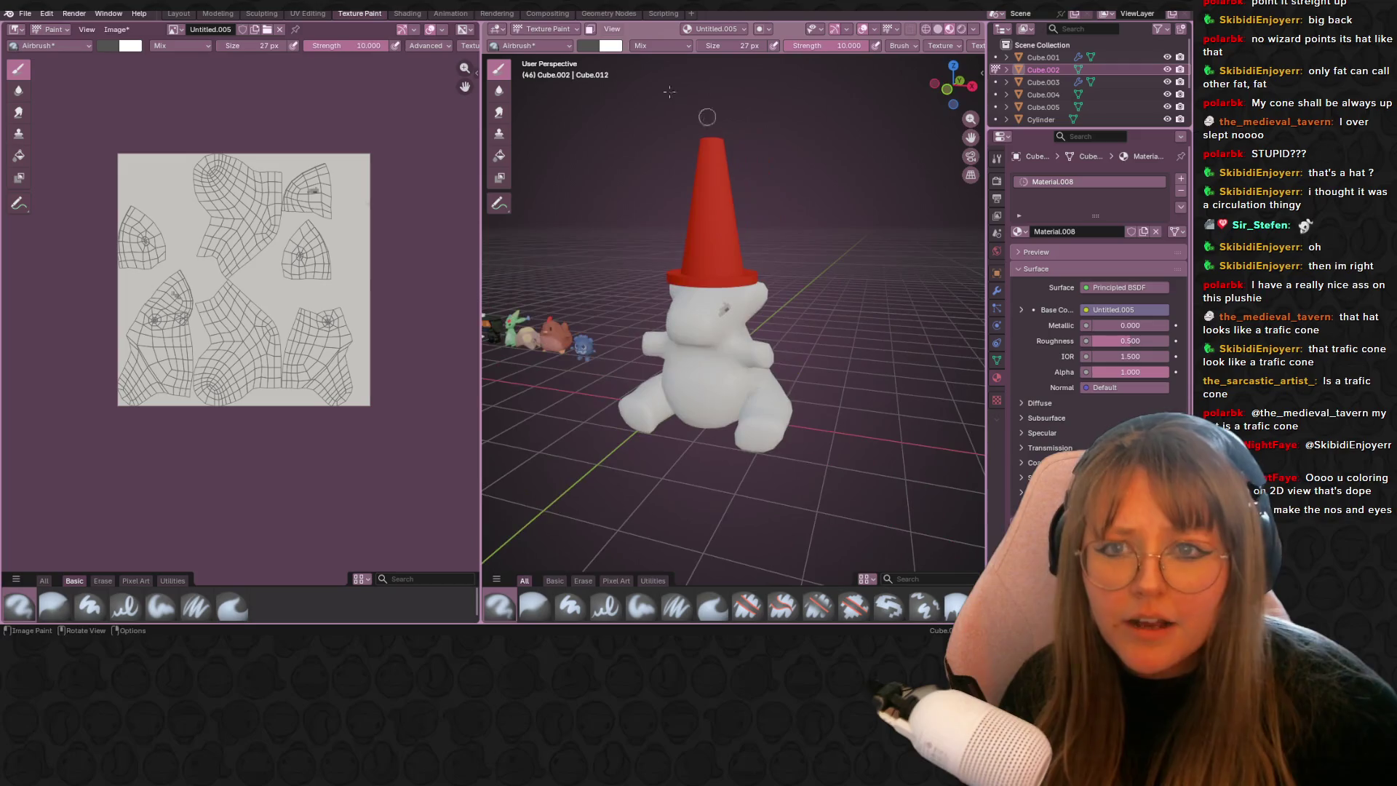
left_click(289, 13)
mouse_move(735, 284)
middle_mouse_down()
mouse_move(777, 256)
mouse_move(720, 258)
middle_mouse_up()
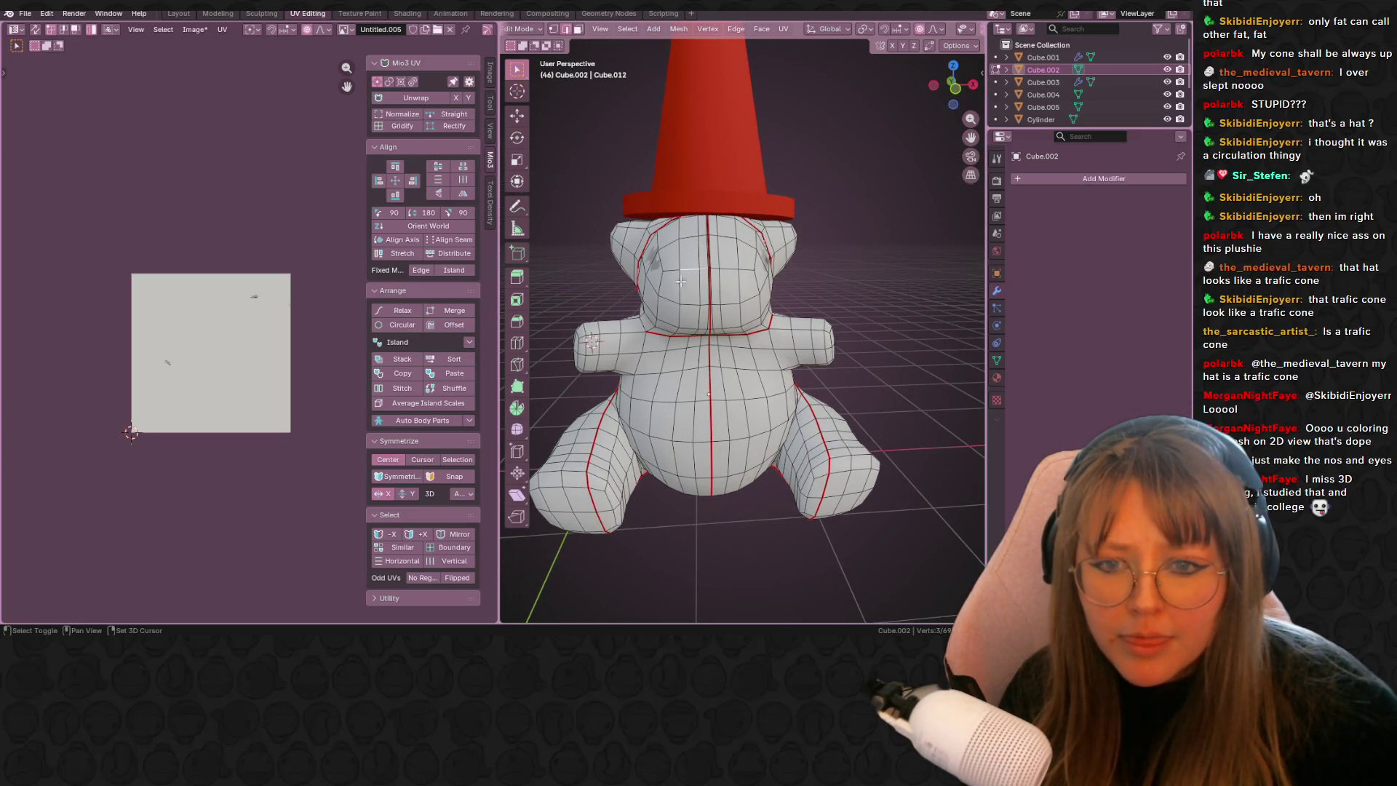
- Box-select the faces across the bear's snout and mark their edges as a seam
middle_click_drag(731, 304, 696, 248, "ctrl")
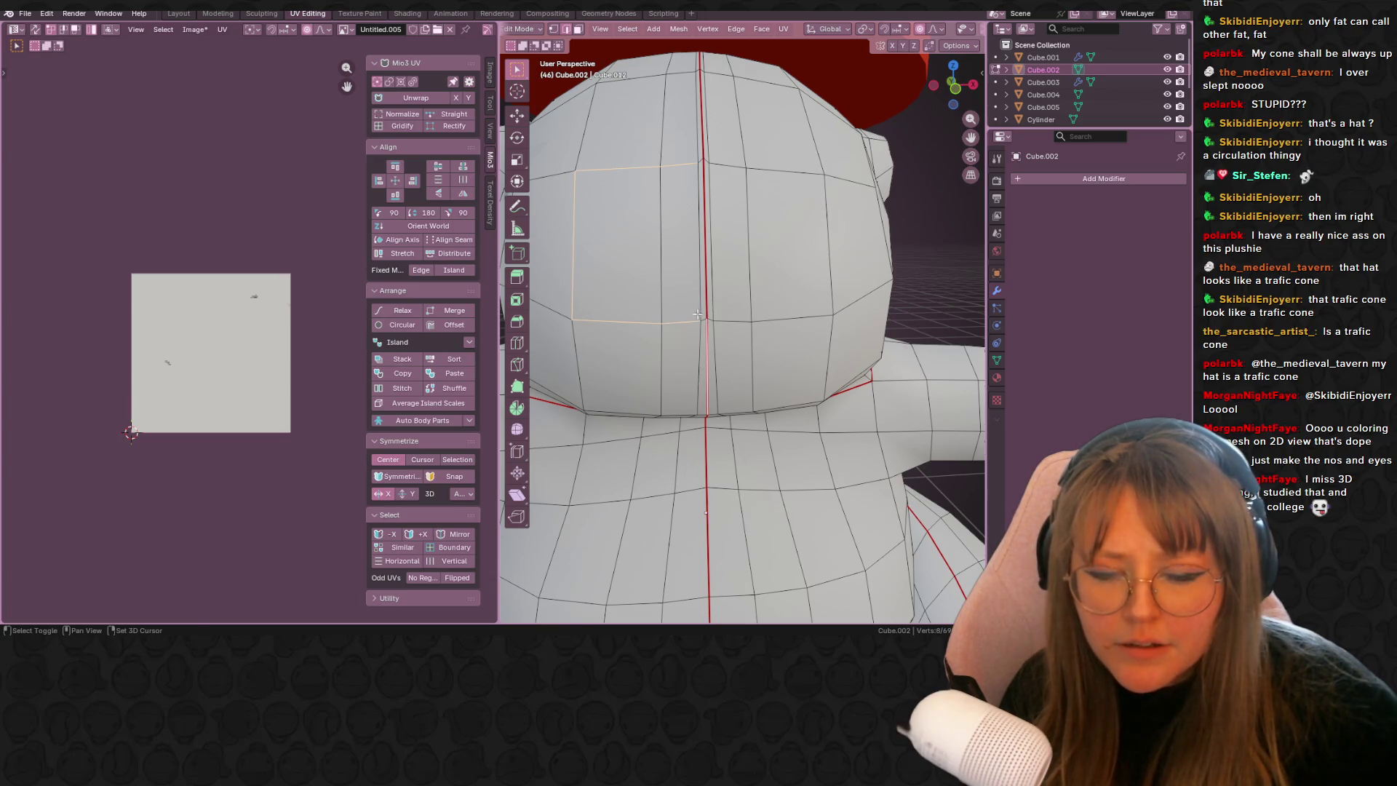
left_click_drag(727, 308, 832, 300)
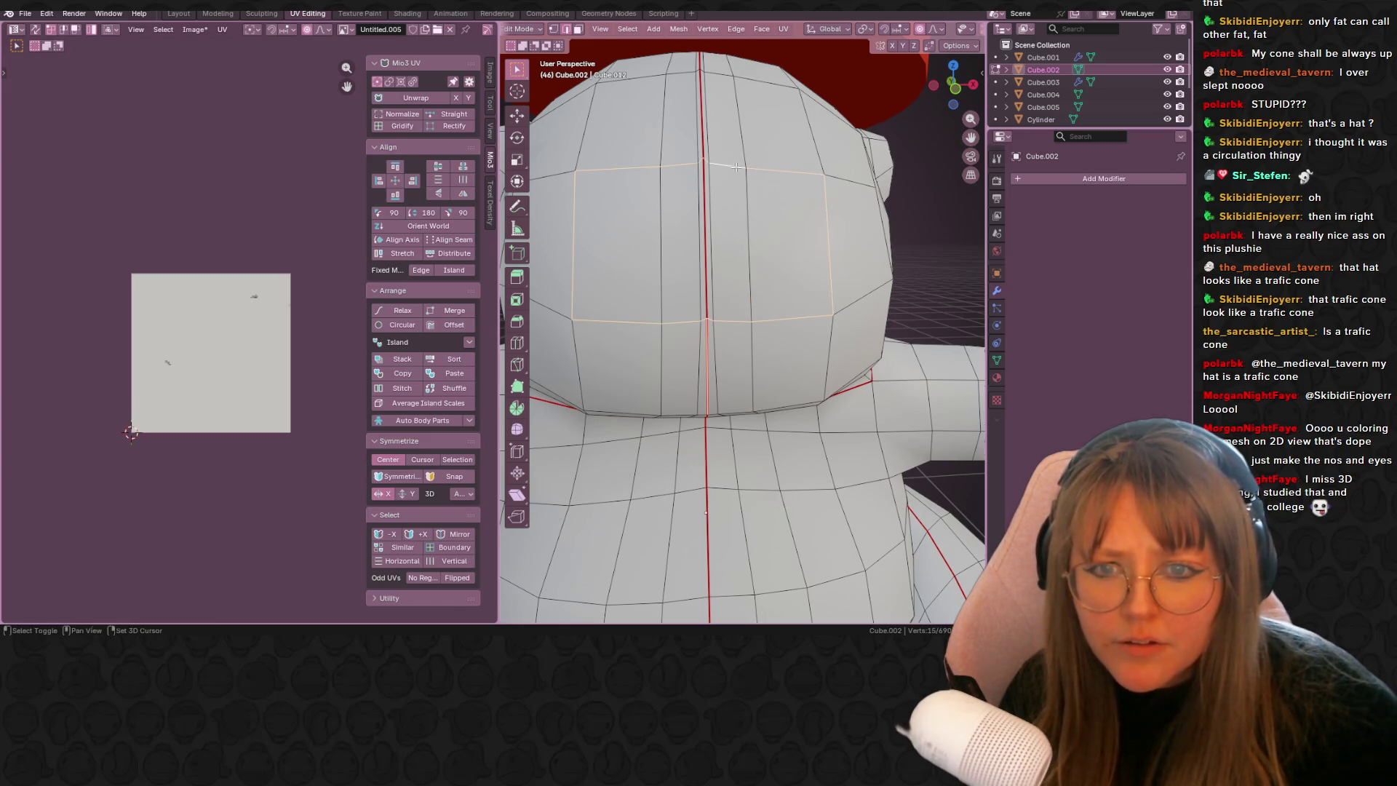
right_click(732, 189)
left_click(732, 189)
scroll(818, 211, "down", 3)
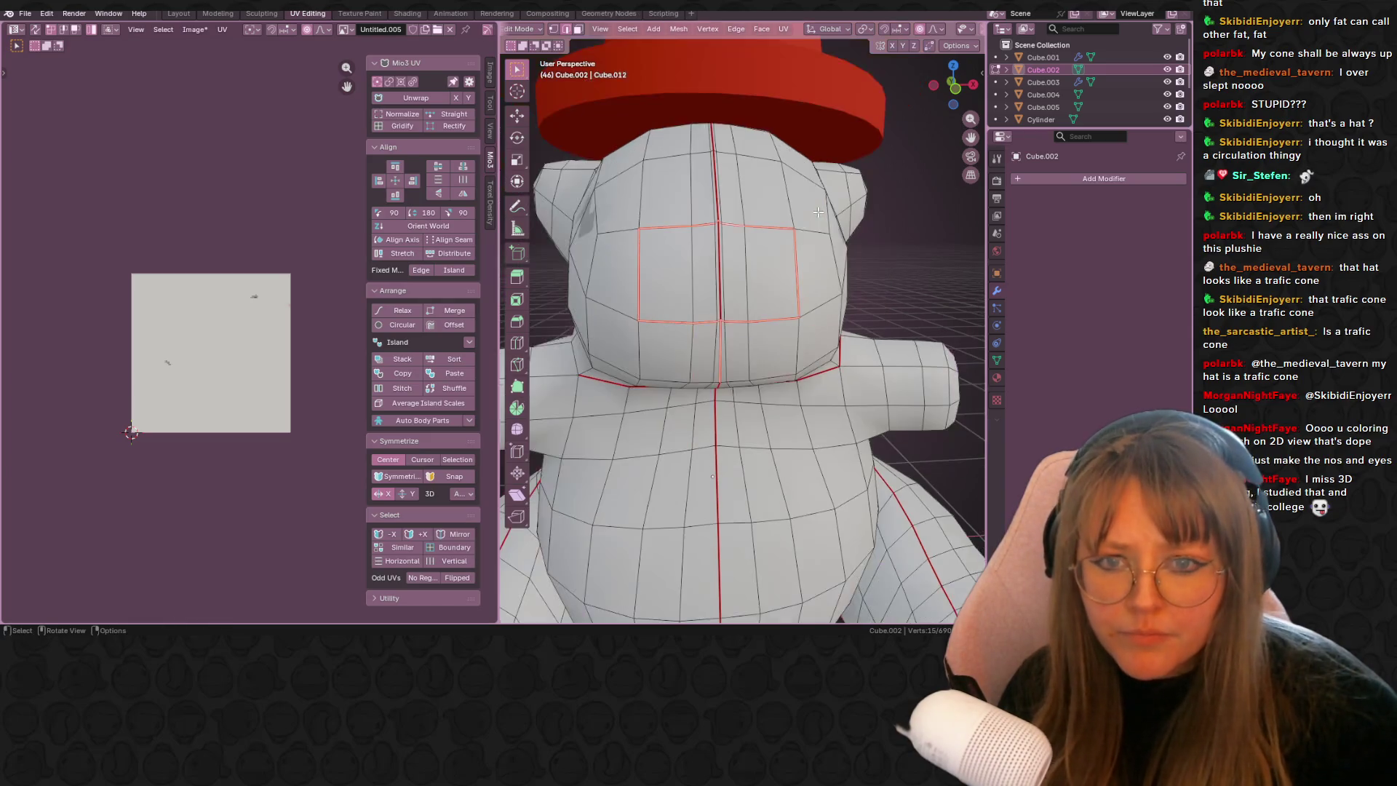
- Unwrap the seam-bounded snout faces, shrink the resulting UV islands, and return to Texture Paint
left_click(578, 31)
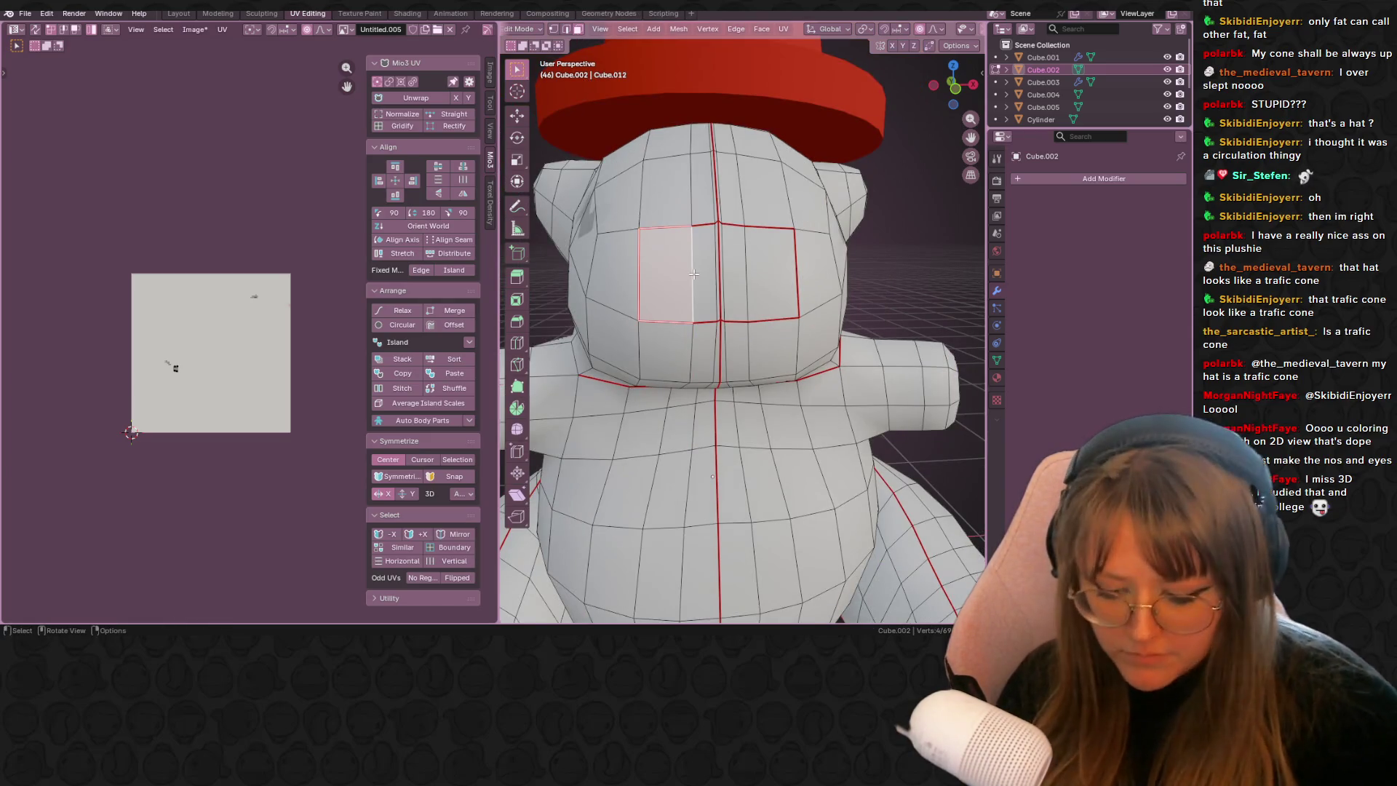
key("ctrl+l")
key("u")
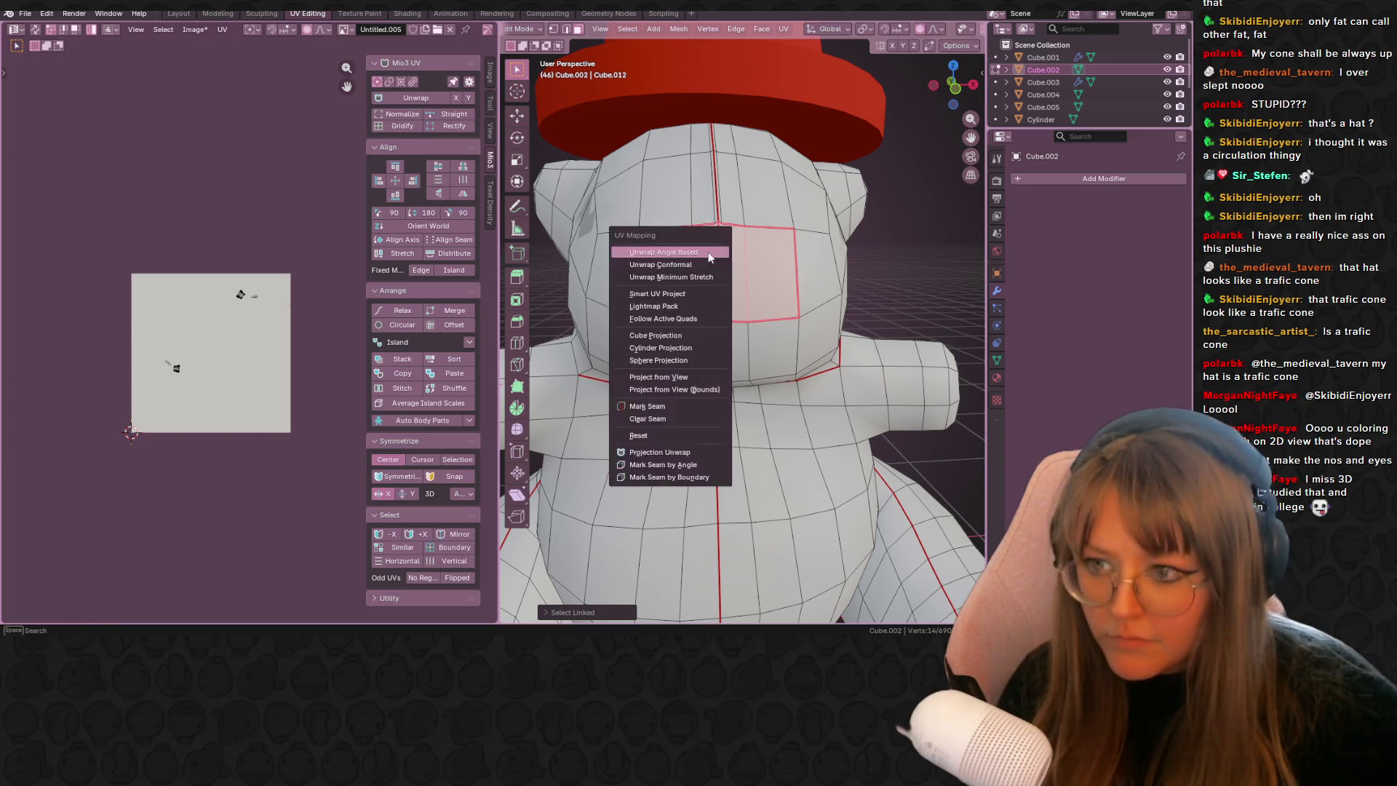
left_click(648, 244)
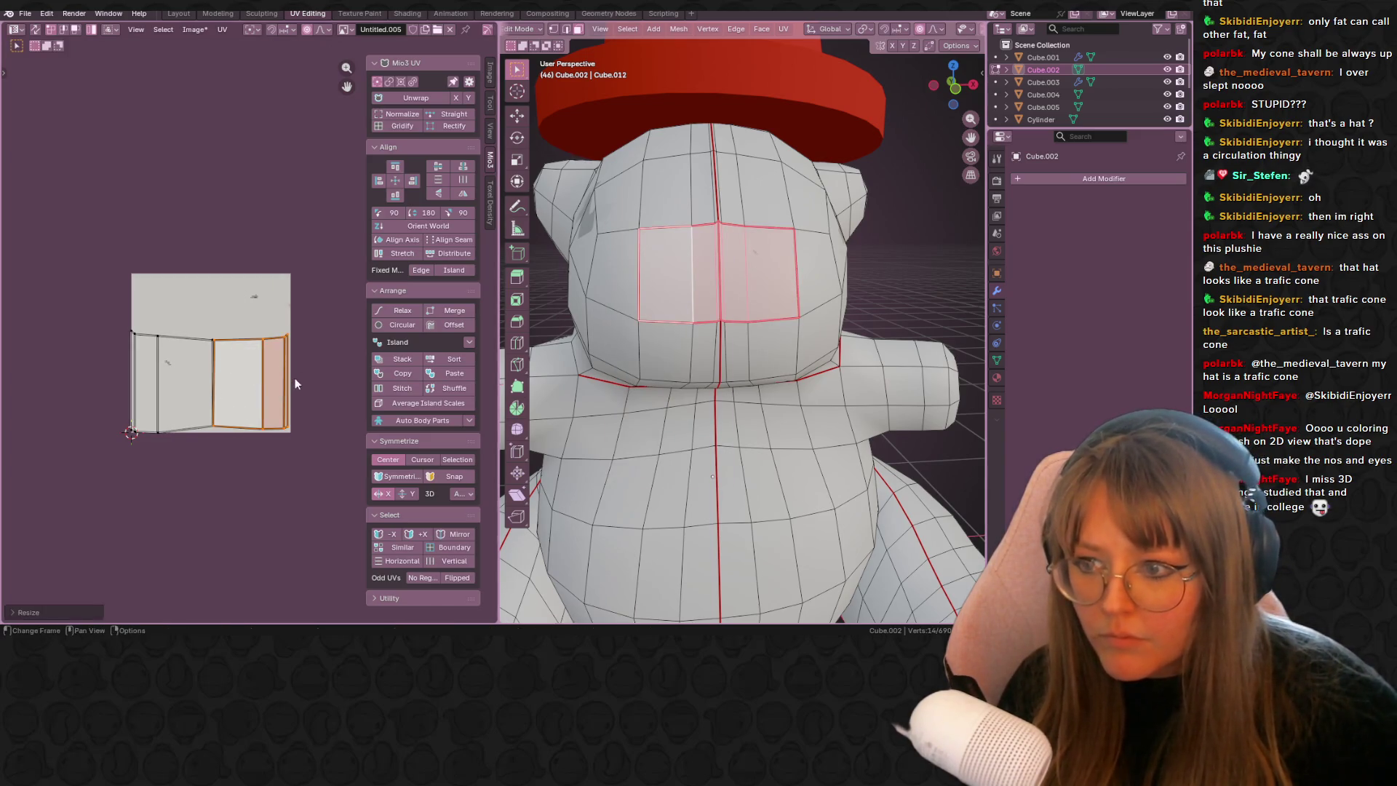
left_click(211, 369, "shift")
key("s")
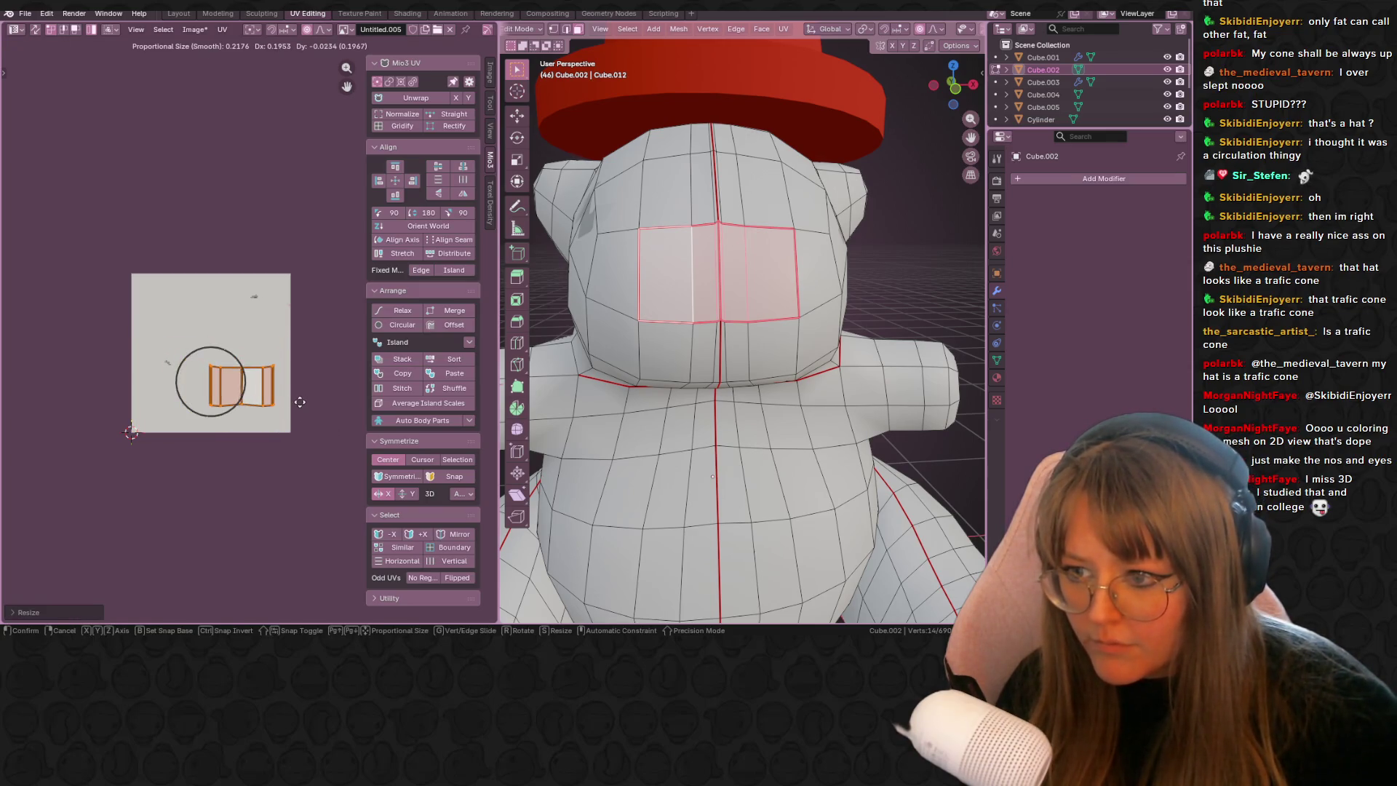
left_click(299, 400)
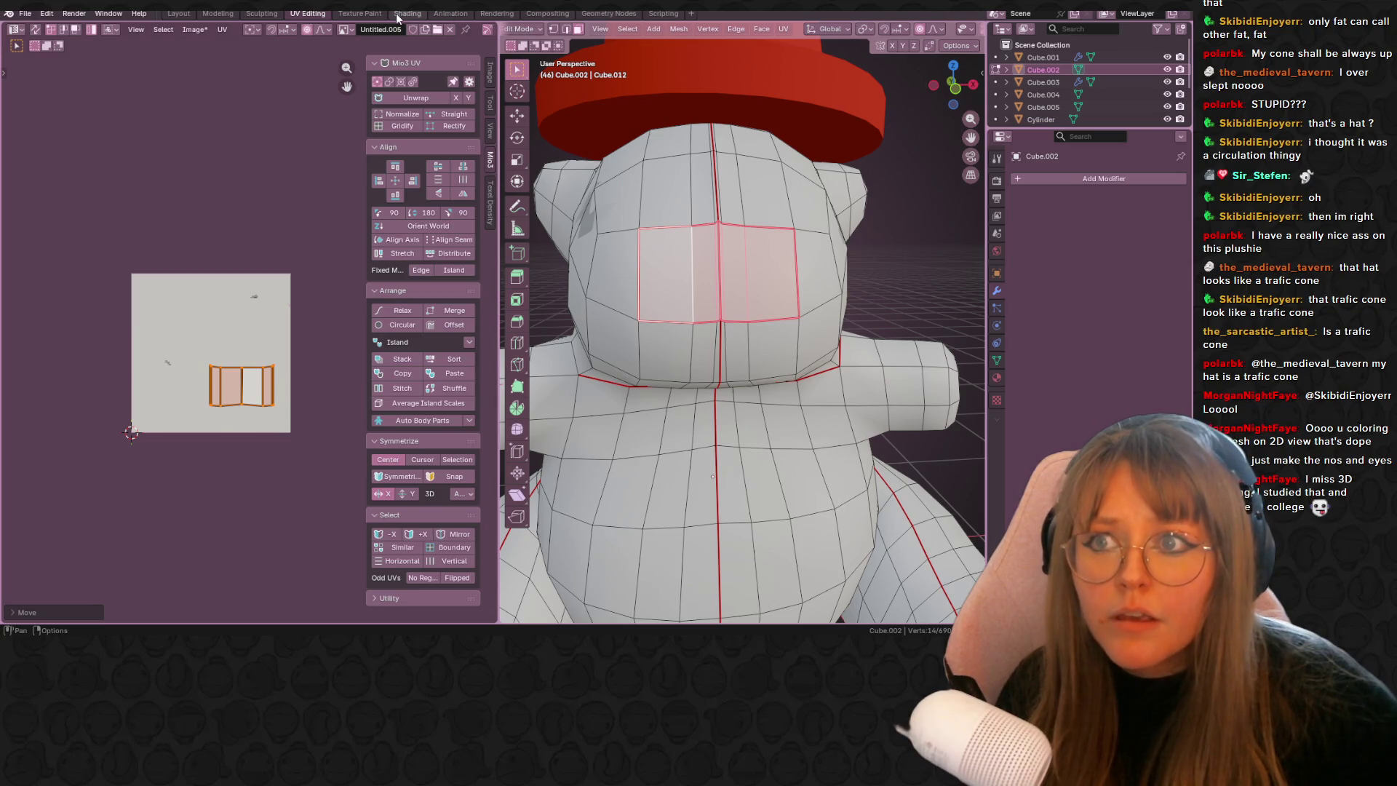
left_click(370, 16)
mouse_move(684, 320)
middle_mouse_down()
mouse_move(742, 313)
mouse_move(717, 309)
middle_mouse_up()
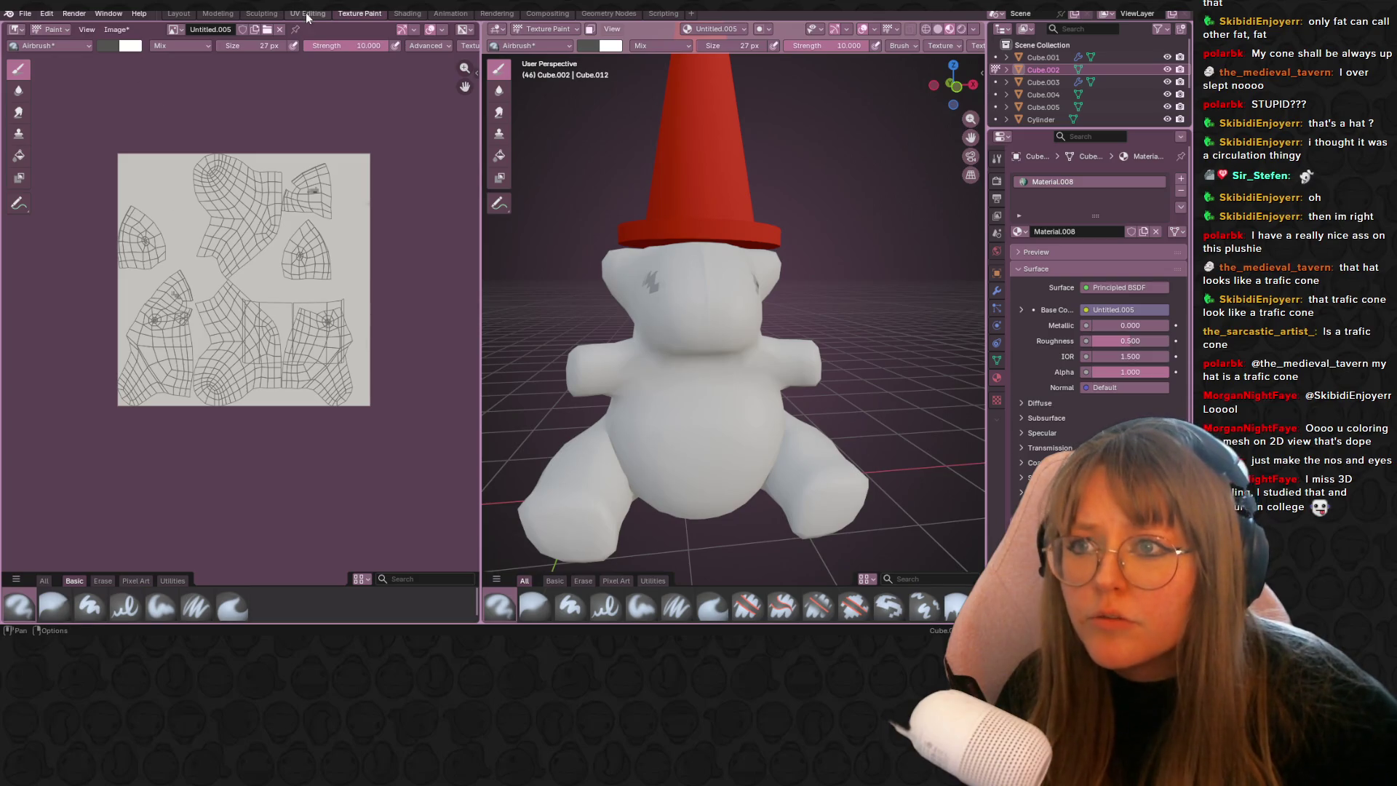
- In UV Editing, move and resize the snout UV island into the texture's empty top-left corner
left_click(307, 16)
key("a")
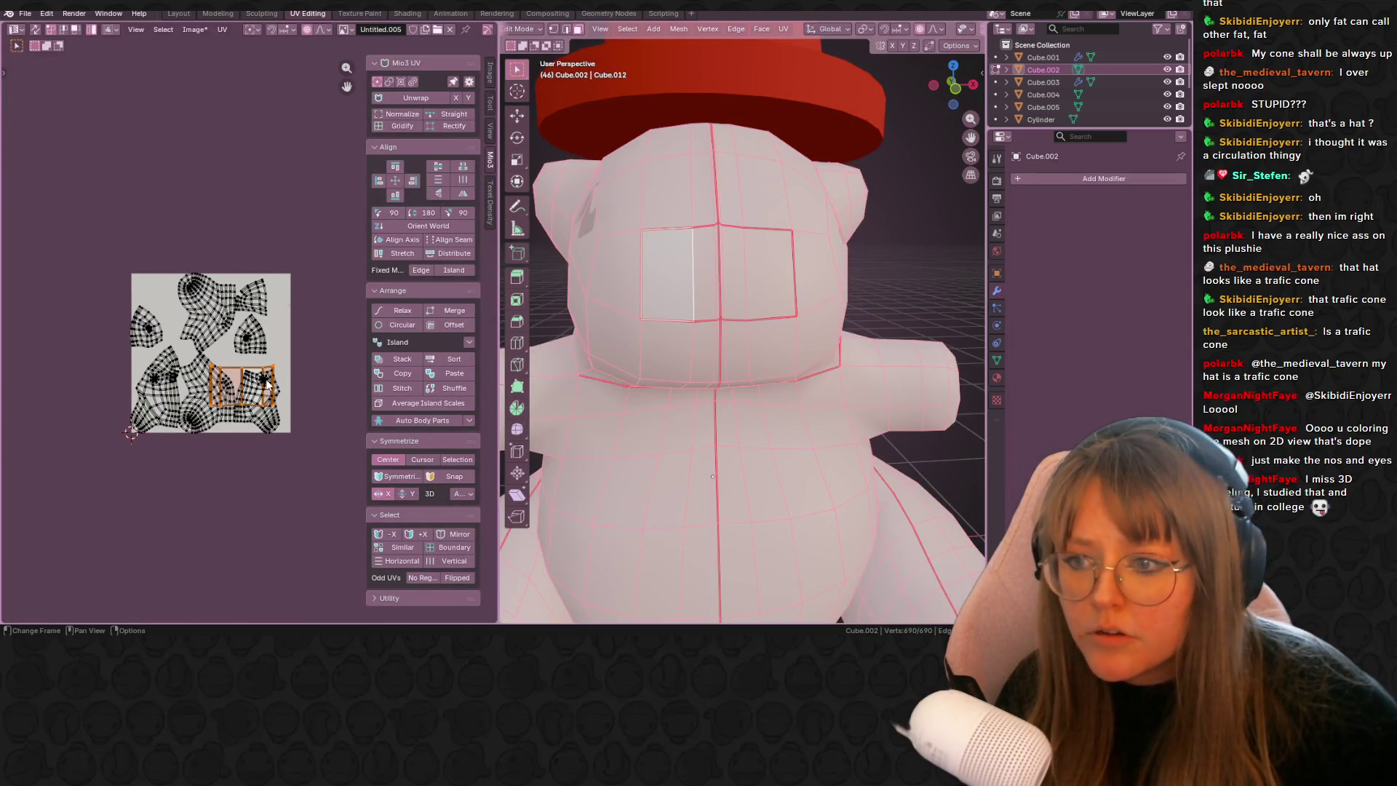
scroll(267, 383, "up", 4)
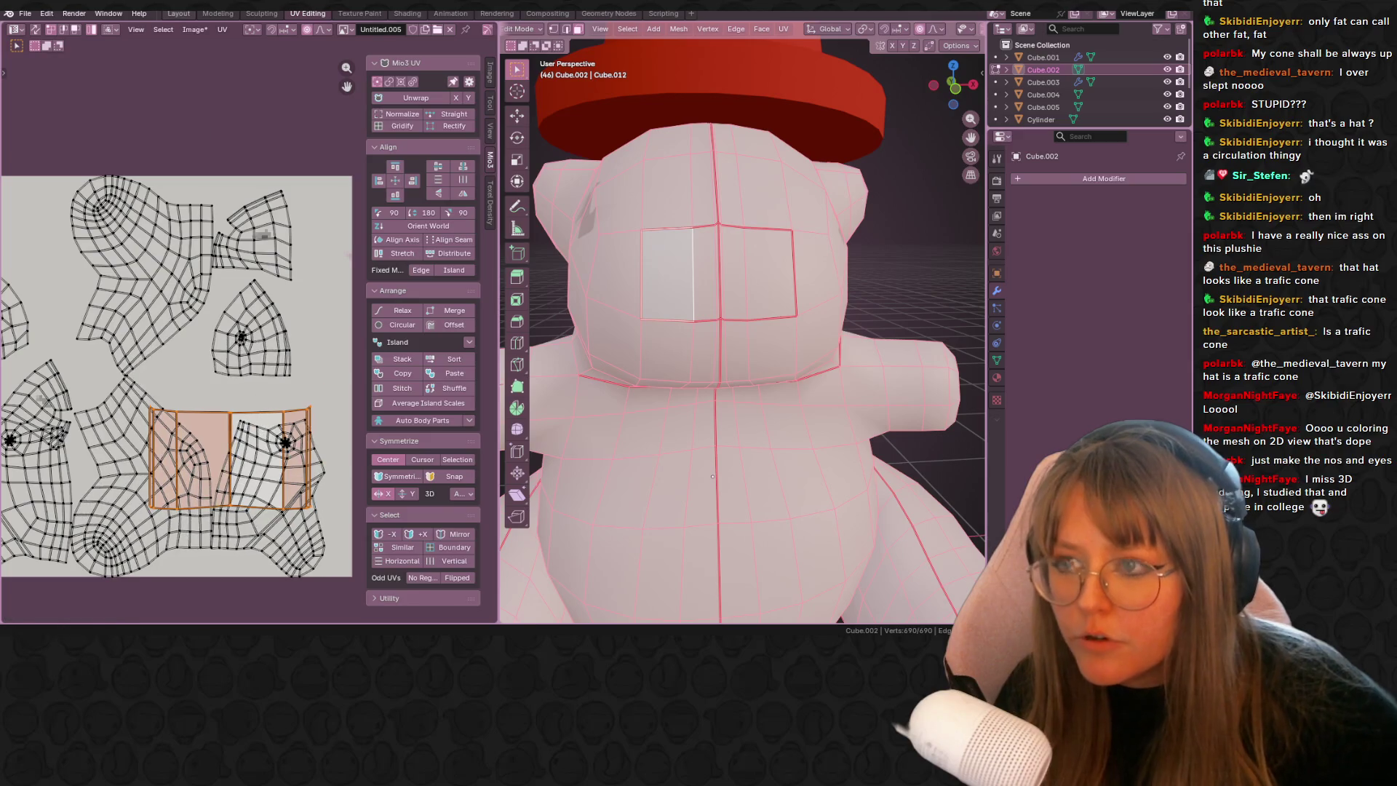
scroll(469, 33, "down", 5)
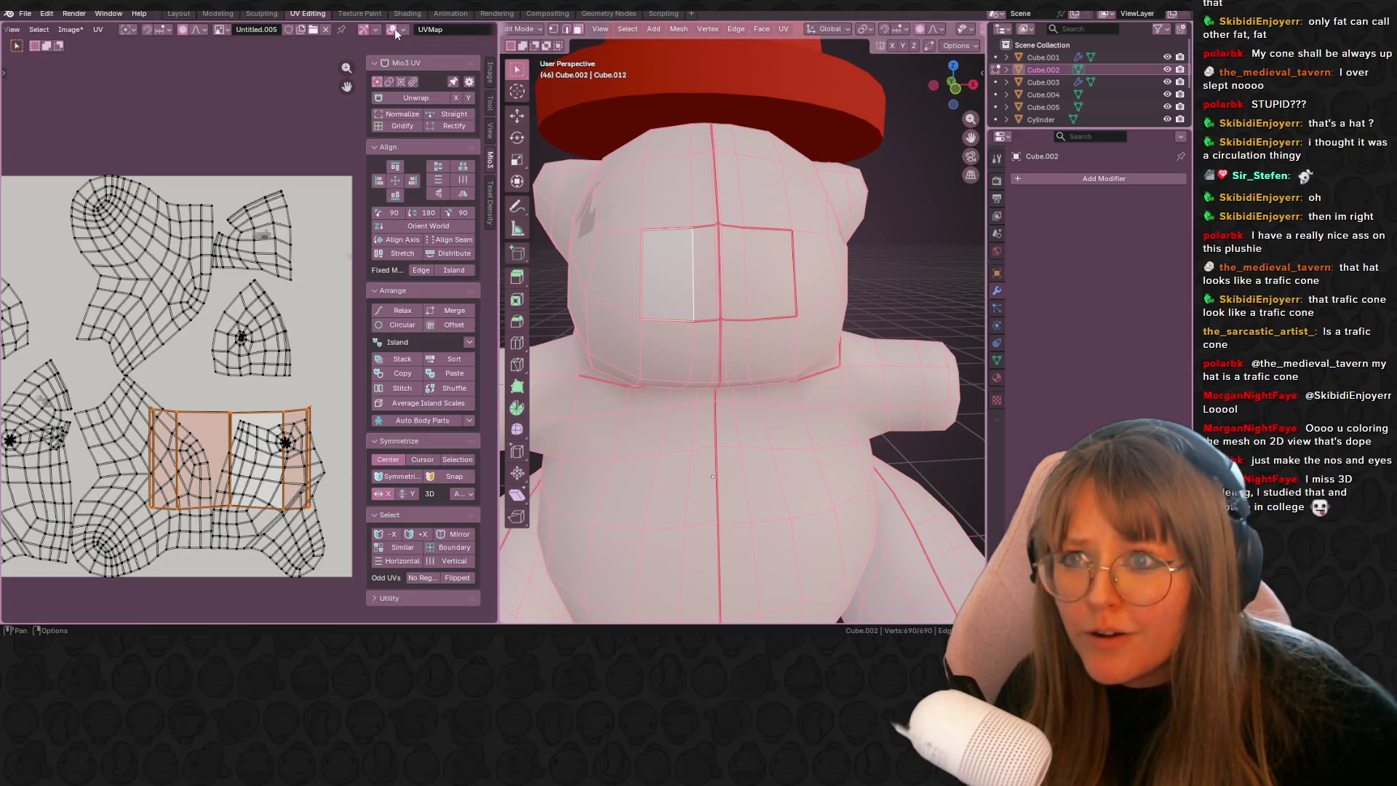
scroll(394, 28, "up", 4)
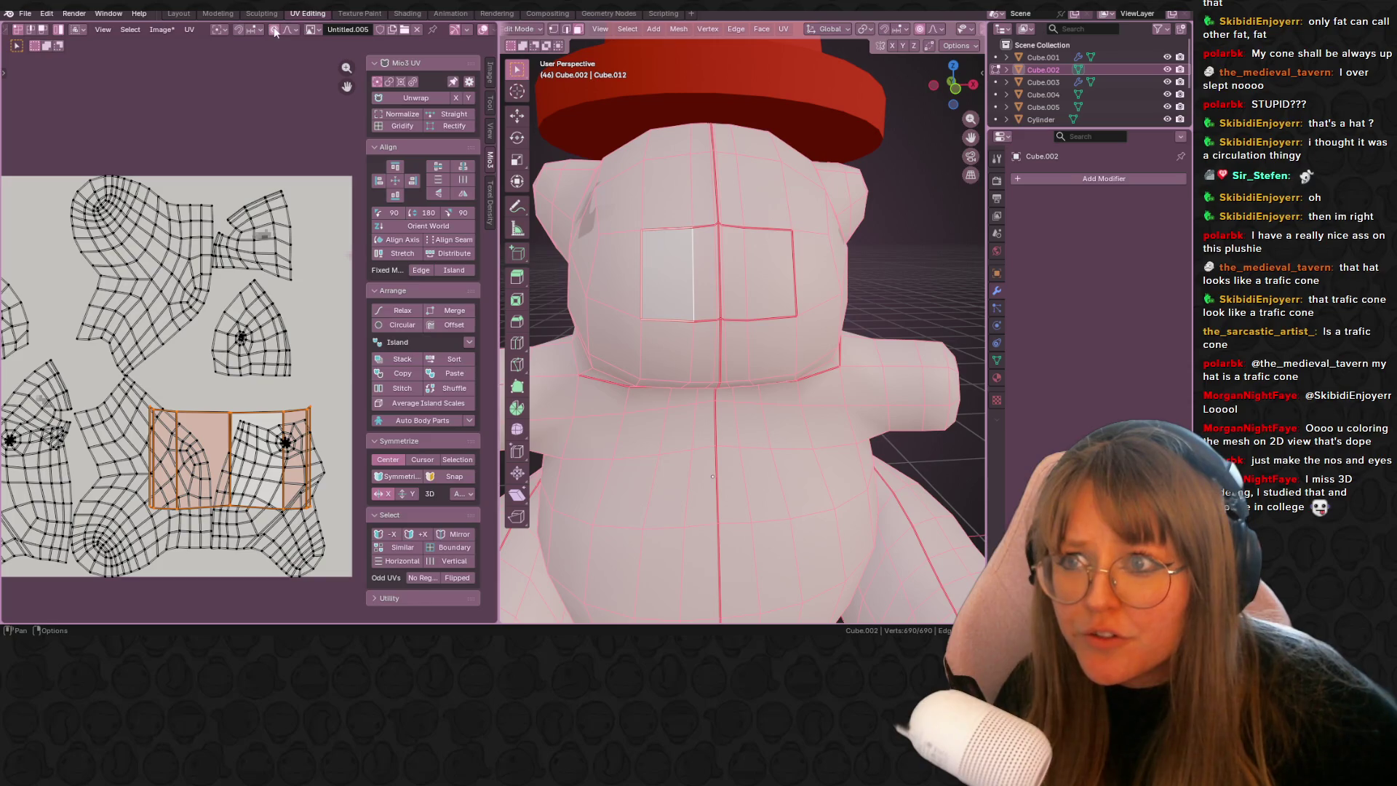
key("g")
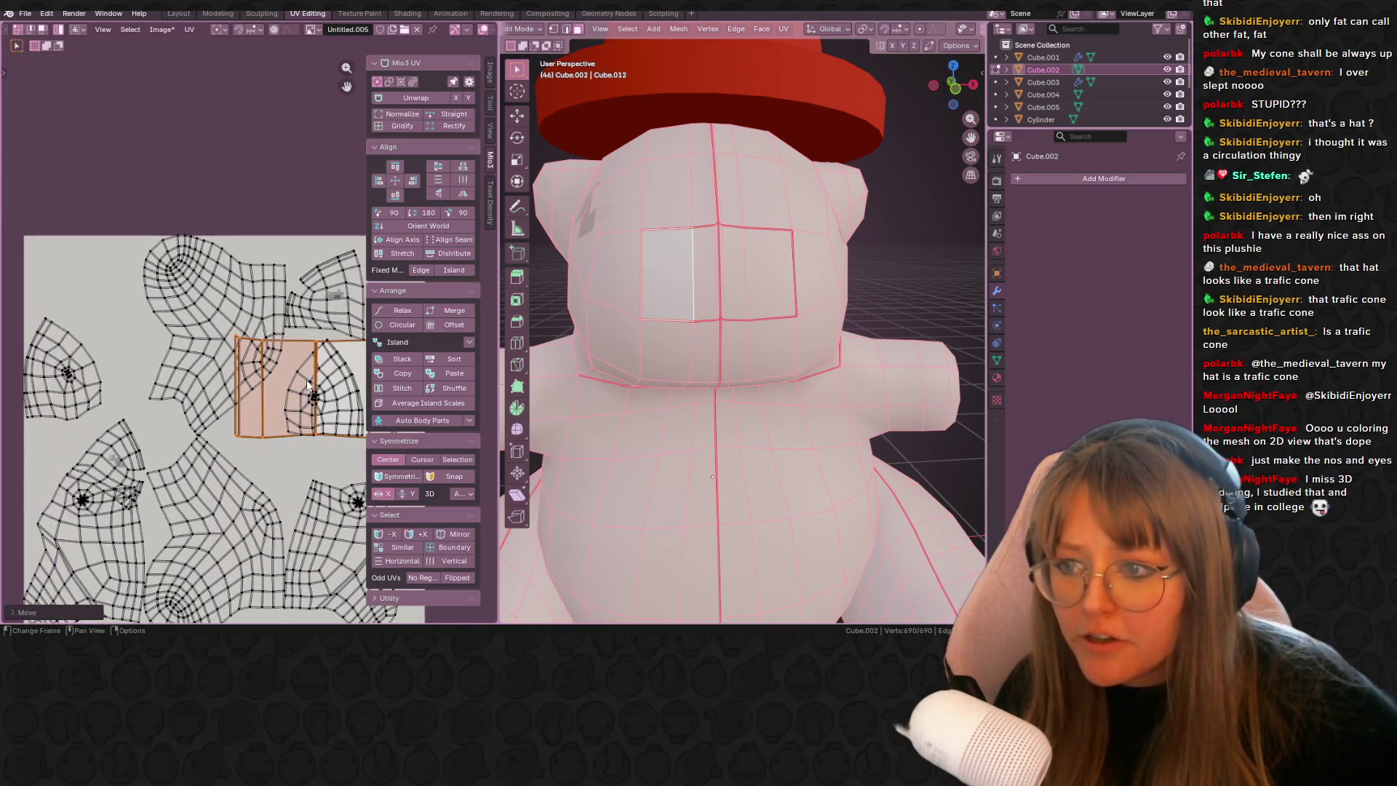
key("s")
key("g")
key("s")
left_click(109, 291)
- Return to the Texture Paint workspace for painting the bear
scroll(697, 317, "down", 2)
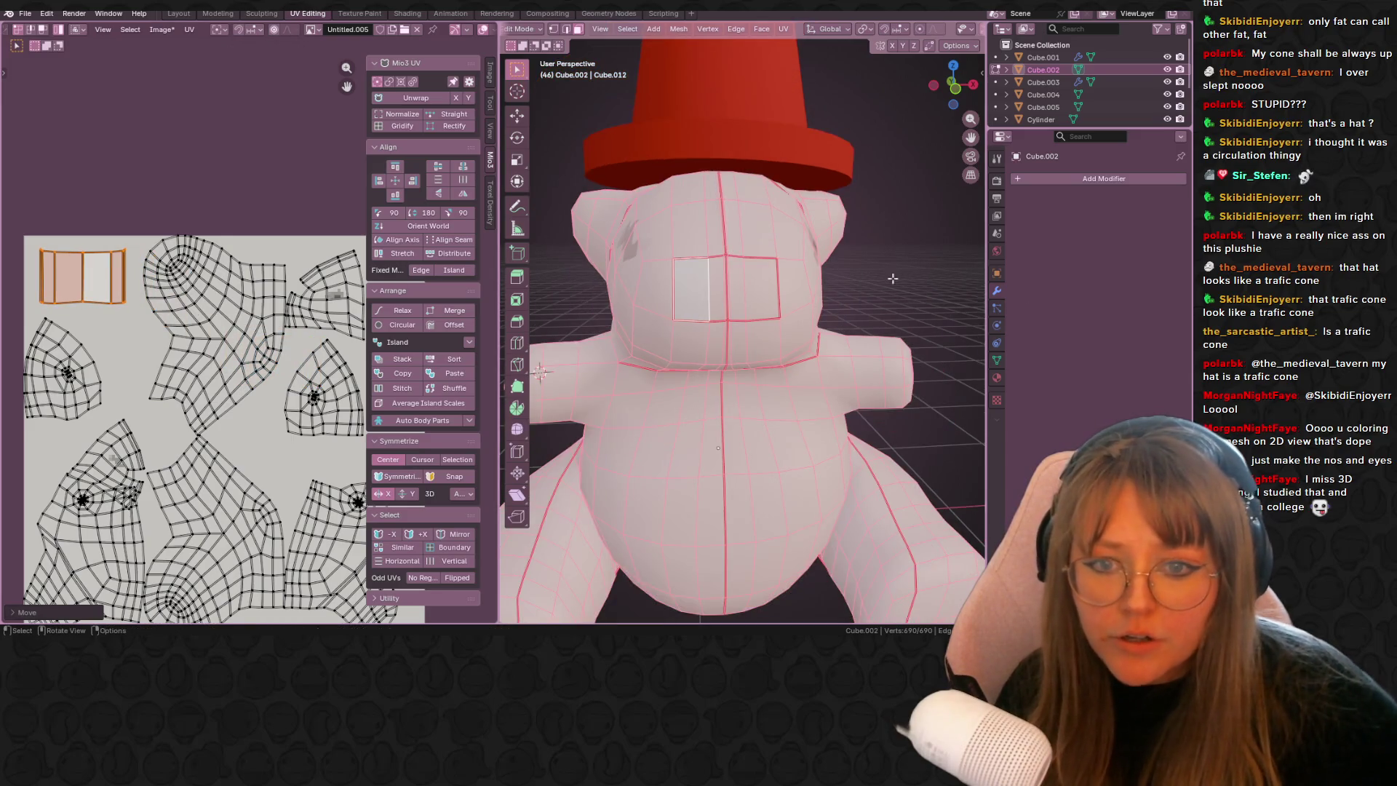
left_click(362, 13)
scroll(700, 291, "up", 5)
scroll(699, 291, "down", 5)
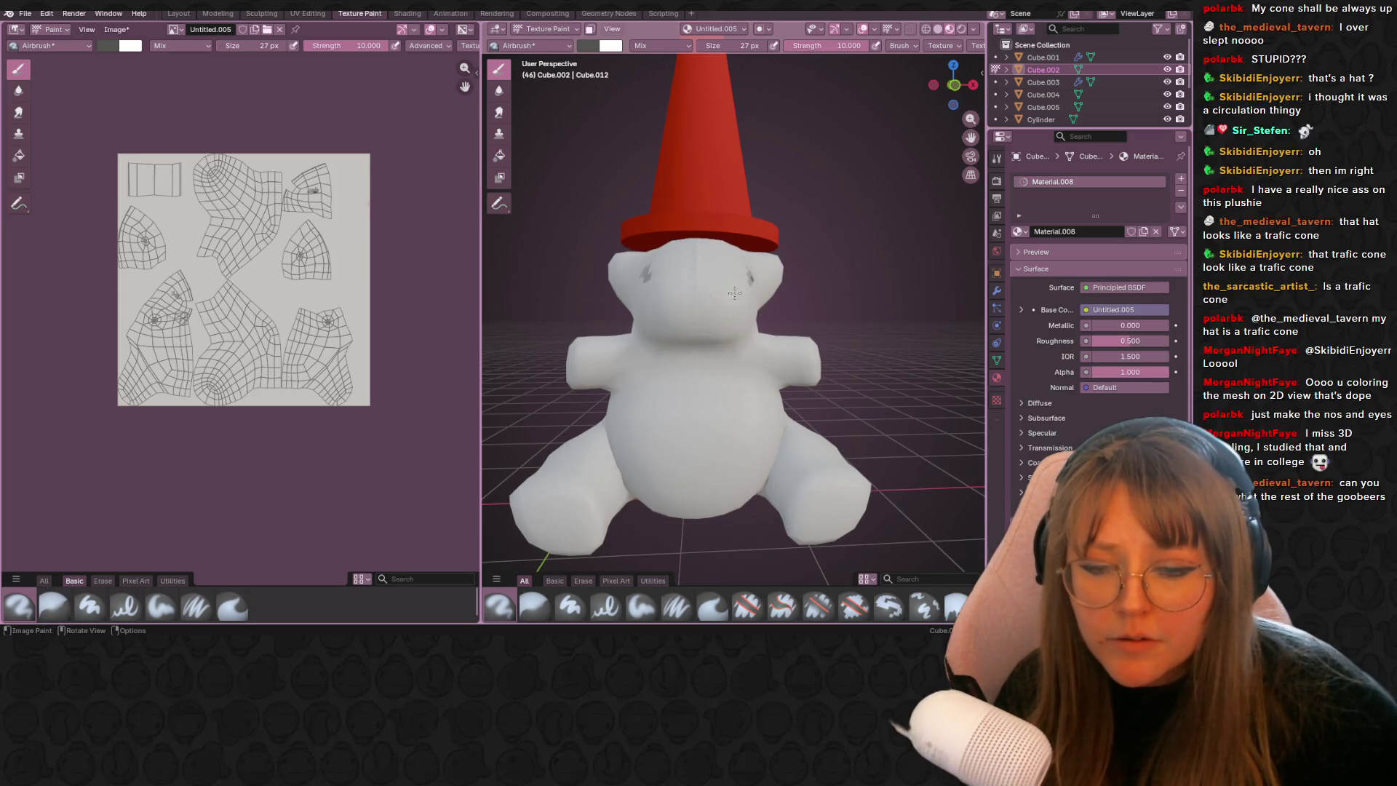
- From the front view, airbrush dark grey over the bear's snout, then orbit back out
scroll(734, 293, "up", 8)
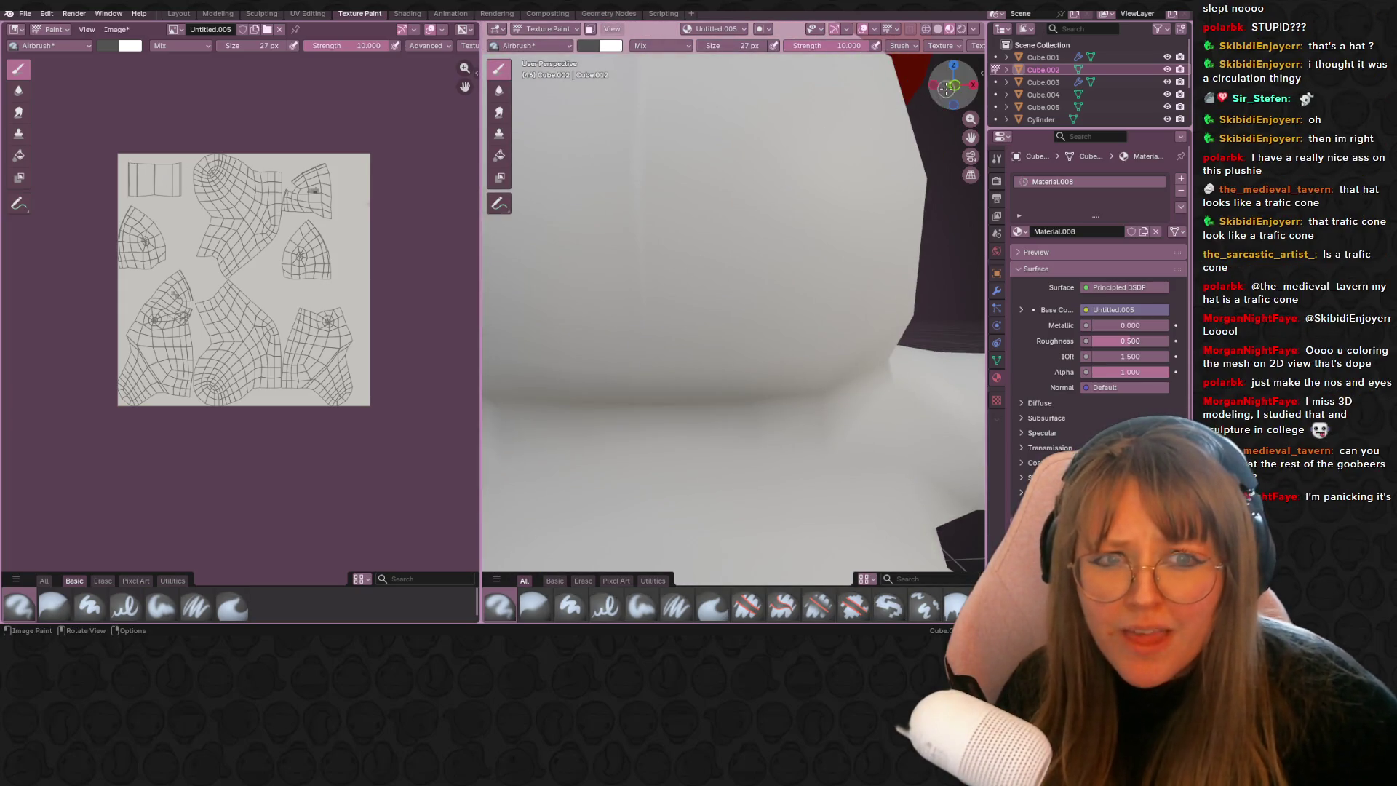
left_click(945, 89)
scroll(716, 240, "up", 10)
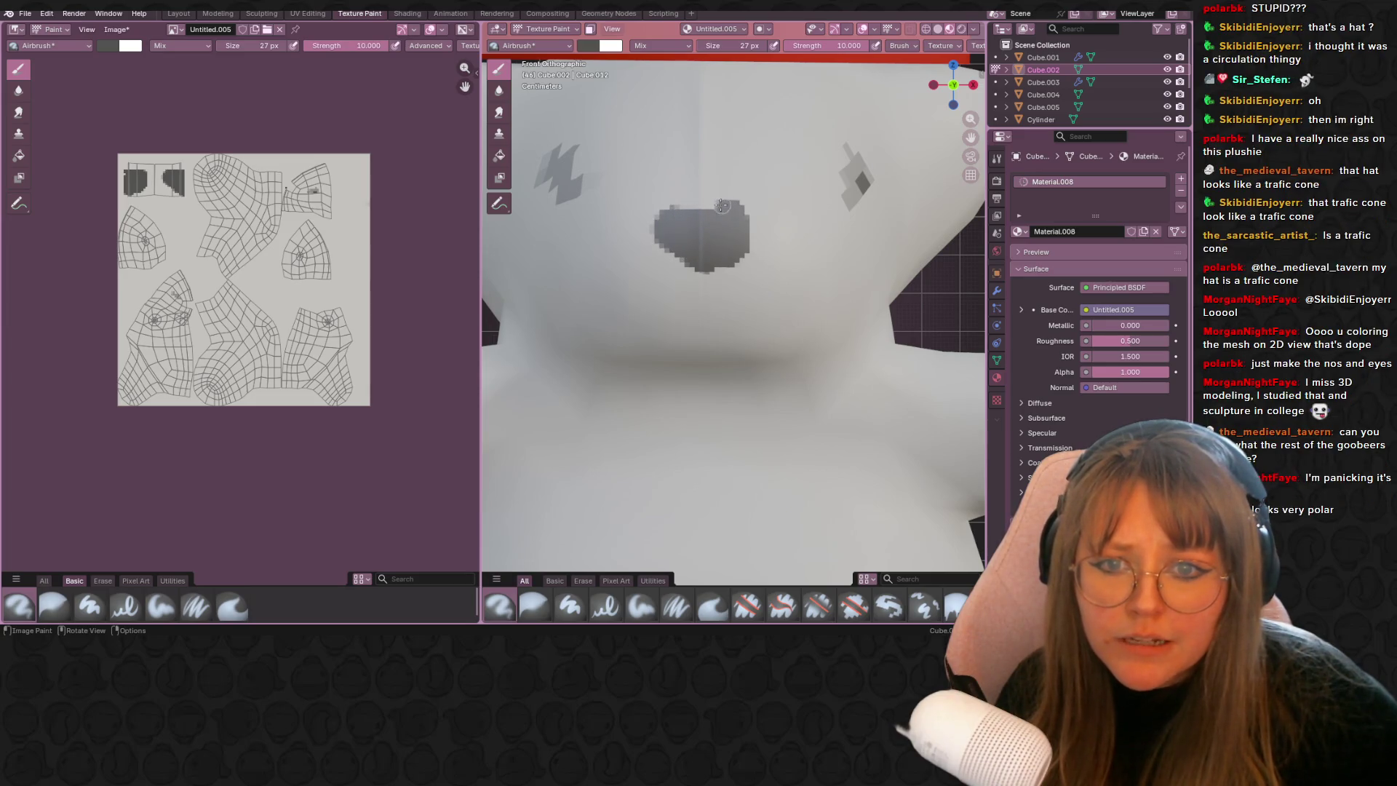
scroll(747, 227, "down", 5)
middle_click_drag(747, 227, 890, 206)
scroll(868, 235, "down", 5)
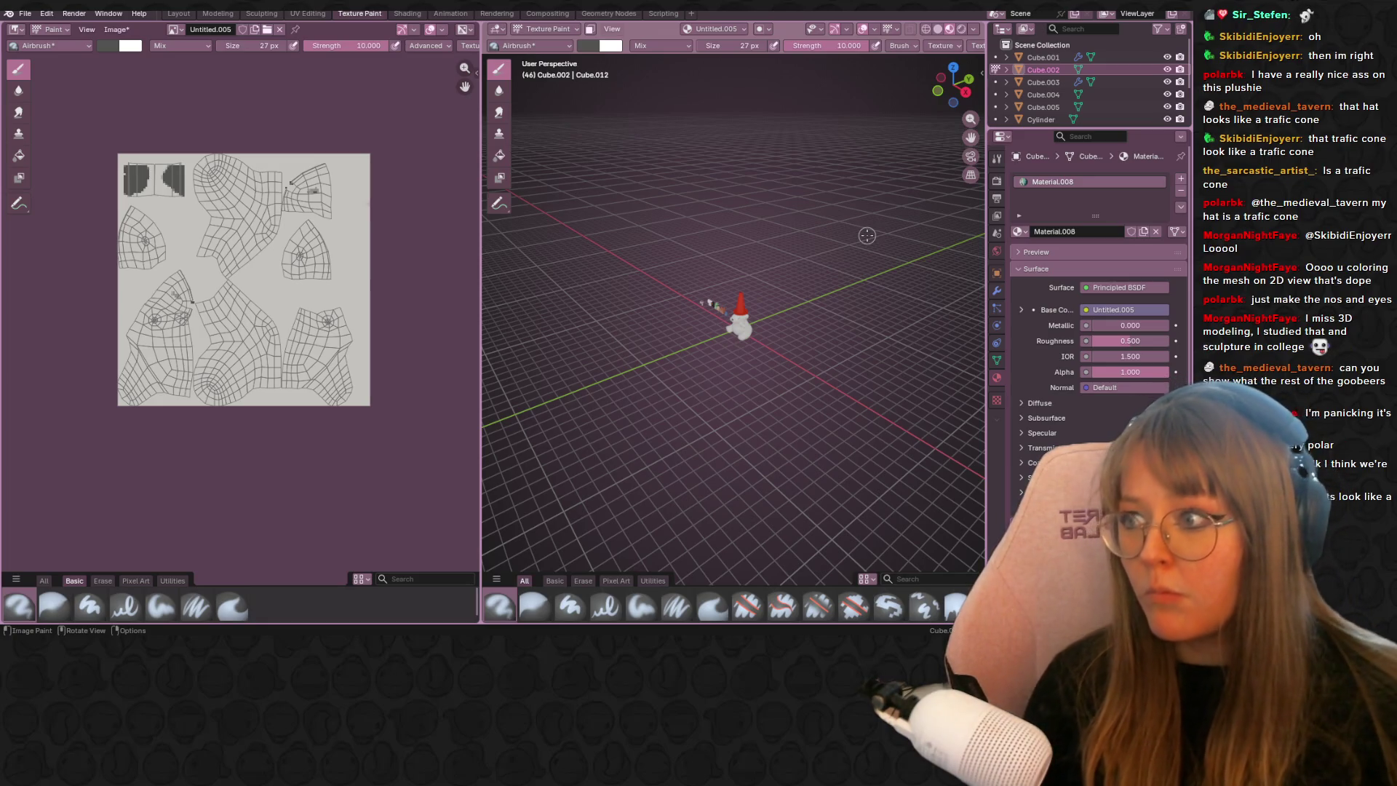
- Go back to the Layout workspace with Material Preview shading enabled
scroll(791, 283, "up", 2)
mouse_move(791, 282)
middle_mouse_down()
mouse_move(800, 233)
mouse_move(873, 385)
middle_mouse_up()
scroll(873, 386, "up", 3)
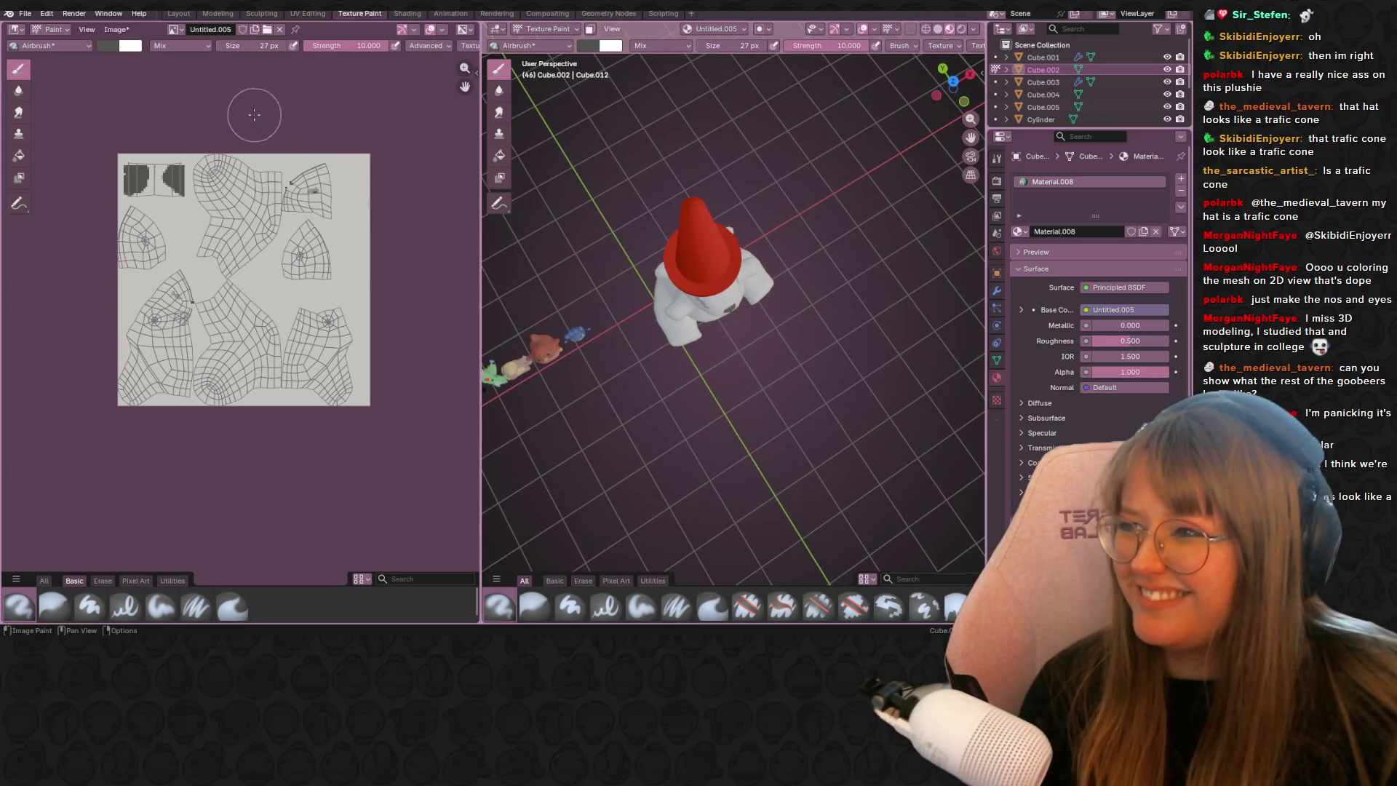
left_click(186, 16)
scroll(714, 356, "down", 2)
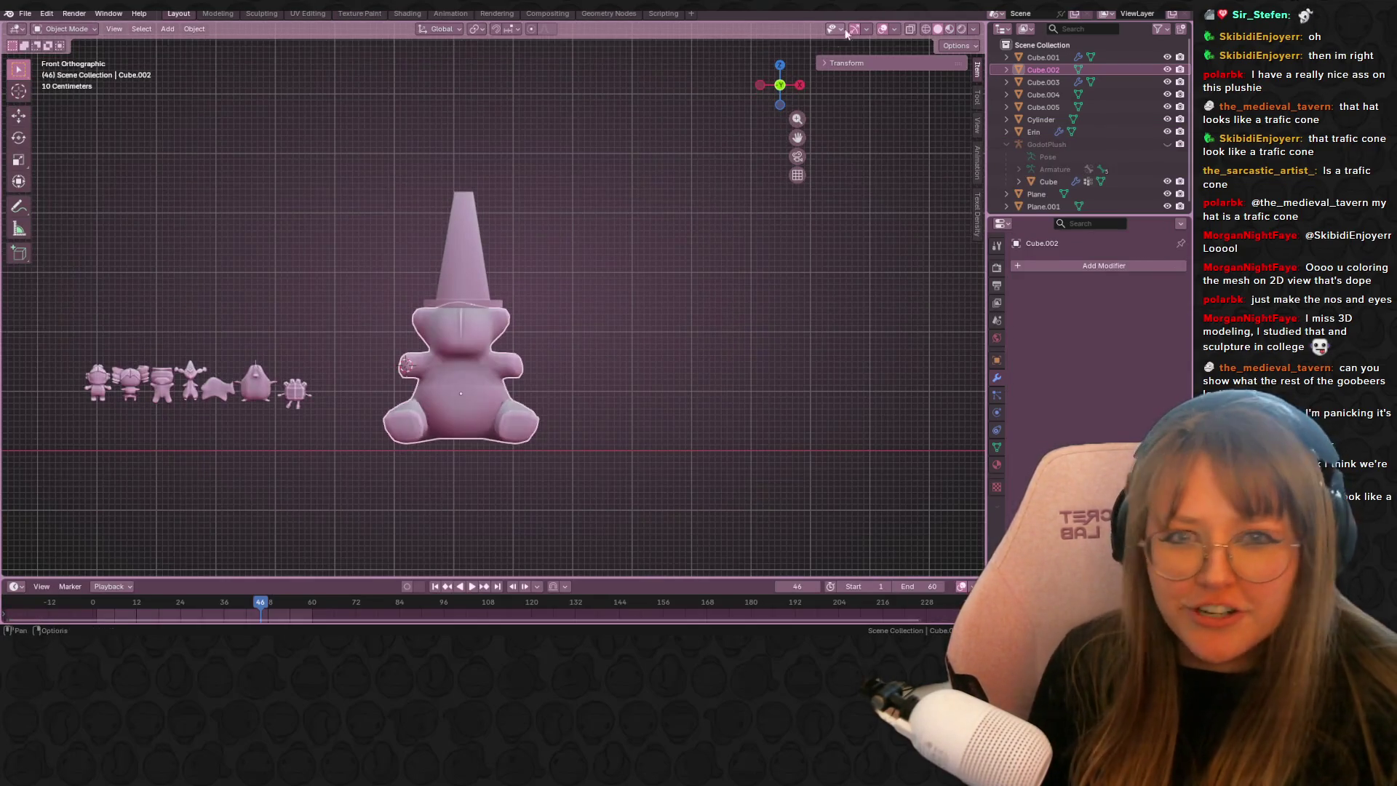
left_click(950, 28)
- Scale the bear and its cone hat down to 0.210 and move them left of the figures
left_click_drag(423, 236, 576, 541)
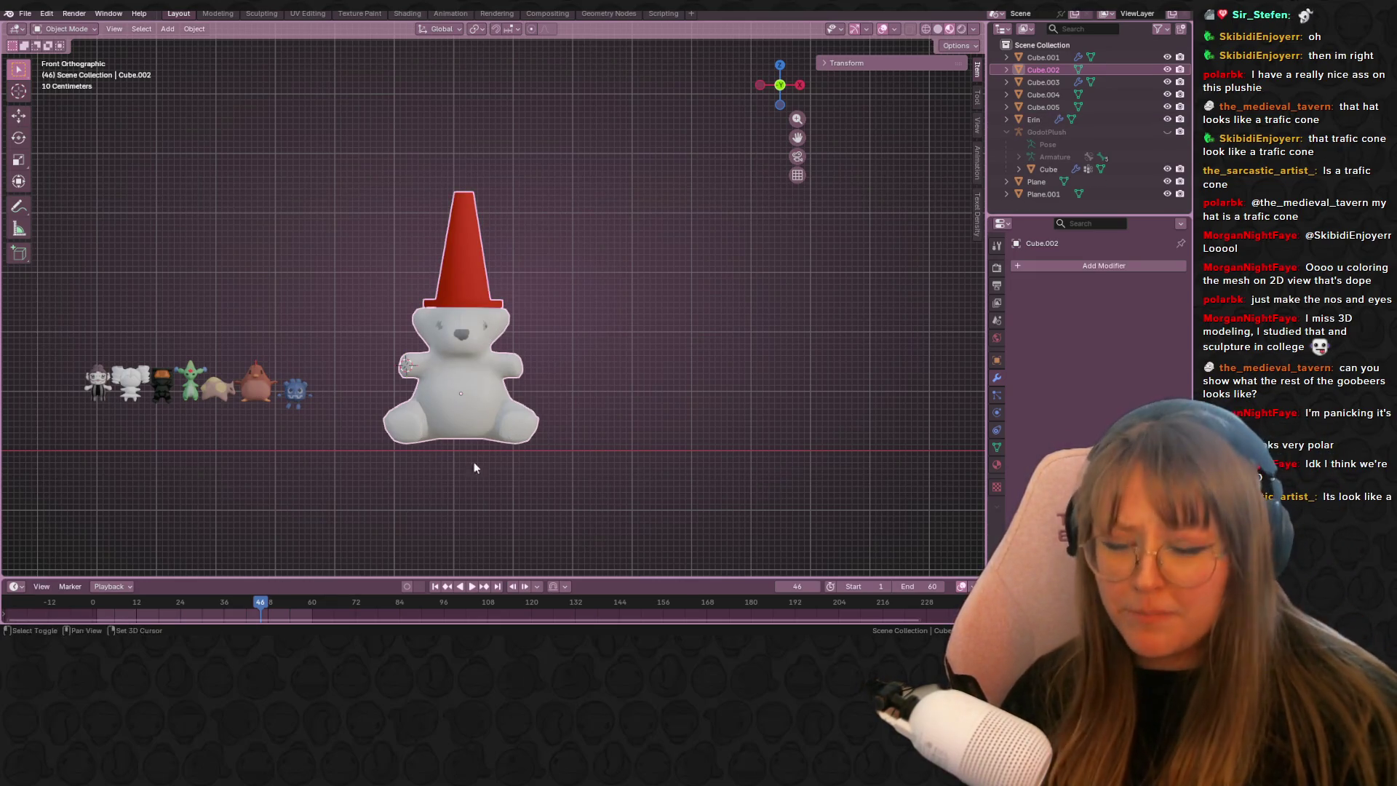
middle_click_drag(559, 455, 752, 411, "shift")
key("s")
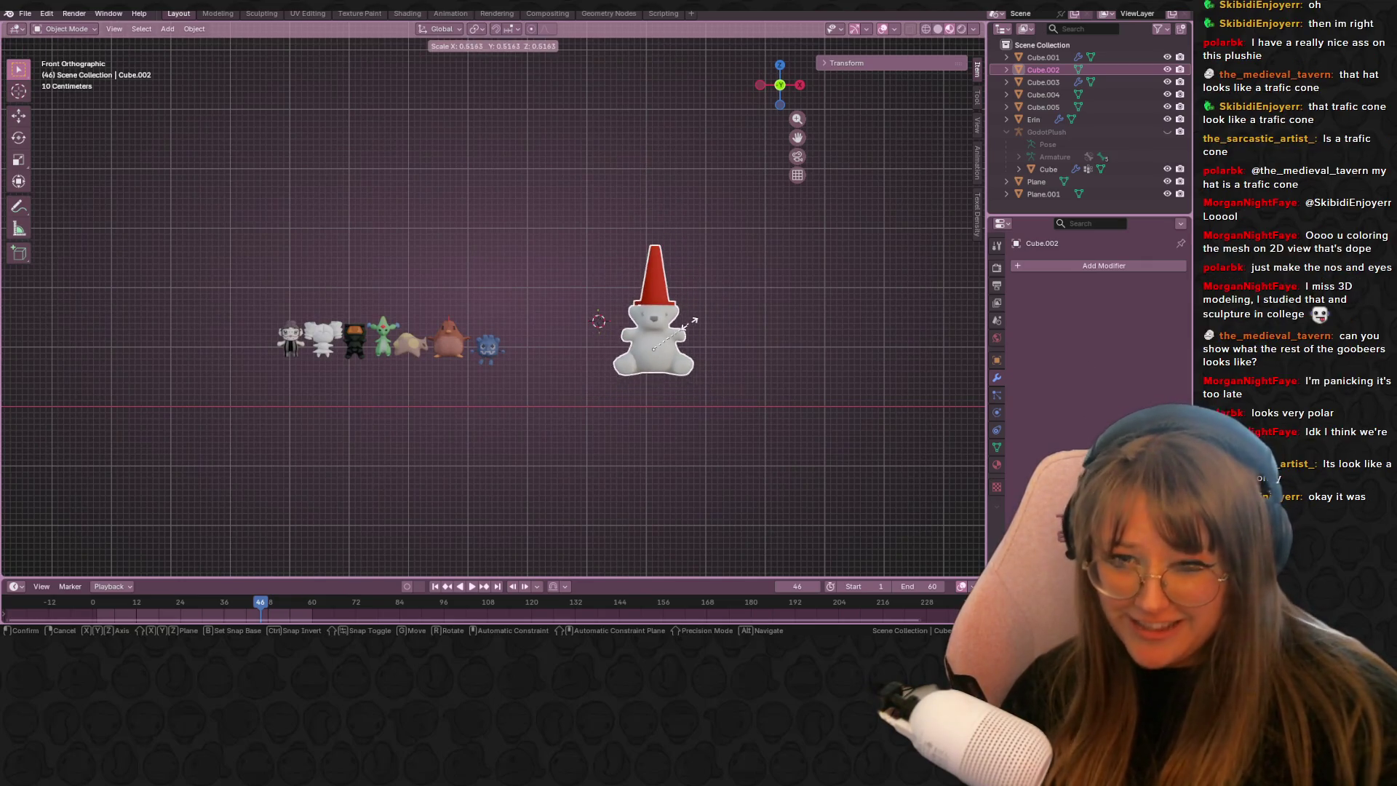
left_click(674, 343)
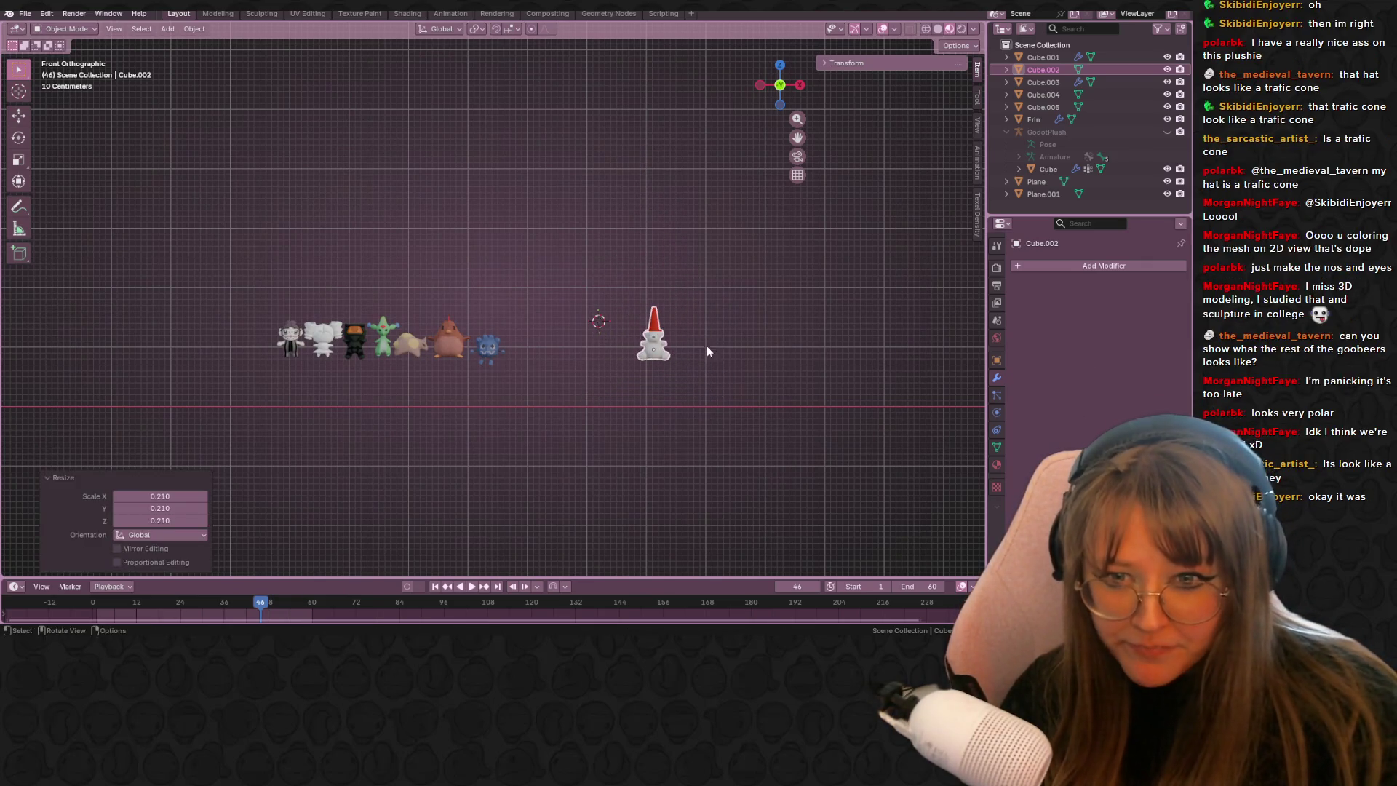
scroll(761, 399, "up", 2)
key("g")
left_click(240, 327)
scroll(399, 339, "up", 3)
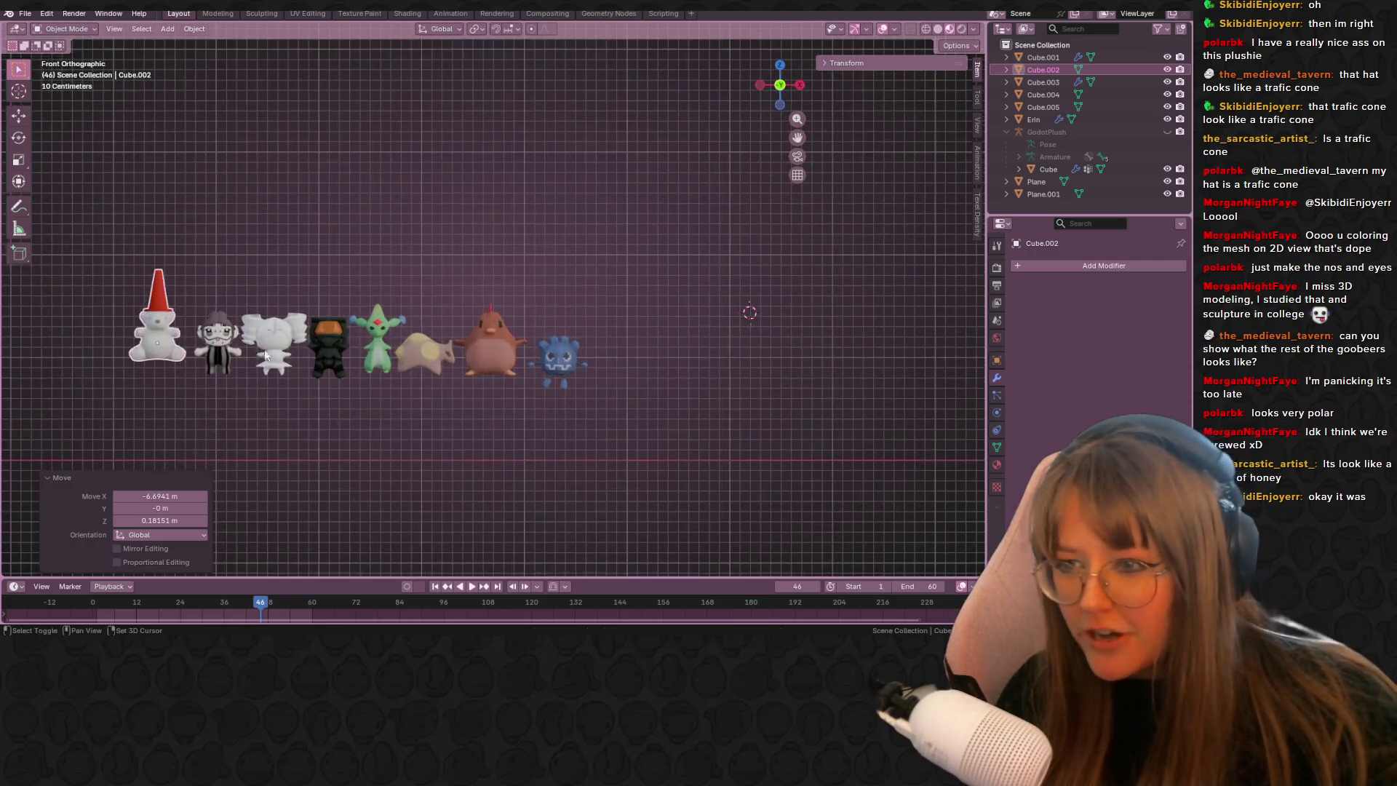
scroll(424, 336, "up", 2)
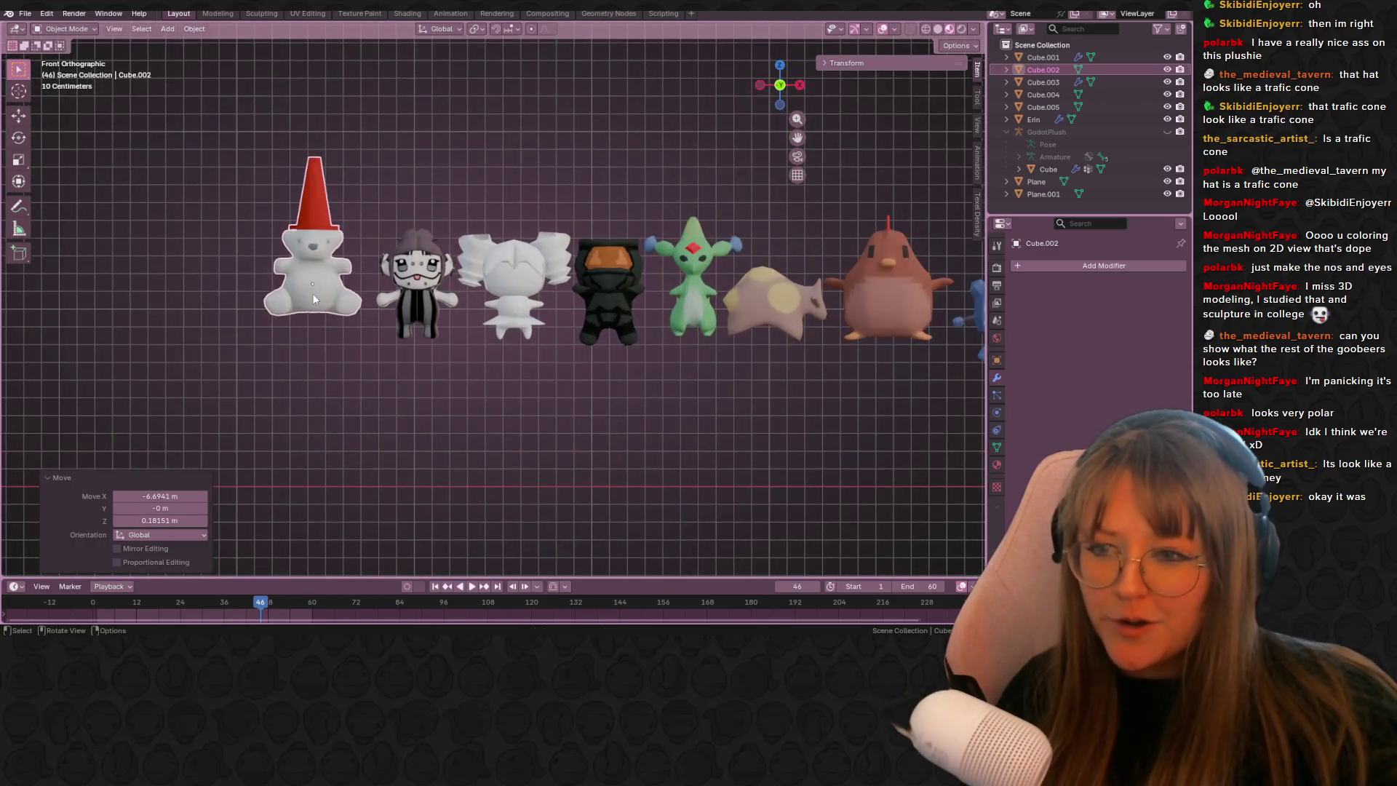
- Nudge the bear's position, shrink it slightly further to 0.895, then deselect it
key("g")
left_click(375, 321)
key("s")
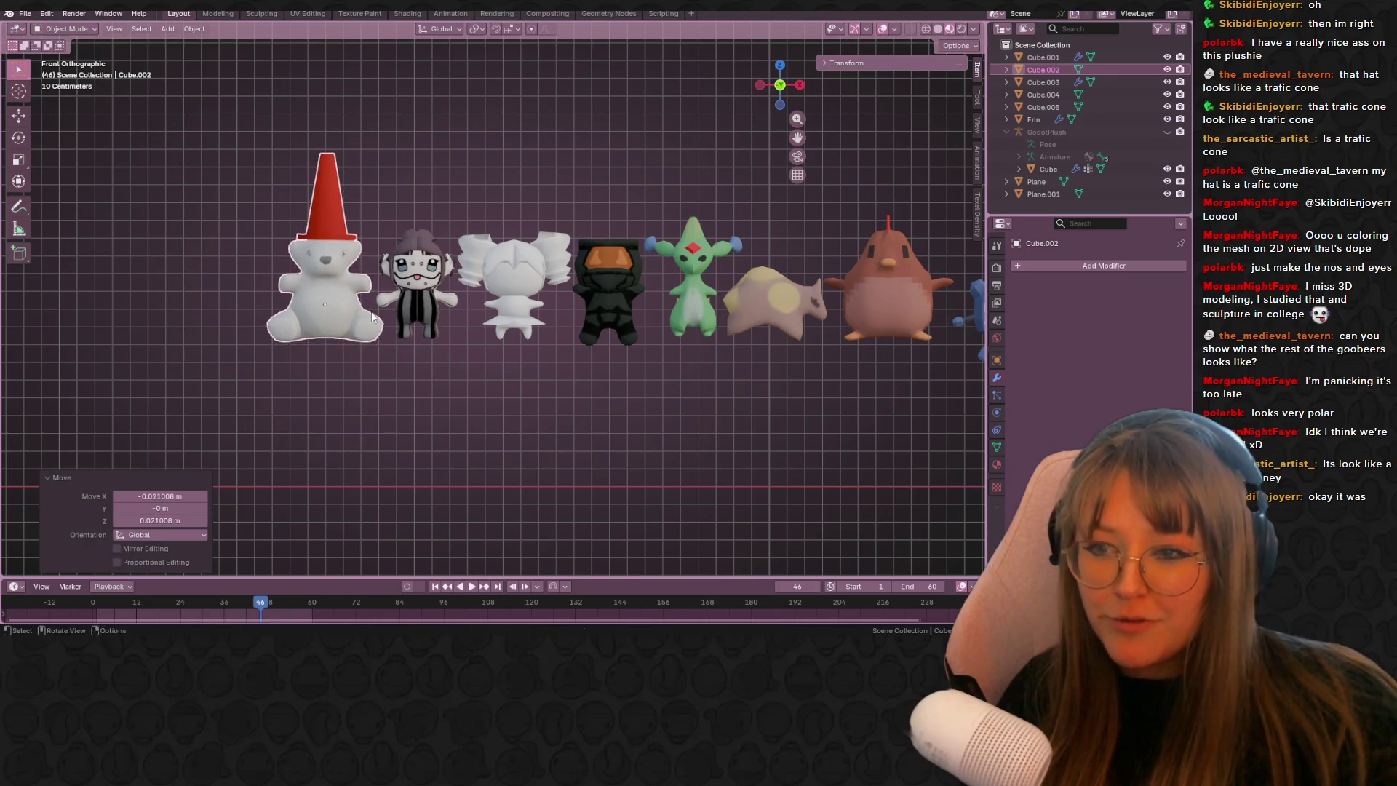
left_click(367, 317)
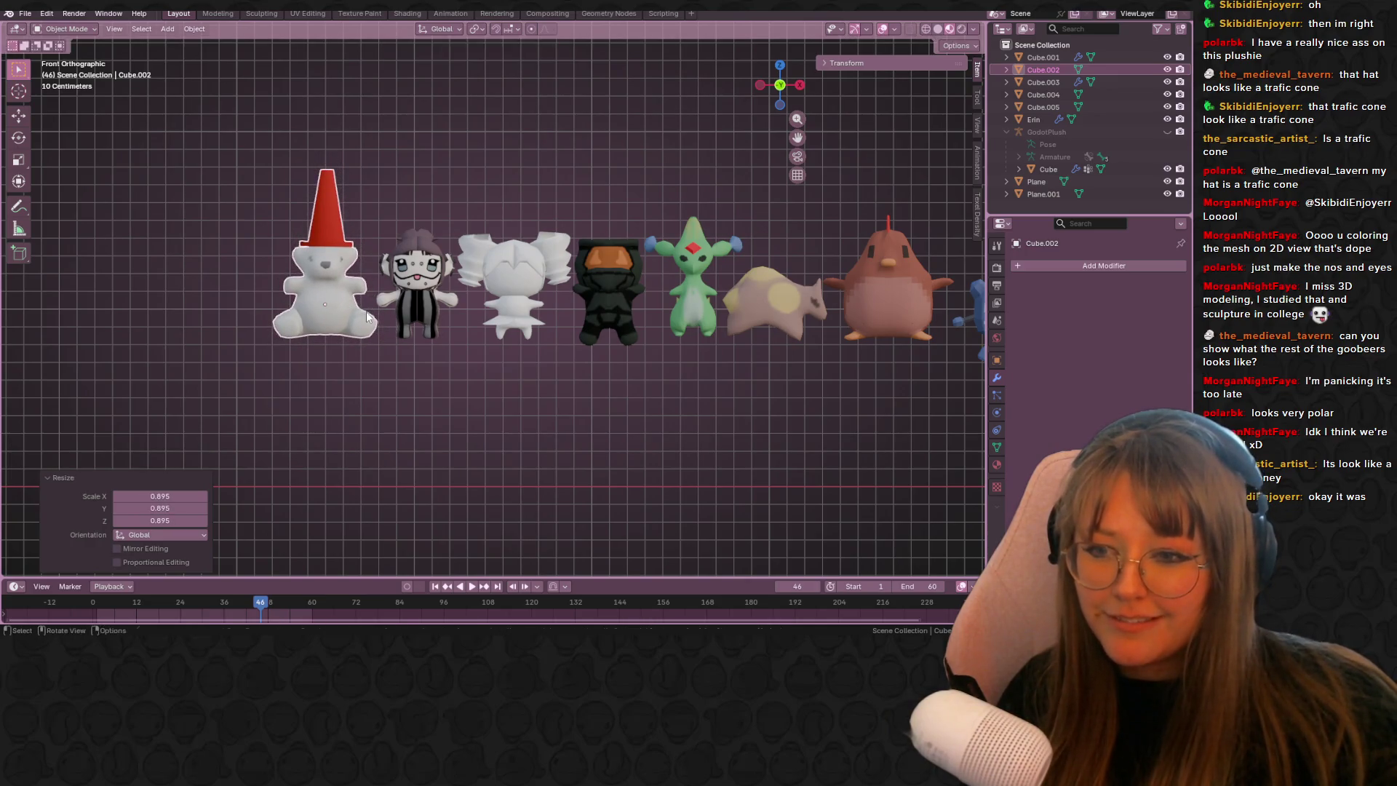
left_click(478, 375)
scroll(528, 406, "down", 4)
middle_click_drag(726, 443, 677, 368, "shift")
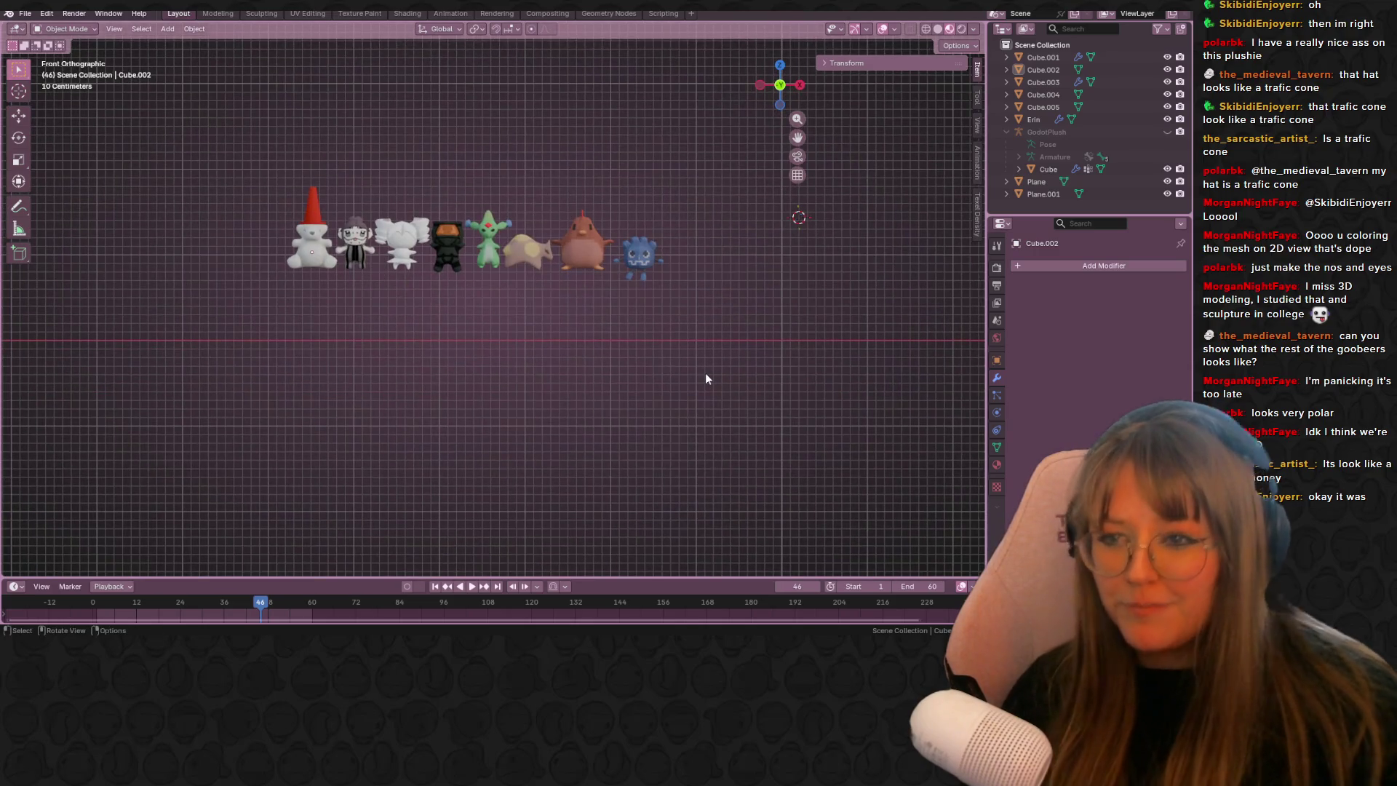
- Pan and zoom along the row of plush figures to check how each one lines up
scroll(473, 227, "up", 5)
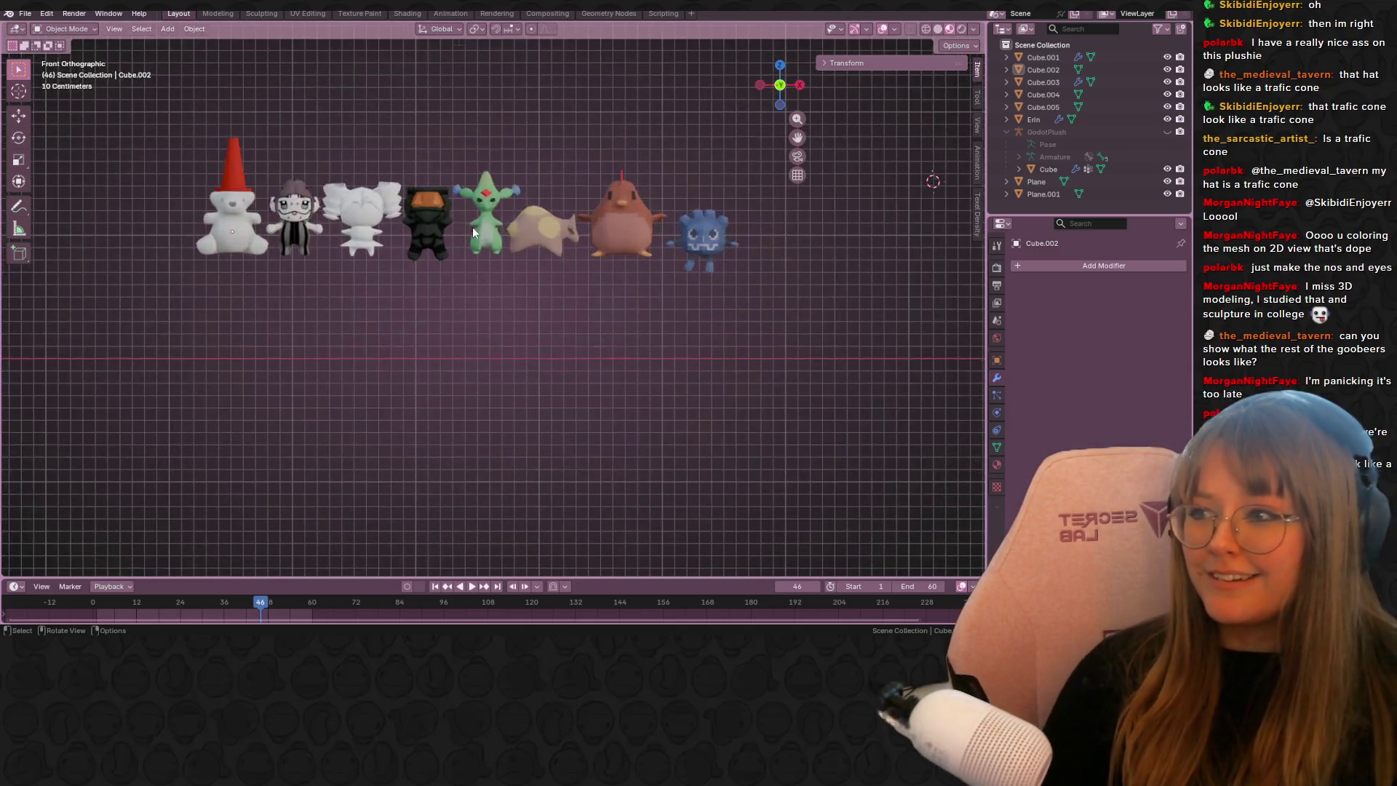
middle_click_drag(469, 232, 294, 346, "shift")
mouse_move(640, 322)
middle_mouse_down("ctrl")
mouse_move(626, 321)
mouse_move(742, 347)
mouse_move(522, 368)
mouse_move(513, 384)
mouse_move(701, 373)
mouse_move(384, 377)
mouse_move(974, 458)
middle_mouse_up("ctrl")
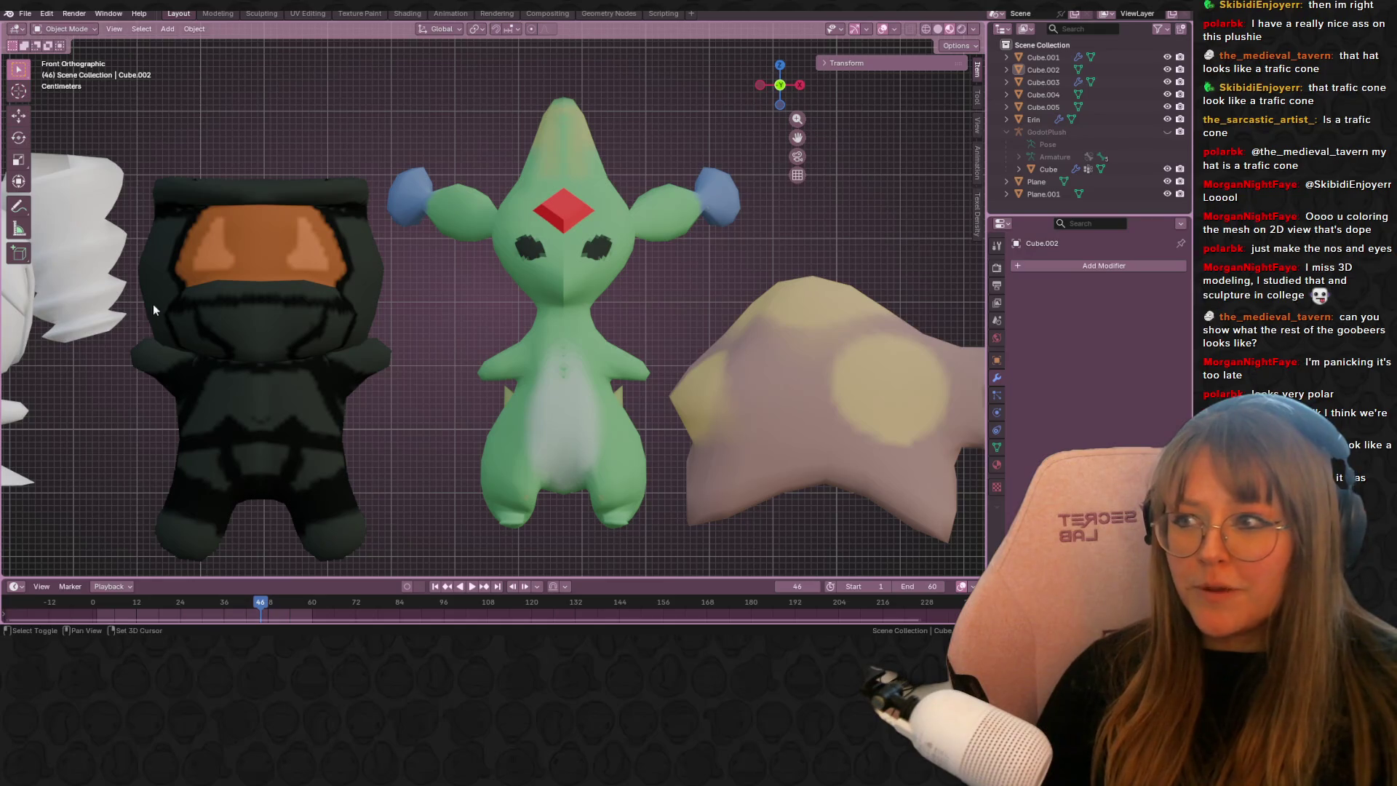
middle_click_drag(276, 314, 982, 296, "shift")
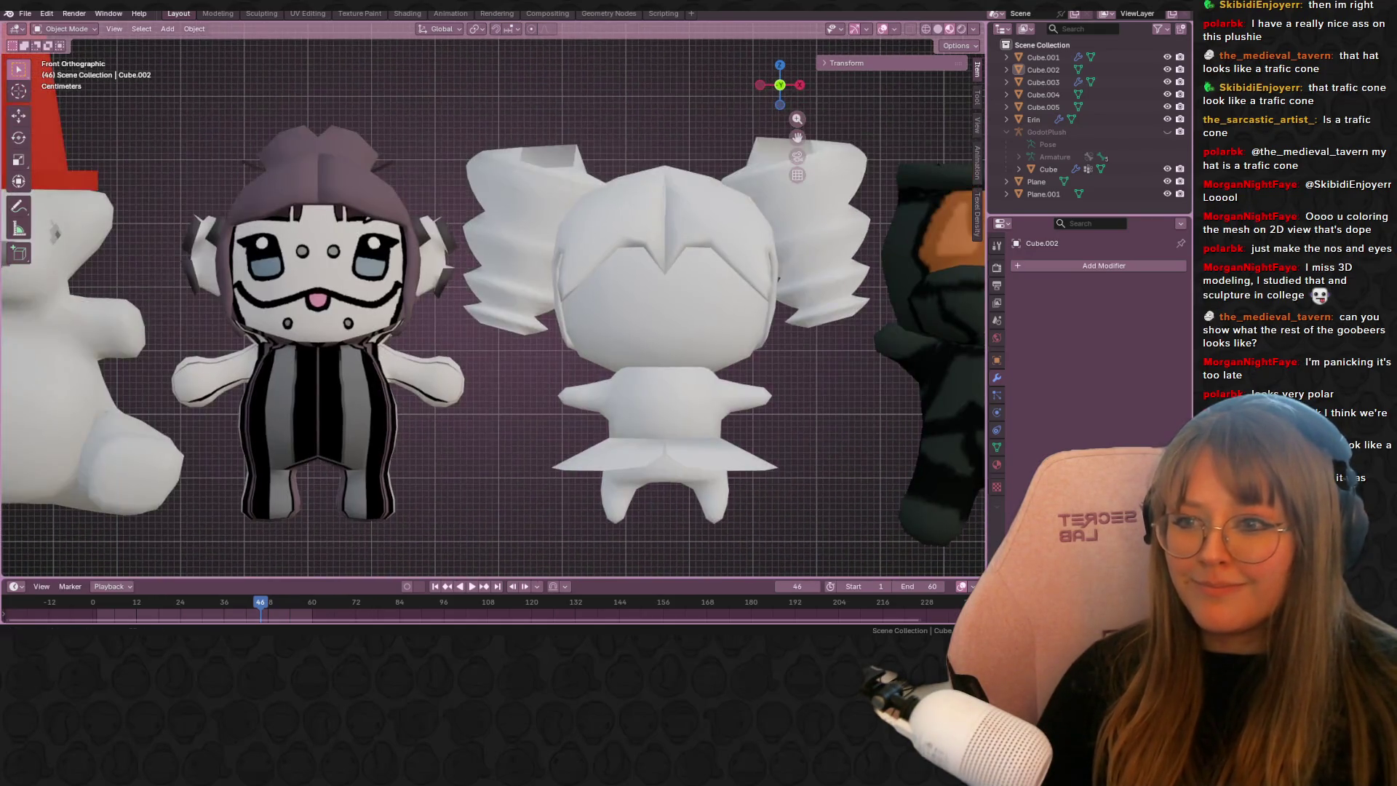
mouse_move(211, 326)
middle_mouse_down("shift")
mouse_move(397, 265)
mouse_move(680, 259)
mouse_move(556, 315)
mouse_move(126, 158)
mouse_move(774, 176)
mouse_move(295, 256)
mouse_move(791, 299)
mouse_move(385, 260)
mouse_move(86, 133)
mouse_move(491, 181)
mouse_move(85, 295)
mouse_move(455, 323)
mouse_move(934, 224)
mouse_move(349, 291)
mouse_move(801, 348)
mouse_move(309, 224)
mouse_move(133, 278)
middle_mouse_up("shift")
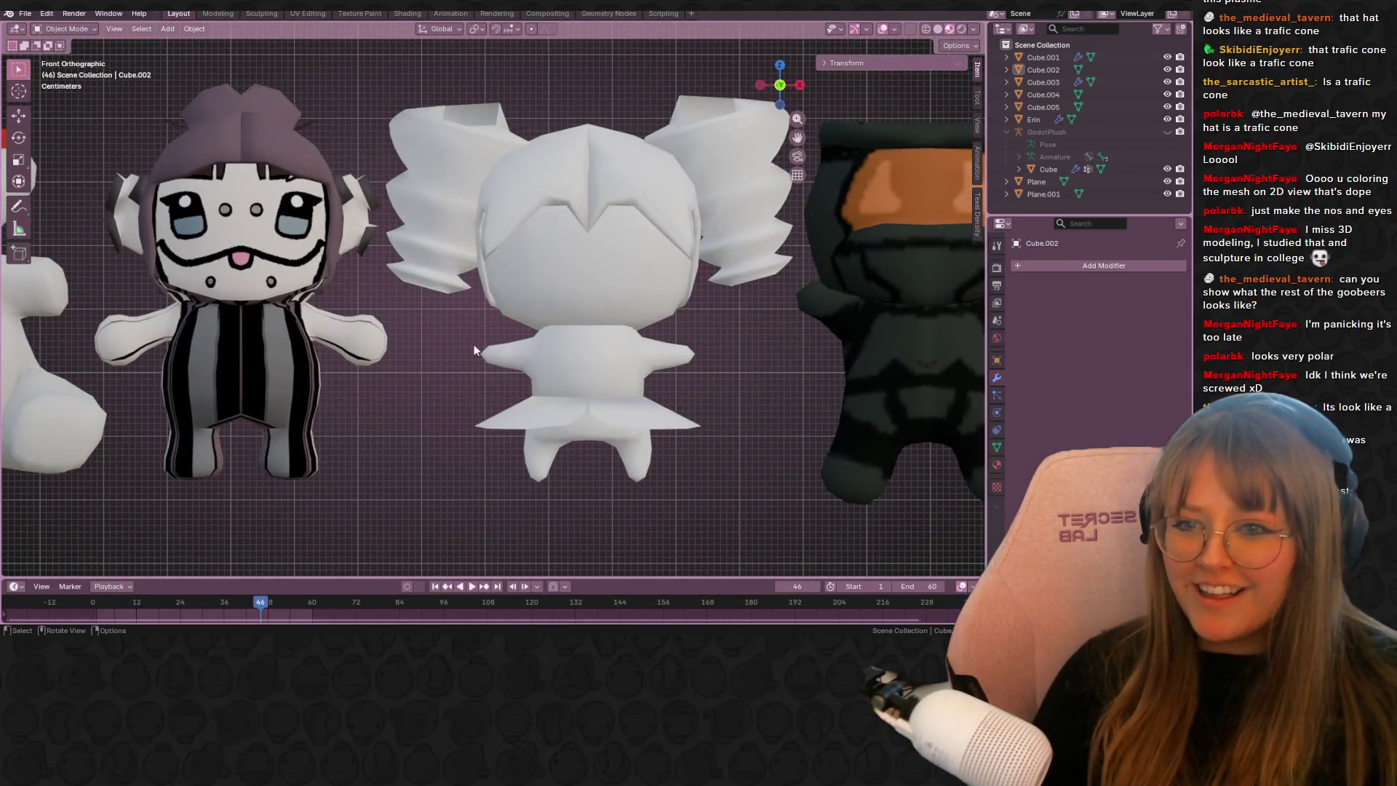
scroll(627, 345, "down", 5)
scroll(627, 347, "down", 3)
middle_click_drag(919, 347, 849, 333, "shift")
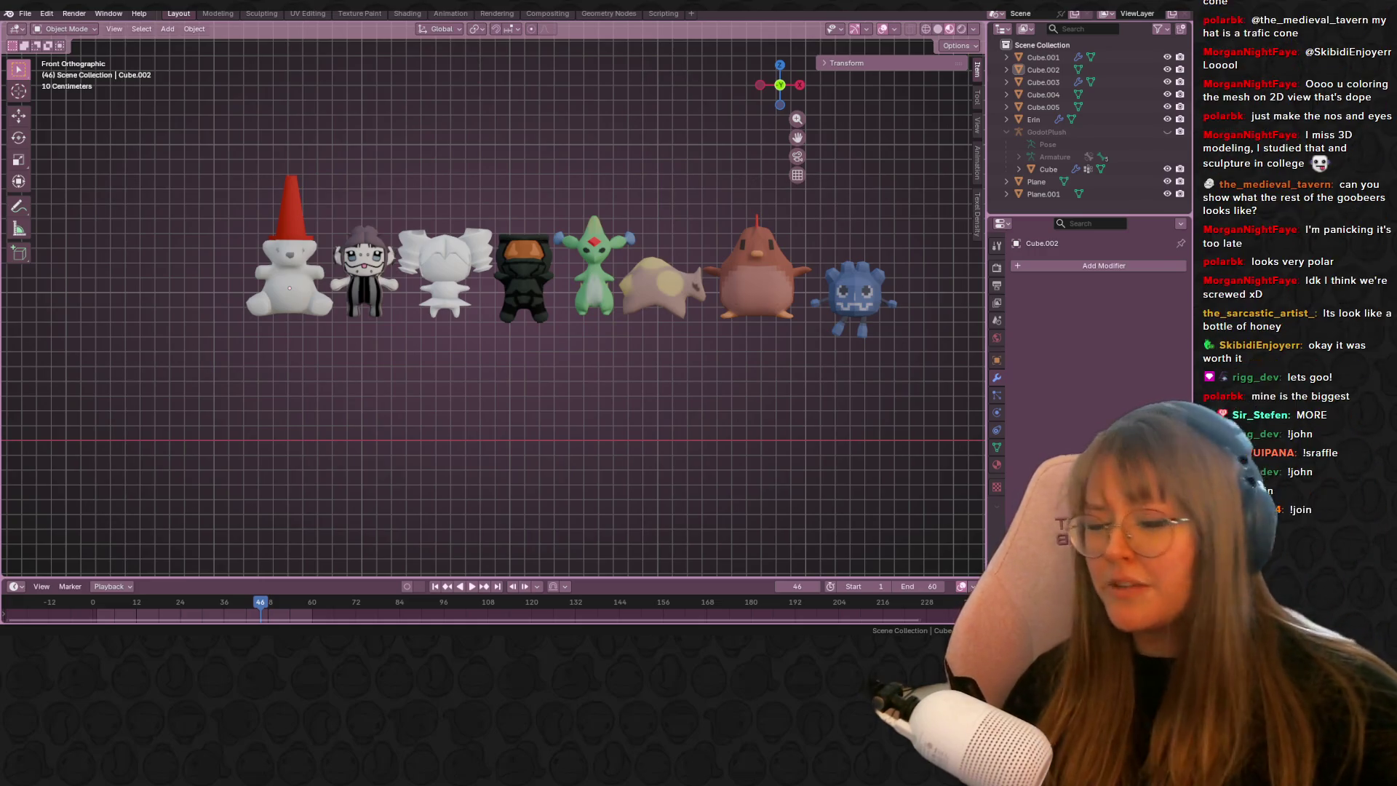
mouse_move(211, 112)
middle_mouse_down("ctrl")
mouse_move(227, 196)
mouse_move(566, 282)
mouse_move(493, 300)
mouse_move(712, 363)
mouse_move(314, 390)
mouse_move(104, 268)
mouse_move(966, 285)
mouse_move(818, 281)
mouse_move(746, 240)
middle_mouse_up("ctrl")
mouse_move(653, 277)
middle_mouse_down("shift")
mouse_move(770, 324)
mouse_move(457, 300)
mouse_move(216, 355)
mouse_move(137, 335)
mouse_move(934, 268)
mouse_move(703, 263)
middle_mouse_up("shift")
mouse_move(713, 342)
middle_mouse_down("shift")
mouse_move(648, 305)
mouse_move(871, 399)
mouse_move(51, 407)
middle_mouse_up("shift")
mouse_move(169, 311)
middle_mouse_down("shift")
mouse_move(706, 230)
mouse_move(41, 350)
mouse_move(218, 341)
middle_mouse_up("shift")
mouse_move(275, 249)
middle_mouse_down("shift")
mouse_move(658, 170)
mouse_move(909, 219)
mouse_move(71, 323)
mouse_move(889, 168)
mouse_move(634, 138)
mouse_move(401, 273)
mouse_move(184, 202)
mouse_move(896, 137)
mouse_move(603, 263)
mouse_move(65, 240)
mouse_move(540, 38)
mouse_move(521, 76)
mouse_move(729, 211)
mouse_move(844, 245)
mouse_move(45, 218)
mouse_move(482, 215)
mouse_move(572, 269)
mouse_move(907, 316)
mouse_move(85, 228)
mouse_move(274, 235)
mouse_move(526, 324)
mouse_move(243, 295)
middle_mouse_up("shift")
scroll(321, 225, "down", 5)
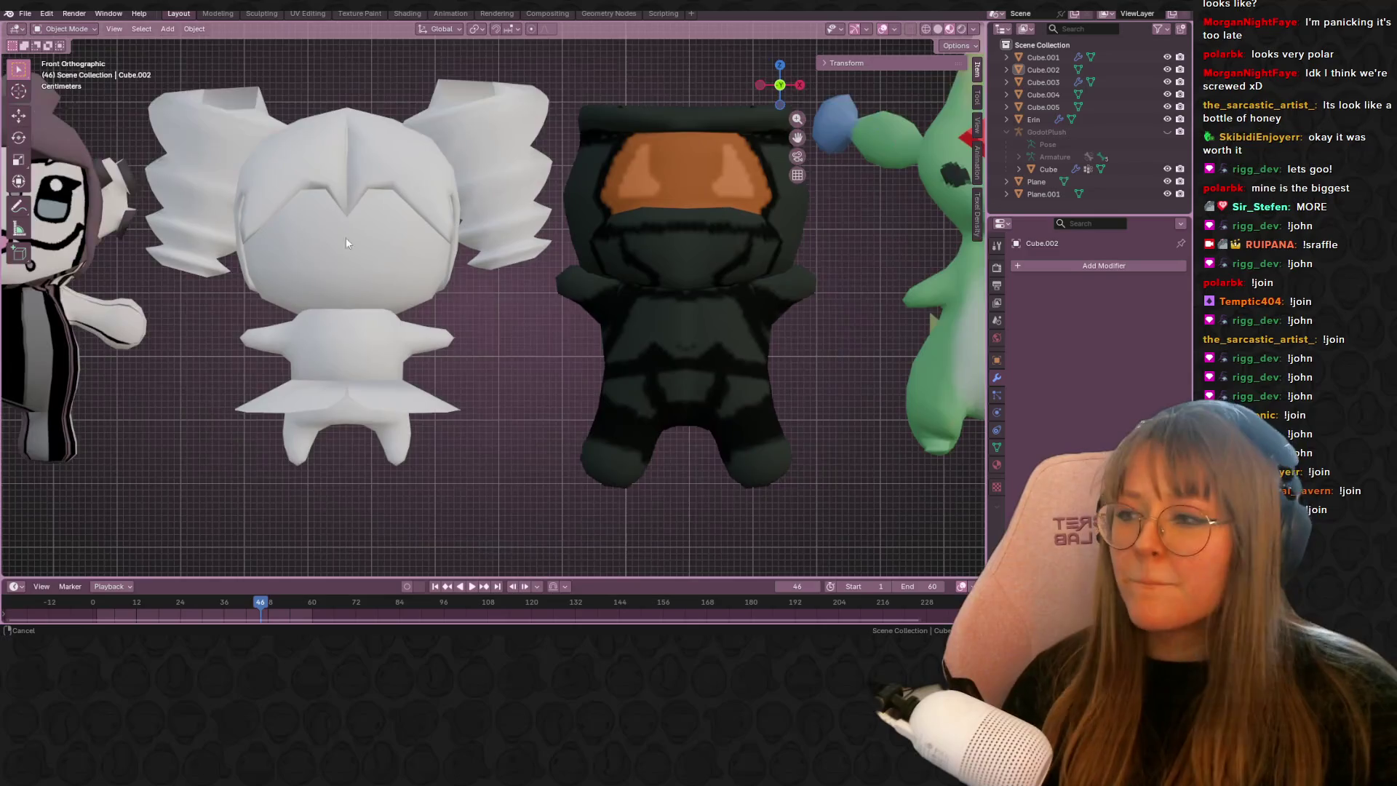
scroll(428, 365, "down", 3)
mouse_move(669, 341)
middle_mouse_down()
mouse_move(717, 396)
mouse_move(697, 371)
middle_mouse_up()
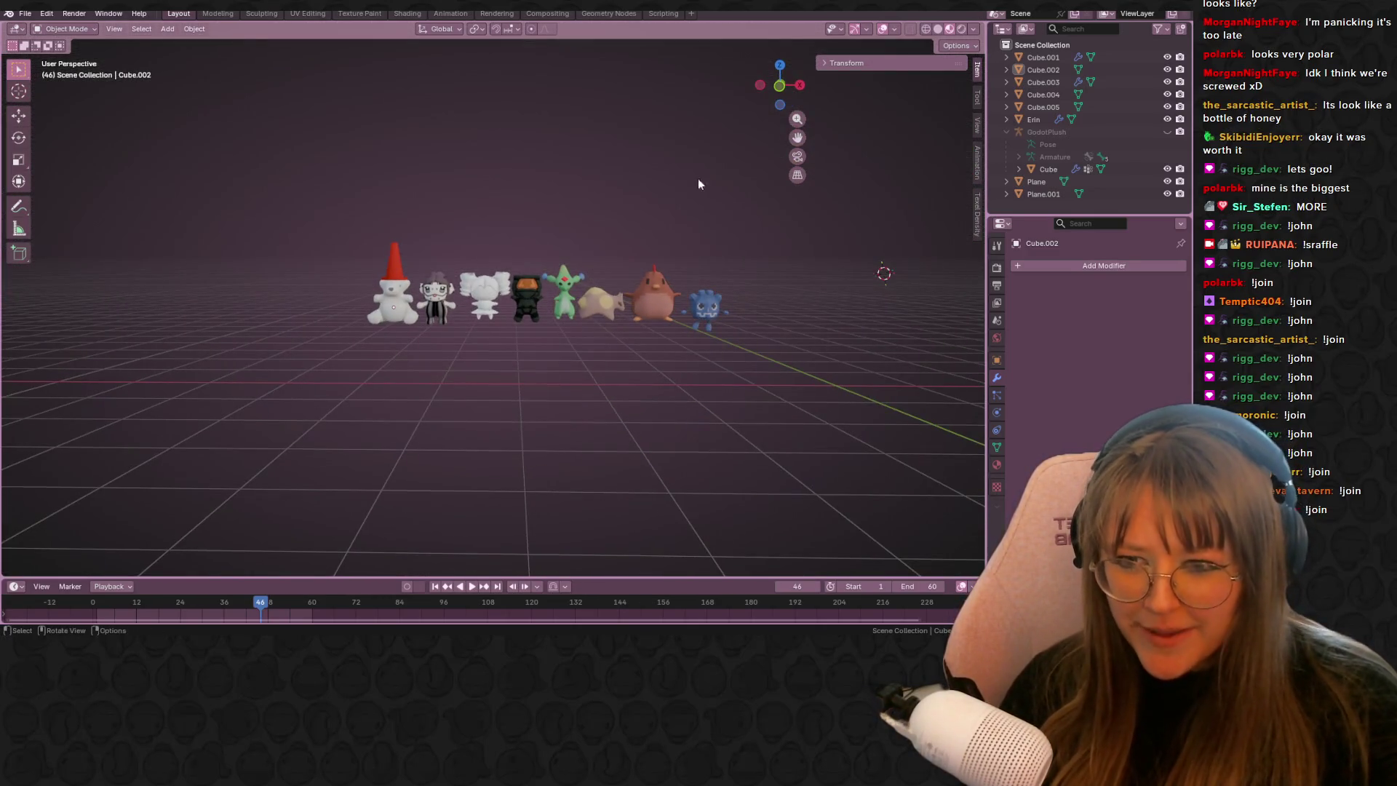
- From top view, move the cone-hatted bear and neighbouring plush into line with the row
left_click(779, 65)
mouse_move(350, 222)
left_mouse_down()
mouse_move(393, 291)
mouse_move(440, 313)
left_mouse_up()
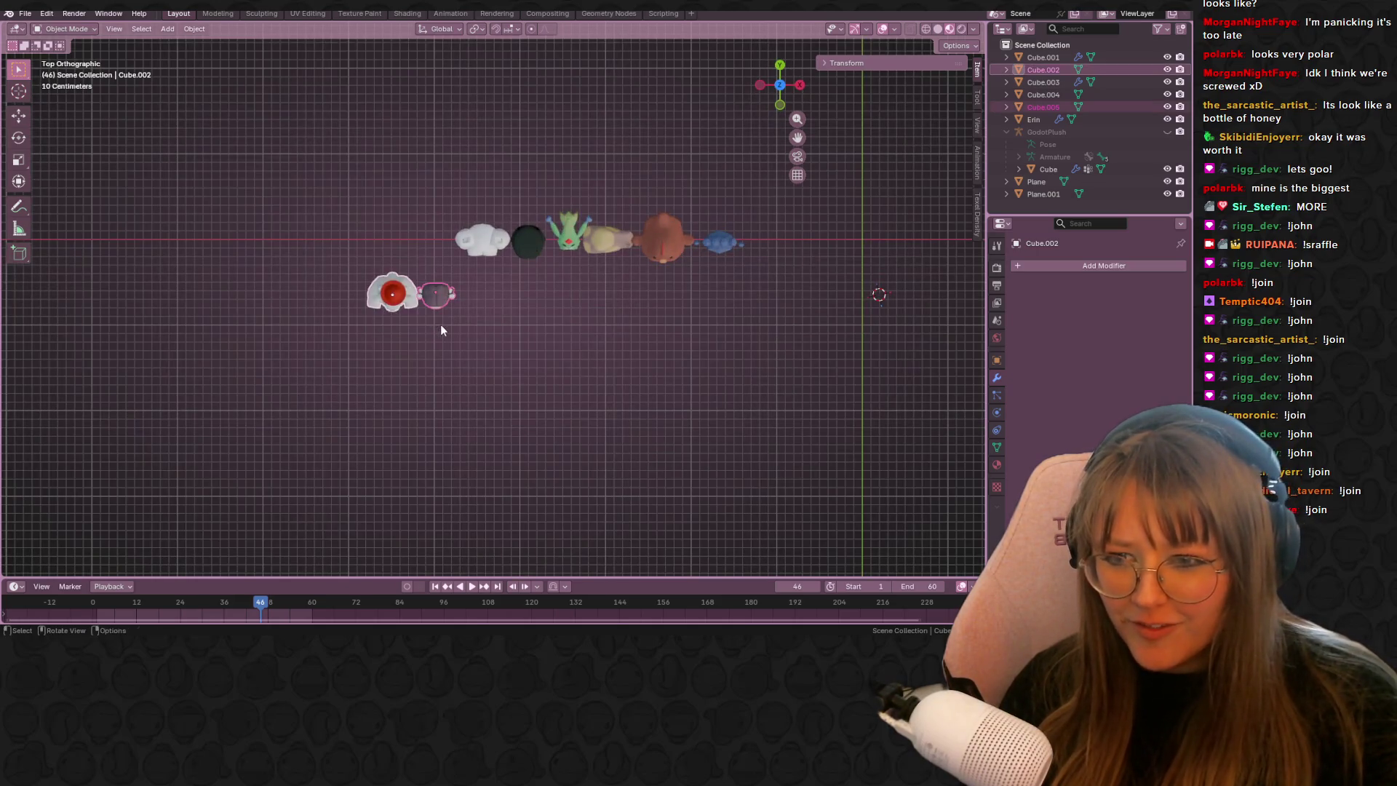
key("g")
left_click(441, 265)
mouse_move(499, 331)
middle_mouse_down()
mouse_move(583, 337)
mouse_move(533, 408)
mouse_move(595, 344)
mouse_move(600, 278)
middle_mouse_up()
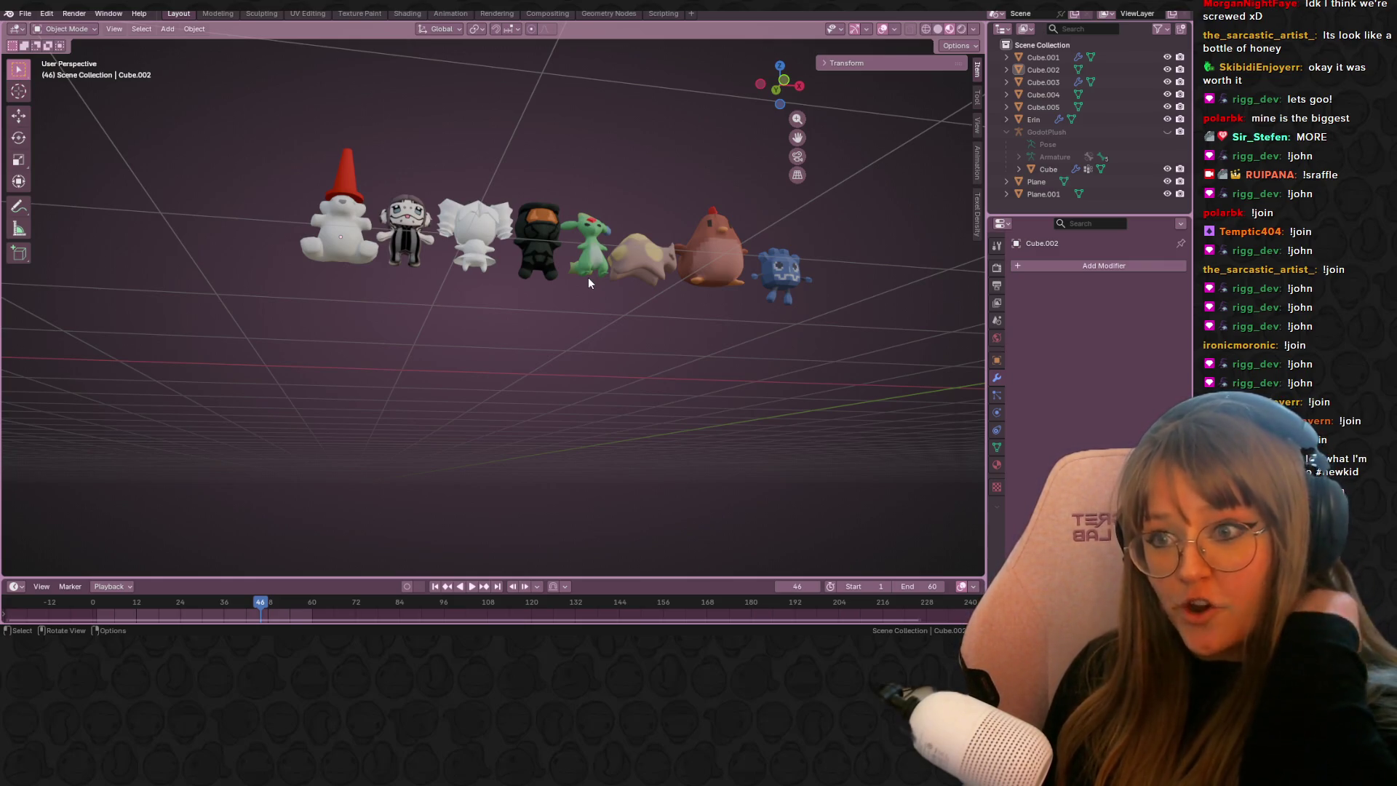
mouse_move(507, 248)
middle_mouse_down()
mouse_move(631, 361)
mouse_move(617, 307)
mouse_move(583, 323)
mouse_move(583, 294)
mouse_move(489, 295)
mouse_move(682, 273)
mouse_move(487, 312)
mouse_move(686, 308)
mouse_move(629, 338)
mouse_move(642, 346)
middle_mouse_up()
scroll(577, 333, "up", 3)
scroll(577, 333, "down", 1)
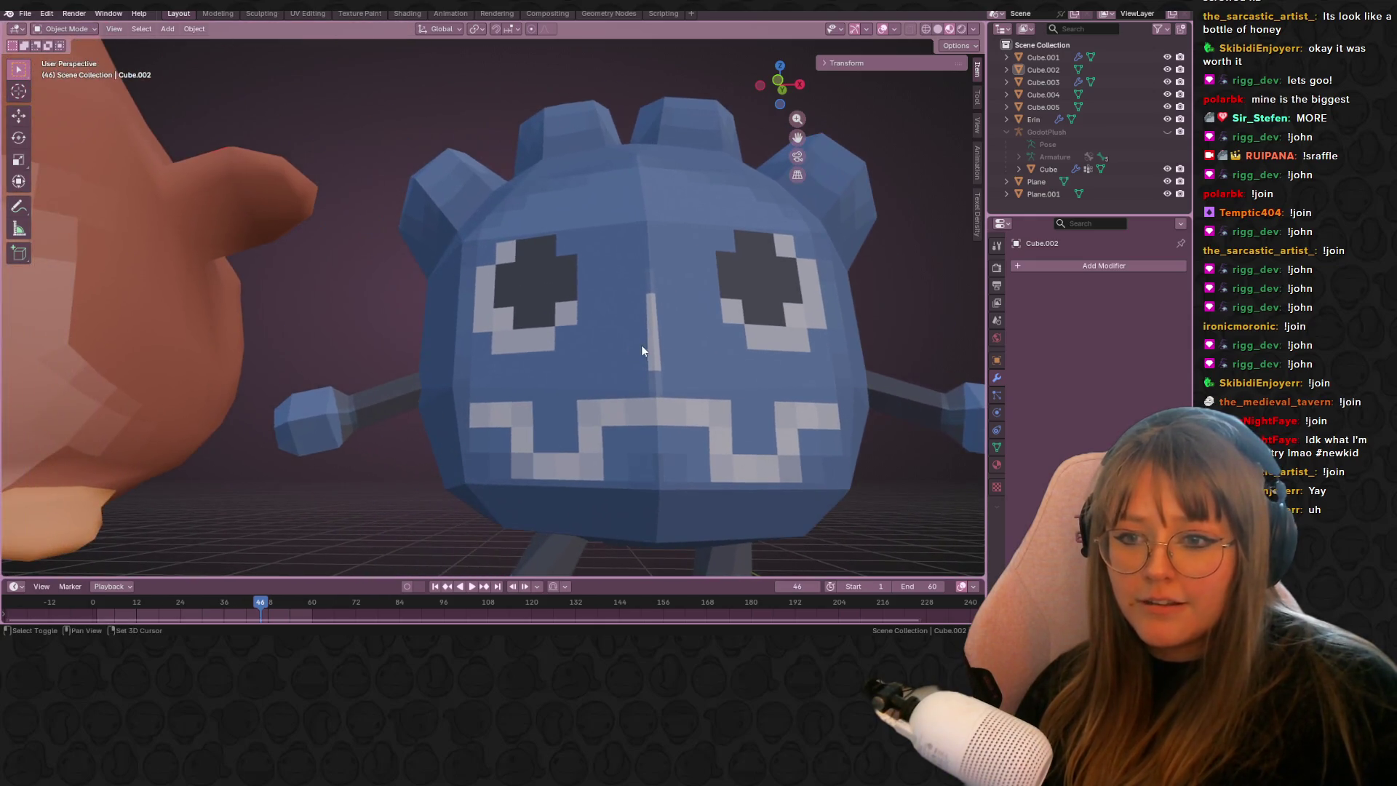